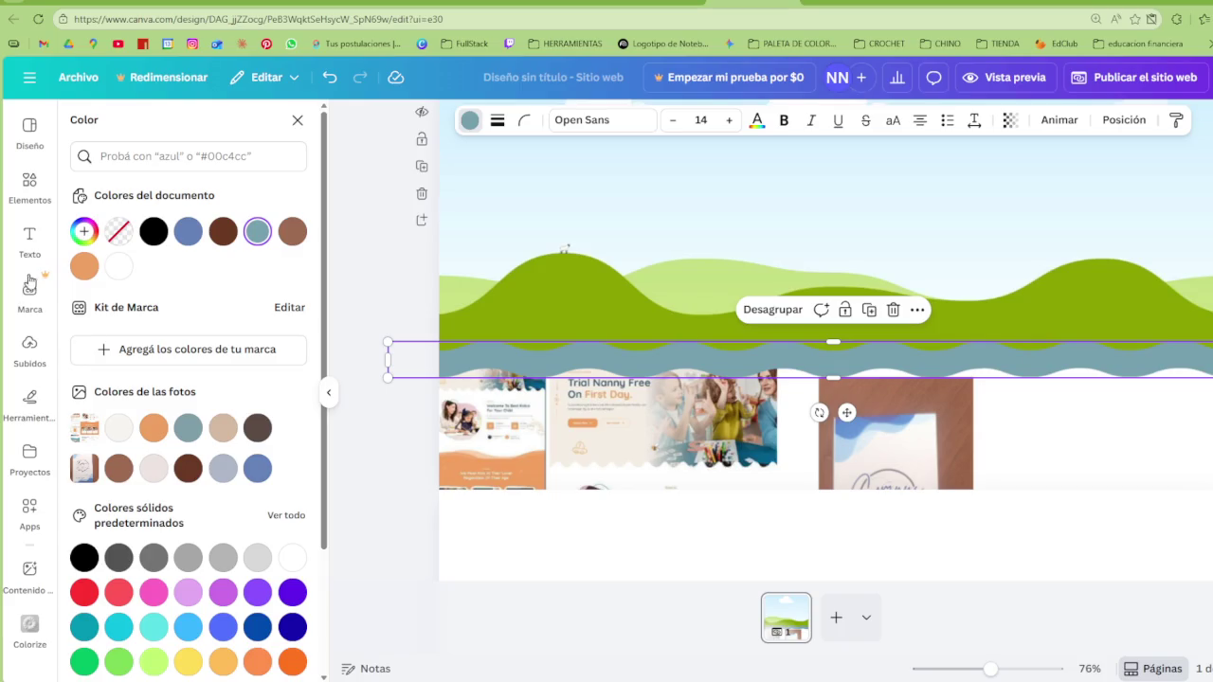
Eyedrop the design's existing blue onto the wave band below the hills, then open a blank browser tab
click(84, 231)
click(277, 430)
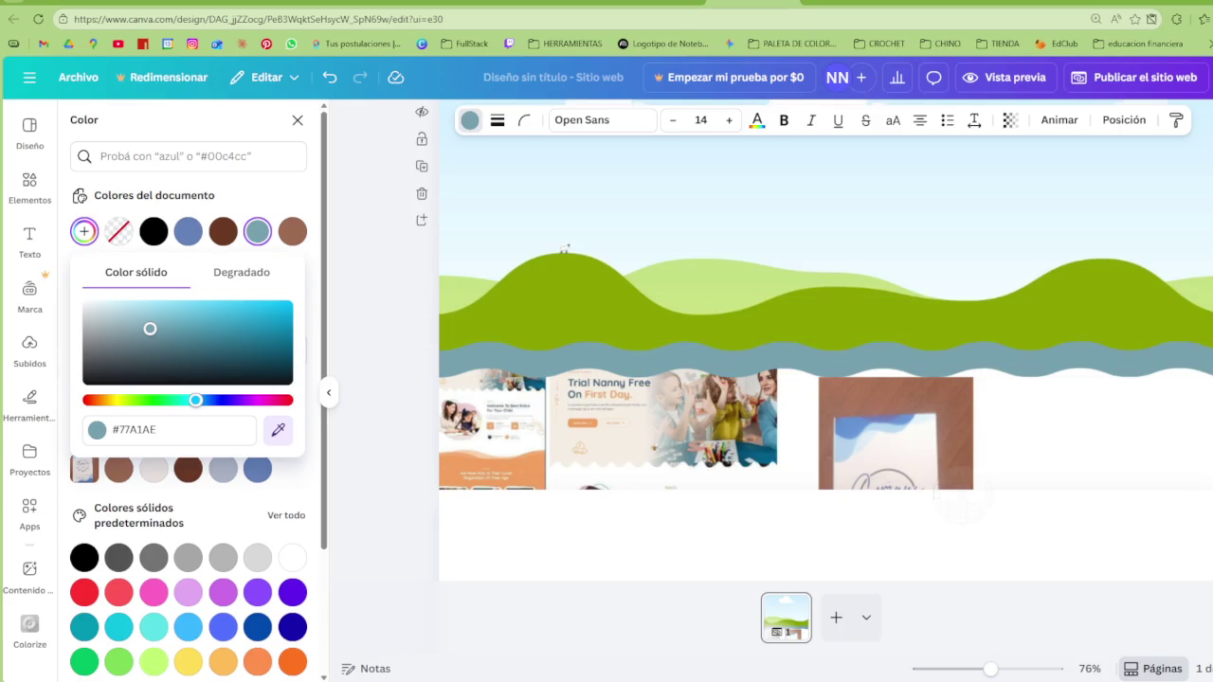
click(840, 429)
click(1014, 289)
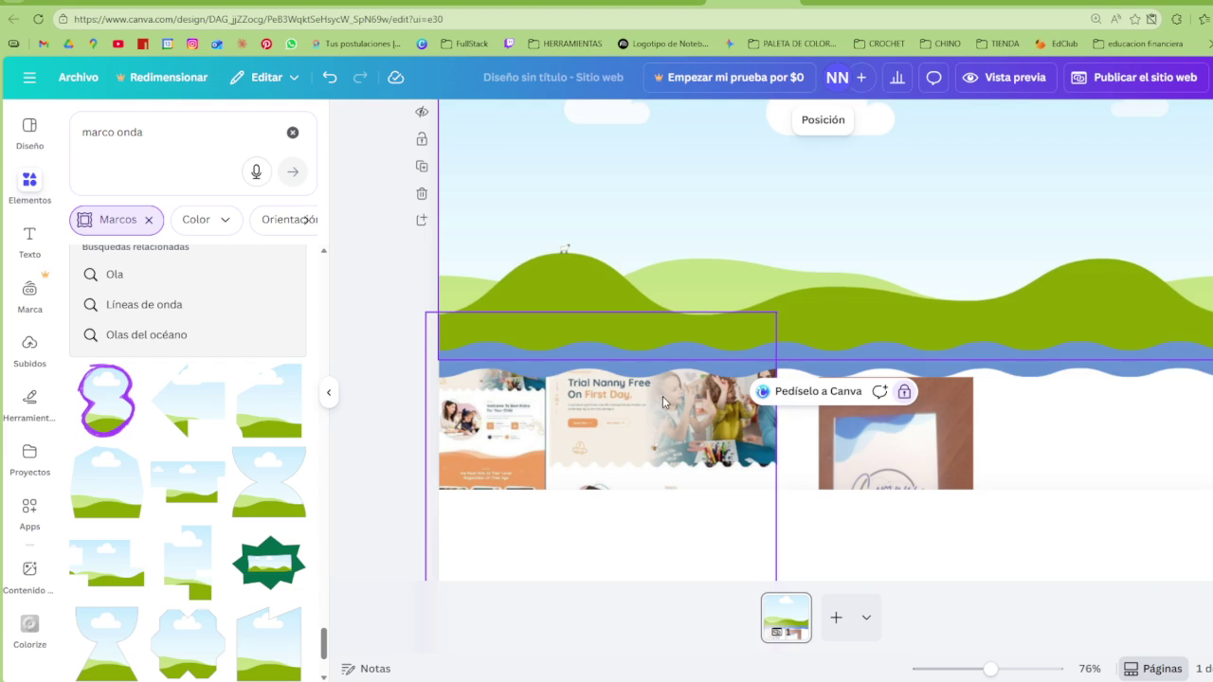
click(1183, 5)
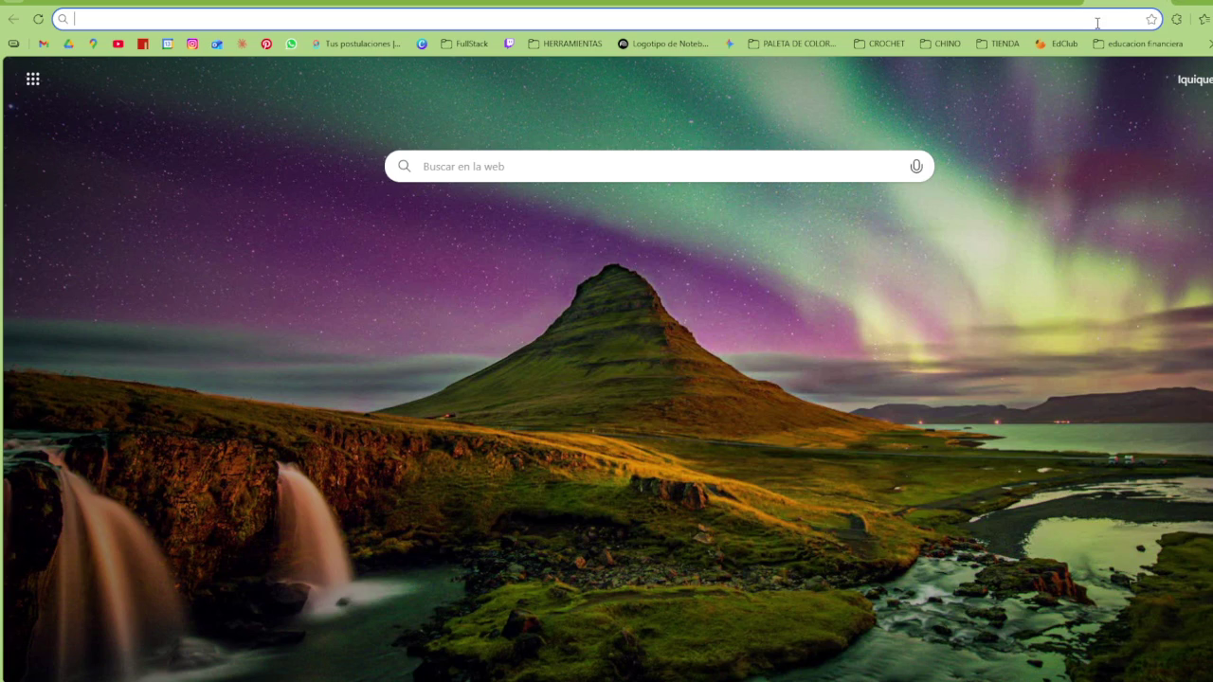
Search Google Images for 'niños escuela profe'
text(niños escuela profe)
key(Return)
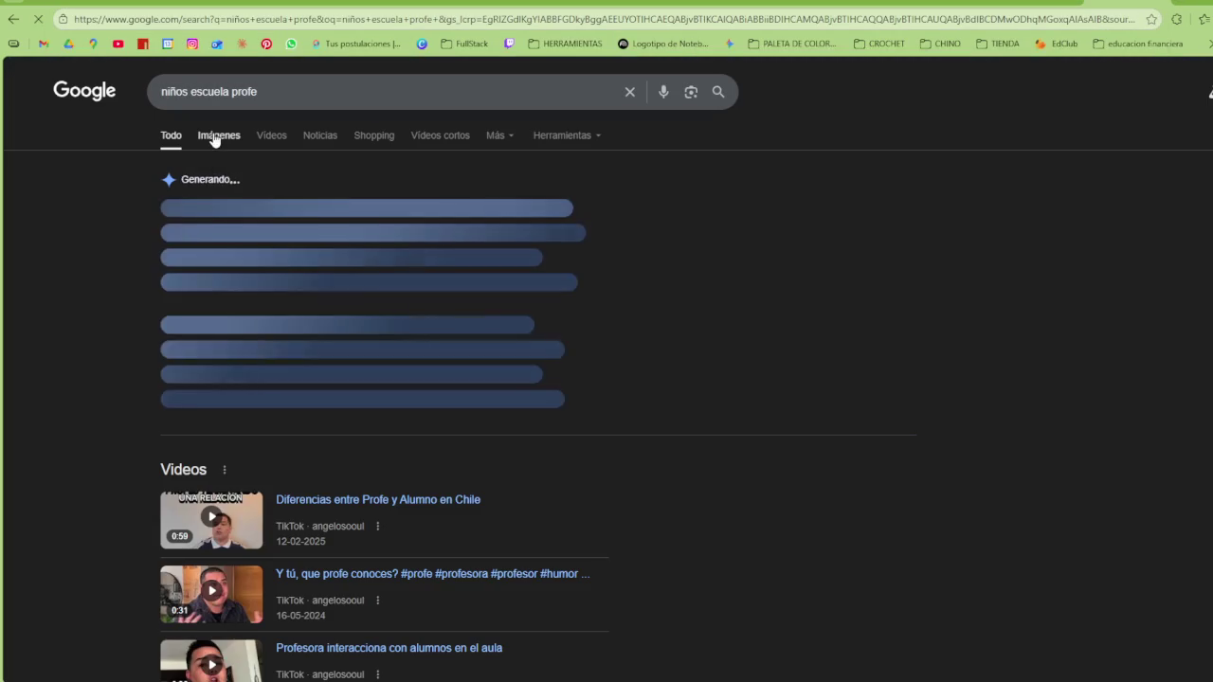
click(219, 136)
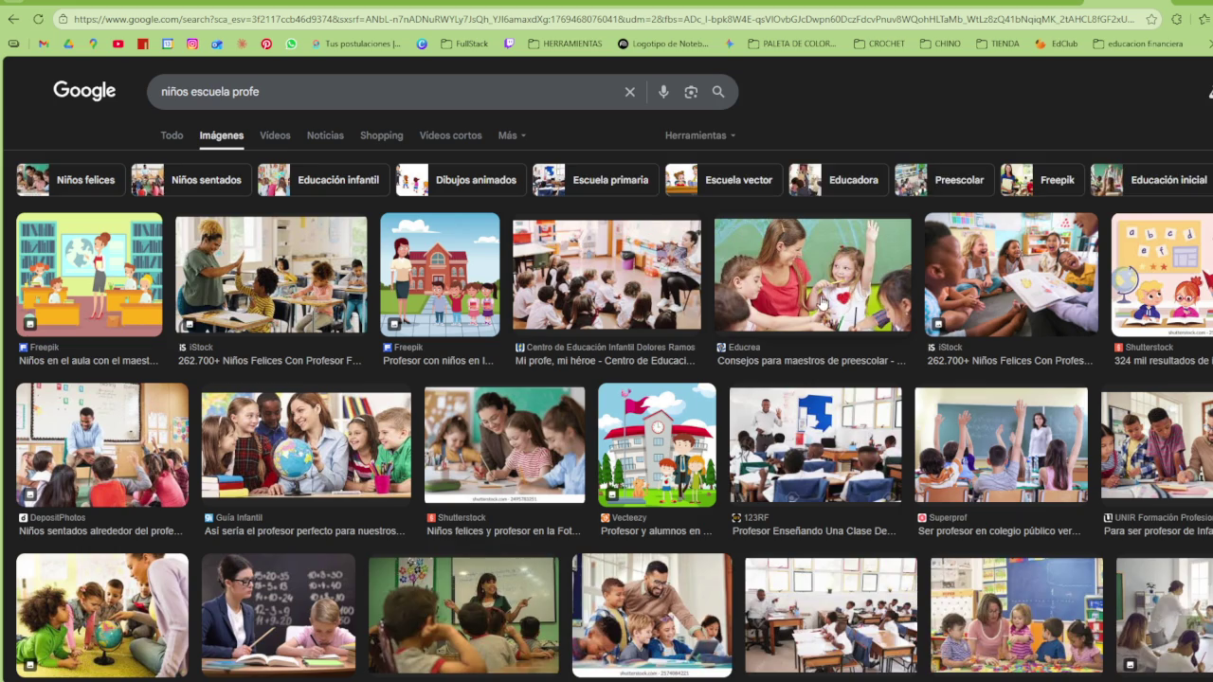
Copy the iStock photo of laughing children hearing a story and return to Canva
click(844, 283)
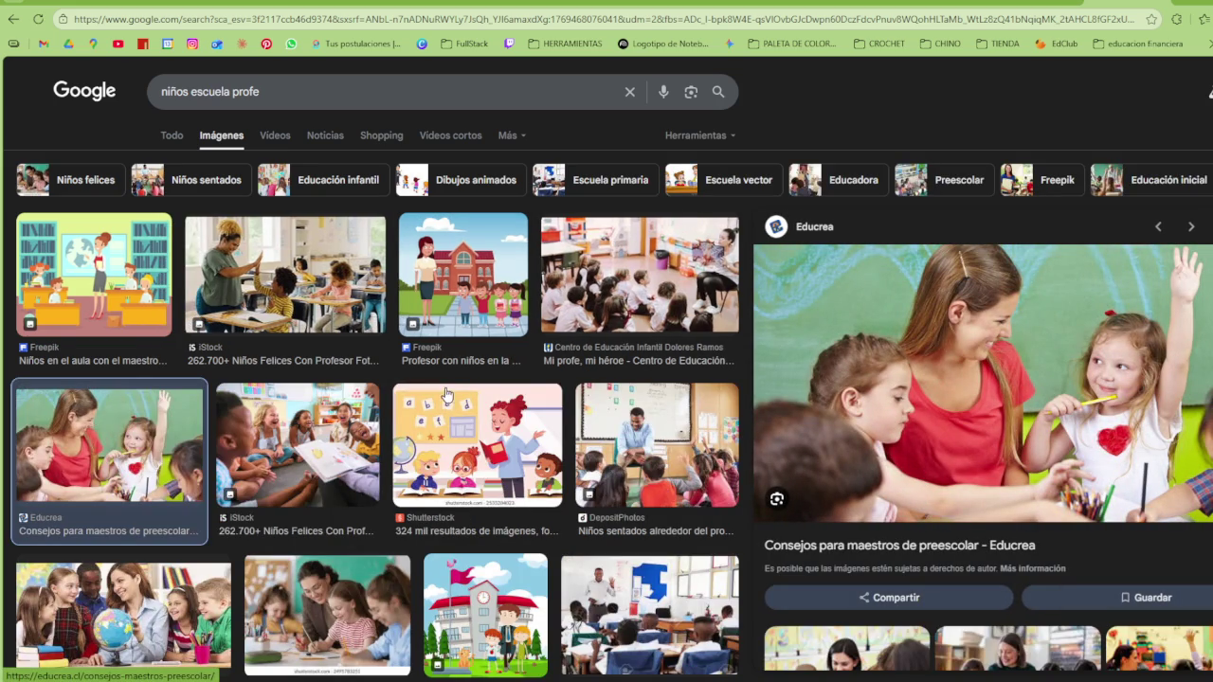
click(327, 446)
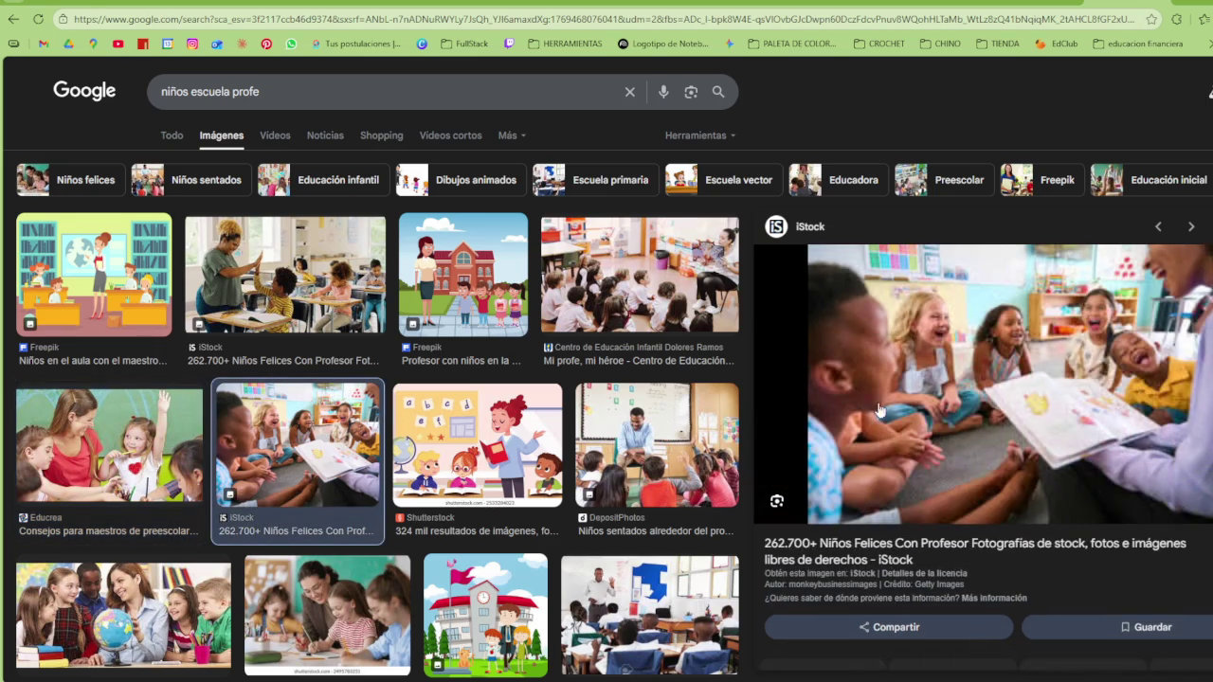
right_click(969, 309)
click(1068, 527)
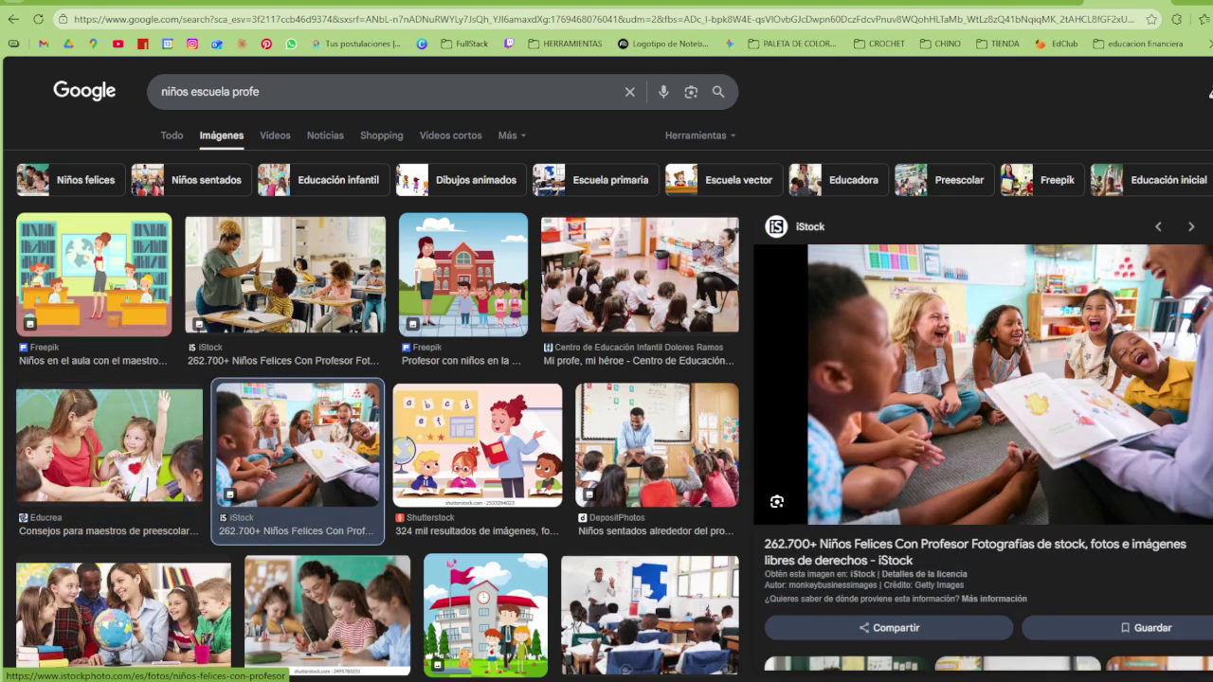
click(612, 3)
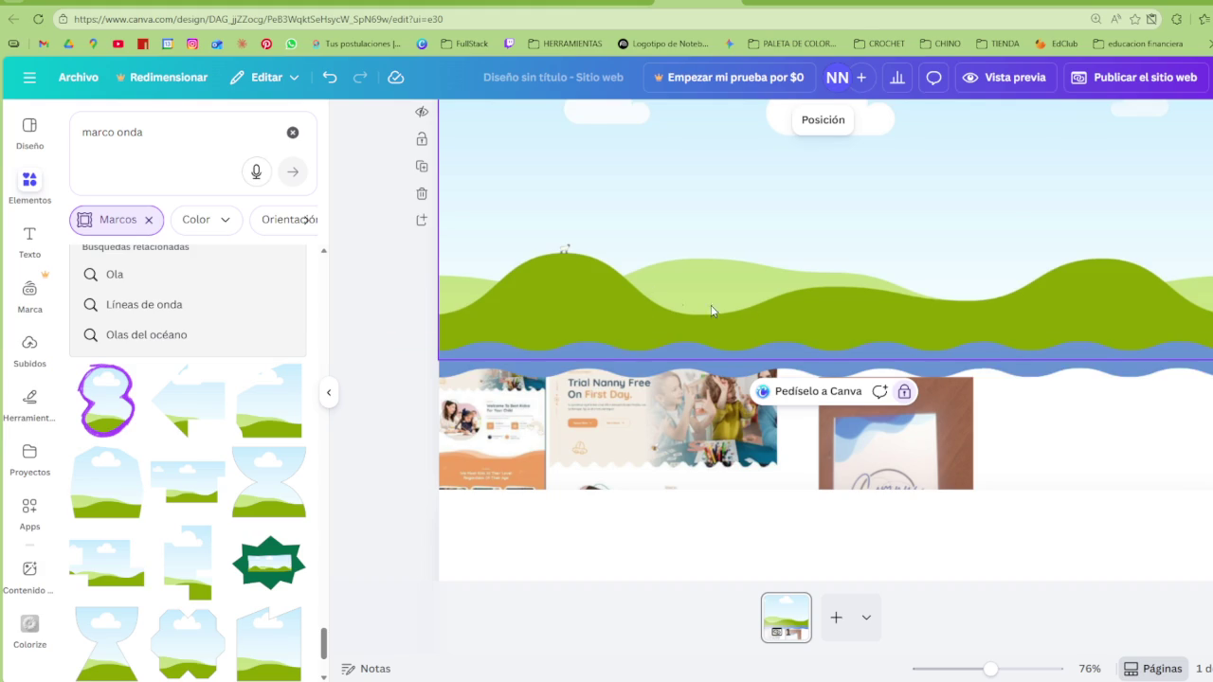
Paste the copied iStock children photo and drag it over the hills in the top section
key(ctrl+v)
drag(806, 249, 735, 316)
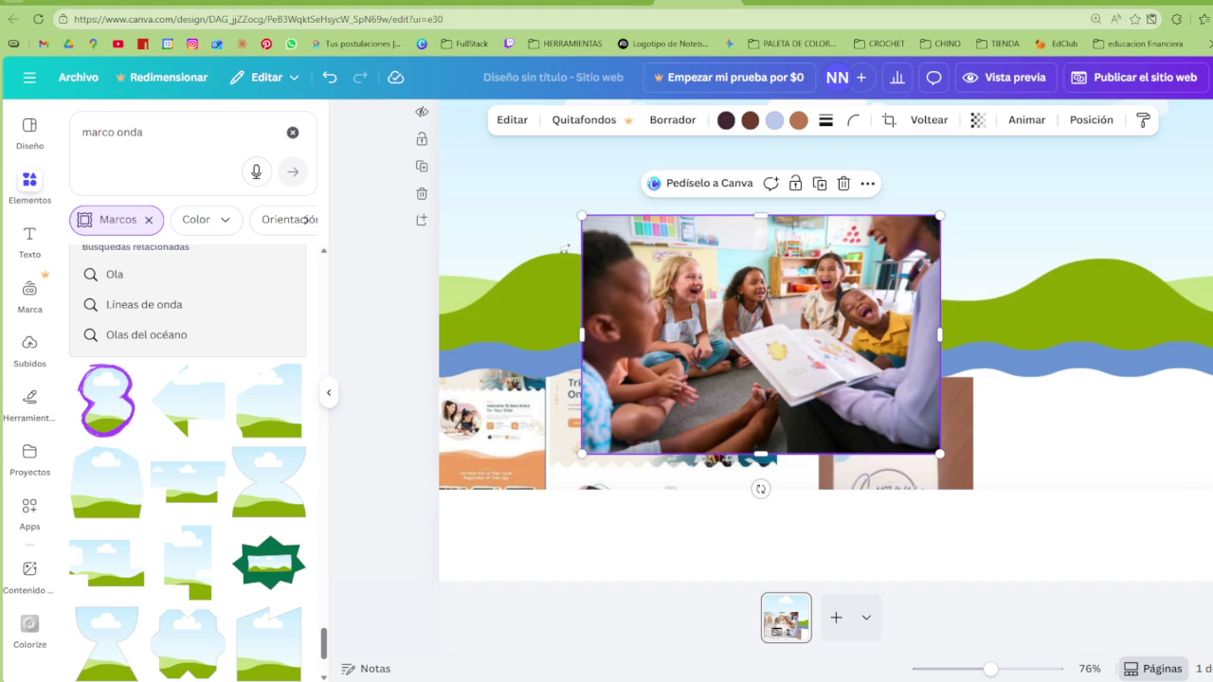
right_click(796, 344)
Set the pasted photo as the page background, then detach it from the background
click(727, 322)
right_click(768, 296)
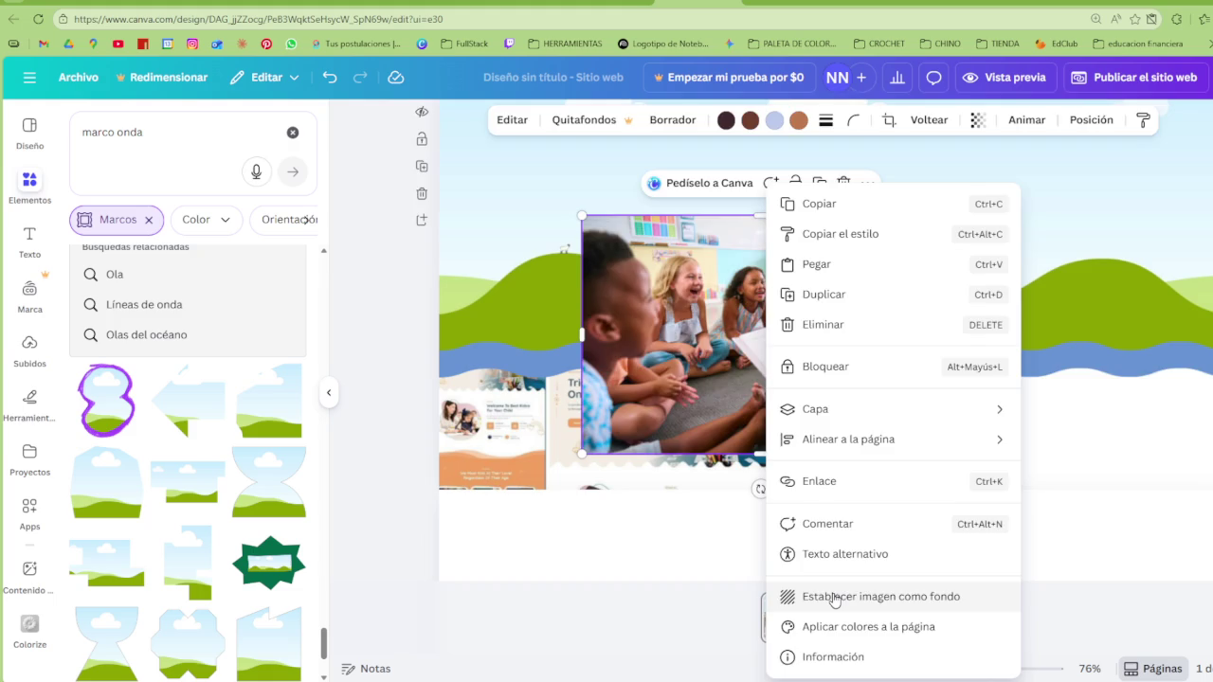
click(831, 599)
right_click(1090, 443)
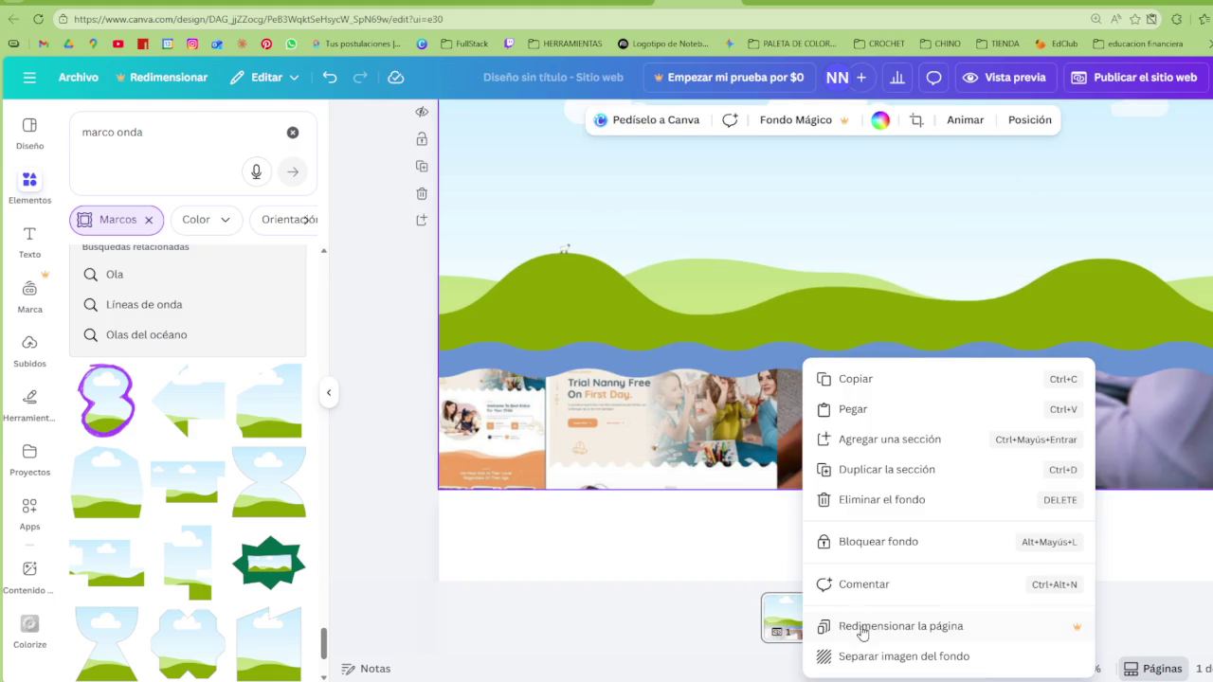
click(861, 656)
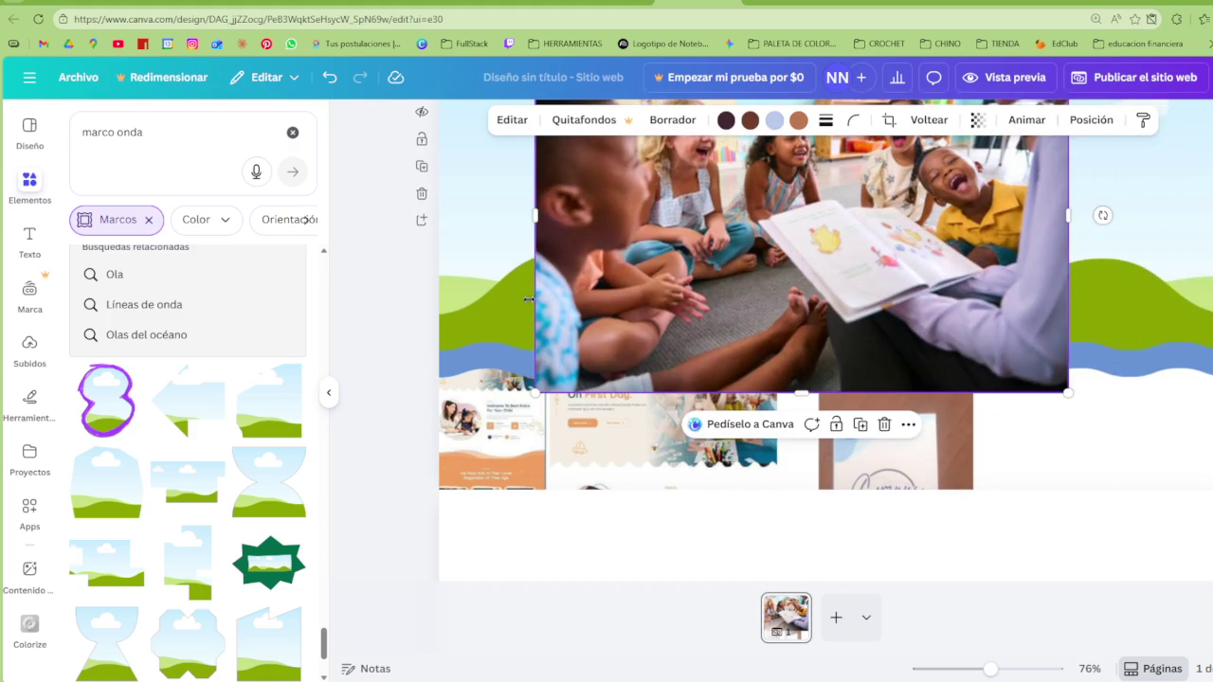
Unlock the green hills frame in Layers and drop the classroom photo into it
click(541, 305)
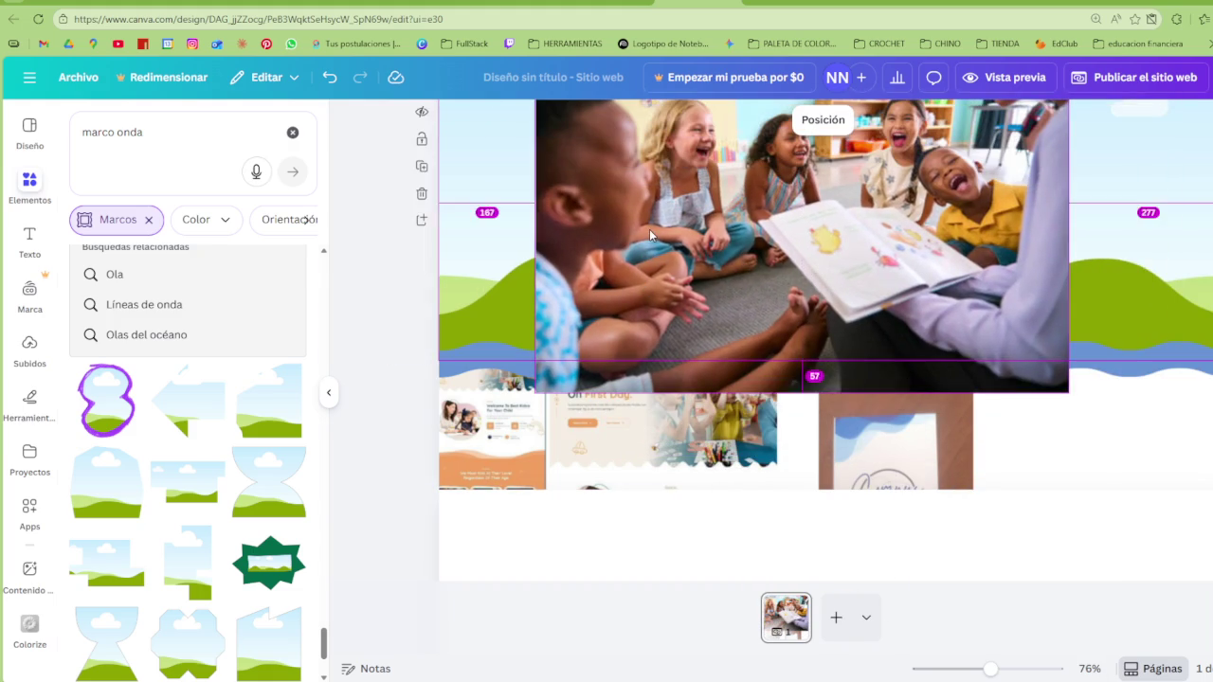
click(823, 120)
right_click(176, 400)
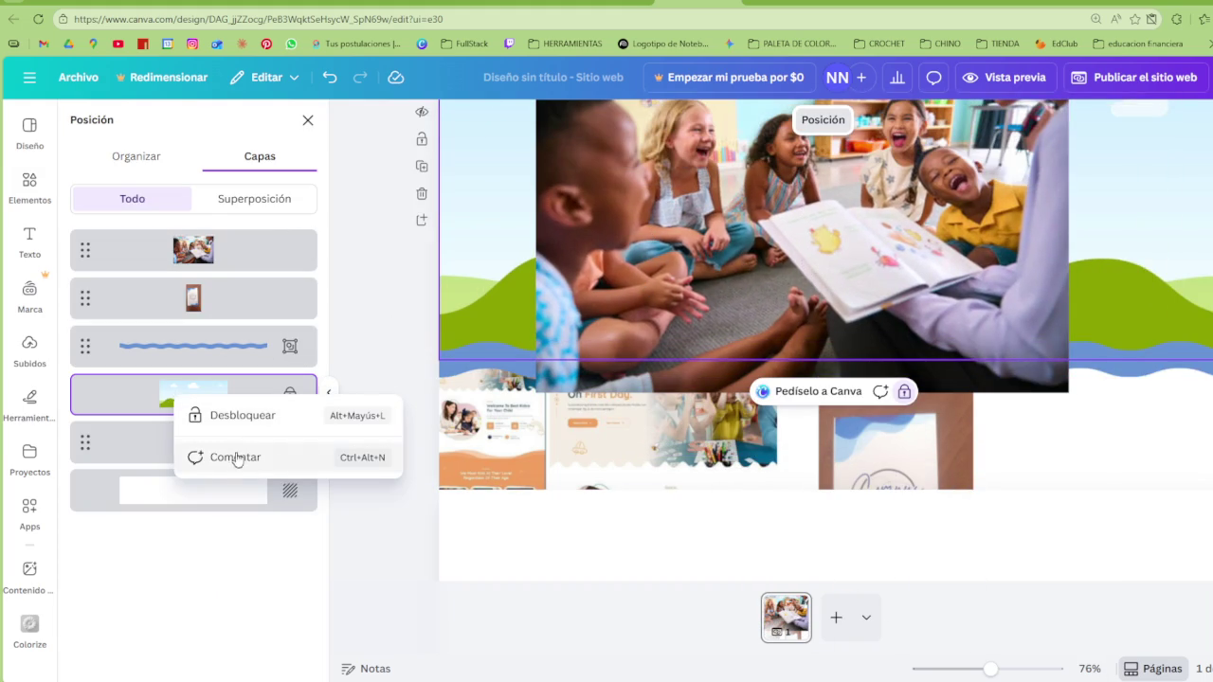
click(232, 415)
drag(728, 308, 699, 263)
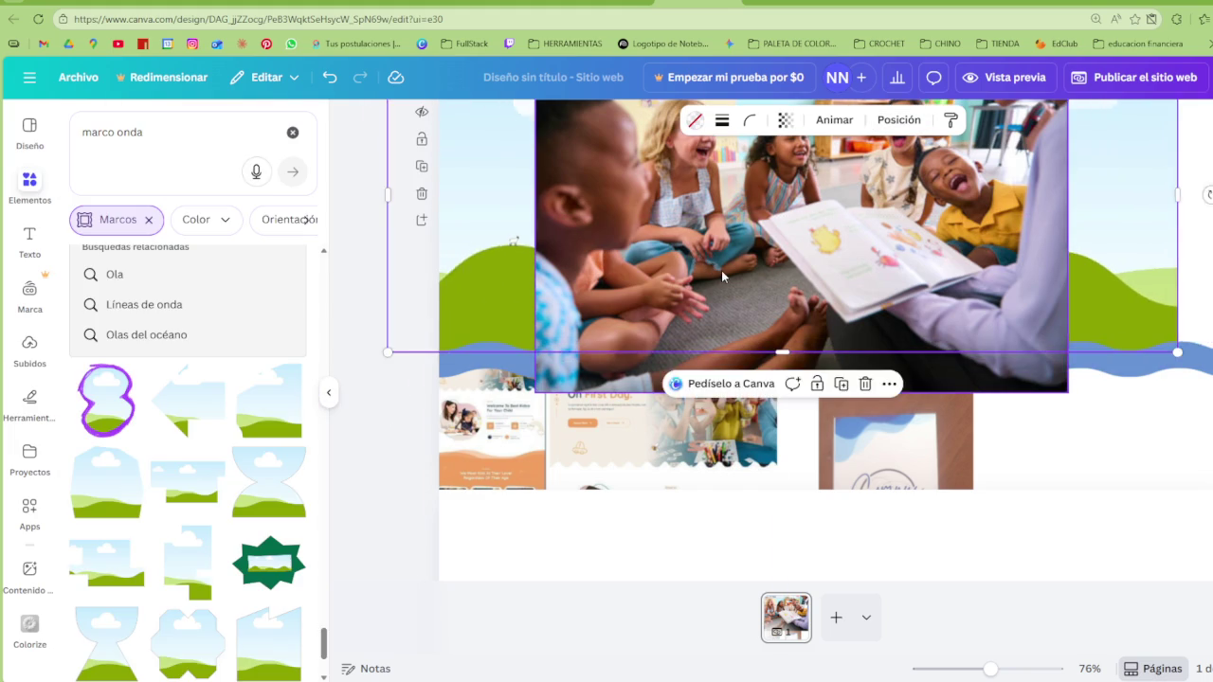
drag(765, 244, 910, 312)
Move the website template image and brown frame lower, then select the photo and wave together
scroll(1014, 379, up, 2)
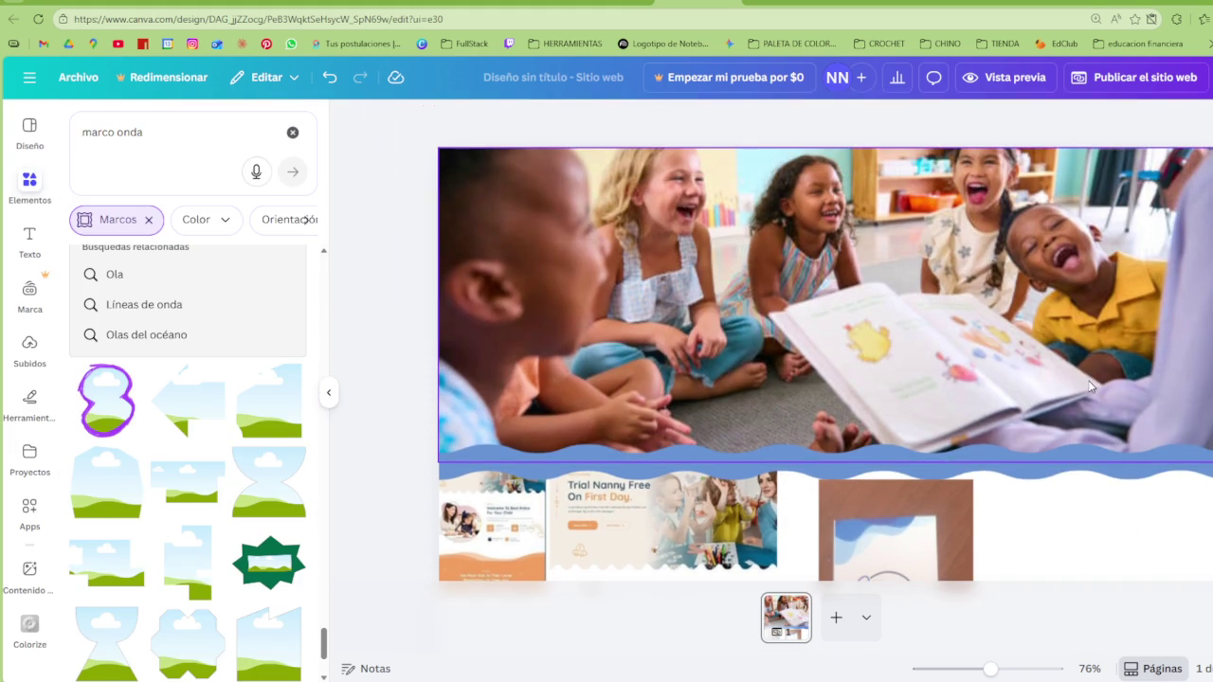
scroll(954, 438, down, 2)
scroll(954, 437, down, 2)
drag(731, 416, 688, 558)
drag(908, 416, 943, 525)
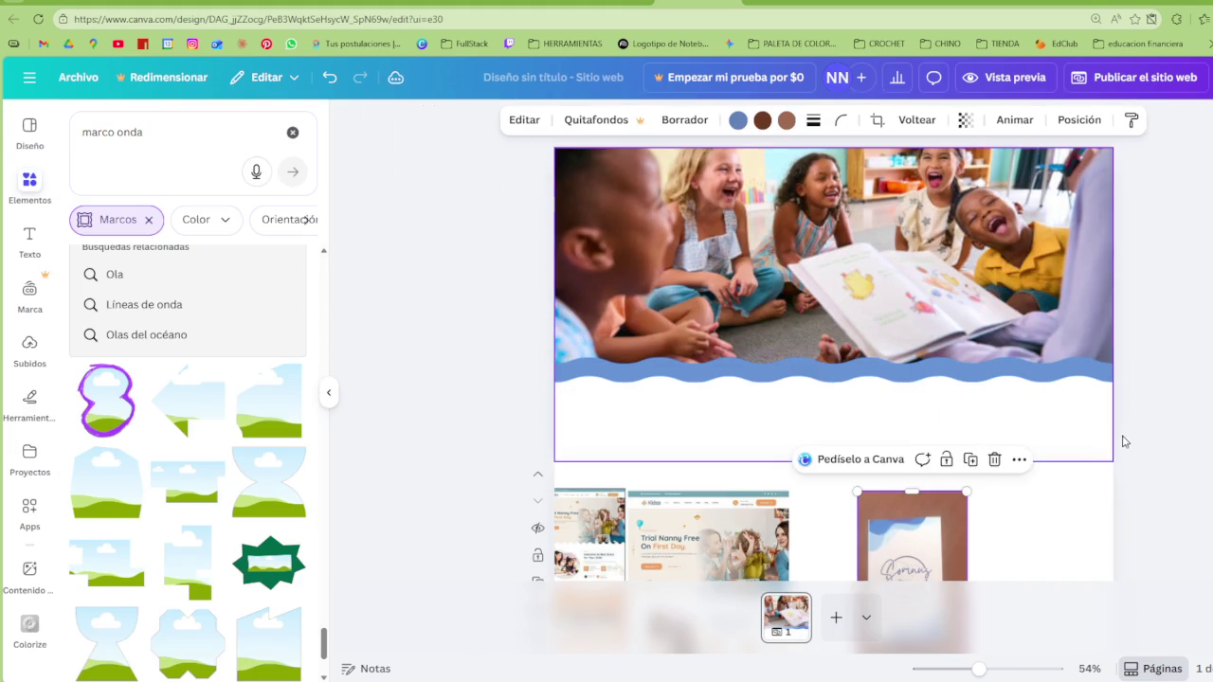
click(1188, 415)
drag(1181, 398, 824, 257)
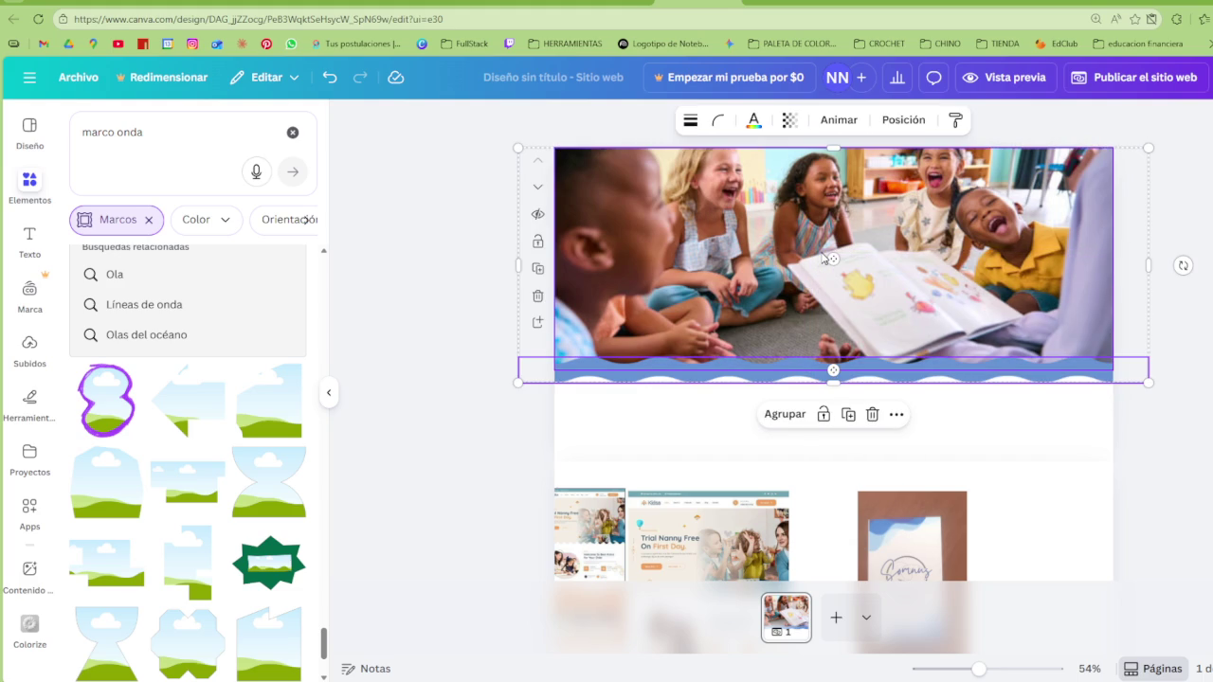
Recolour the wave divider group white
click(1143, 419)
click(1043, 373)
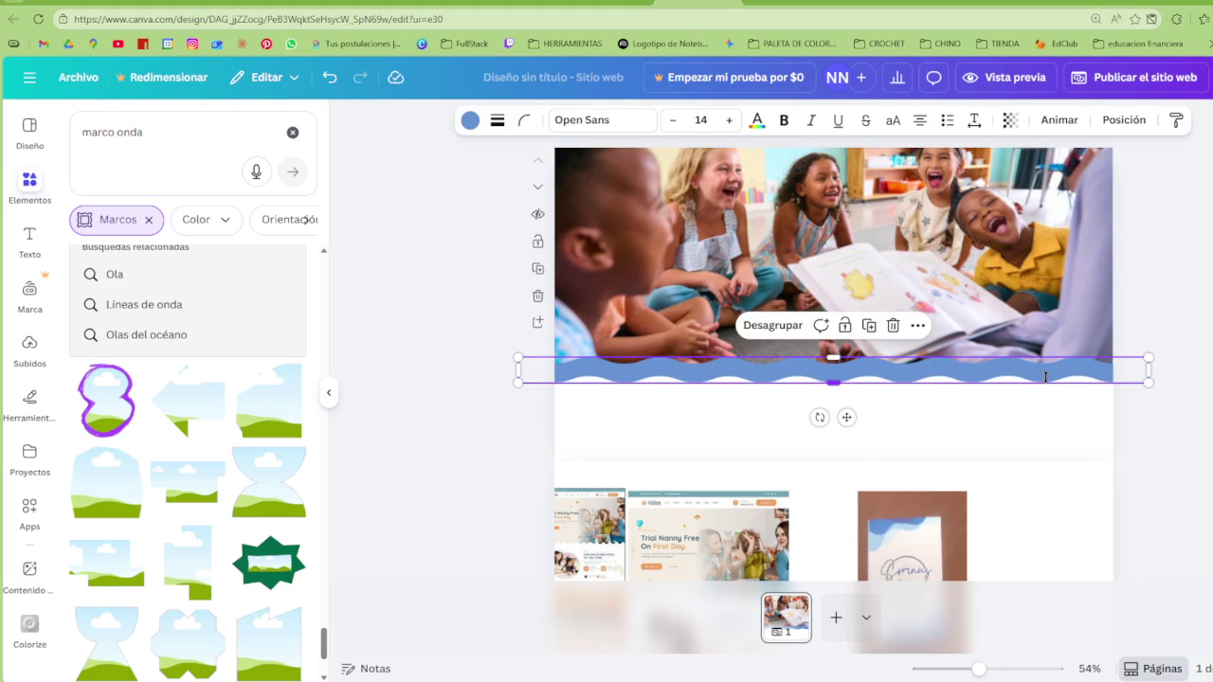
click(471, 120)
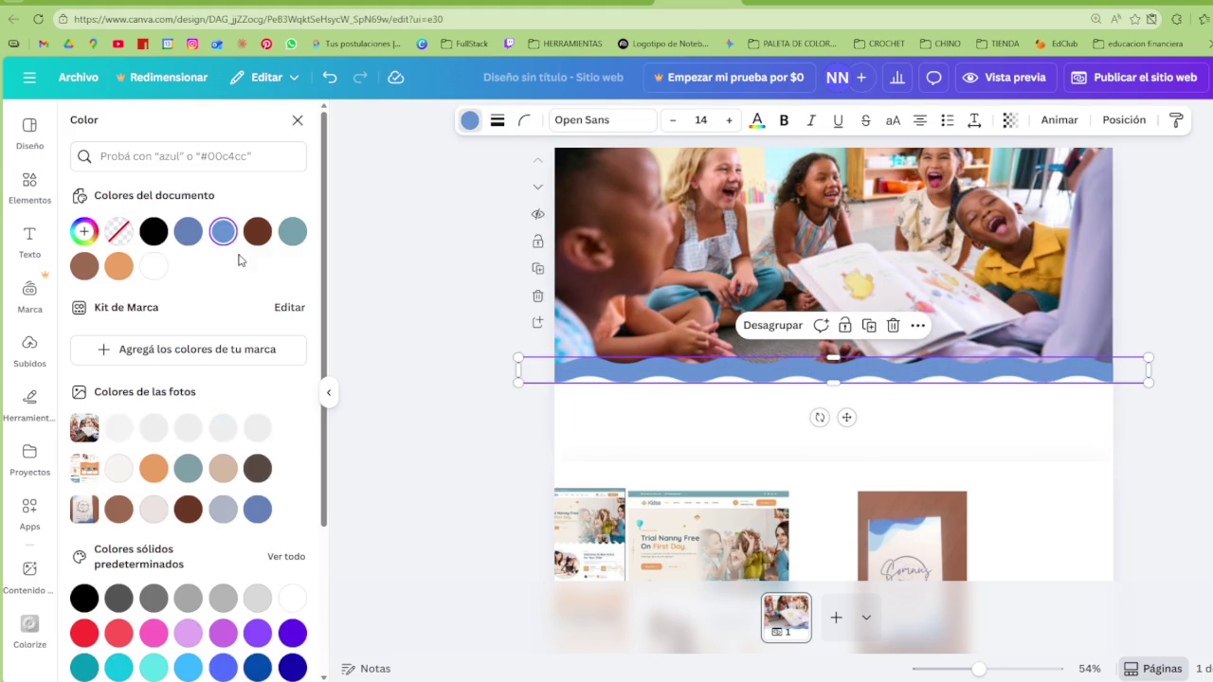
click(153, 266)
key(Escape)
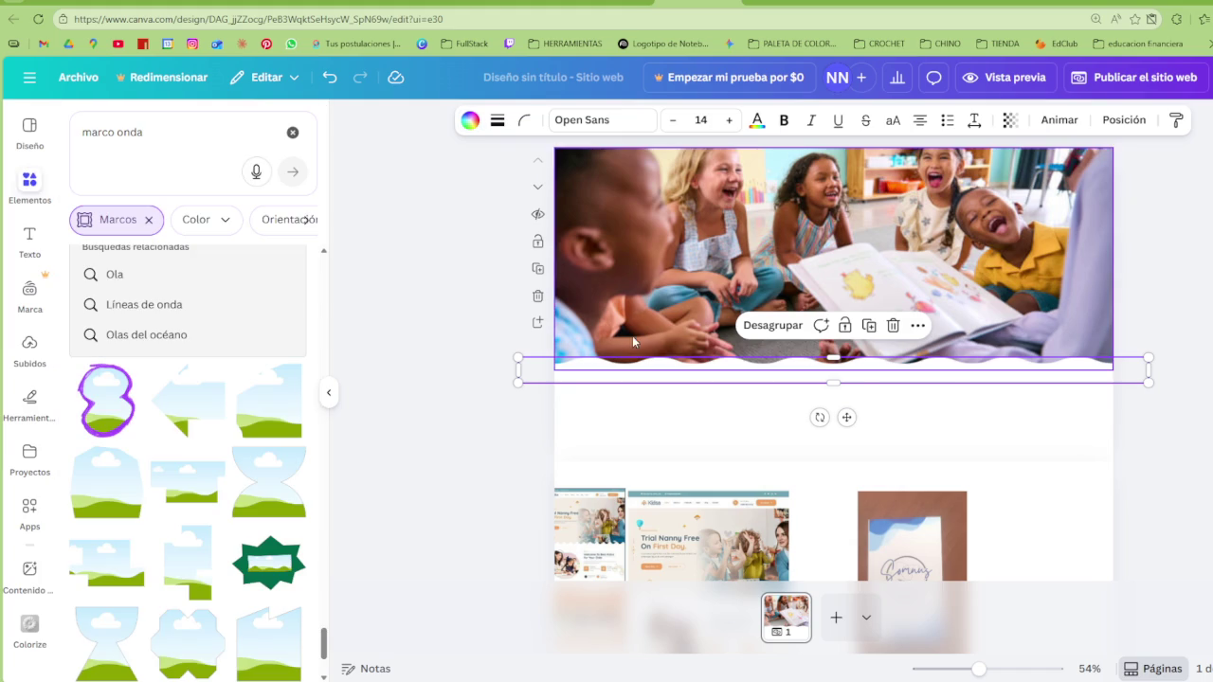
click(1179, 408)
Position the wave divider under the photo and resize it to 1,541 × 62
click(1015, 381)
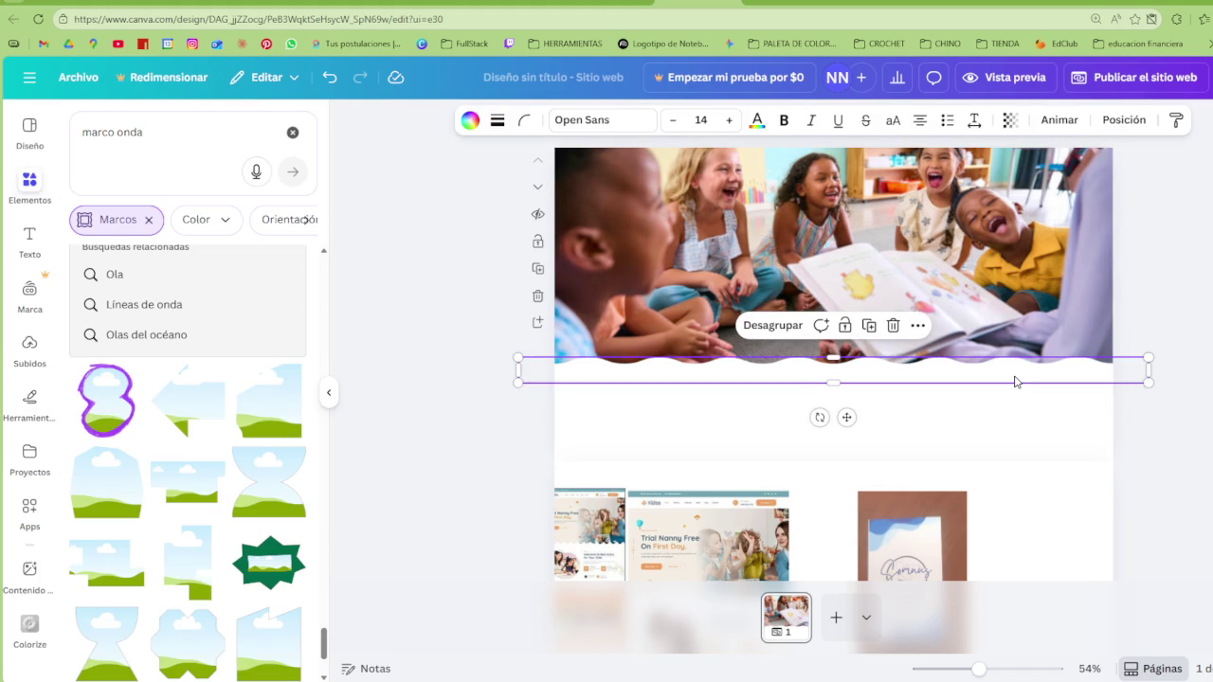
mouse_move(1015, 381)
mouse_down()
mouse_move(1022, 360)
mouse_move(1022, 377)
mouse_up()
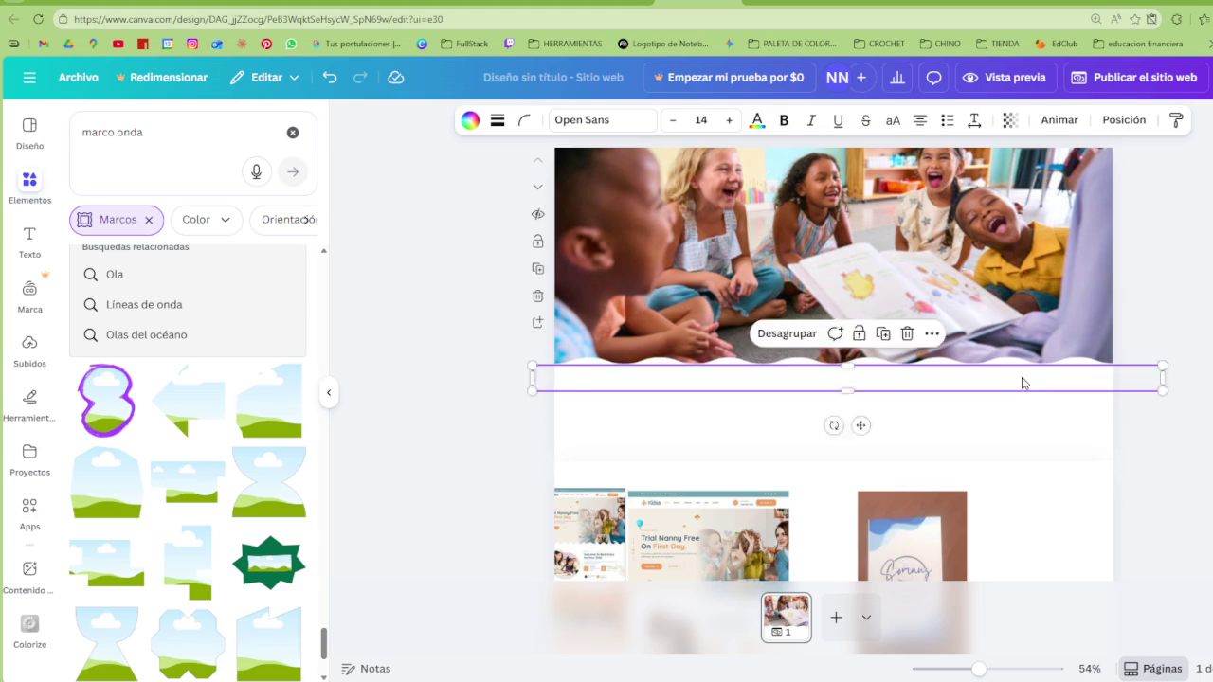
click(1180, 404)
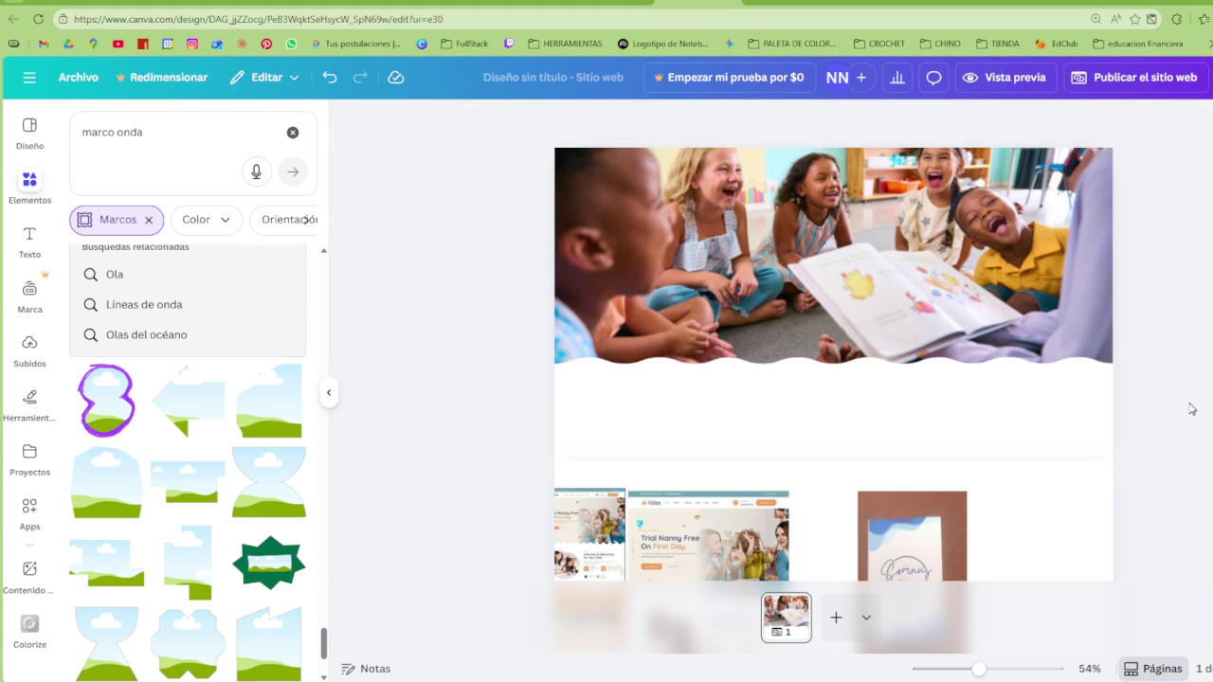
click(1086, 373)
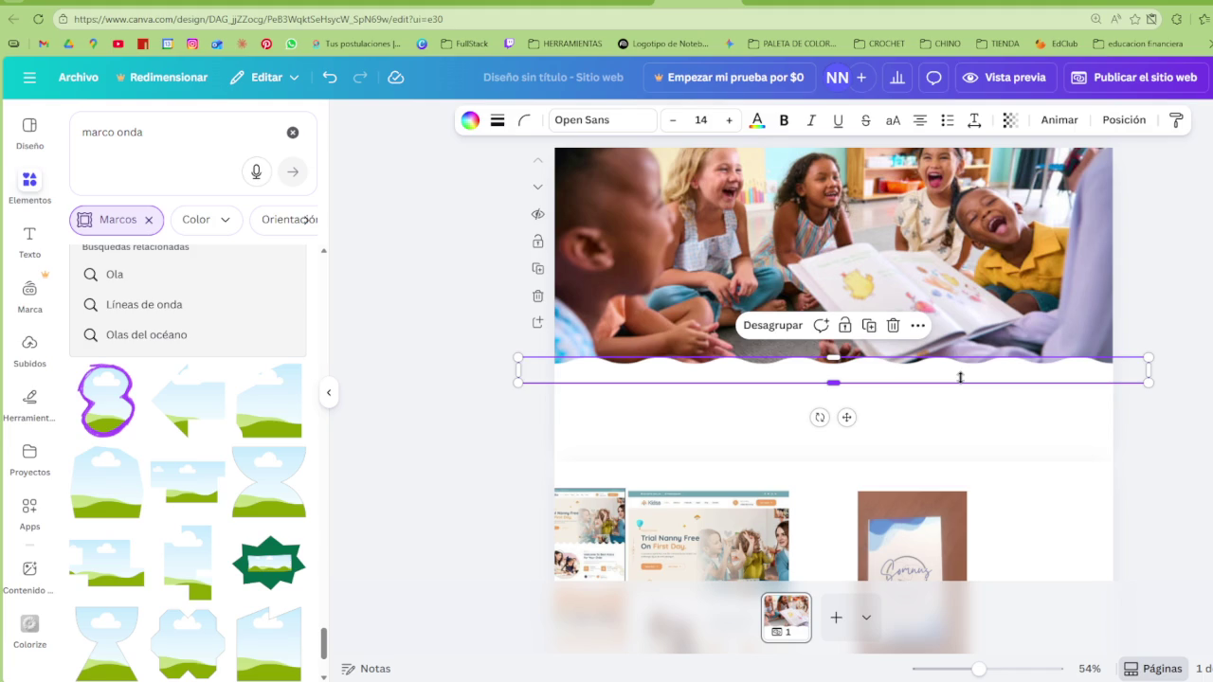
drag(960, 378, 960, 371)
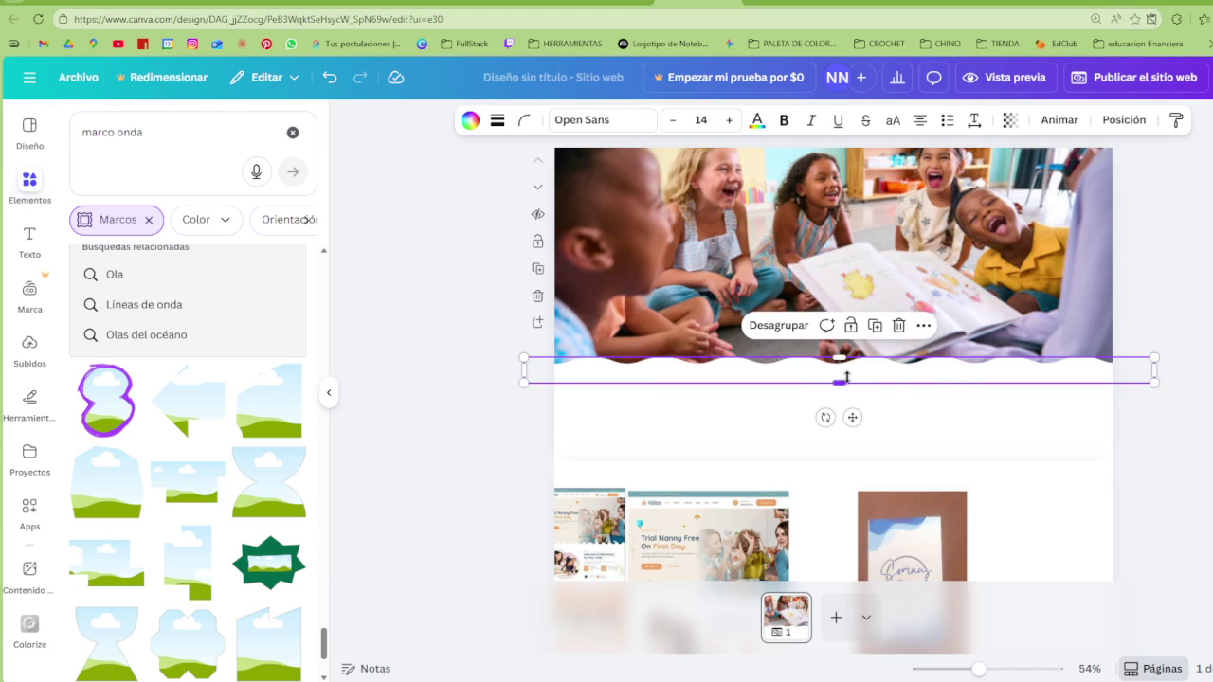
drag(844, 376, 847, 379)
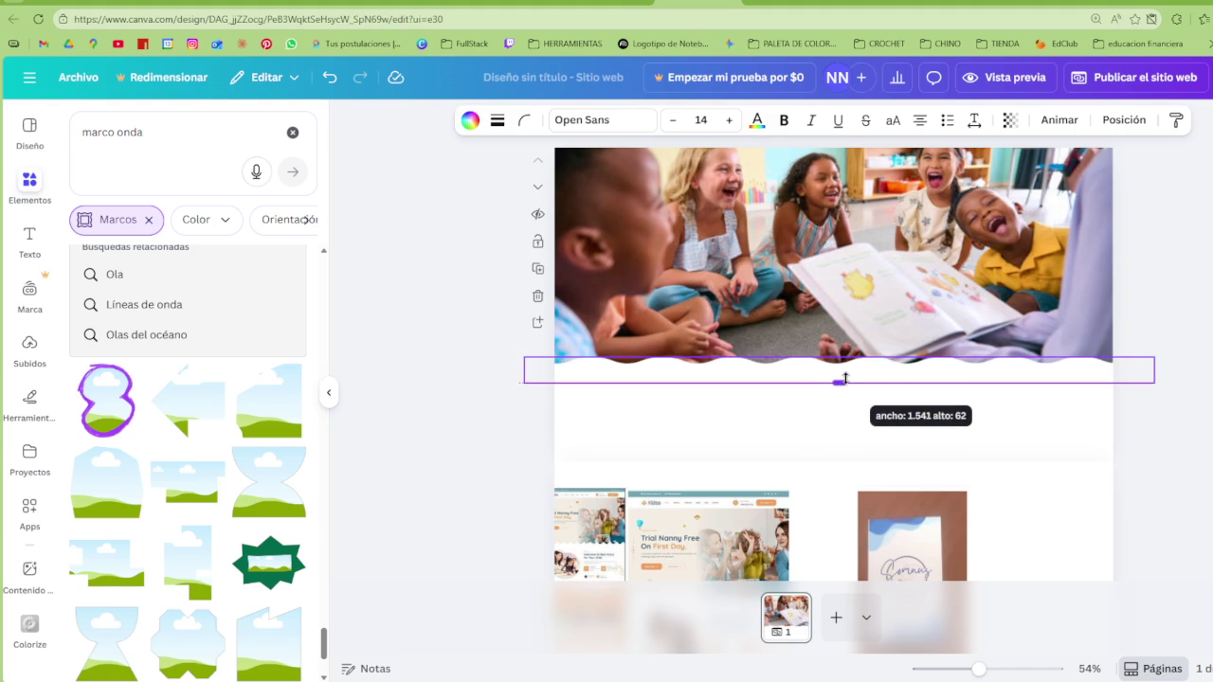
click(471, 120)
mouse_move(118, 266)
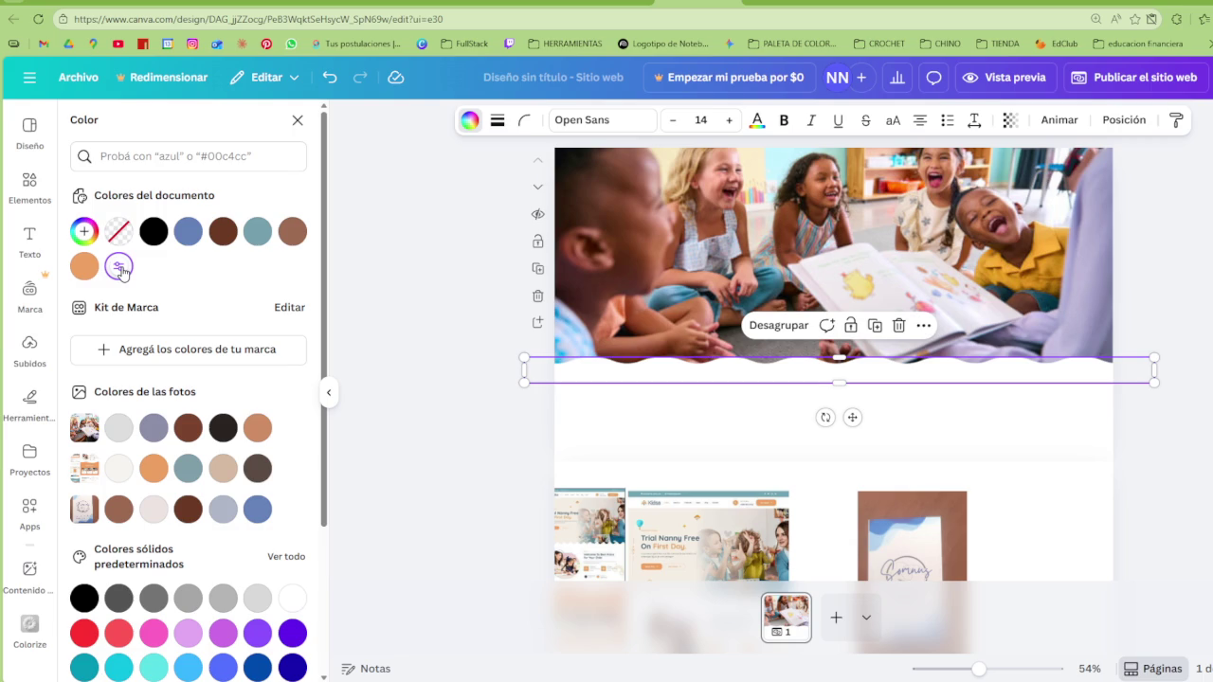
Fill the wave with a vertical Degradado gradient running from blue to #FFFFFF
click(258, 509)
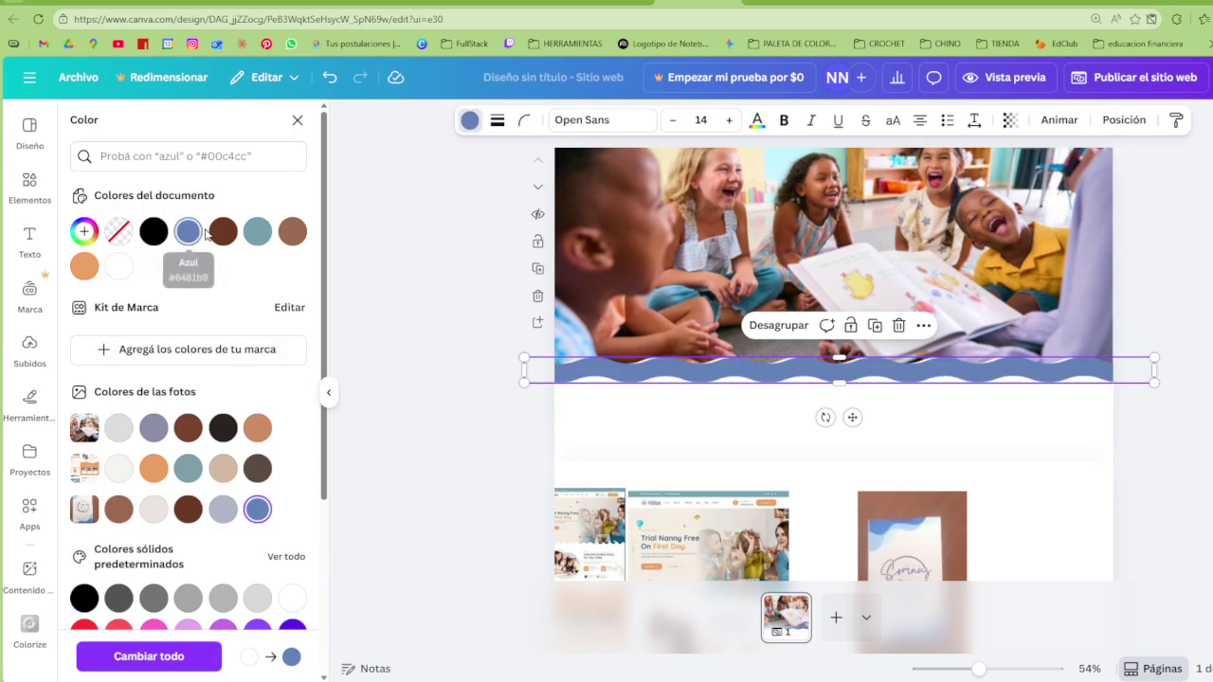
click(256, 231)
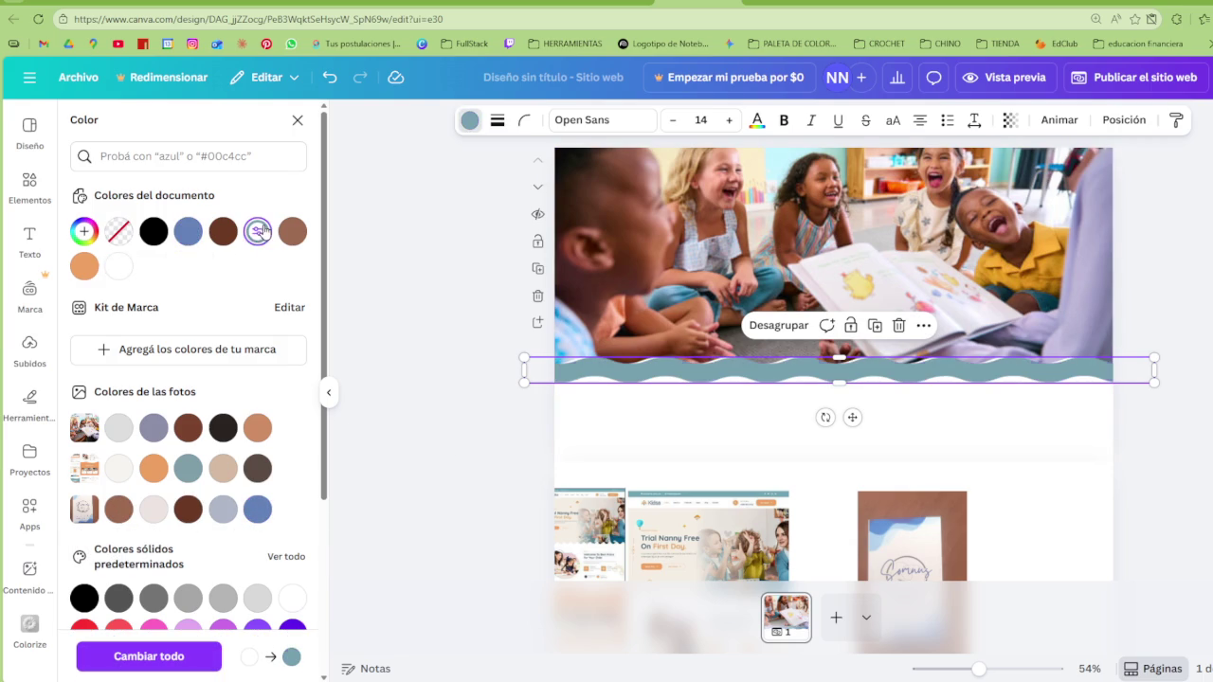
click(192, 237)
click(189, 237)
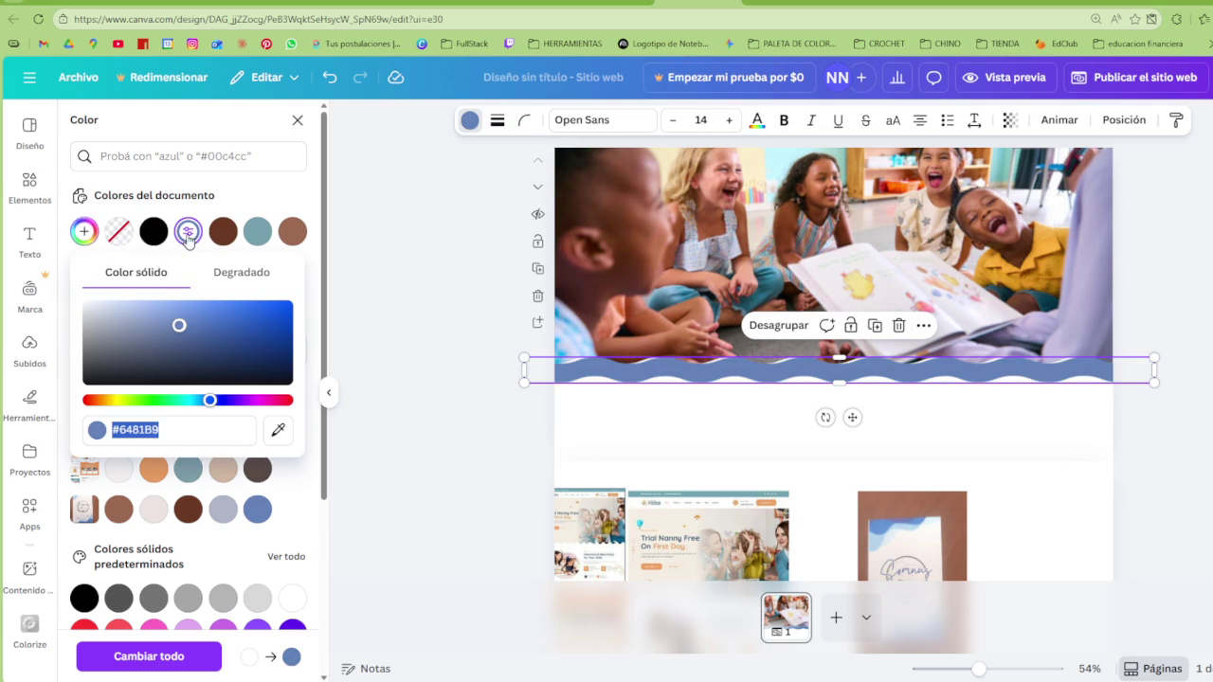
click(269, 274)
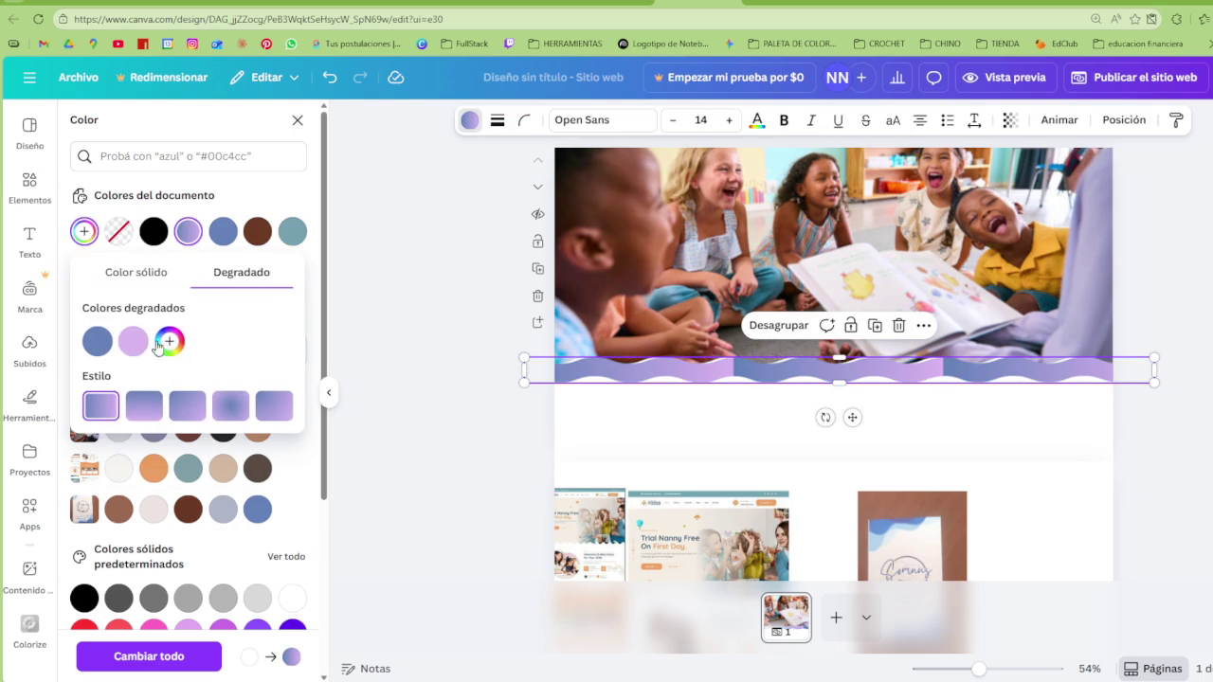
click(157, 418)
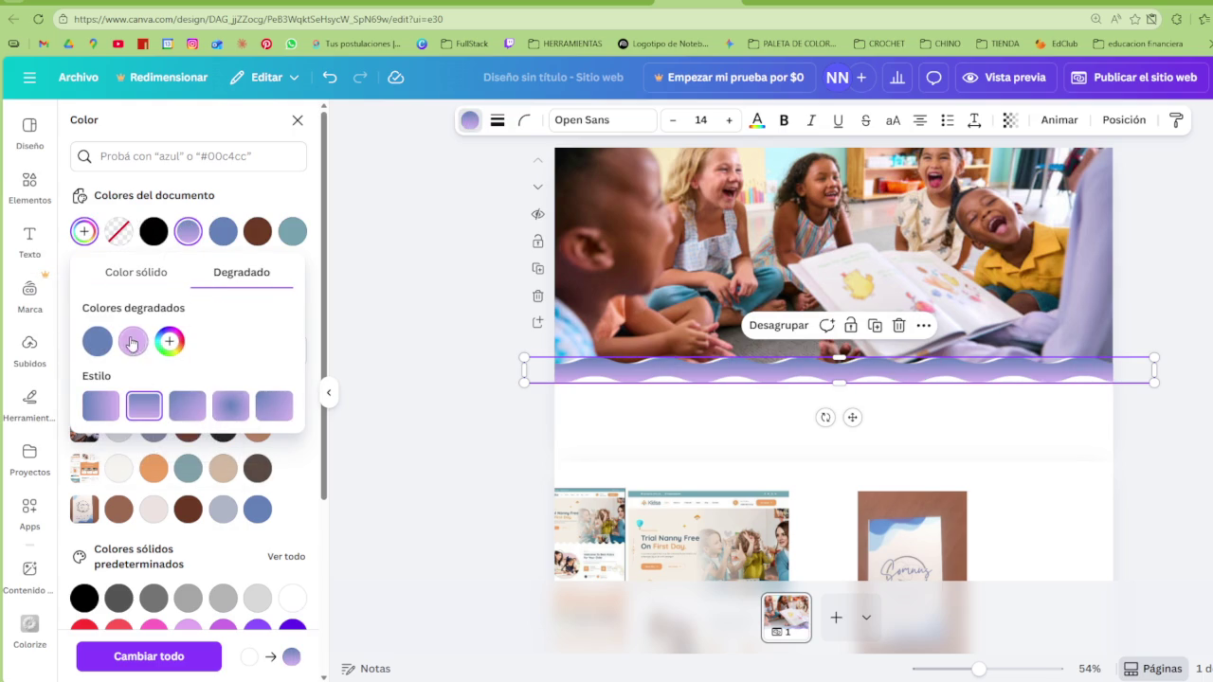
click(138, 341)
drag(238, 409, 132, 378)
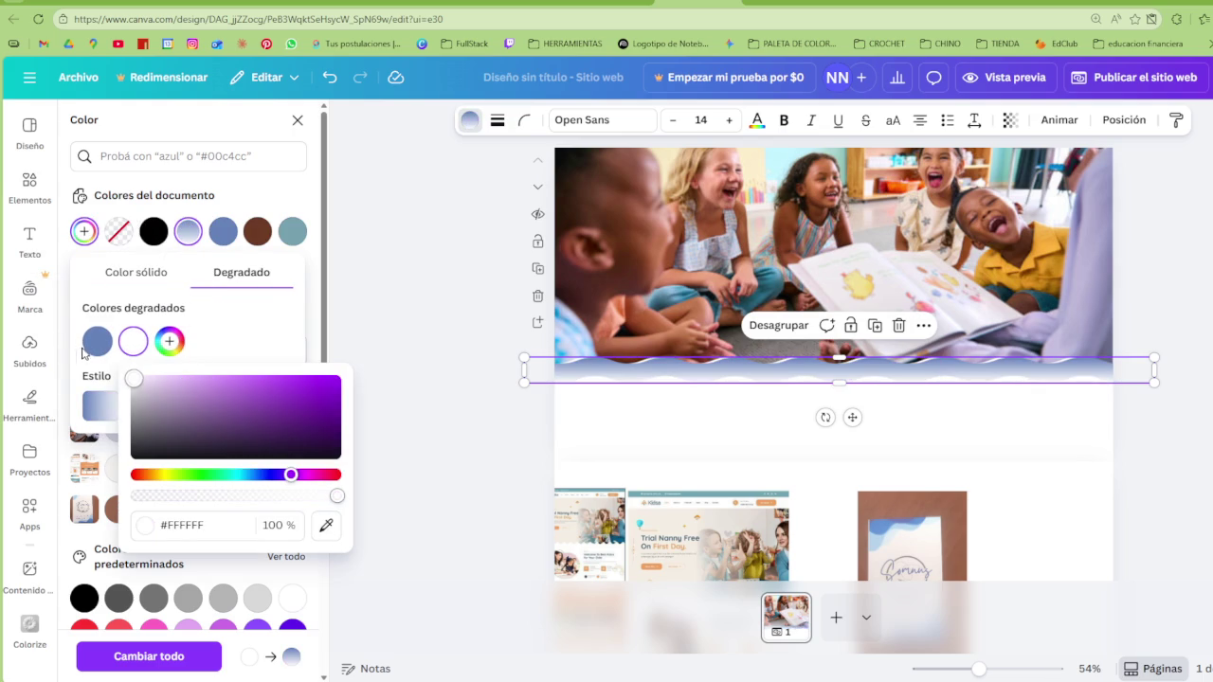
click(249, 348)
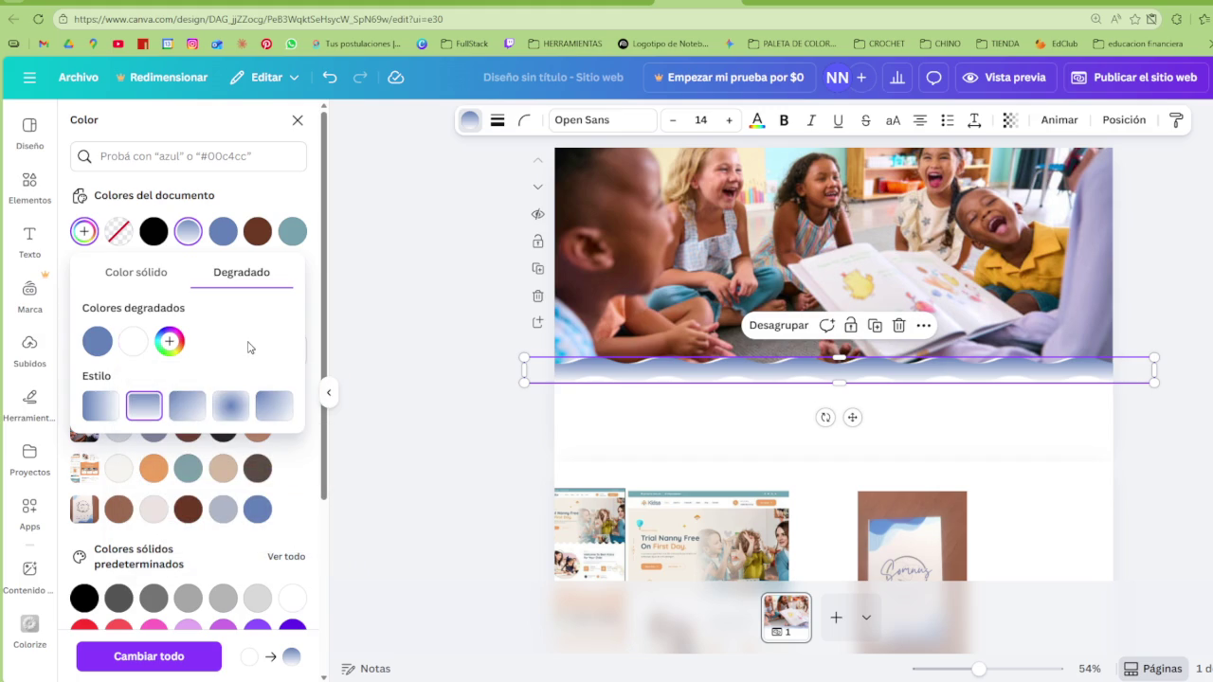
Resize the gradient wave to a thinner 1,541 × 50 band along the photo's bottom
drag(840, 382, 840, 431)
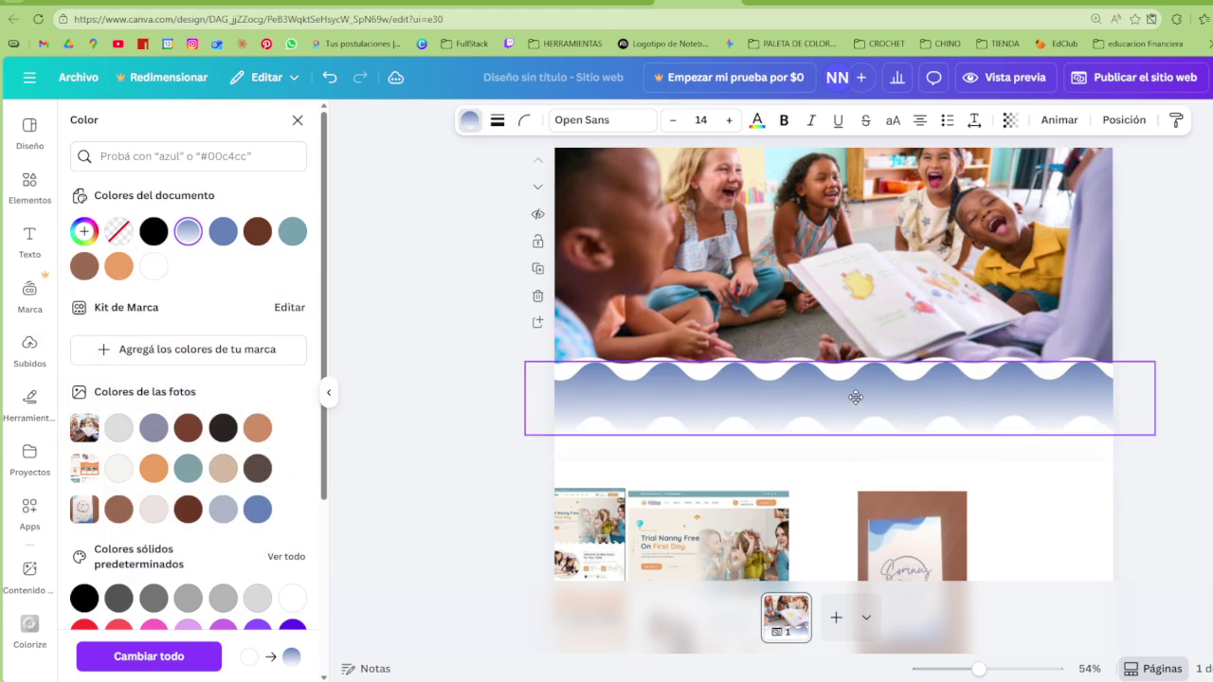
drag(840, 431, 847, 364)
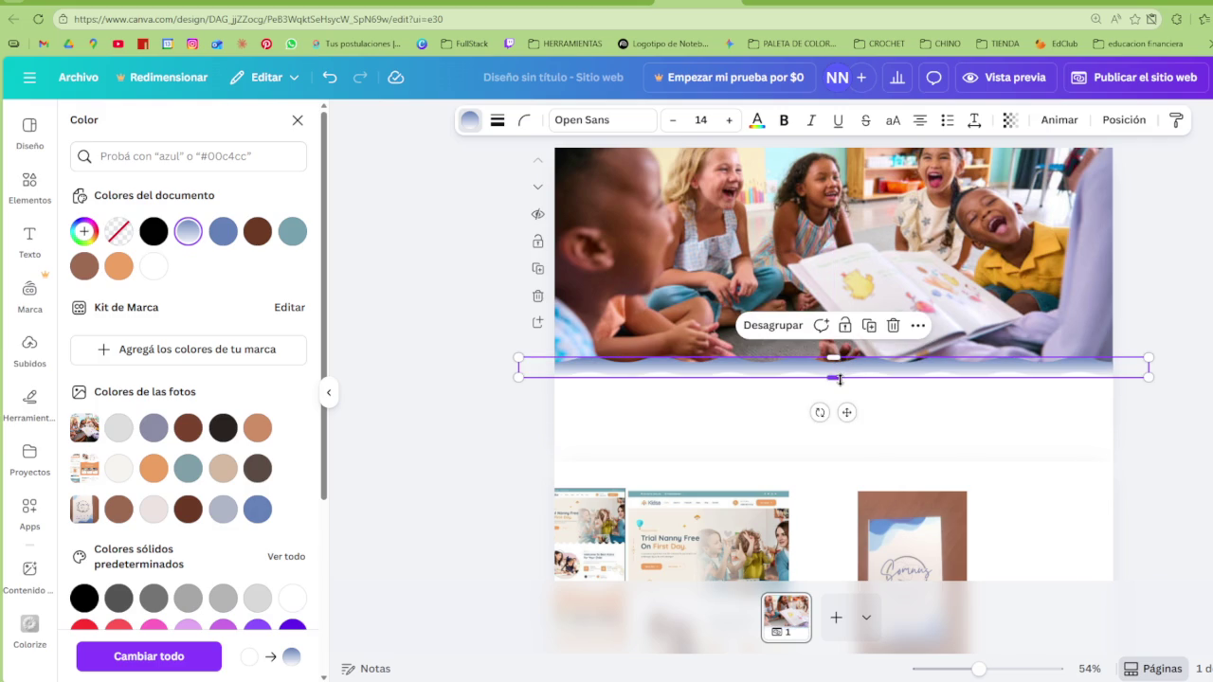
click(1122, 420)
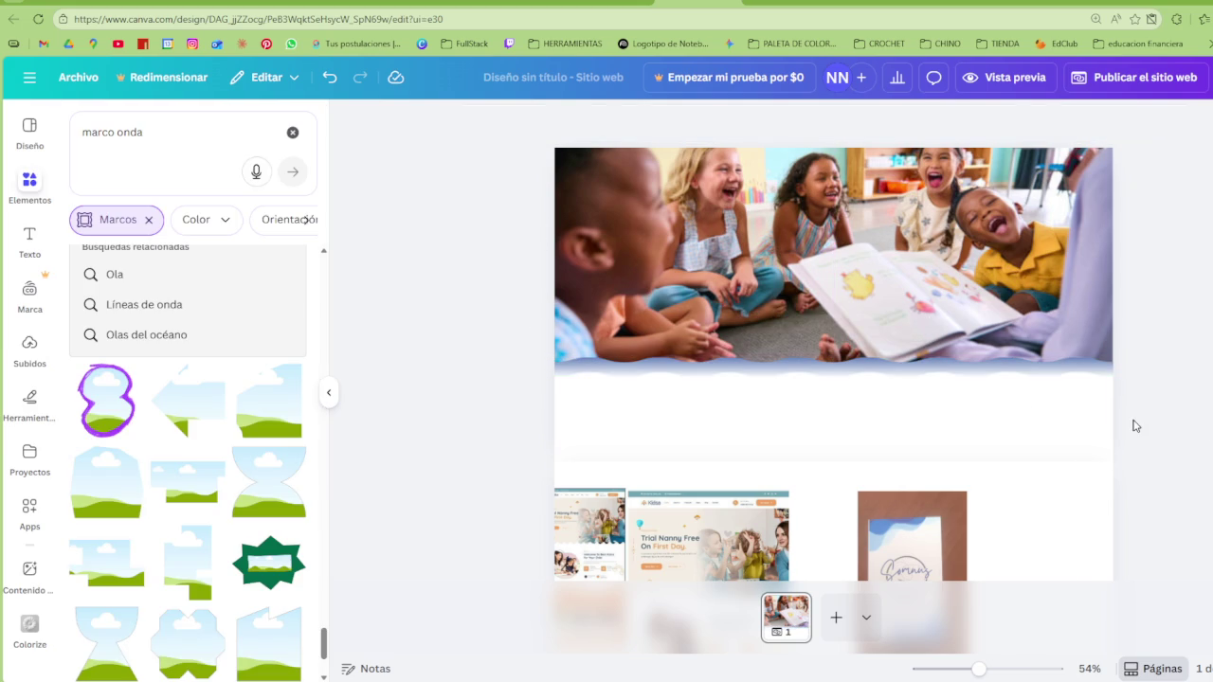
Nudge the wave up against the photo and lighten the gradient's blue stop
click(856, 370)
drag(855, 370, 854, 363)
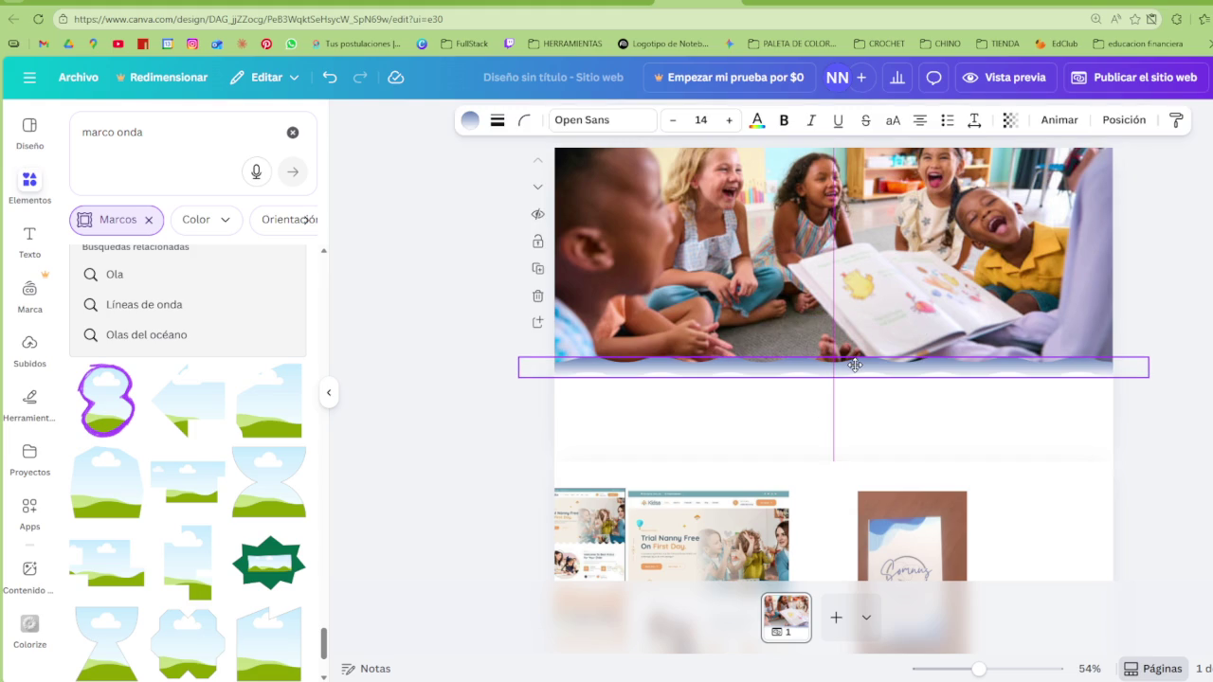
drag(855, 366, 855, 364)
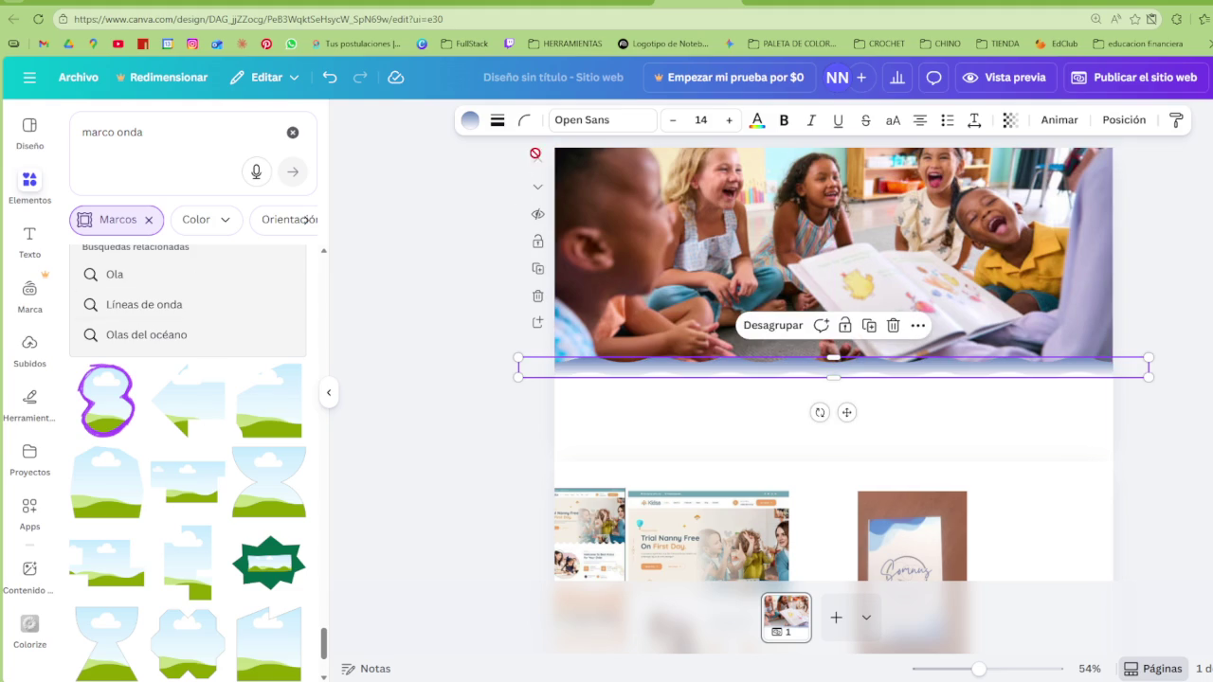
click(470, 120)
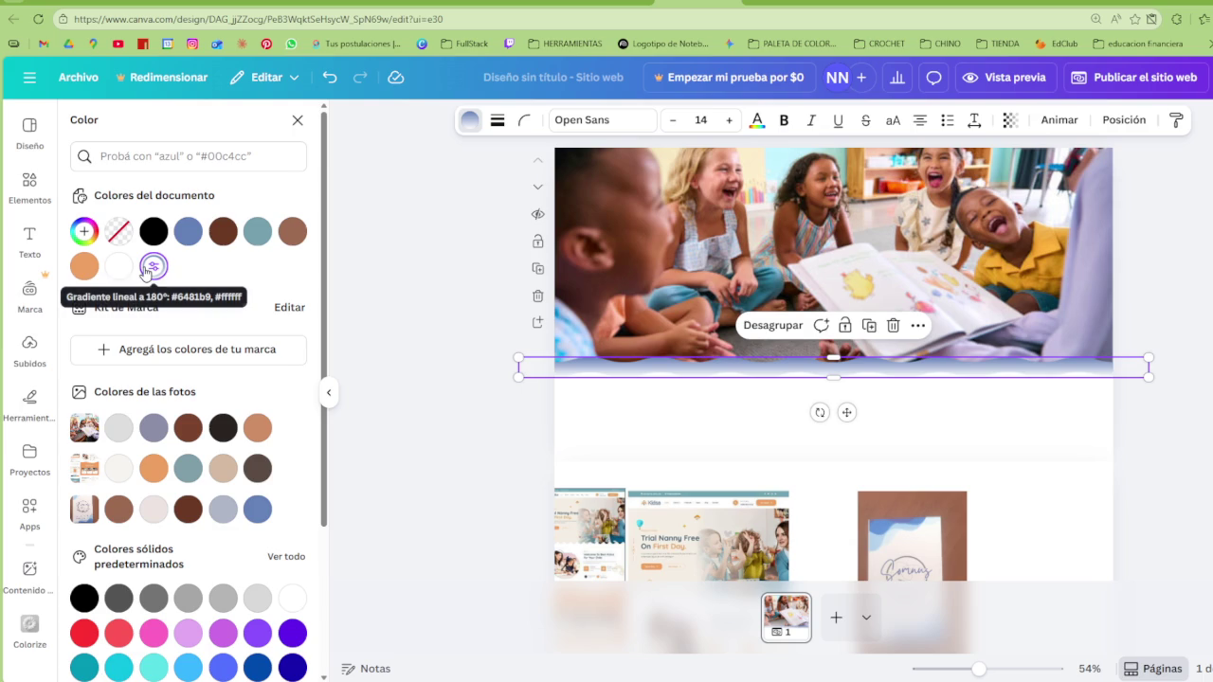
click(154, 270)
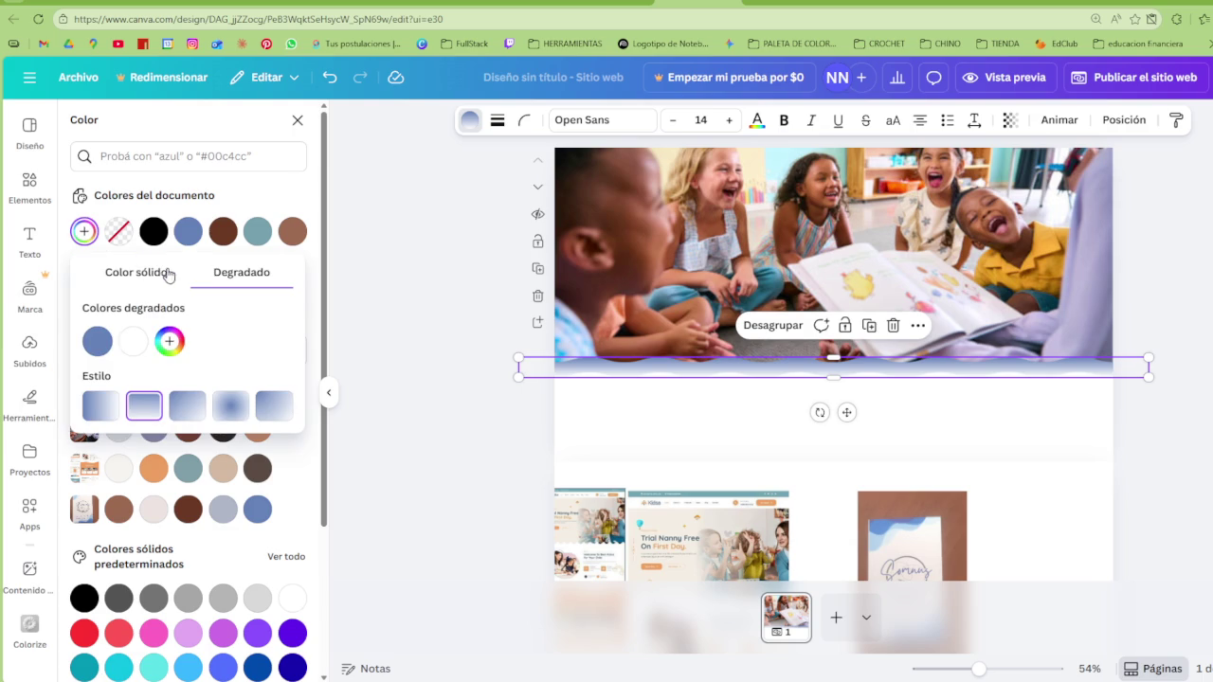
click(133, 342)
click(97, 342)
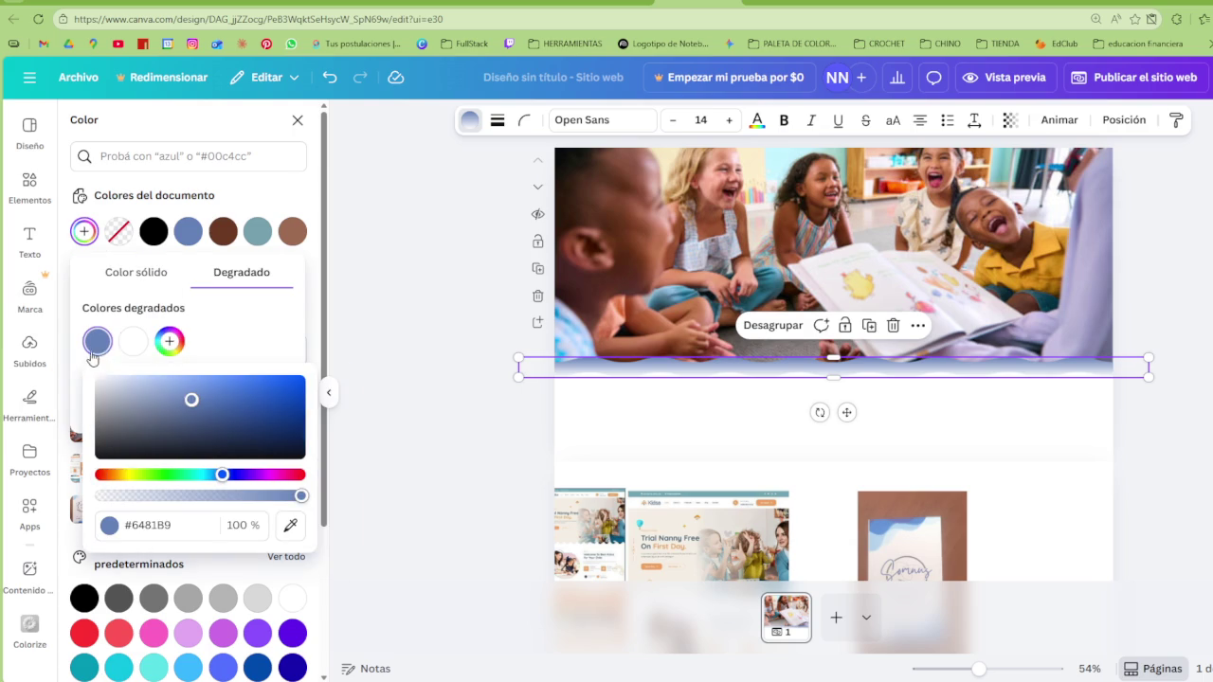
drag(191, 403, 147, 386)
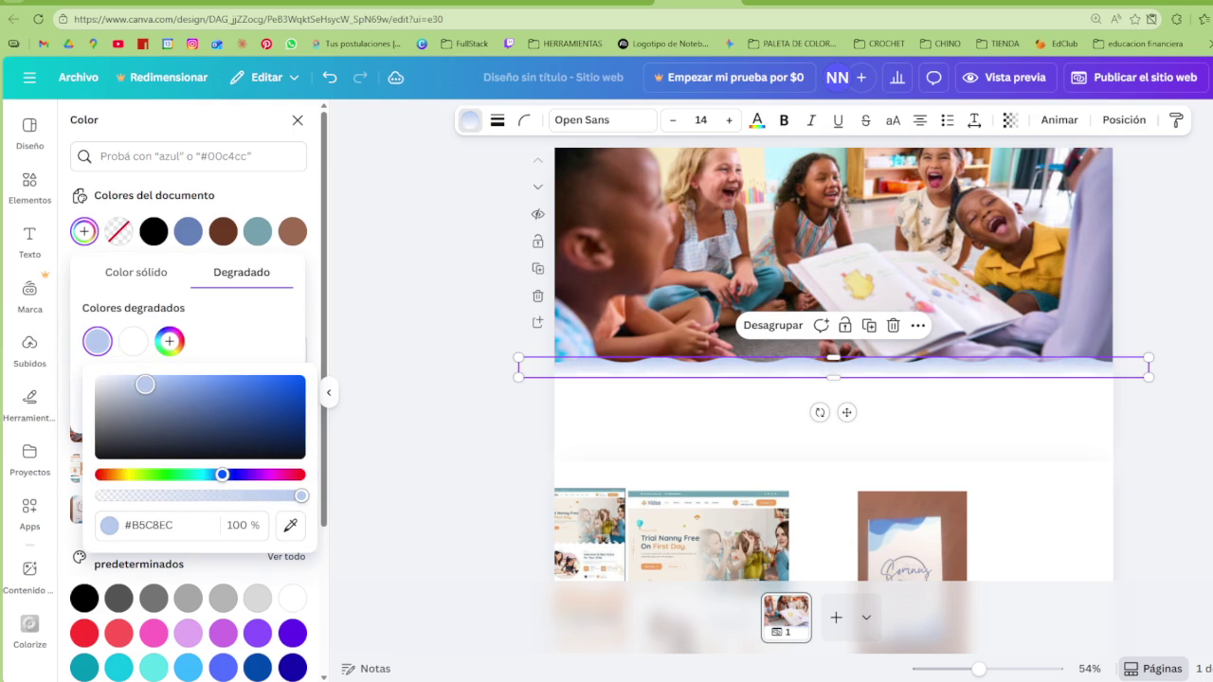
click(496, 432)
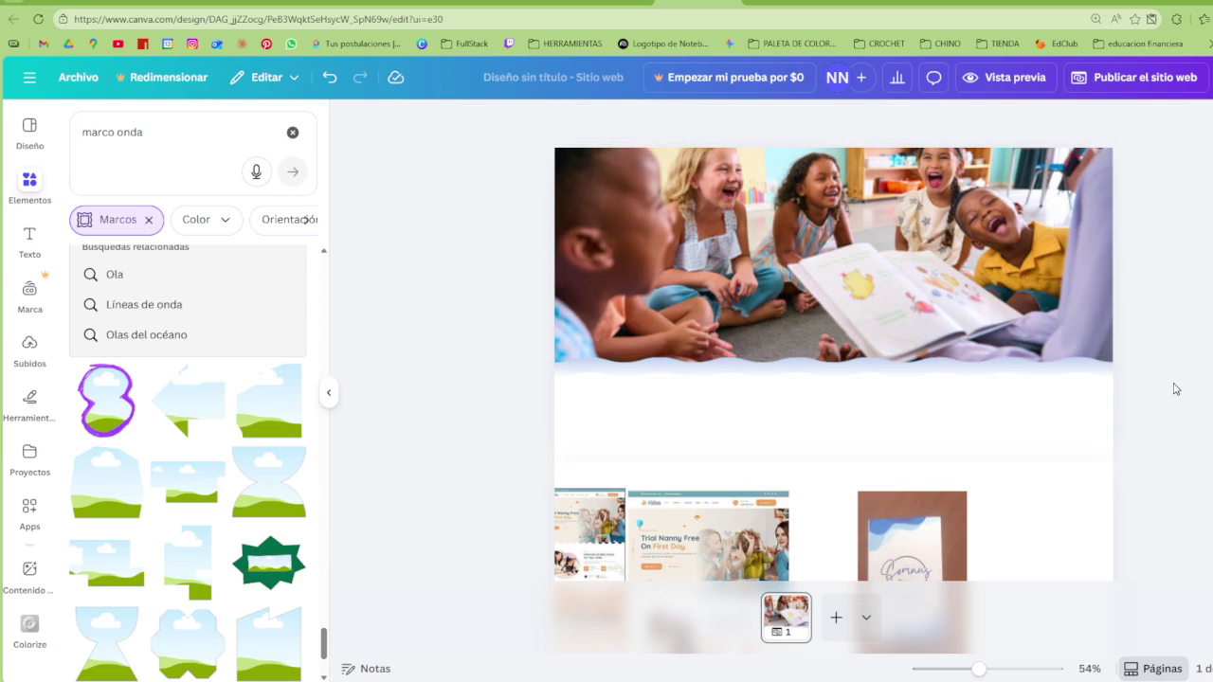
Lighten the blue gradient stop further to a very pale blue
click(748, 372)
click(470, 119)
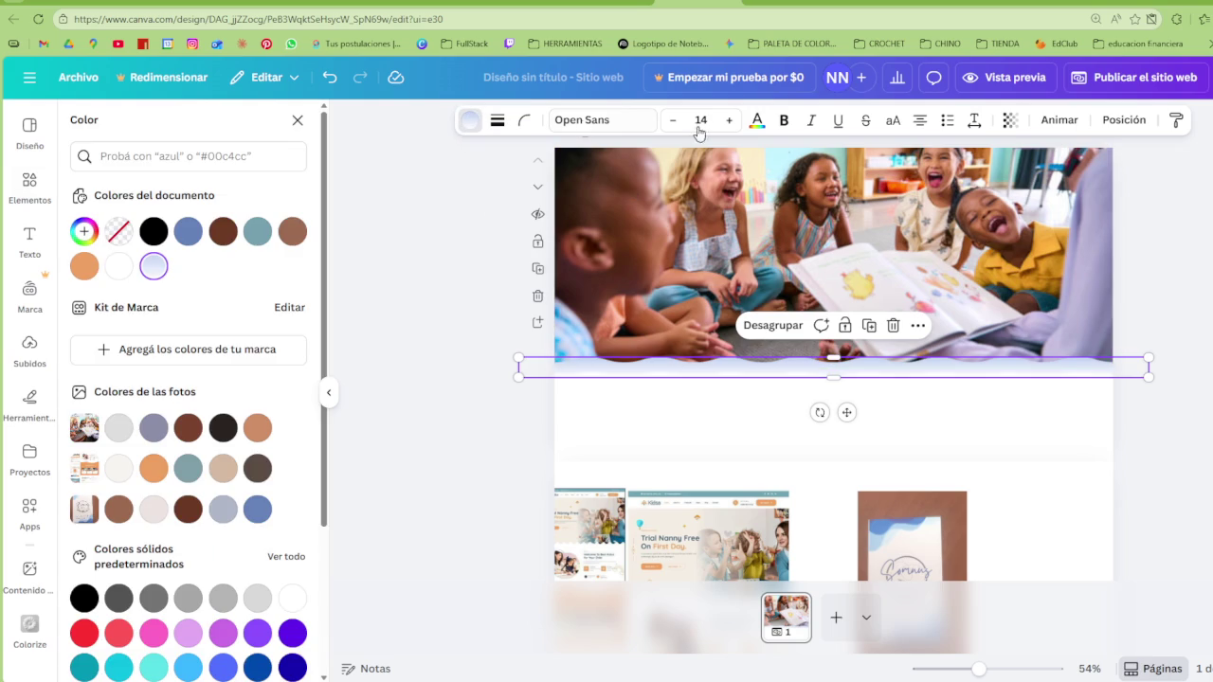
click(154, 266)
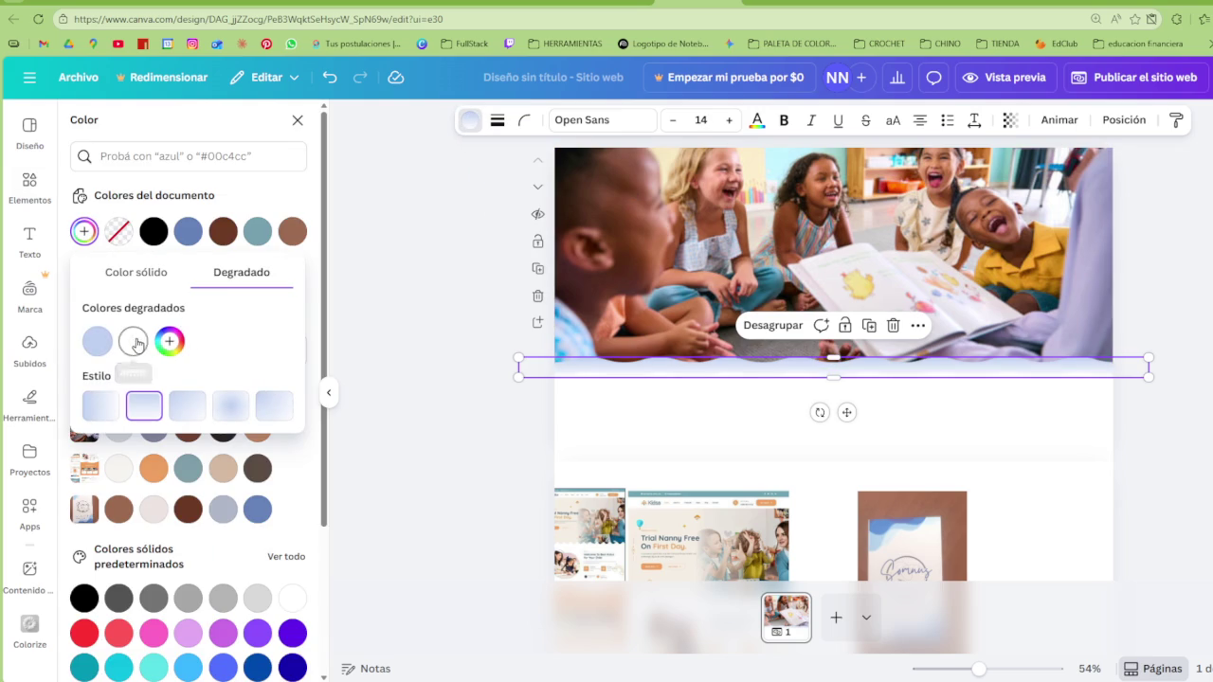
click(98, 341)
drag(141, 383, 141, 380)
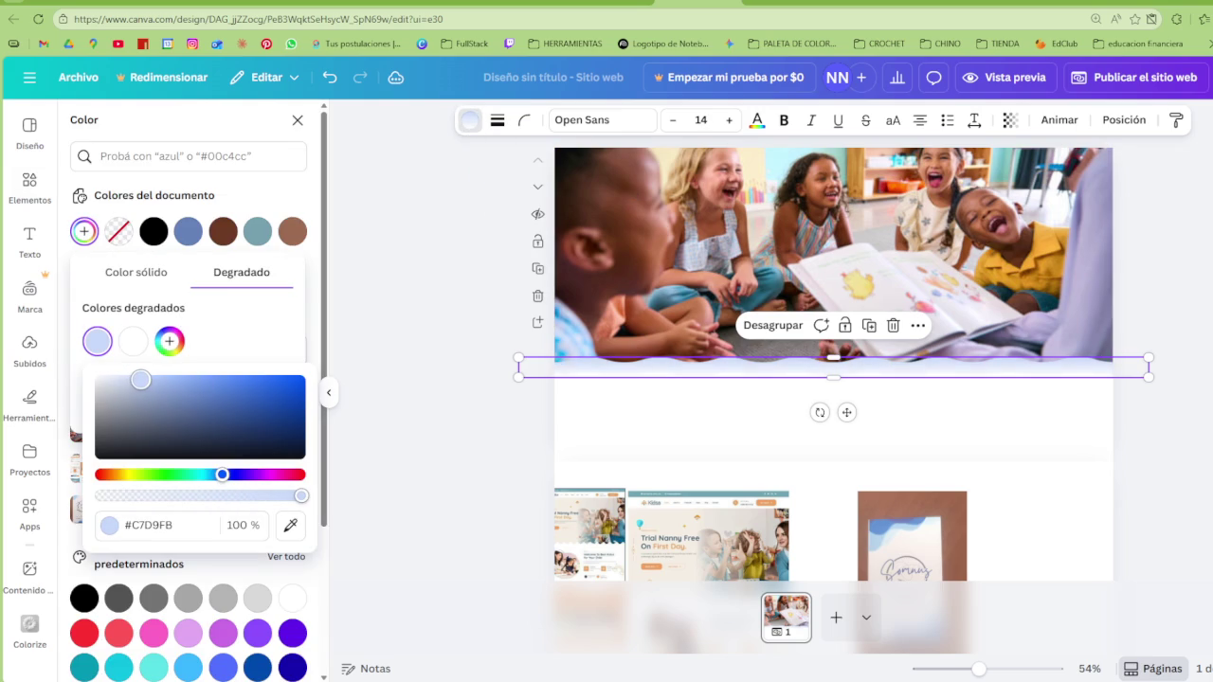
click(407, 413)
click(544, 434)
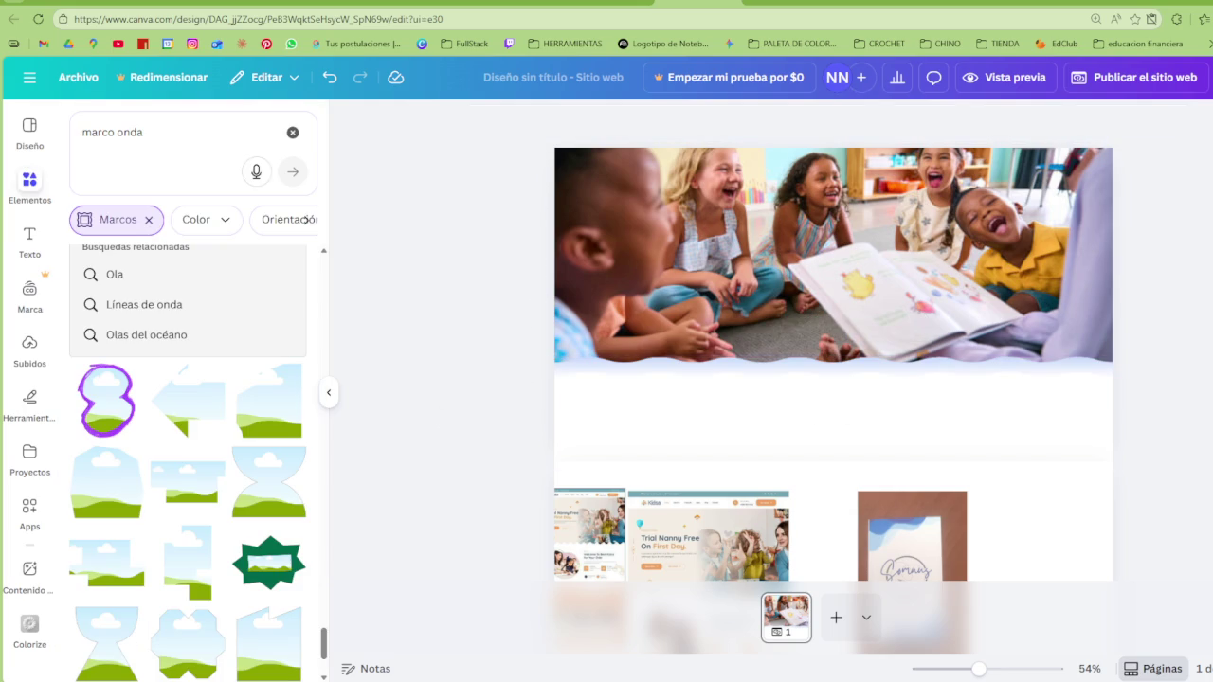
Scroll through the page to review the hero, then select the classroom photo
scroll(1189, 364, down, 3)
scroll(1188, 364, down, 1)
scroll(1190, 360, up, 4)
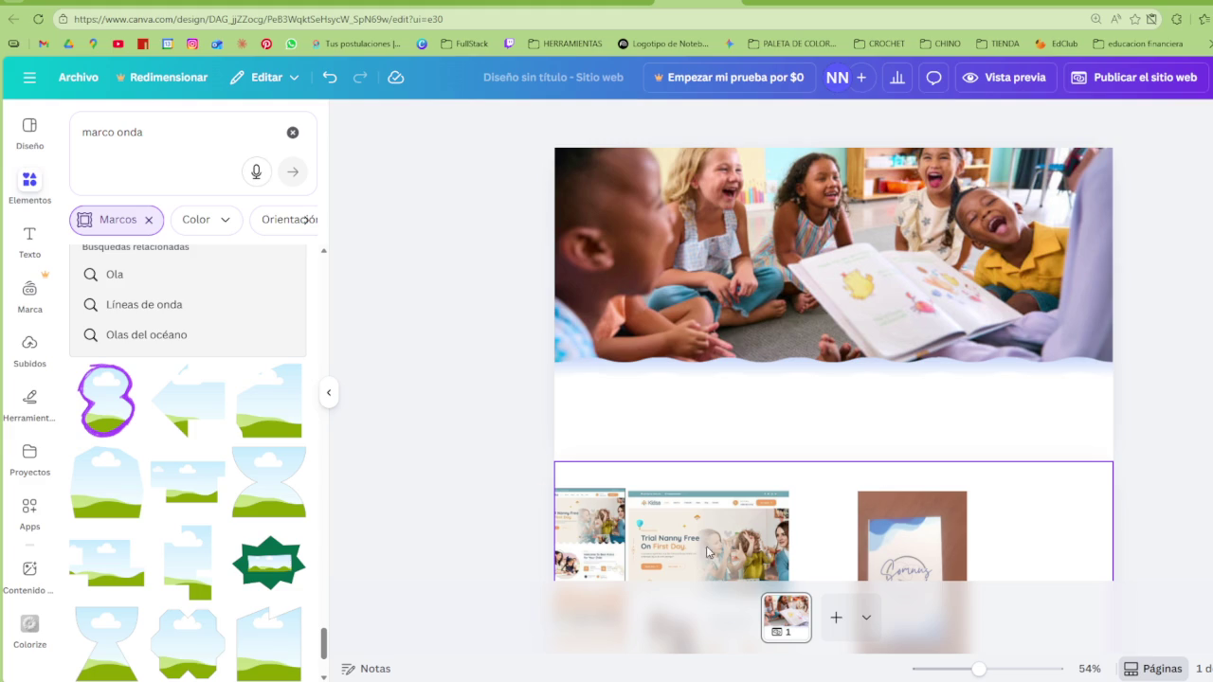
scroll(1125, 415, down, 1)
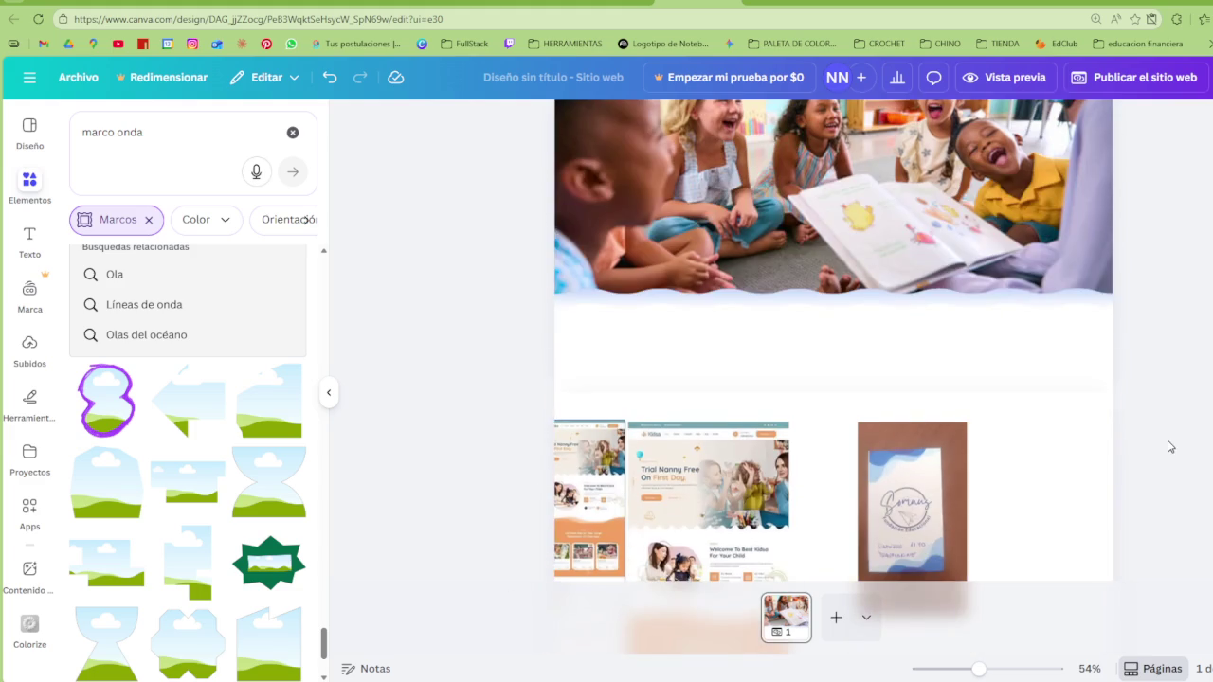
scroll(1171, 446, down, 3)
scroll(1143, 446, up, 1)
scroll(806, 398, up, 2)
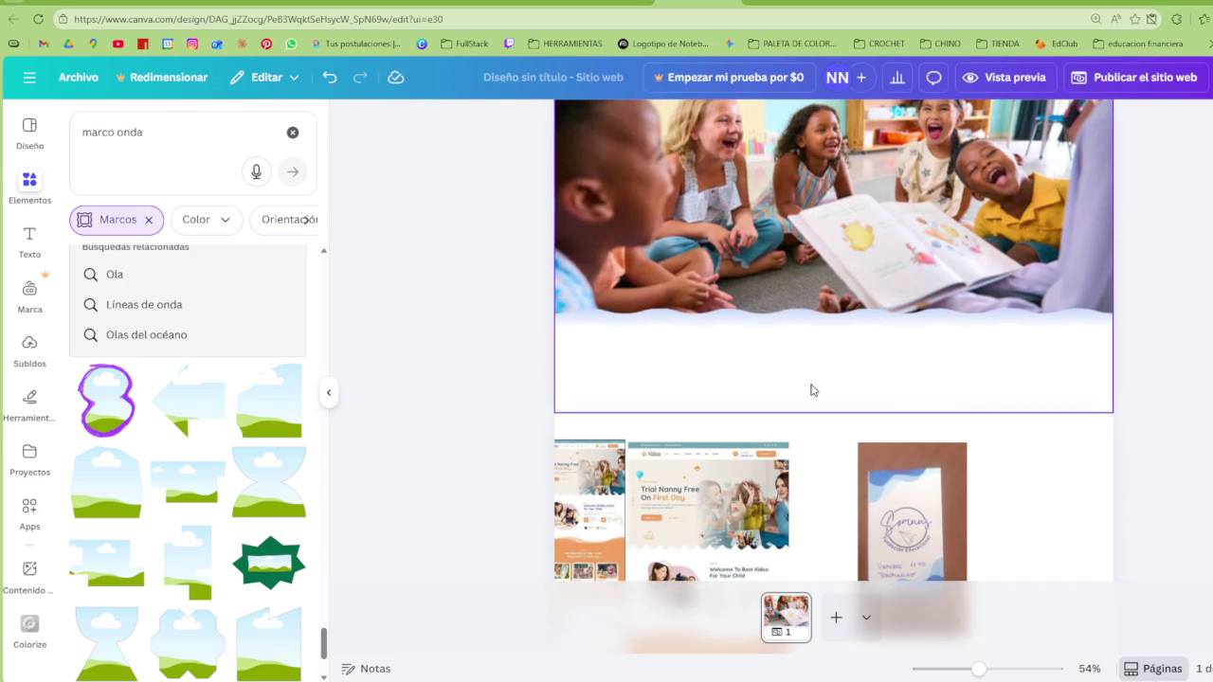
scroll(803, 367, up, 1)
click(810, 271)
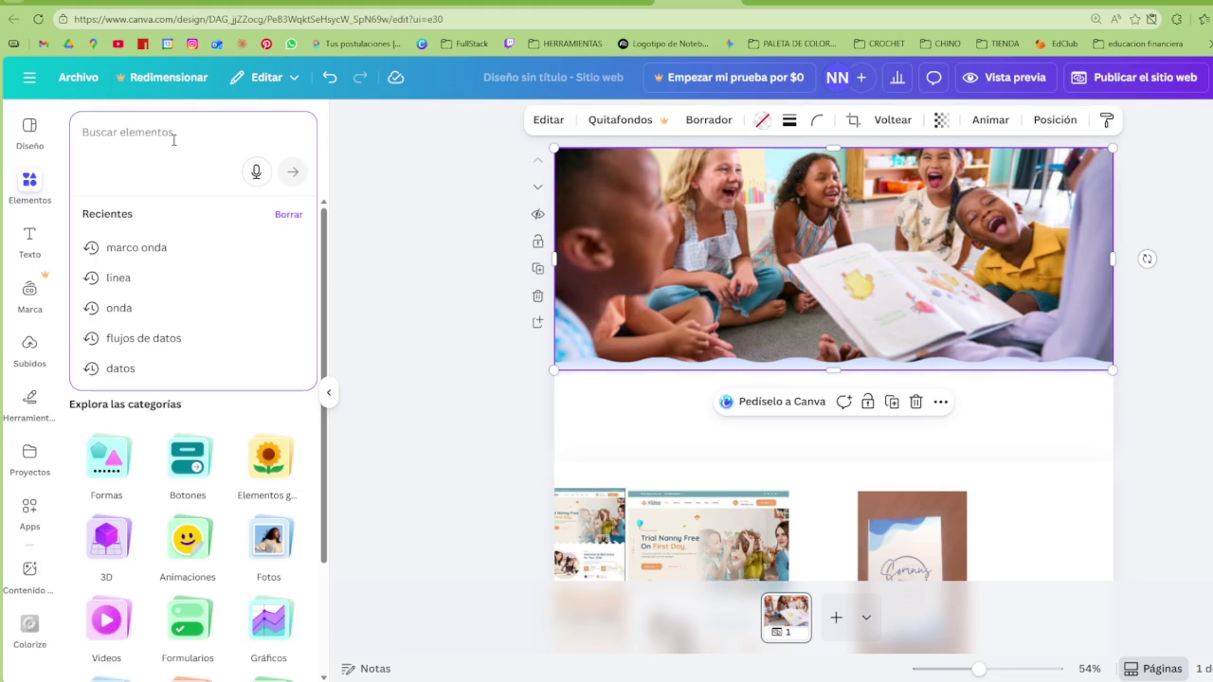
Search elements for 'degrade' and place a rotated soft white gradient over the photo's left edge
text(degrade)
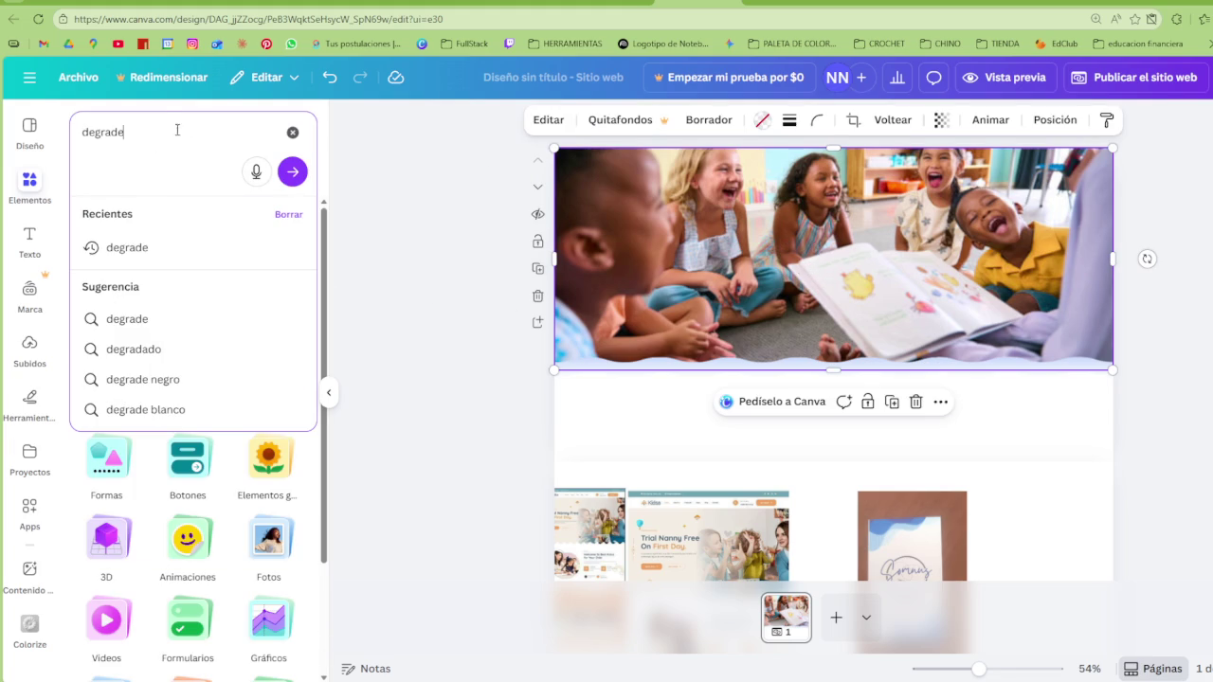
key(Return)
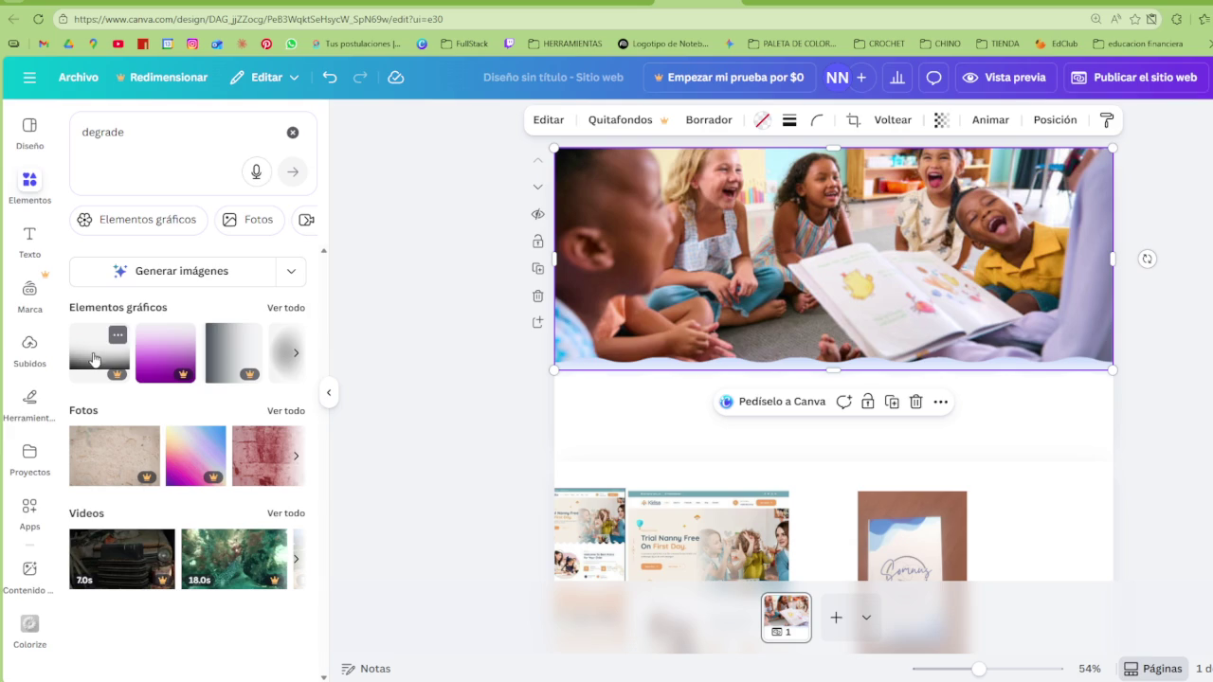
click(295, 354)
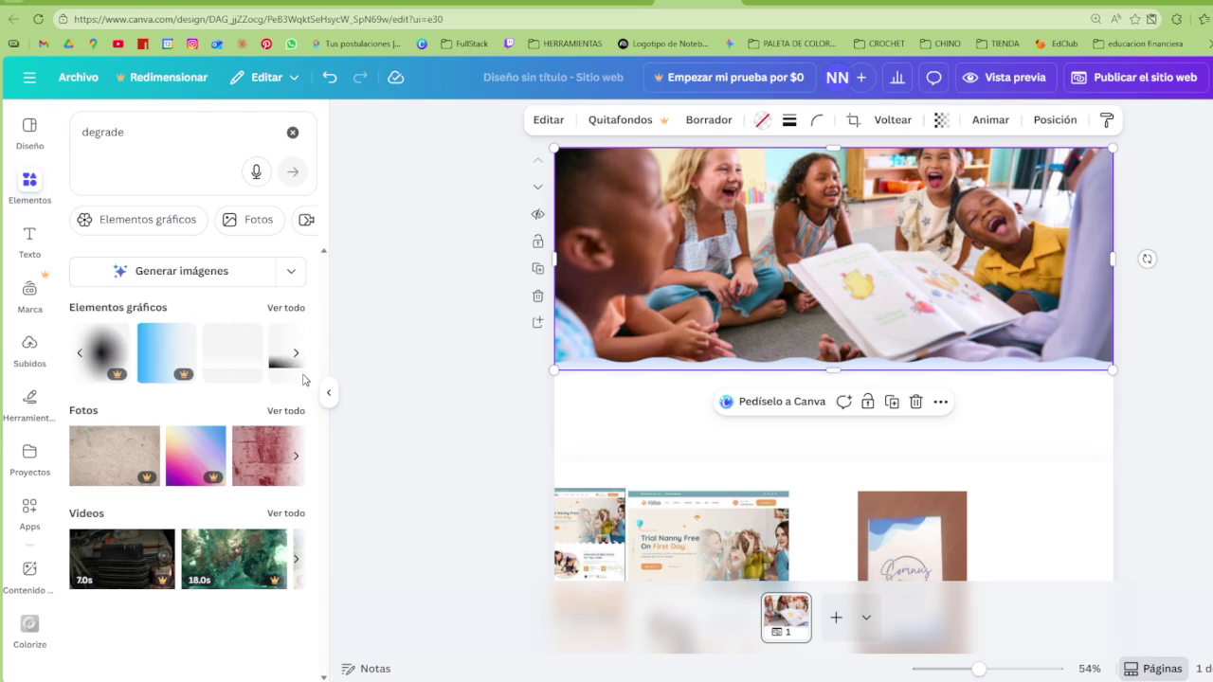
click(225, 366)
drag(835, 395, 707, 313)
drag(819, 290, 595, 232)
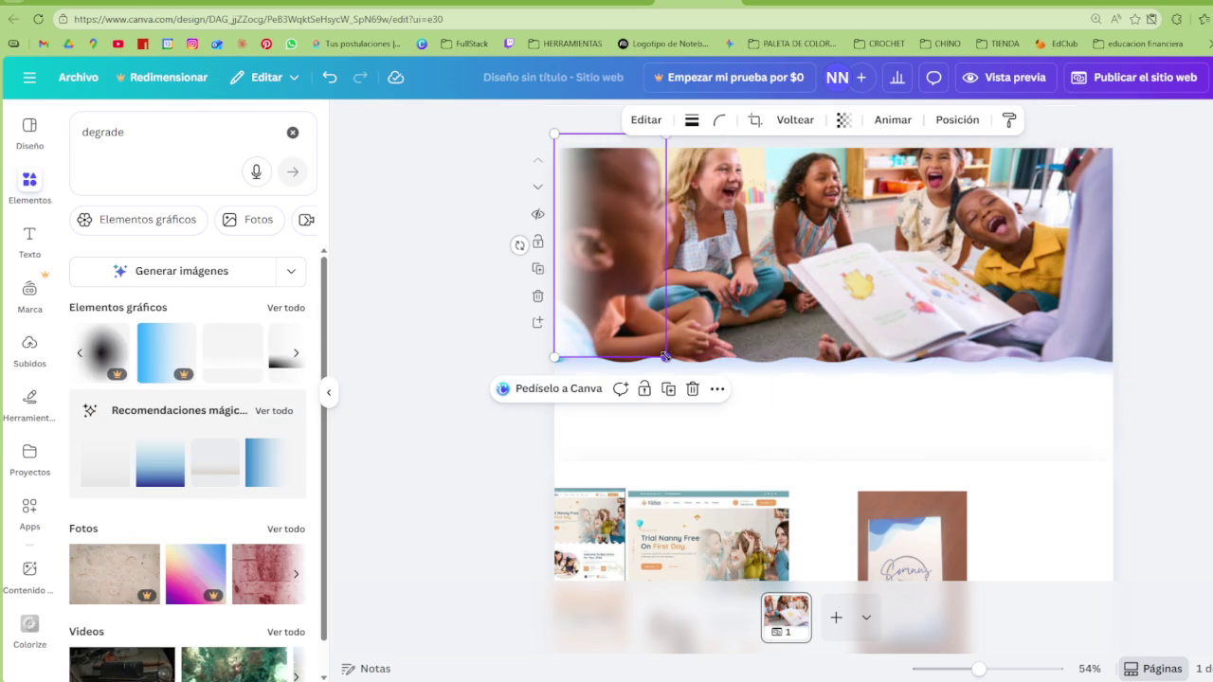
drag(665, 357, 679, 382)
Try a black-fade gradient bar upright on the photo, then delete it
click(295, 352)
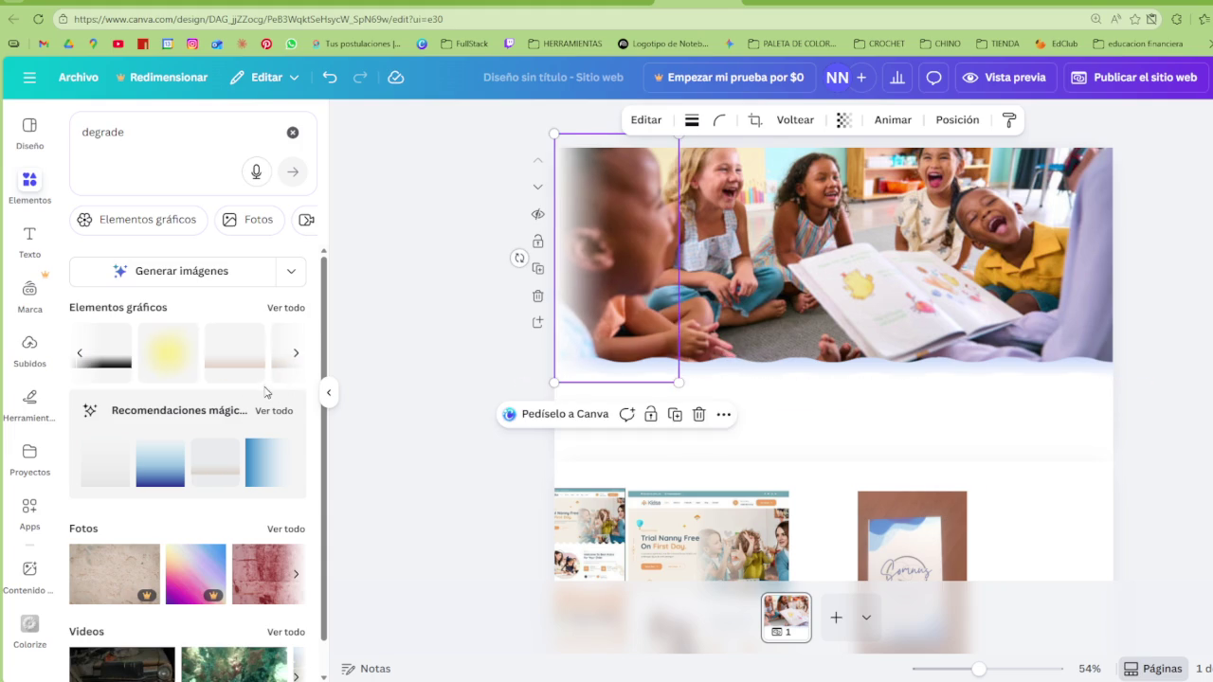
click(103, 353)
drag(831, 396, 664, 312)
drag(840, 314, 731, 323)
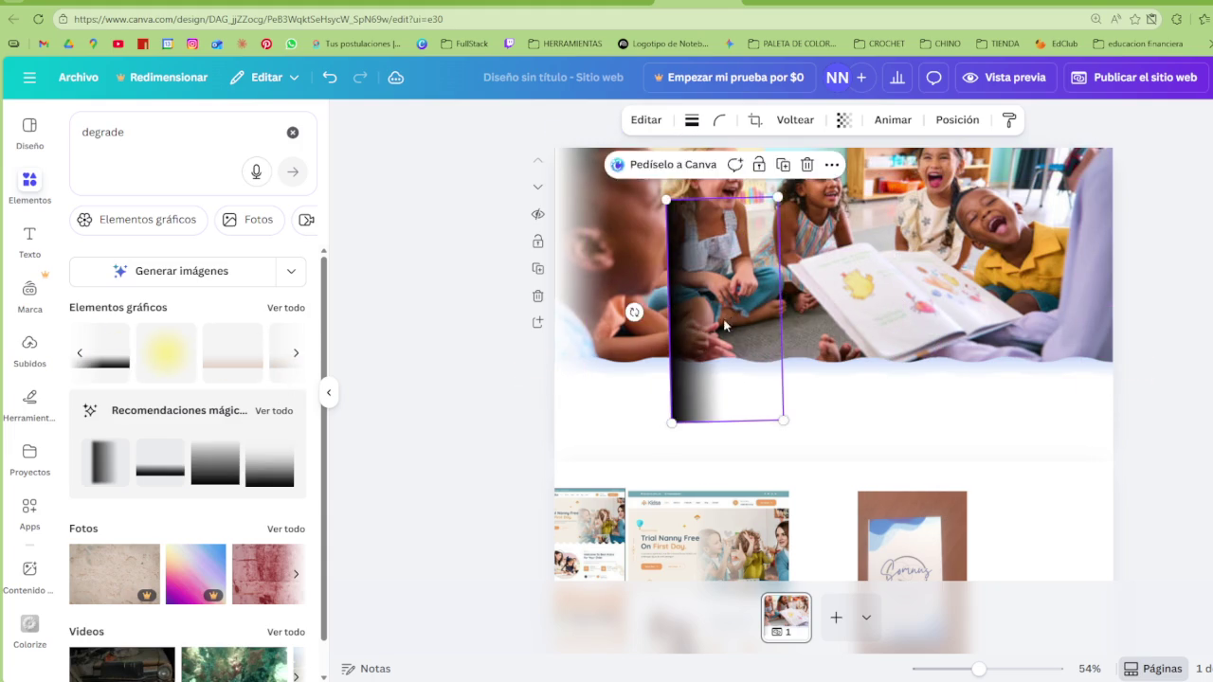
key(Delete)
Add a square black-fade gradient, rotate it about 91°, and stretch it across the photo's width
click(269, 464)
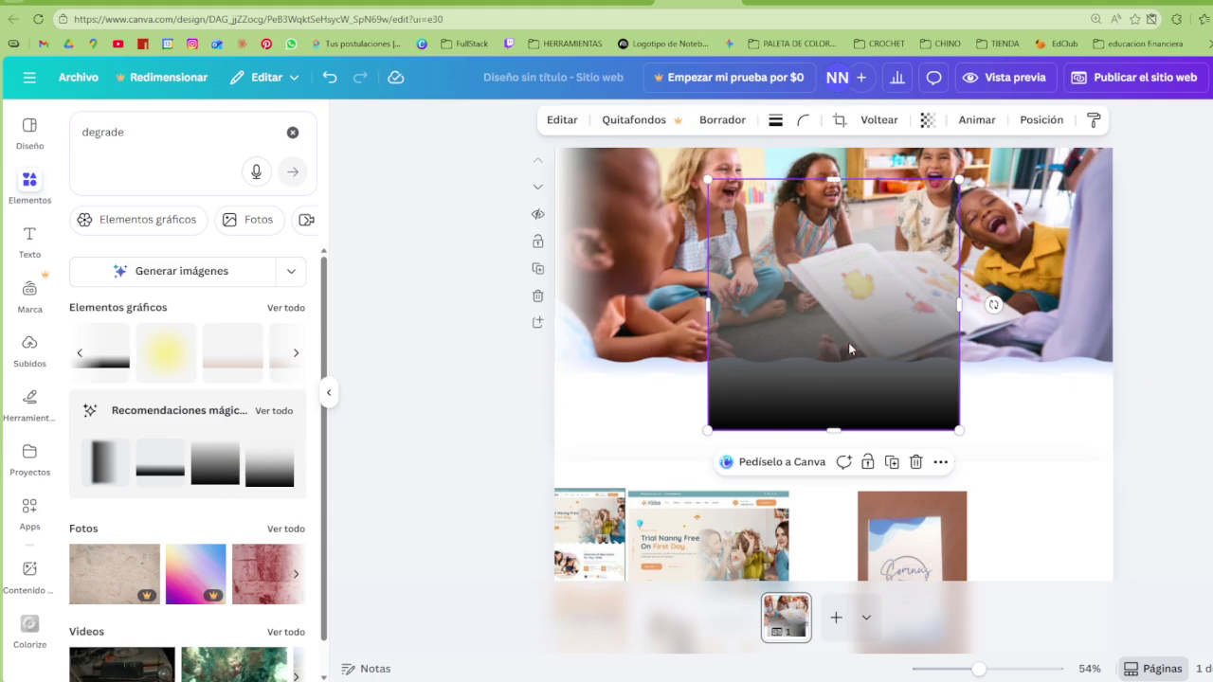
mouse_move(948, 306)
mouse_down()
mouse_move(848, 394)
mouse_move(858, 425)
mouse_up()
click(1052, 275)
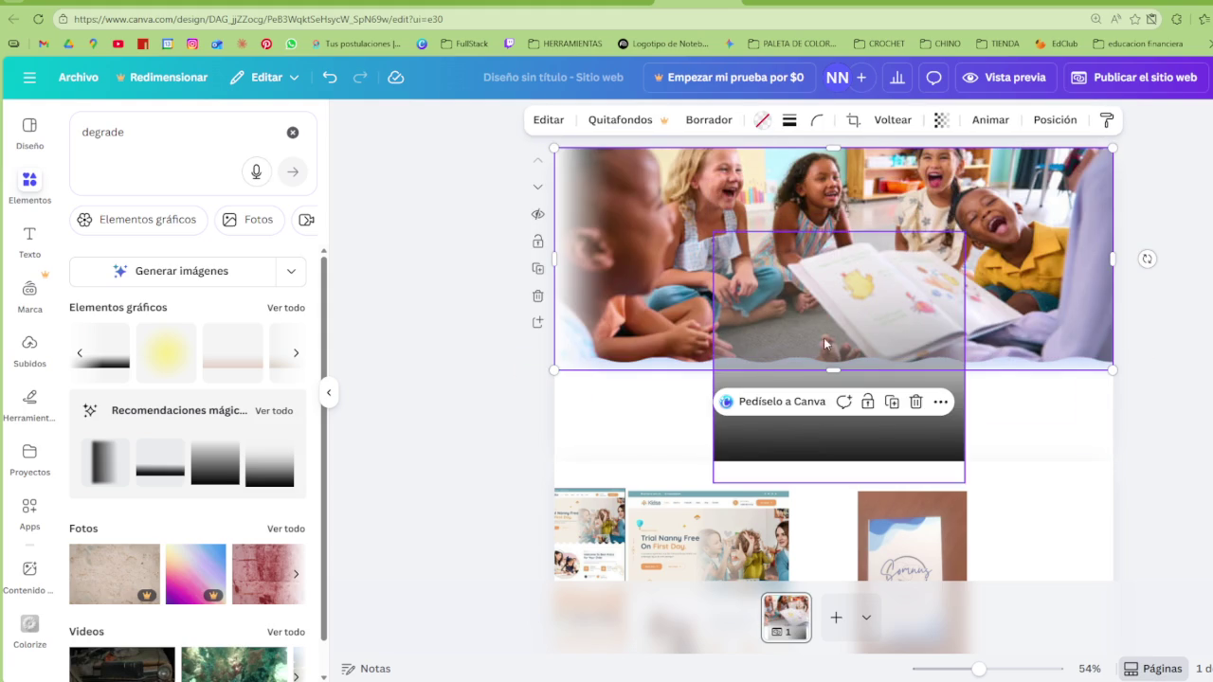
click(983, 412)
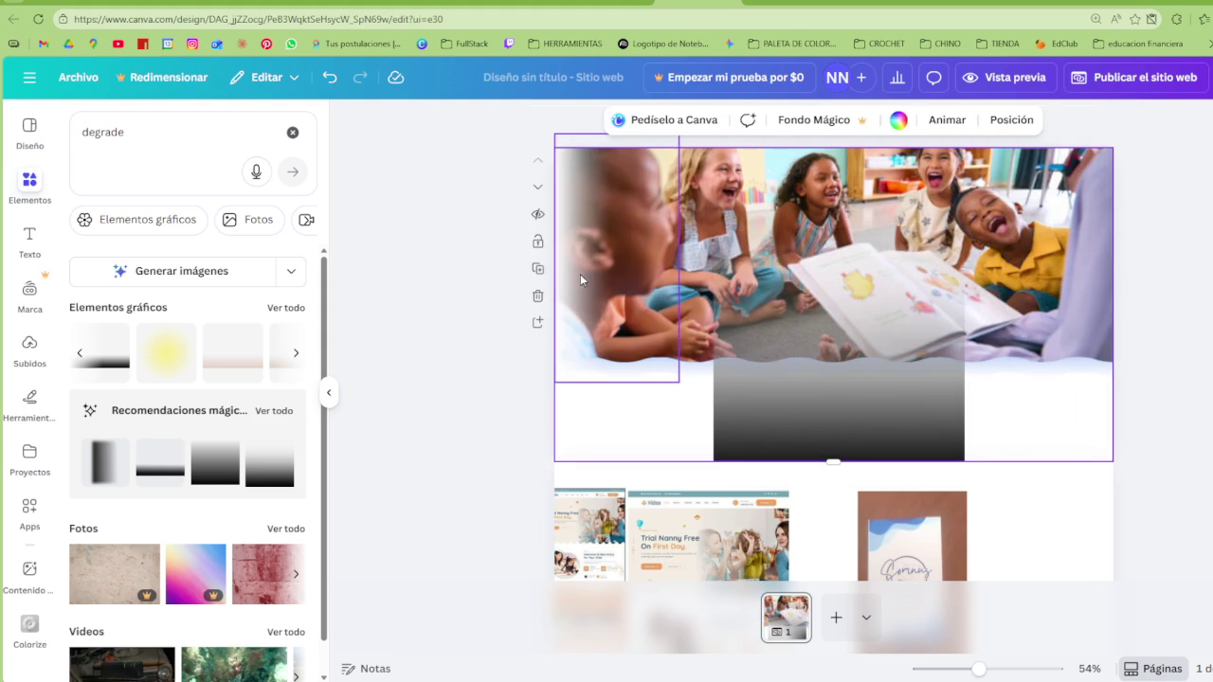
click(820, 425)
mouse_move(999, 357)
mouse_down()
mouse_move(835, 456)
mouse_move(679, 316)
mouse_up()
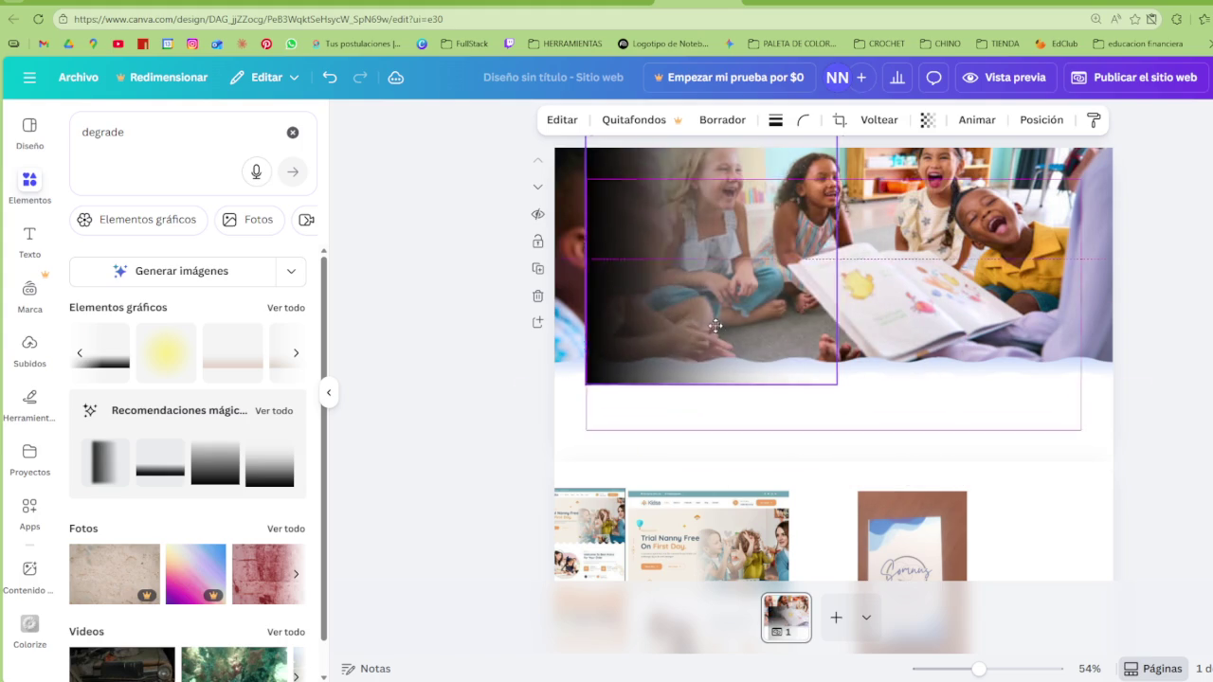
drag(806, 245, 1199, 254)
mouse_move(556, 249)
mouse_down()
mouse_move(429, 252)
mouse_move(487, 249)
mouse_up()
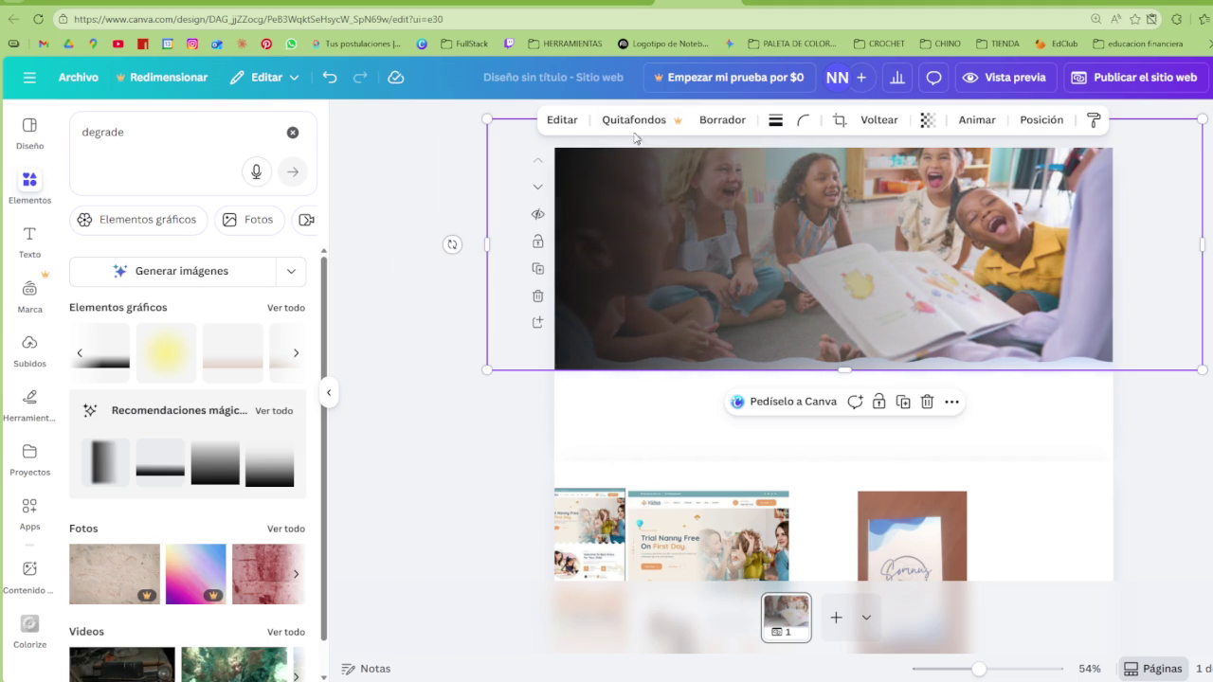
click(621, 409)
Browse all recommended gradients and add a white gradient element to the photo
click(599, 320)
click(274, 411)
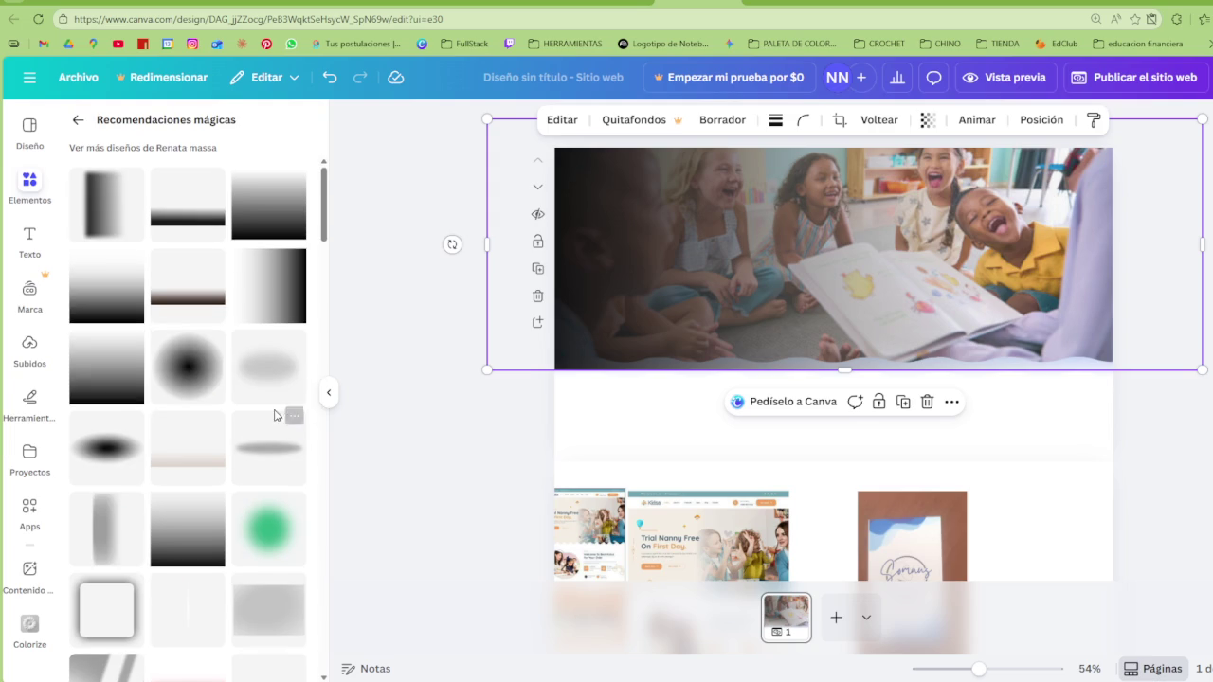
scroll(184, 466, down, 1)
scroll(203, 433, down, 1)
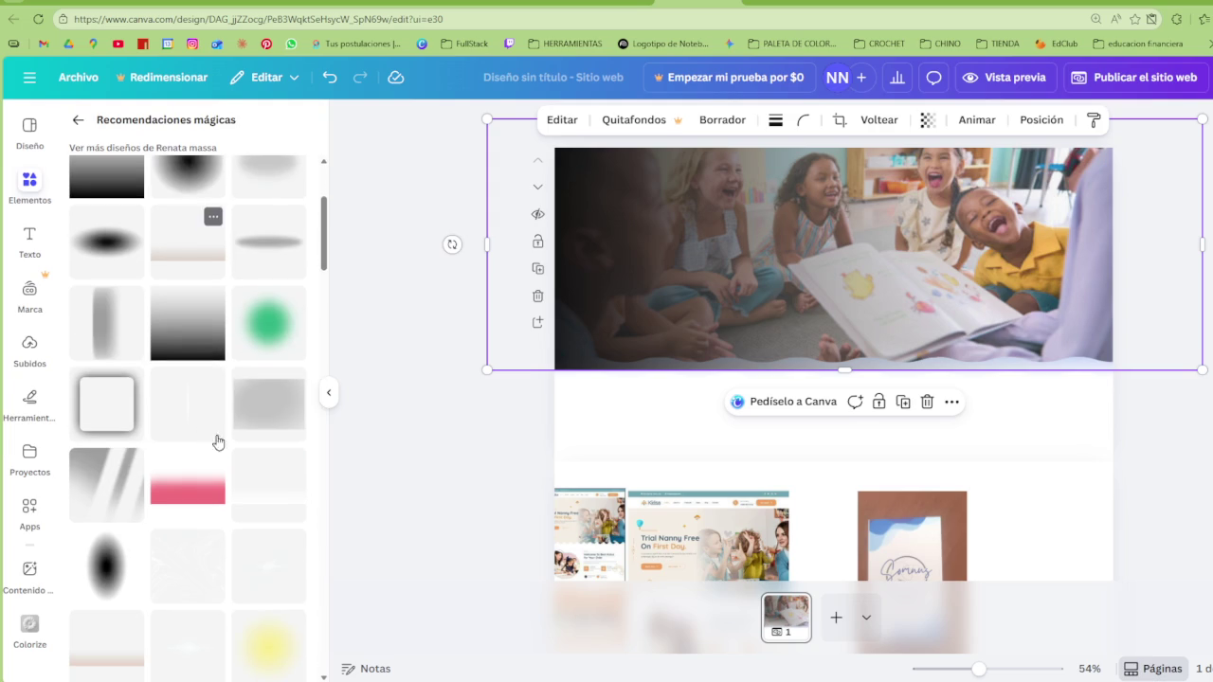
click(284, 498)
scroll(275, 502, down, 3)
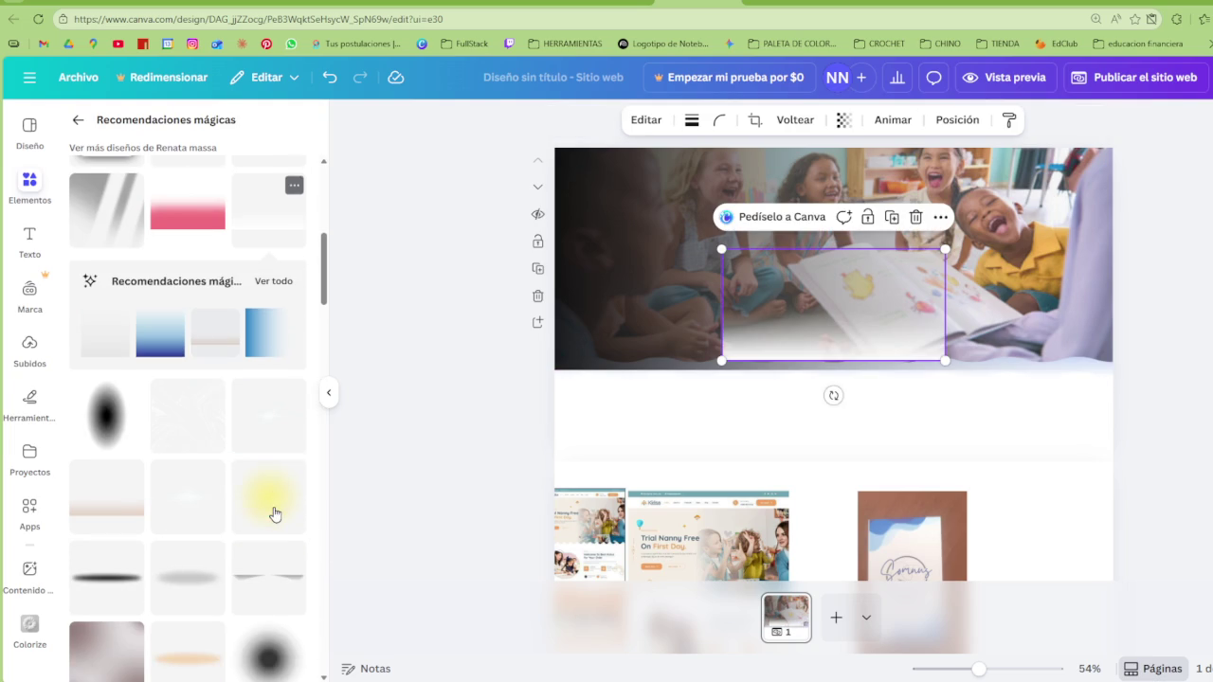
Add and delete a soft glow element, then return to the gradient search terms
click(176, 509)
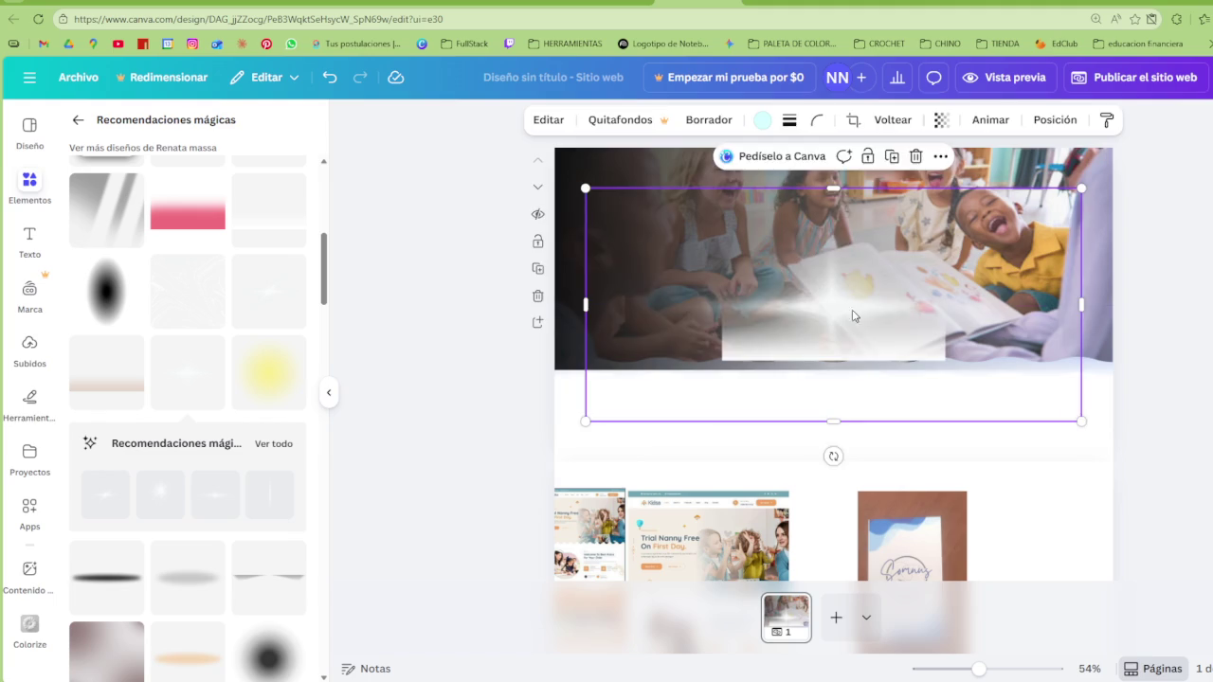
key(Delete)
scroll(199, 474, down, 3)
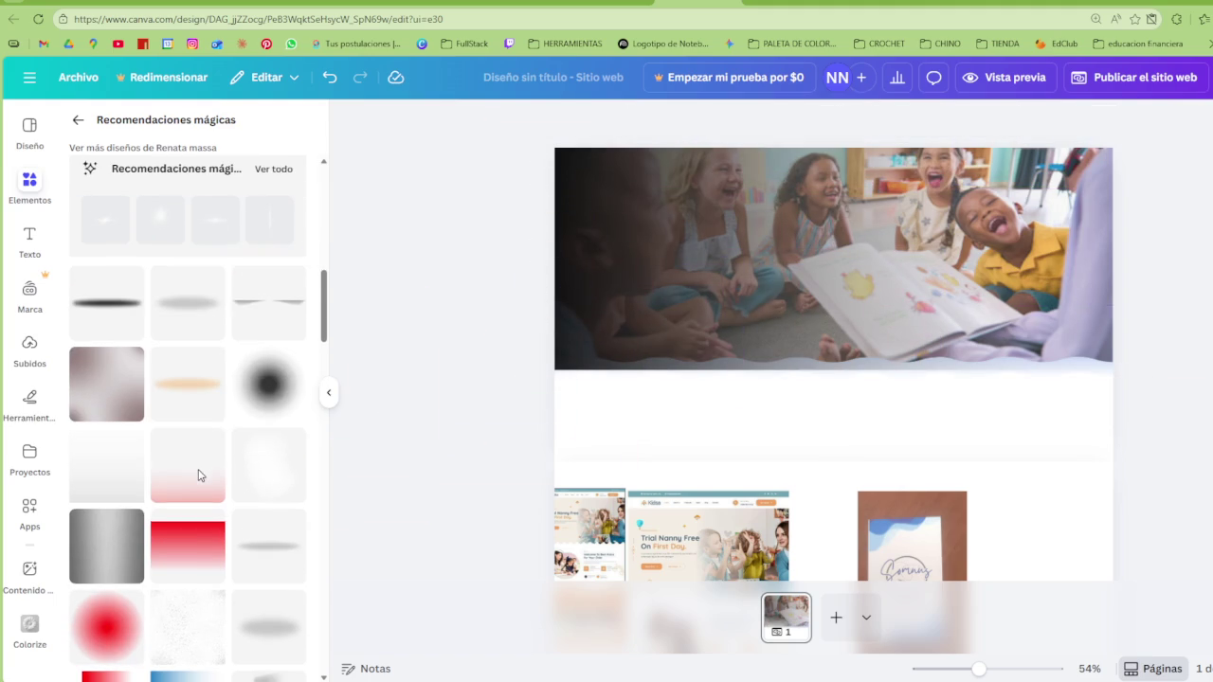
scroll(199, 427, up, 5)
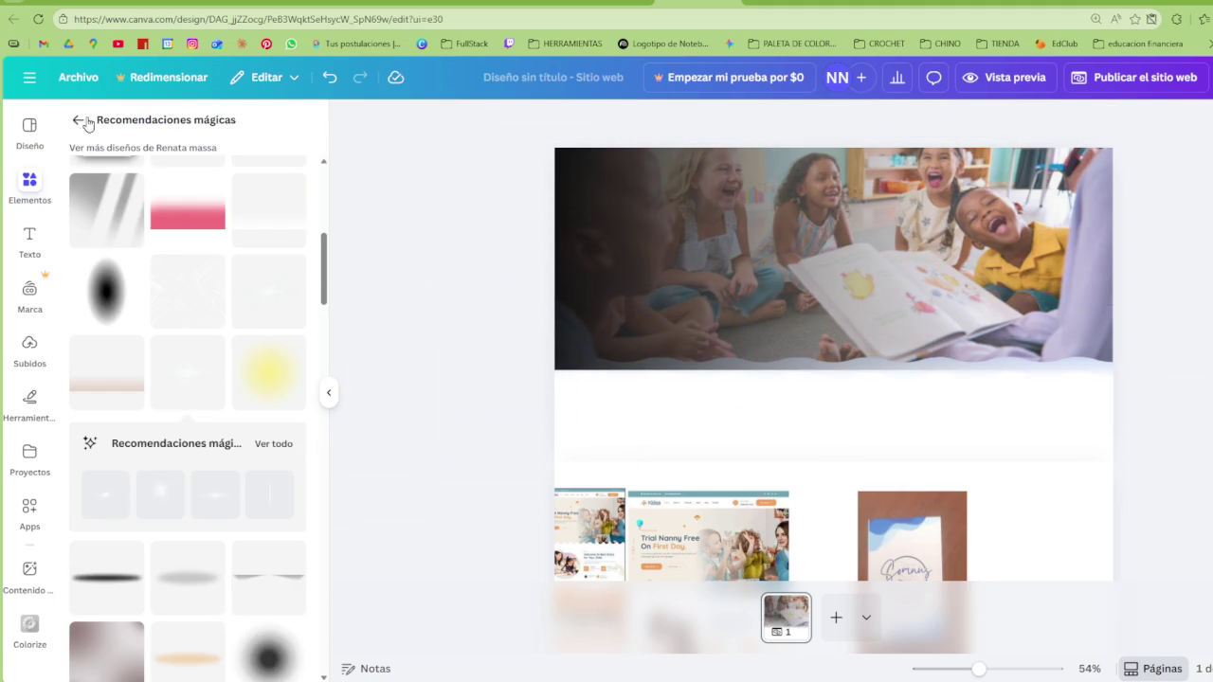
click(77, 120)
click(185, 131)
Search 'degrade blanco', add a graphic, and inspect its thumbnail image in DevTools
text(bla)
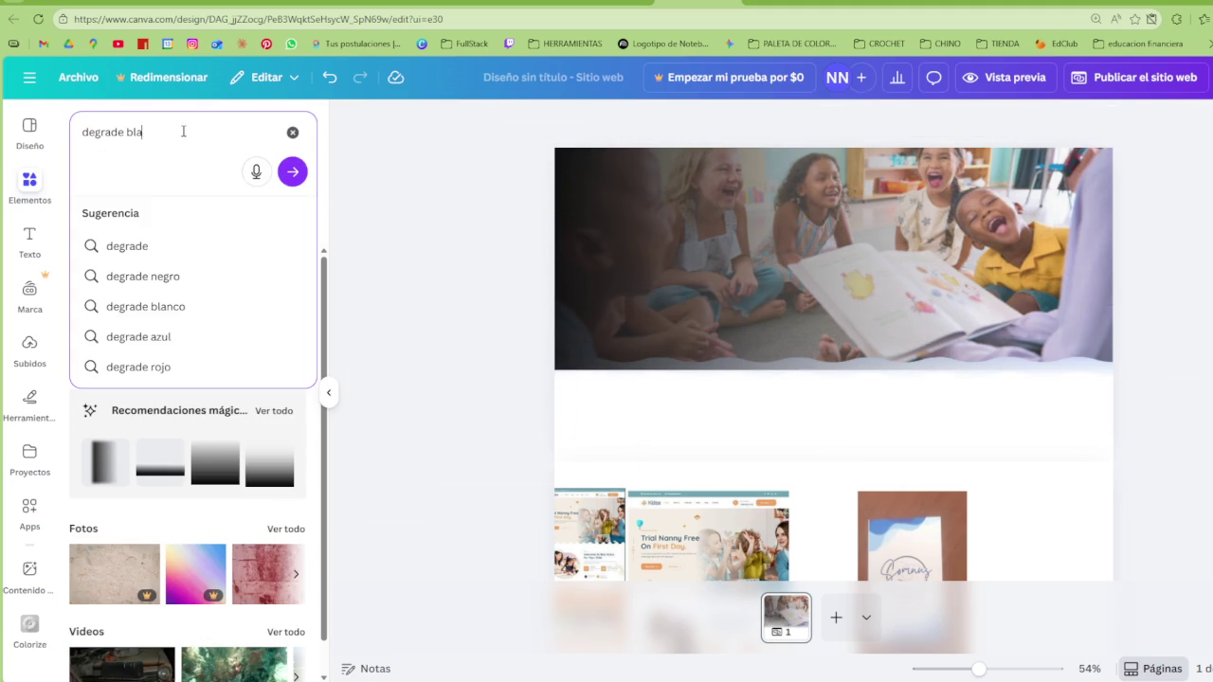
text(nco)
key(Return)
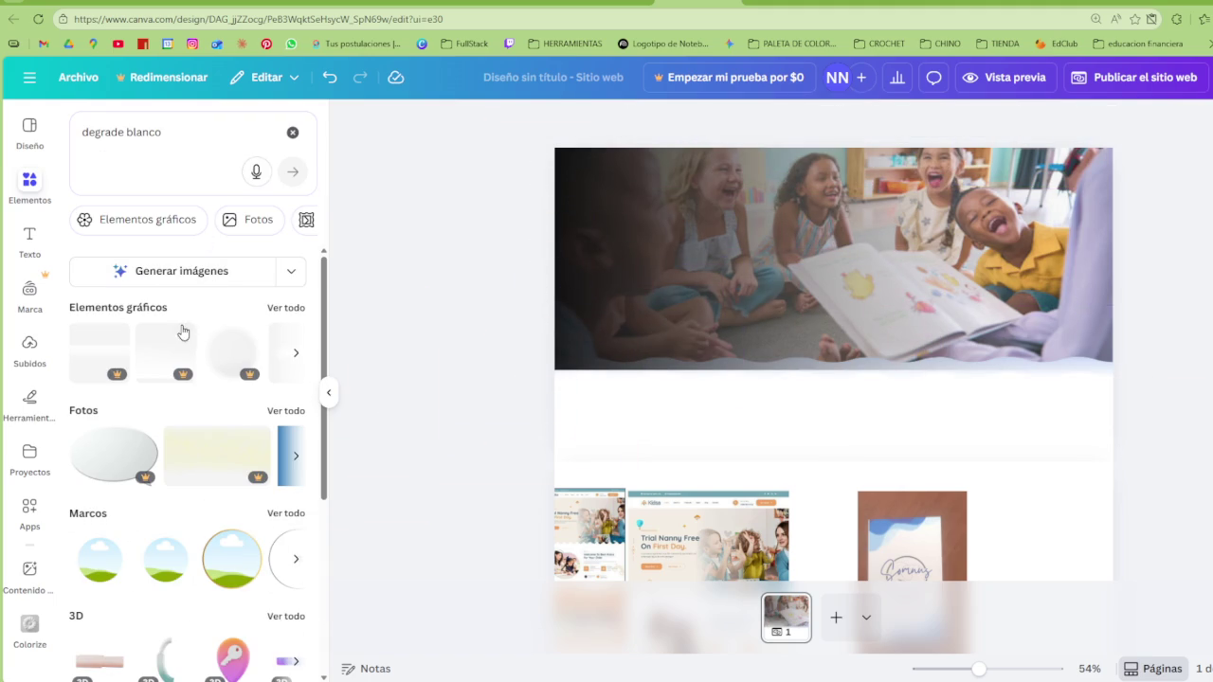
click(158, 363)
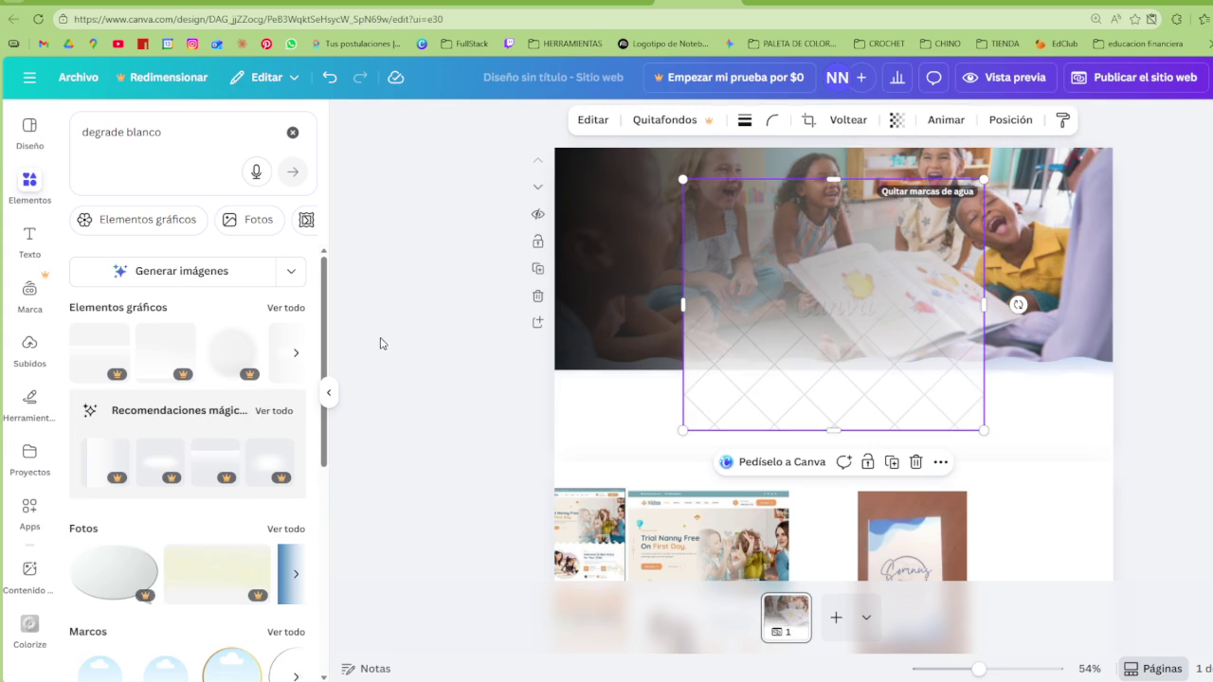
right_click(374, 346)
click(445, 669)
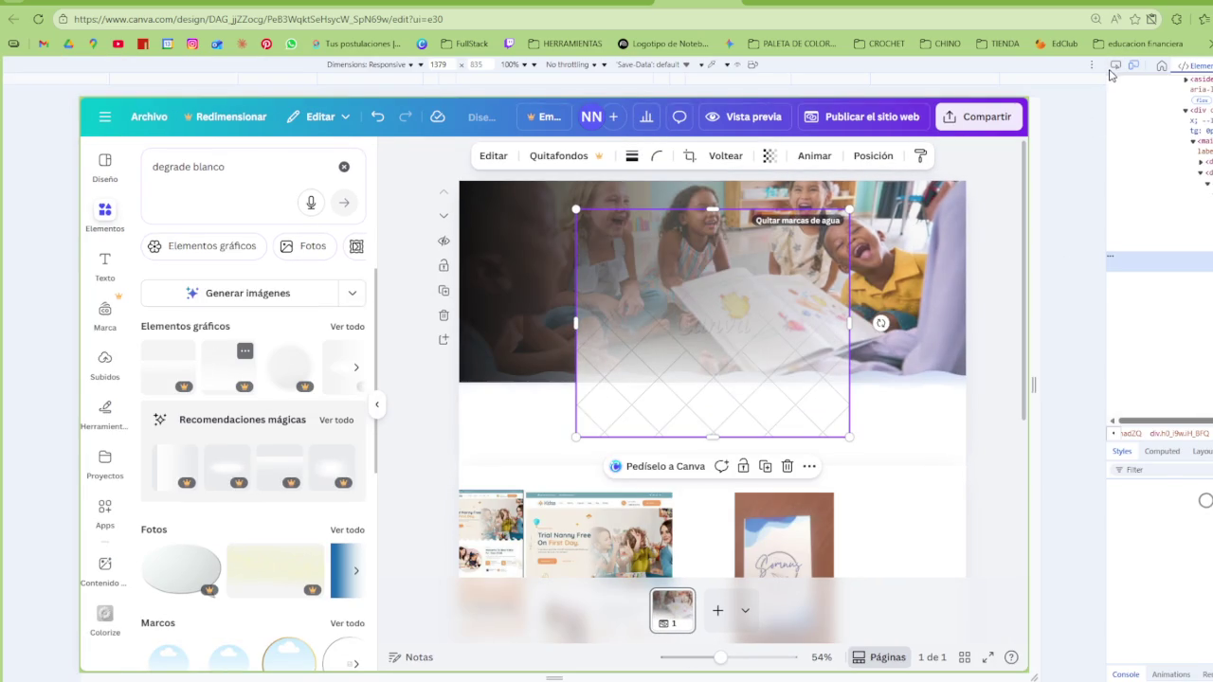
click(1115, 65)
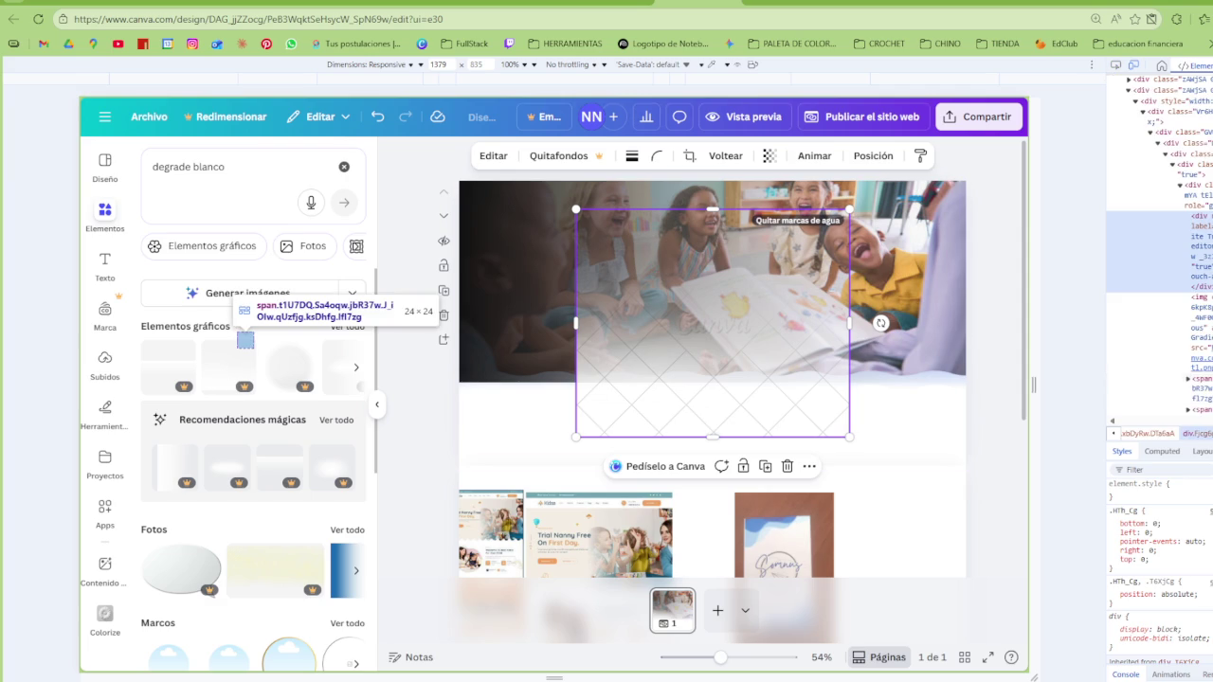
click(228, 367)
mouse_move(1202, 359)
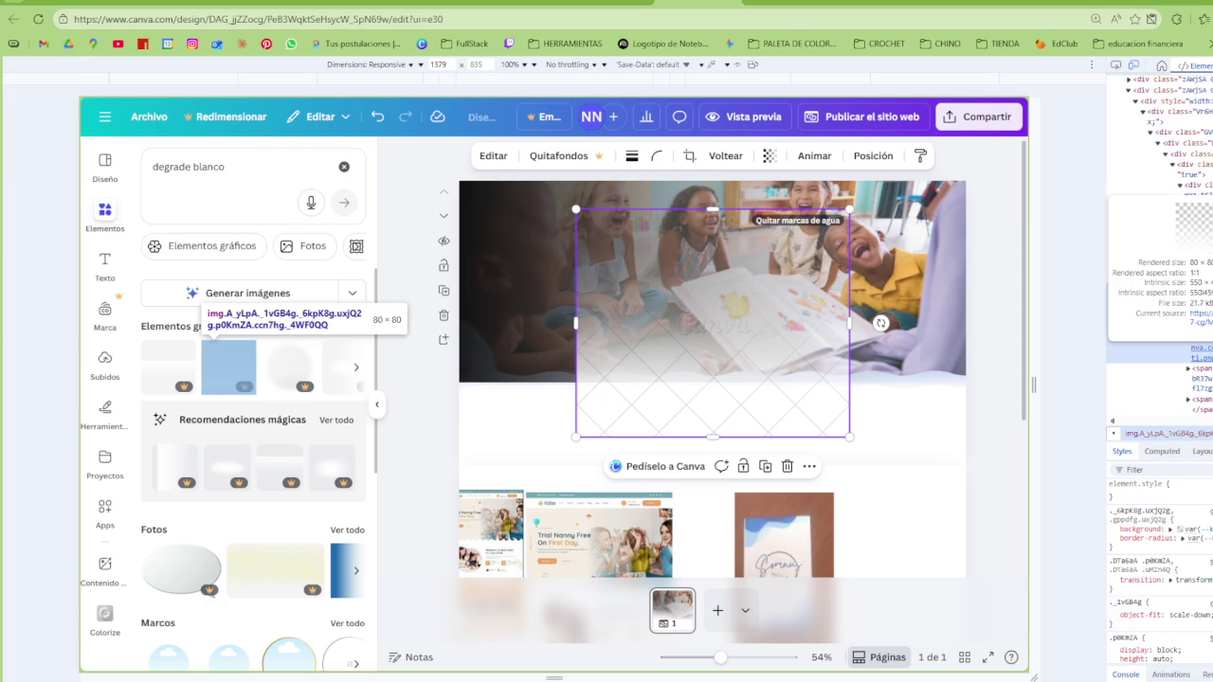
Open the gradient image in a new tab, copy it, and paste it into Canva
key(ctrl+t)
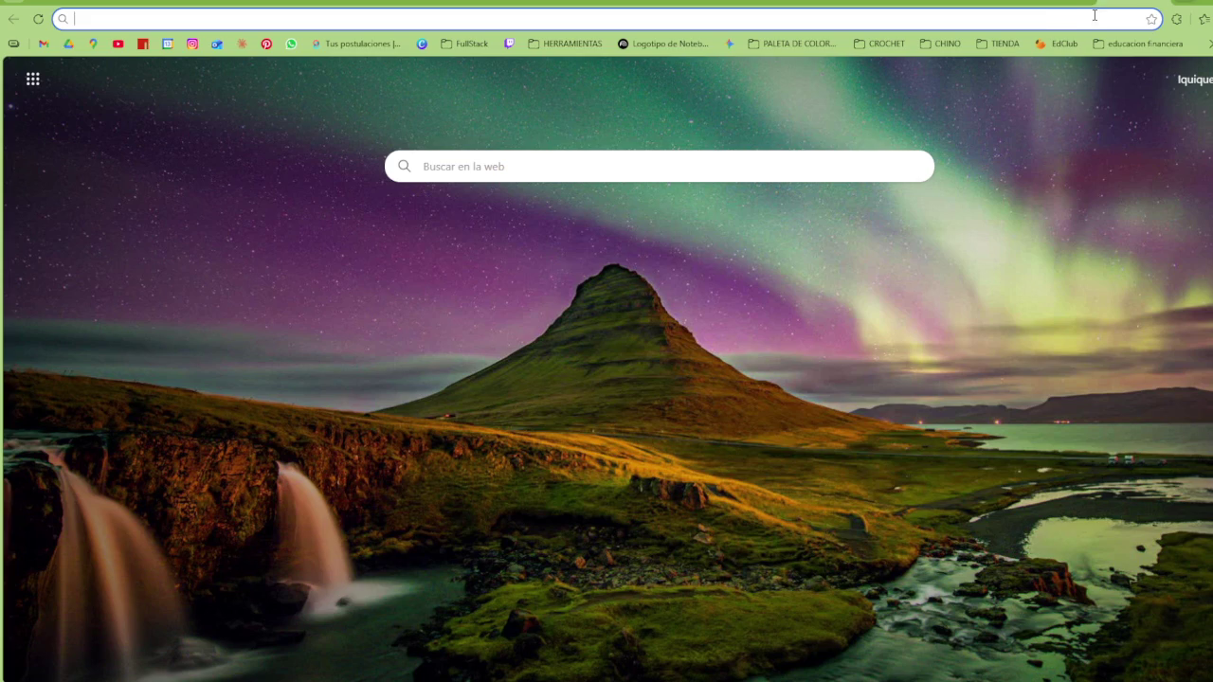
key(ctrl+v)
key(Return)
right_click(788, 301)
click(855, 350)
key(ctrl+w)
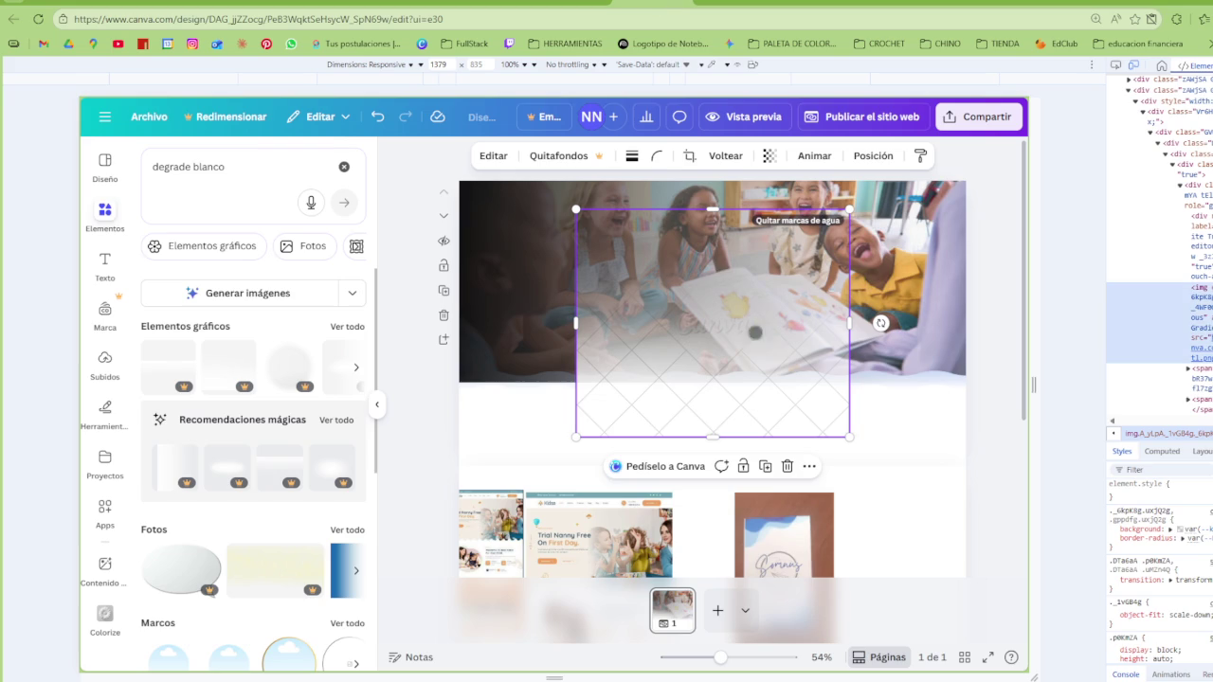
key(ctrl+v)
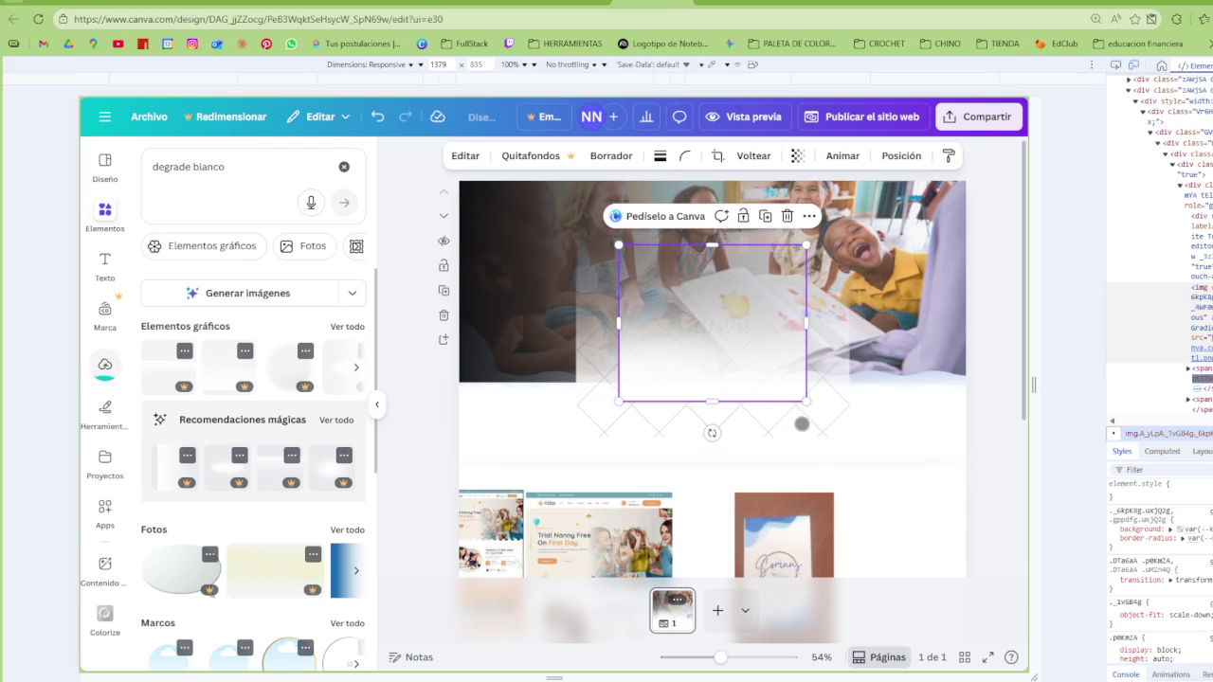
Delete the watermarked gradient and the dark overlay, keeping the white fade selected
click(799, 423)
key(Delete)
click(711, 367)
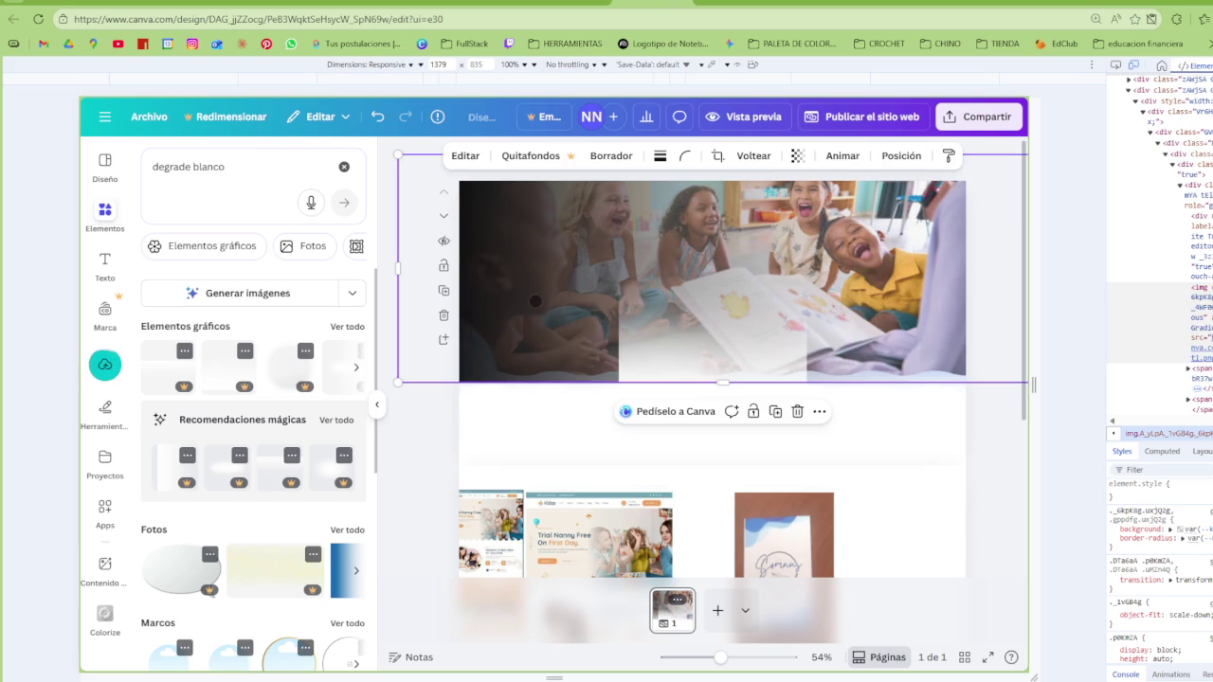
key(Delete)
click(716, 367)
Rotate the white gradient sideways and stretch it across the classroom photo
mouse_move(696, 424)
mouse_down()
mouse_move(621, 355)
mouse_move(602, 321)
mouse_up()
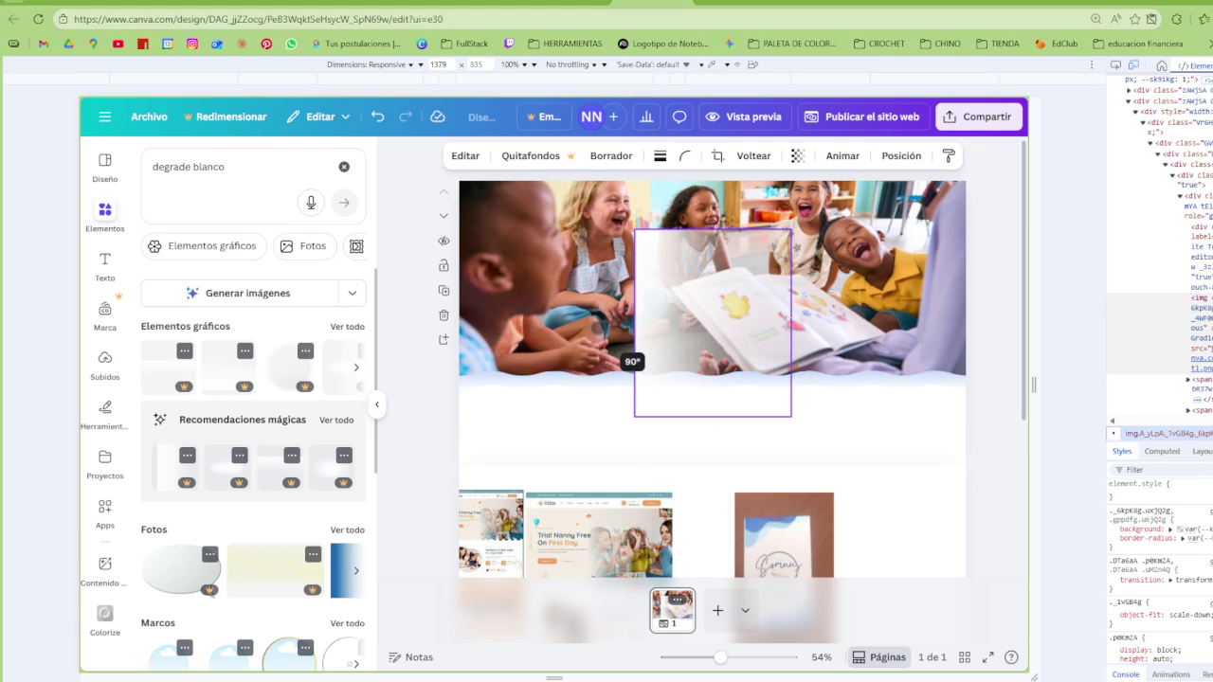
drag(677, 336, 514, 272)
drag(532, 348, 532, 383)
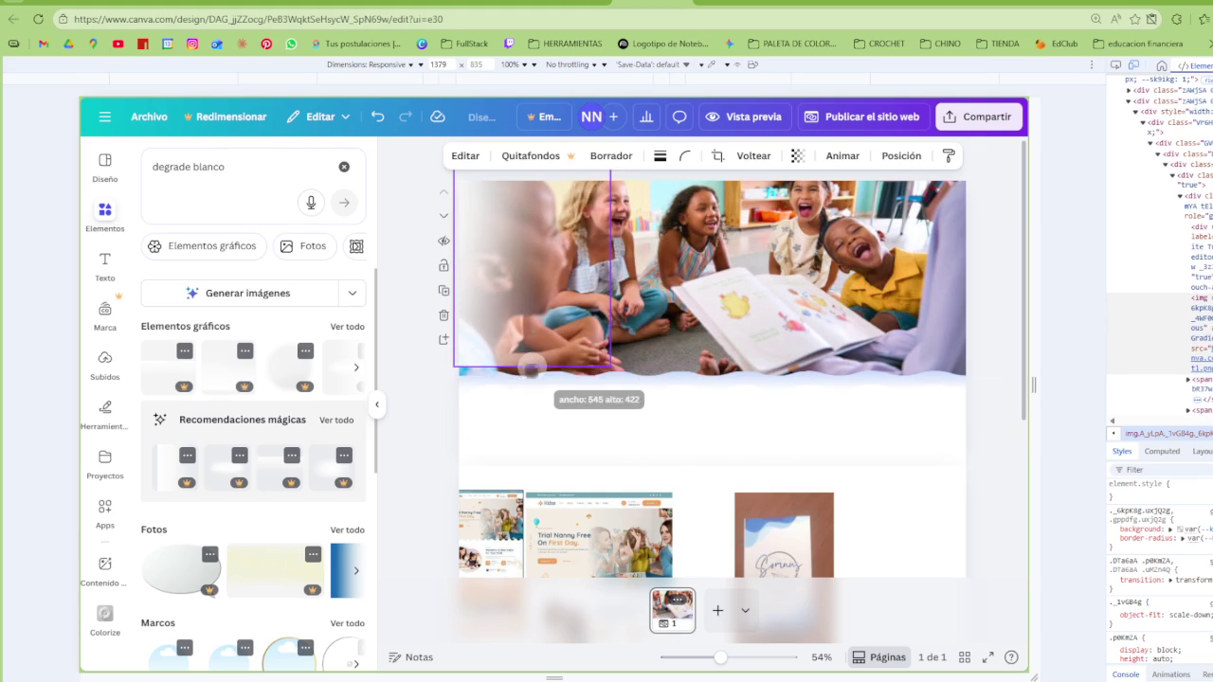
drag(611, 273, 1028, 285)
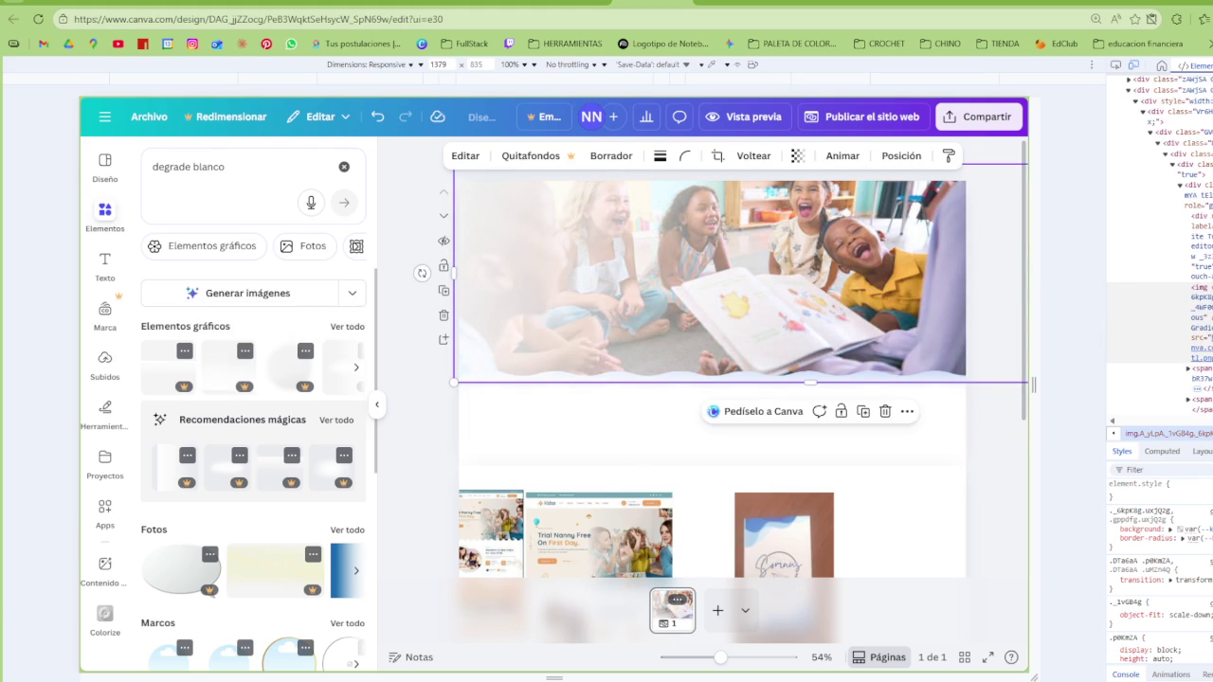
Close the developer tools, adjust the fade's left edge, then drag the white fade off the photo
key(ctrl+shift+i)
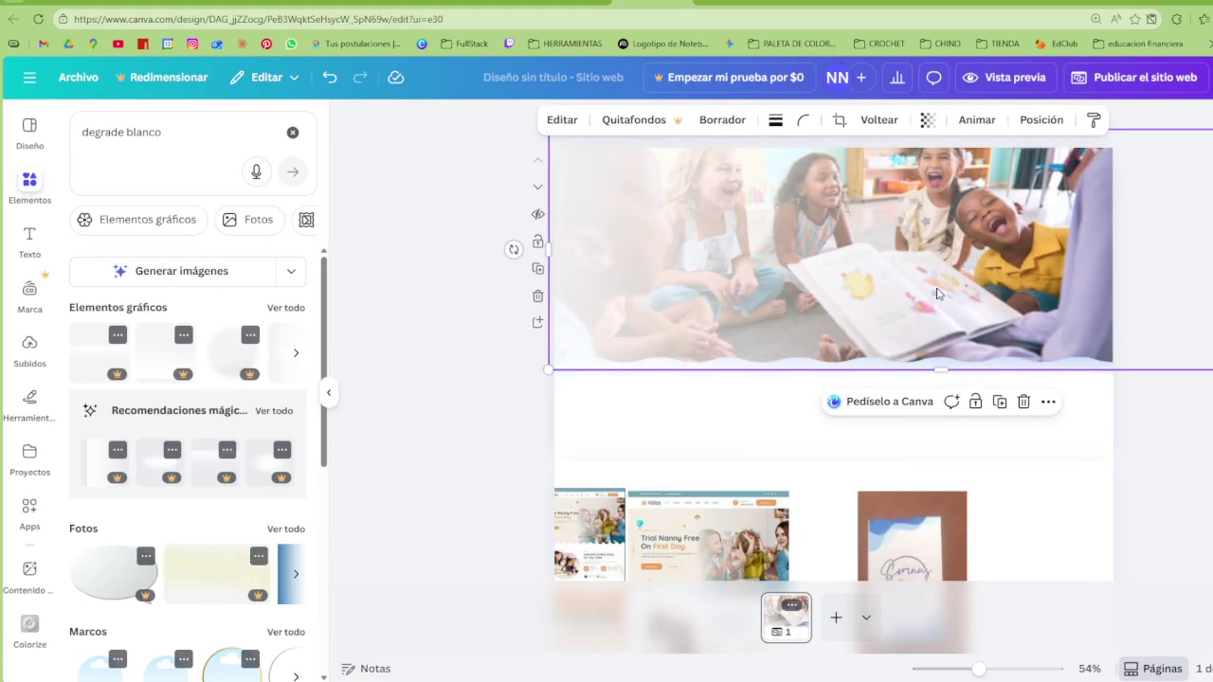
drag(549, 249, 528, 251)
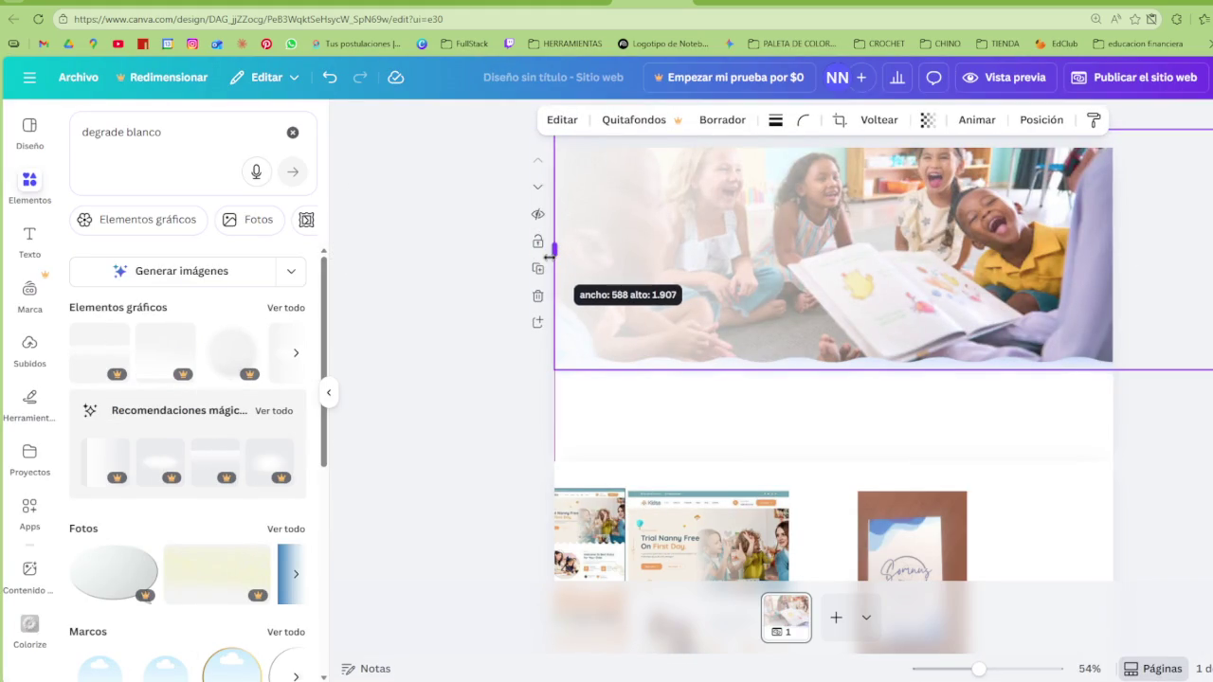
drag(532, 253, 545, 251)
key(Escape)
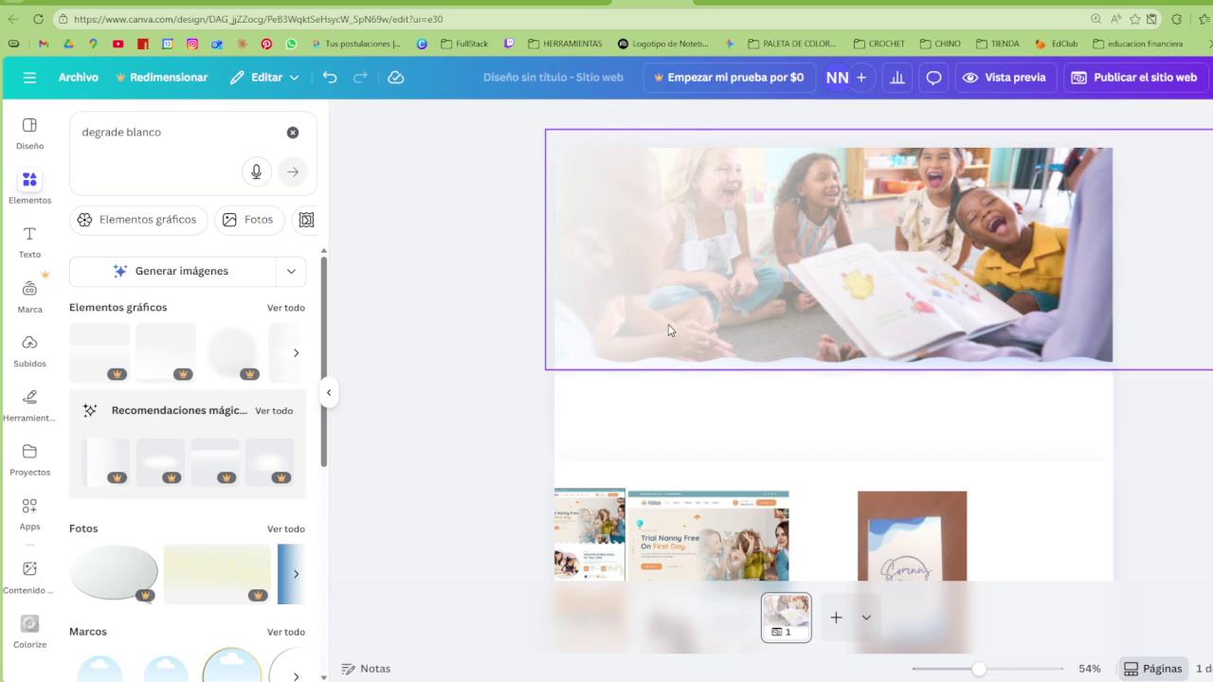
drag(669, 330, 812, 474)
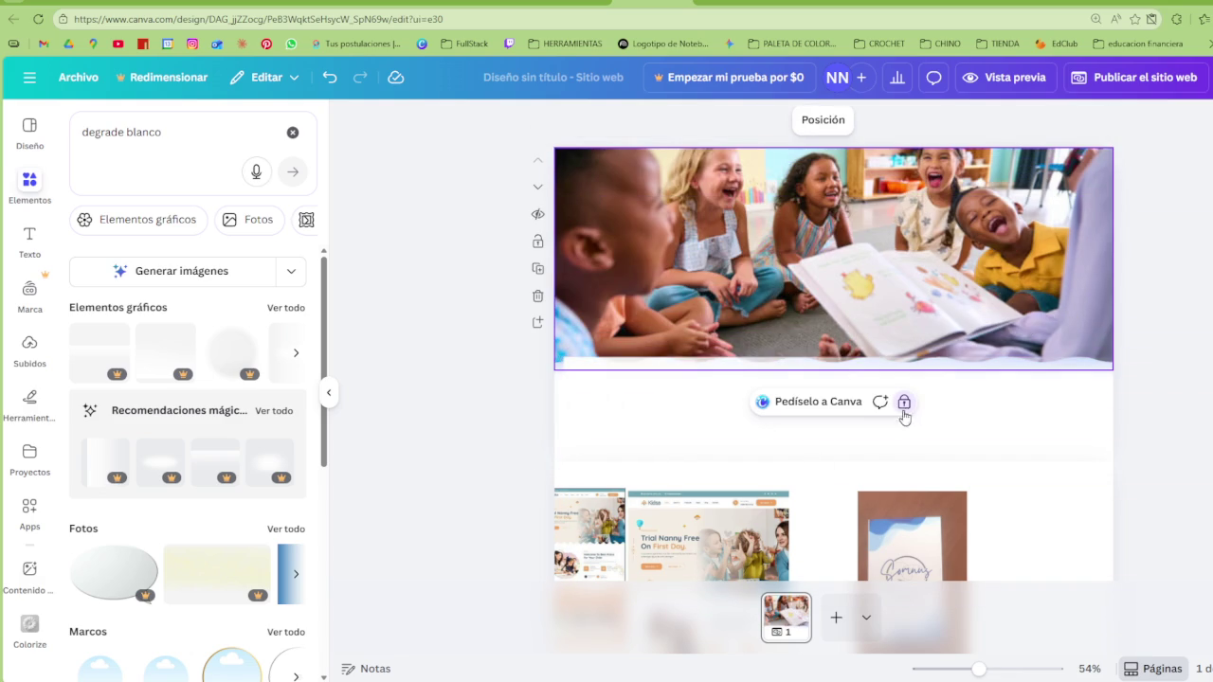
Browse the photo's Editar imagen effects, face retouch, filters and image apps without applying any
click(850, 242)
click(548, 120)
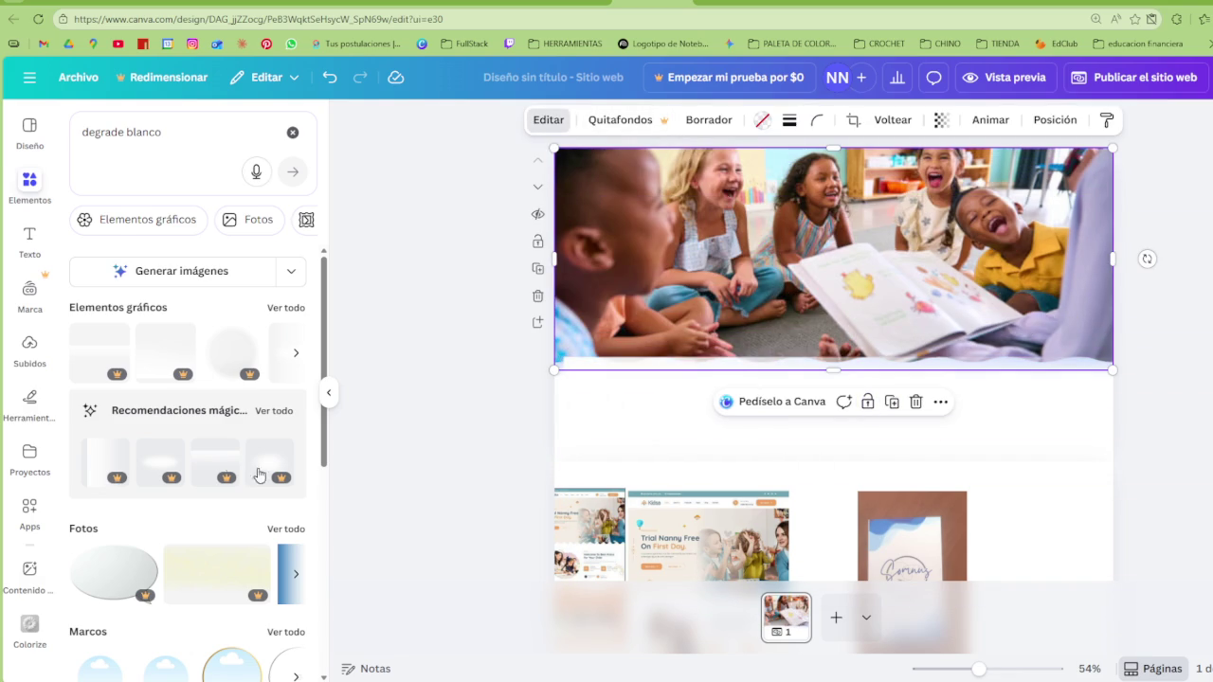
scroll(222, 446, down, 1)
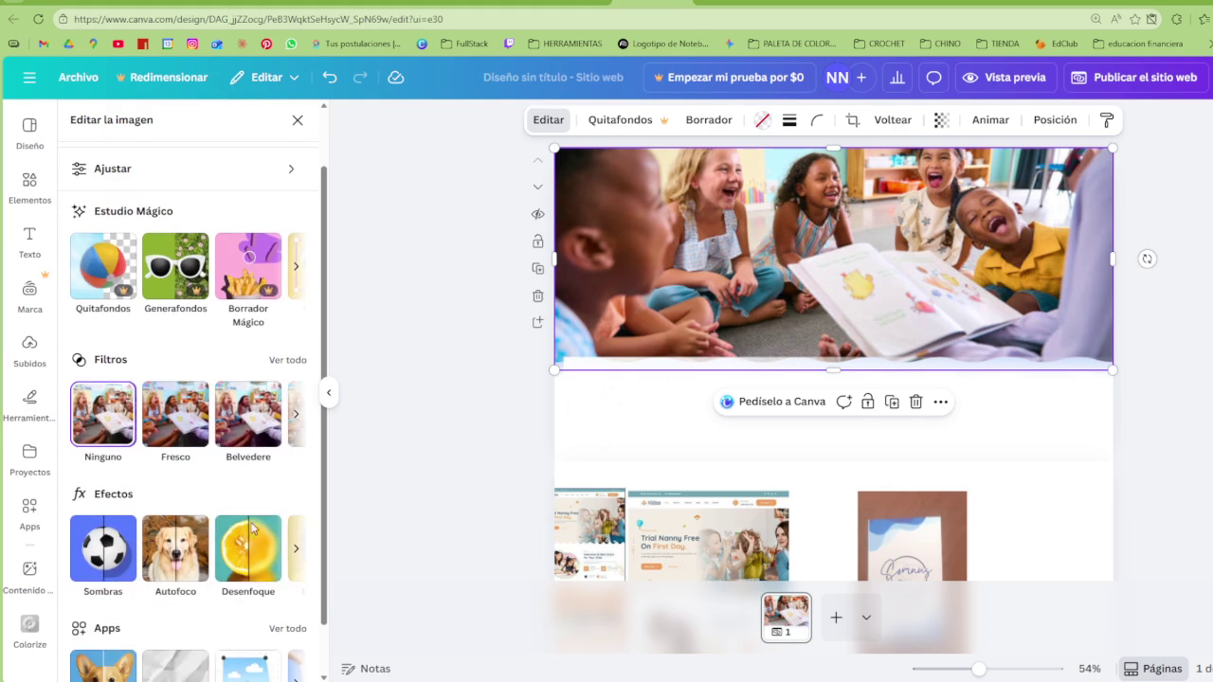
click(298, 549)
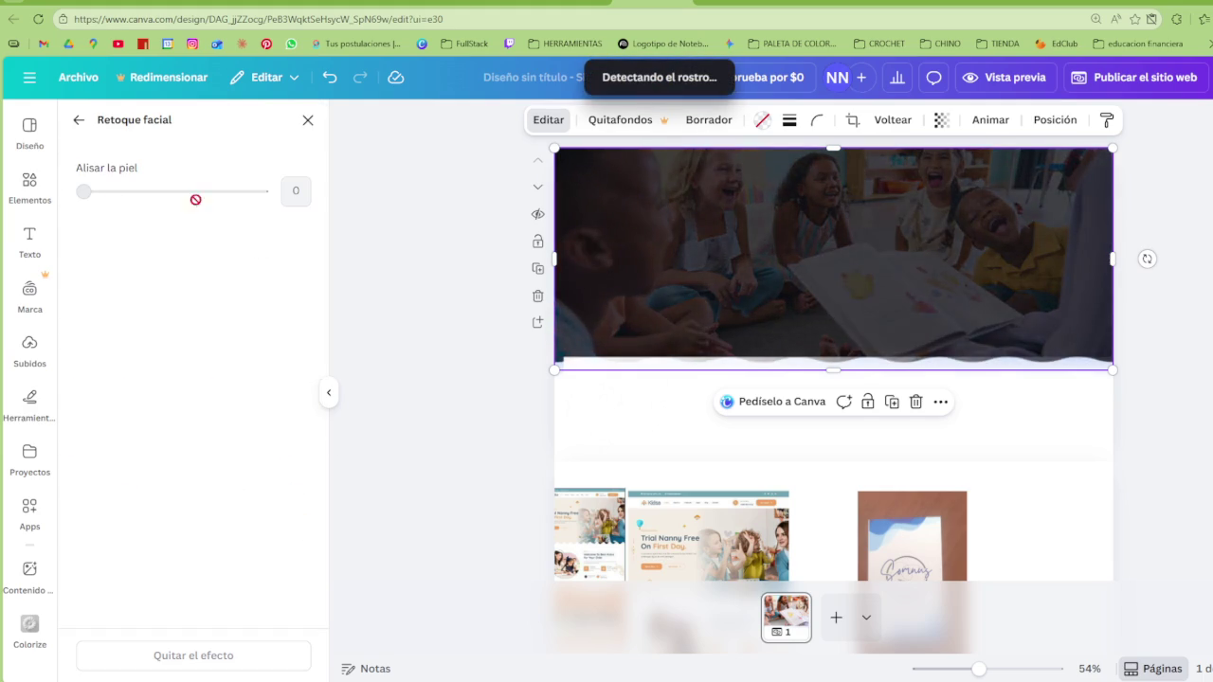
click(79, 120)
click(298, 485)
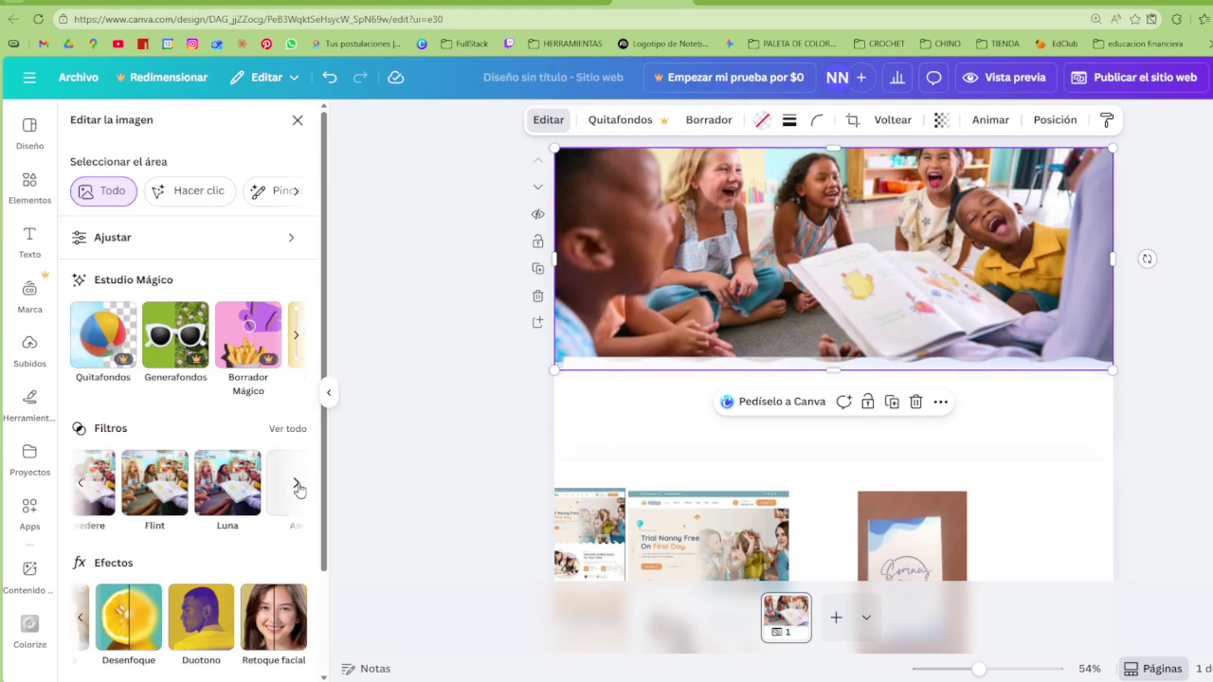
click(298, 485)
scroll(291, 498, down, 2)
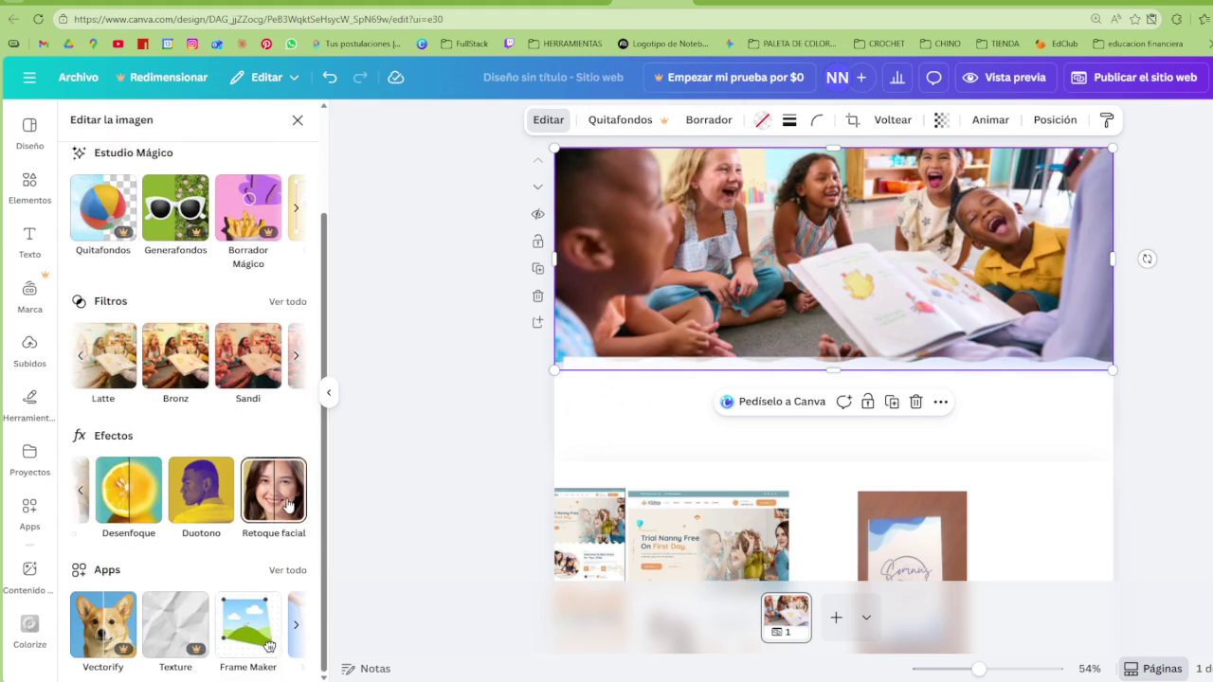
click(290, 571)
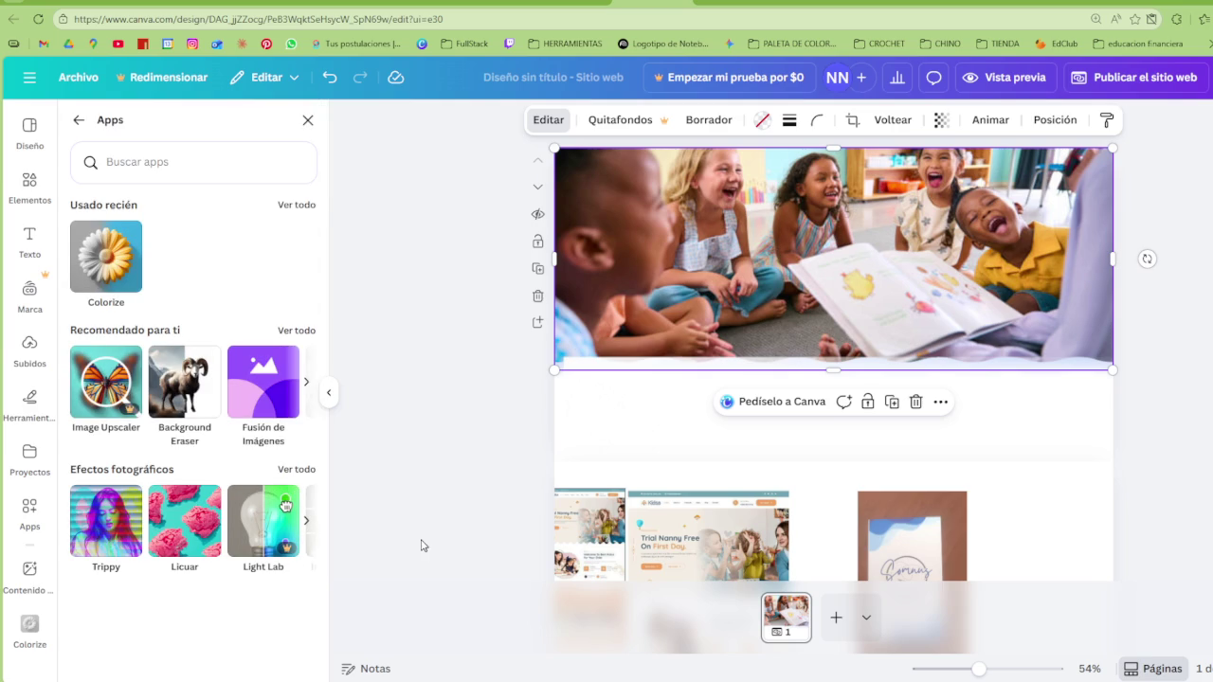
click(296, 331)
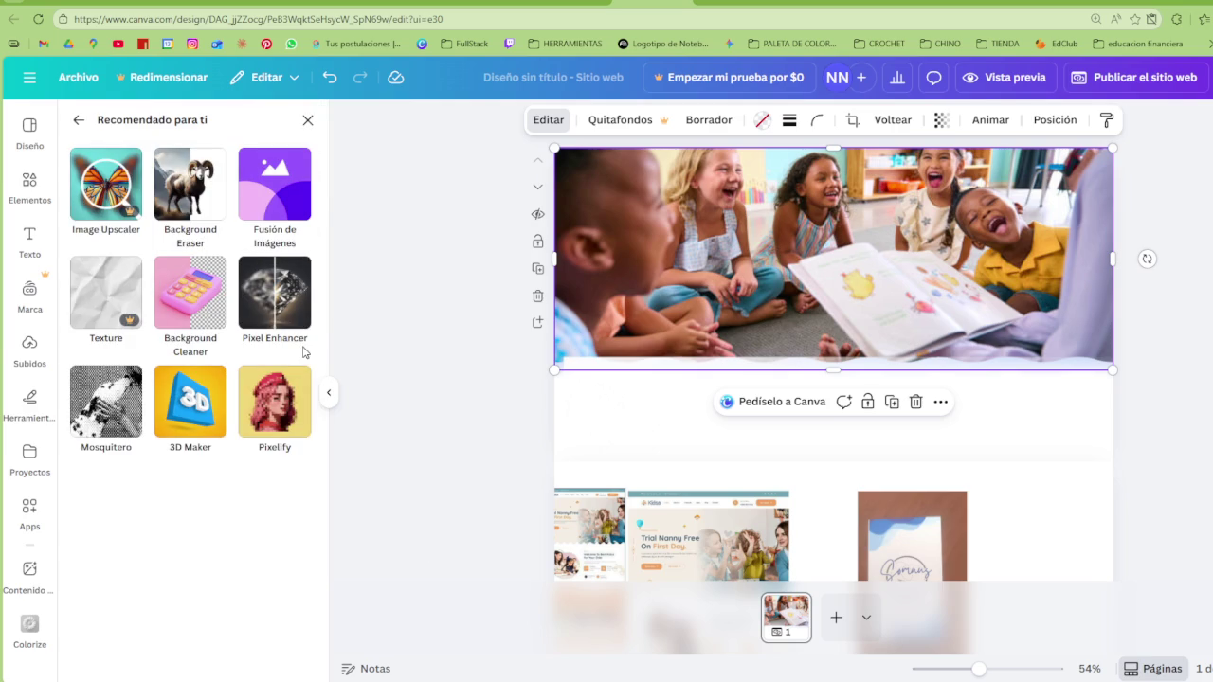
click(306, 122)
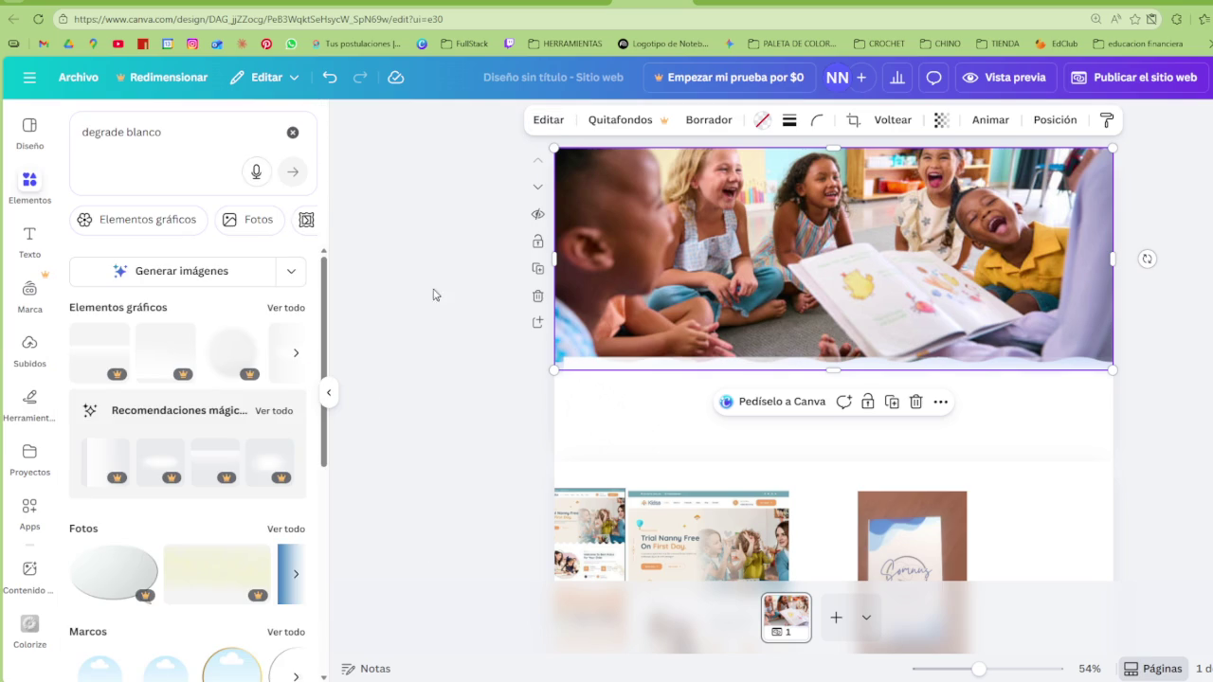
Stretch the 'degrade blanco' white gradient over the photo and move it lower in the layers
mouse_move(950, 428)
mouse_down()
mouse_move(949, 236)
mouse_move(1021, 458)
mouse_up()
click(984, 361)
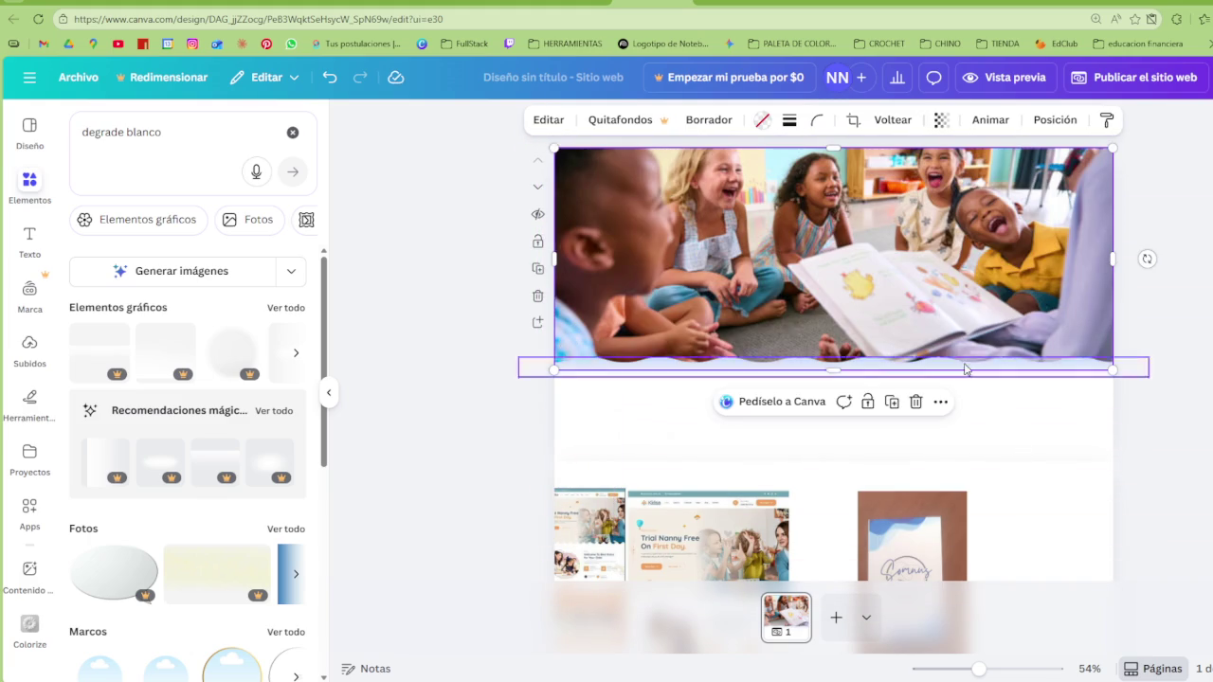
drag(1072, 382, 1034, 190)
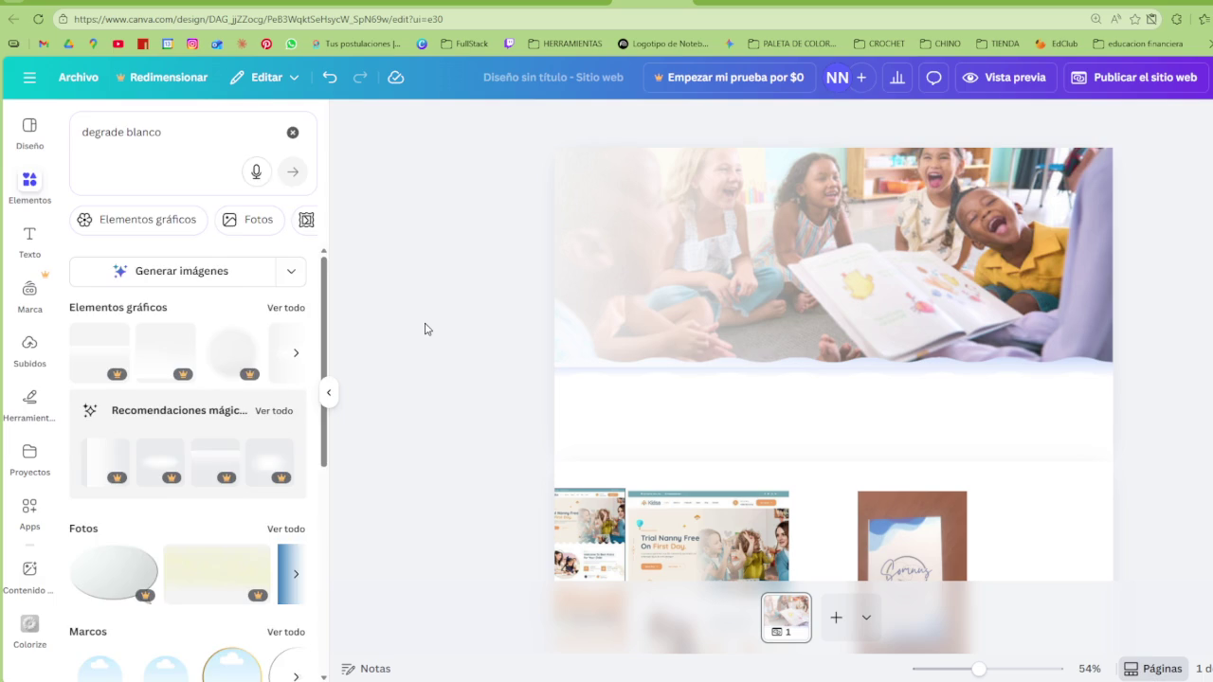
key(alt+1)
mouse_move(181, 258)
mouse_down()
mouse_move(173, 367)
mouse_move(308, 338)
mouse_up()
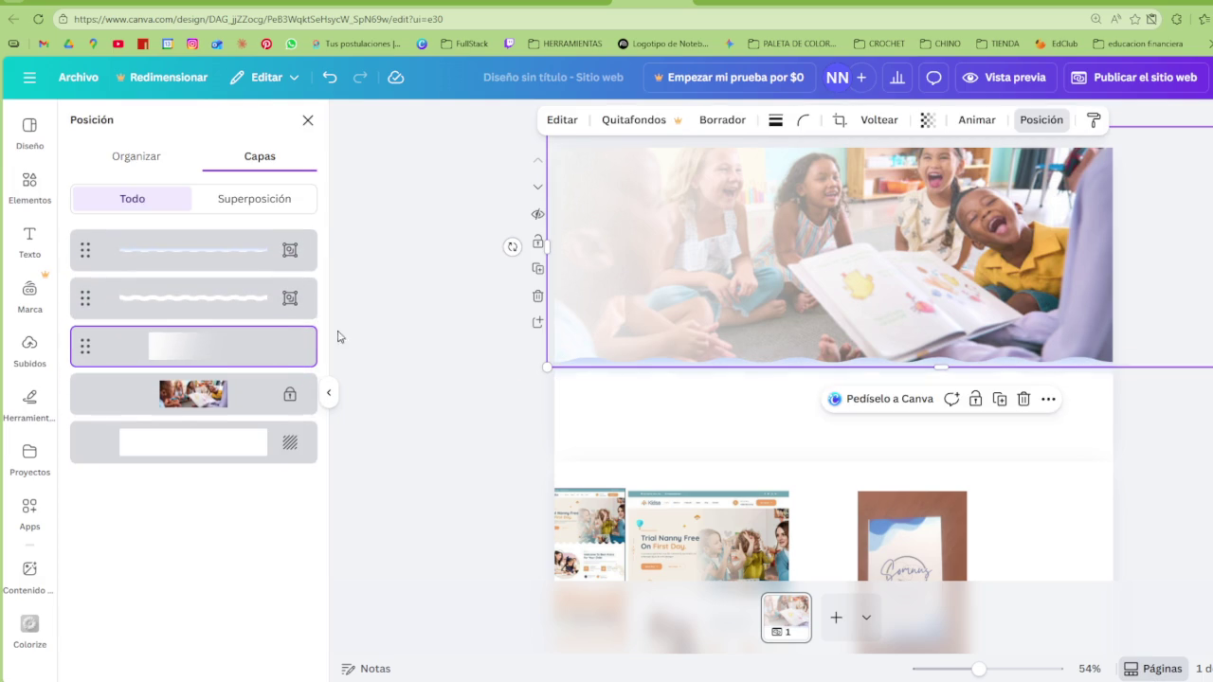
key(Escape)
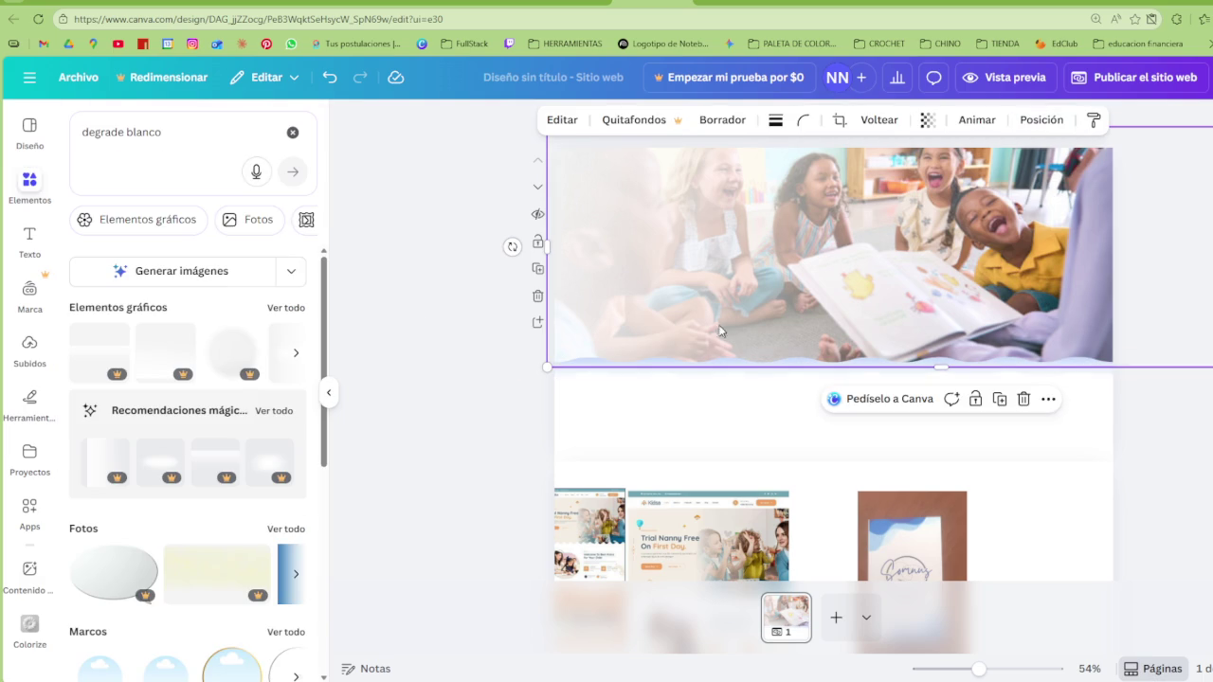
click(520, 403)
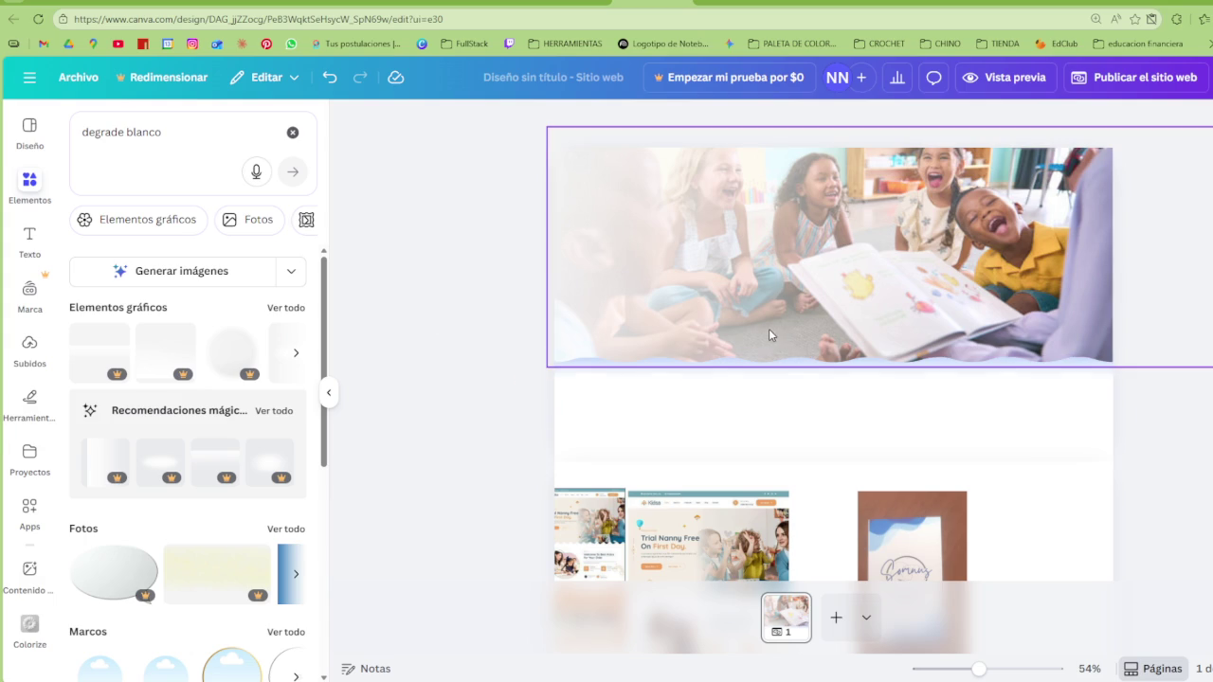
click(21, 232)
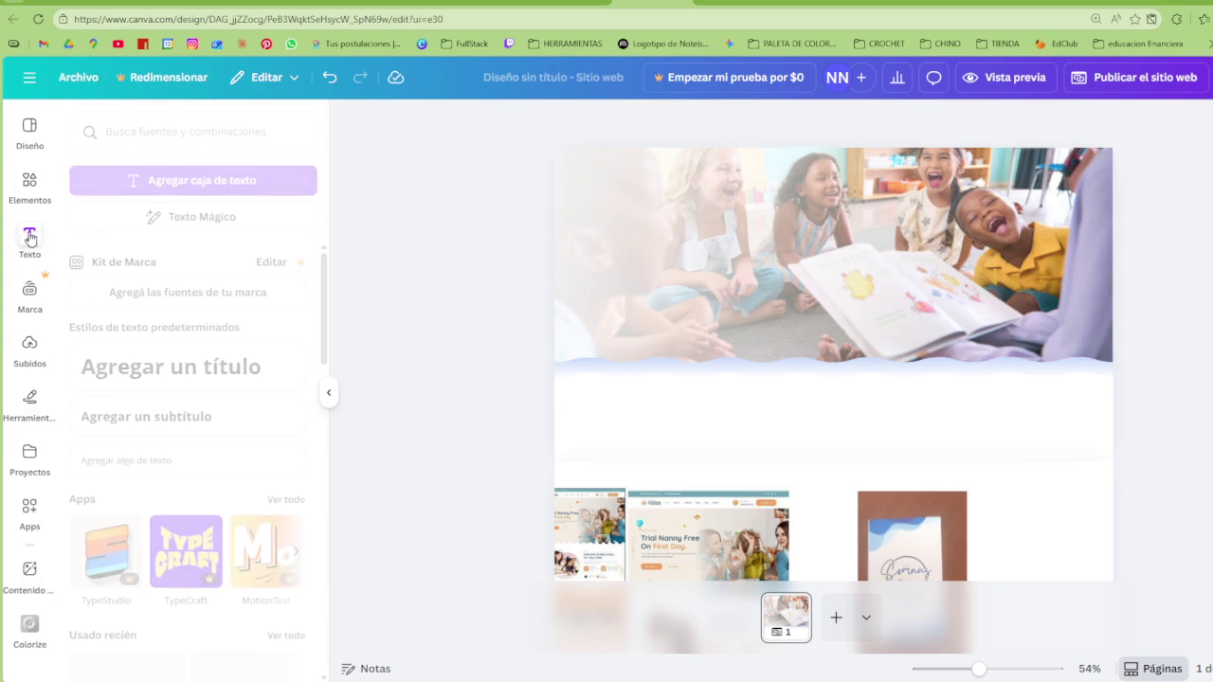
Add an 'Agregar un título' heading at the photo's upper left and resize the hero elements
click(199, 371)
drag(820, 303, 703, 199)
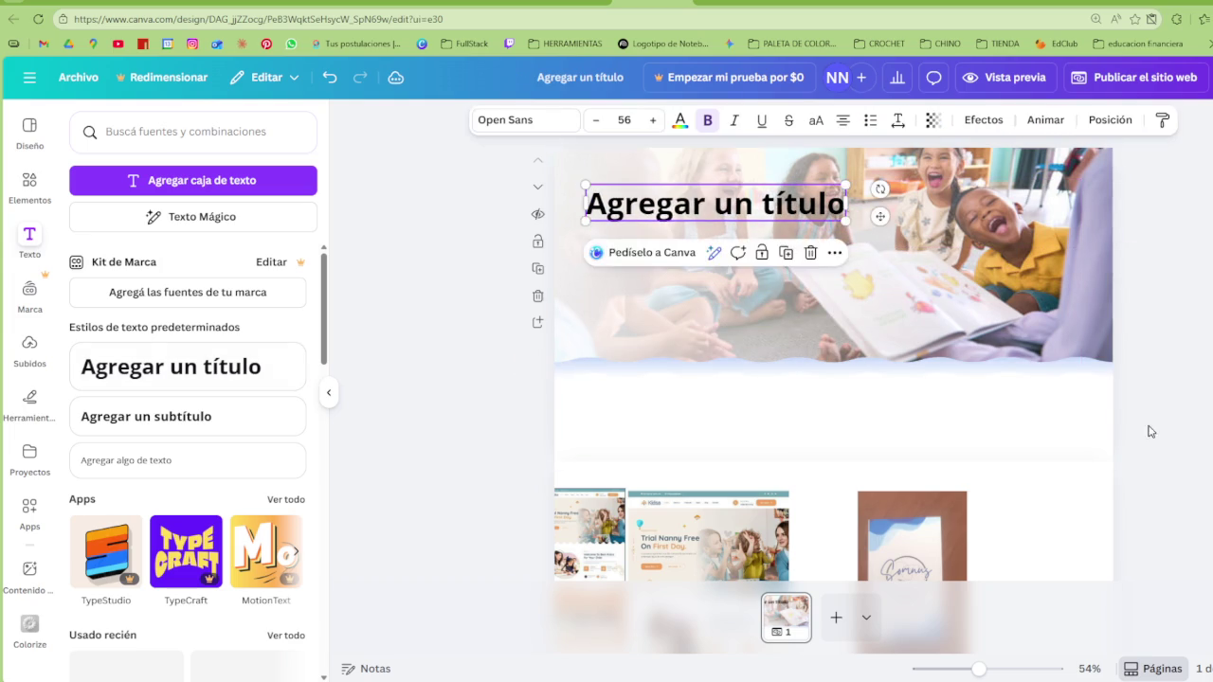
drag(1185, 411, 522, 167)
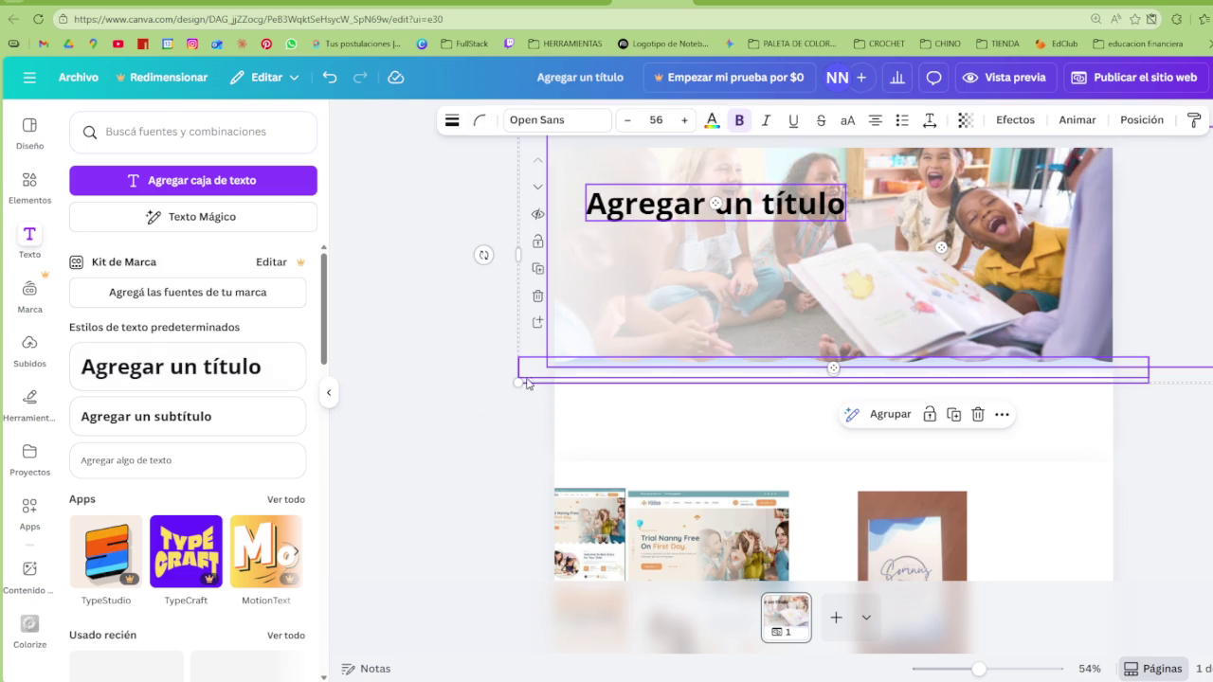
drag(517, 383, 533, 370)
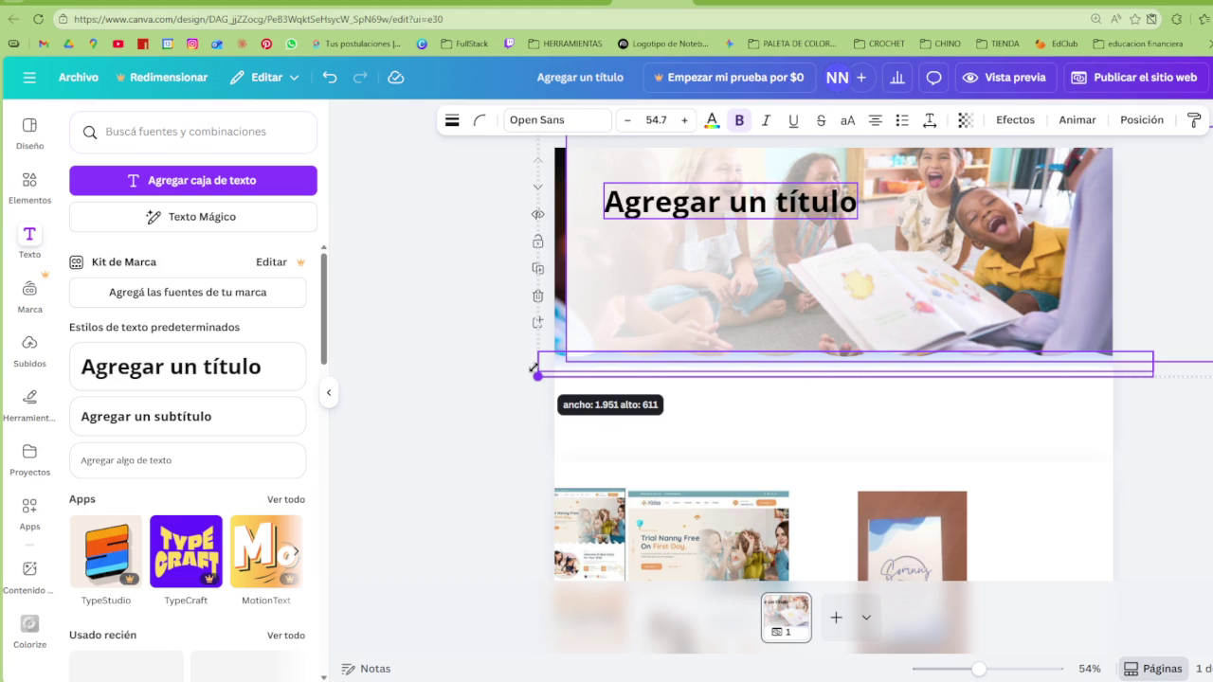
drag(533, 370, 520, 374)
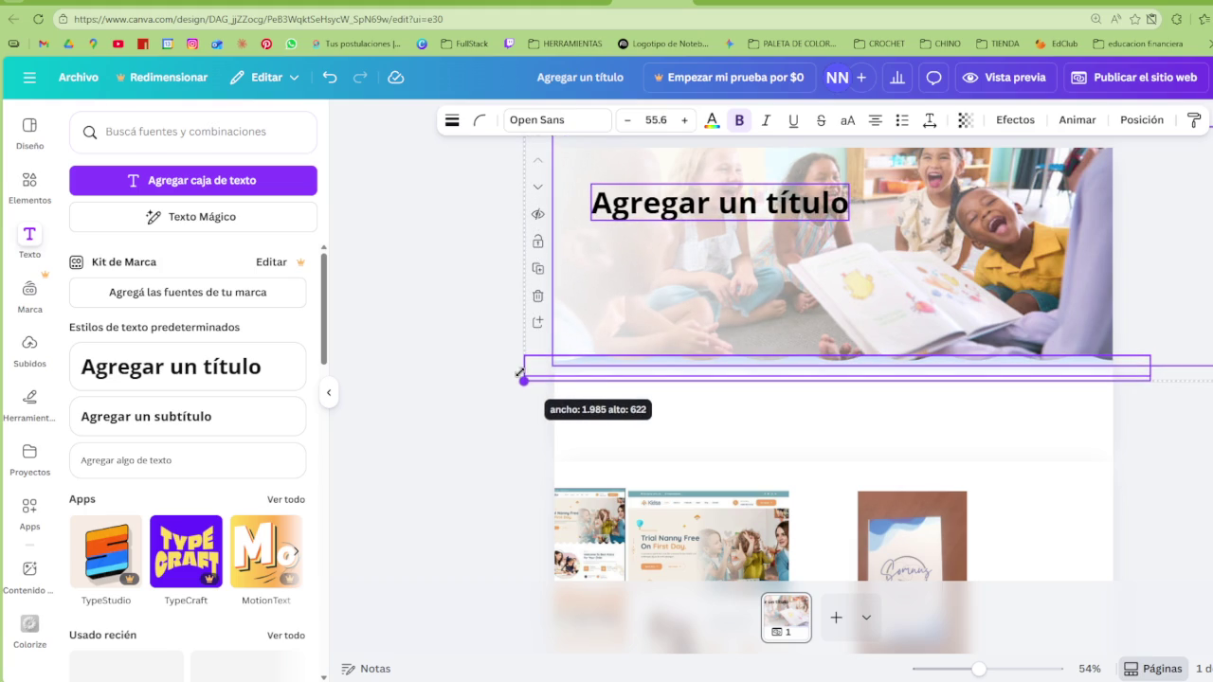
Select the background photo and lock, then unlock, its layer in the layers list
click(1102, 414)
click(1046, 308)
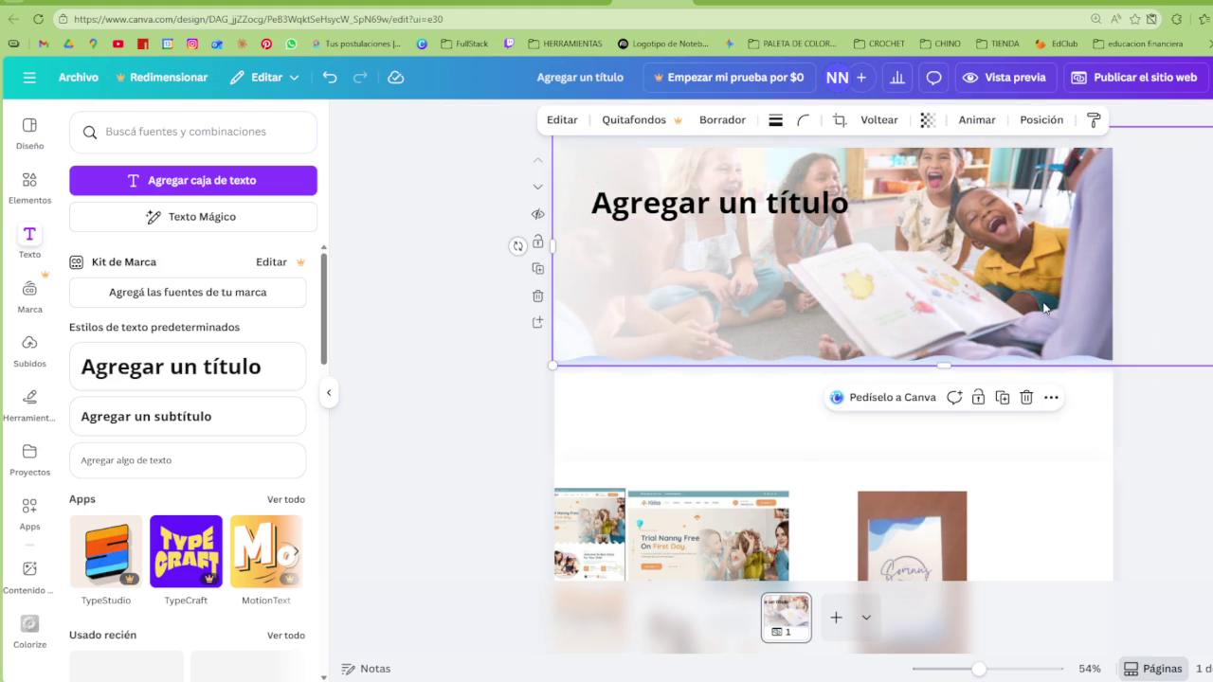
click(1042, 119)
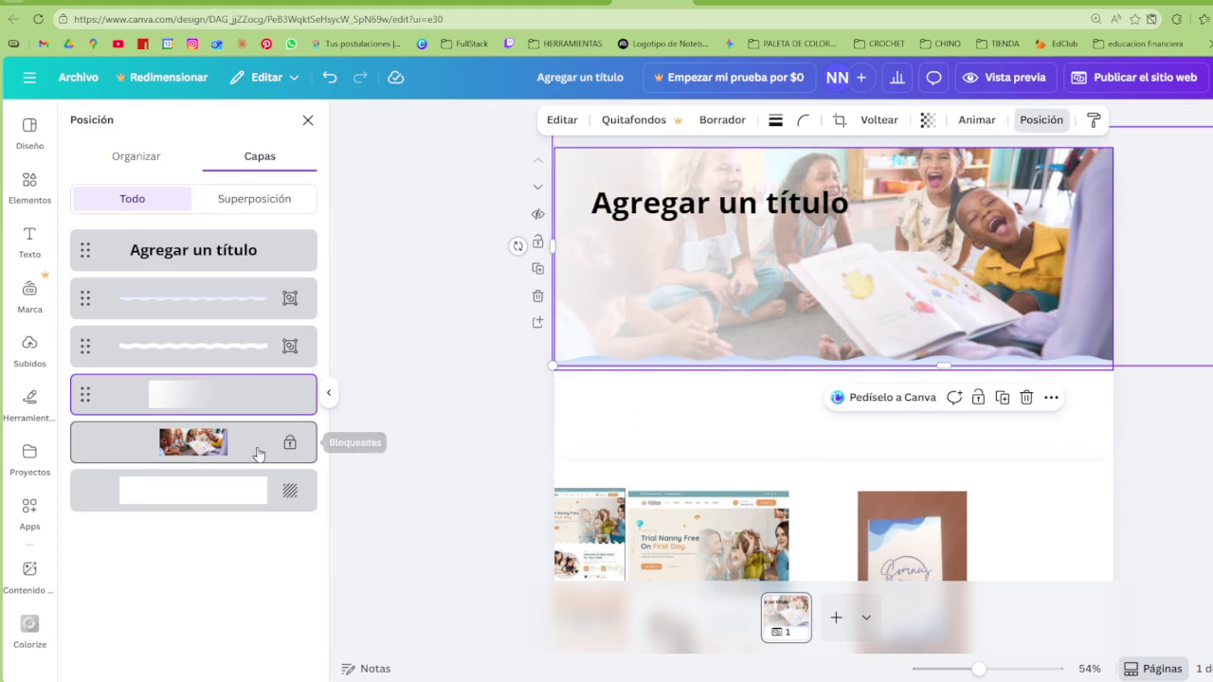
click(290, 442)
right_click(275, 449)
click(303, 464)
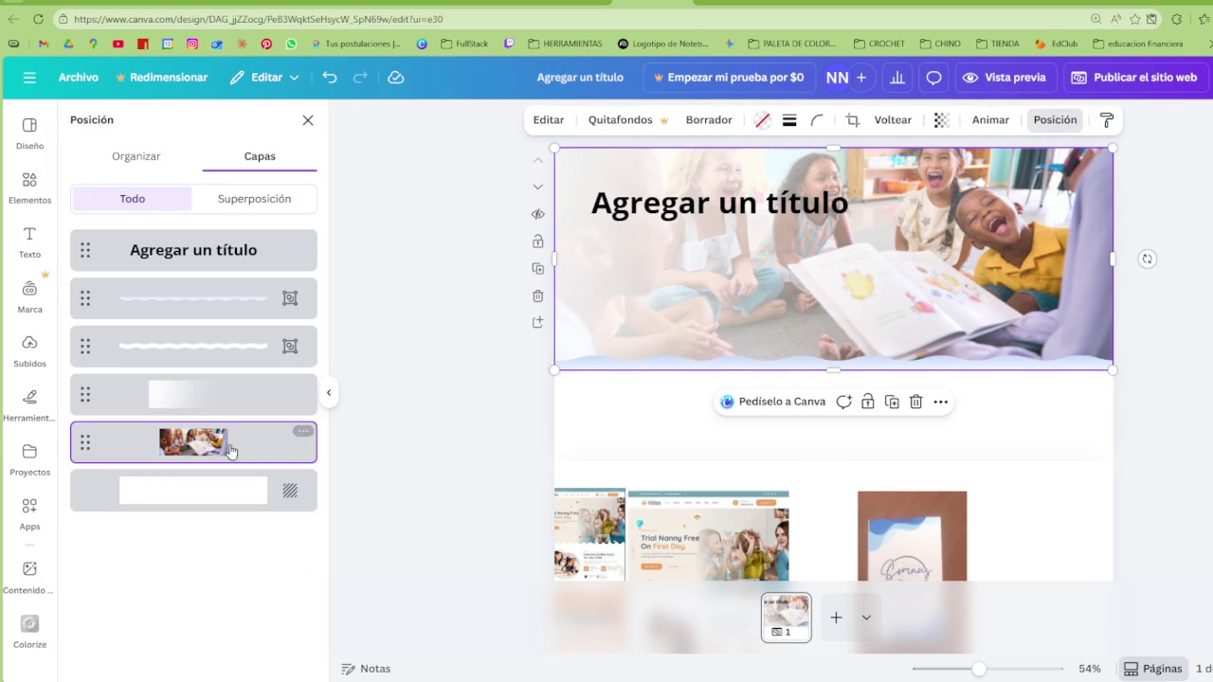
Select the heading, photo, wave and gradient layers and move the hero block slightly down
drag(196, 427, 177, 306)
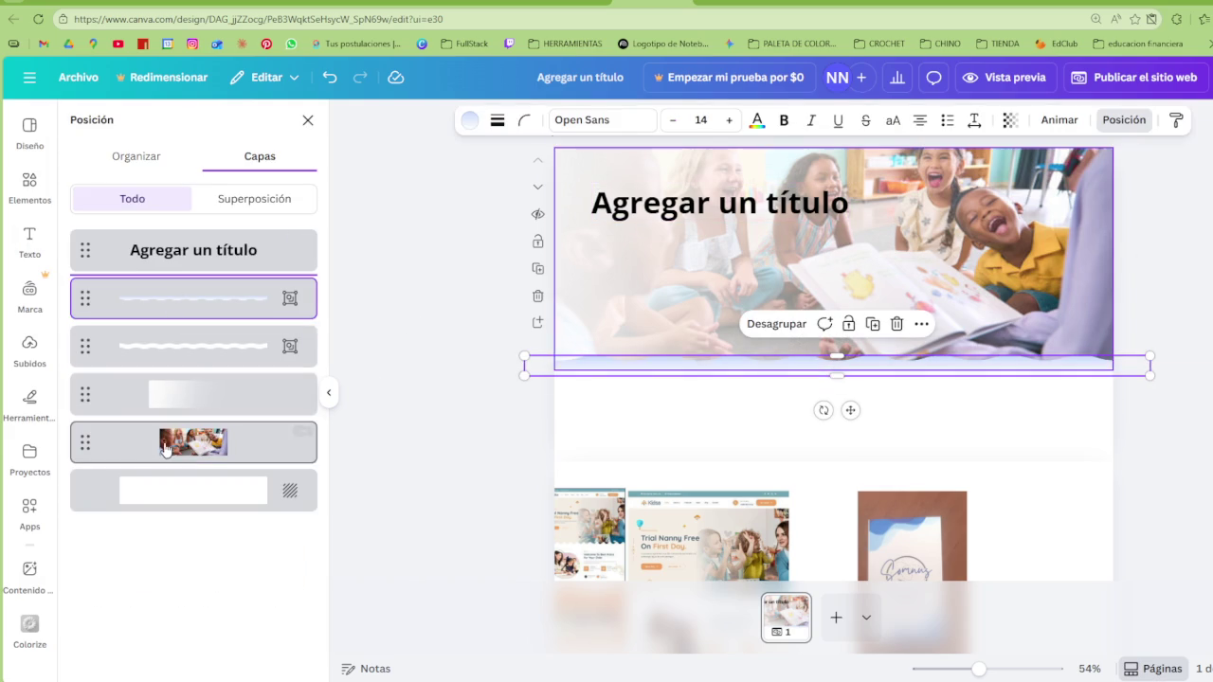
shift+click(187, 269)
shift+click(188, 284)
shift+click(171, 350)
shift+click(177, 395)
drag(711, 299, 713, 340)
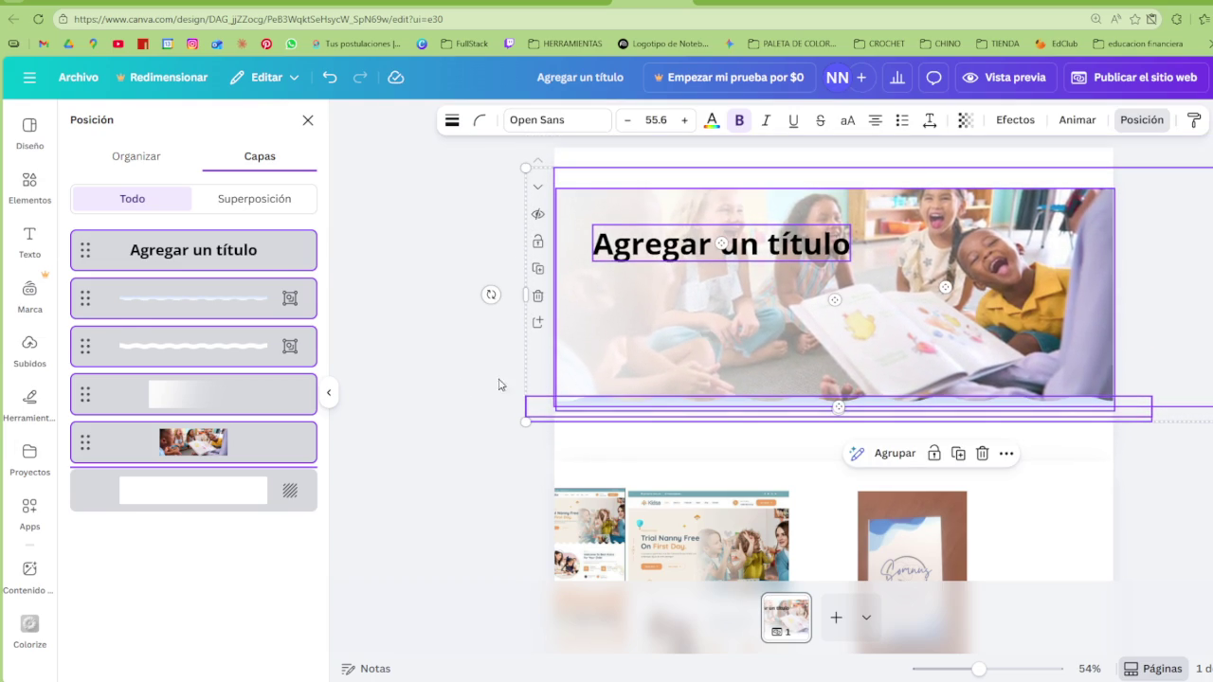
Reselect the heading, photo and waves and nudge the hero block slightly left
click(465, 387)
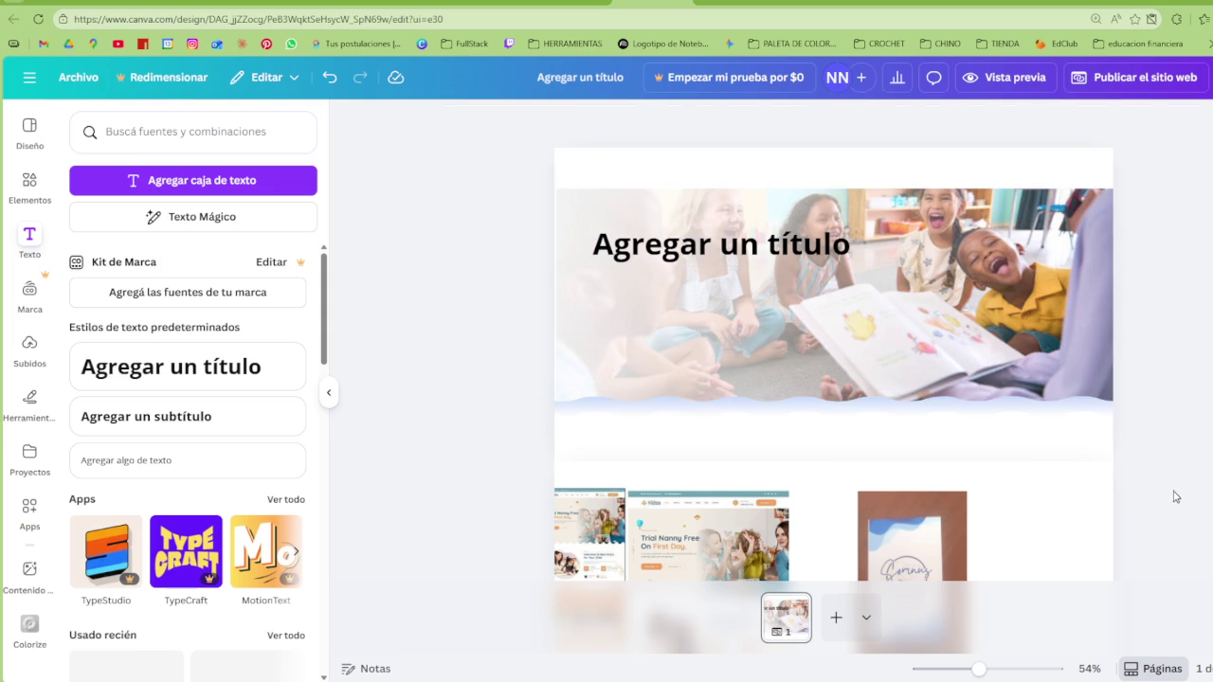
mouse_move(440, 255)
mouse_down()
mouse_move(474, 193)
mouse_move(721, 431)
mouse_up()
drag(668, 363, 652, 370)
click(462, 354)
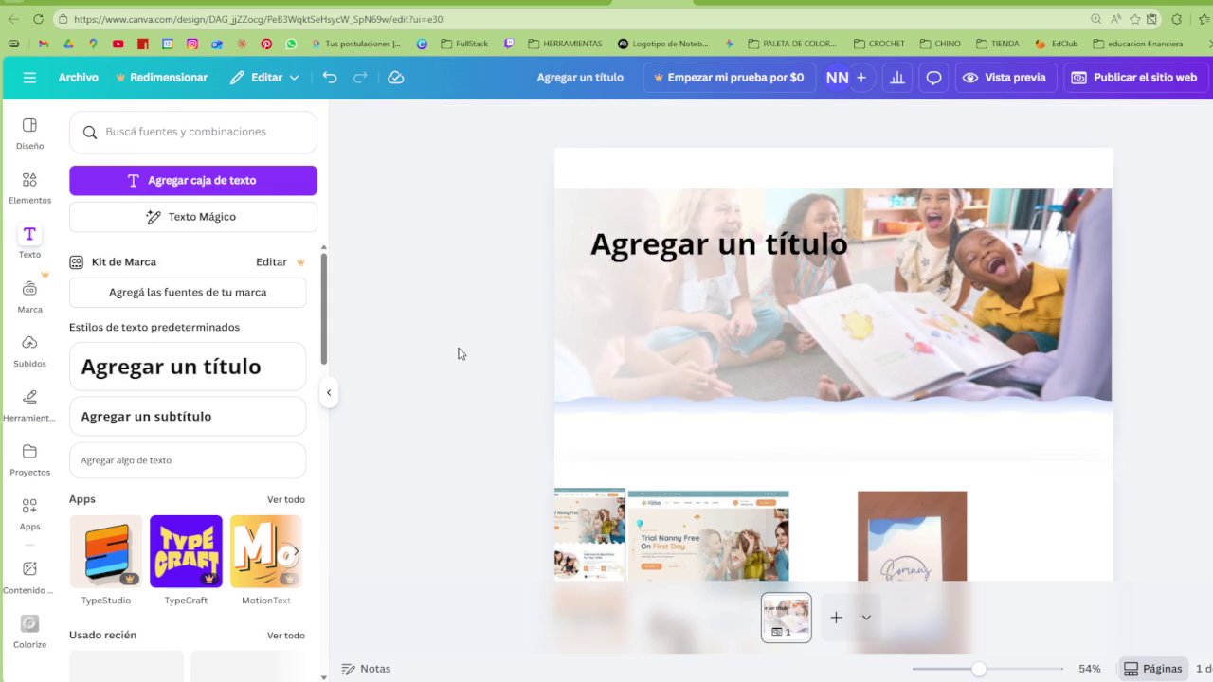
click(1048, 291)
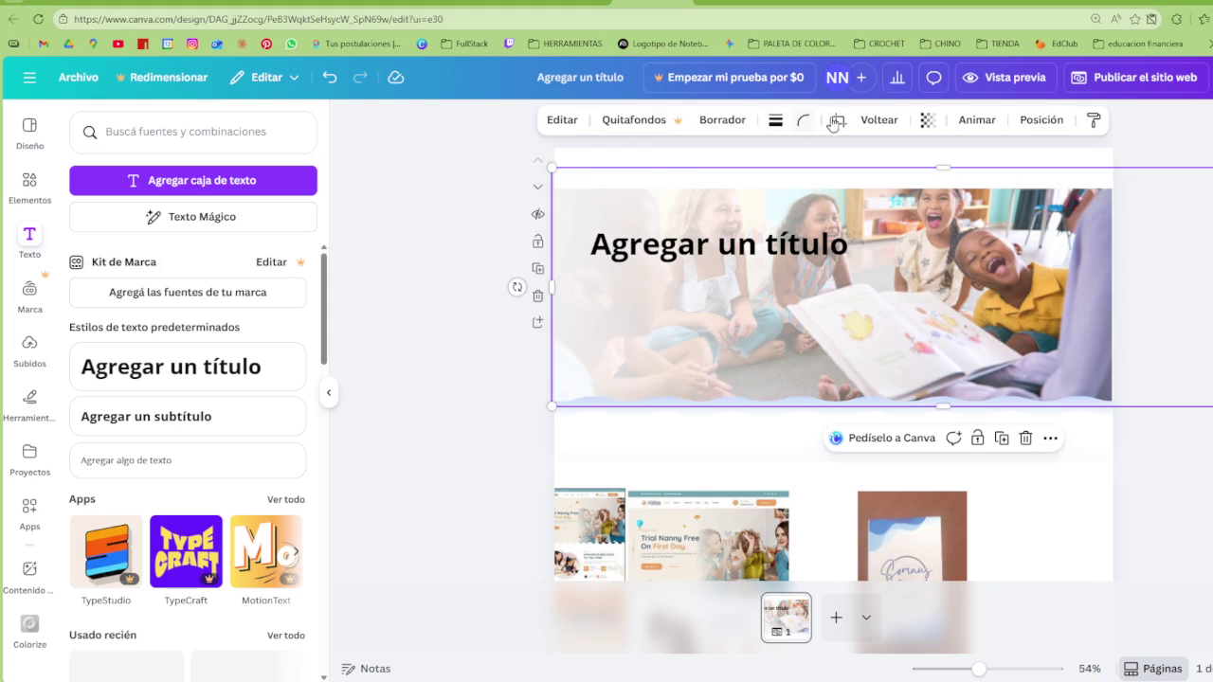
Crop the classroom photo's right side flush with the page edge
click(838, 120)
scroll(638, 297, down, 3)
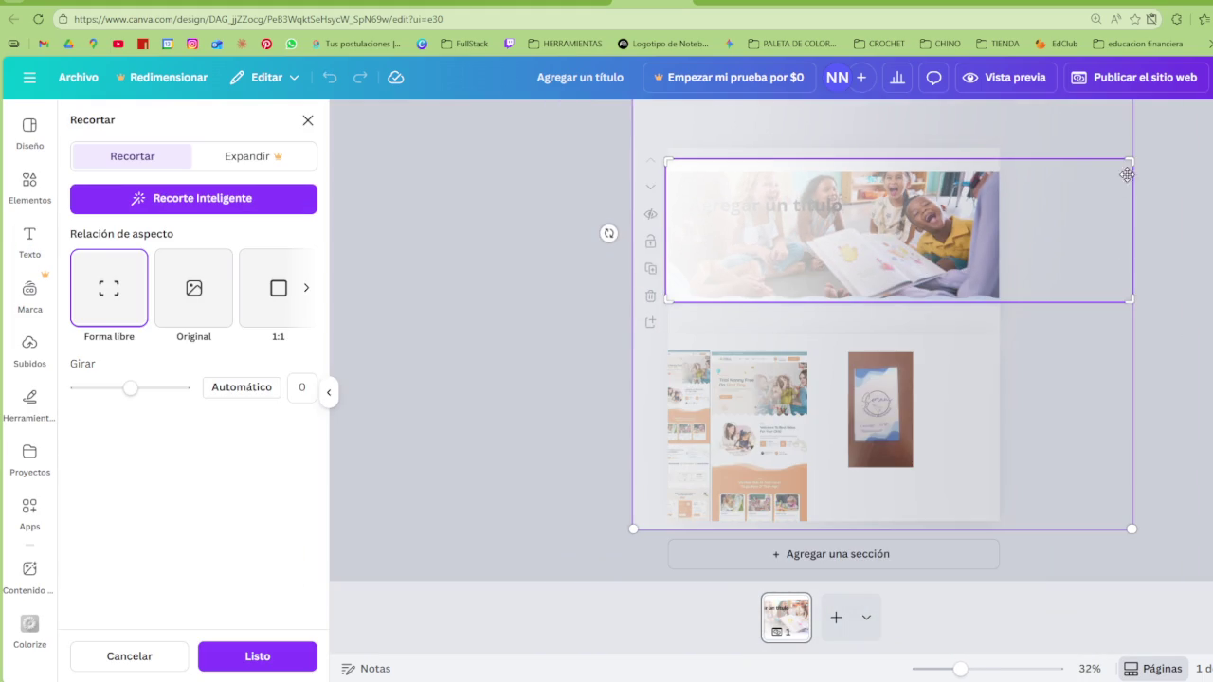
drag(1118, 163, 1001, 163)
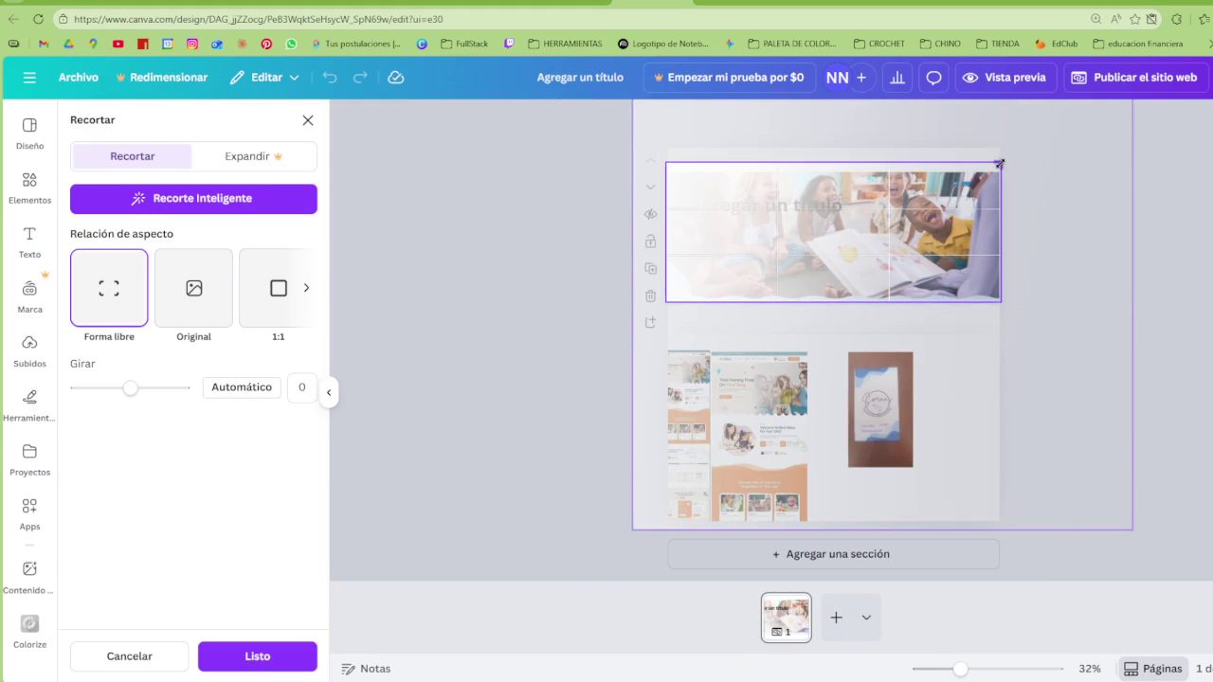
key(Return)
click(1051, 231)
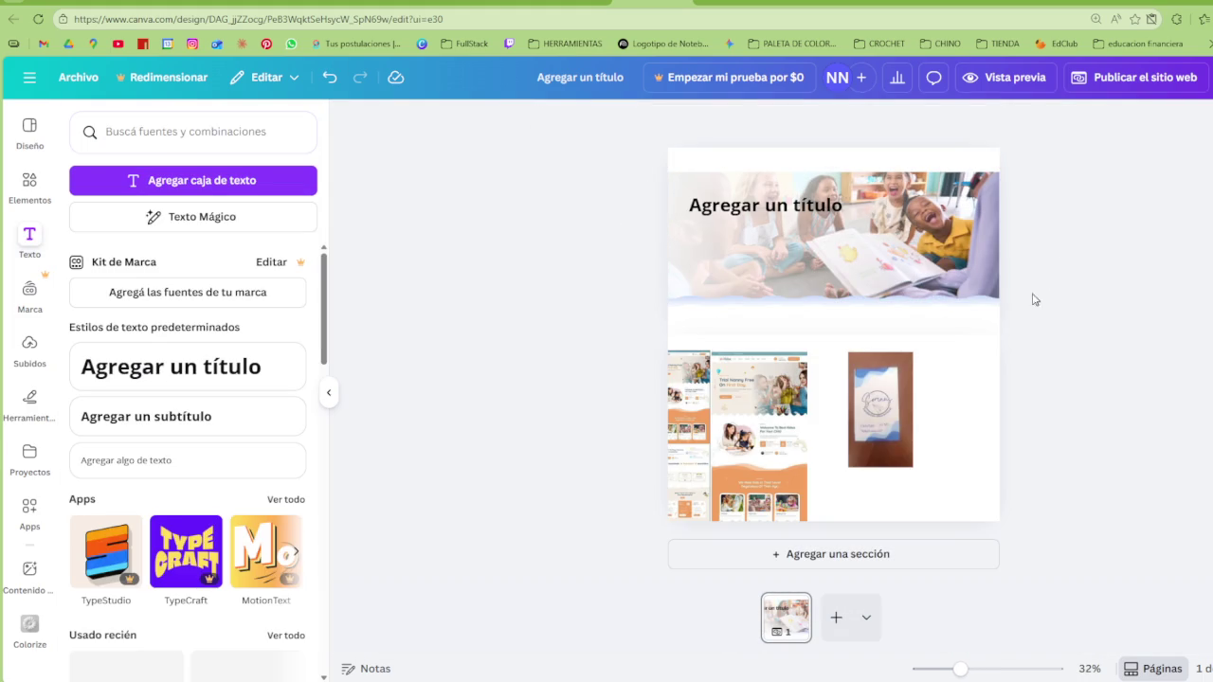
scroll(849, 249, up, 3)
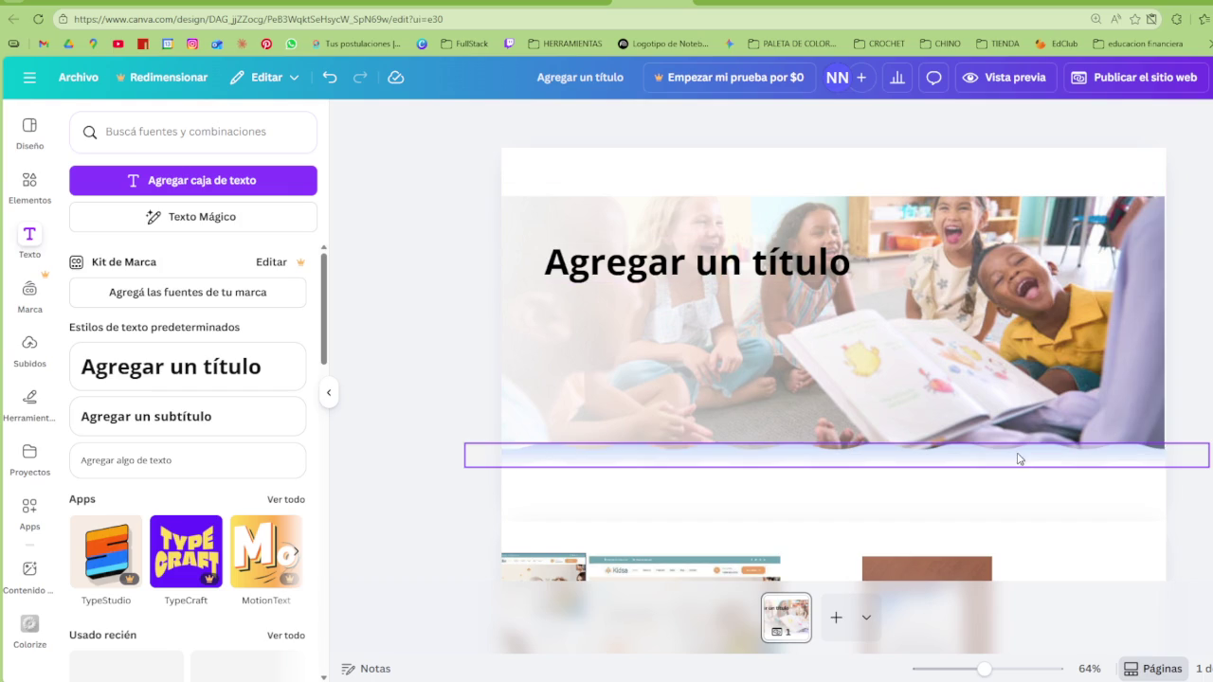
Select the 'Agregar un título' heading and open its text colour options
click(661, 266)
drag(656, 266, 667, 271)
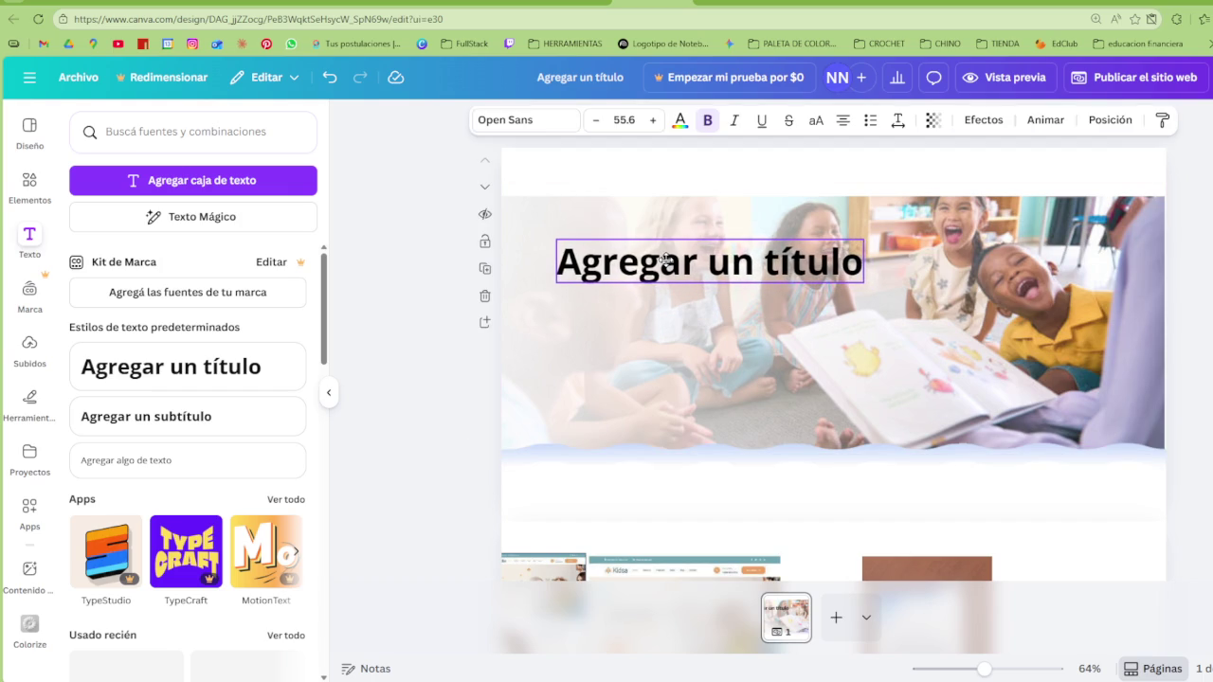
scroll(729, 385, down, 3)
scroll(730, 385, down, 3)
scroll(668, 249, up, 6)
click(680, 120)
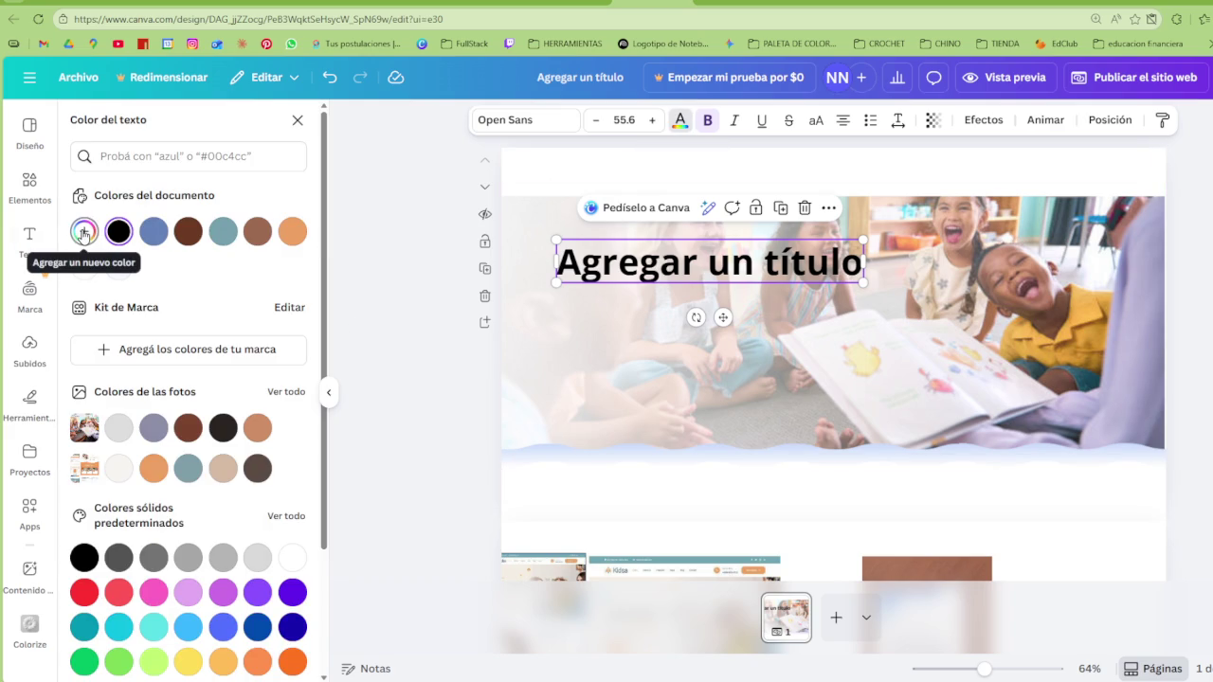
scroll(664, 332, down, 2)
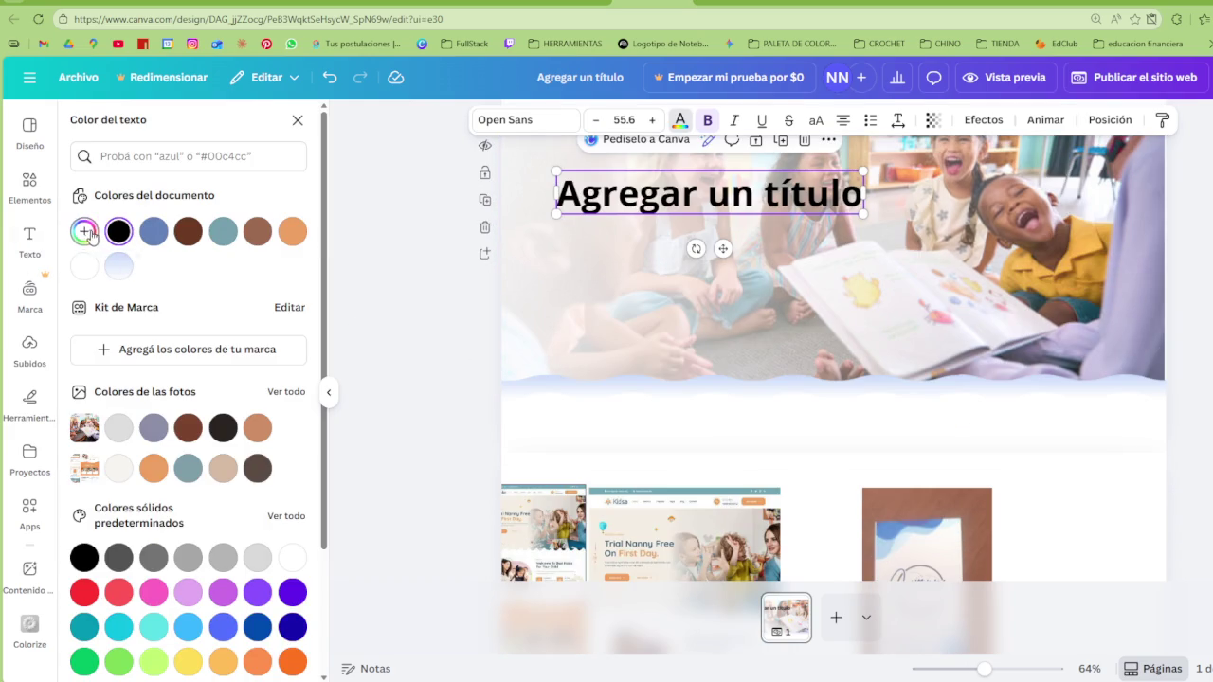
Try brown and blue on the heading, then set it to dark navy #0E1D39
click(85, 232)
click(257, 231)
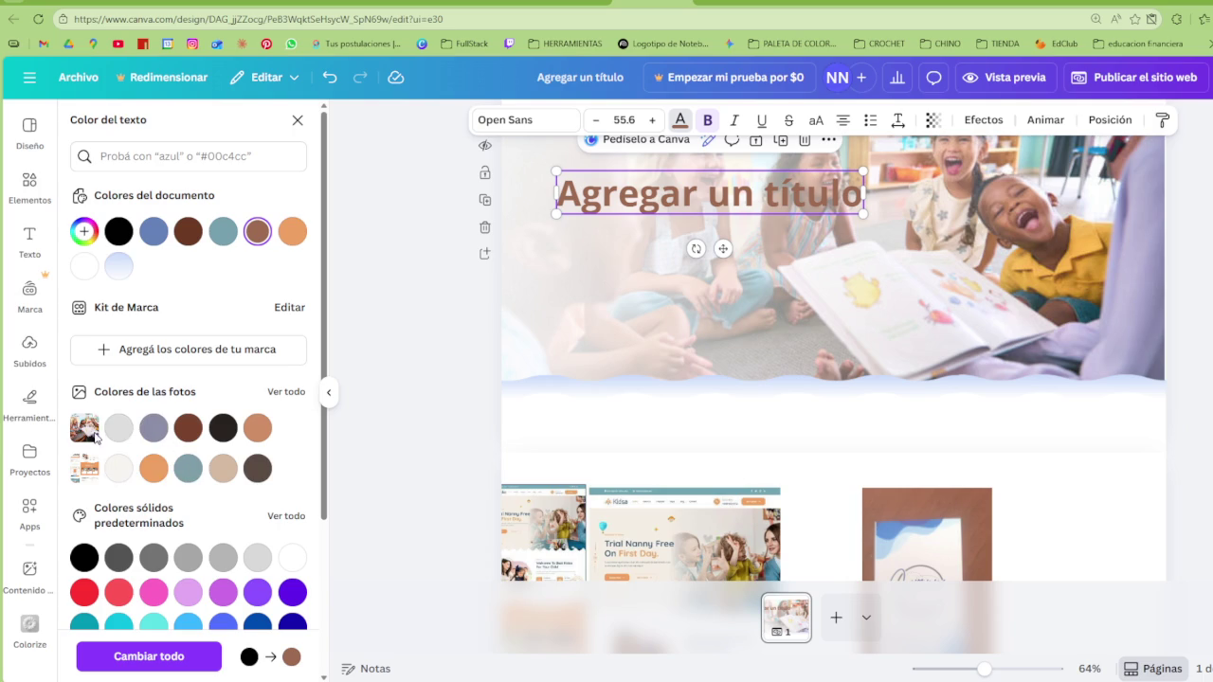
click(154, 231)
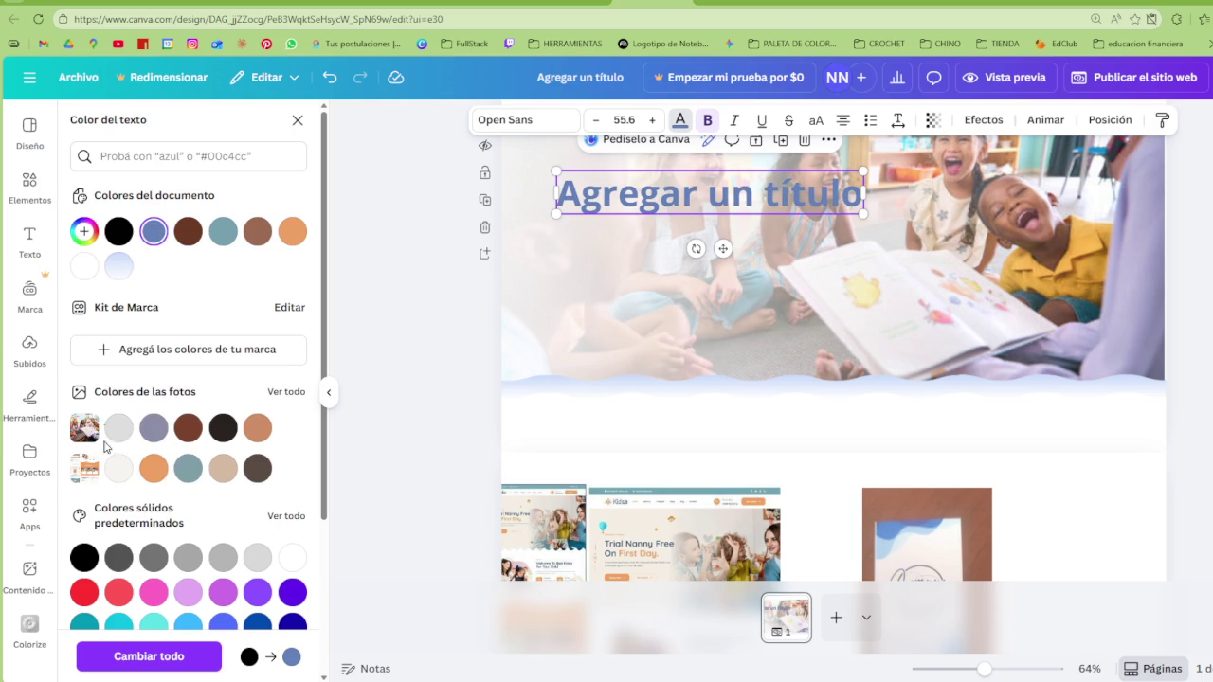
click(84, 231)
drag(183, 328, 242, 367)
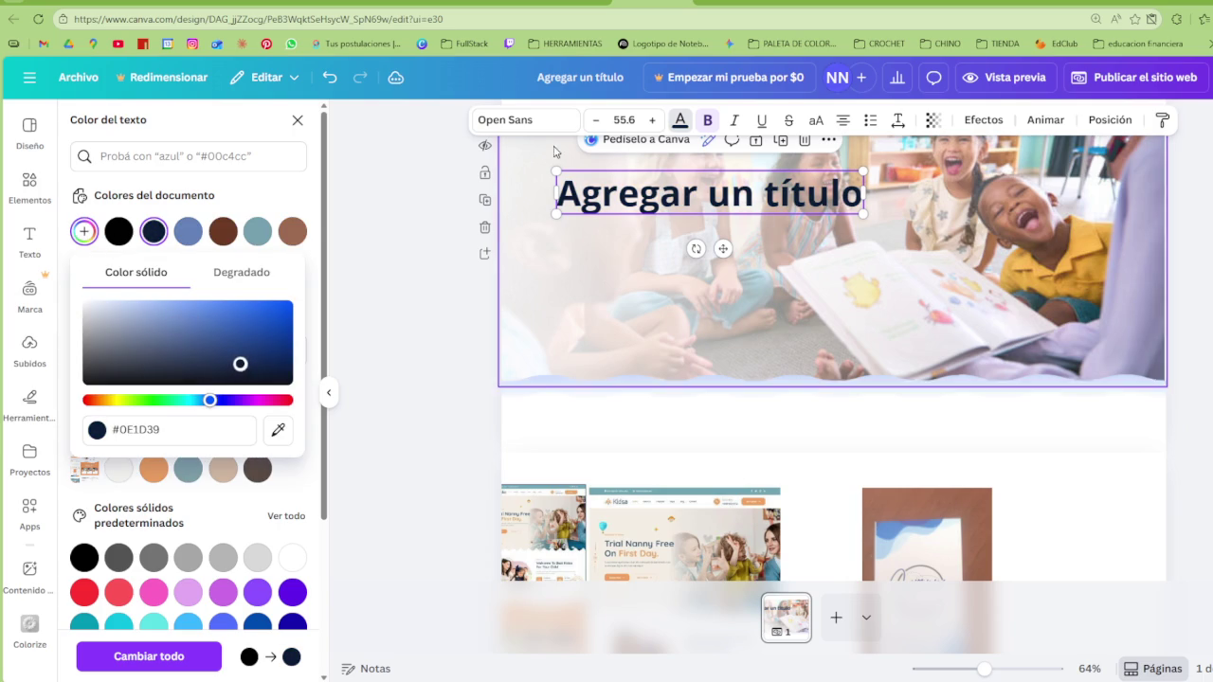
click(521, 120)
scroll(588, 471, down, 3)
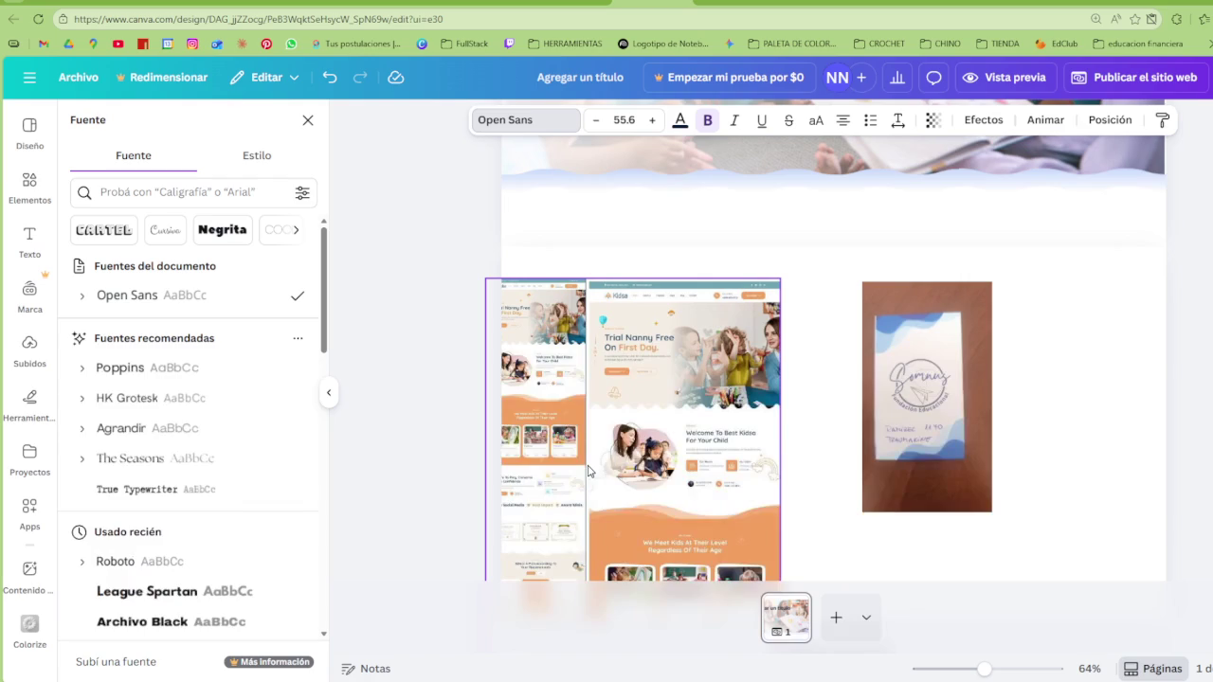
mouse_move(152, 295)
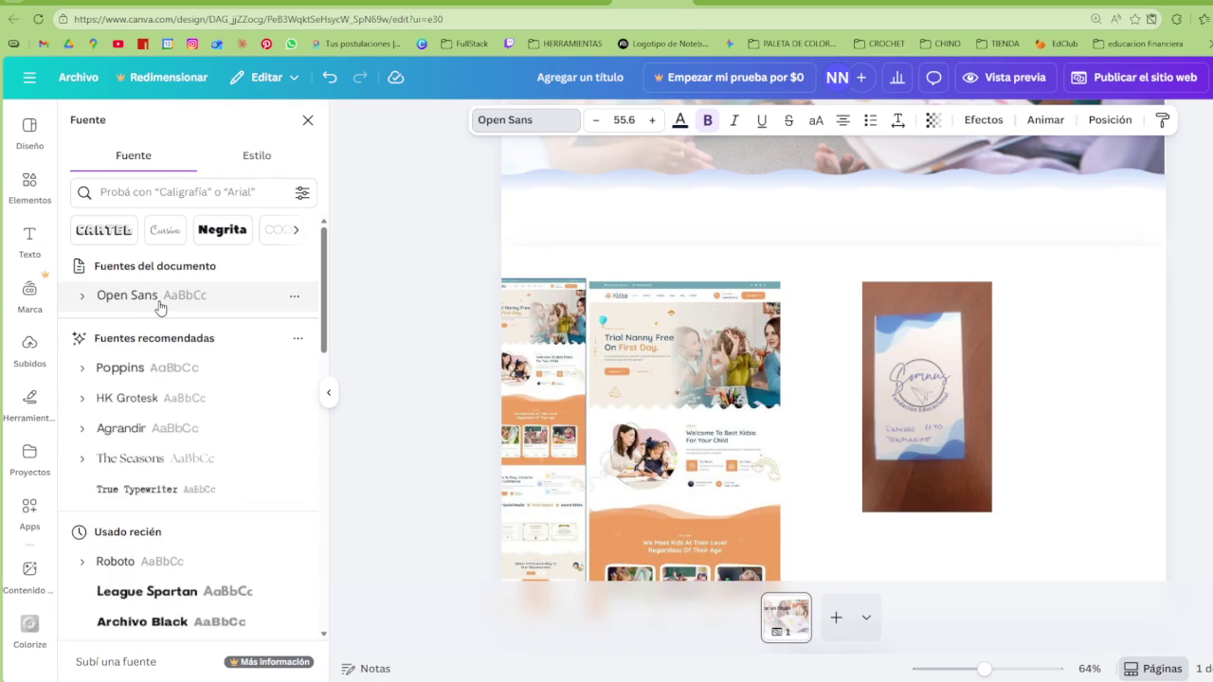
Set the heading font to Poppins and retype it as 'Fundación Educacional'
click(138, 372)
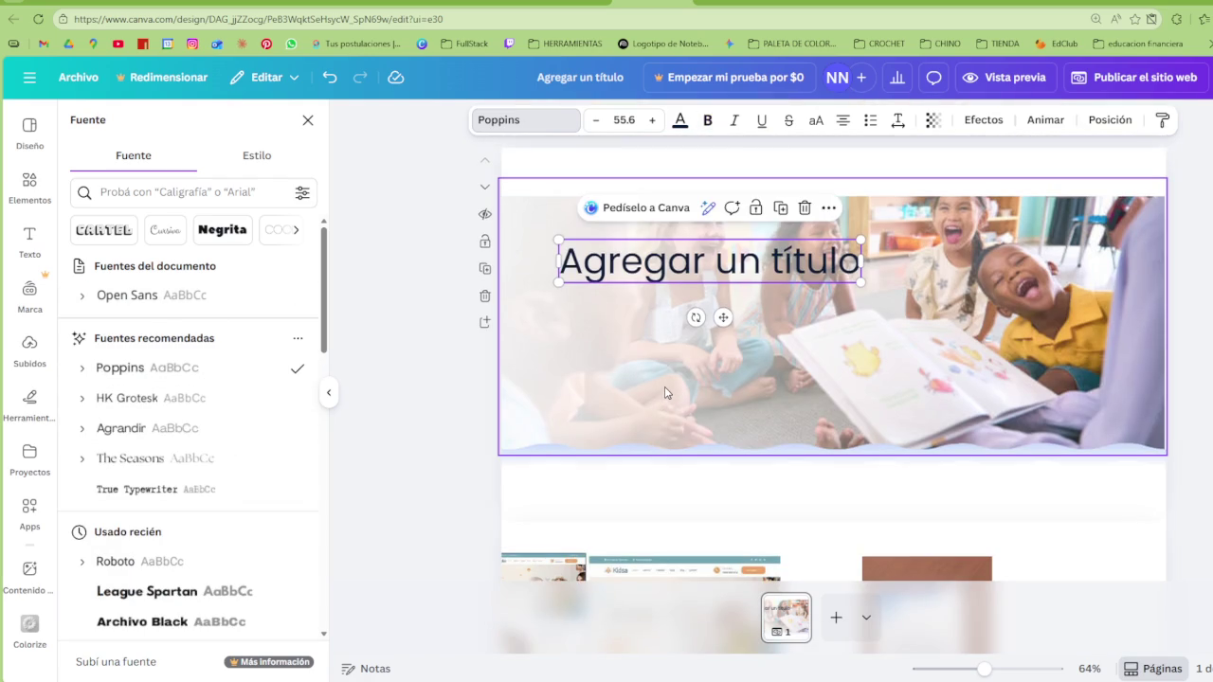
scroll(665, 392, down, 3)
scroll(664, 393, up, 2)
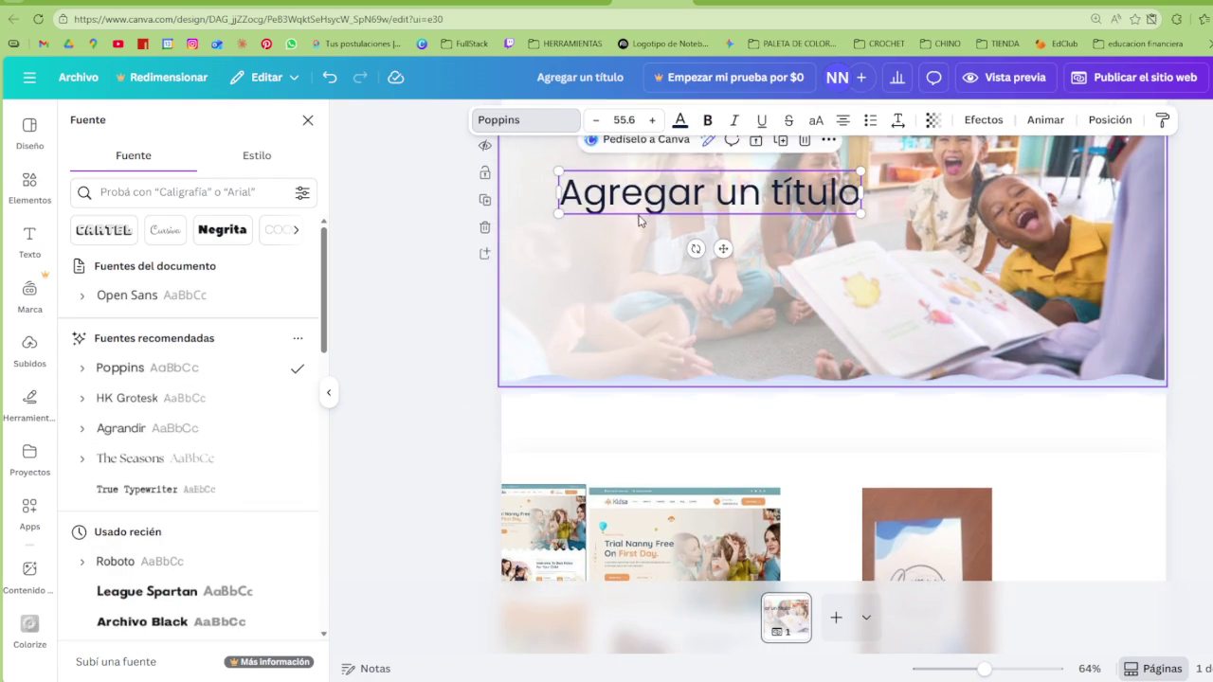
double_click(665, 194)
text(Fun)
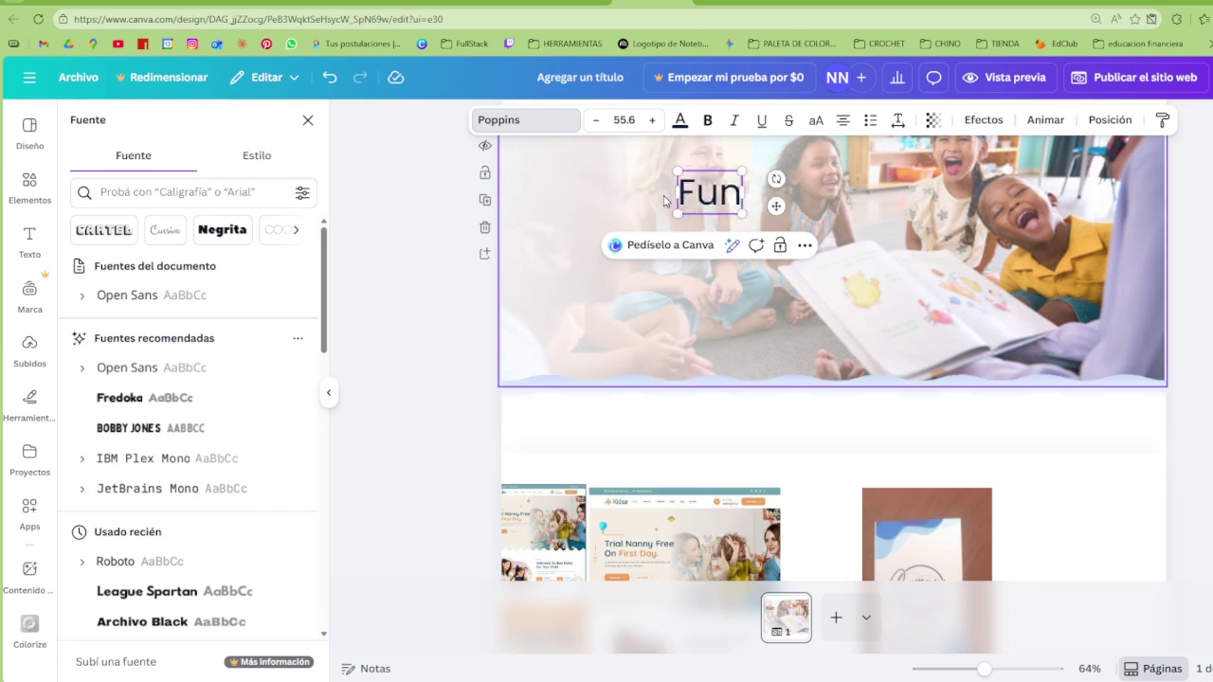
text(dacion)
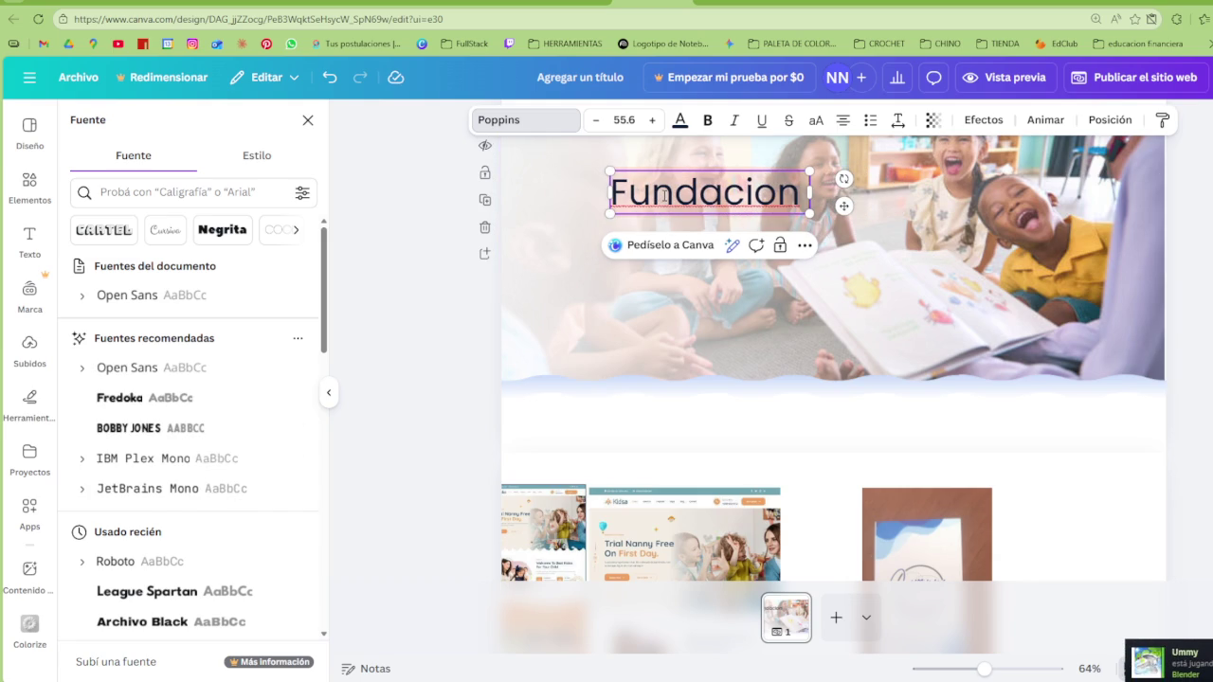
text( Educa)
scroll(759, 413, down, 2)
text(cional)
scroll(773, 379, up, 2)
click(781, 189)
key(BackSpace)
text(ó)
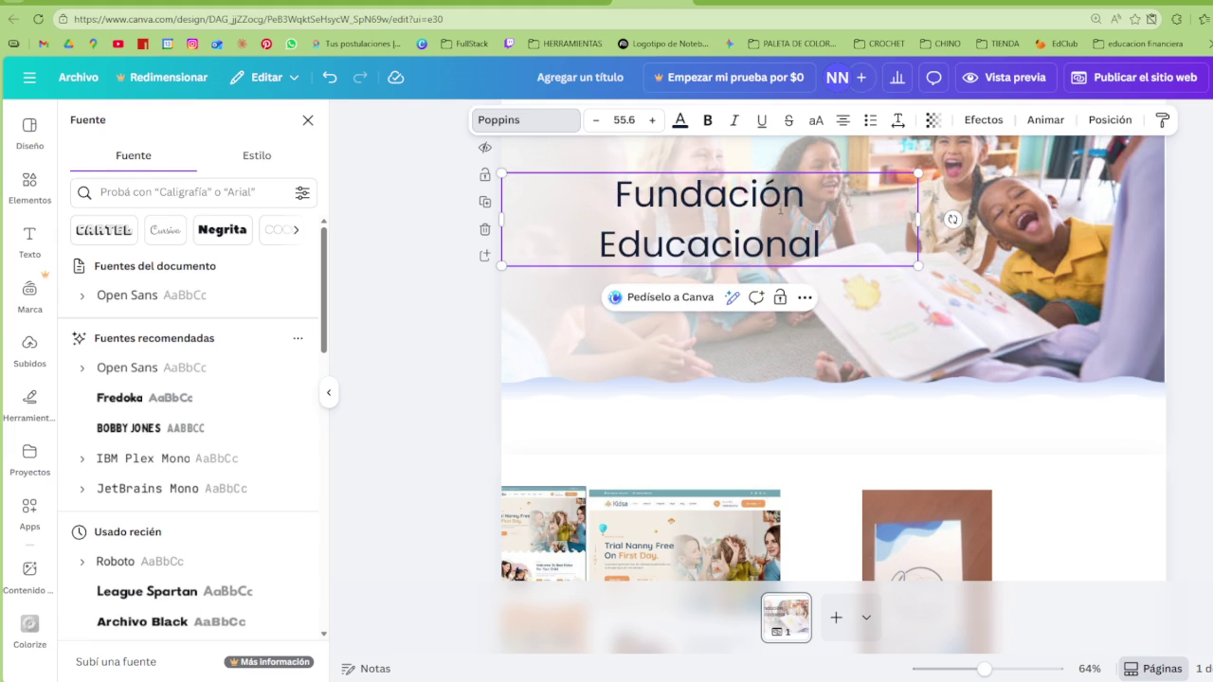
scroll(862, 312, up, 2)
Make the whole Fundación Educacional title bold
key(ctrl+a)
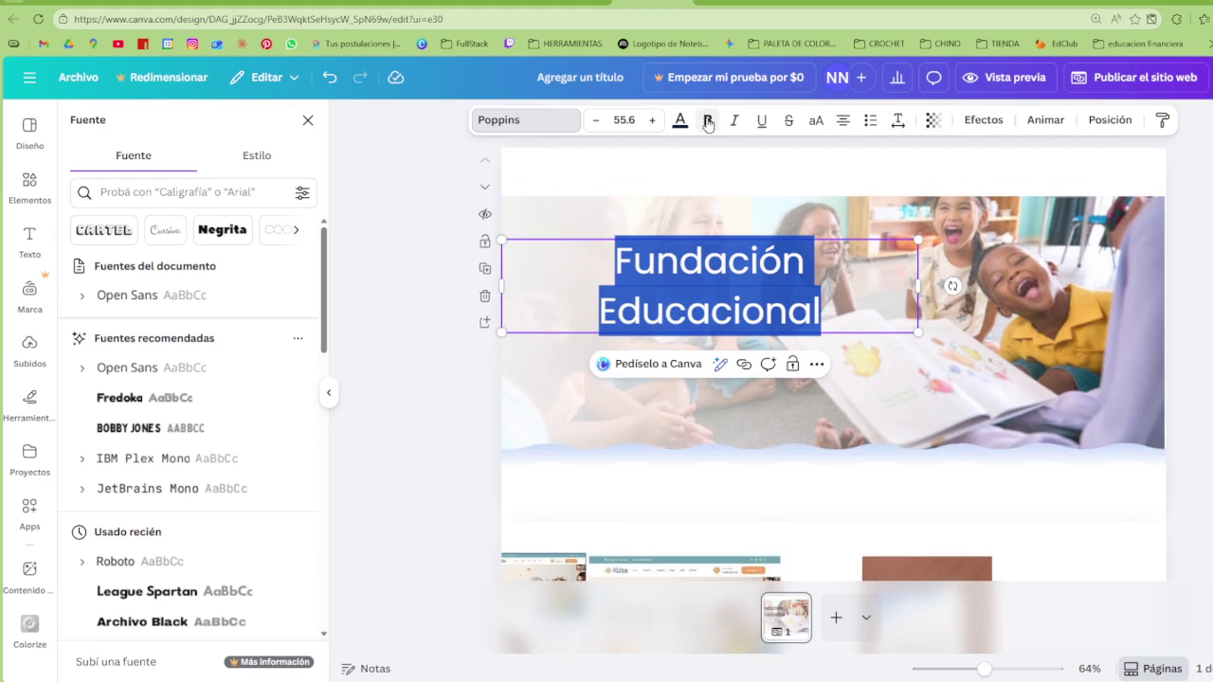
click(708, 123)
click(1018, 324)
scroll(927, 334, down, 4)
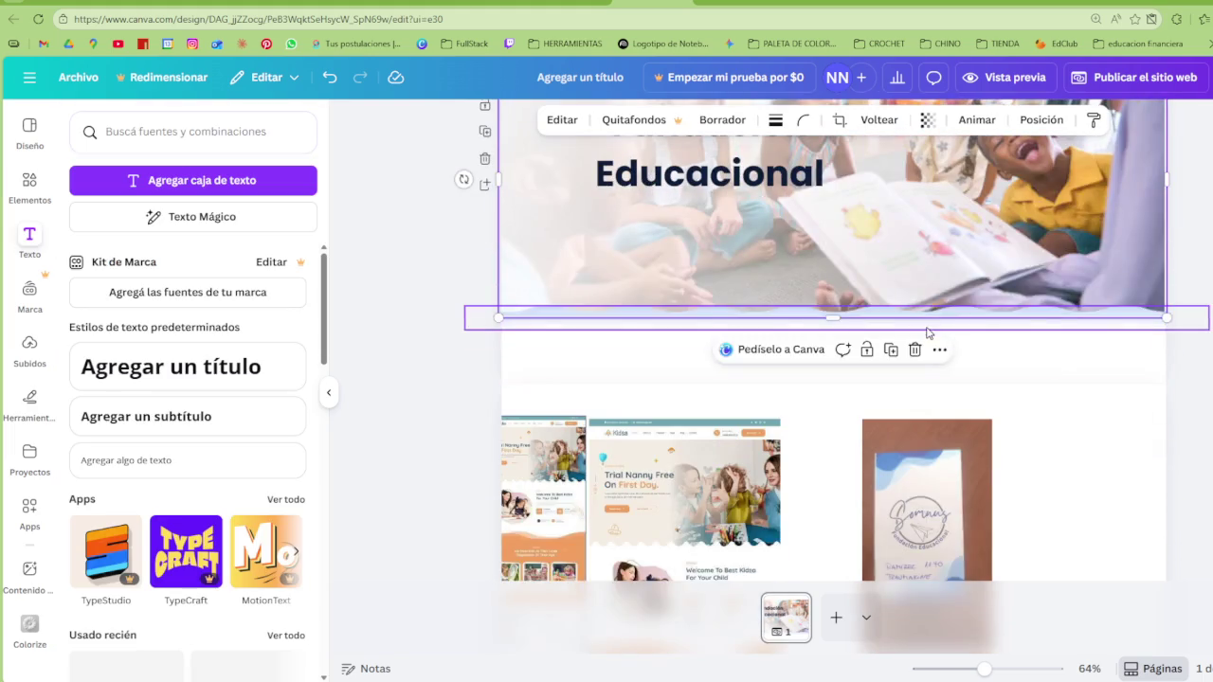
scroll(927, 333, up, 4)
Fit the title on one line, shrink it and centre it lower on the banner
click(916, 313)
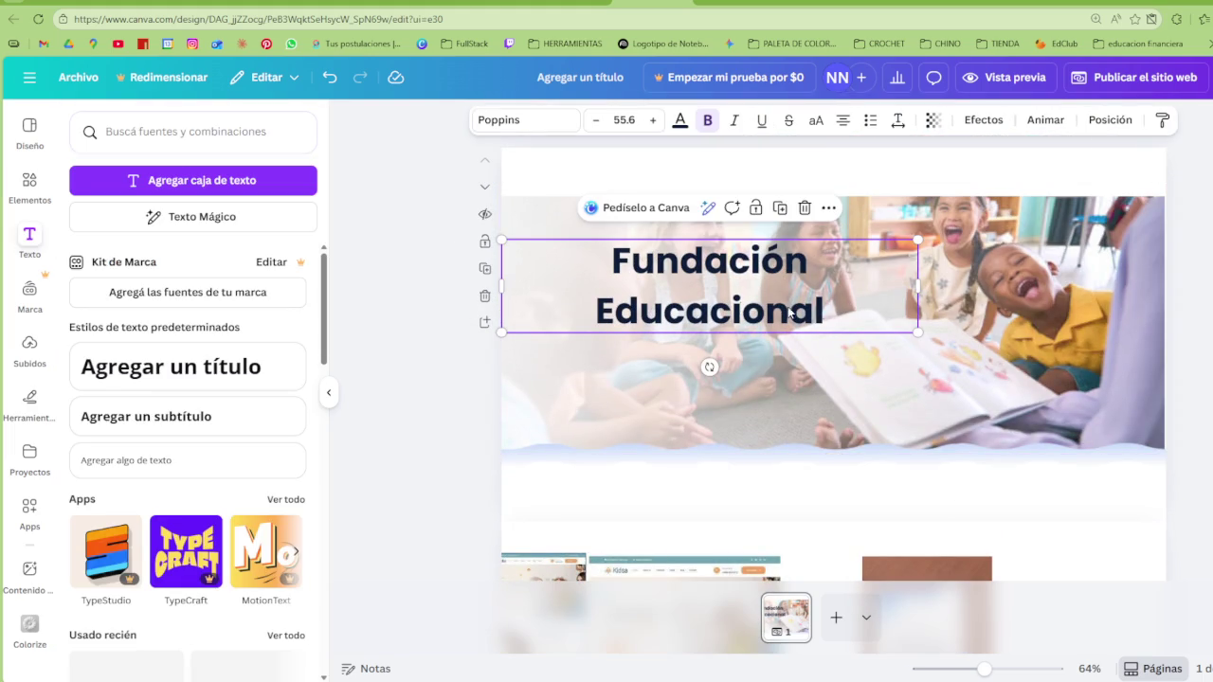
click(840, 123)
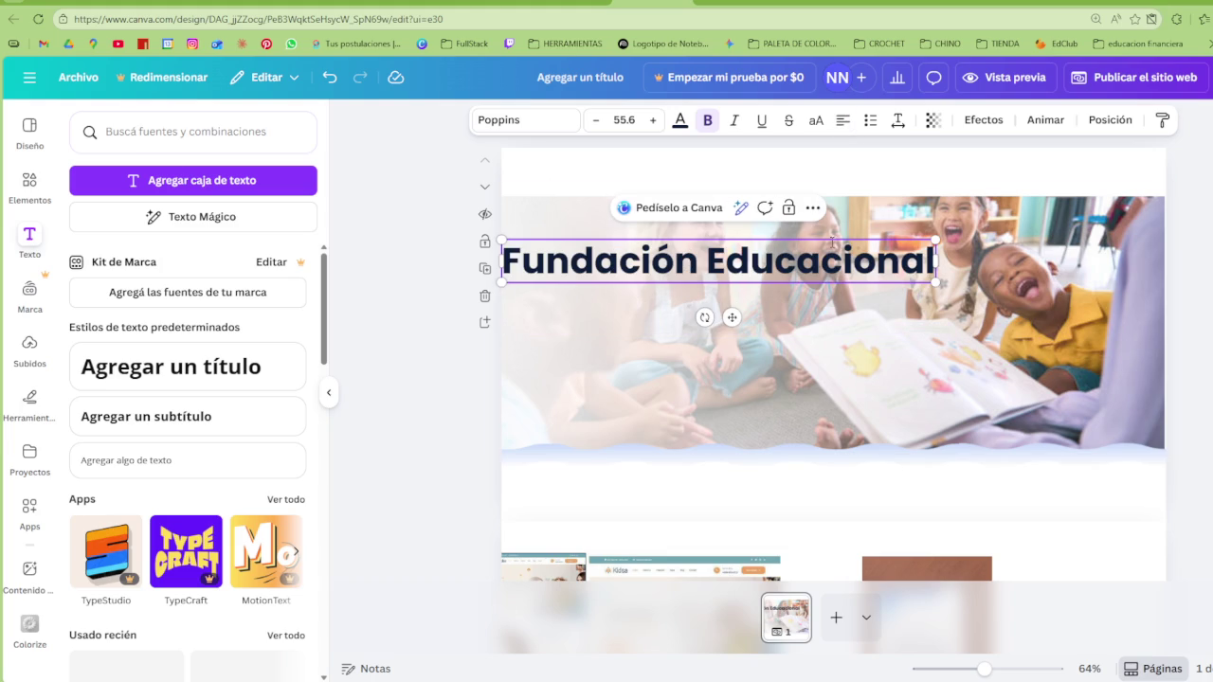
drag(813, 274, 857, 290)
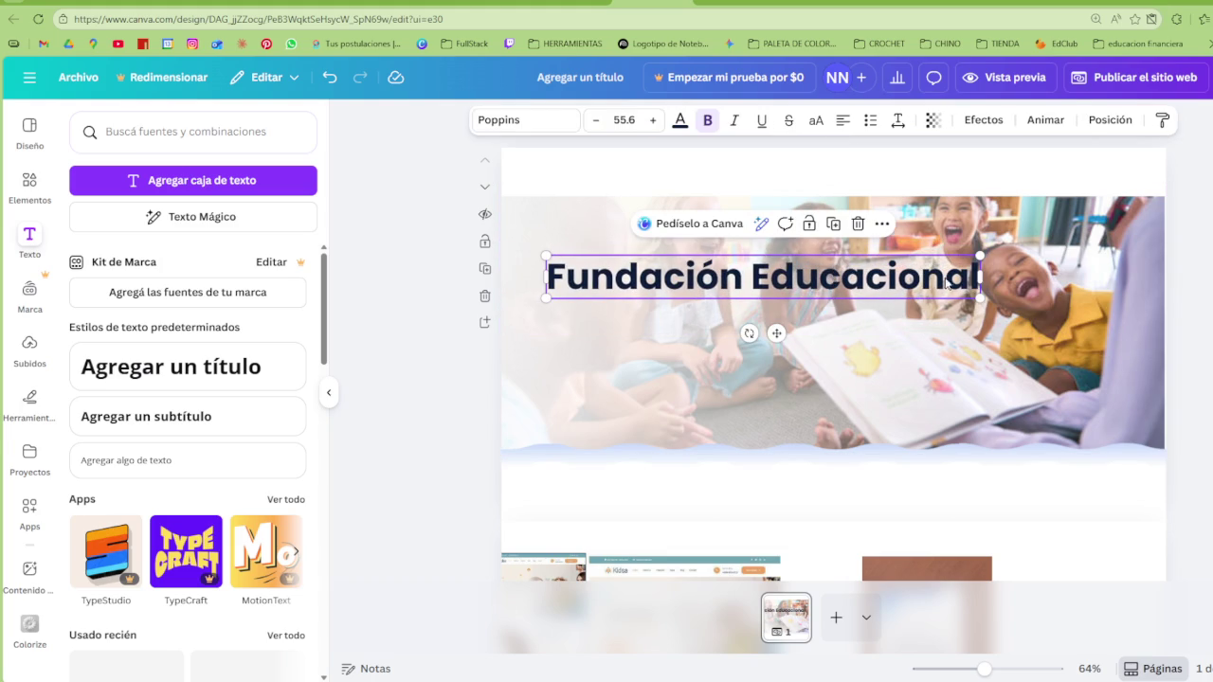
click(754, 276)
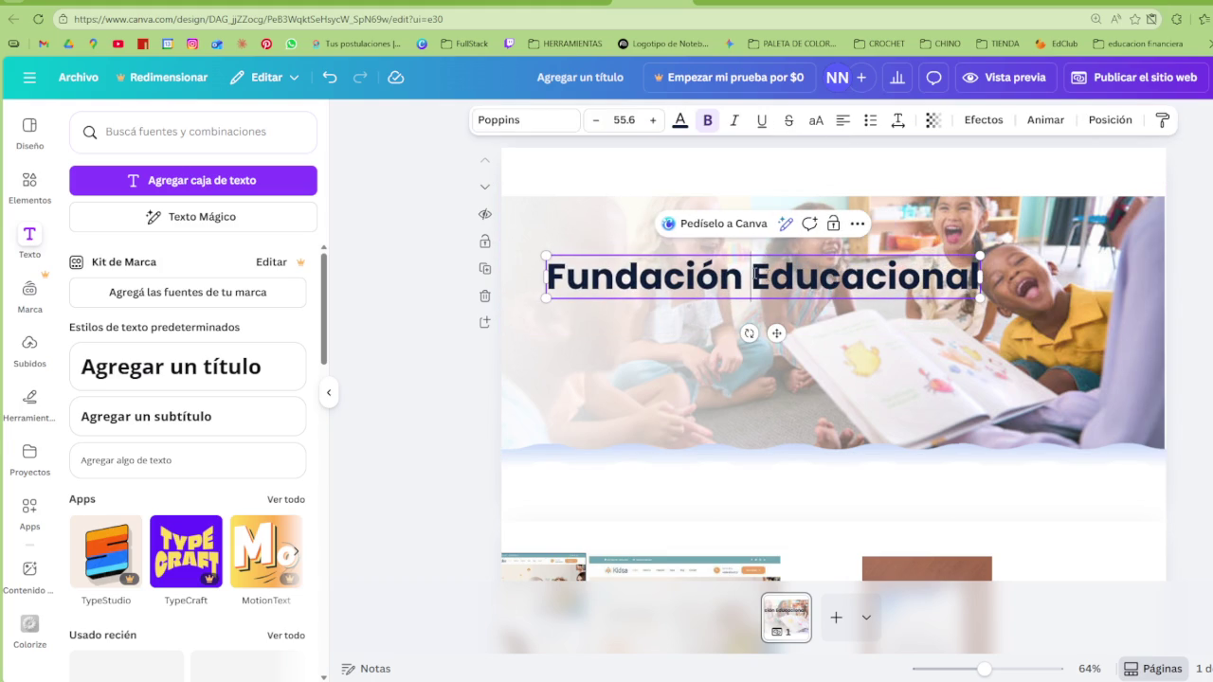
drag(980, 256, 862, 268)
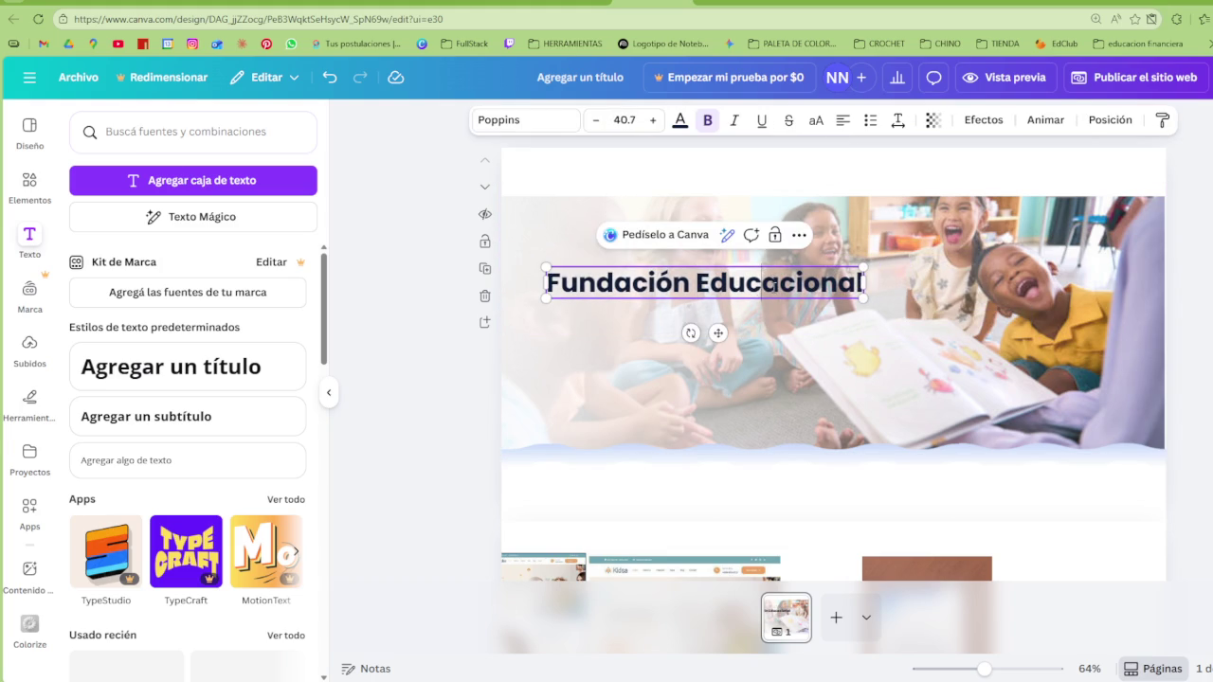
drag(762, 283, 756, 312)
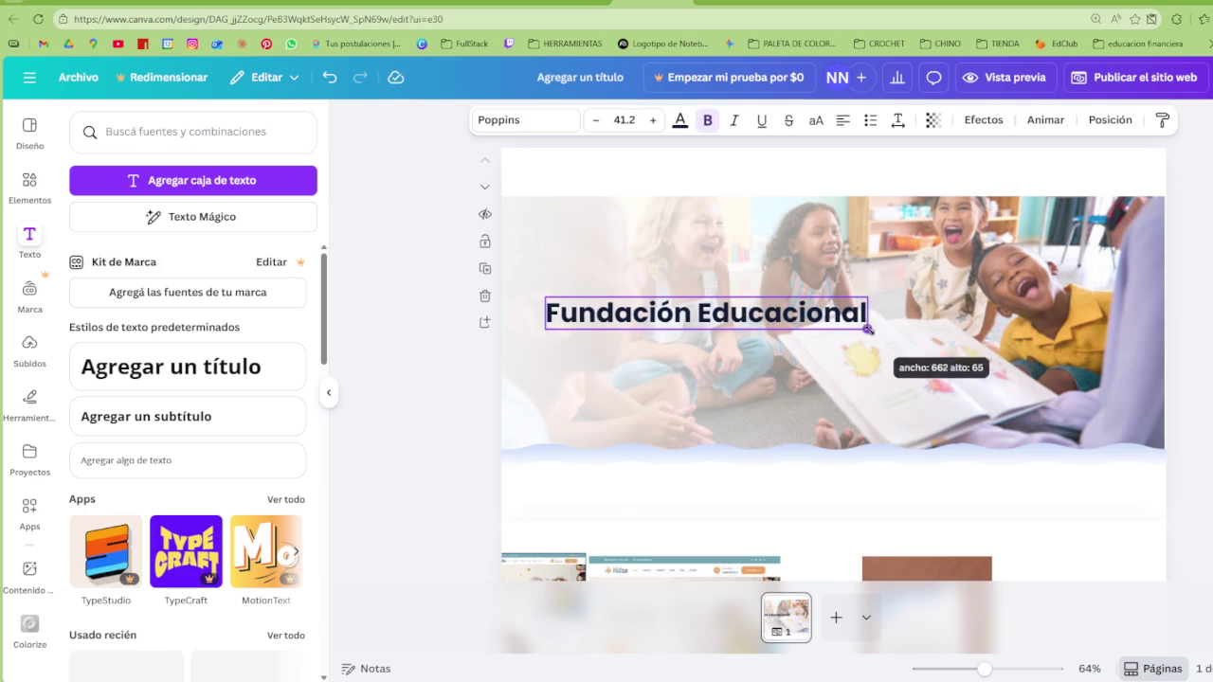
click(171, 366)
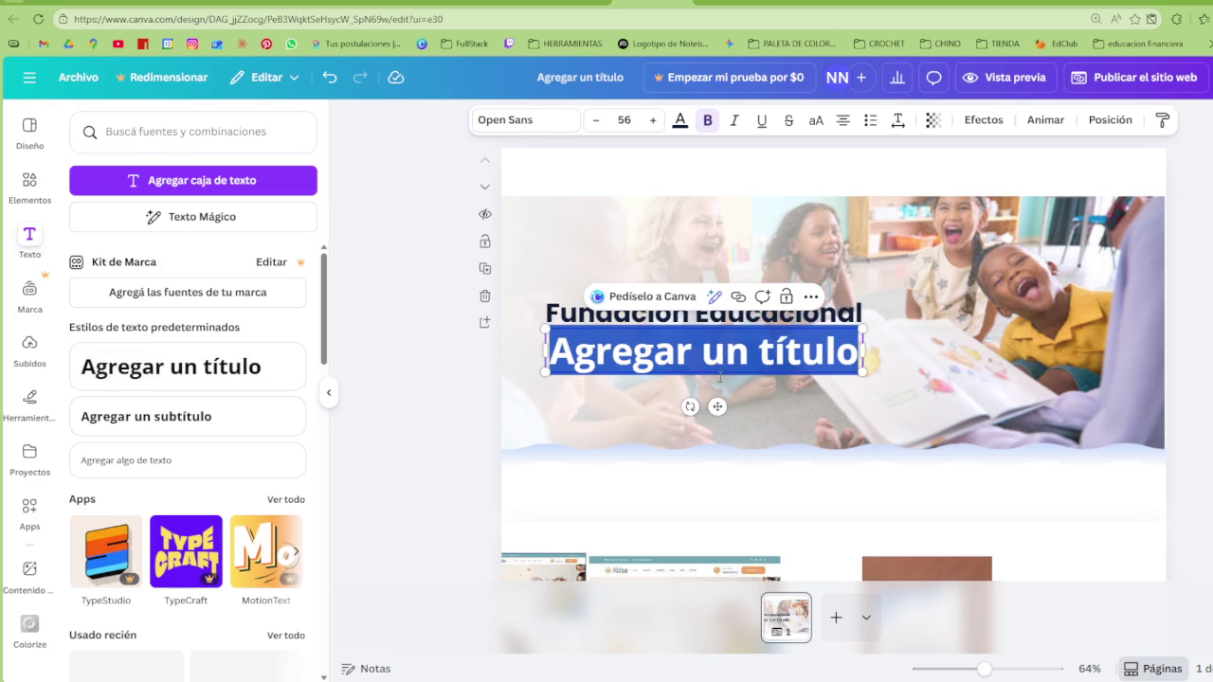
Move the new heading above Fundación Educacional and change its text to 'Sumnus'
drag(718, 406, 717, 315)
click(858, 260)
scroll(834, 299, down, 2)
scroll(834, 298, up, 2)
key(shift+Left)
key(ctrl+a)
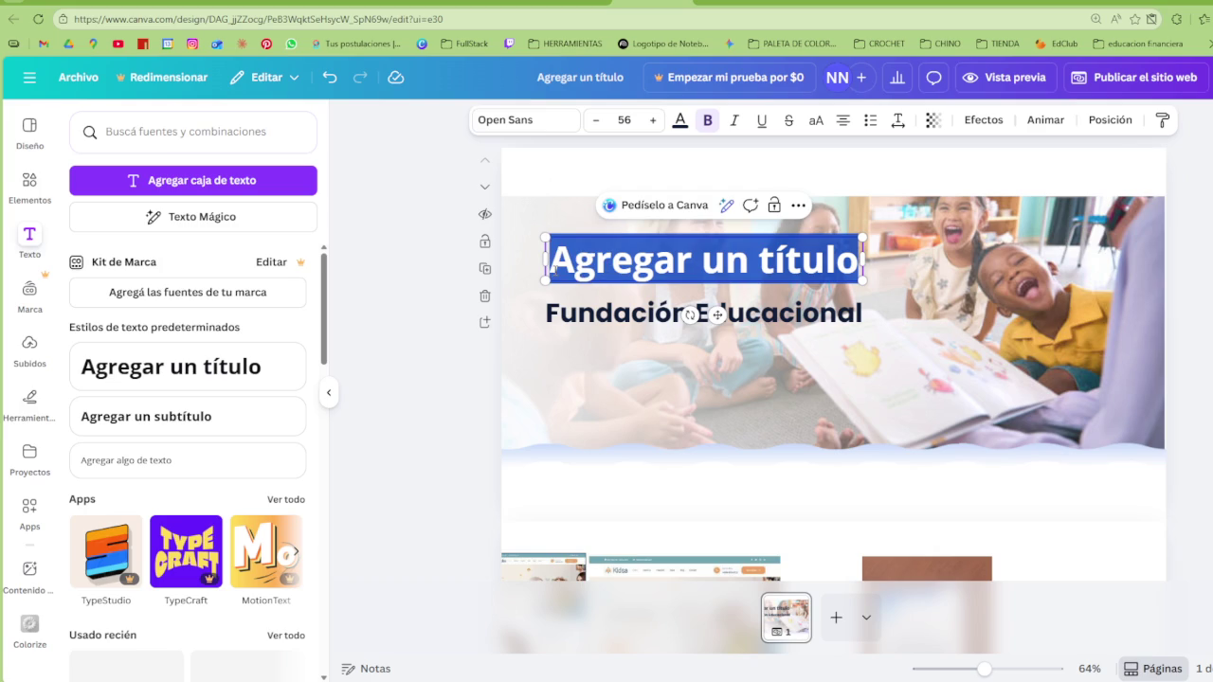
text(Sumnu)
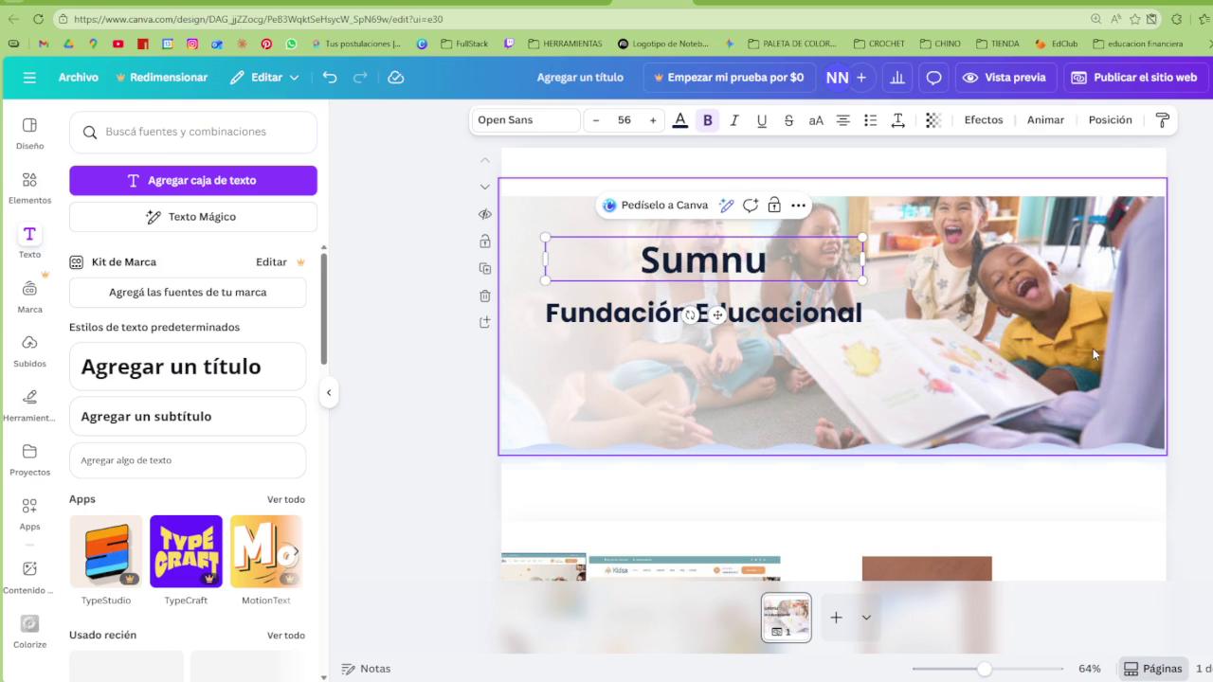
scroll(1042, 341, down, 1)
text(s)
scroll(995, 327, down, 1)
scroll(944, 310, up, 2)
scroll(944, 310, up, 1)
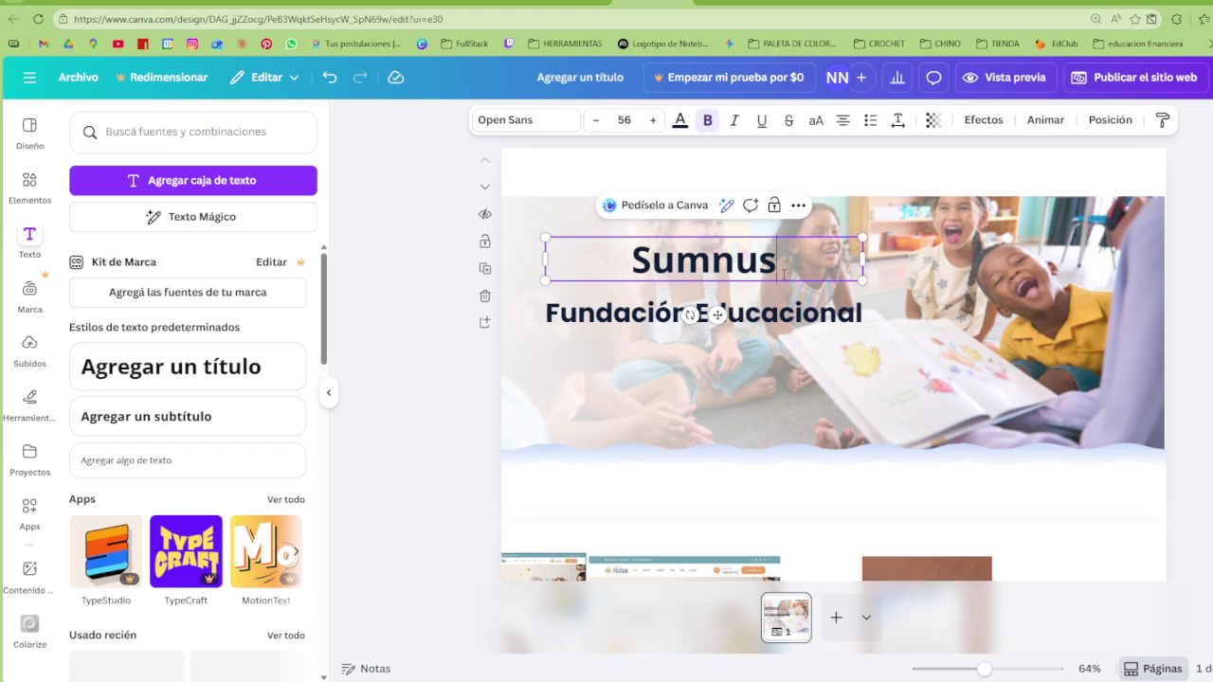
Select 'Sumnus' and browse fonts, then minimise the music player and open YouTube
drag(783, 275, 630, 262)
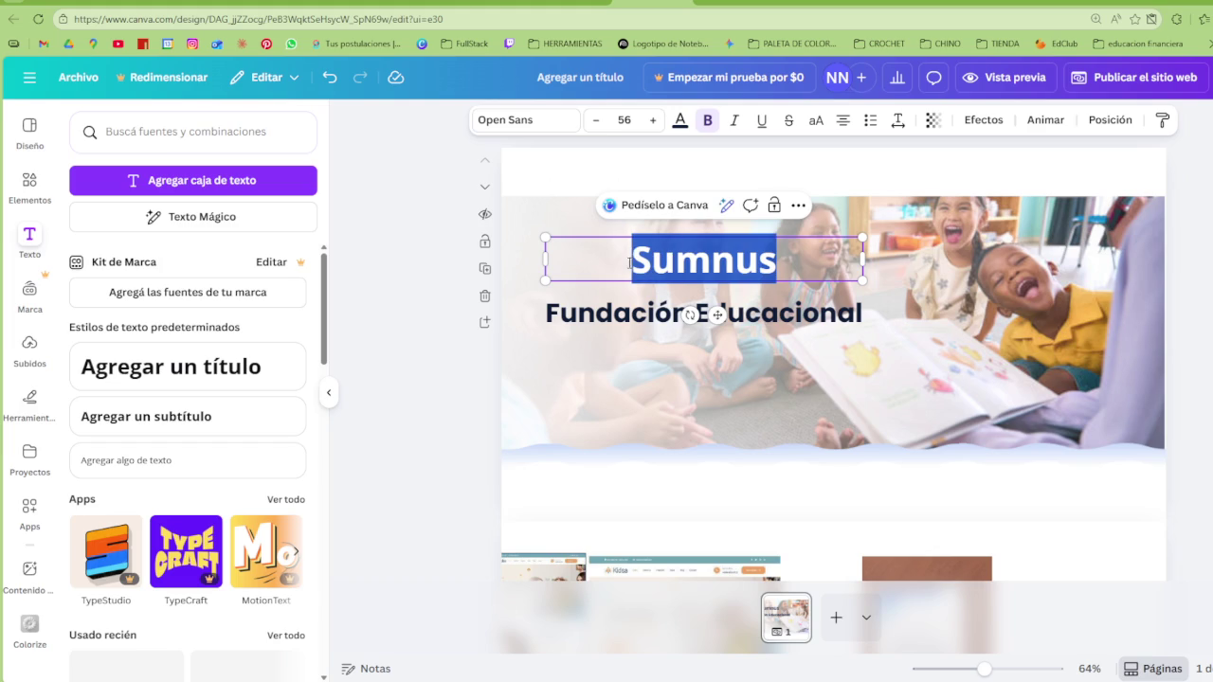
click(516, 120)
scroll(220, 440, down, 2)
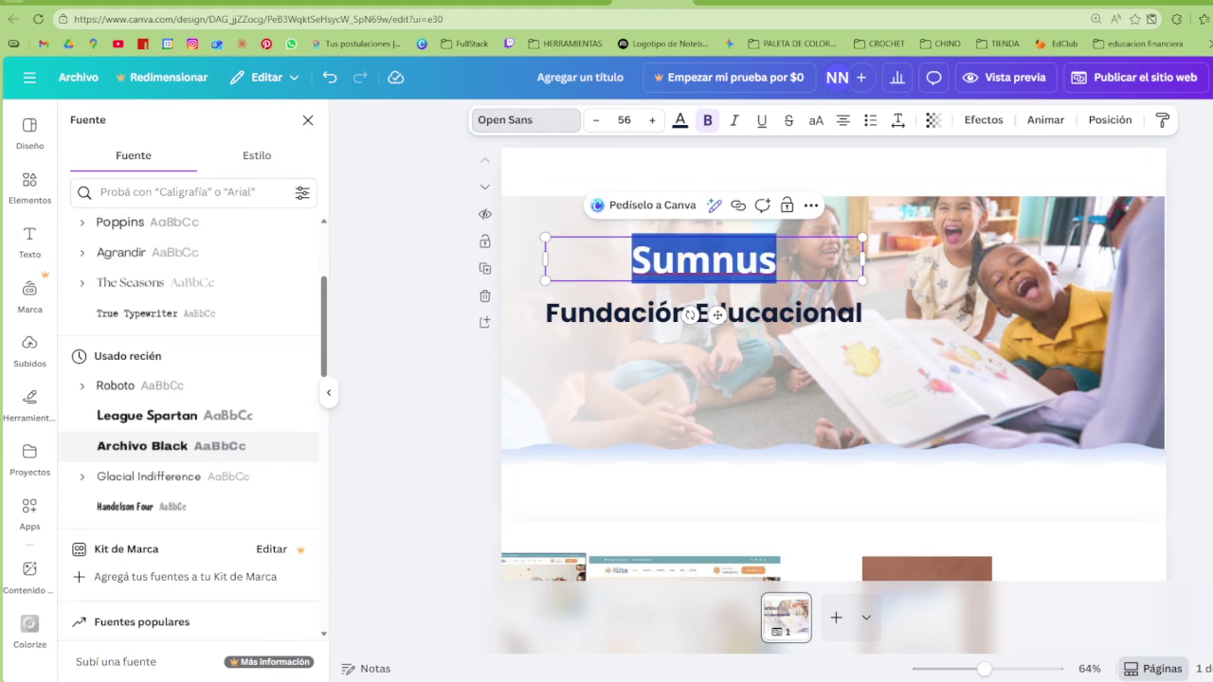
key(alt+Tab)
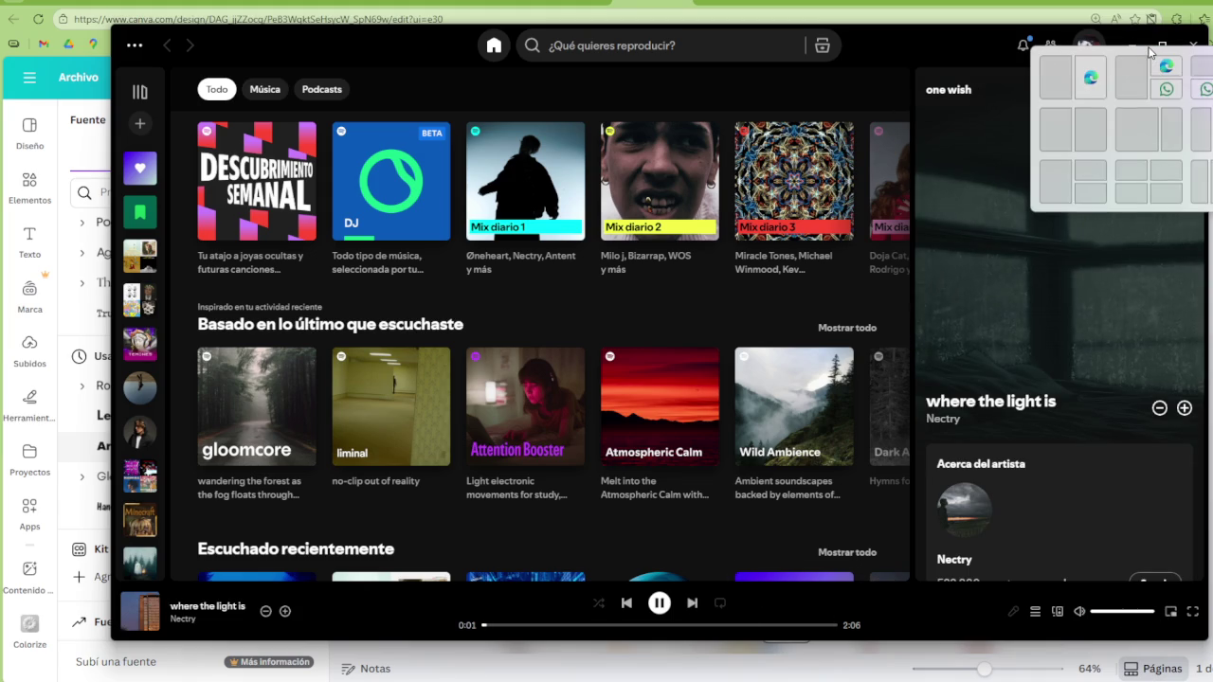
click(1127, 46)
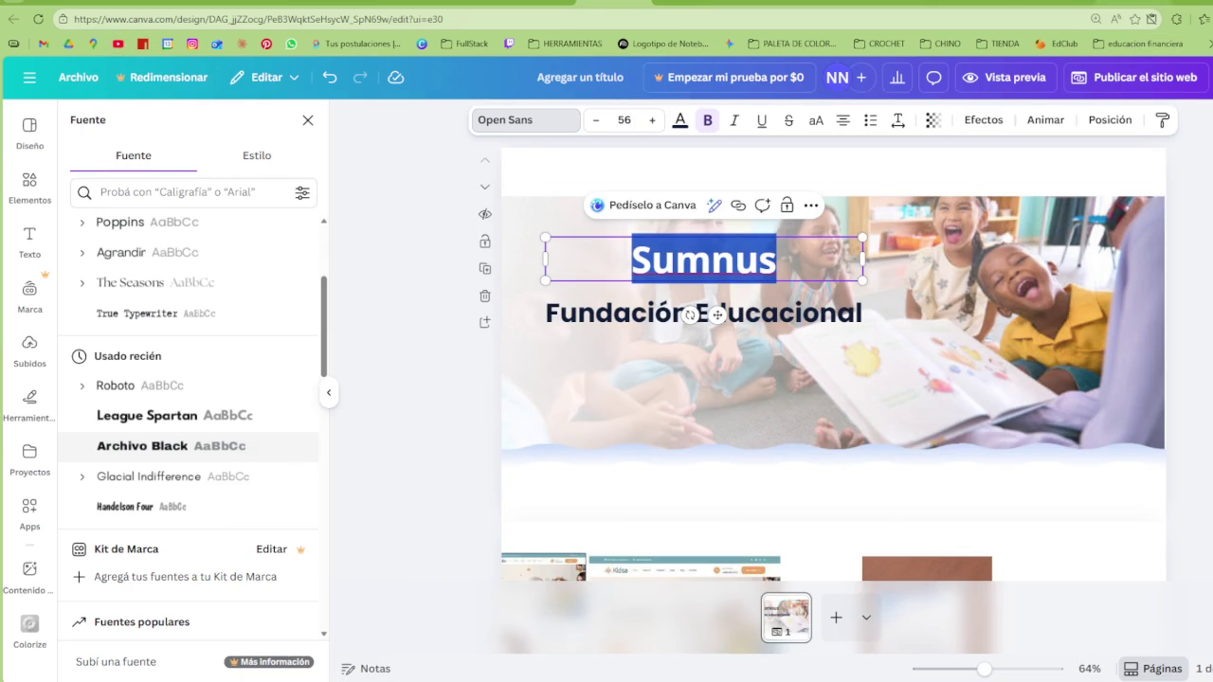
click(117, 43)
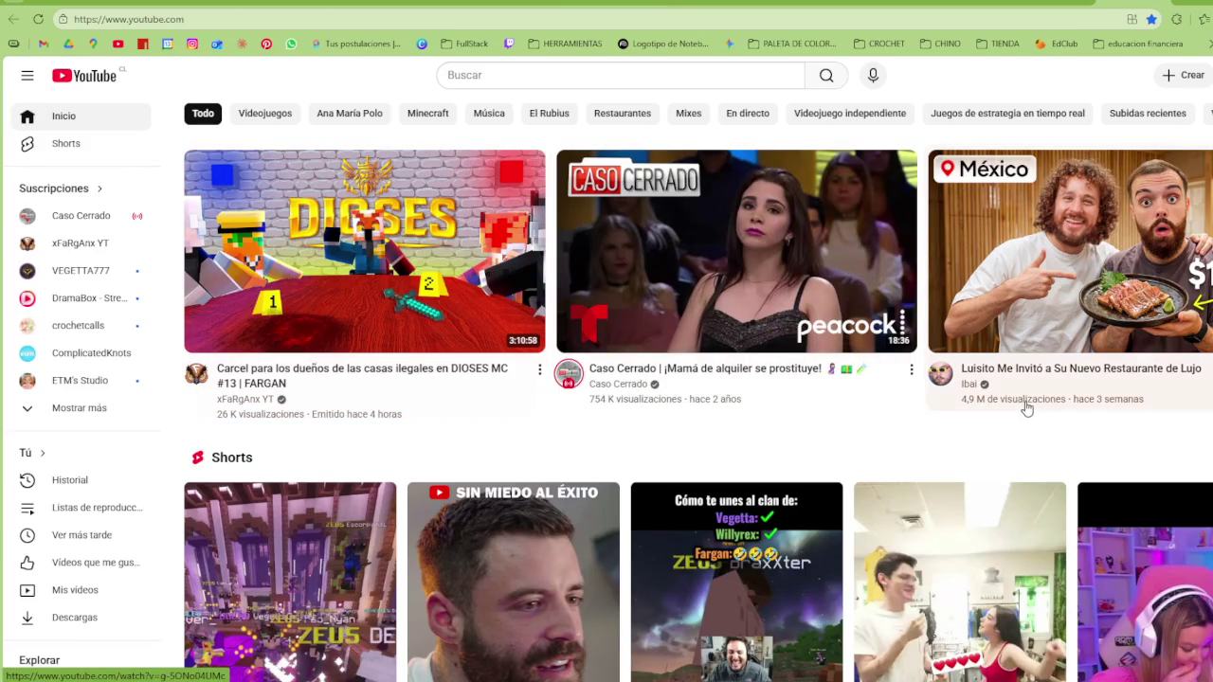
Play an unmuted video from the 'programar' saved playlist in theater mode
click(88, 517)
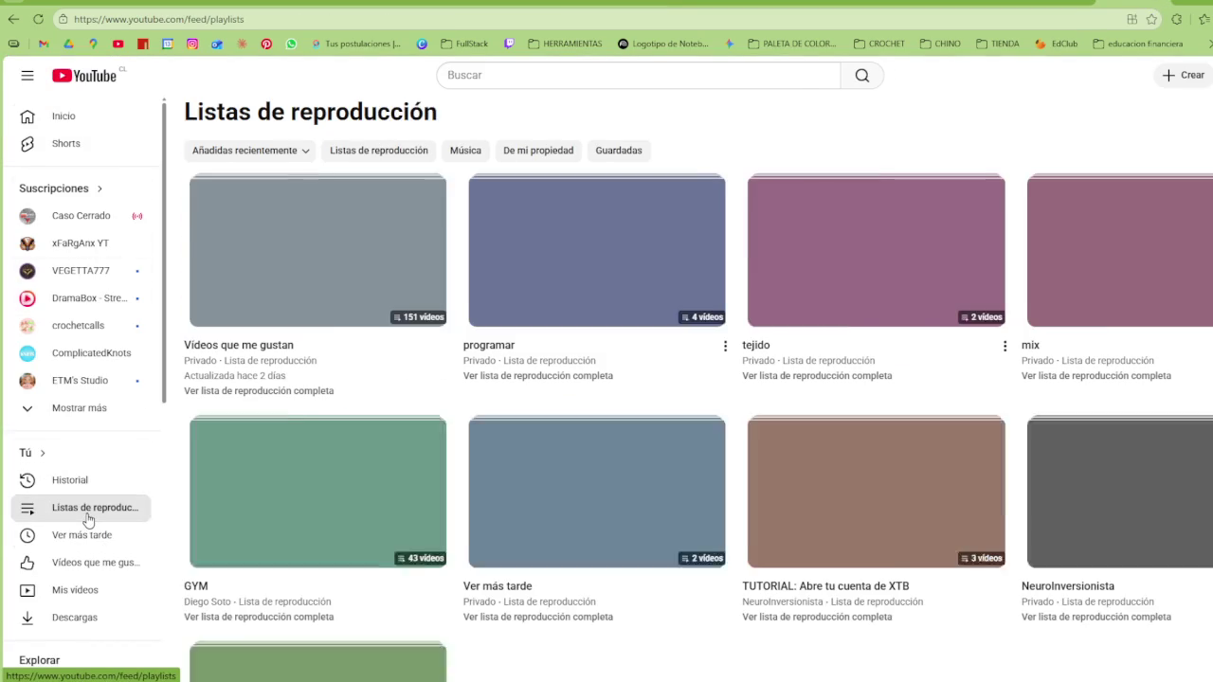
click(597, 256)
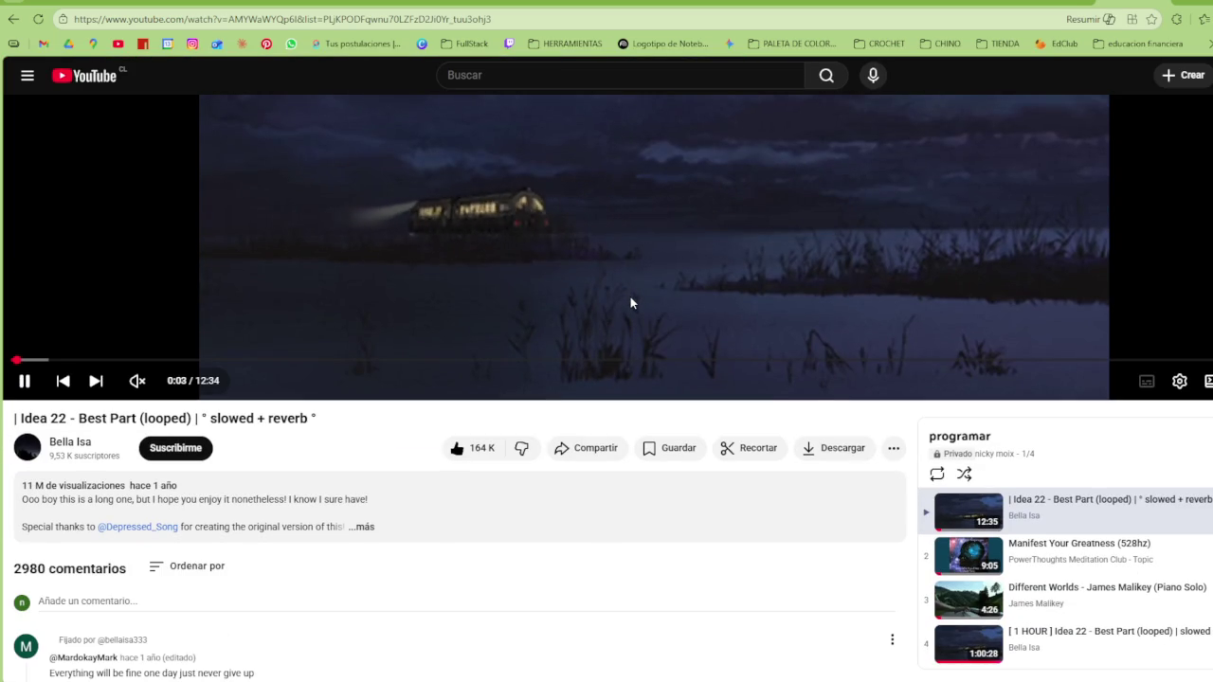
click(133, 380)
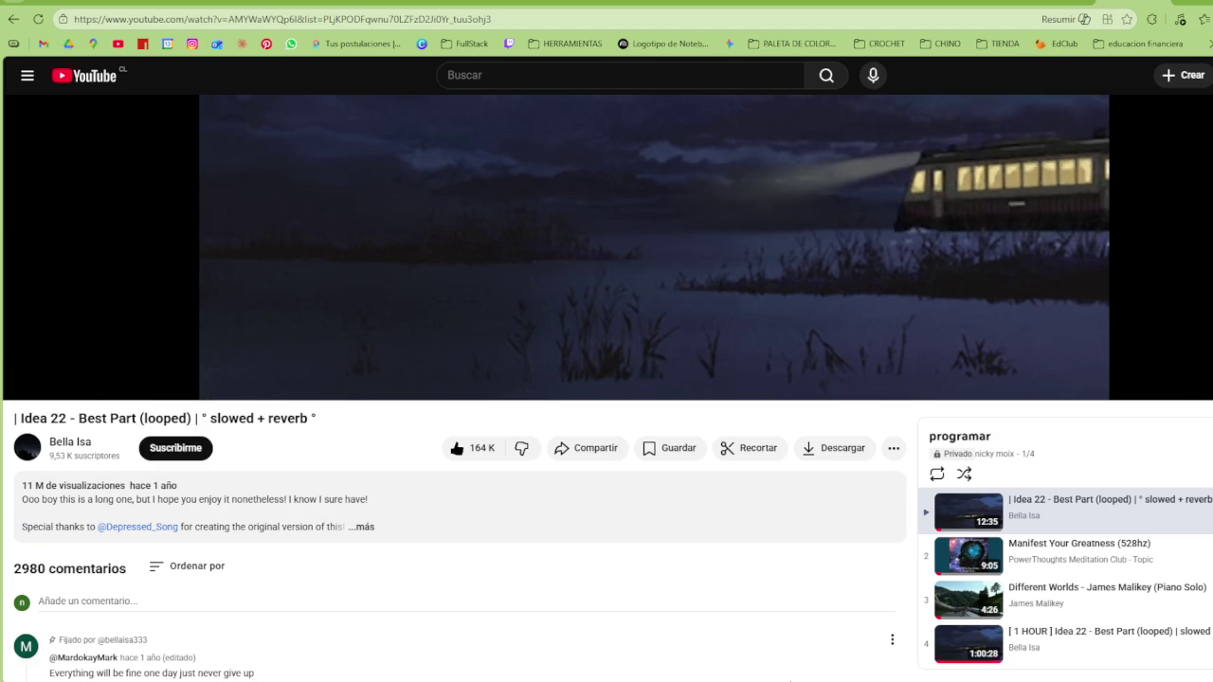
click(699, 677)
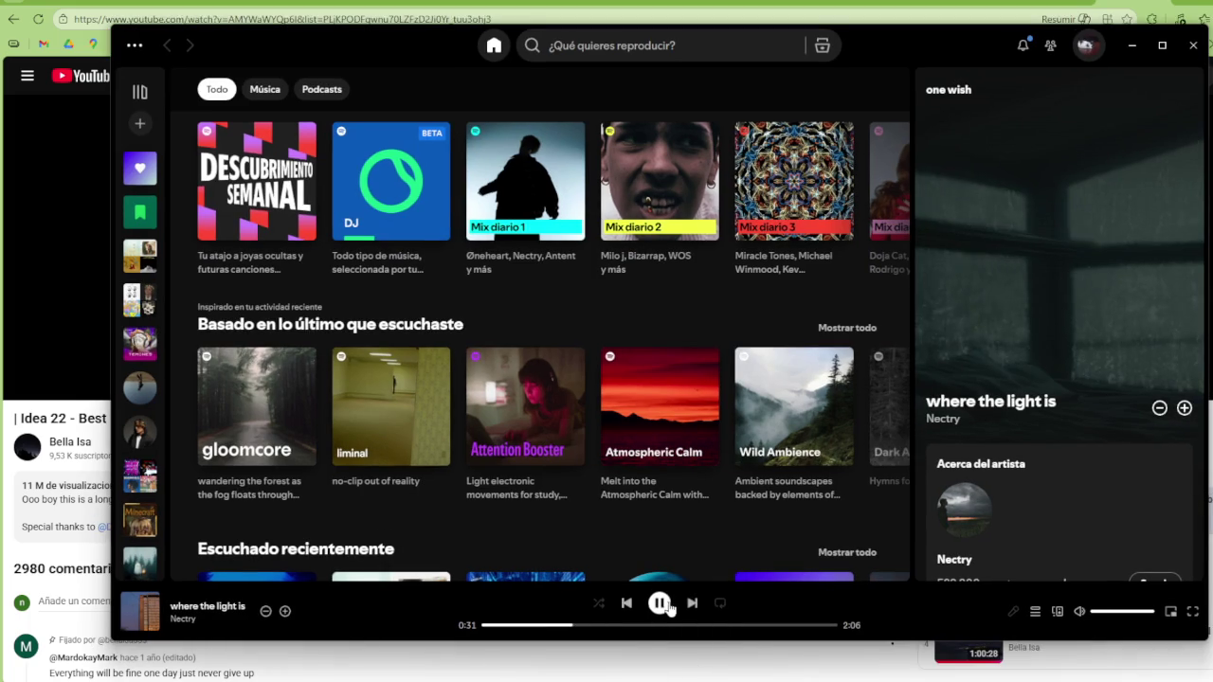
click(1131, 45)
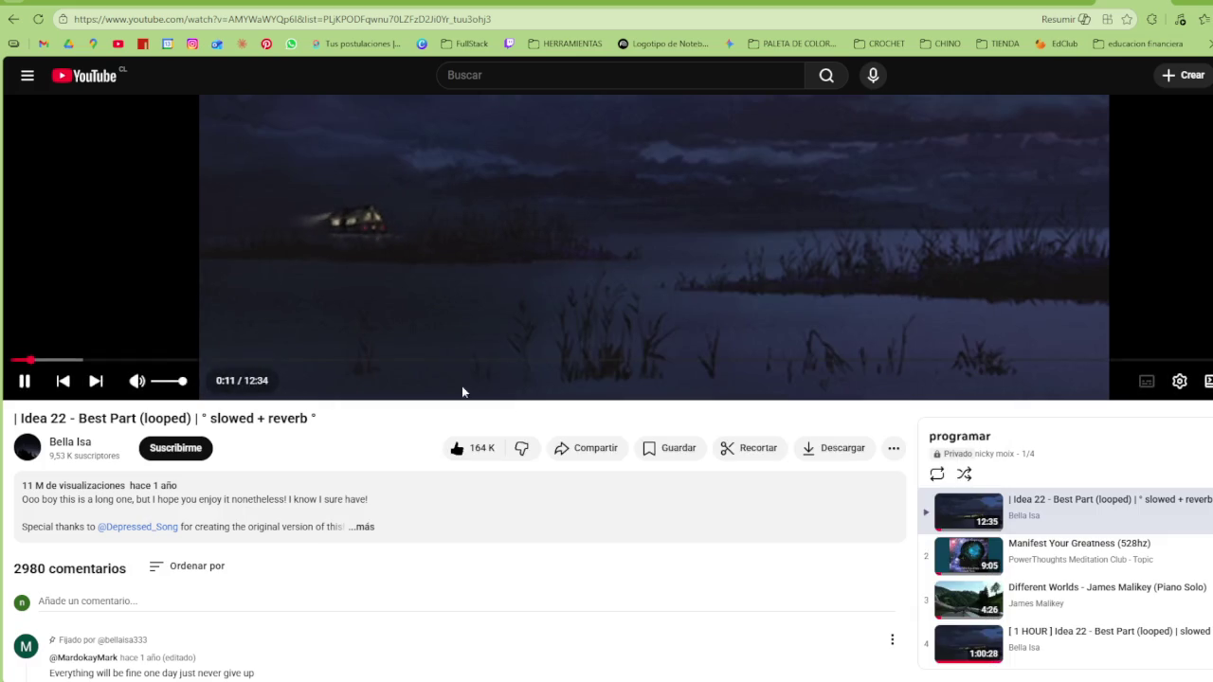
key(t)
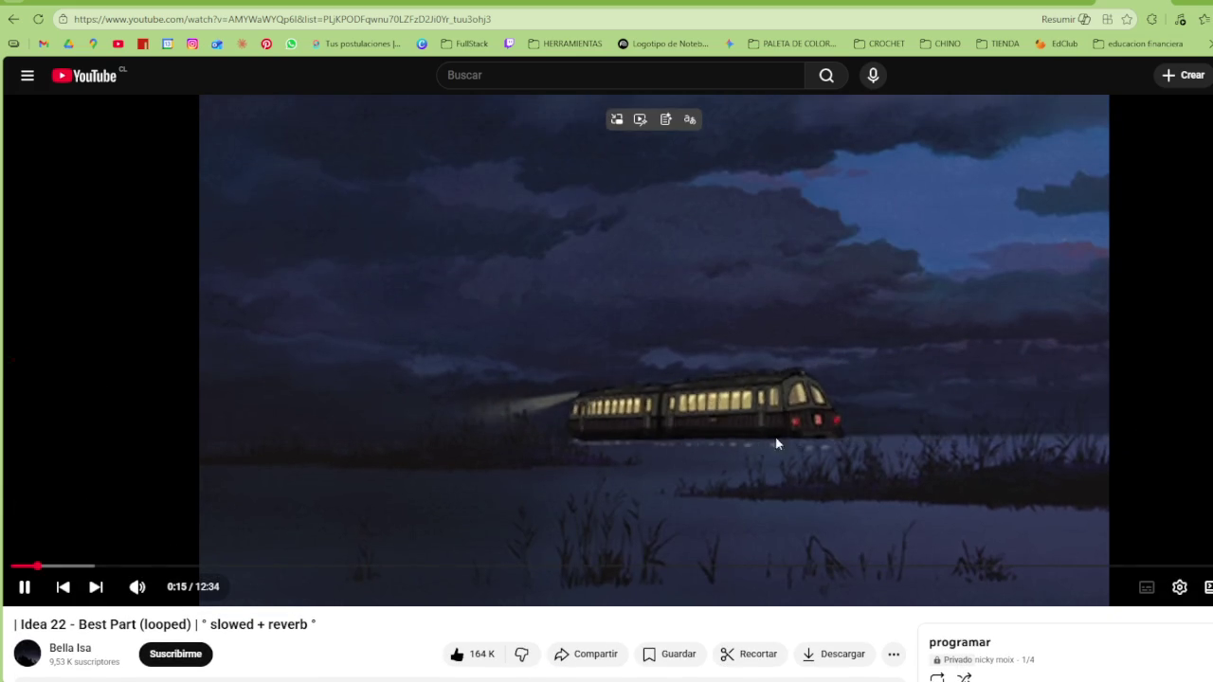
Scroll through the video's comments, then return to the YouTube home feed
scroll(641, 433, down, 3)
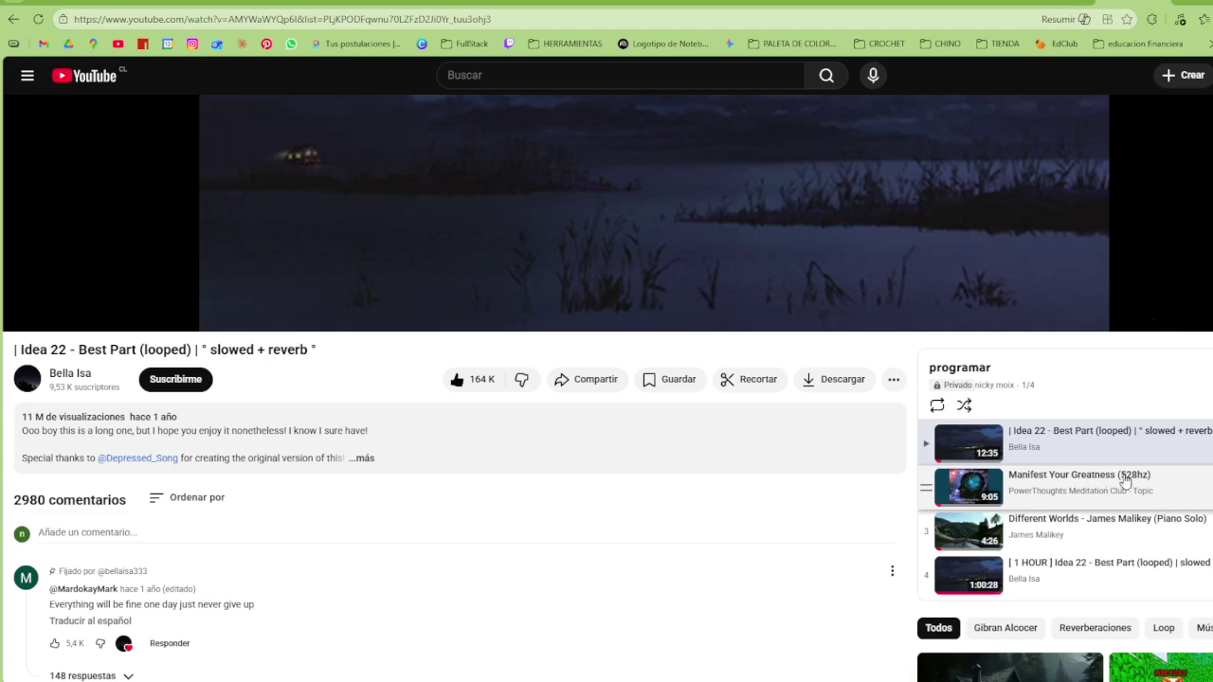
scroll(1033, 360, down, 3)
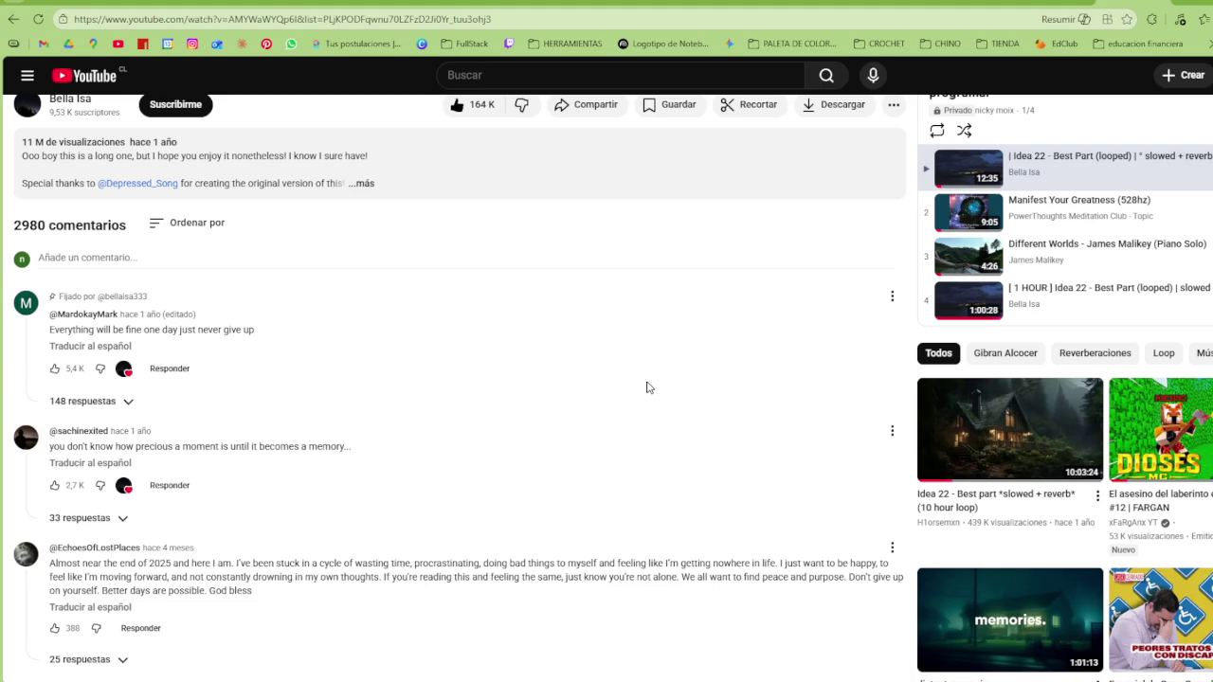
mouse_move(1161, 619)
scroll(1185, 588, down, 2)
scroll(1194, 580, down, 1)
scroll(1199, 579, down, 1)
scroll(1202, 575, down, 1)
scroll(1202, 575, down, 2)
scroll(1200, 569, down, 4)
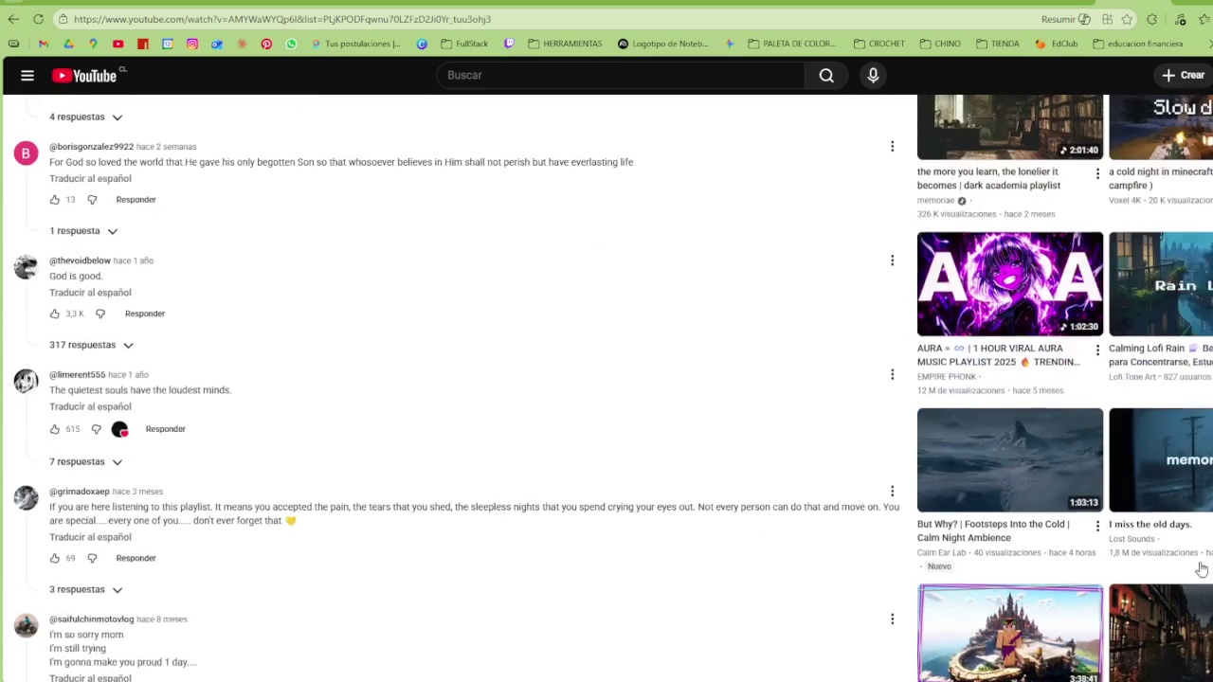
scroll(1197, 565, down, 2)
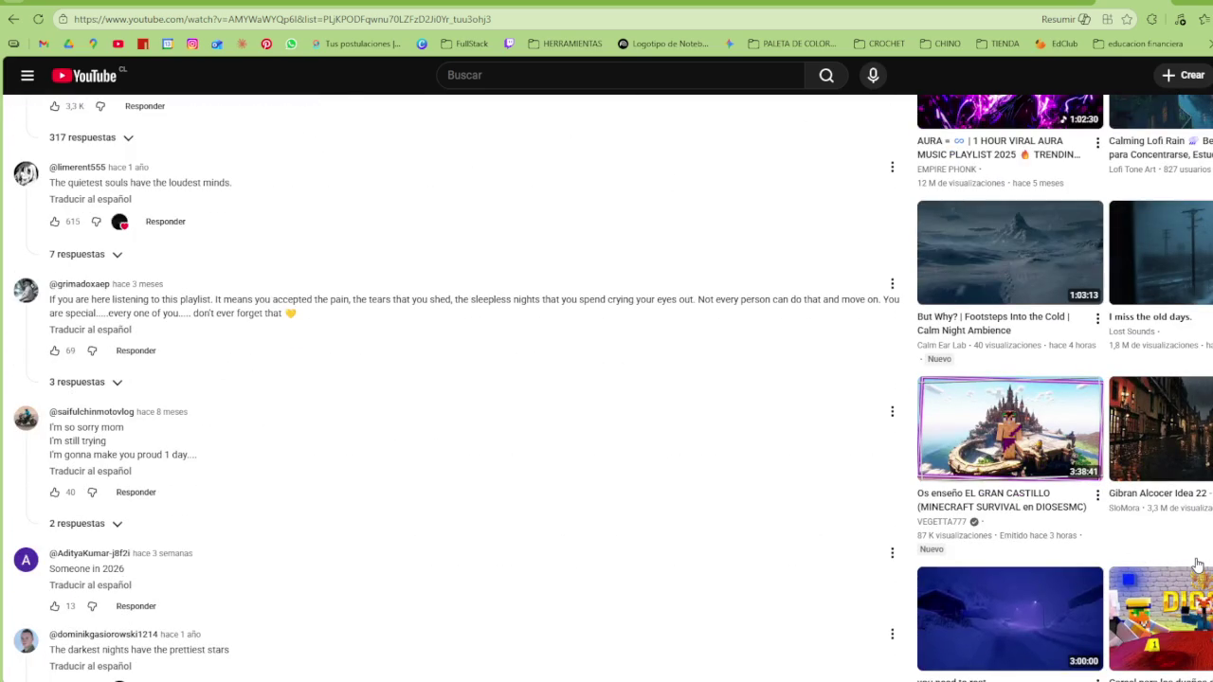
scroll(1197, 565, down, 3)
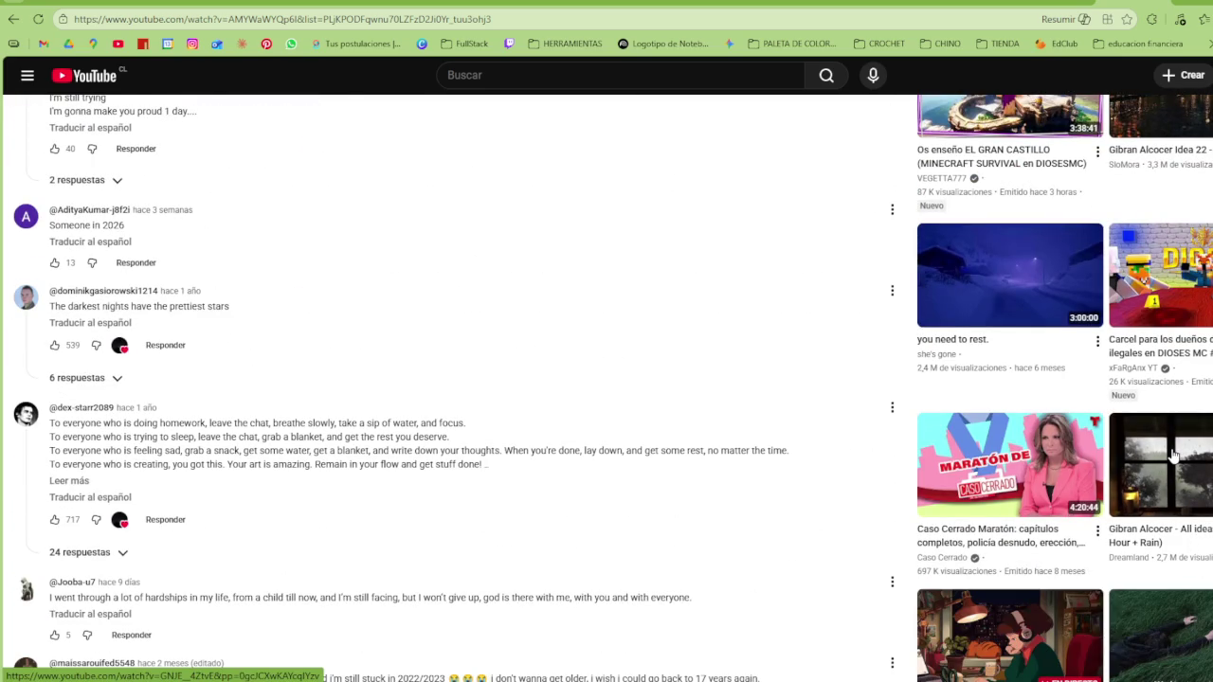
scroll(1173, 456, up, 5)
scroll(1168, 474, up, 5)
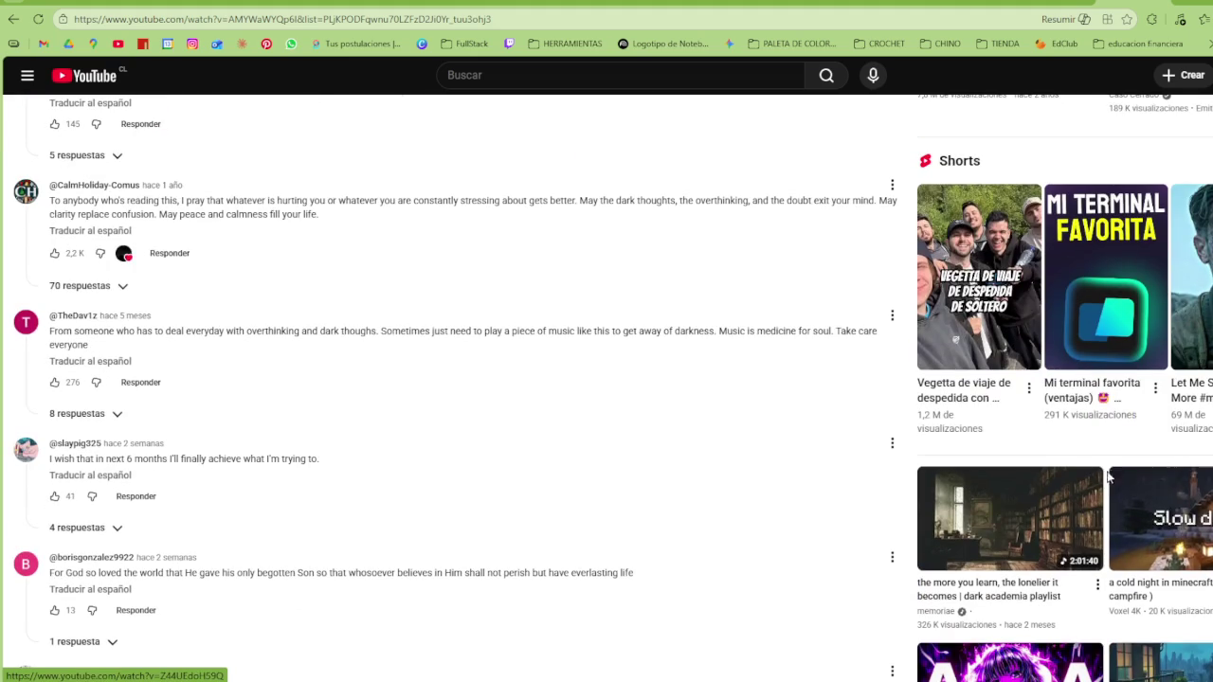
scroll(1109, 478, up, 10)
scroll(813, 433, up, 4)
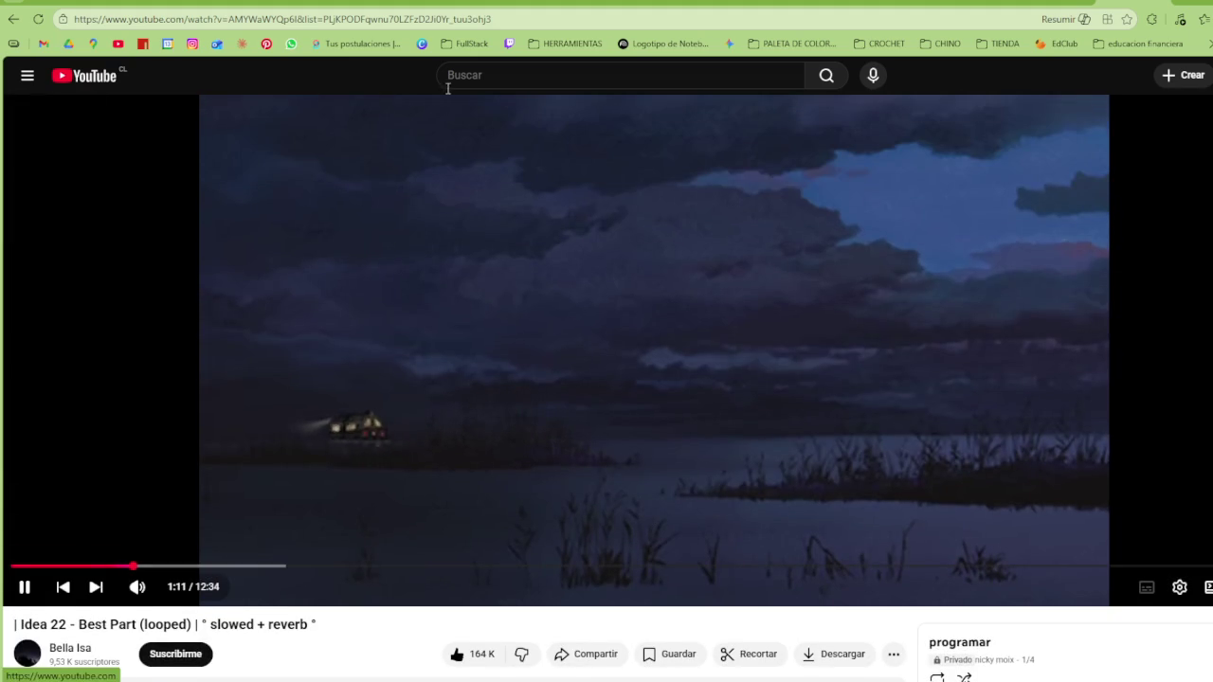
click(94, 82)
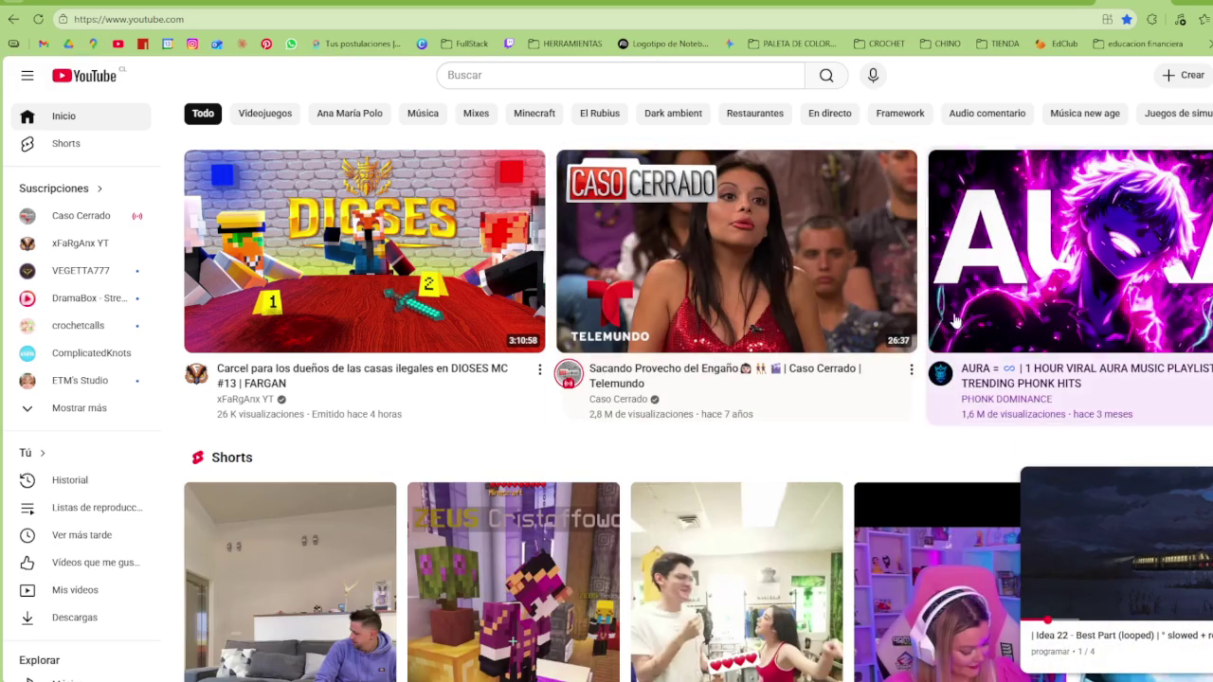
mouse_move(730, 285)
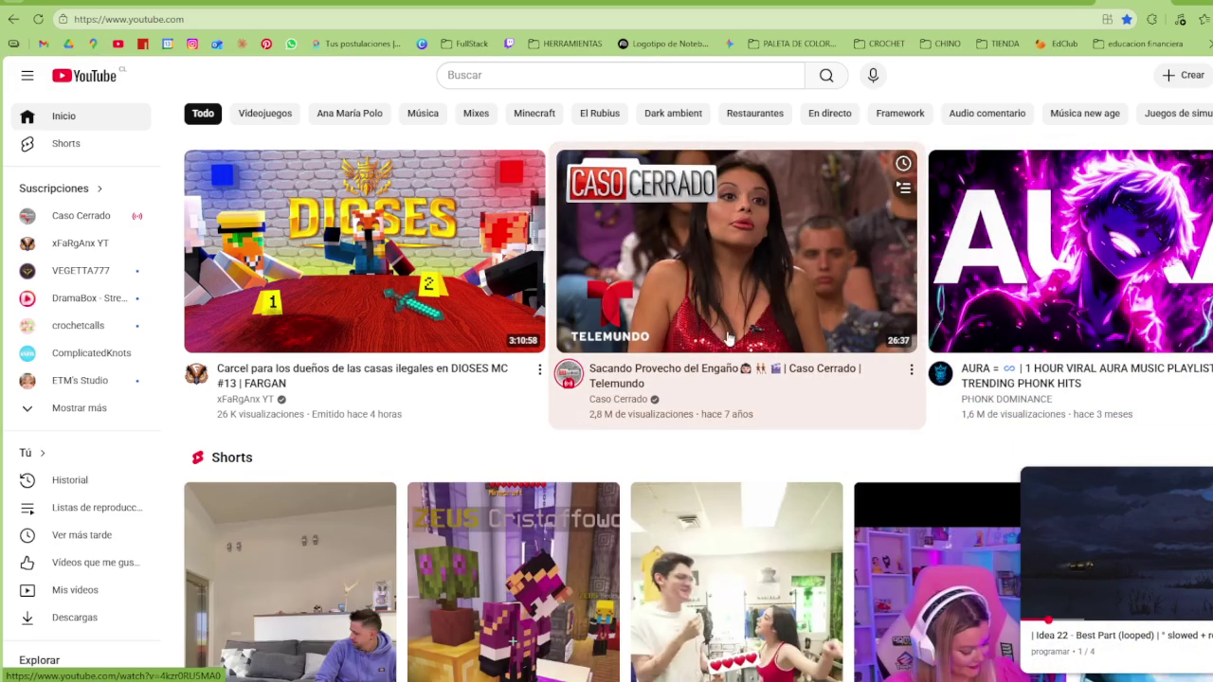
Play the Caso Cerrado episode 'Sacando Provecho del Engaño' and skip ahead to about 2:35
scroll(811, 367, down, 3)
scroll(804, 367, down, 2)
scroll(777, 350, up, 2)
scroll(755, 327, up, 2)
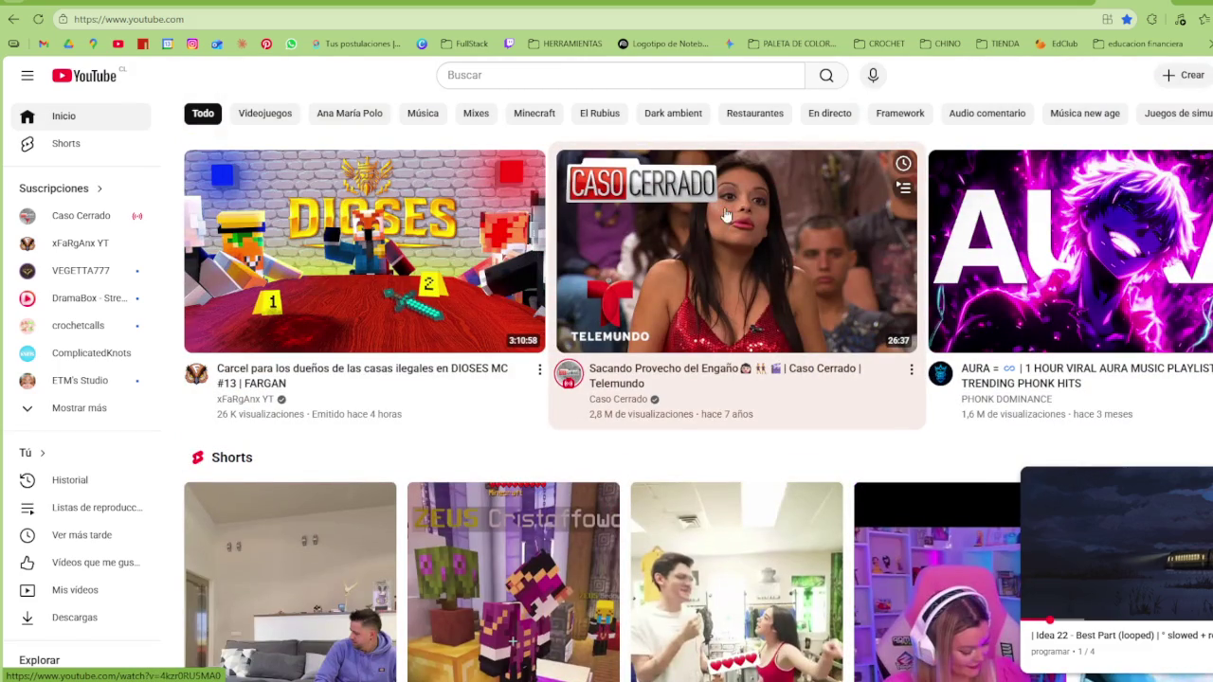
scroll(891, 360, down, 2)
scroll(891, 361, up, 2)
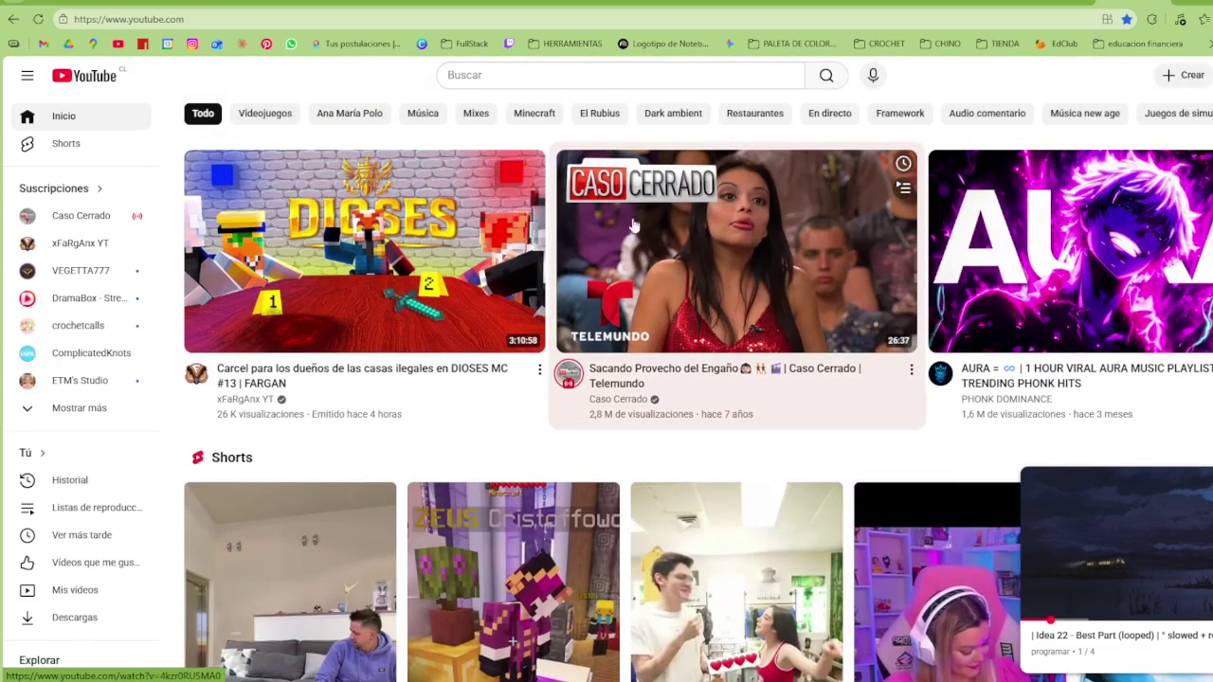
click(723, 280)
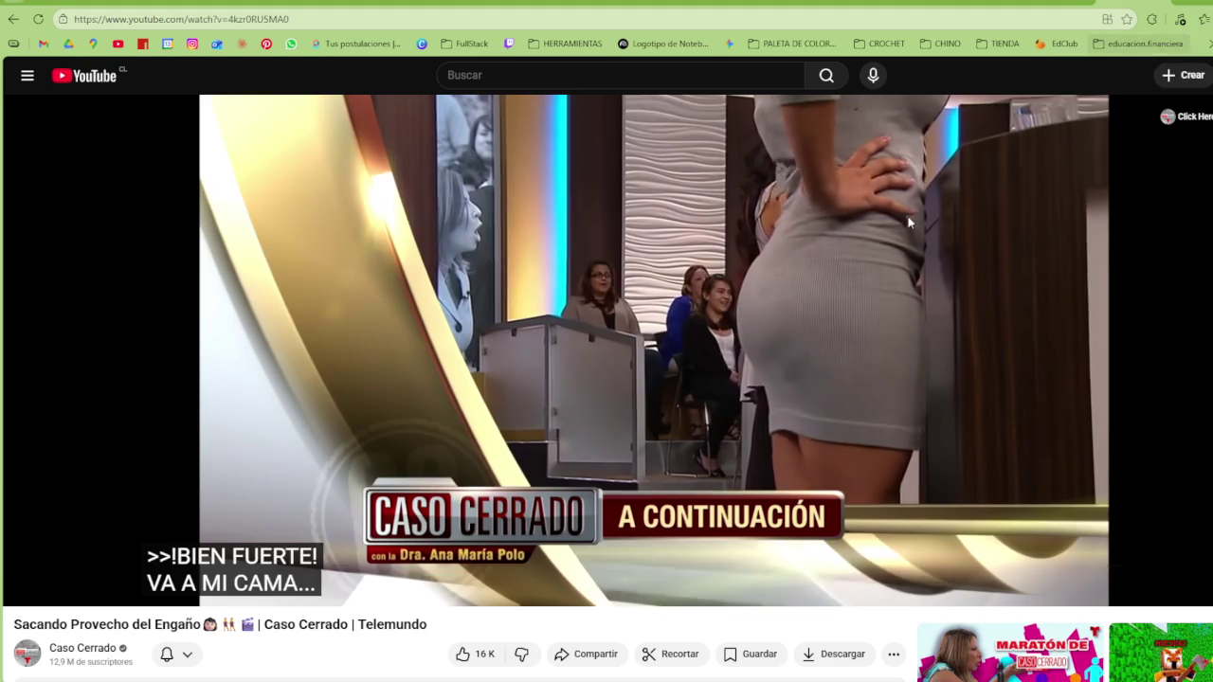
click(114, 566)
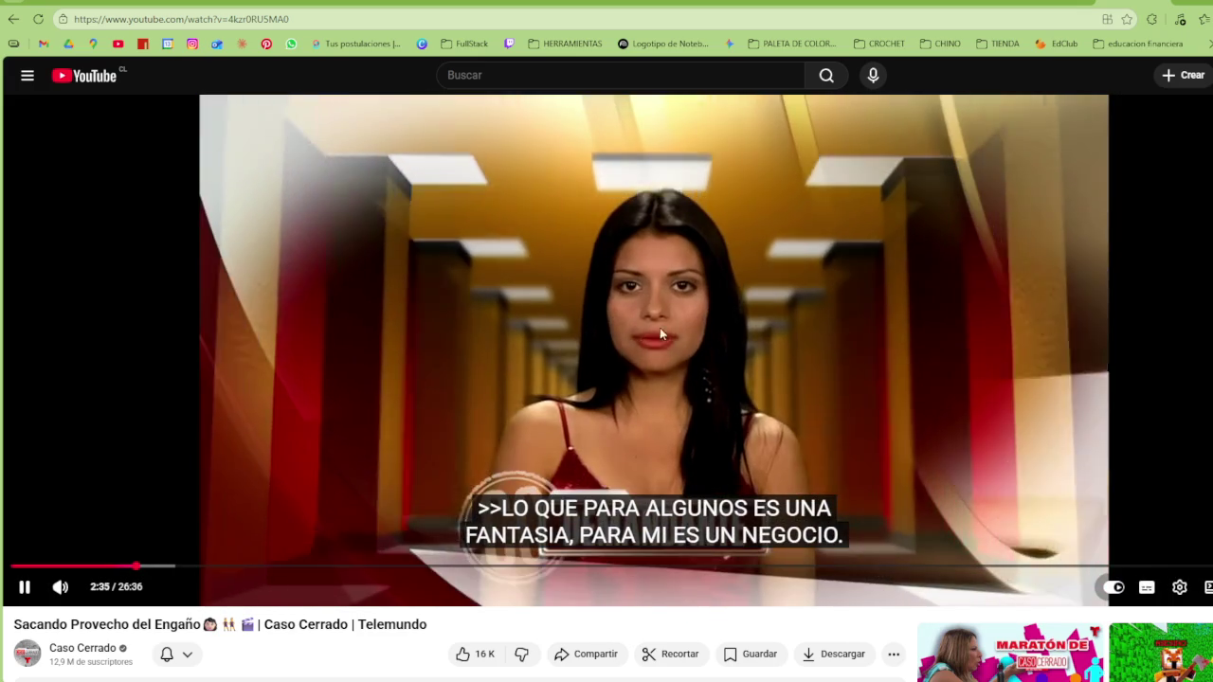
right_click(663, 299)
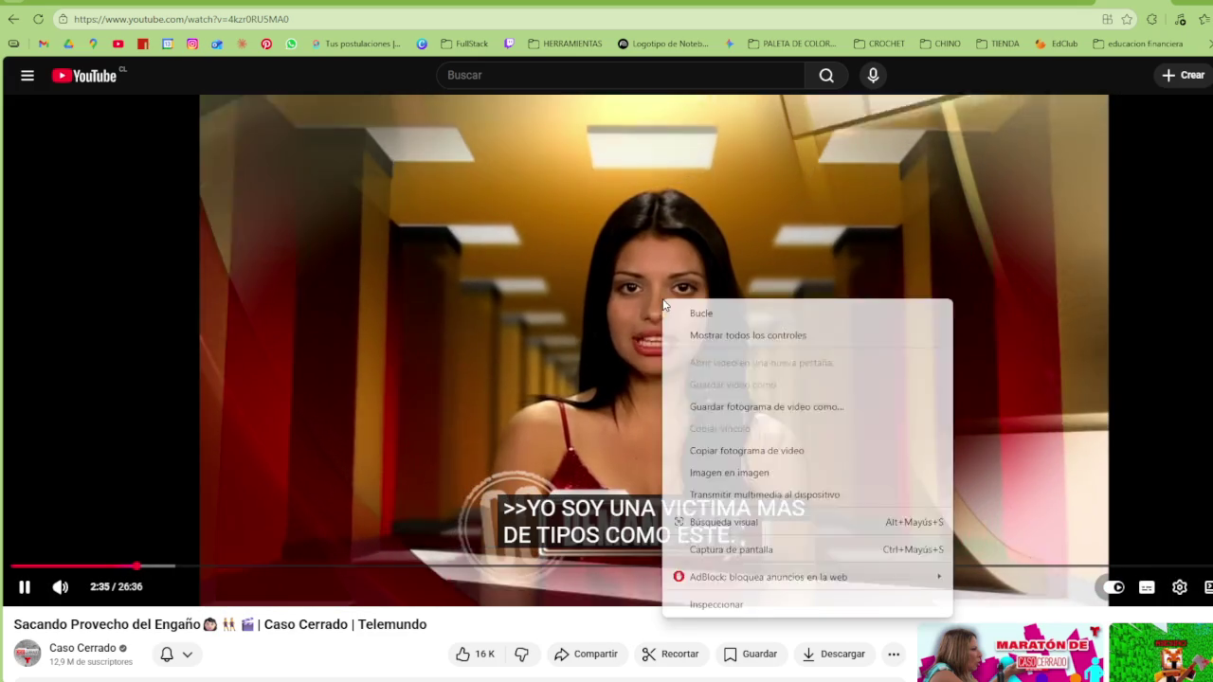
Pop the Caso Cerrado video into picture-in-picture and move the floating window up-left
click(755, 480)
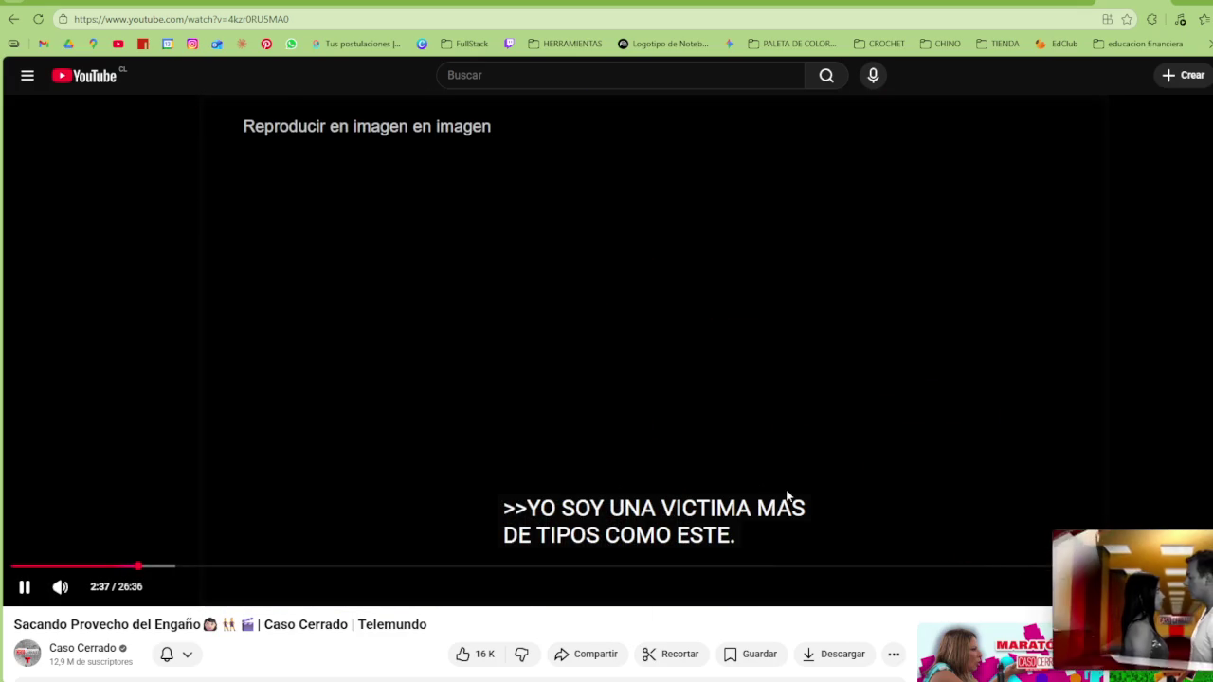
drag(1192, 551, 955, 520)
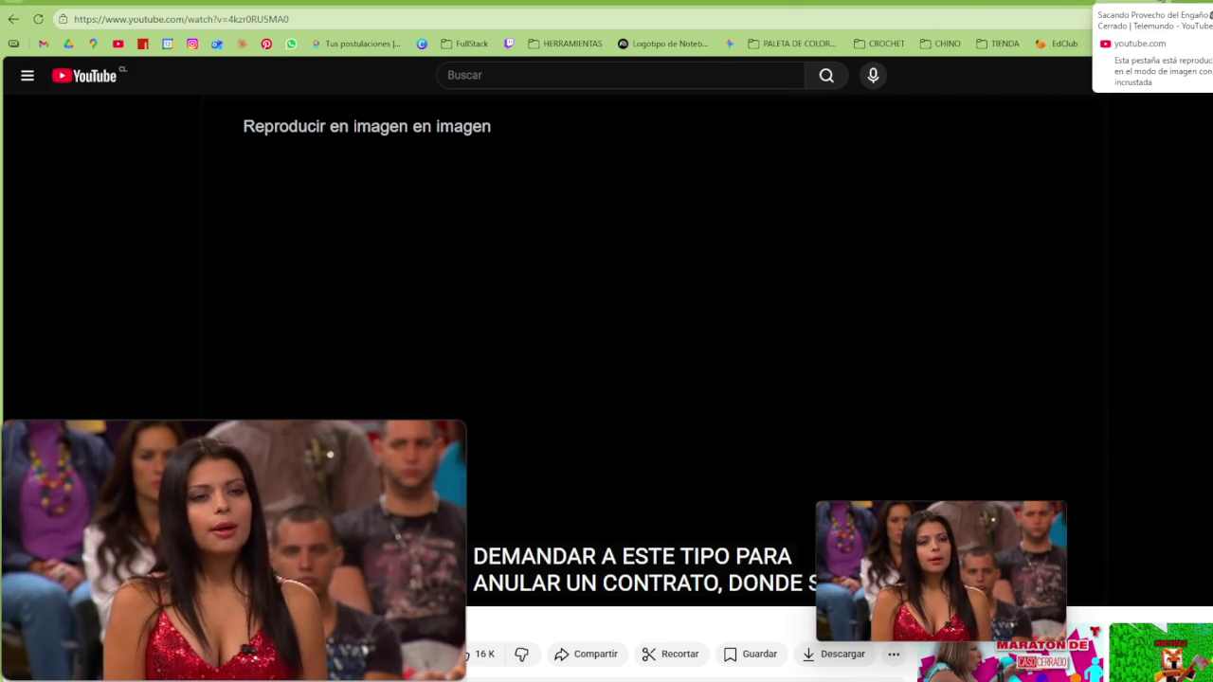
key(ctrl+Tab)
Cycle browser tabs past the Google Images results toward the Canva design
key(ctrl+Tab)
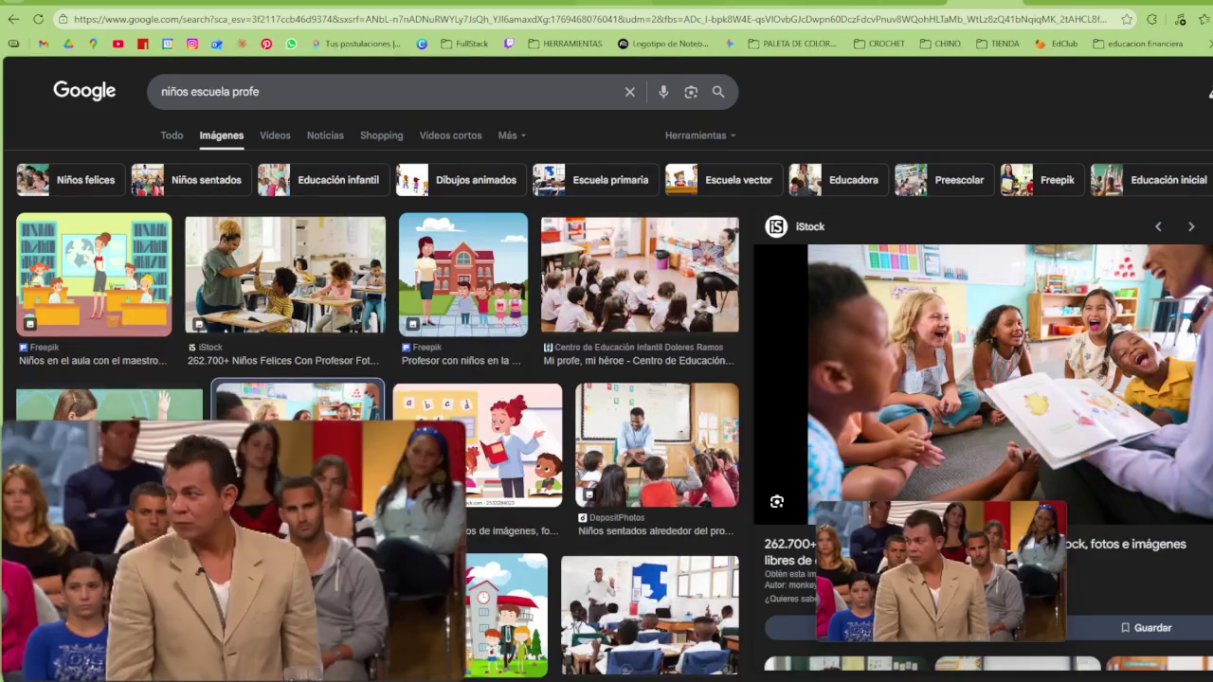
key(ctrl+Tab)
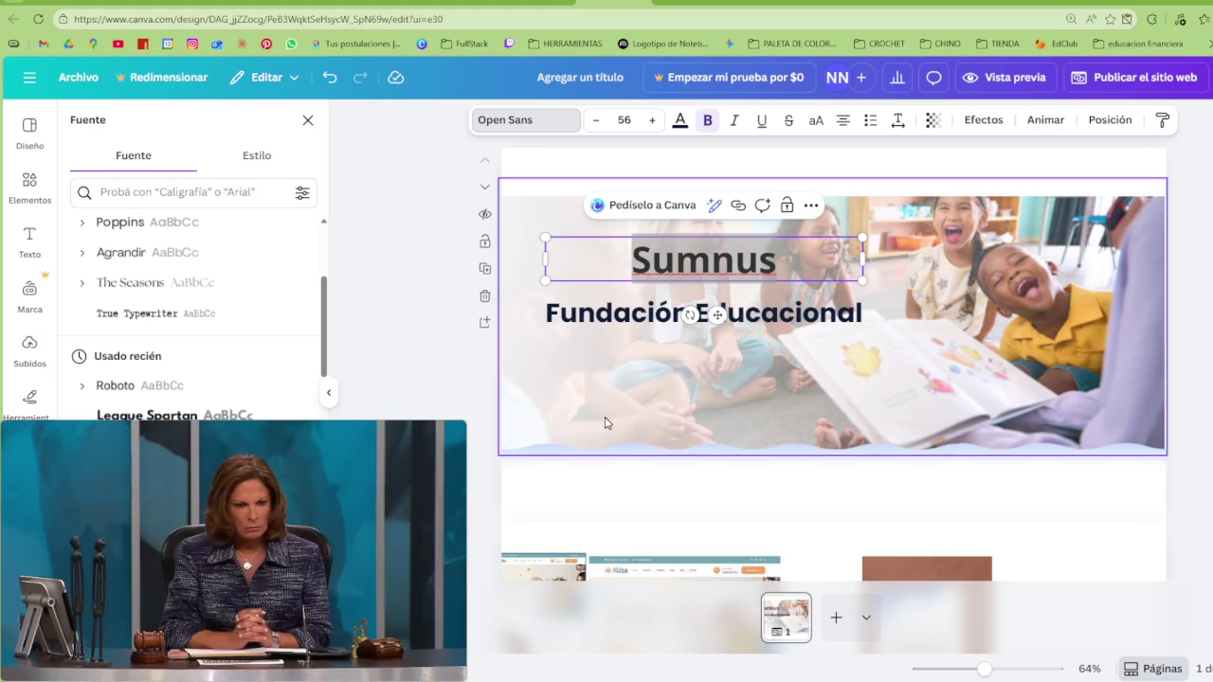
Reselect the Somnus text and apply the Italian Breakfast cursive font
click(769, 397)
click(704, 259)
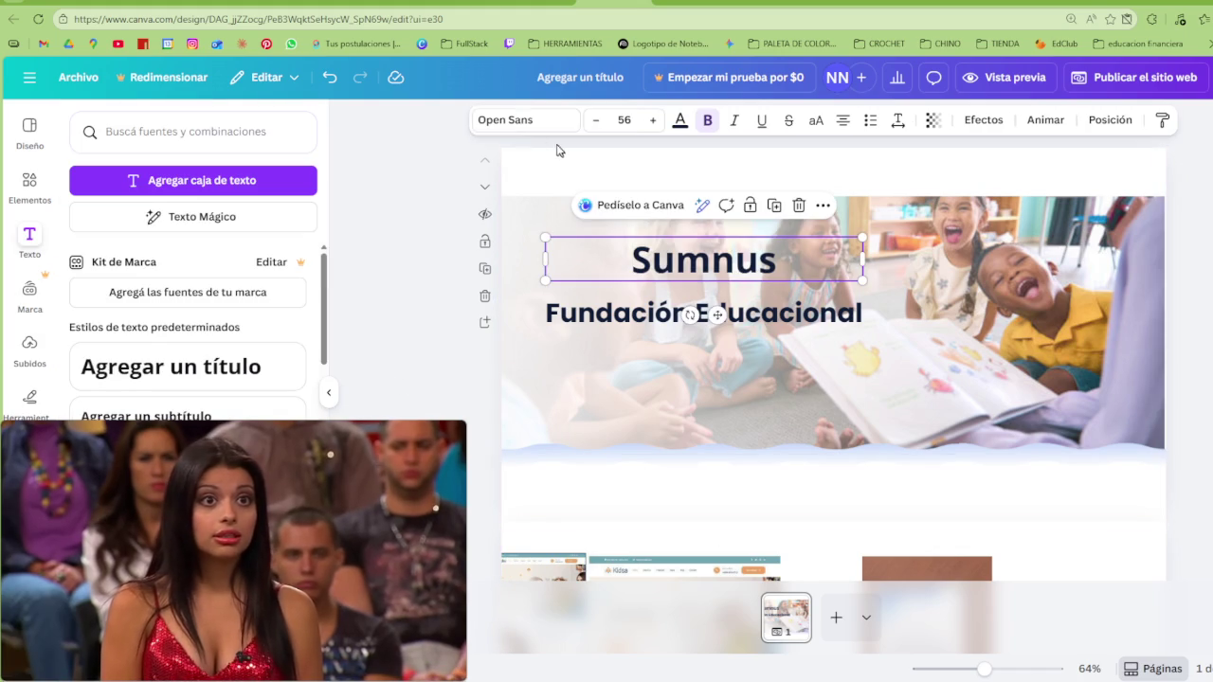
click(527, 120)
scroll(190, 312, down, 3)
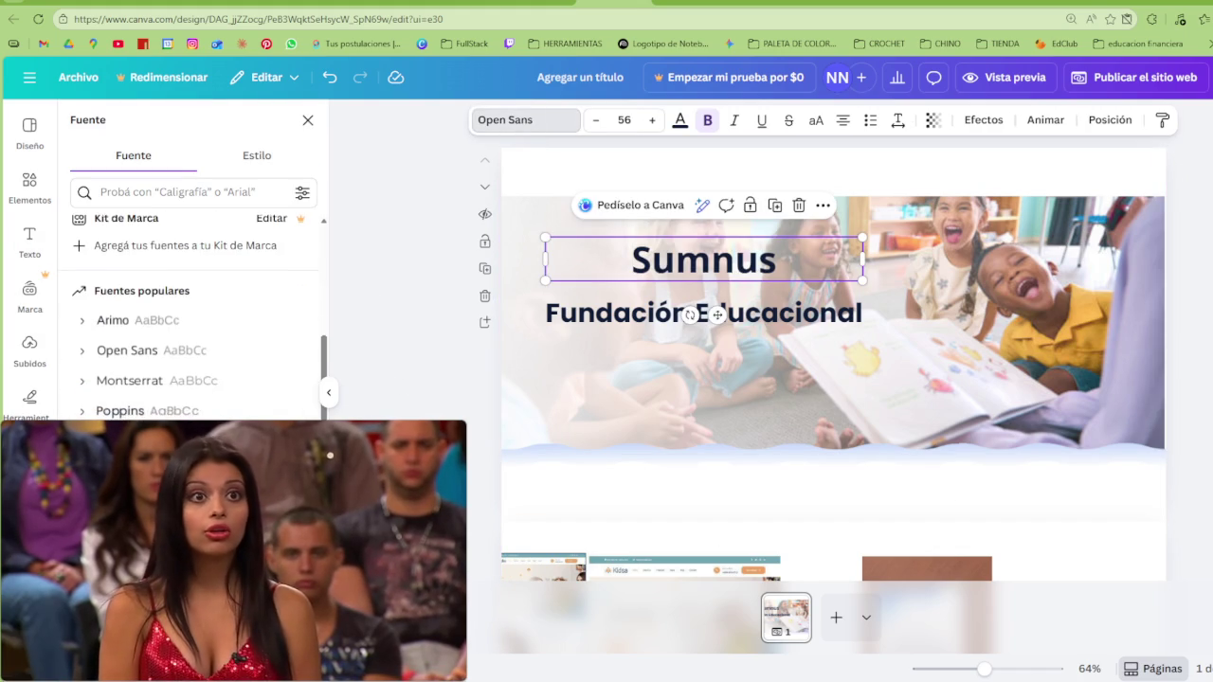
scroll(176, 280, up, 5)
scroll(228, 256, up, 1)
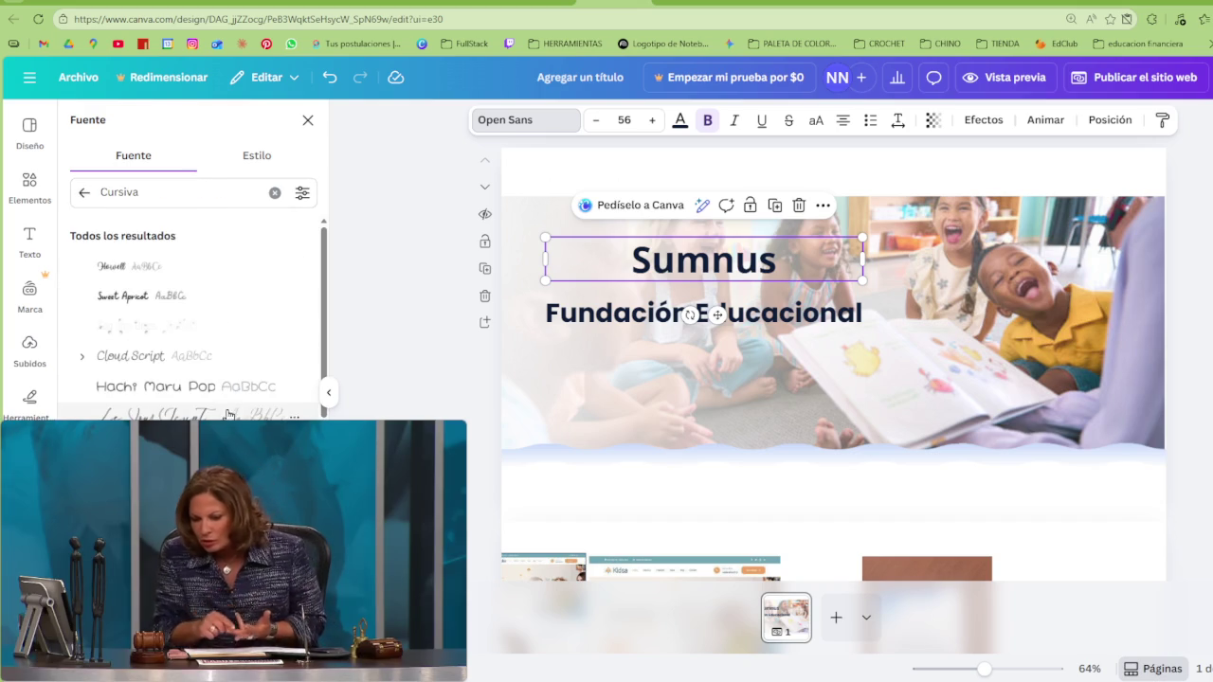
click(228, 414)
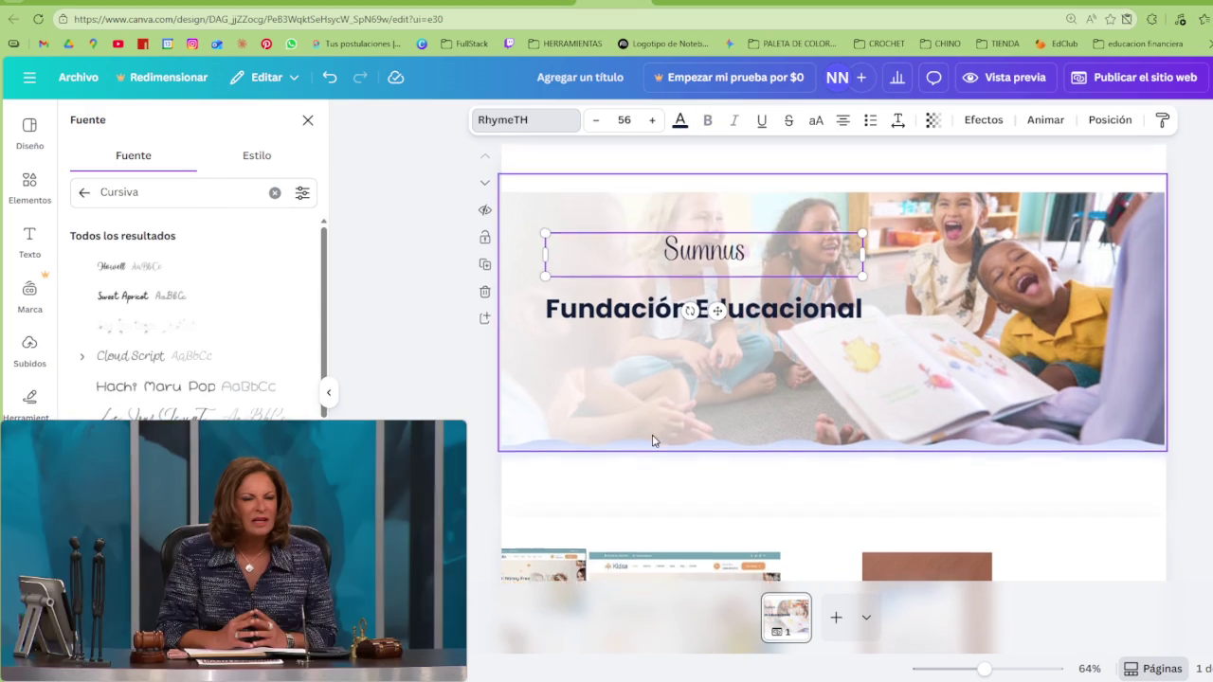
Browse the remaining Cursiva script fonts, then select the Fundación Educacional heading
scroll(652, 439, down, 3)
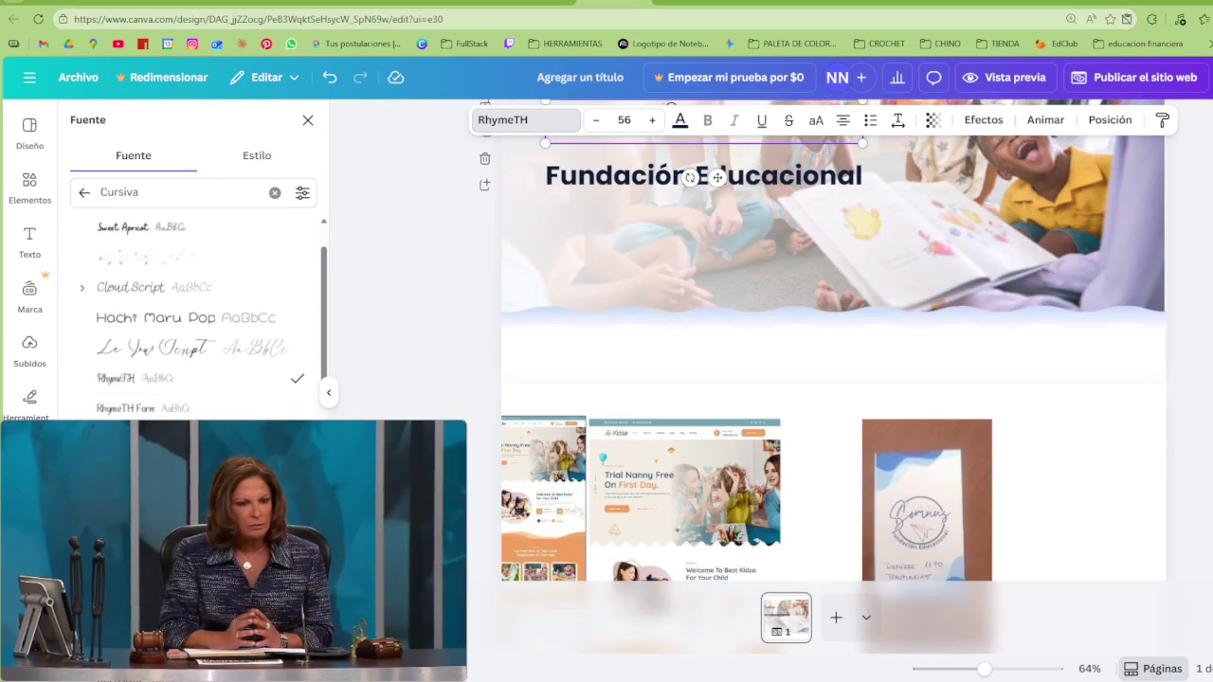
scroll(190, 408, down, 3)
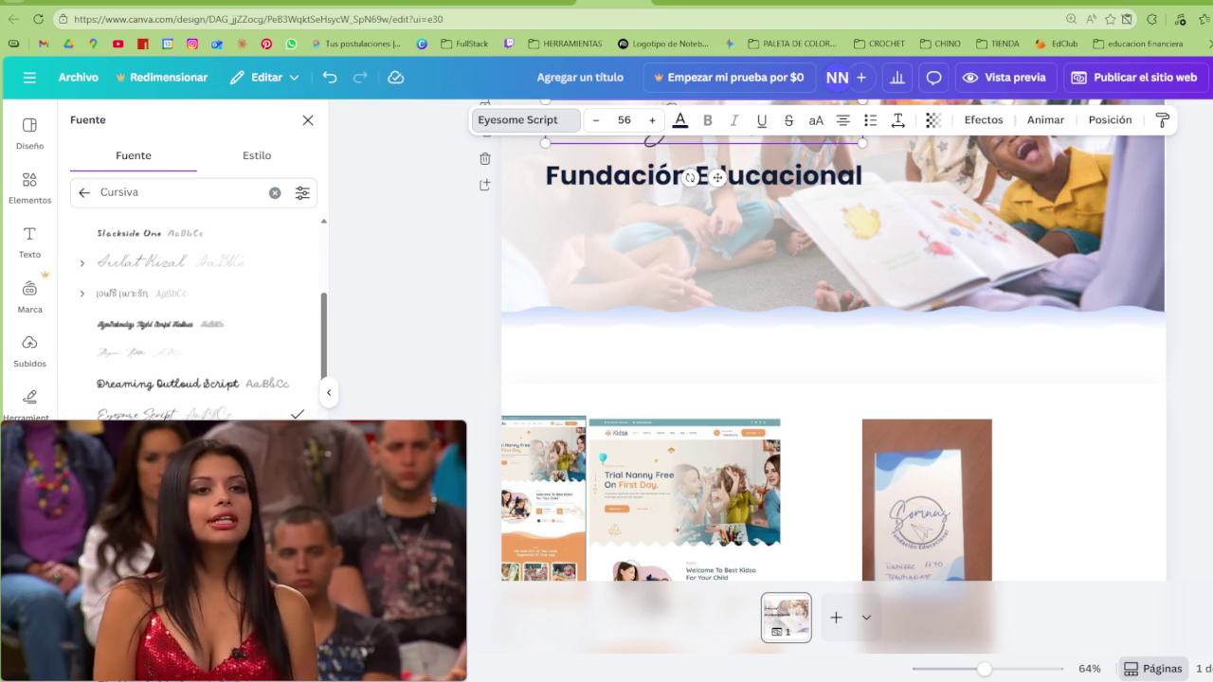
scroll(622, 466, down, 3)
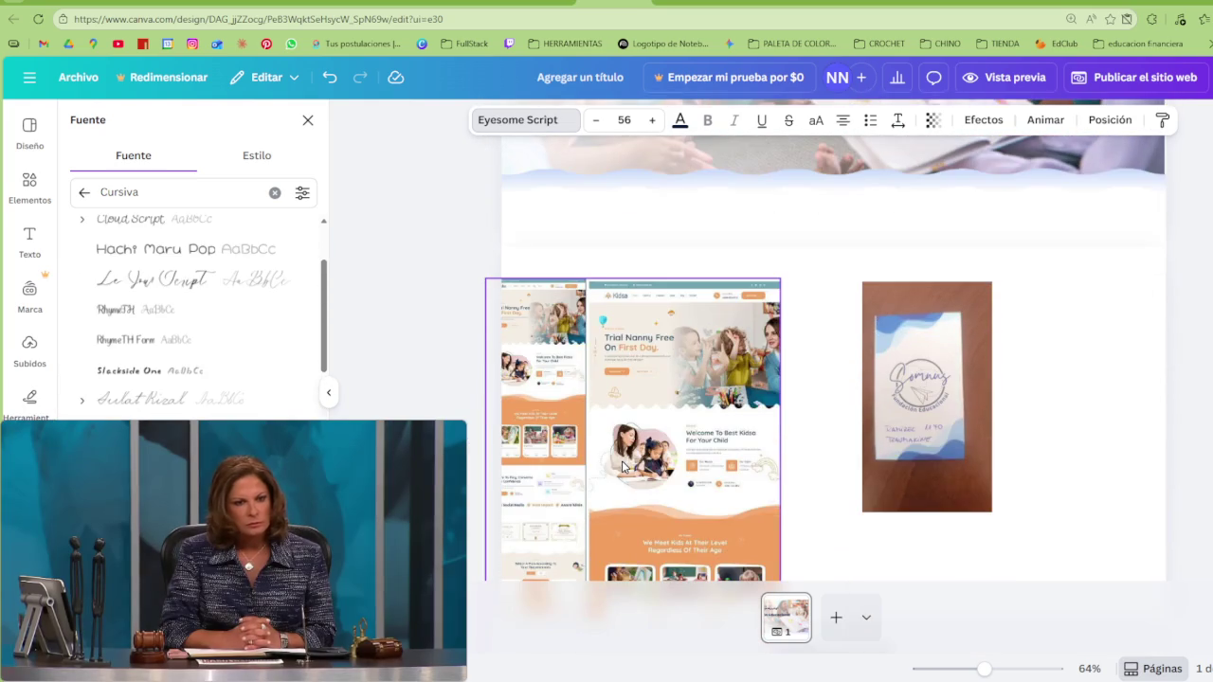
scroll(623, 466, up, 4)
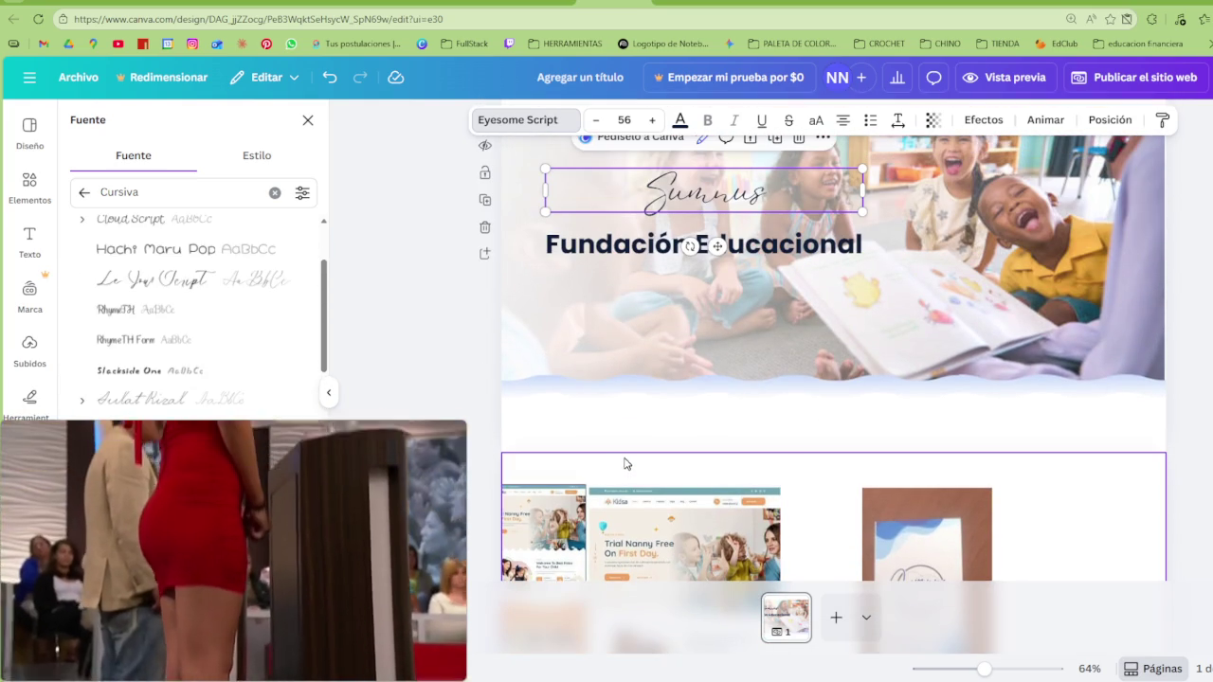
scroll(653, 427, down, 1)
scroll(648, 428, up, 2)
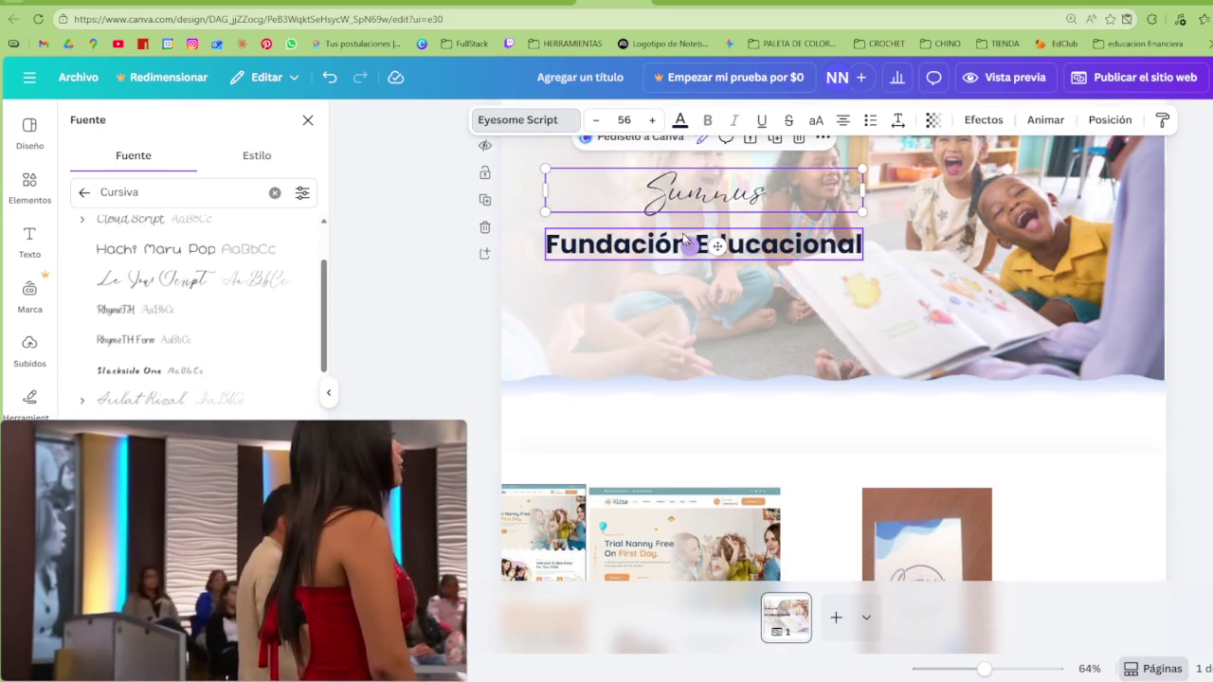
scroll(902, 334, down, 2)
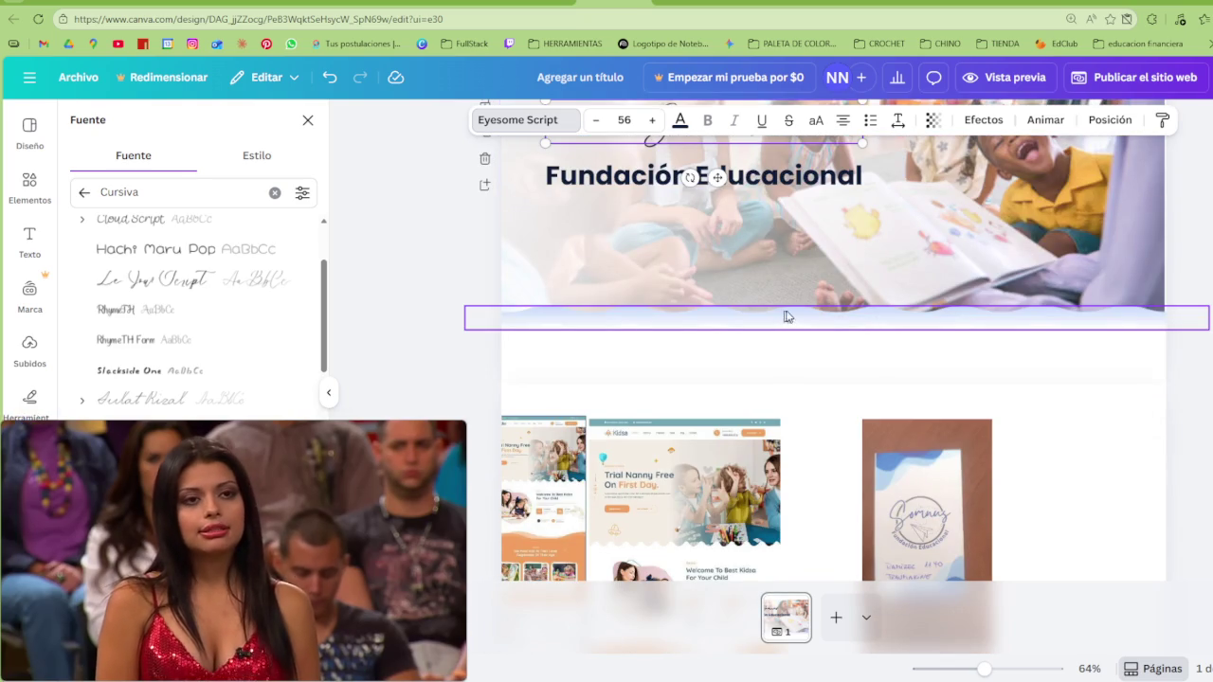
scroll(784, 317, up, 2)
scroll(745, 261, up, 2)
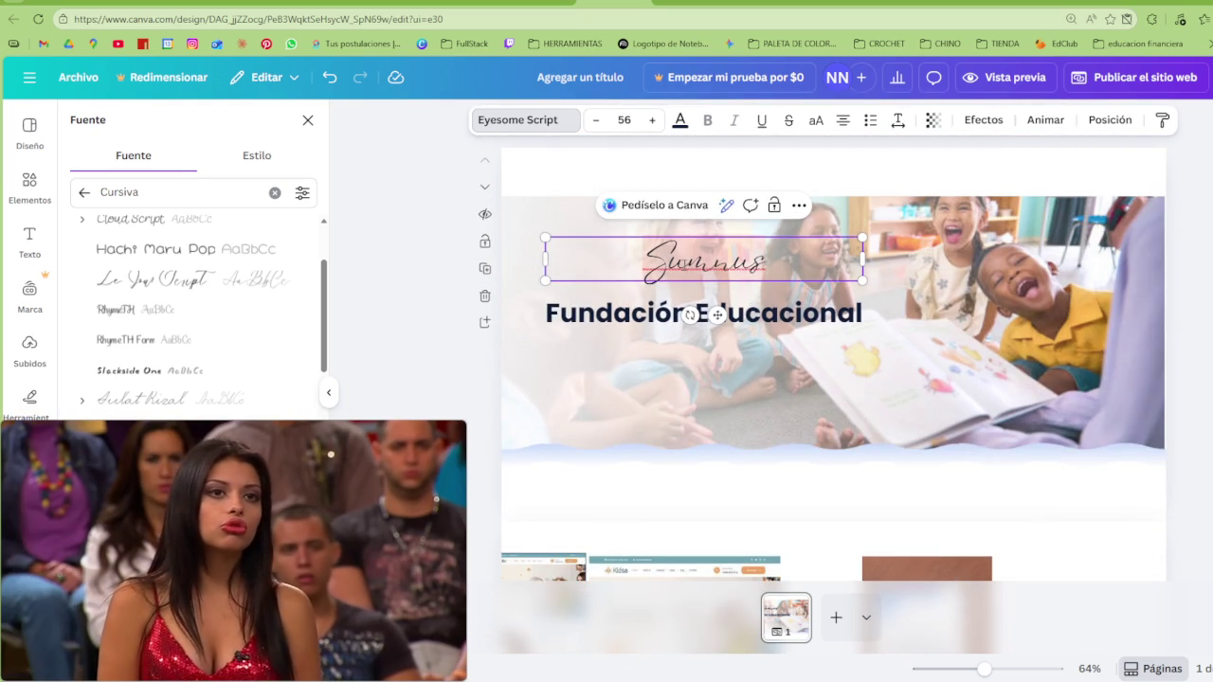
scroll(853, 414, down, 2)
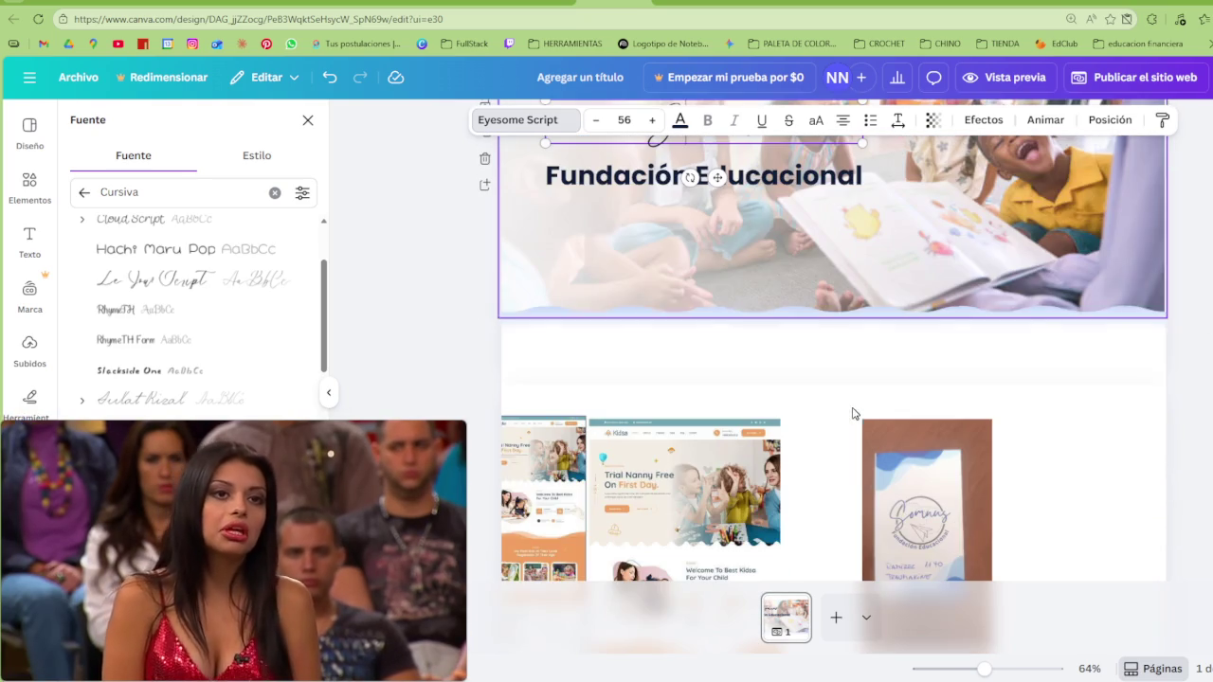
scroll(775, 295, up, 1)
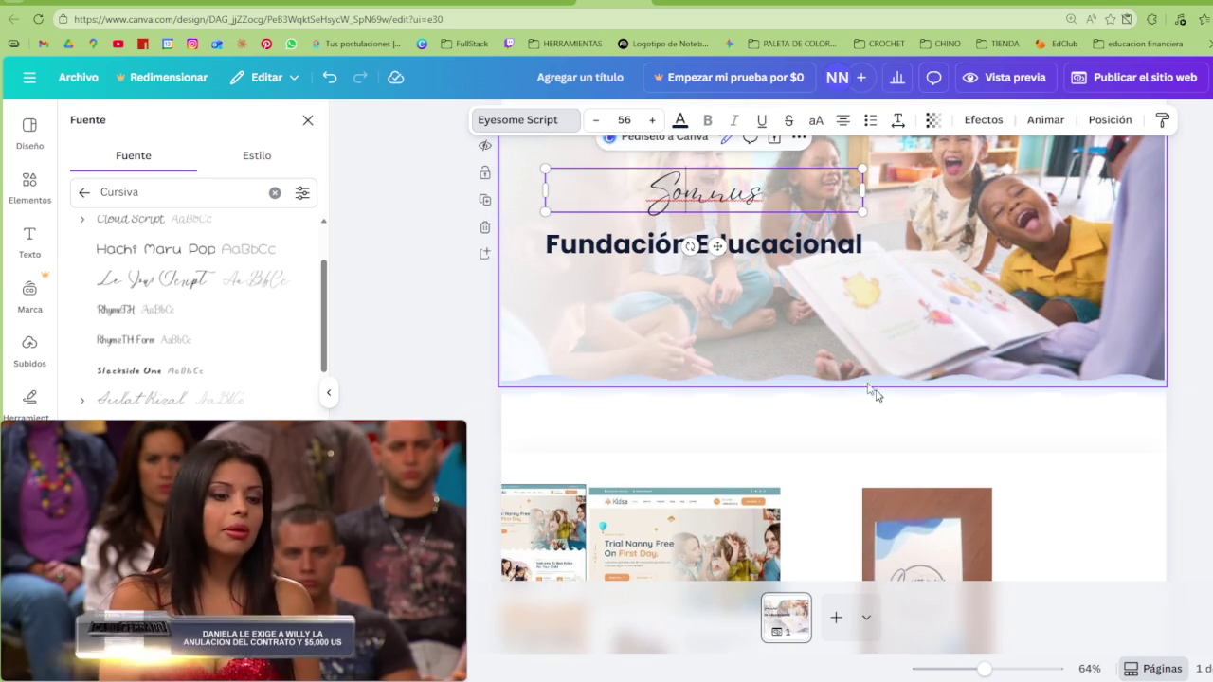
scroll(891, 398, down, 1)
scroll(938, 417, up, 1)
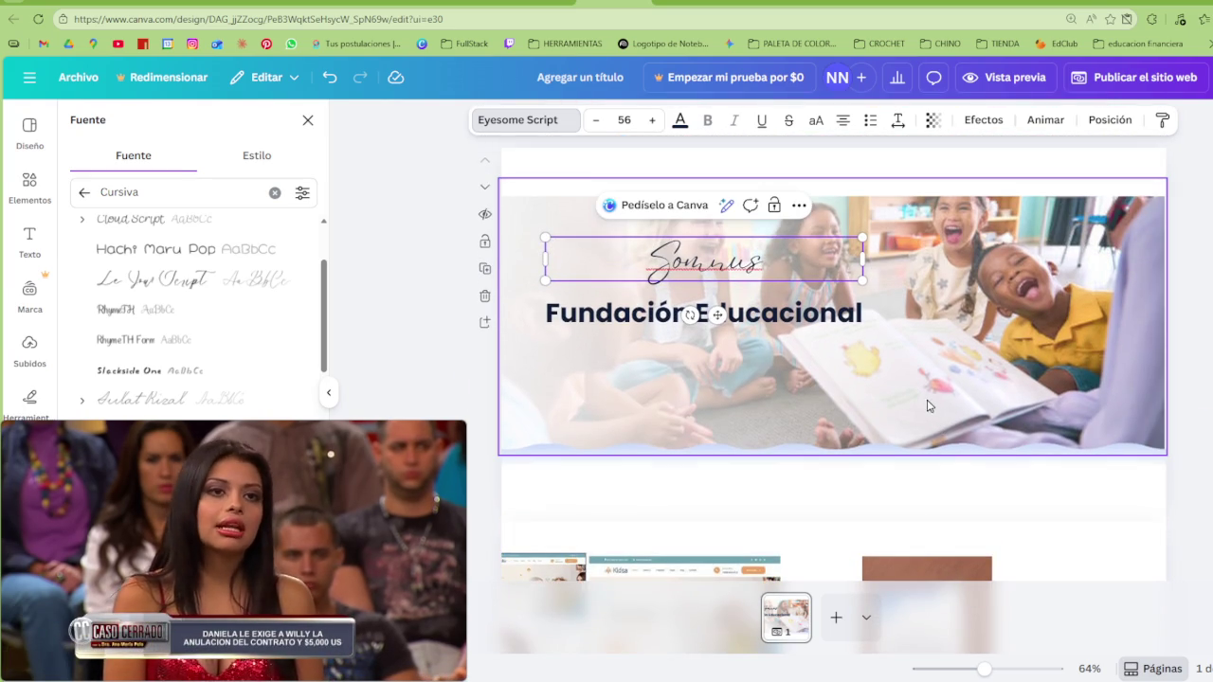
scroll(190, 313, down, 1)
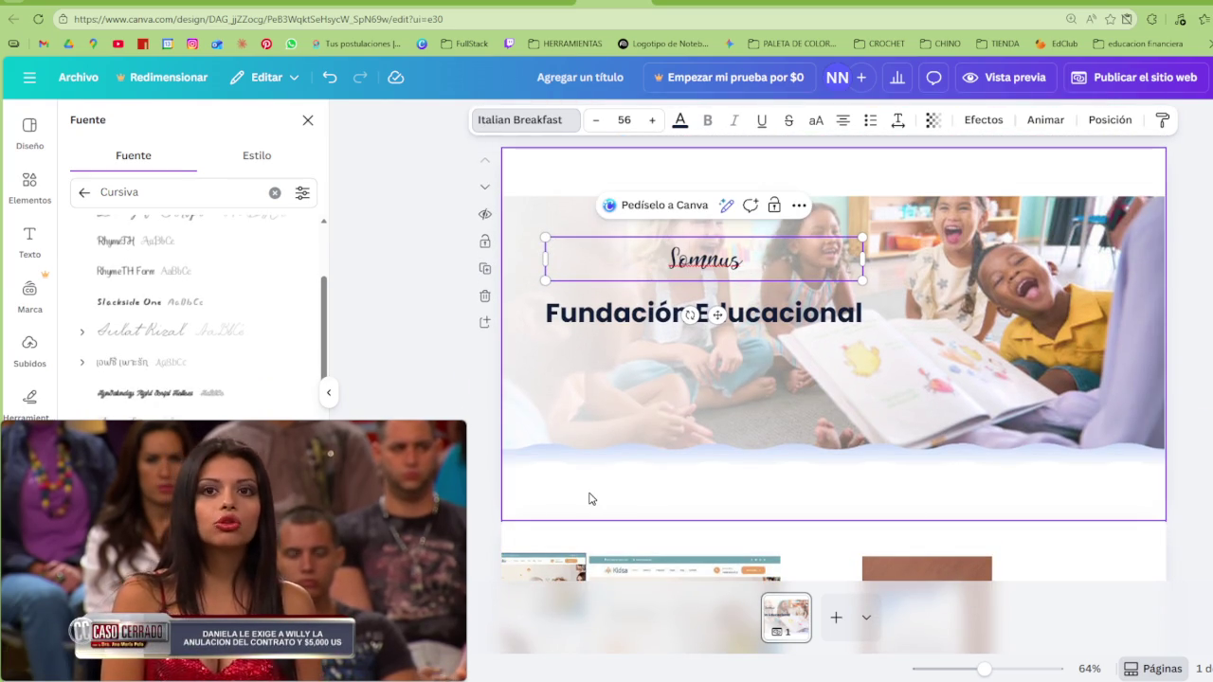
click(657, 313)
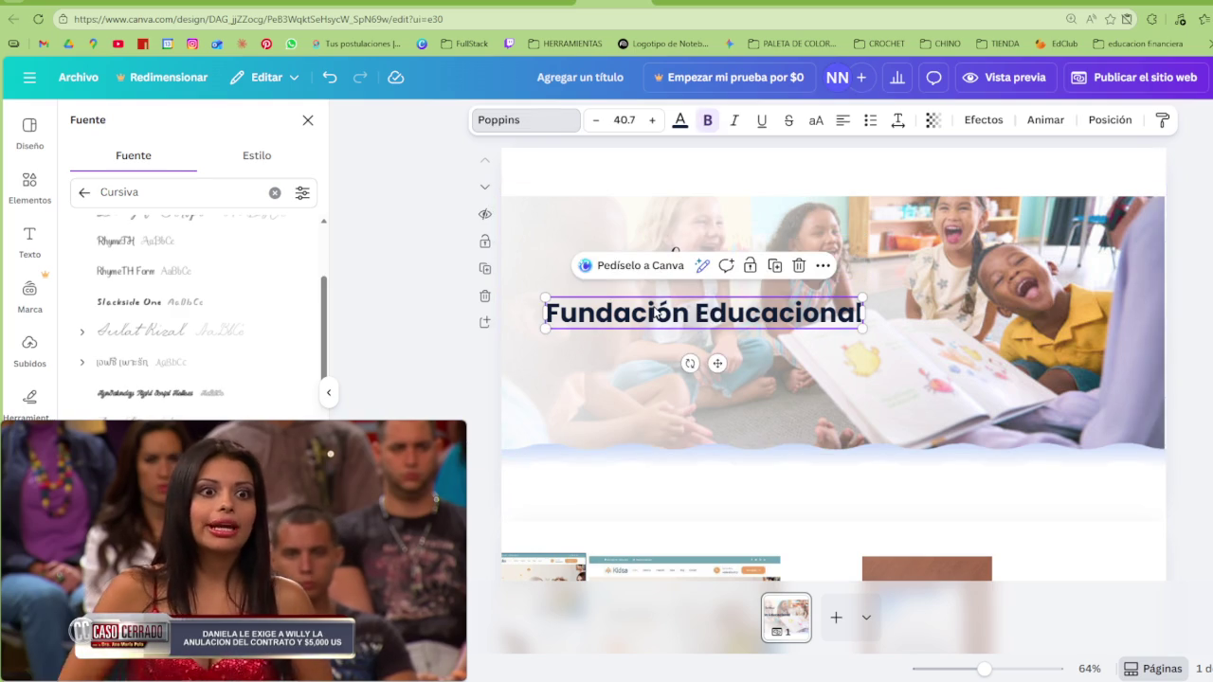
Undo the font change so Somnus returns to Eyesome Script
click(587, 414)
click(330, 76)
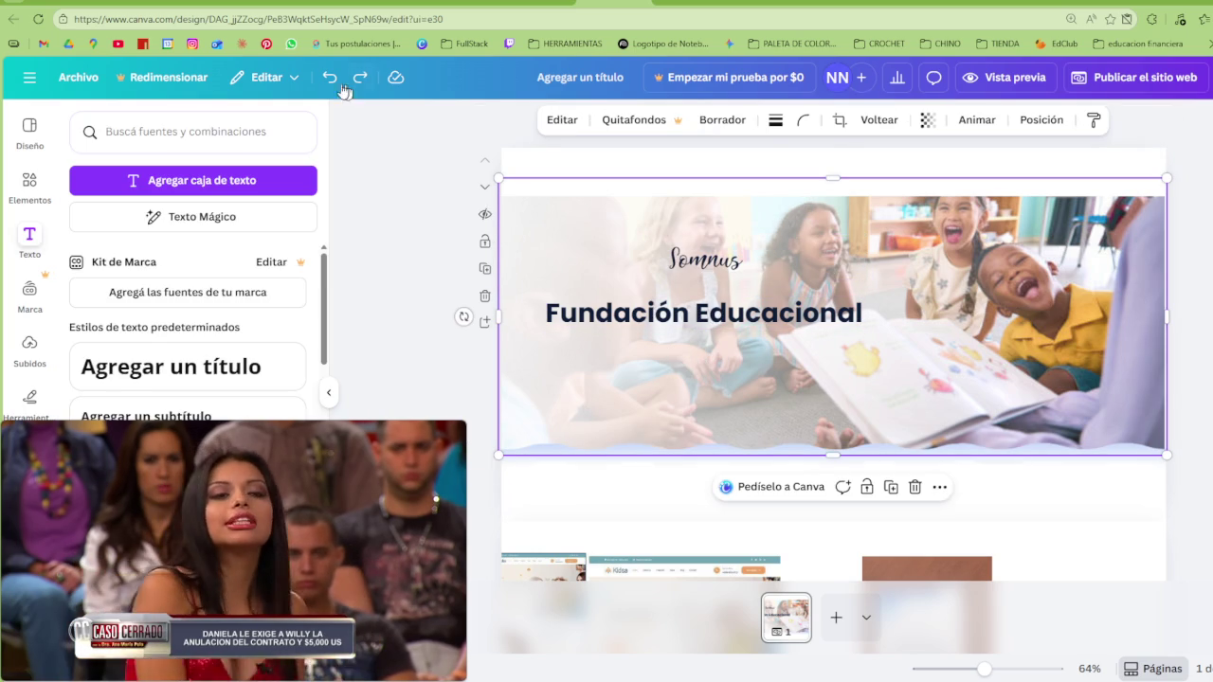
click(490, 379)
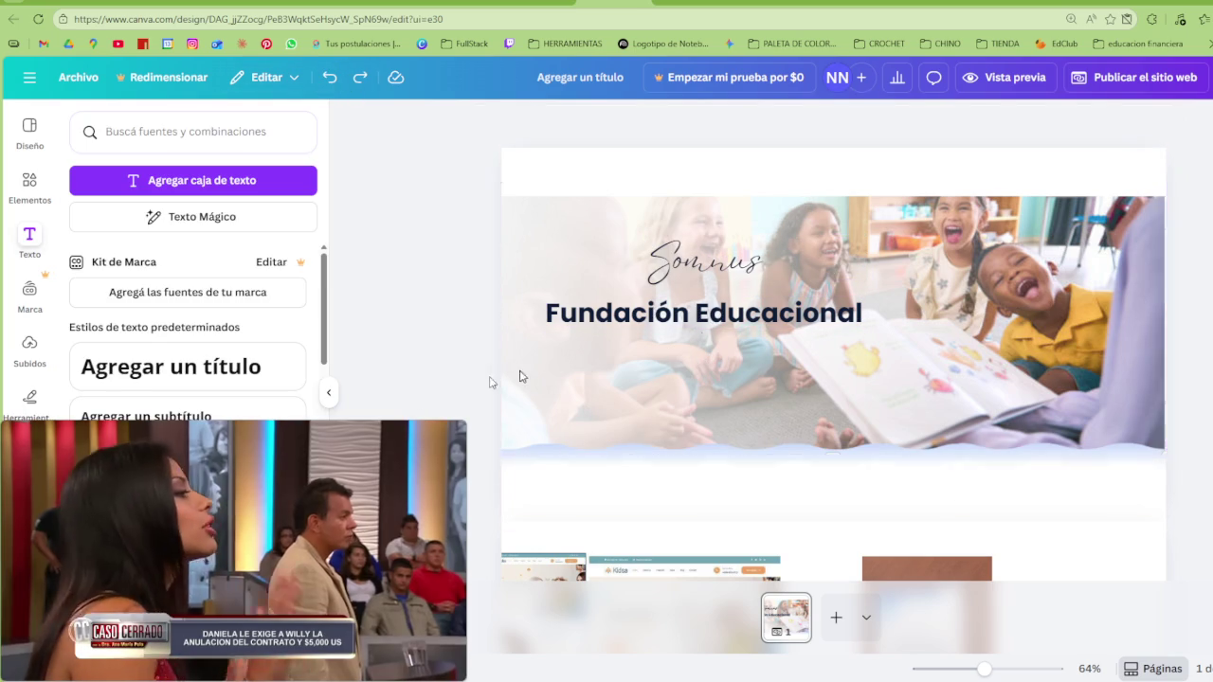
Narrow and shift the Somnus box, raise it to size 75, and widen it to one line
click(727, 272)
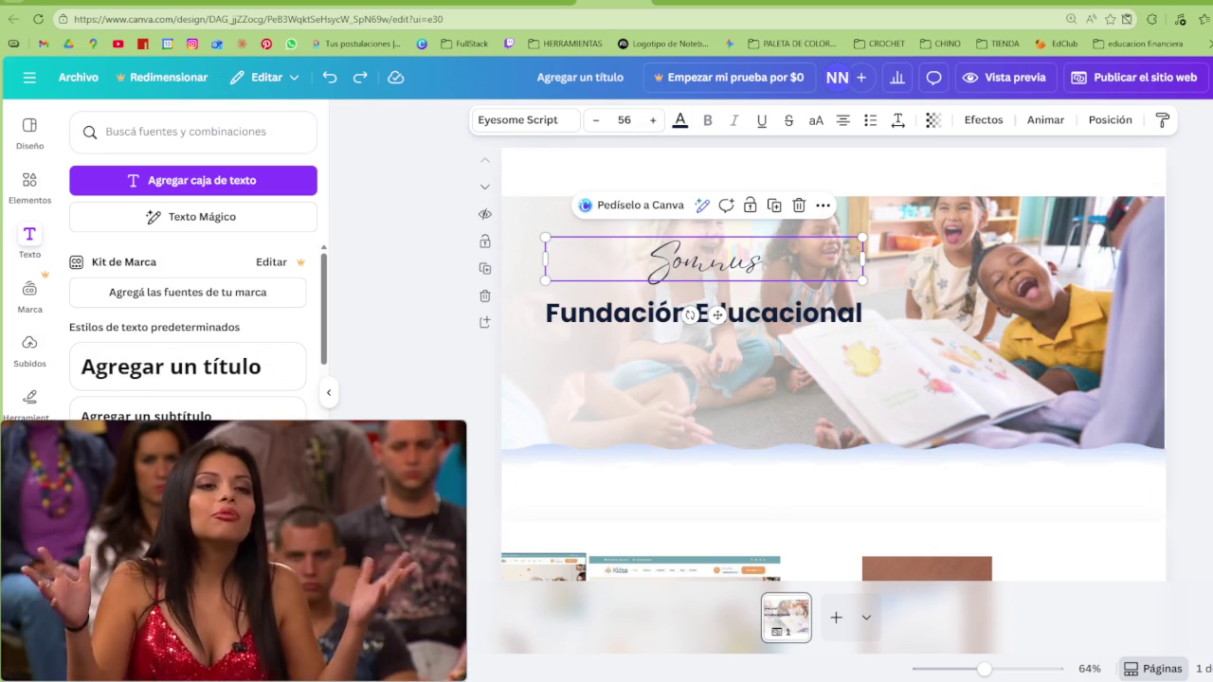
drag(864, 262, 703, 269)
mouse_move(623, 255)
mouse_down()
mouse_move(654, 259)
mouse_move(627, 253)
mouse_up()
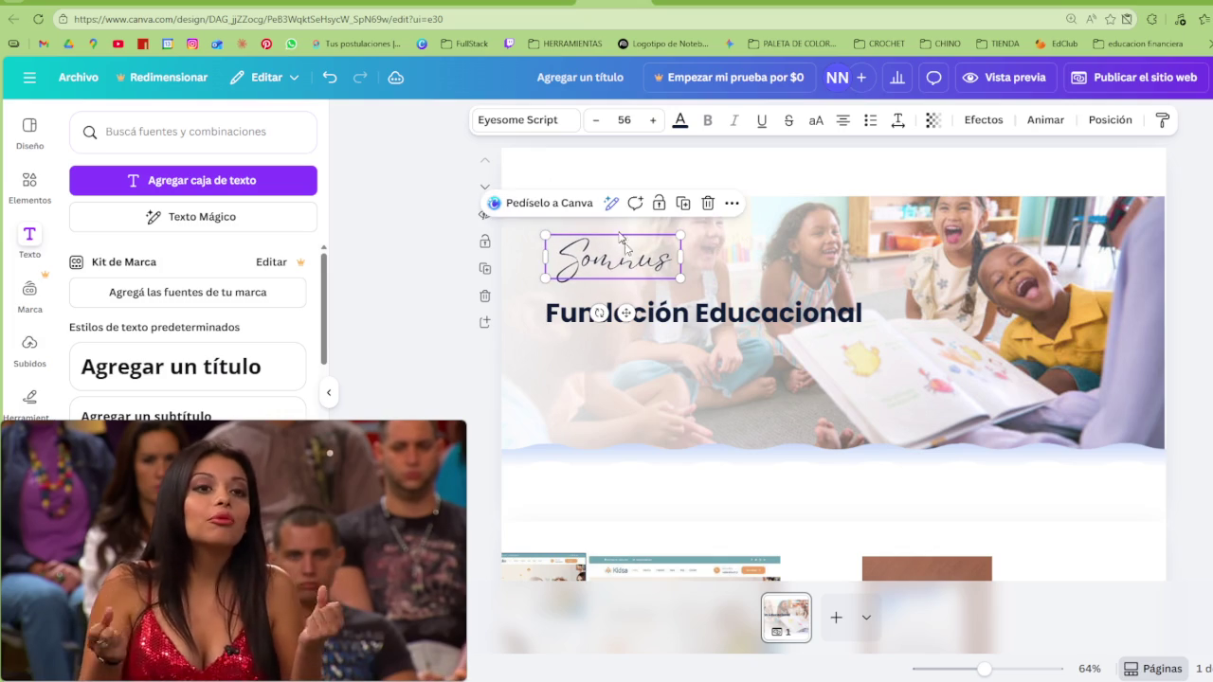
click(650, 121)
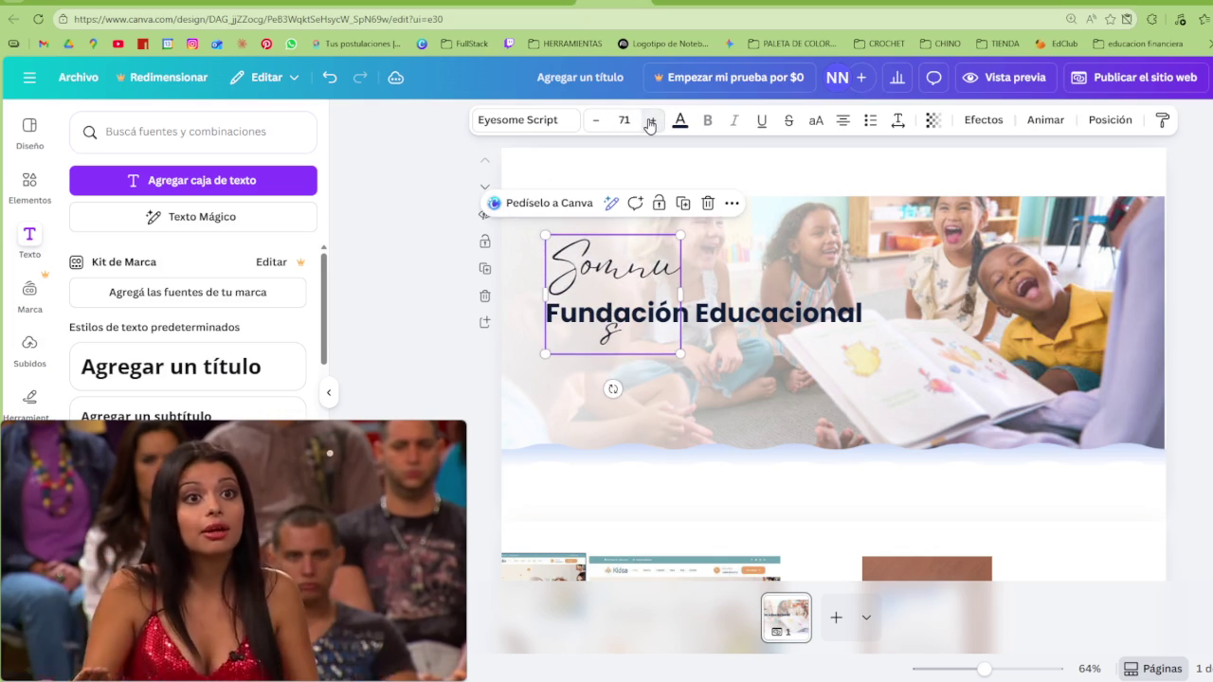
click(650, 121)
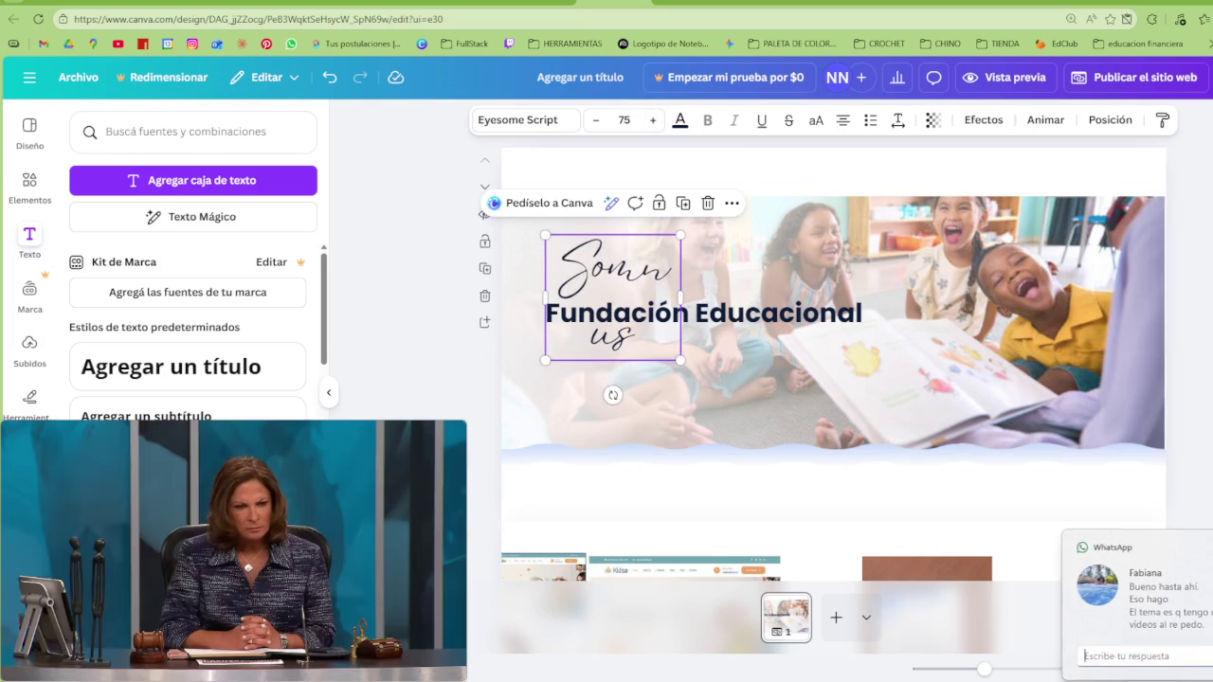
mouse_move(681, 297)
mouse_down()
mouse_move(737, 310)
mouse_move(716, 309)
mouse_up()
Make Fundación Educacional non-bold, scale it down, and tuck it under Somnus
click(661, 310)
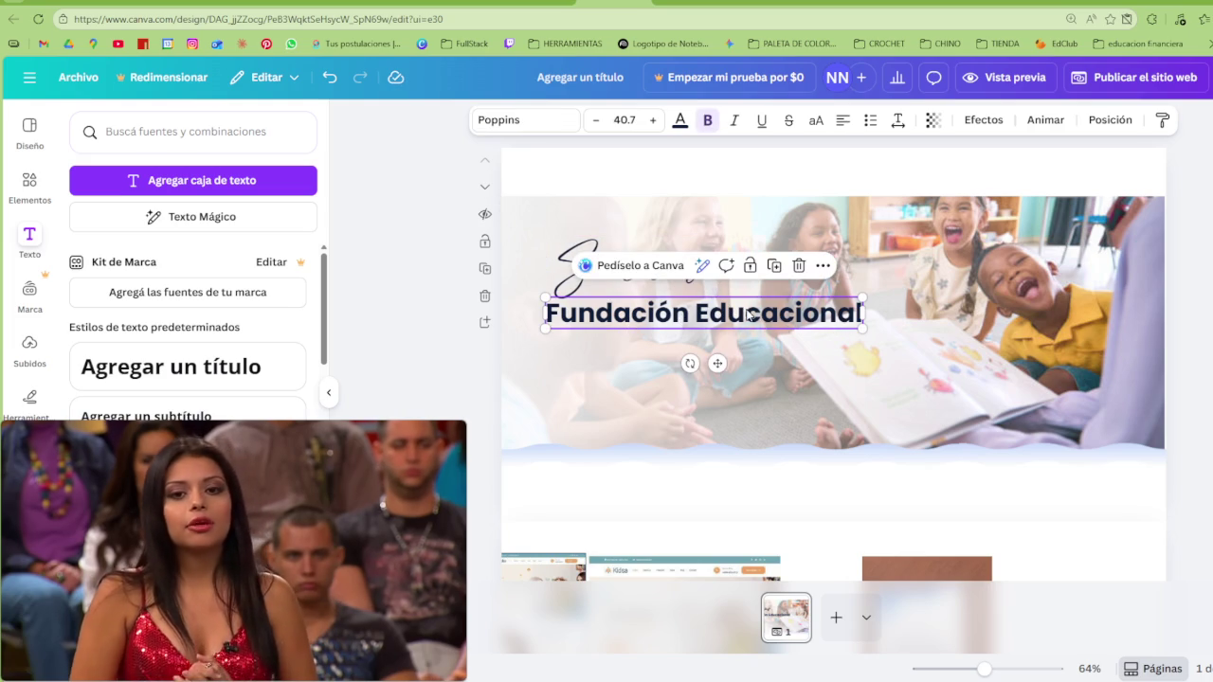
click(708, 121)
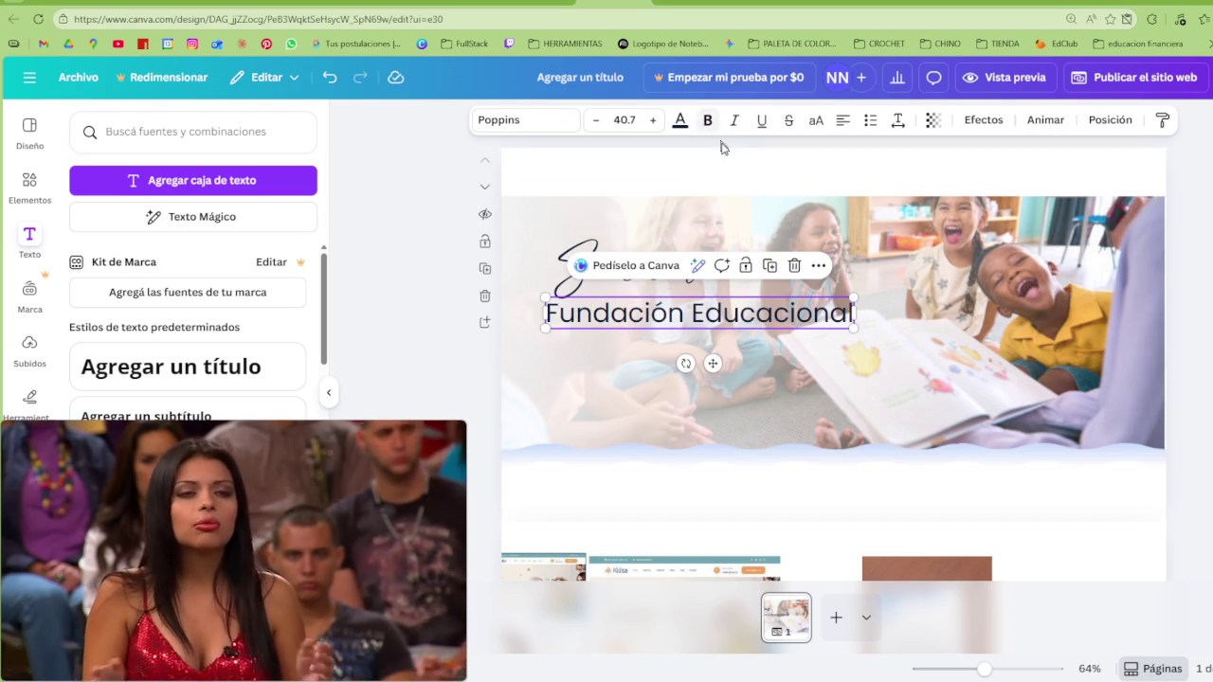
mouse_move(854, 328)
mouse_down()
mouse_move(759, 328)
mouse_move(772, 301)
mouse_up()
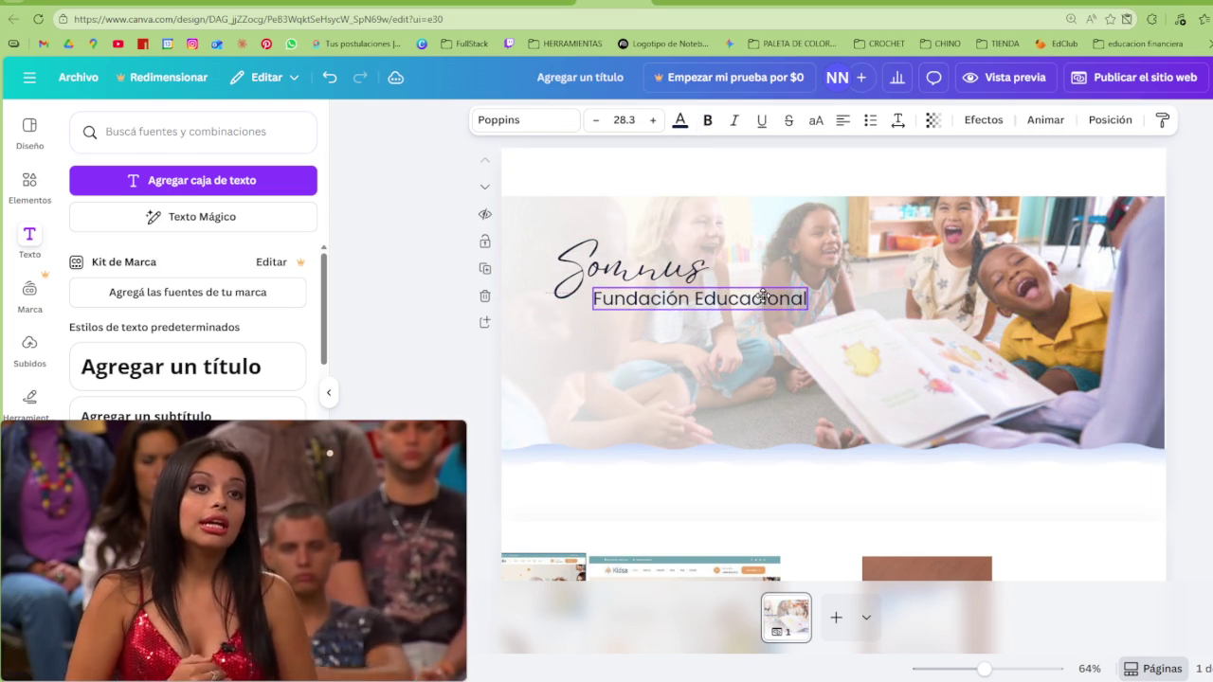
click(997, 351)
click(773, 303)
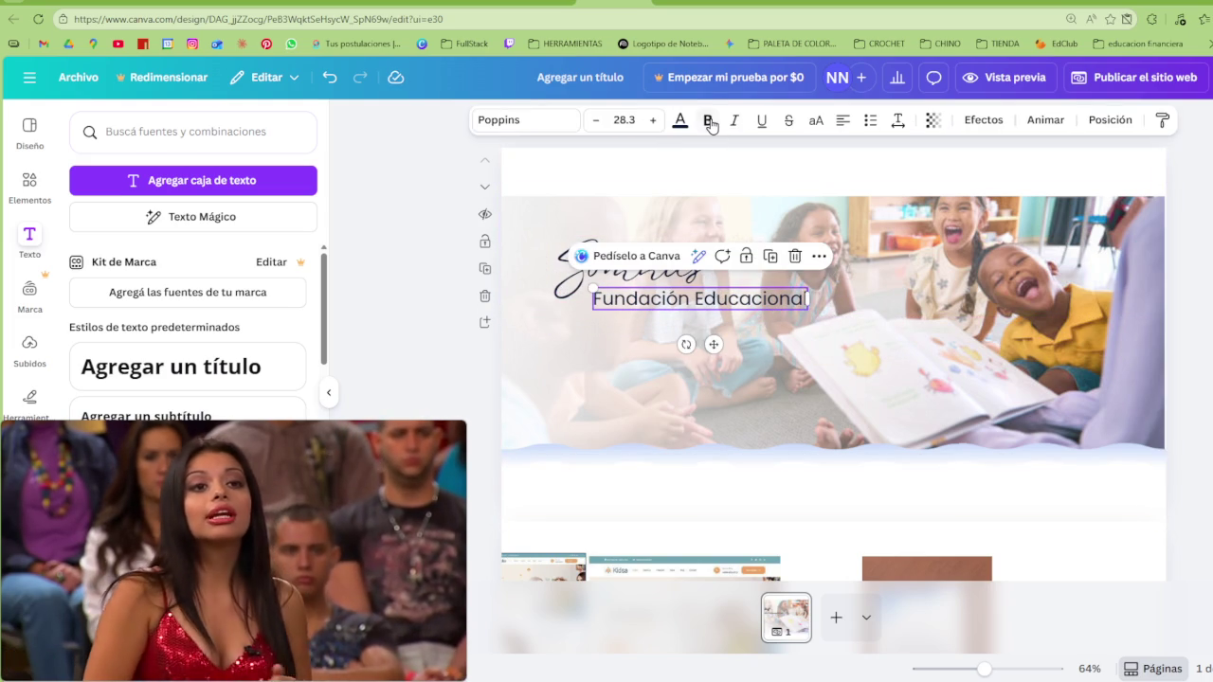
click(709, 122)
click(709, 121)
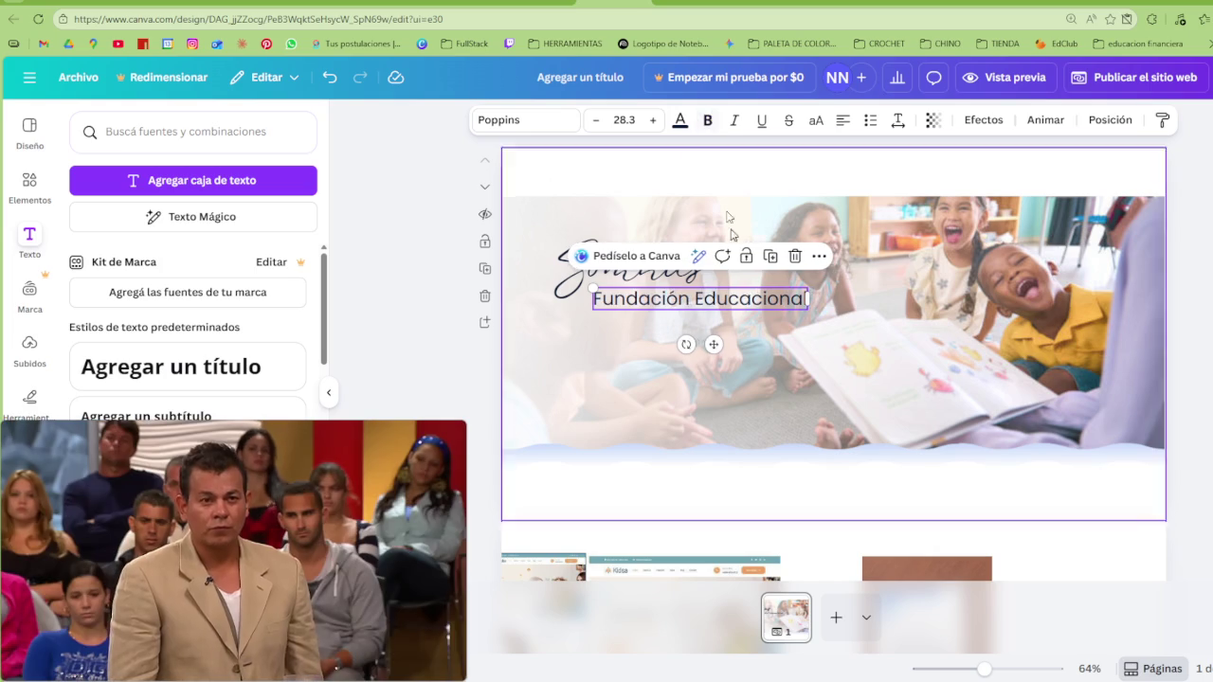
click(717, 204)
Raise Somnus to size 79, reduce Fundación Educacional to 25.3, and lock the background photo
click(629, 270)
click(654, 121)
click(653, 120)
click(654, 120)
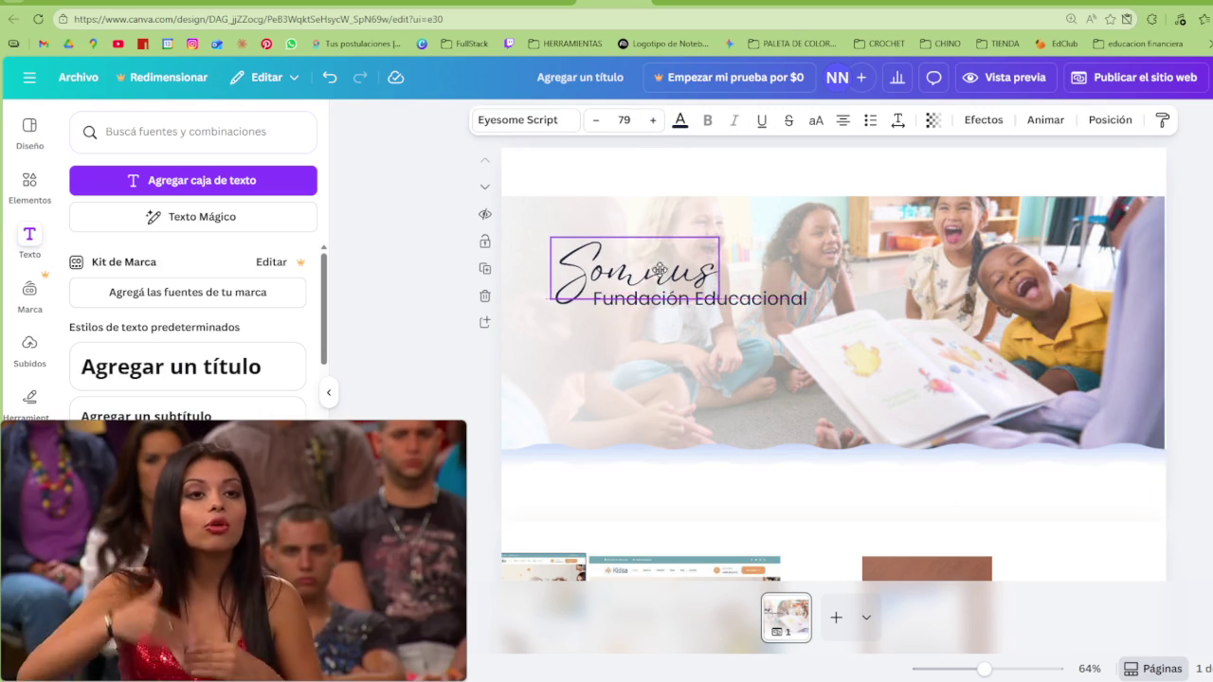
click(669, 201)
click(663, 299)
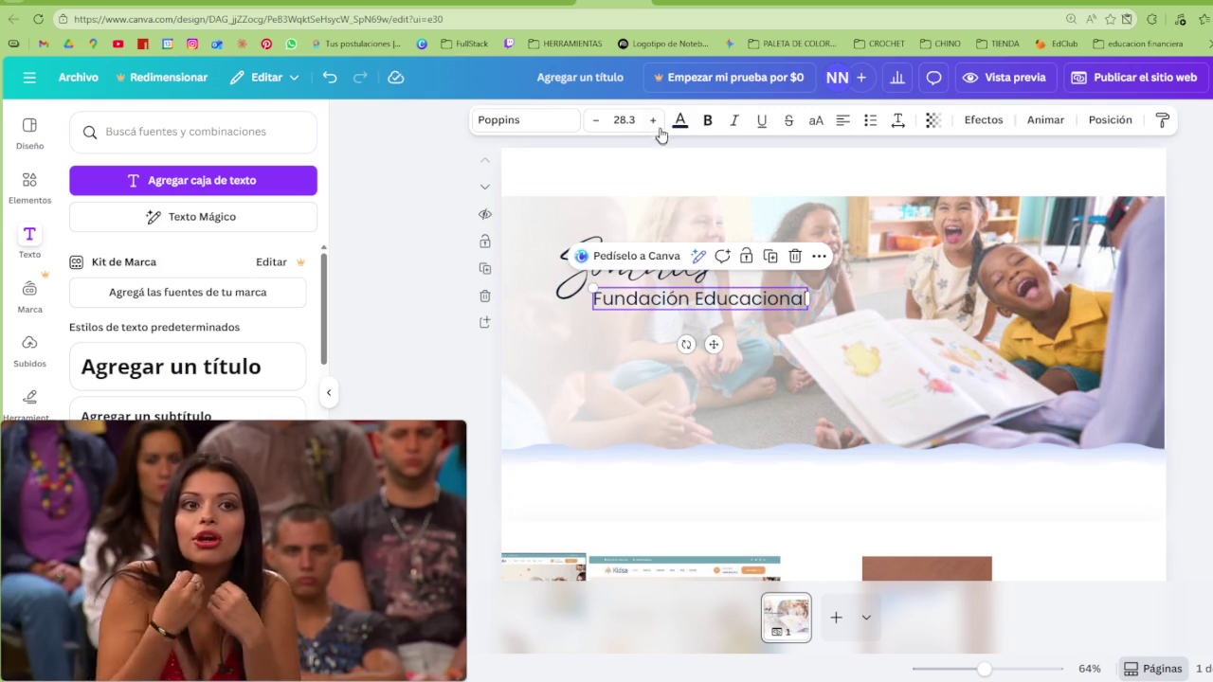
click(596, 120)
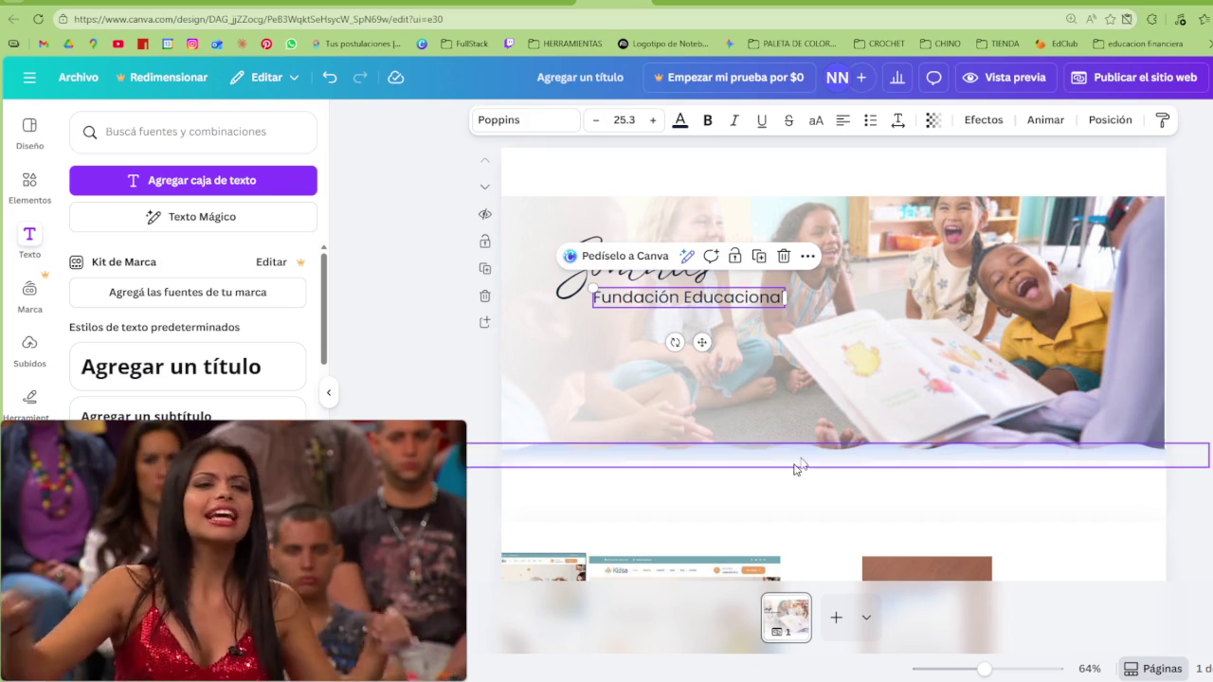
click(810, 454)
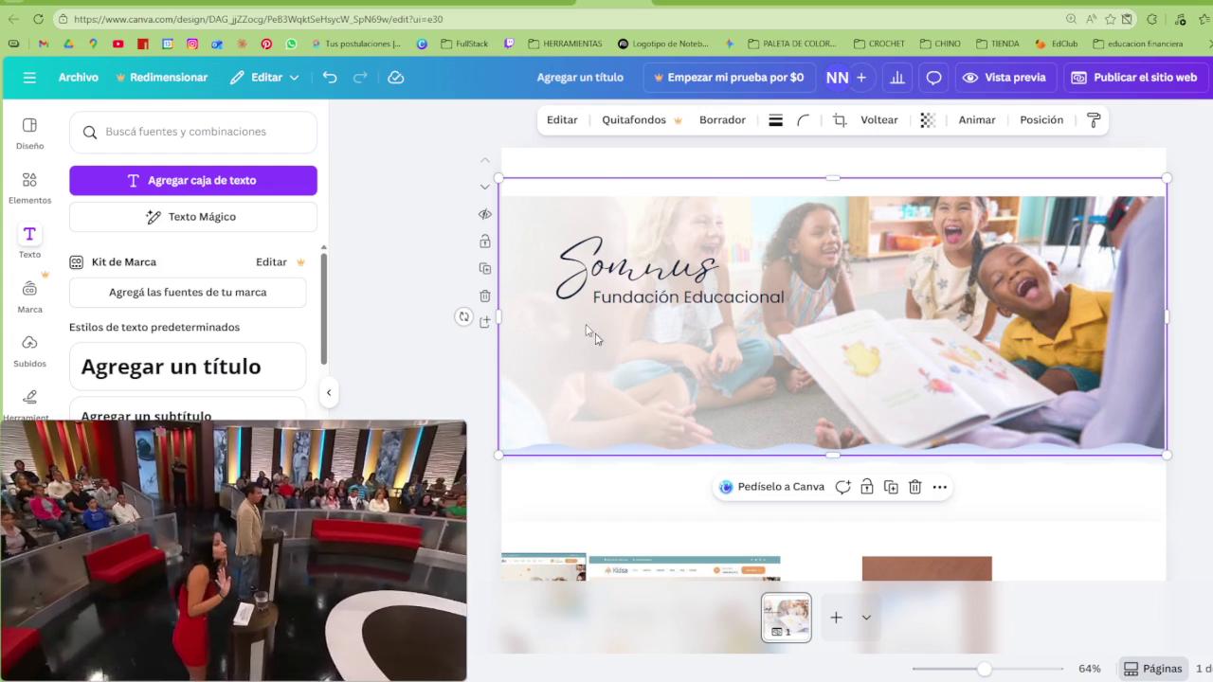
click(866, 487)
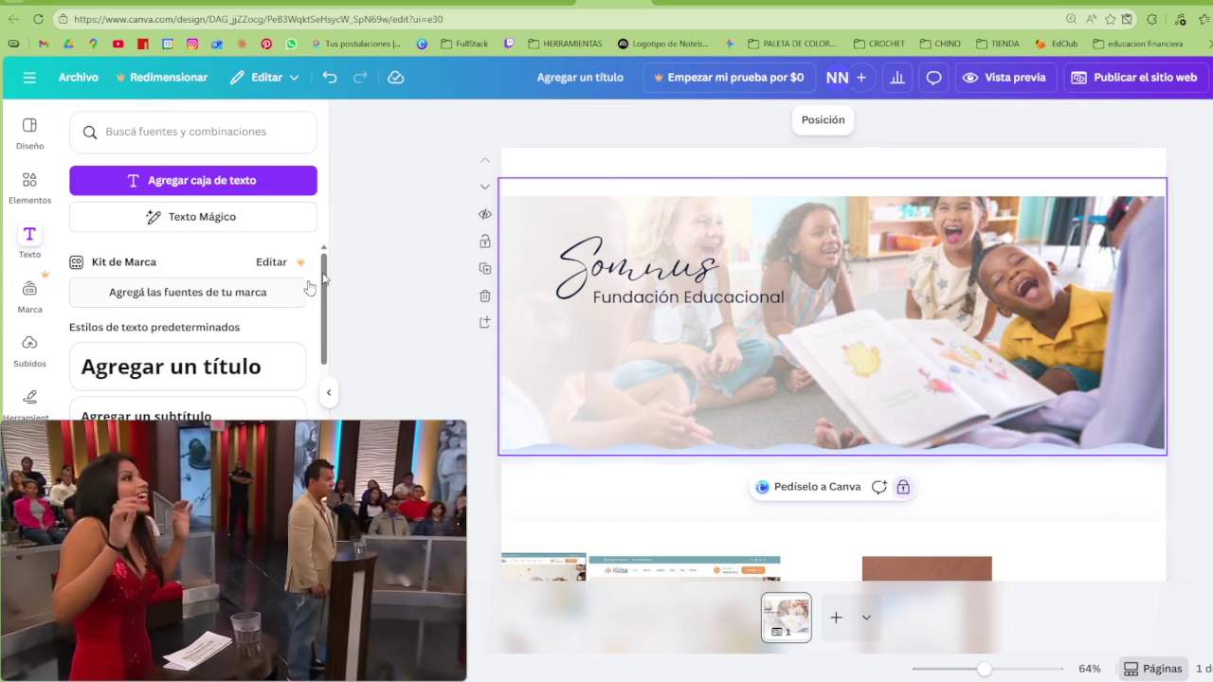
Lock one of the banner's wave layers from the layer list, then return to the text panel
drag(469, 242, 790, 330)
click(554, 364)
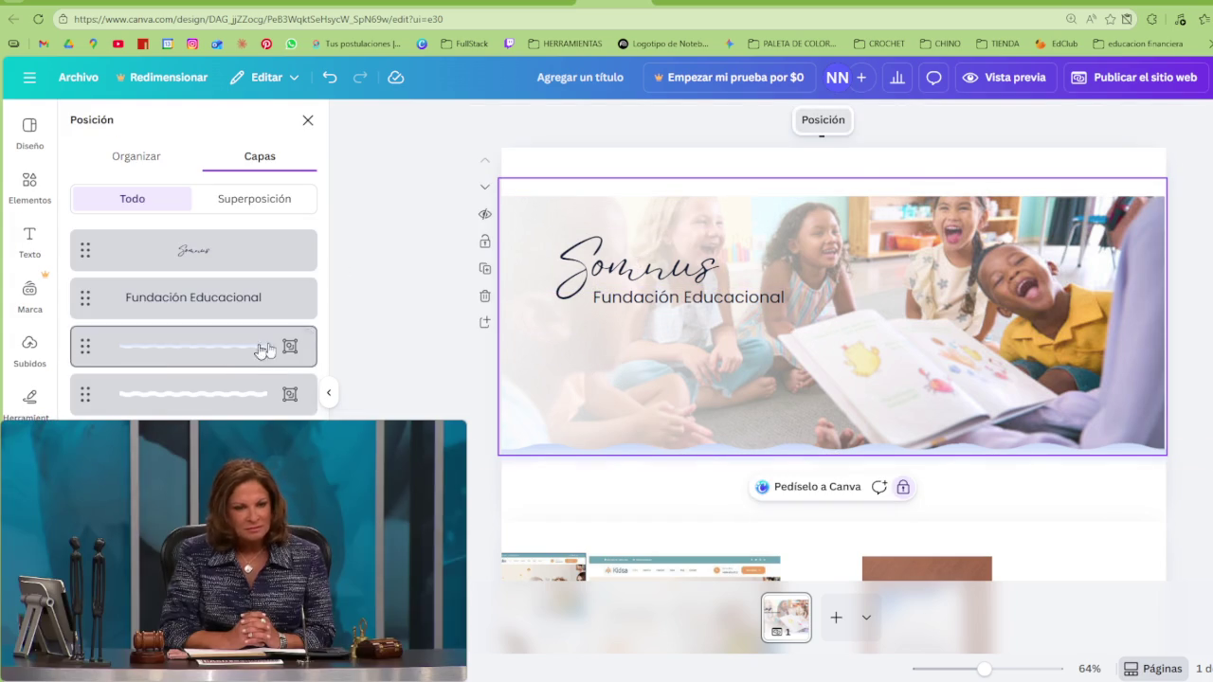
click(290, 394)
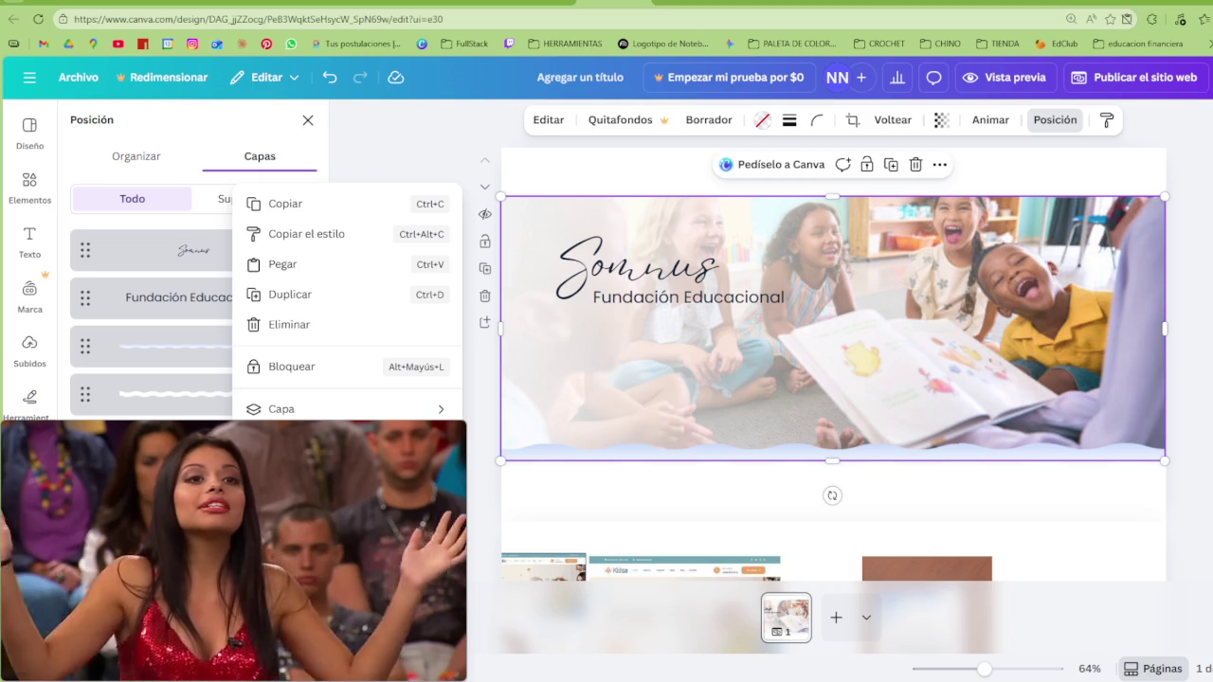
key(Escape)
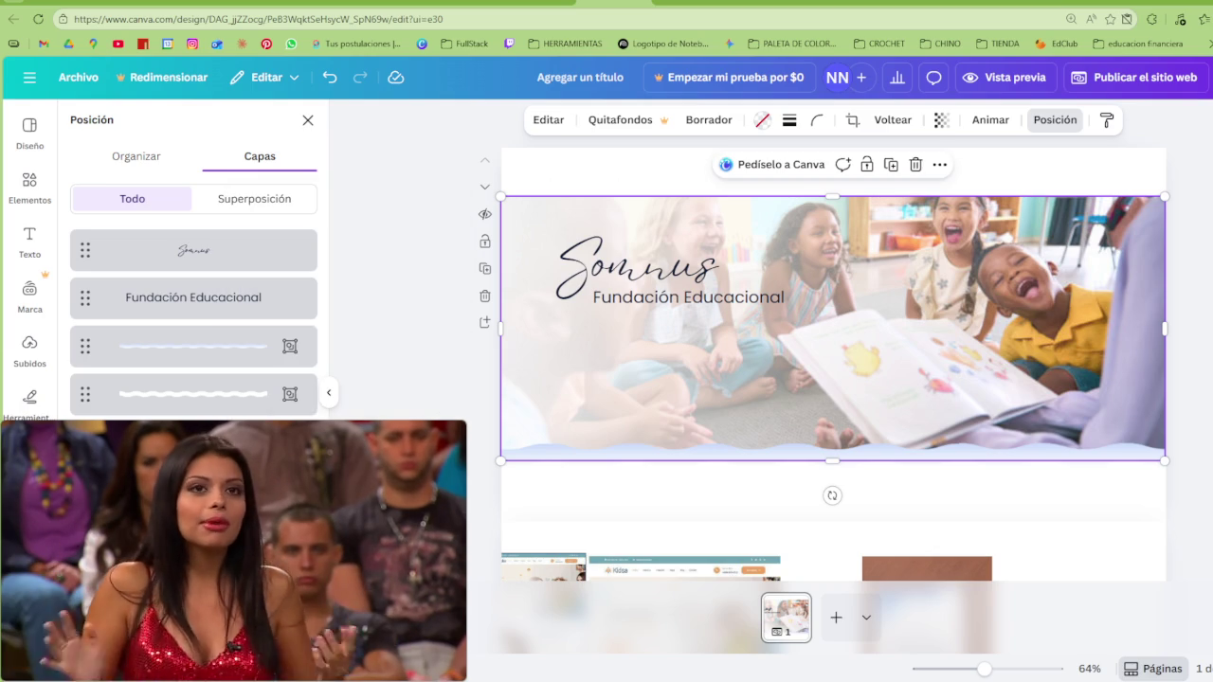
click(866, 164)
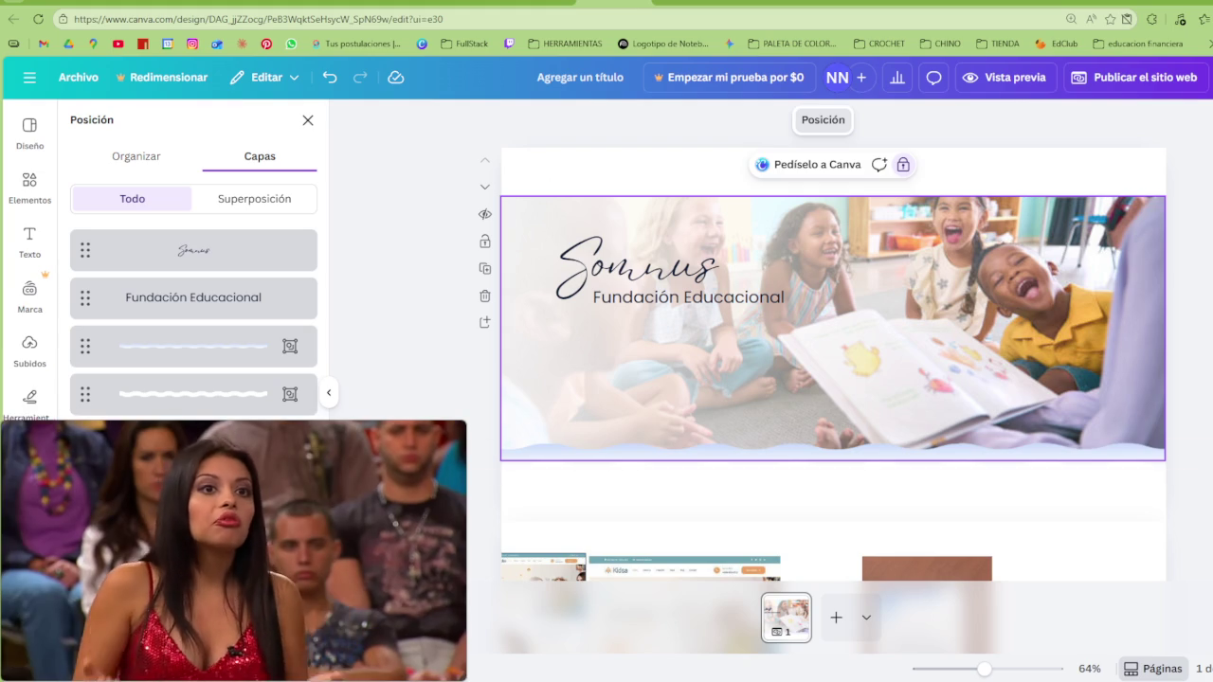
click(724, 363)
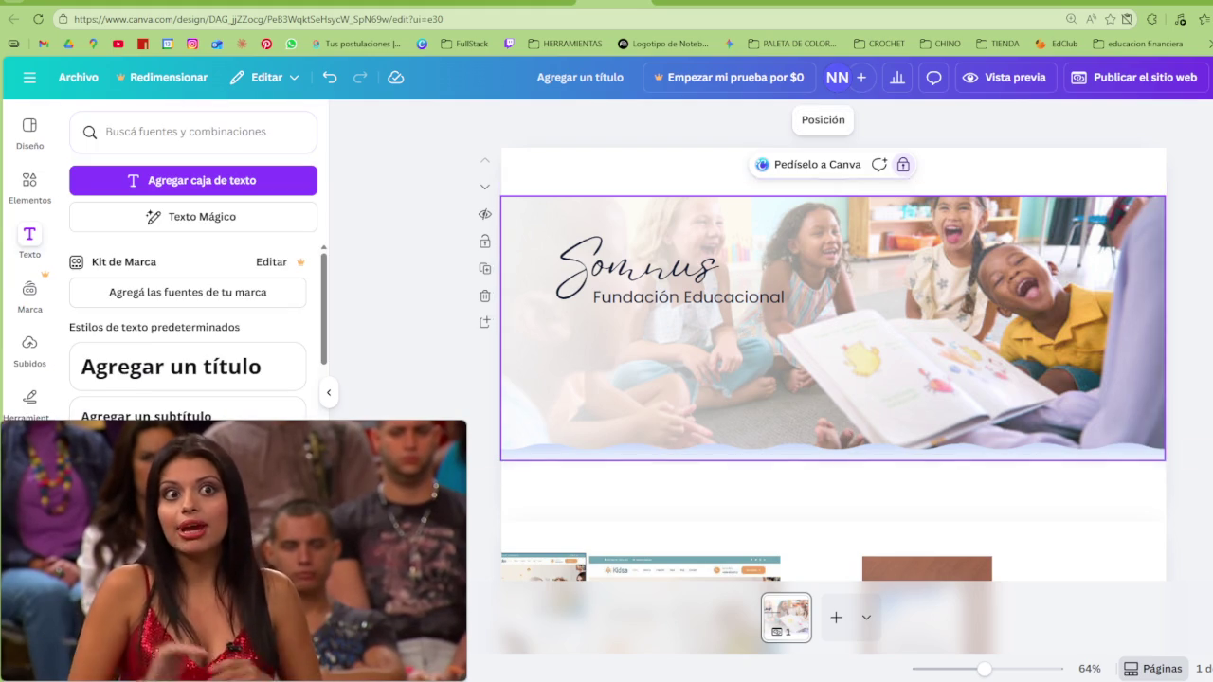
Move the thin wave strip lower, scroll to the mockup section, and open Elements with the old search cleared
scroll(804, 291, down, 1)
click(1084, 393)
drag(1083, 394, 1140, 526)
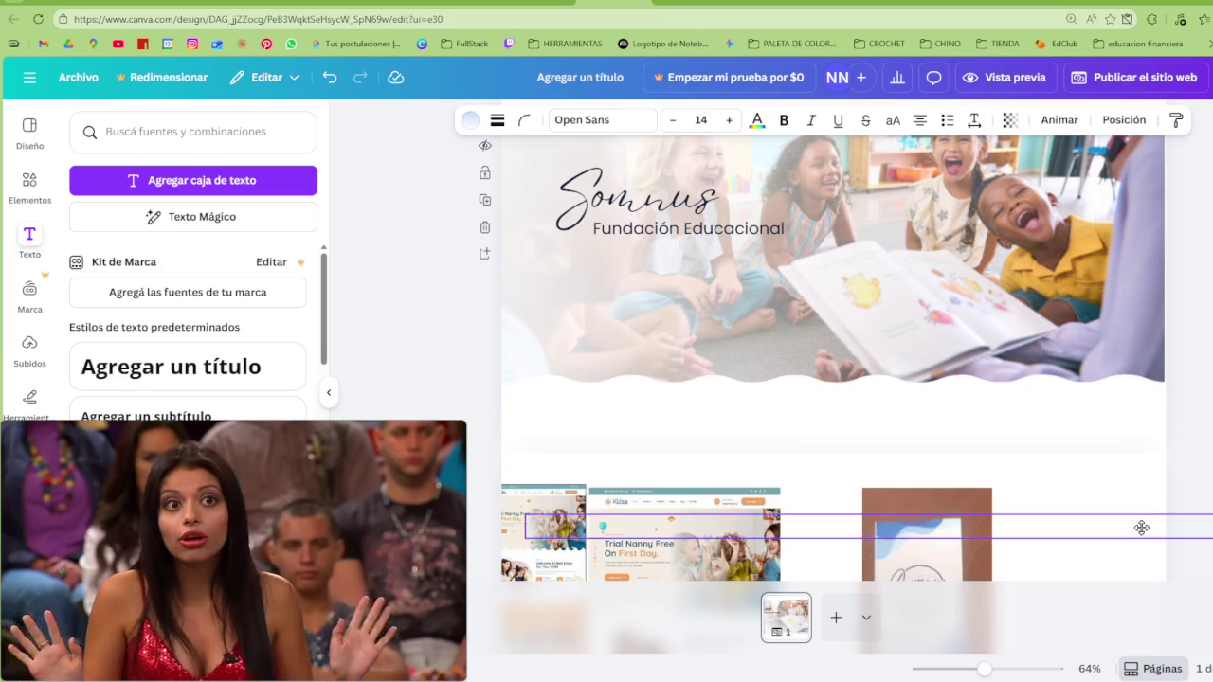
drag(342, 419, 910, 471)
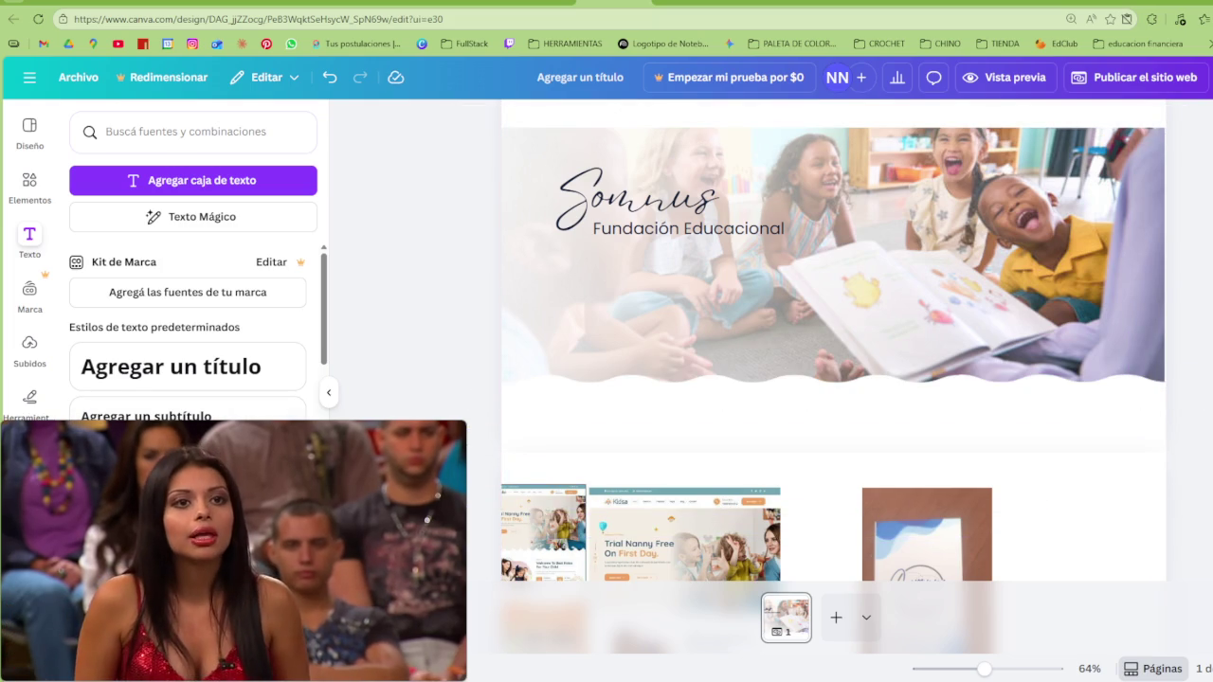
scroll(910, 471, down, 1)
scroll(901, 418, down, 2)
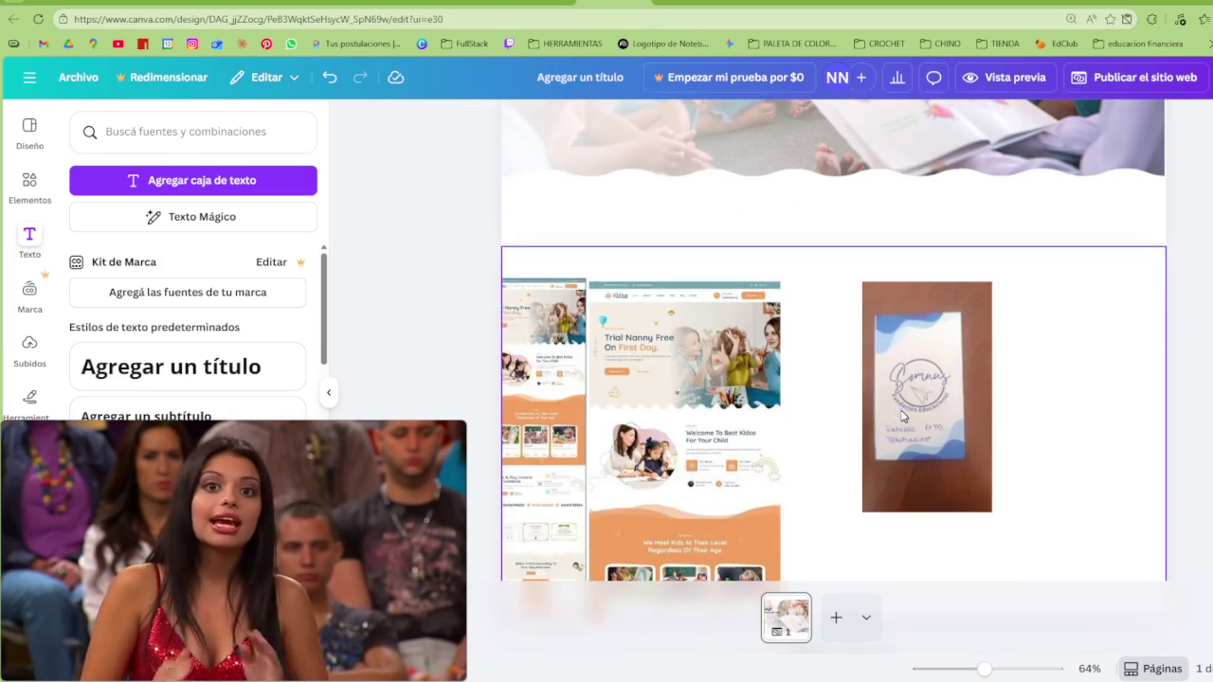
click(31, 183)
click(289, 134)
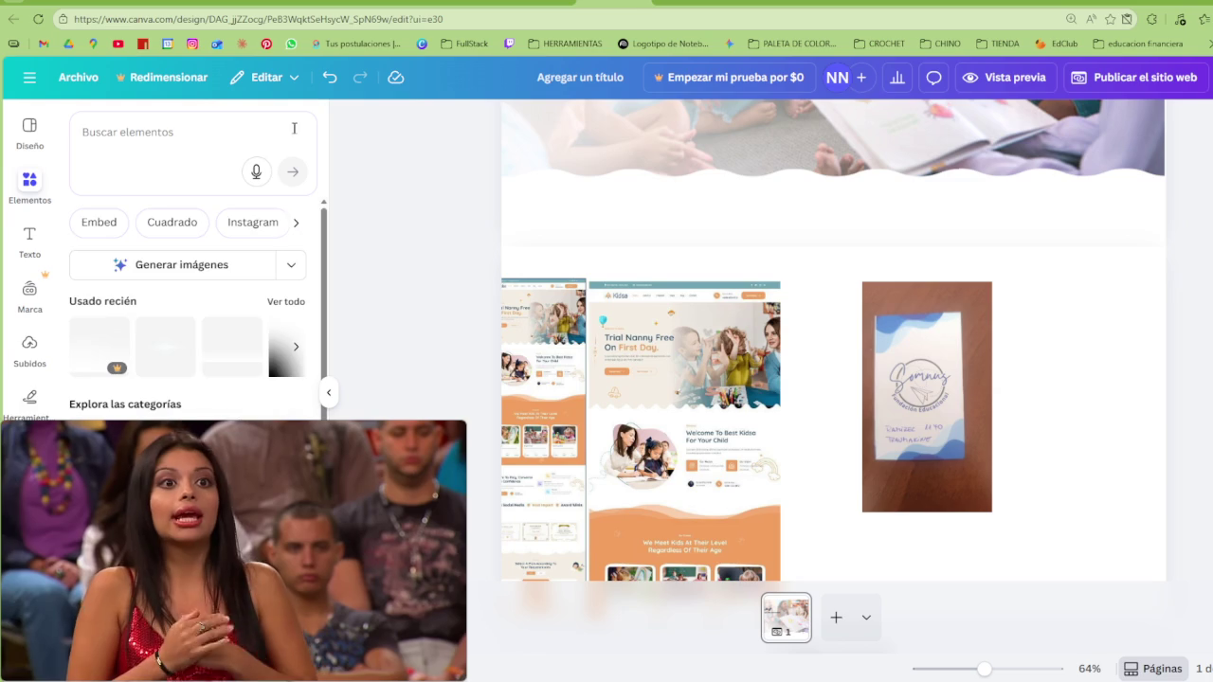
Search elements for 'marco' and filter the results to Marcos frames
click(141, 418)
click(77, 120)
click(154, 132)
text(marco)
key(Return)
click(107, 219)
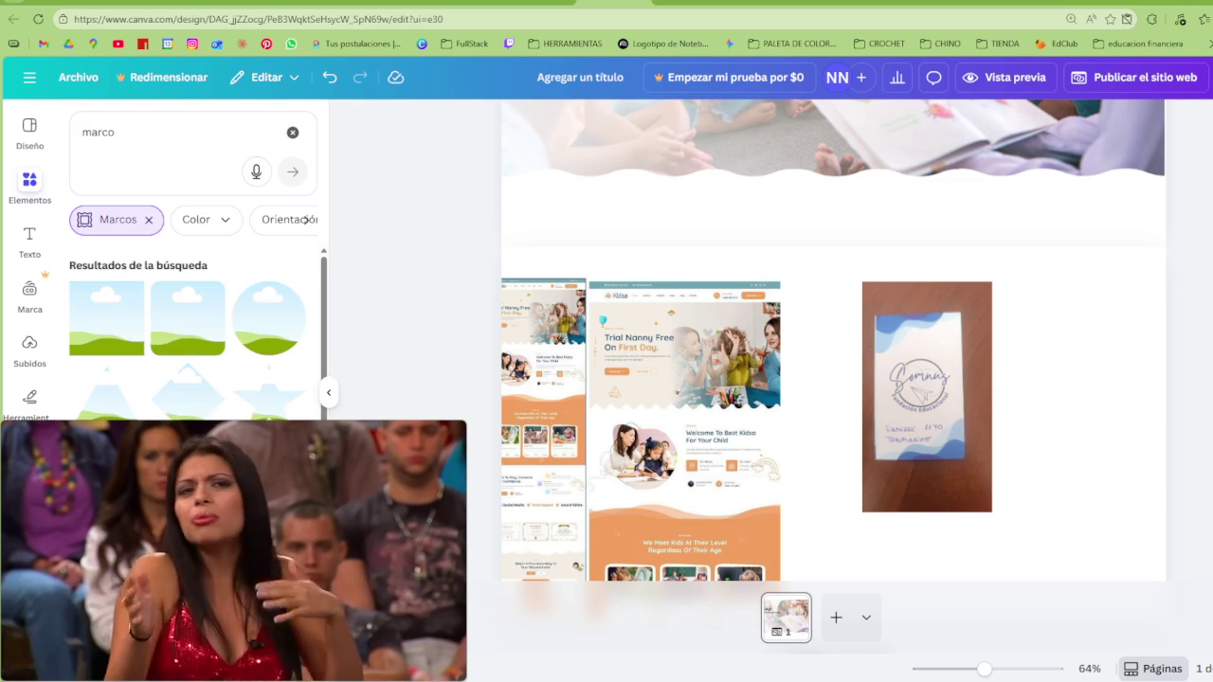
Scroll through the Marcos frame results, including sky-and-hill shape and mockup frames
scroll(190, 332, down, 3)
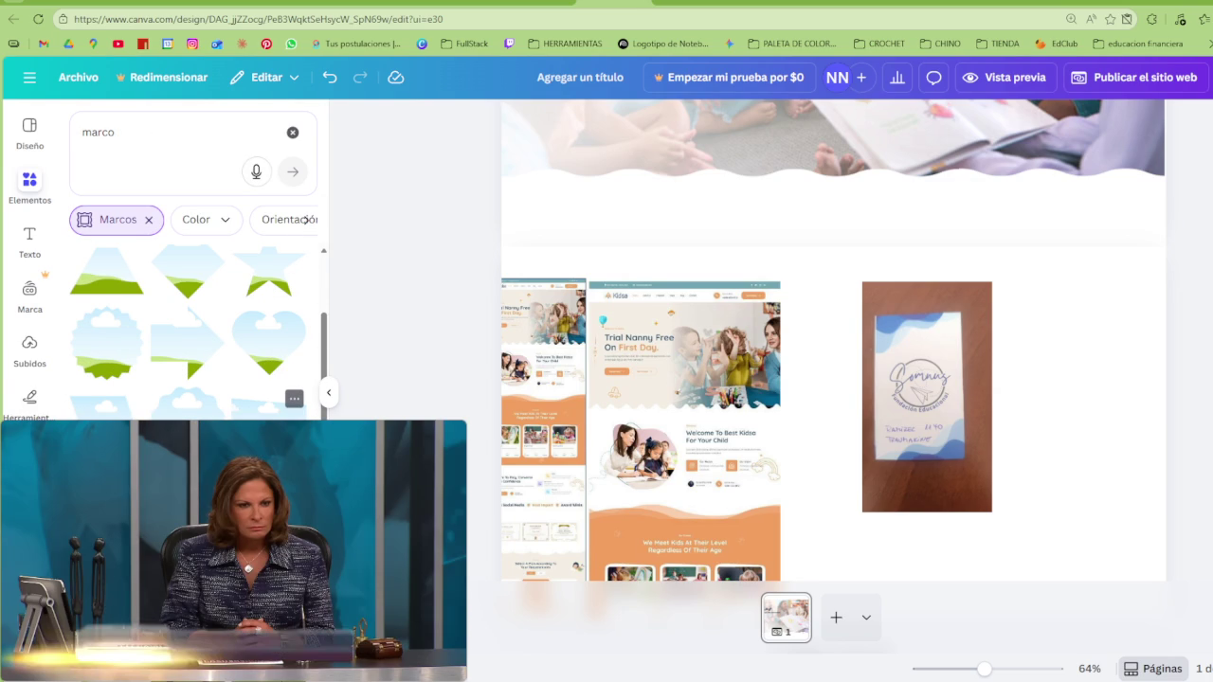
scroll(190, 332, down, 3)
scroll(190, 332, down, 2)
scroll(190, 332, down, 2)
scroll(190, 332, down, 2)
scroll(189, 331, down, 2)
scroll(189, 331, down, 2)
scroll(270, 379, down, 1)
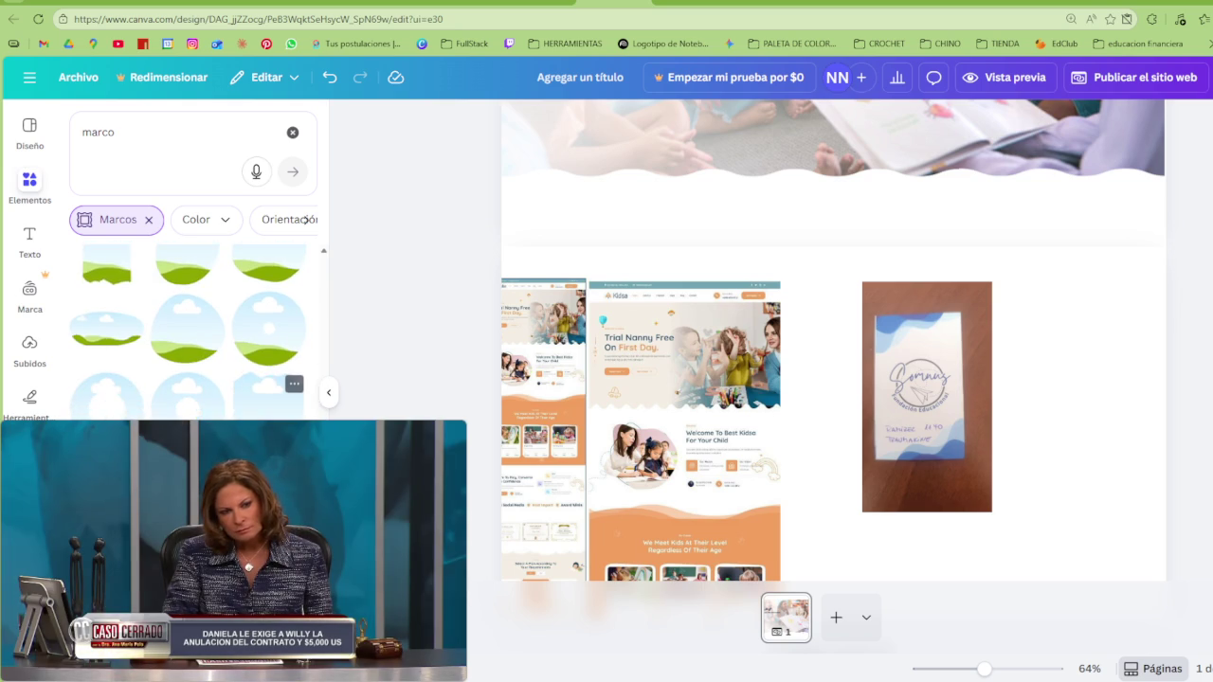
scroll(270, 380, down, 1)
scroll(189, 332, up, 5)
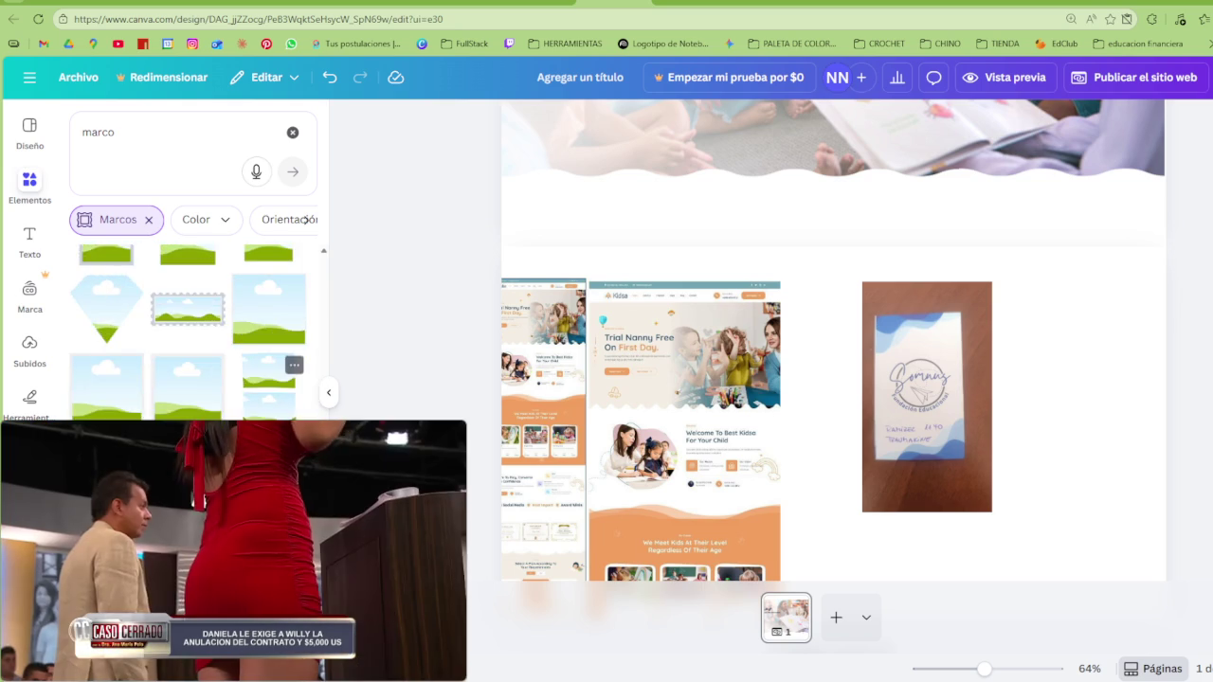
scroll(190, 332, up, 5)
Add the square sky-and-hill frame to the section below the wave divider
click(305, 219)
click(188, 387)
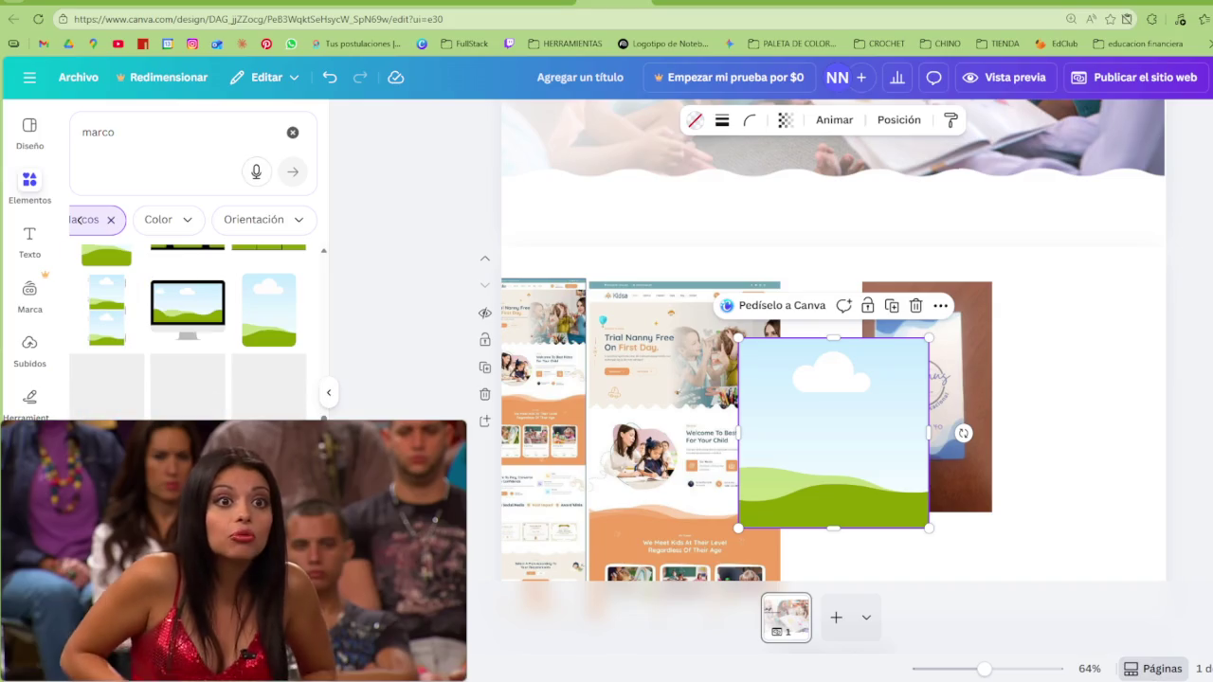
scroll(189, 332, down, 3)
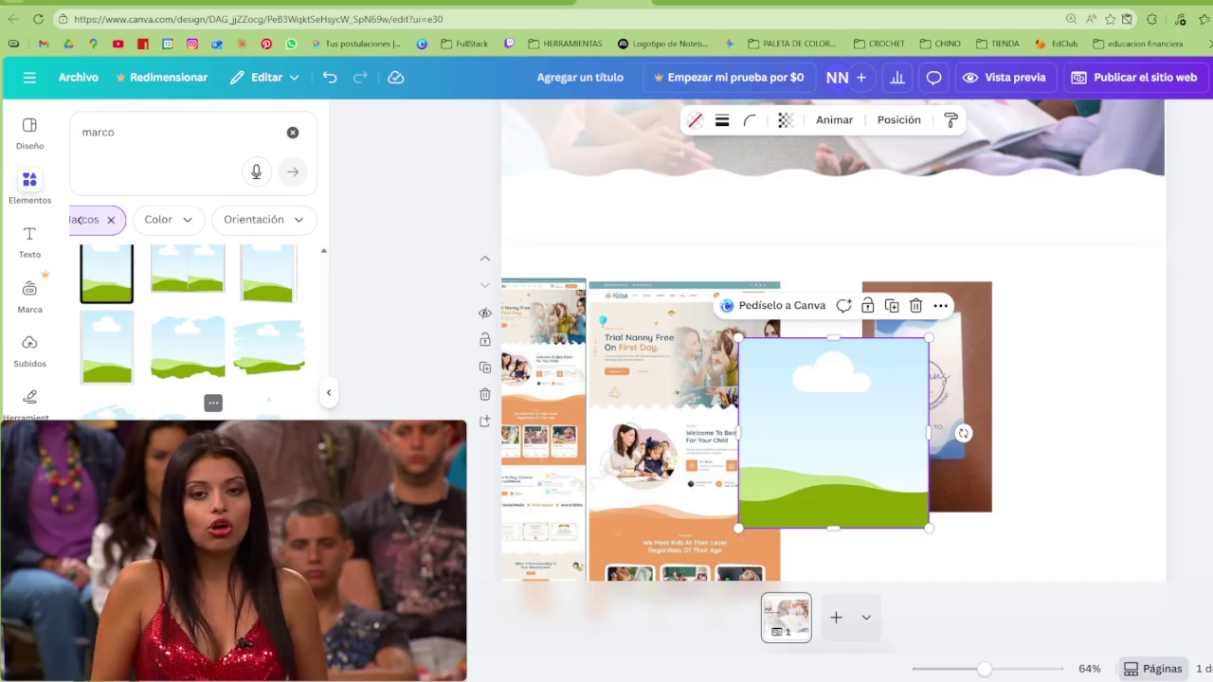
scroll(190, 319, down, 2)
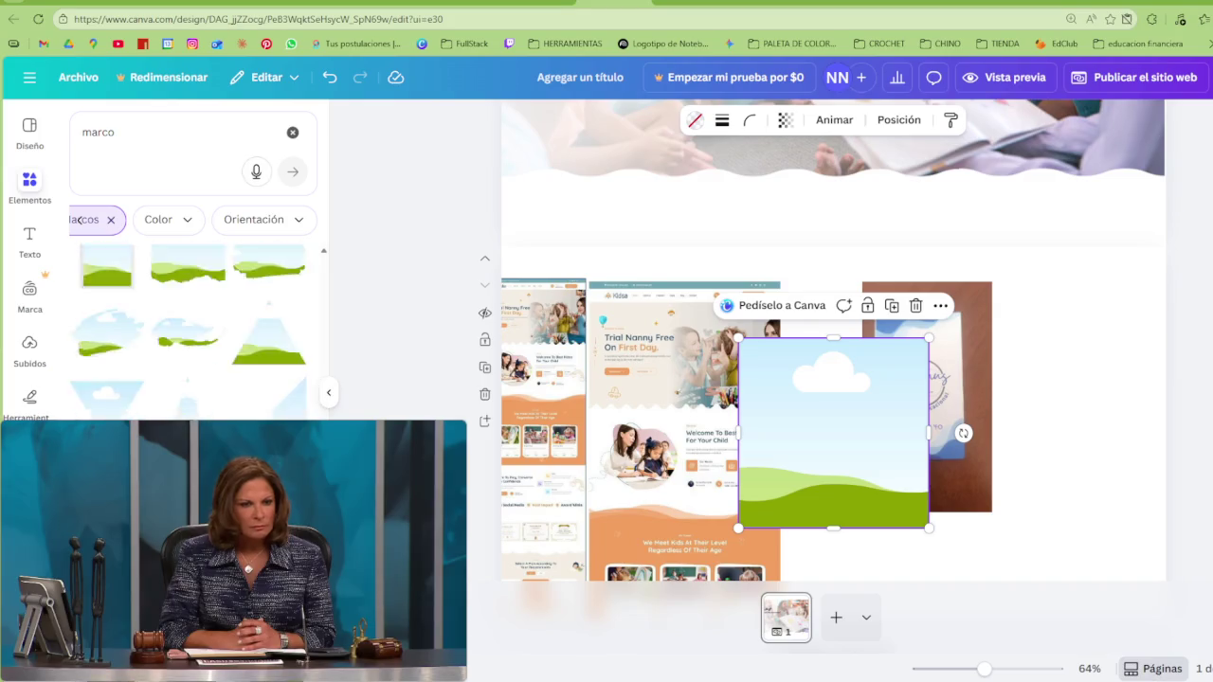
scroll(190, 319, down, 2)
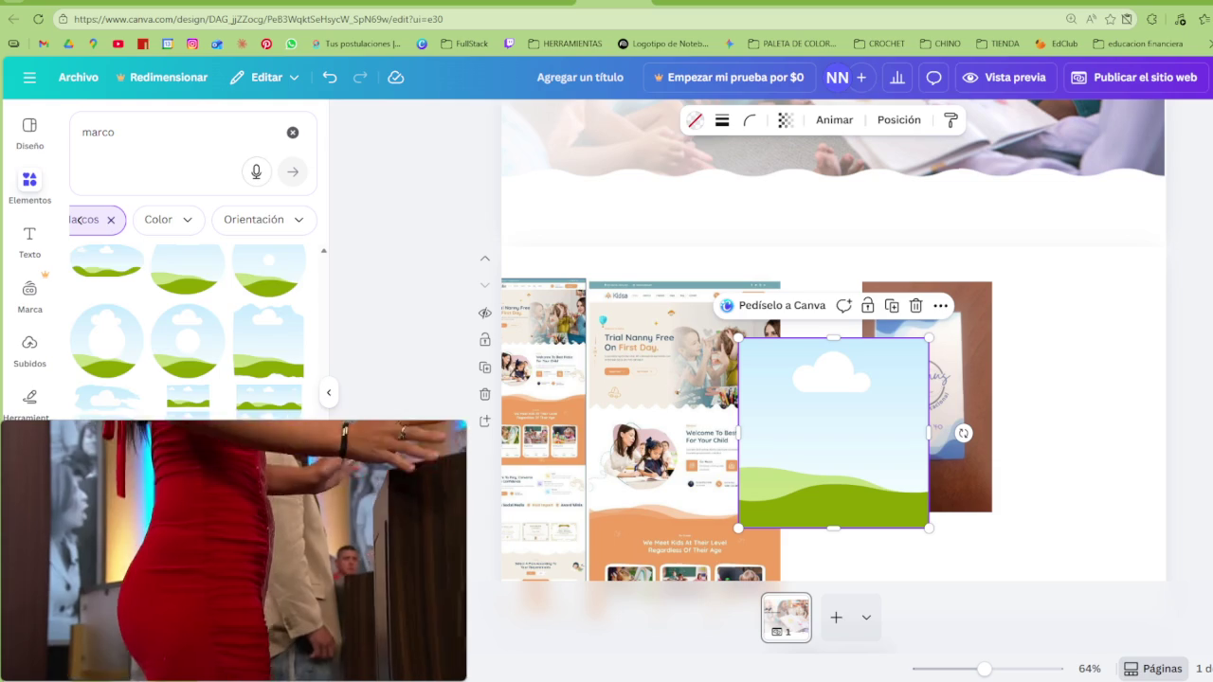
Scroll far down through further results, then start a new Pinterest search
scroll(106, 360, down, 3)
scroll(189, 323, down, 3)
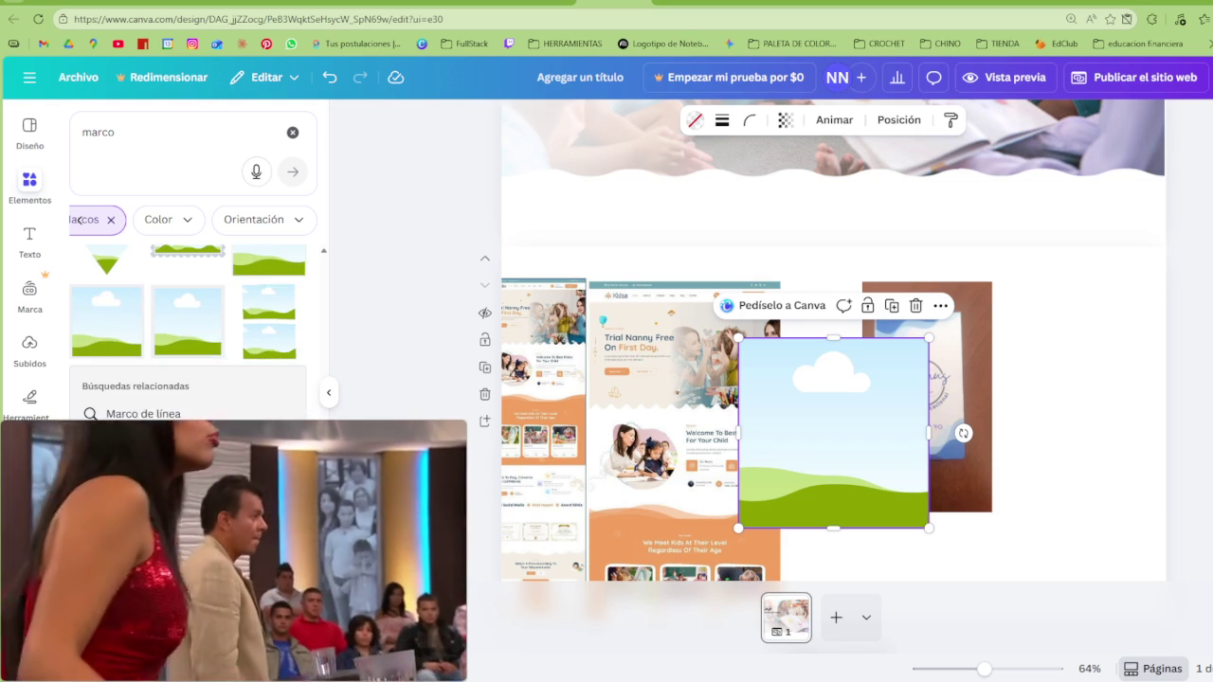
scroll(190, 322, down, 2)
scroll(189, 322, down, 3)
scroll(190, 323, down, 3)
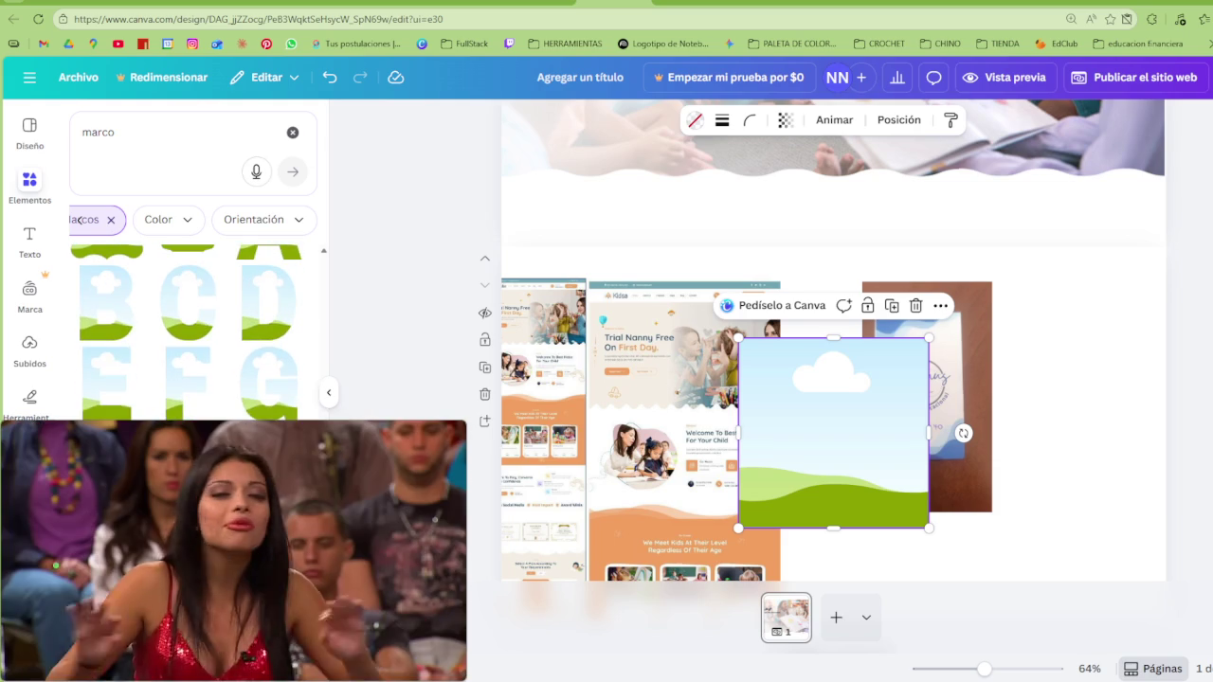
scroll(190, 323, down, 2)
scroll(190, 322, down, 2)
scroll(189, 322, down, 2)
scroll(190, 322, down, 1)
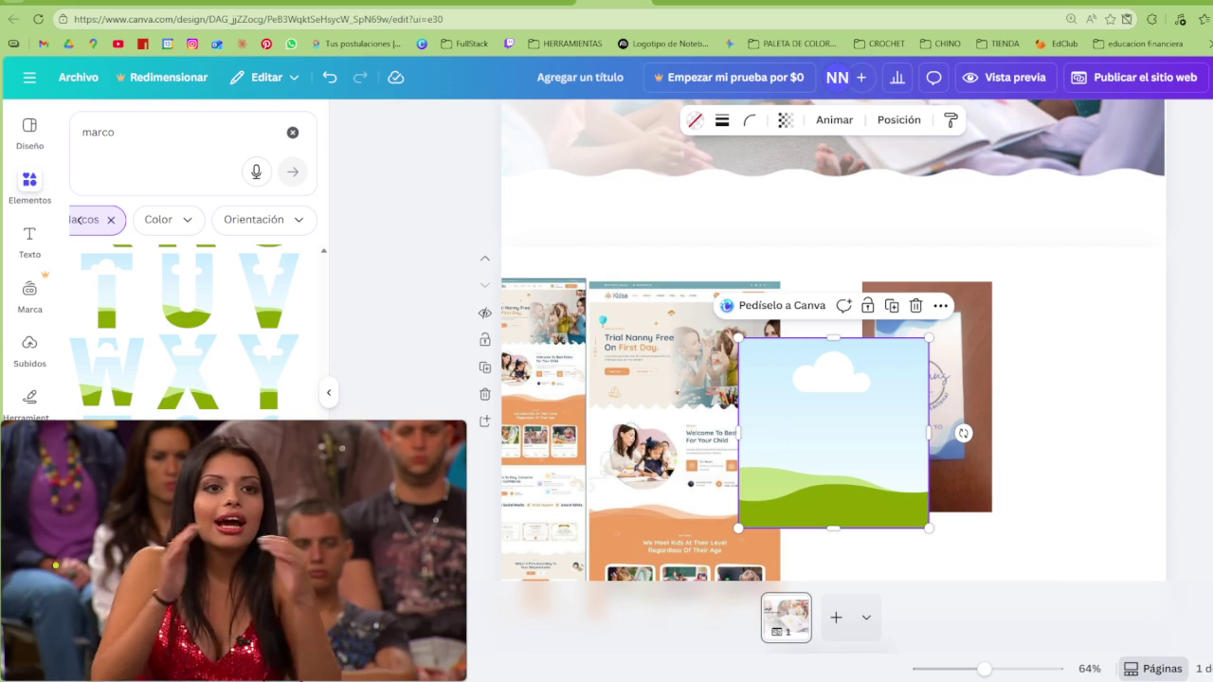
scroll(189, 323, down, 2)
scroll(190, 322, down, 2)
scroll(190, 322, down, 2)
scroll(190, 322, down, 1)
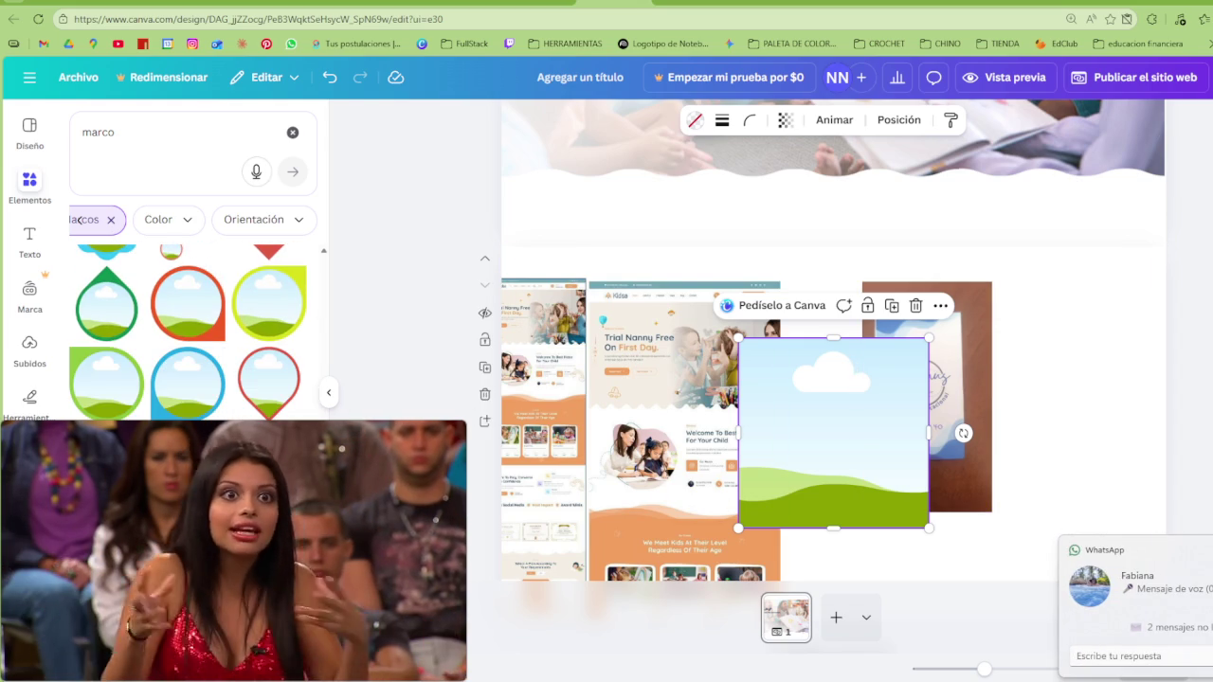
scroll(190, 322, down, 3)
scroll(190, 322, down, 2)
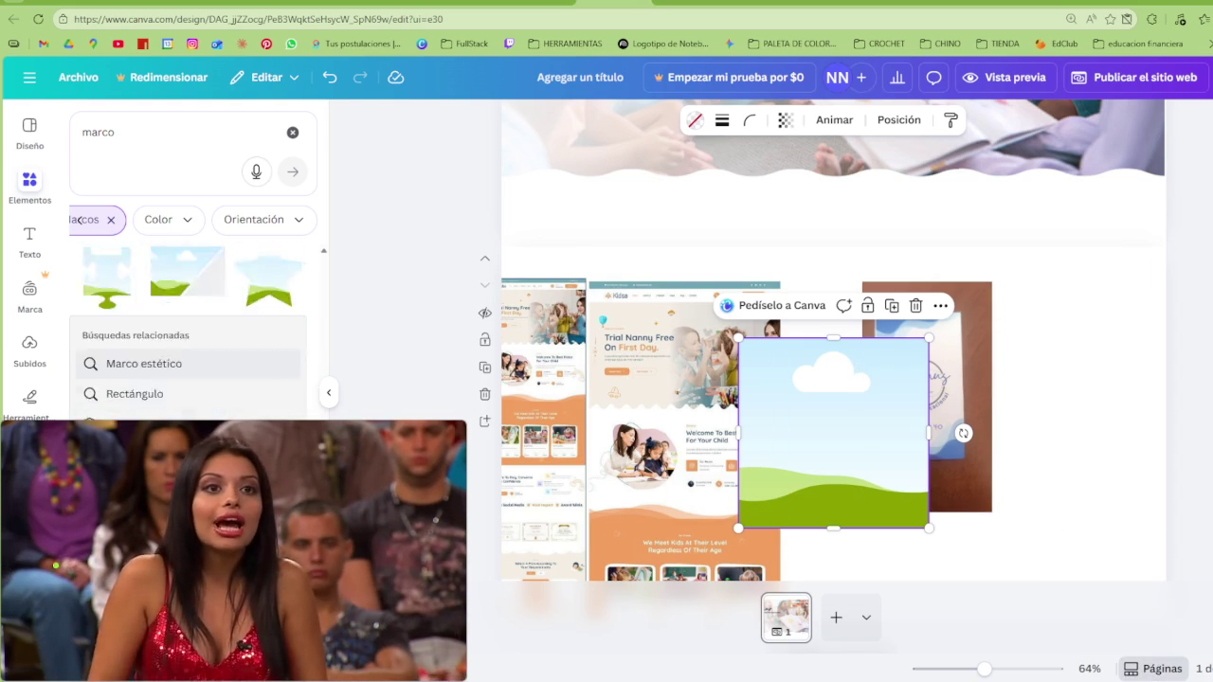
scroll(190, 322, down, 2)
scroll(189, 323, down, 2)
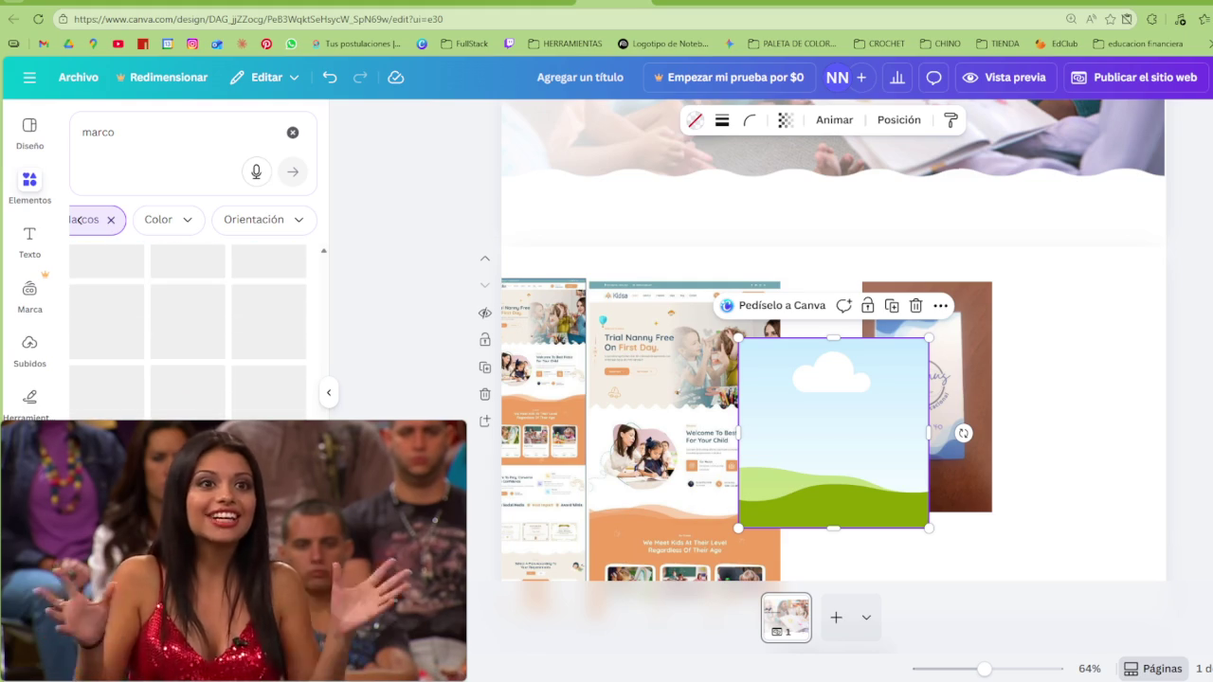
scroll(190, 322, down, 2)
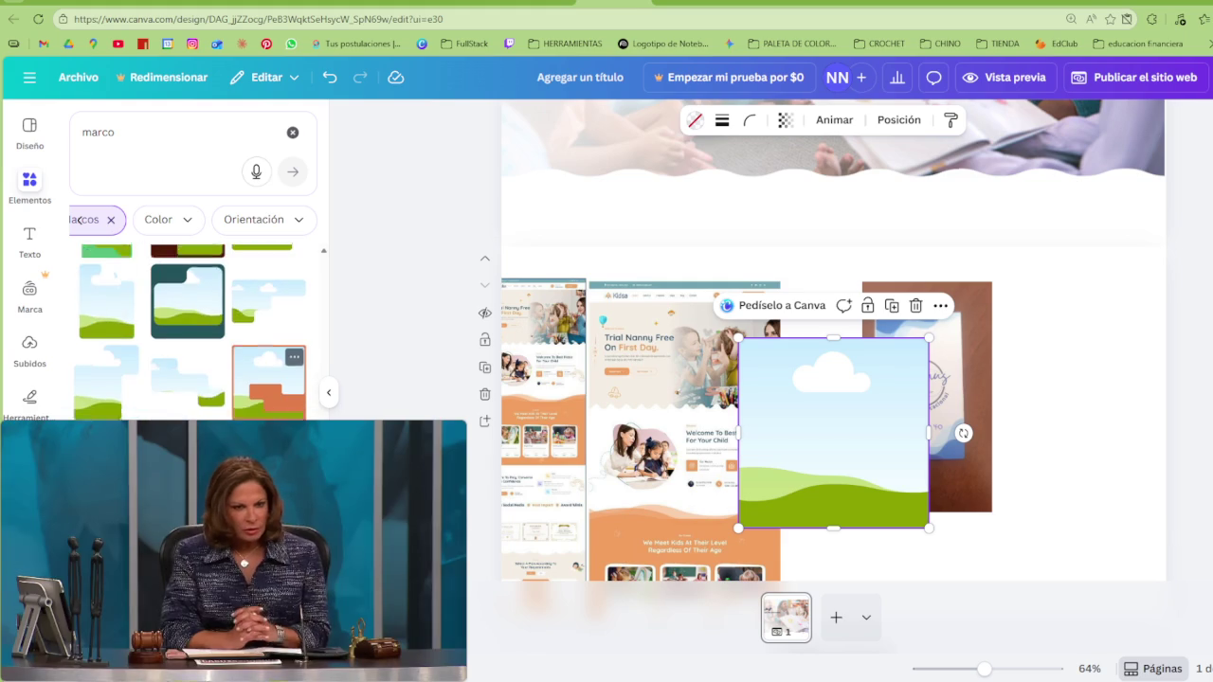
scroll(190, 322, down, 2)
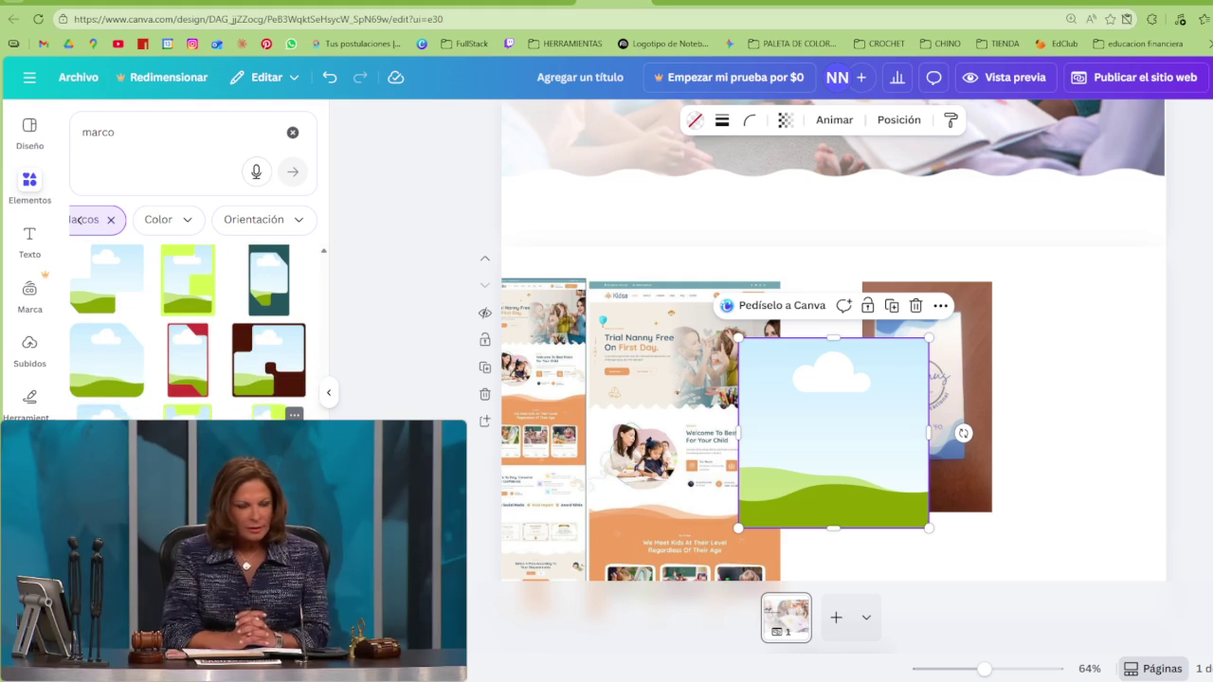
scroll(190, 322, down, 2)
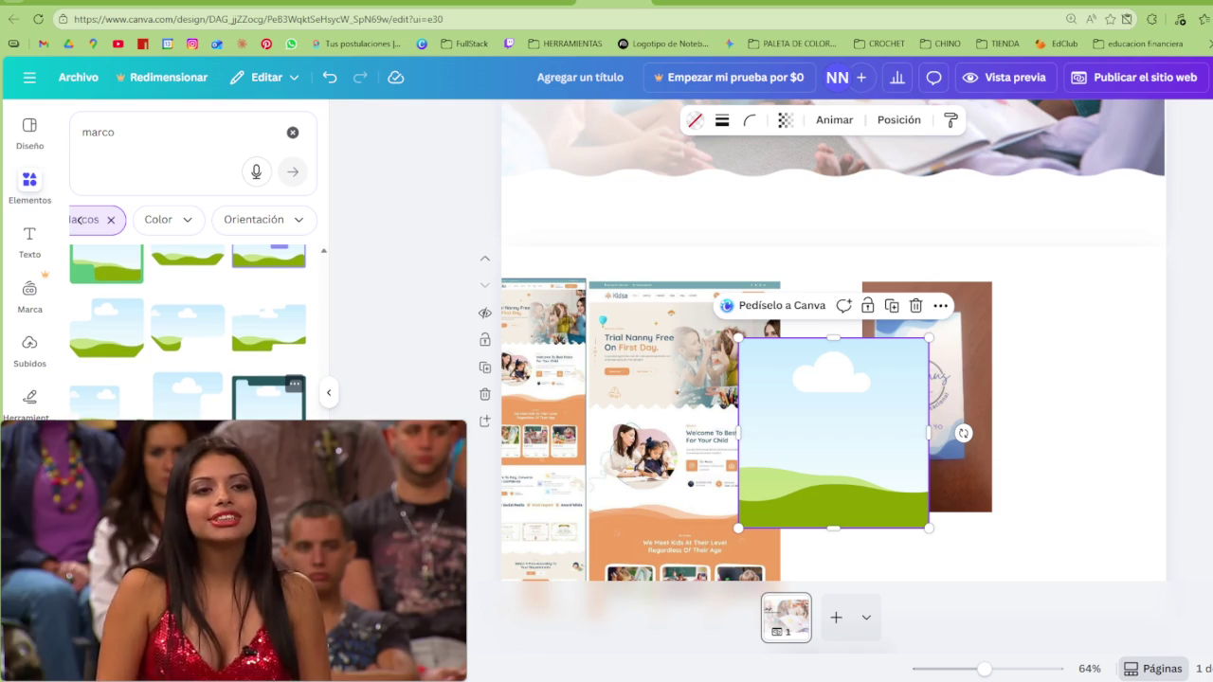
scroll(190, 323, down, 2)
scroll(190, 322, down, 2)
scroll(189, 322, down, 1)
scroll(190, 322, down, 2)
scroll(190, 322, down, 1)
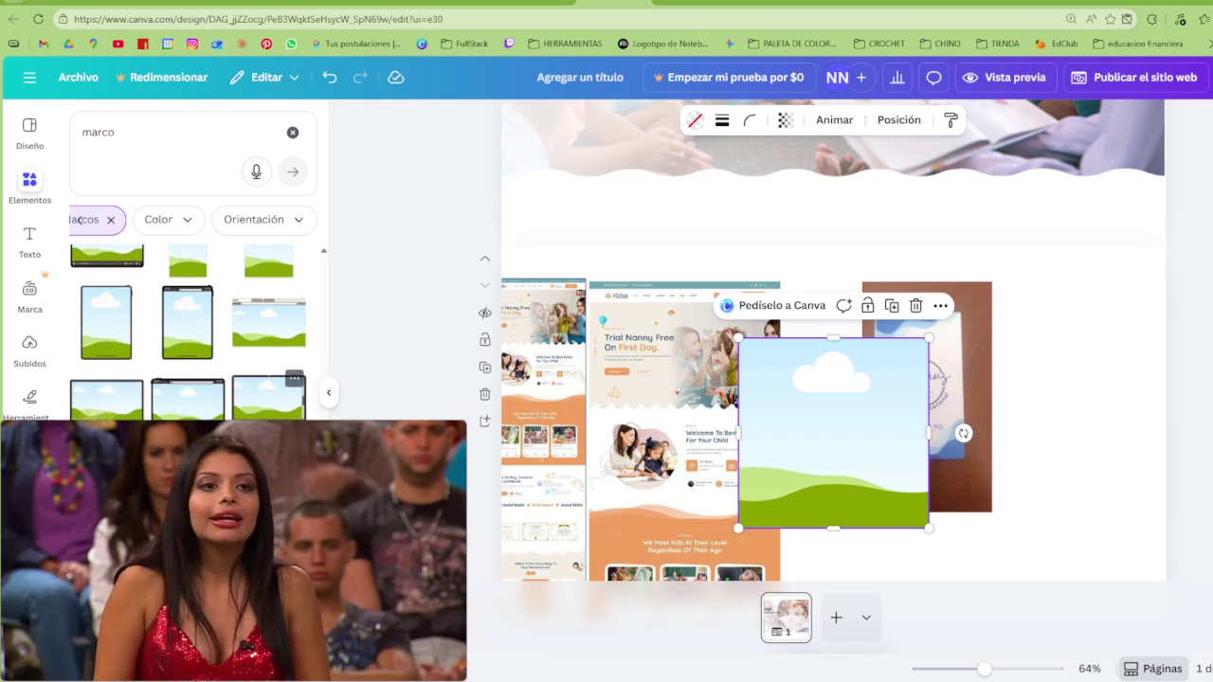
scroll(189, 332, down, 2)
scroll(270, 379, down, 2)
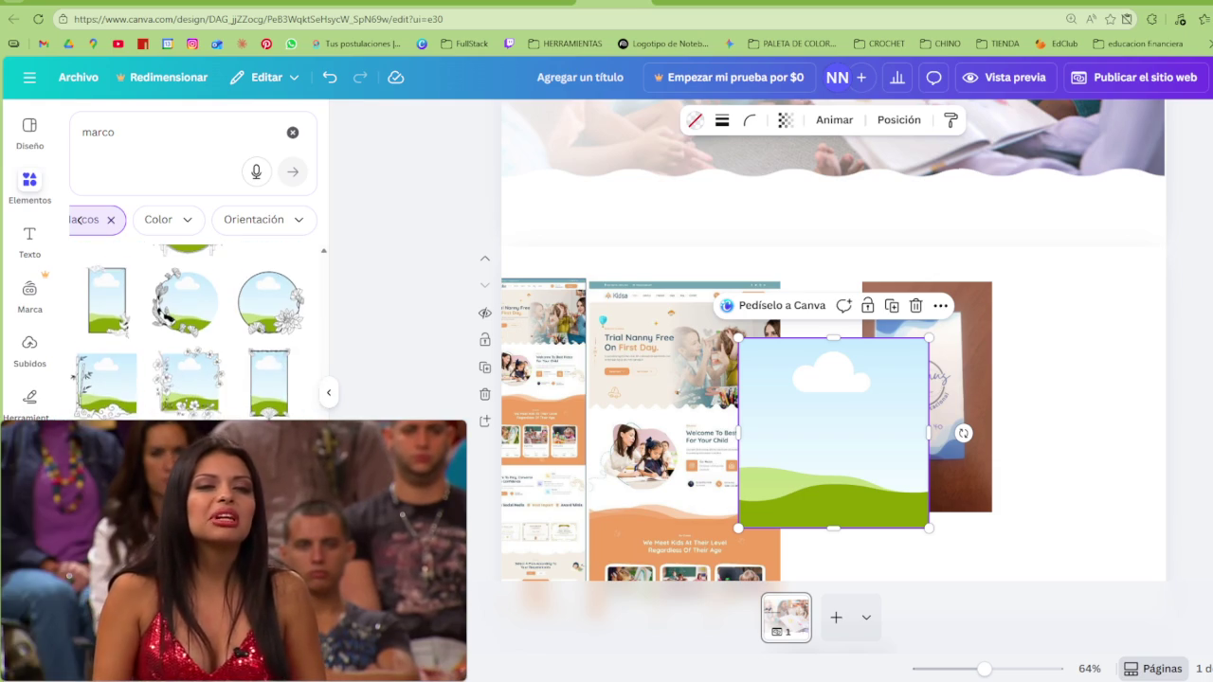
scroll(165, 317, down, 2)
scroll(165, 317, down, 2)
scroll(165, 317, down, 2)
scroll(165, 317, down, 2)
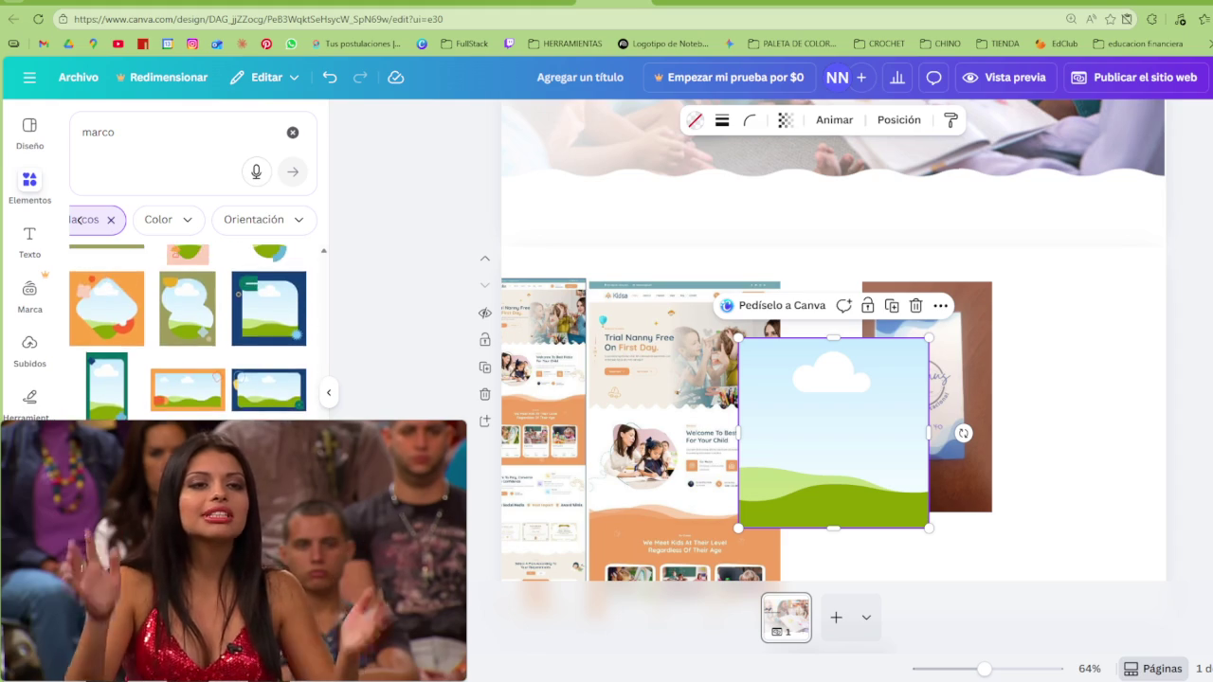
scroll(187, 332, down, 2)
scroll(188, 332, down, 2)
scroll(188, 332, down, 2)
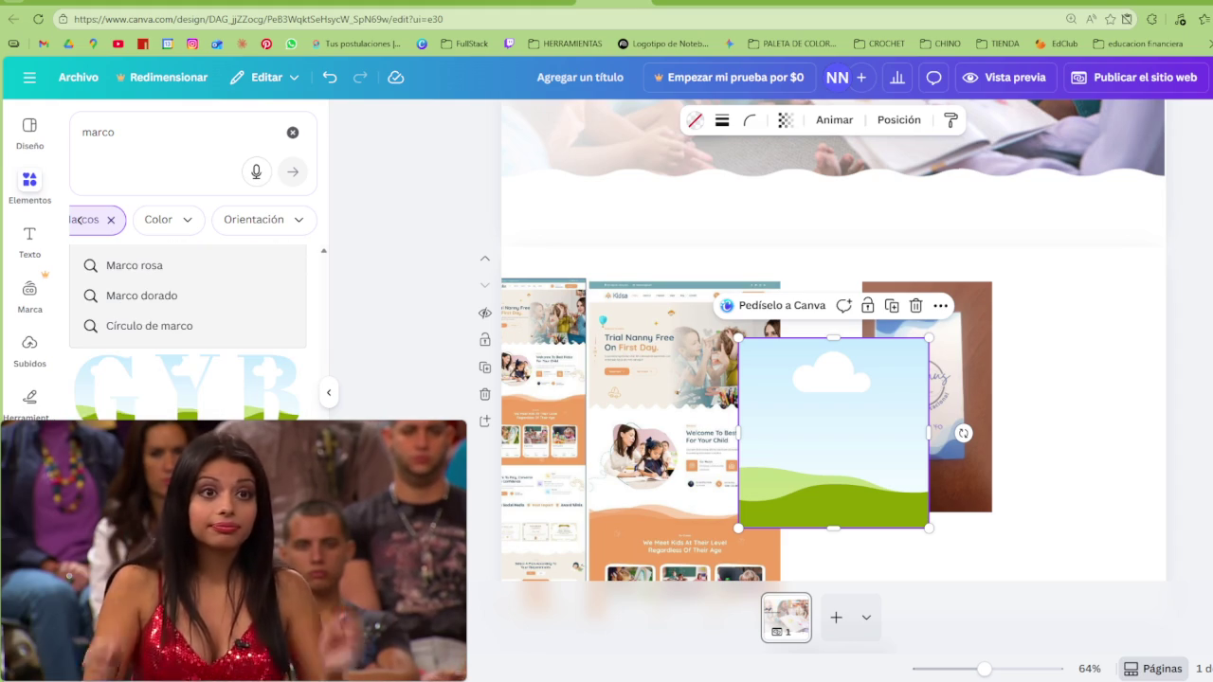
scroll(189, 332, down, 2)
scroll(189, 331, down, 2)
scroll(189, 332, down, 2)
scroll(190, 332, down, 2)
scroll(190, 332, down, 2)
scroll(189, 332, down, 2)
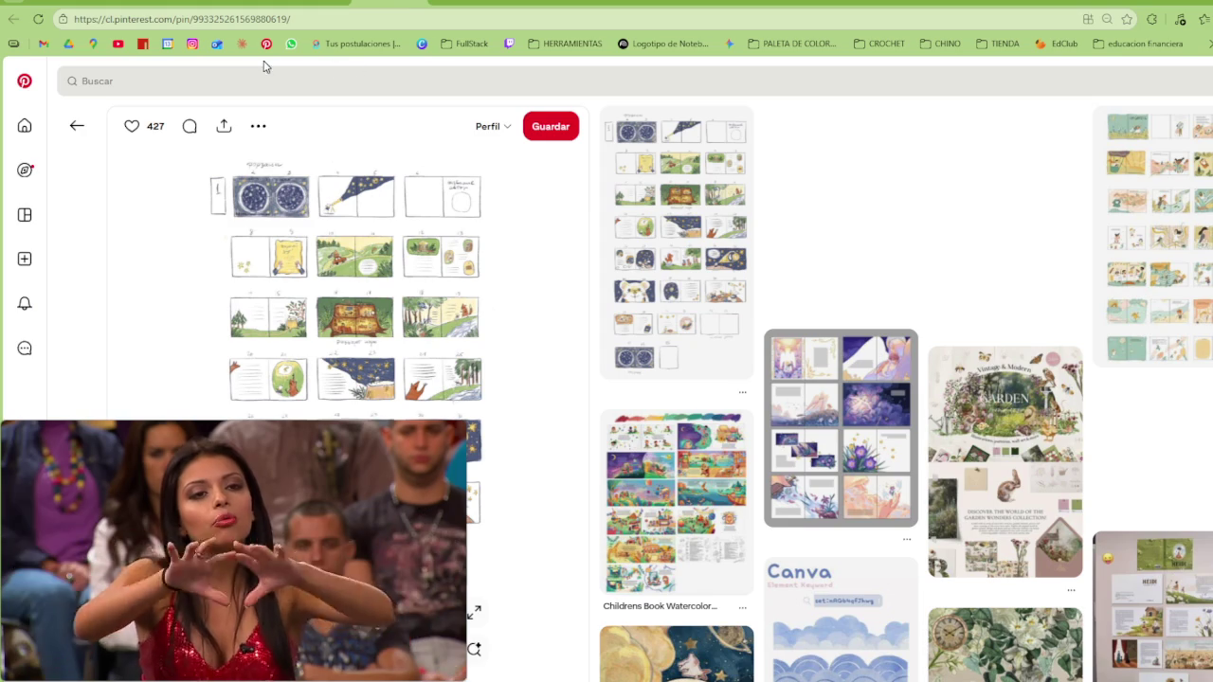
click(285, 75)
Search Pinterest for 'marco con forma canva' to find Canva shaped-frame pins
text(ma)
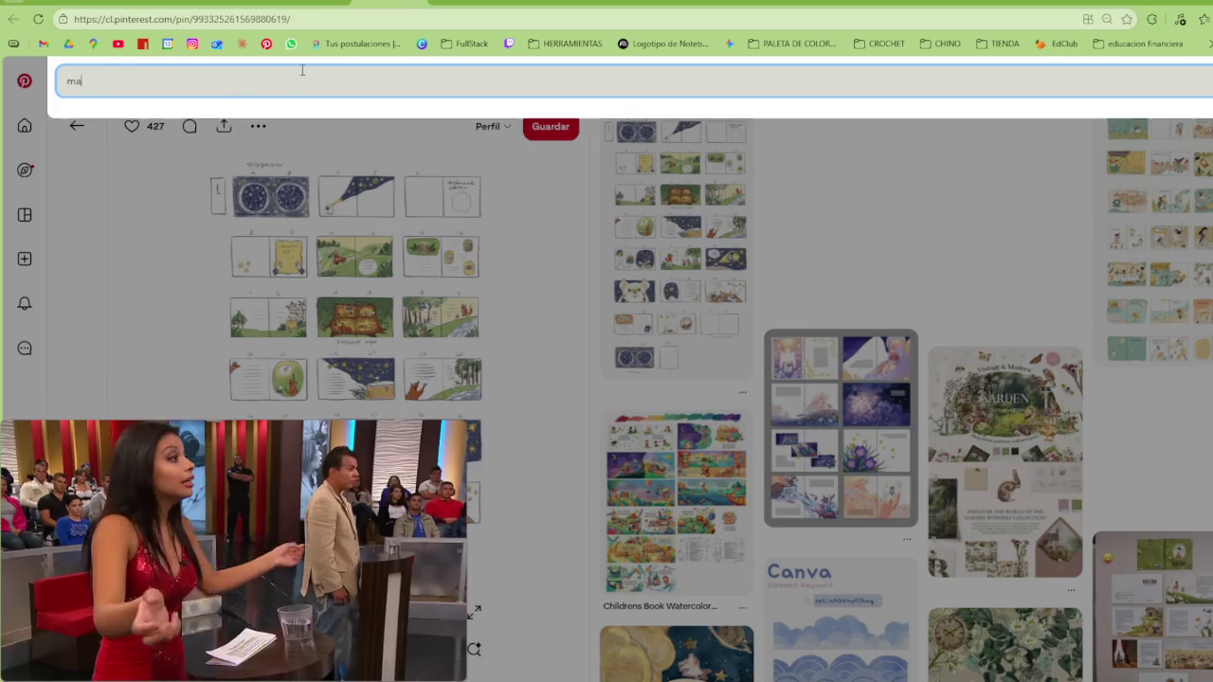
text(rco con forma)
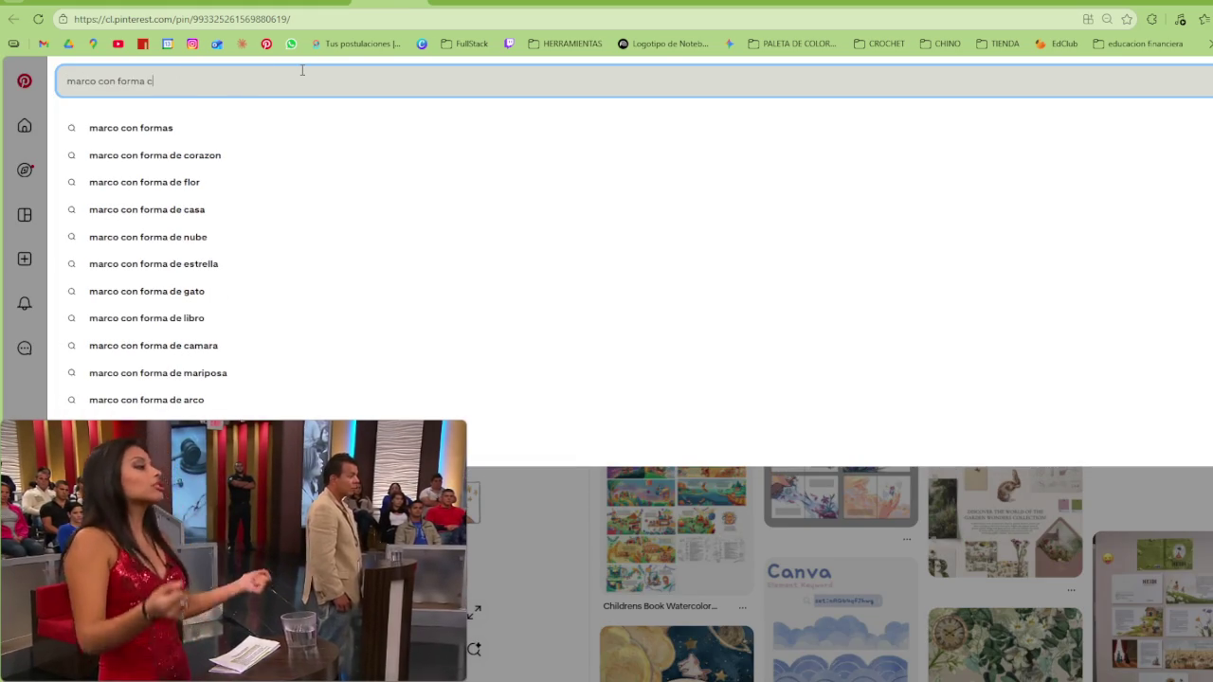
text(canva)
key(Return)
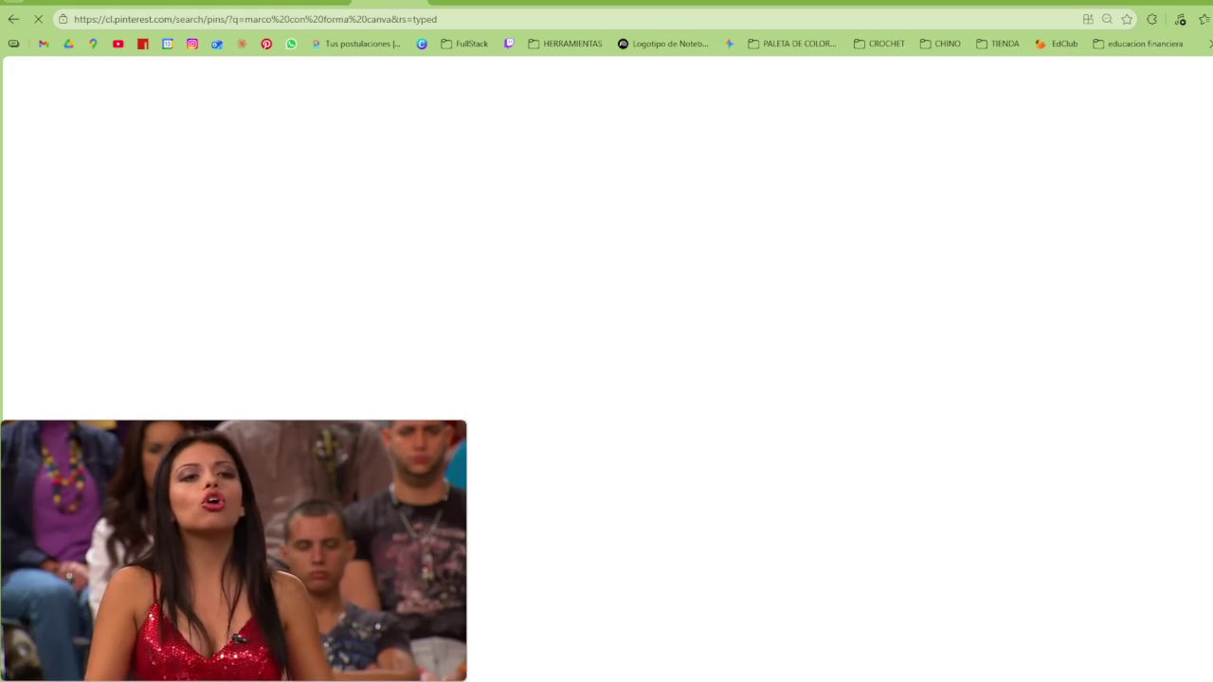
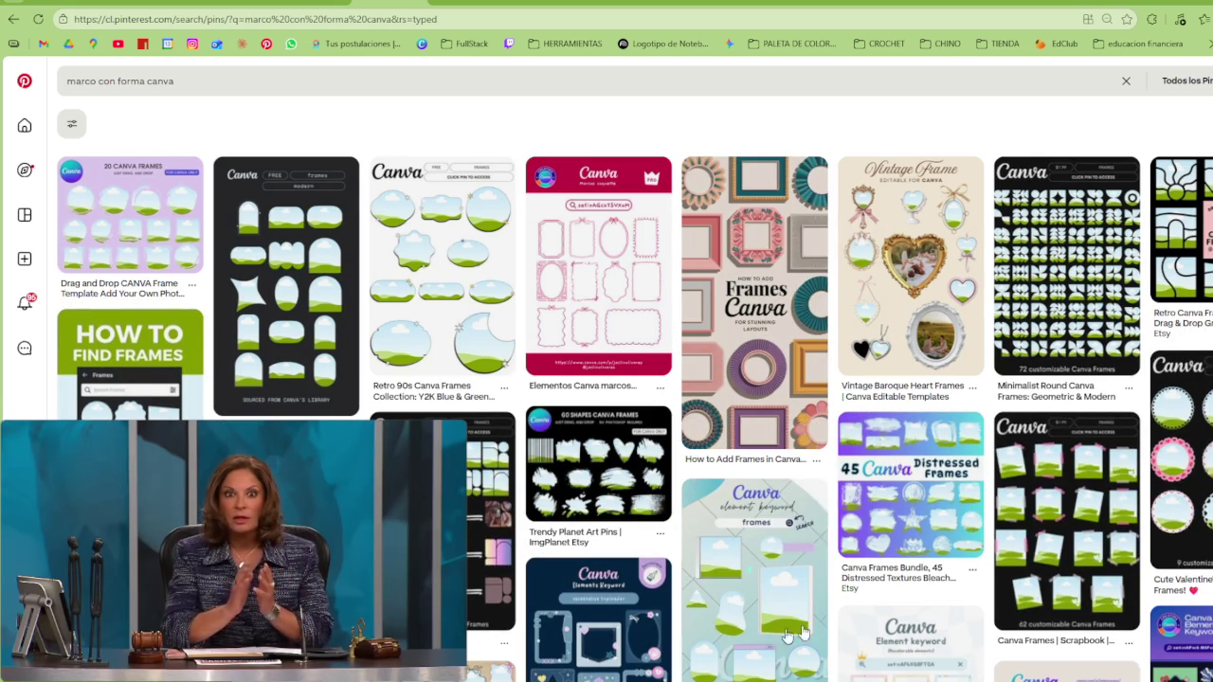
Back in Canva, search the Elements panel for 'frames' instead of 'marco'
scroll(763, 602, down, 3)
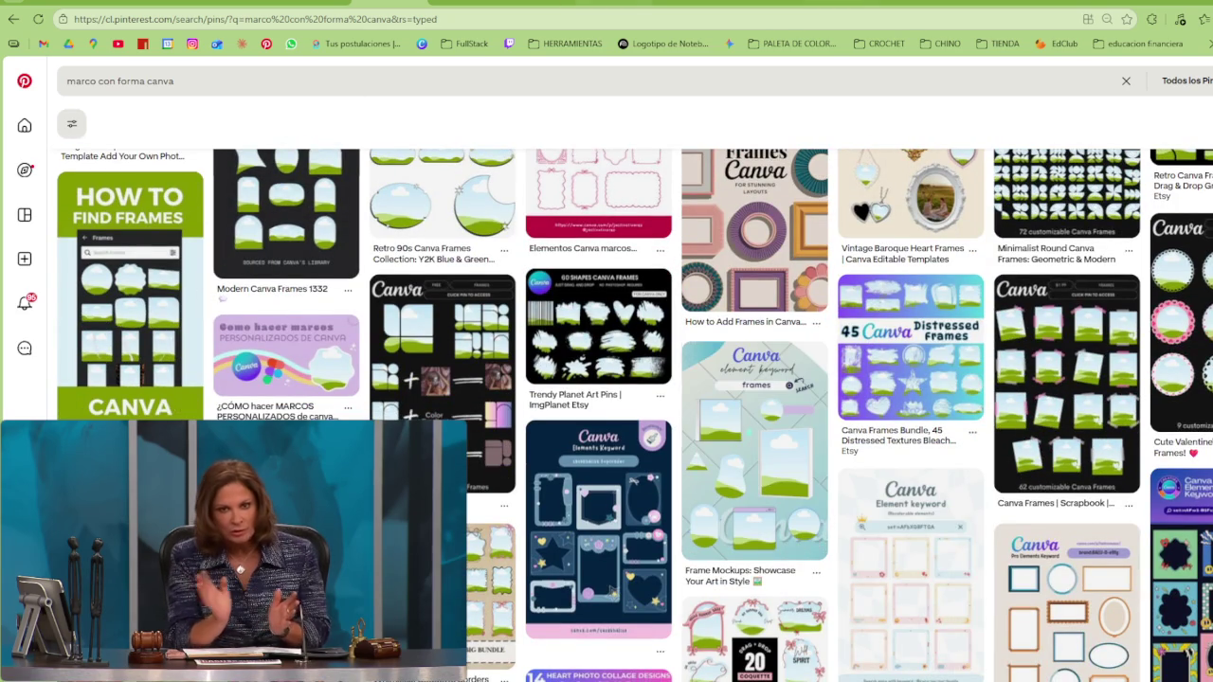
key(ctrl+Tab)
click(86, 130)
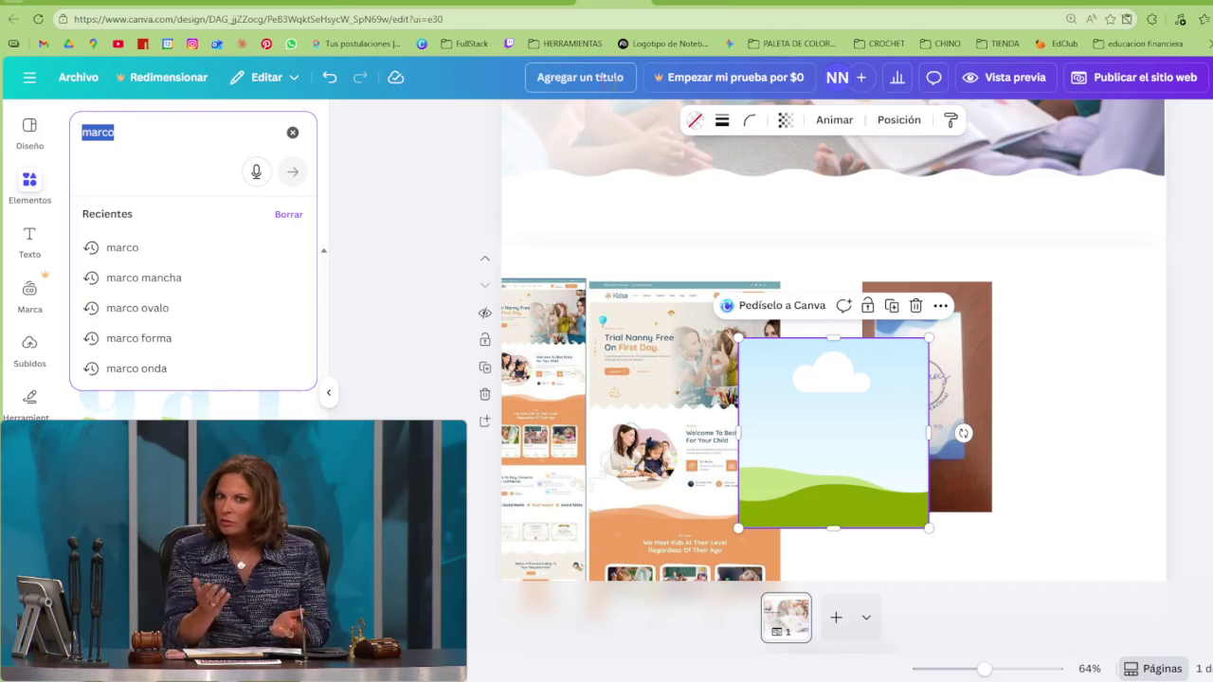
text(frames)
key(Return)
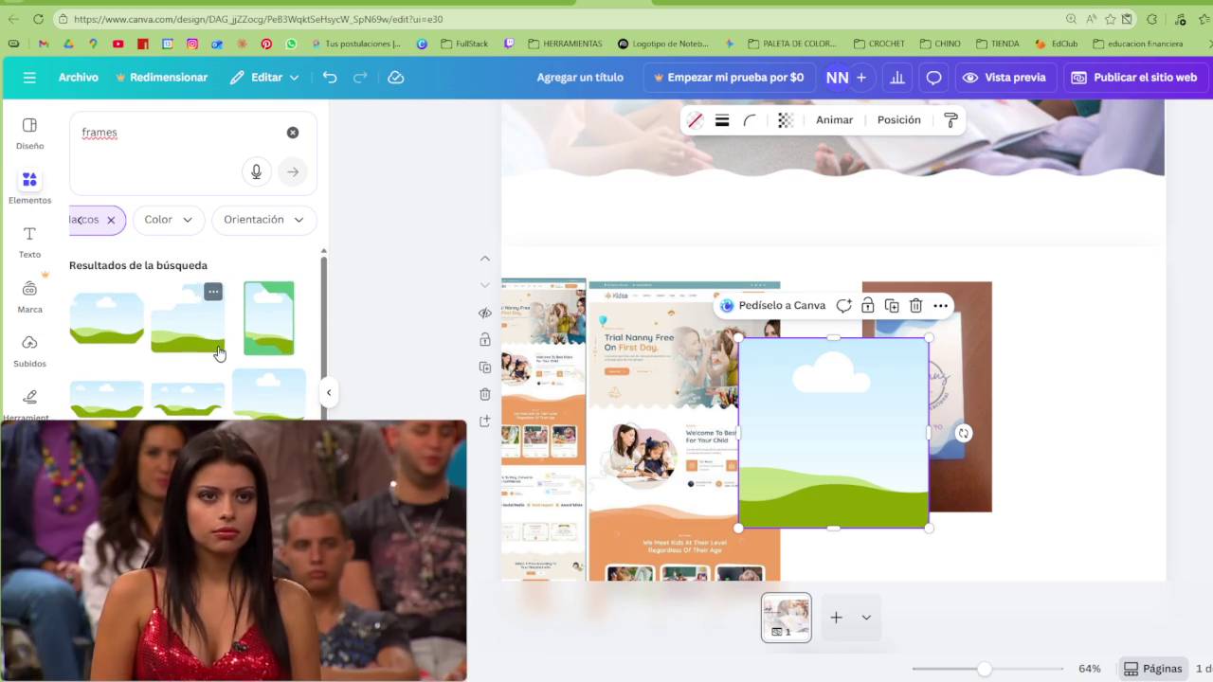
click(292, 132)
click(124, 137)
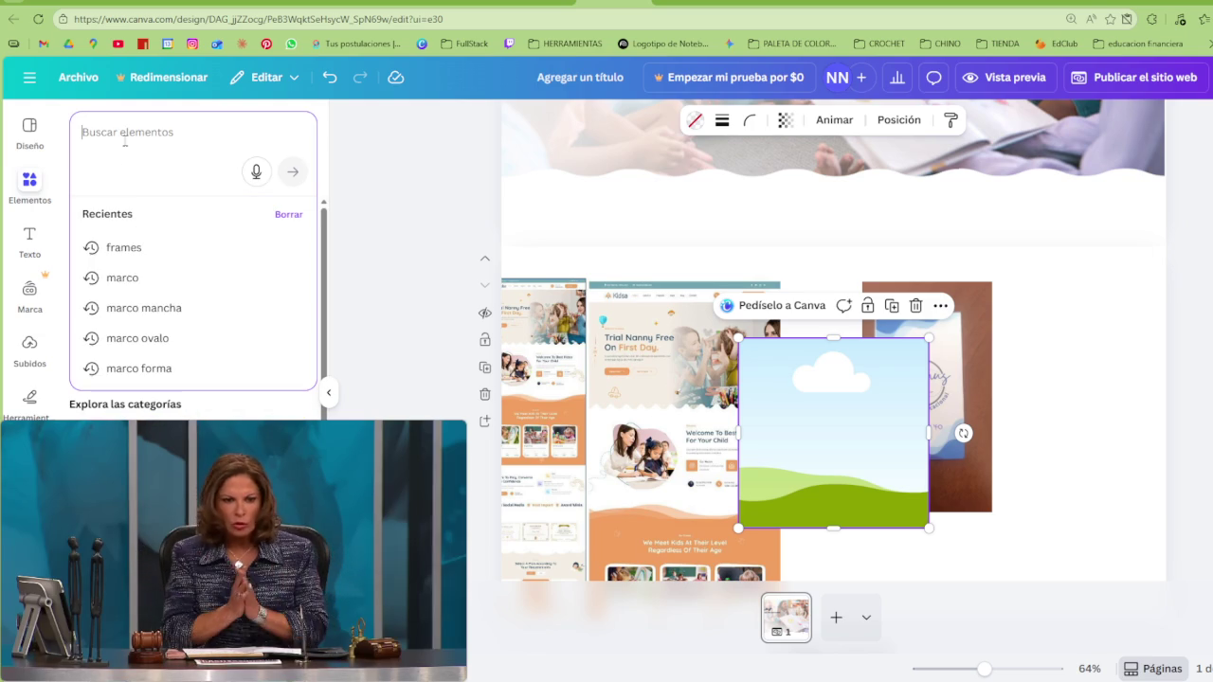
text(frames)
key(Return)
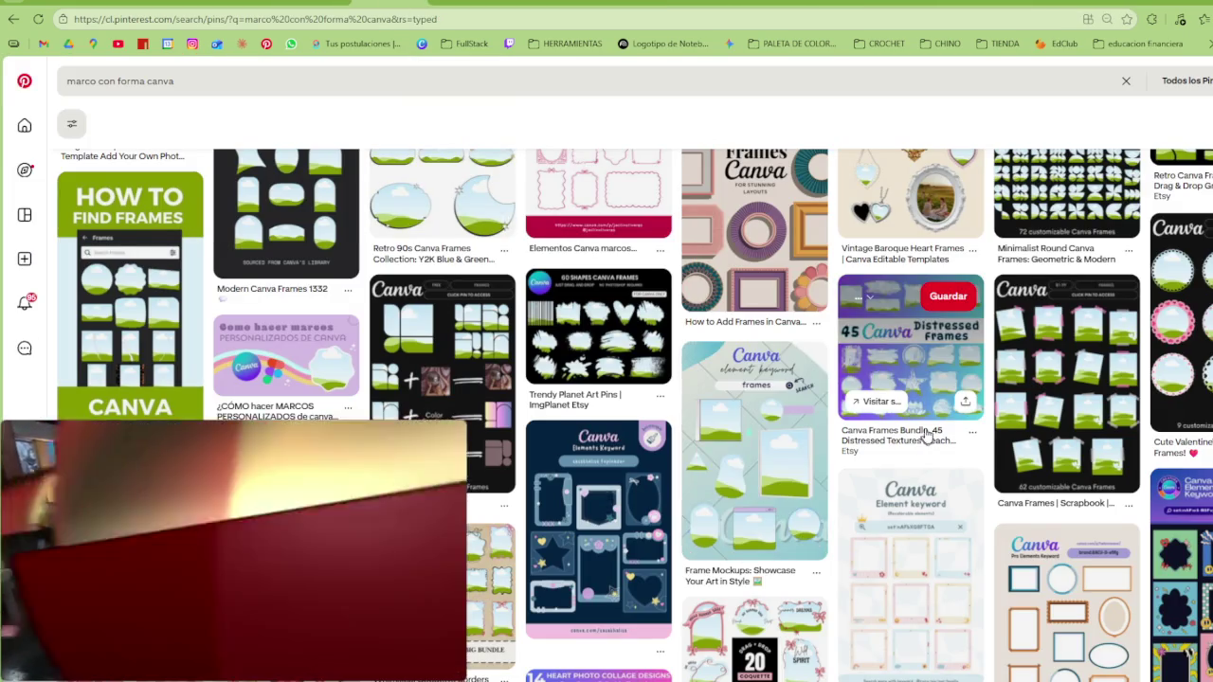
Browse the pink floral frames and Canva Elements Keyword pins, then return to the results
scroll(914, 424, down, 3)
scroll(914, 424, down, 2)
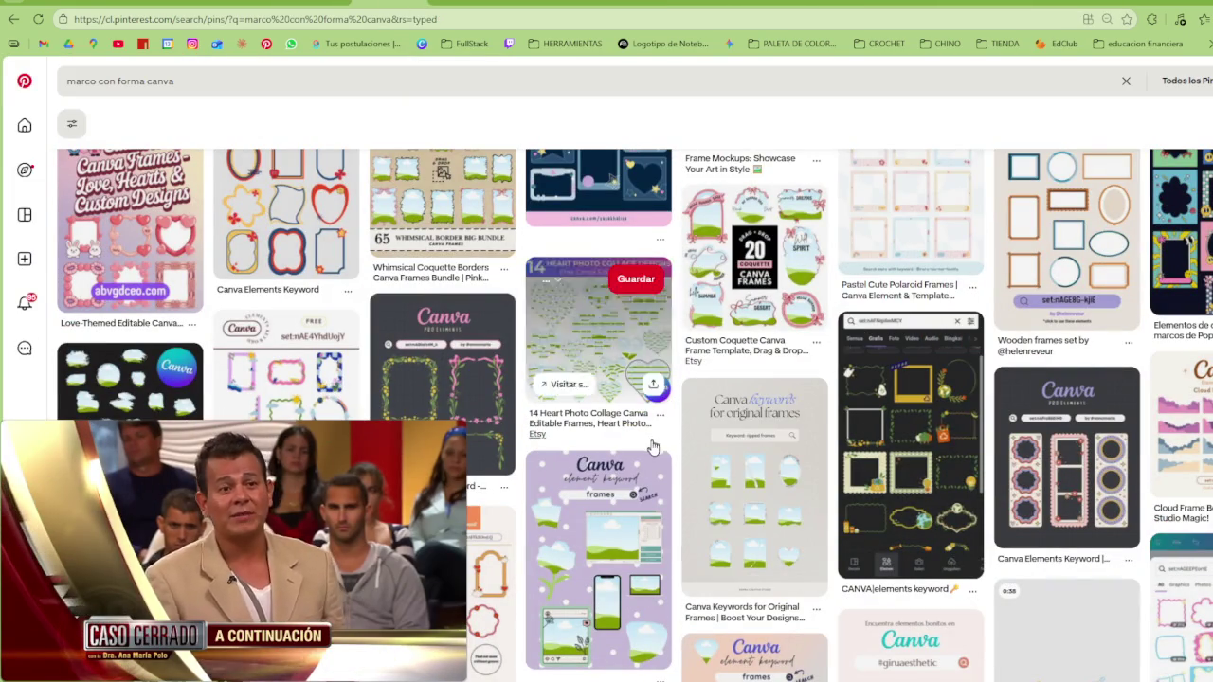
scroll(690, 426, up, 2)
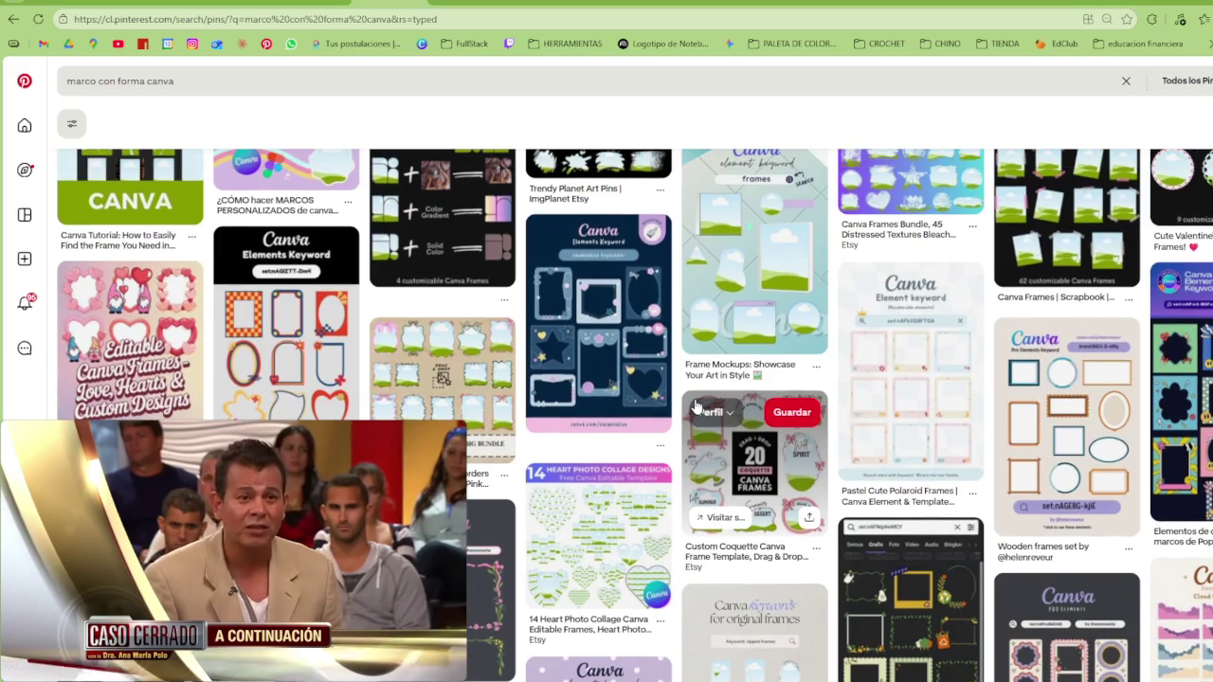
click(497, 541)
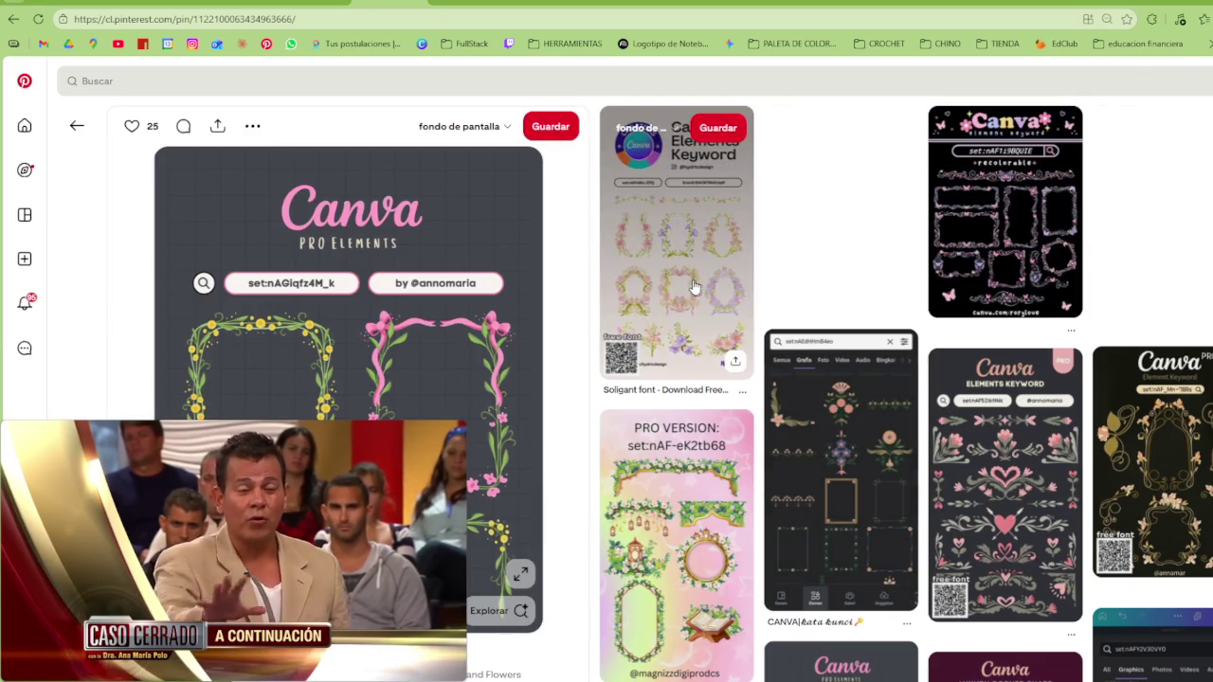
click(677, 237)
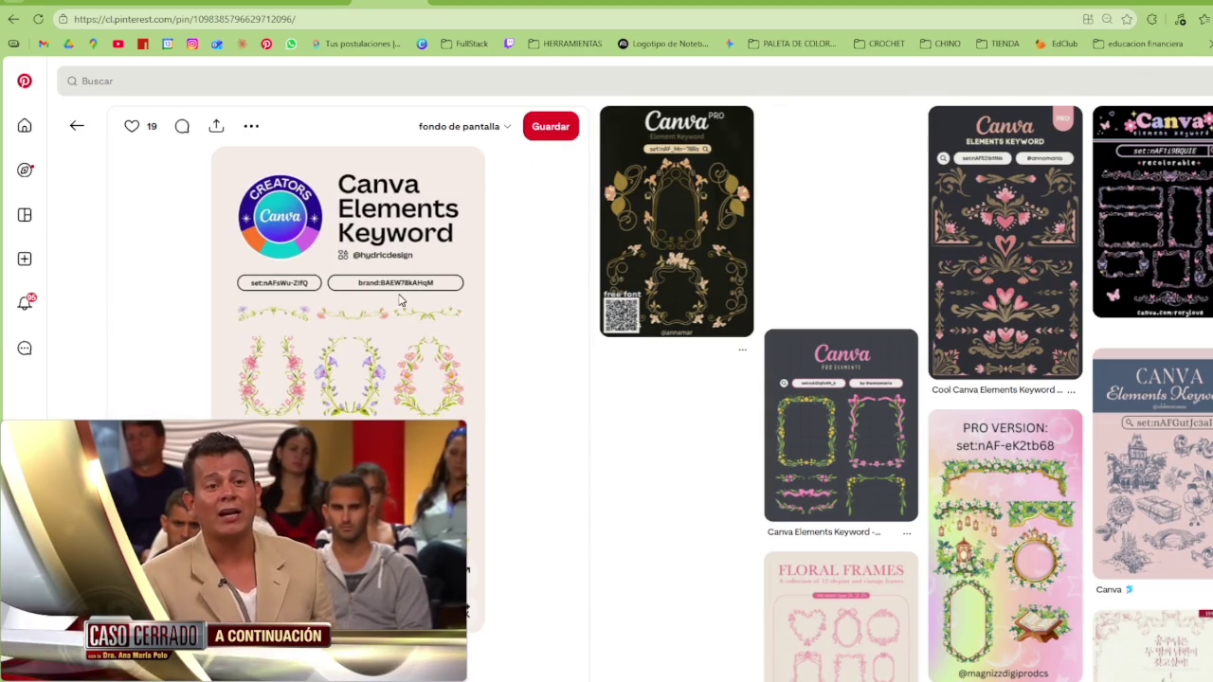
key(alt+Left)
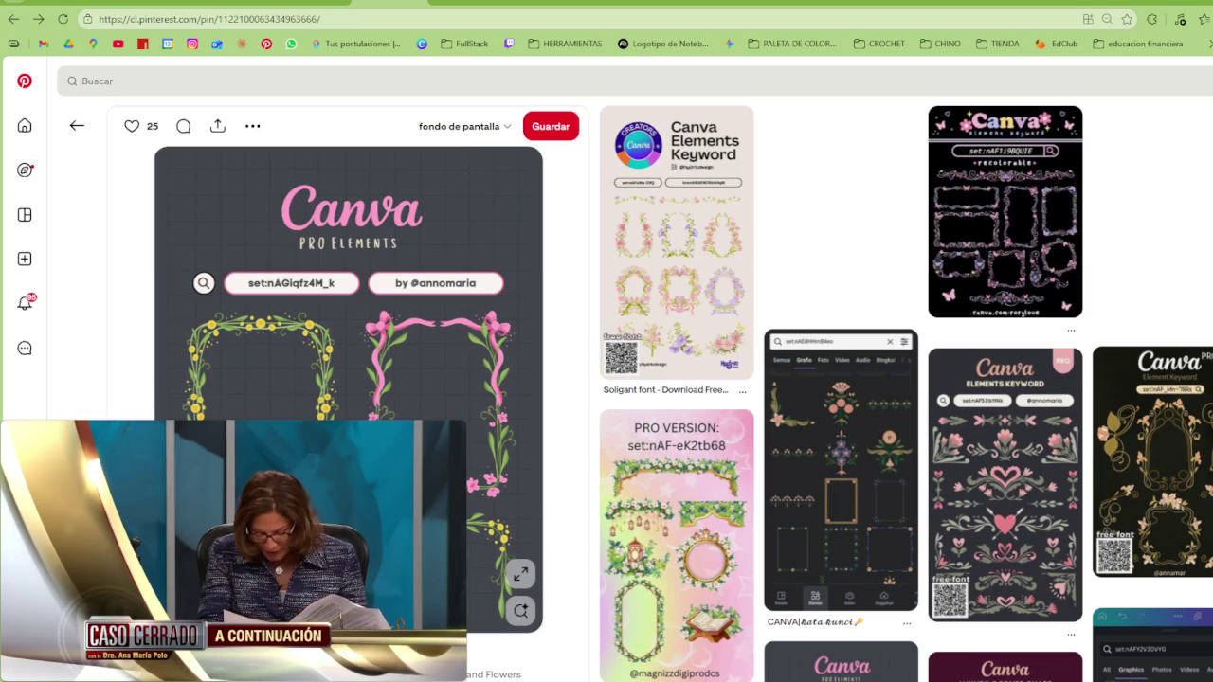
key(alt+Left)
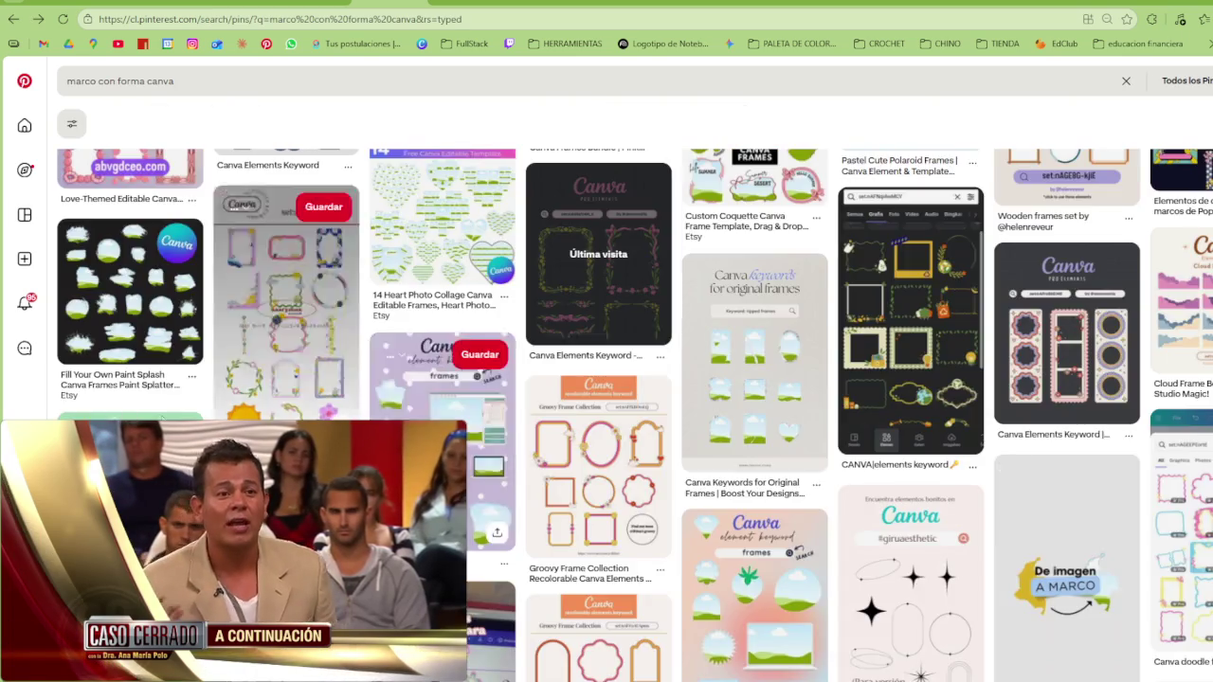
Open the 'How to Find Frames' pin and scroll through it
click(150, 297)
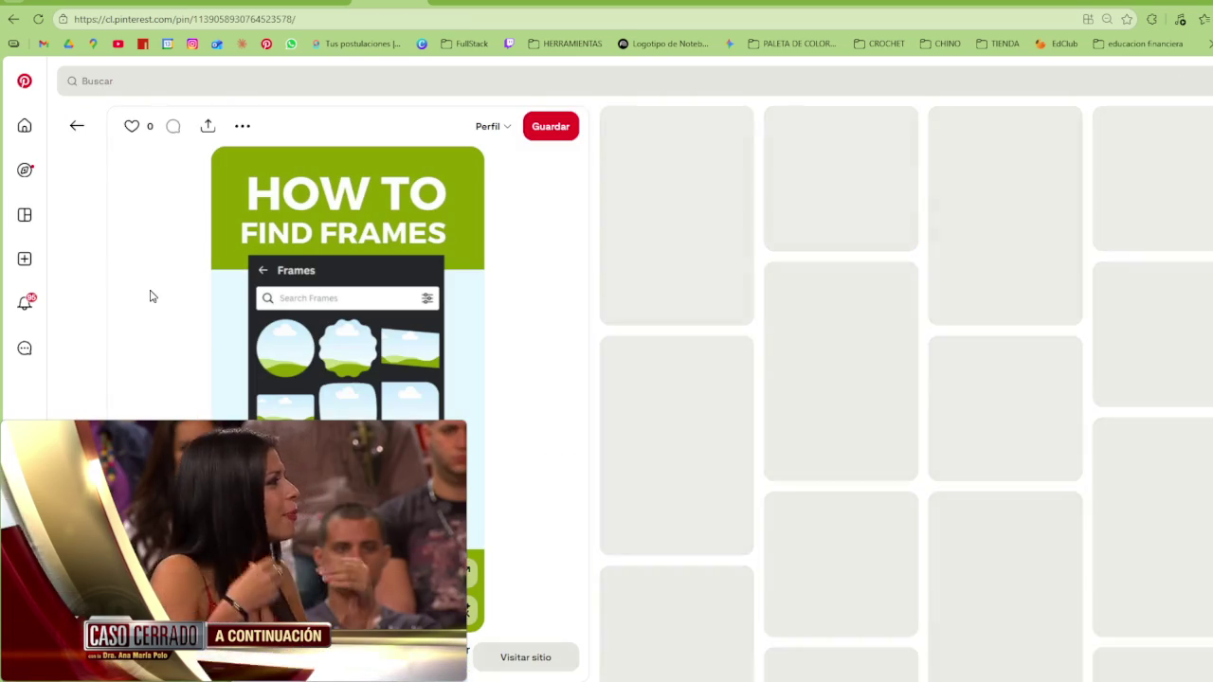
scroll(227, 350, down, 1)
scroll(607, 394, down, 1)
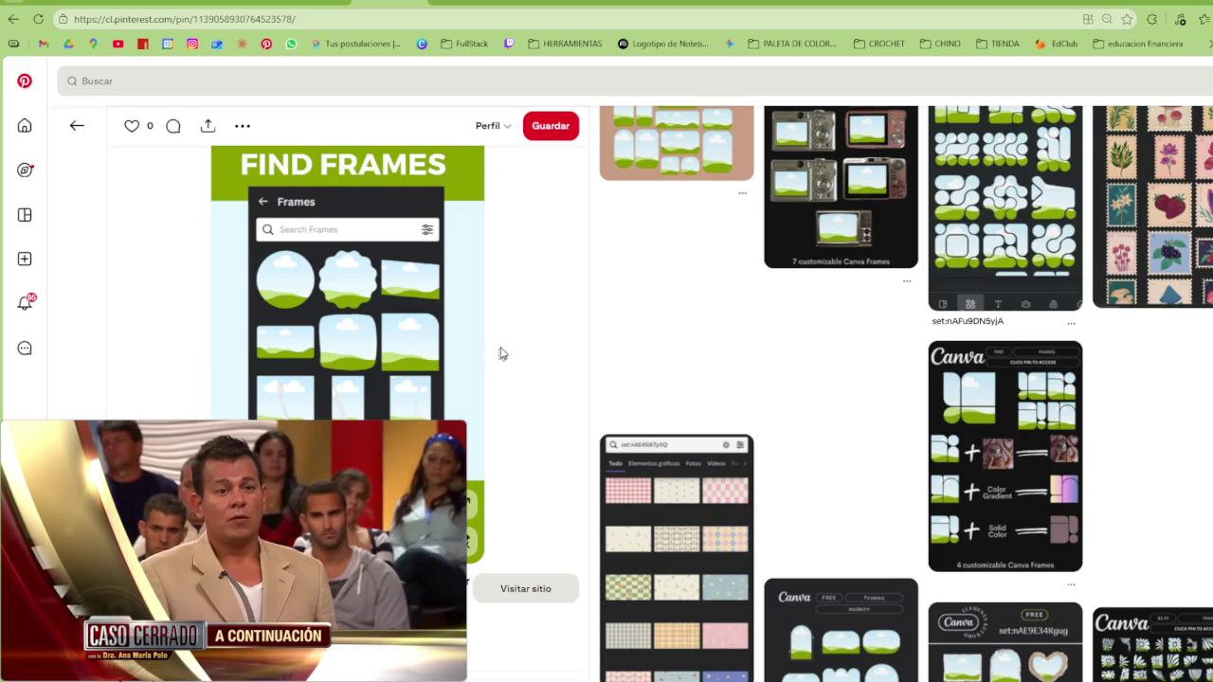
scroll(850, 412, down, 3)
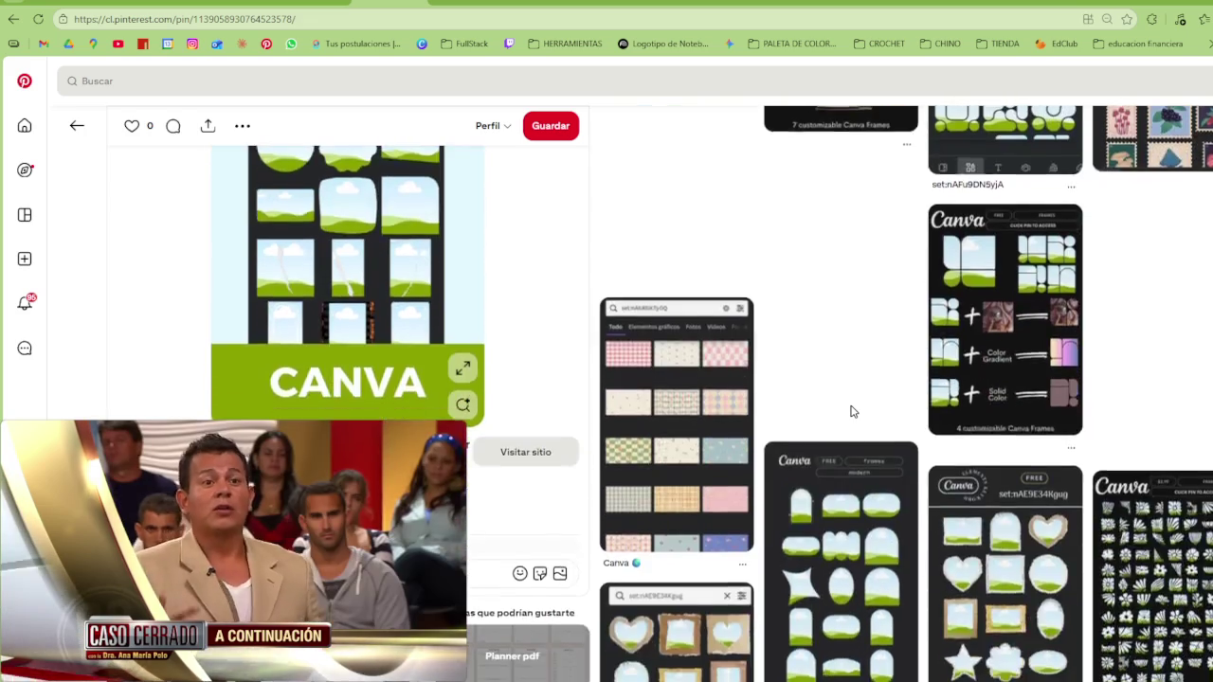
scroll(850, 411, up, 4)
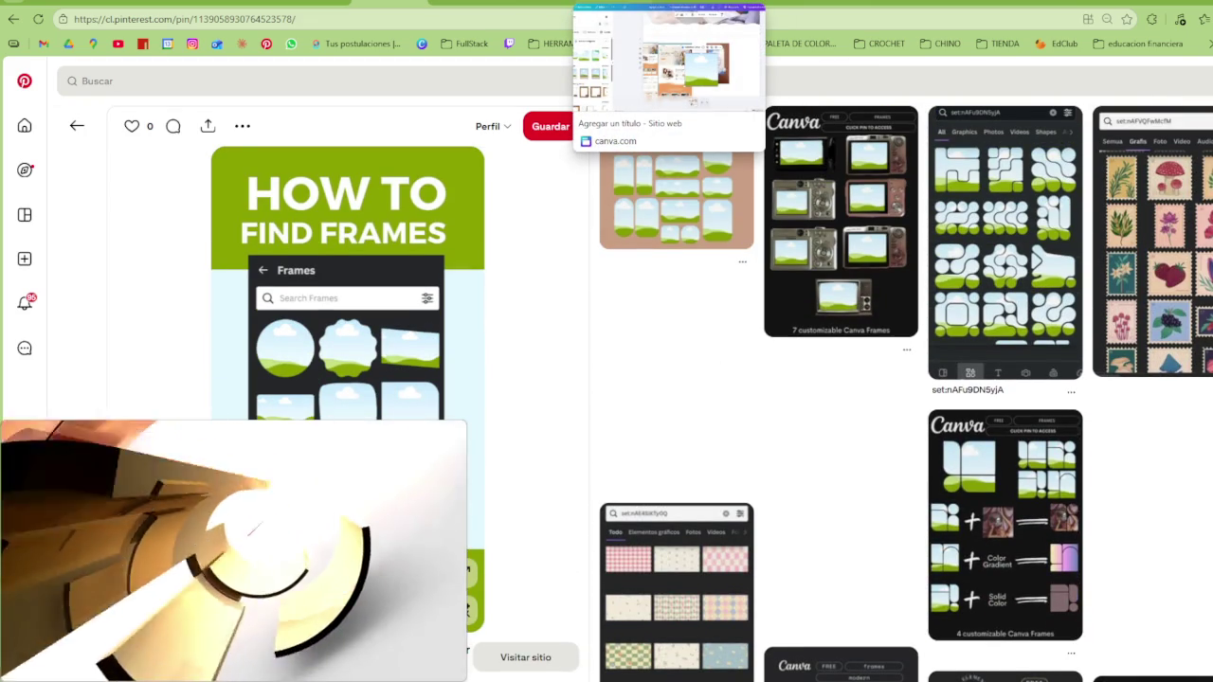
click(663, 4)
Change the Elements search to 'find frames'
click(84, 133)
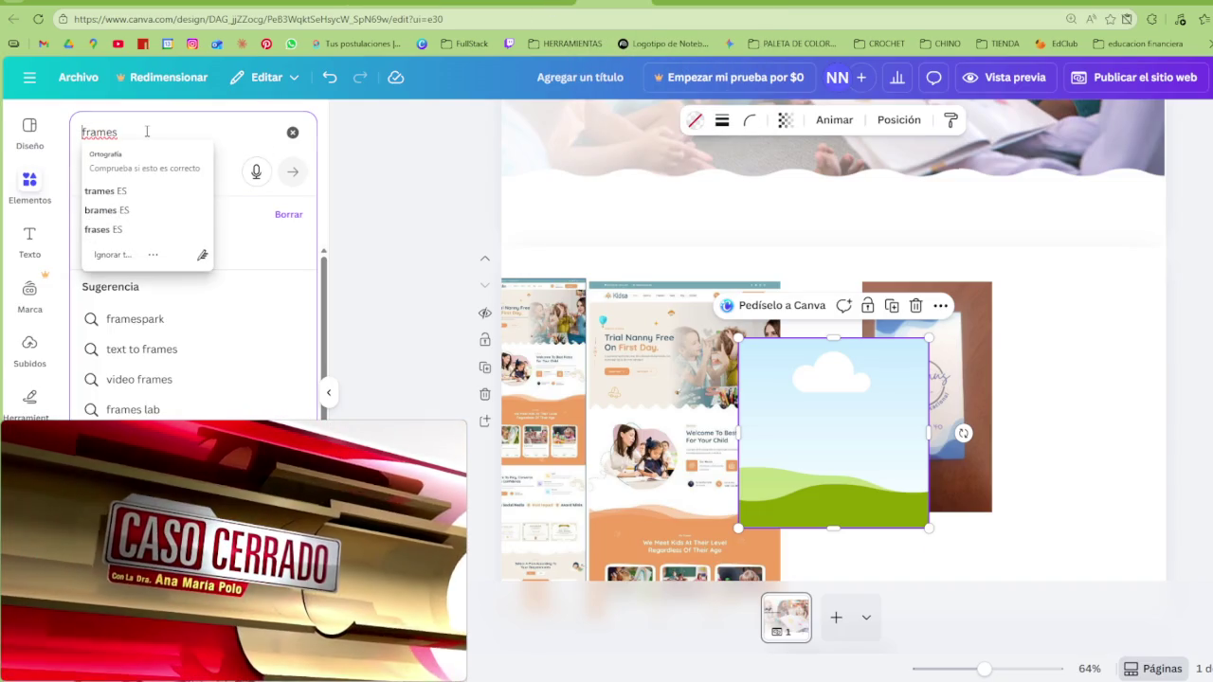
text(fin d)
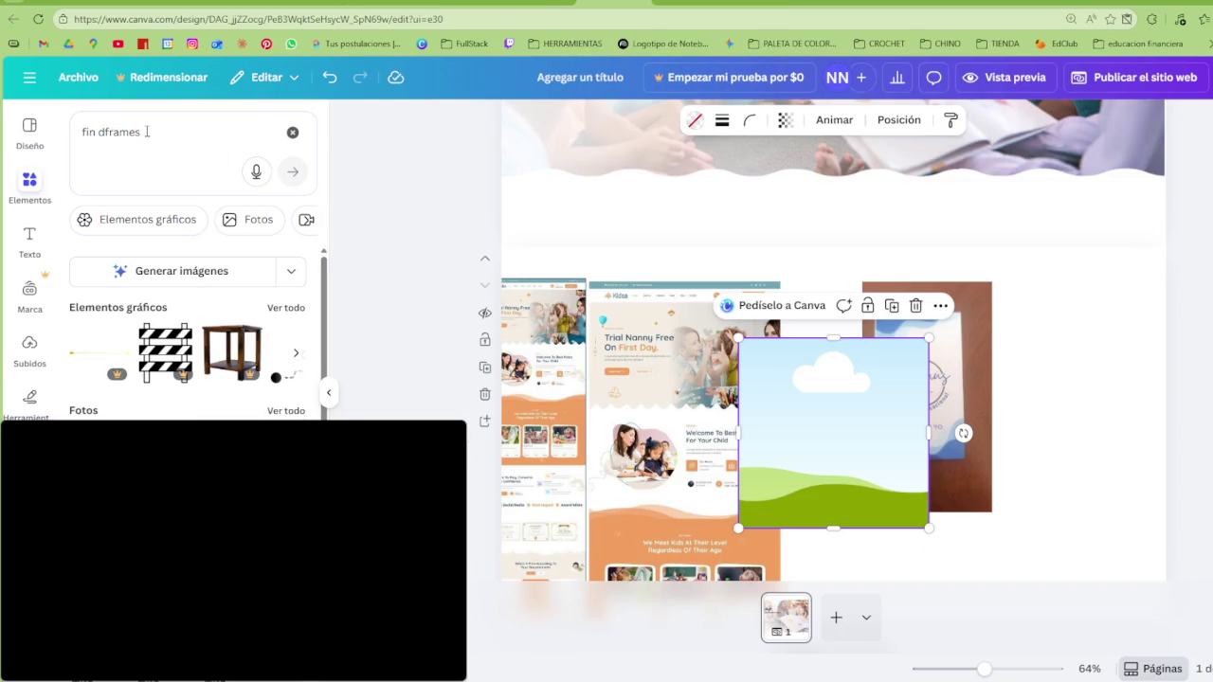
key(BackSpace)
key(BackSpace)
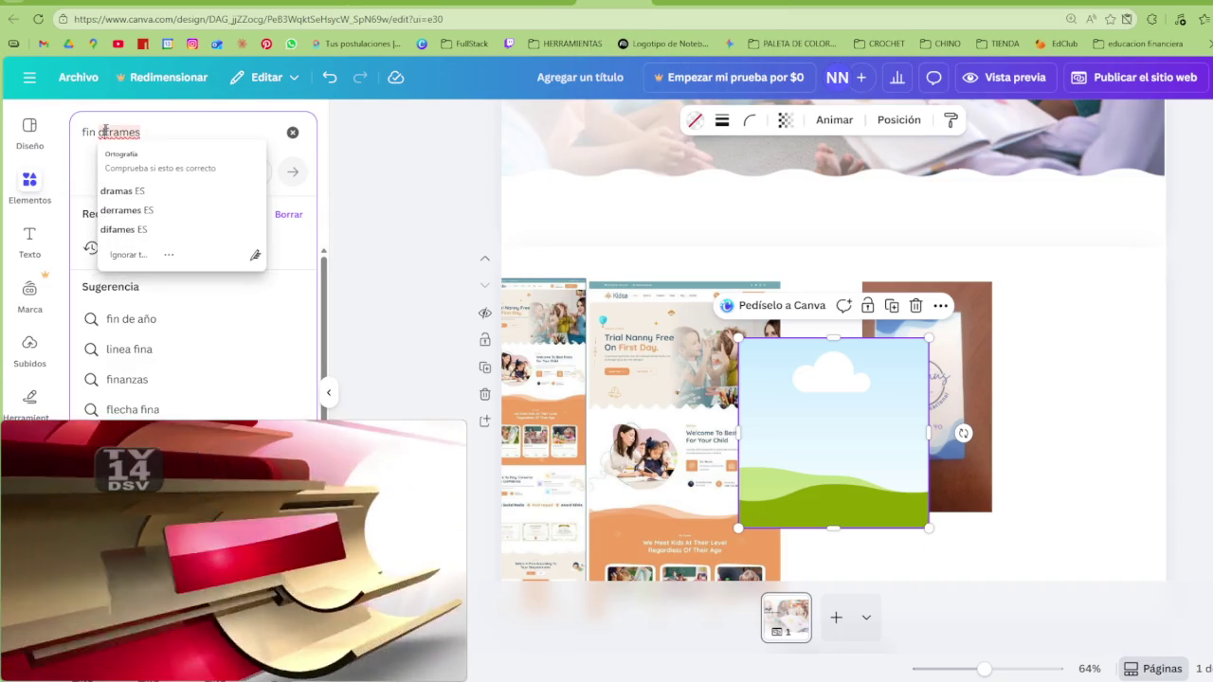
text(d)
key(Return)
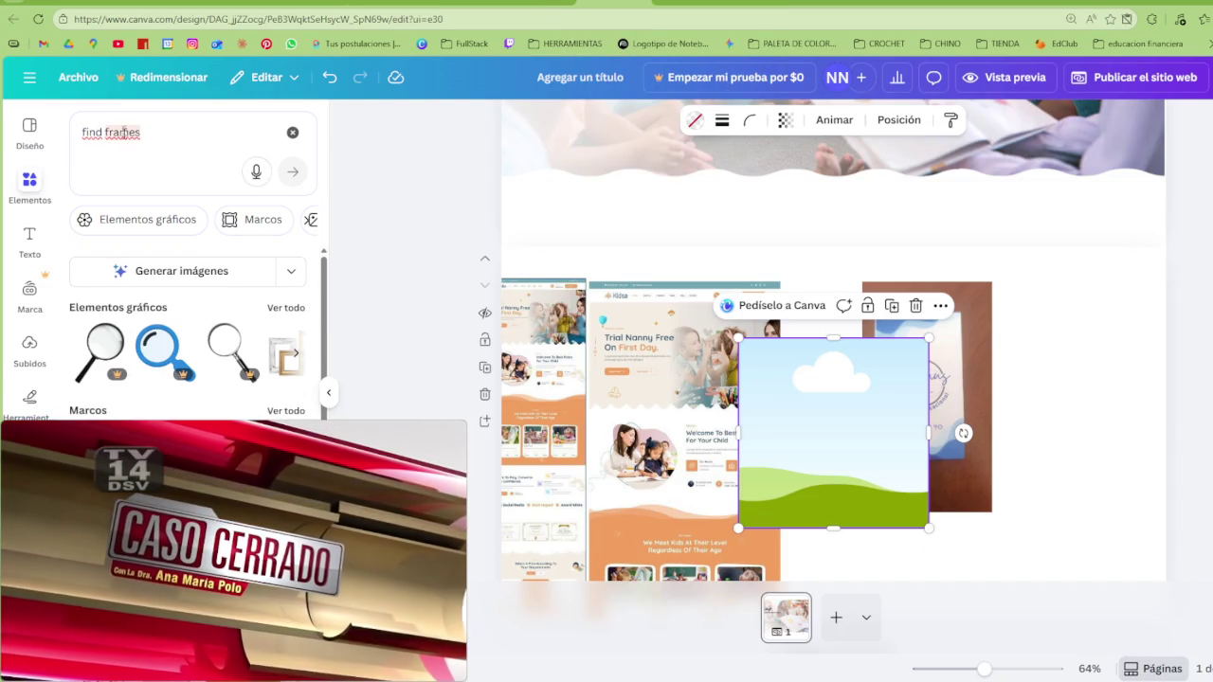
Show all Marcos frame results and scroll through the list
scroll(190, 331, down, 1)
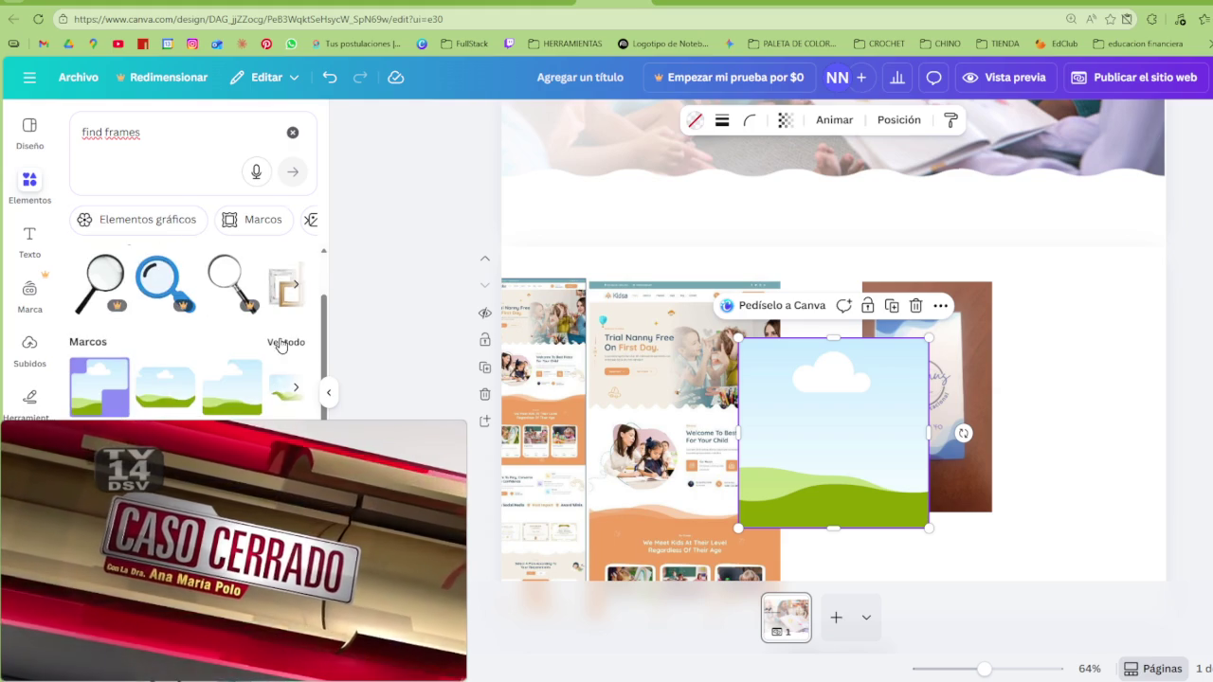
click(281, 343)
scroll(208, 393, down, 3)
scroll(227, 413, down, 2)
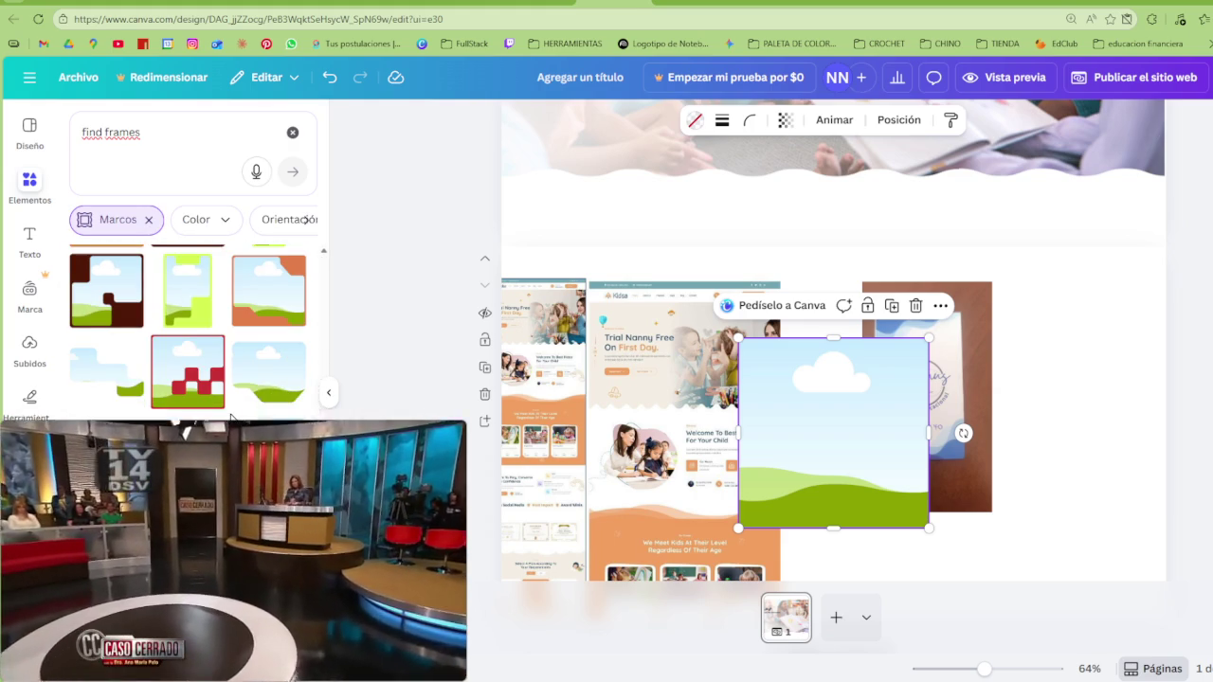
scroll(231, 417, down, 2)
scroll(234, 414, down, 2)
scroll(236, 411, down, 1)
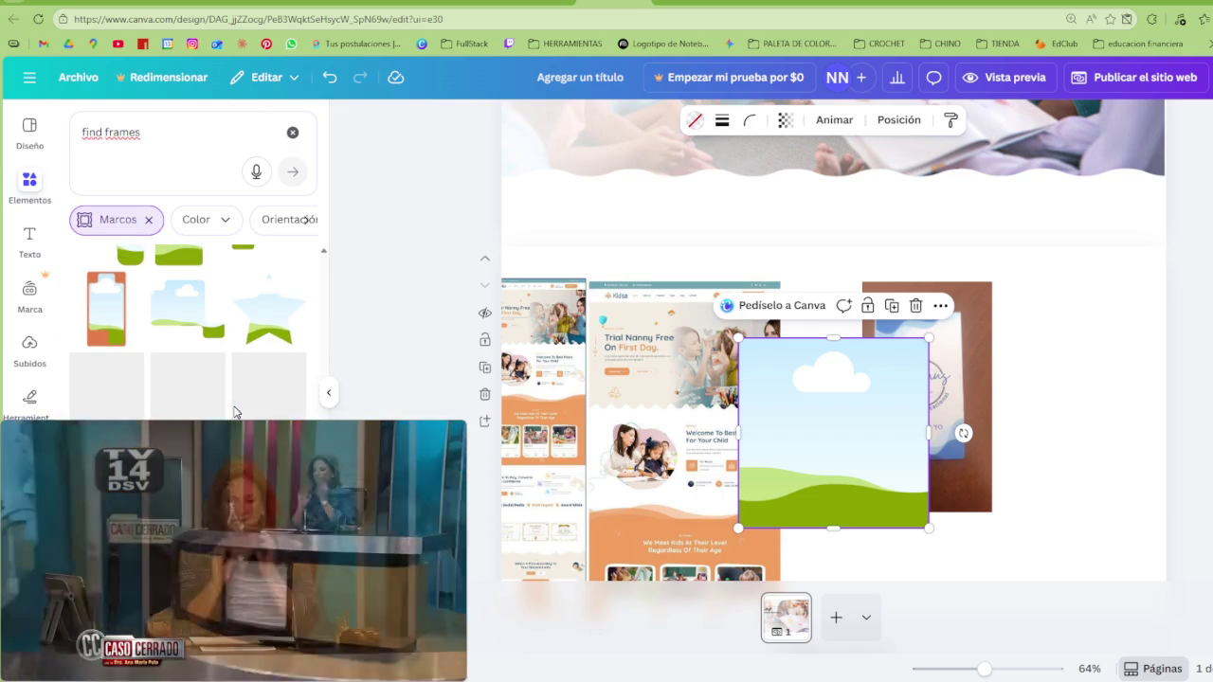
scroll(235, 408, down, 2)
scroll(237, 400, down, 2)
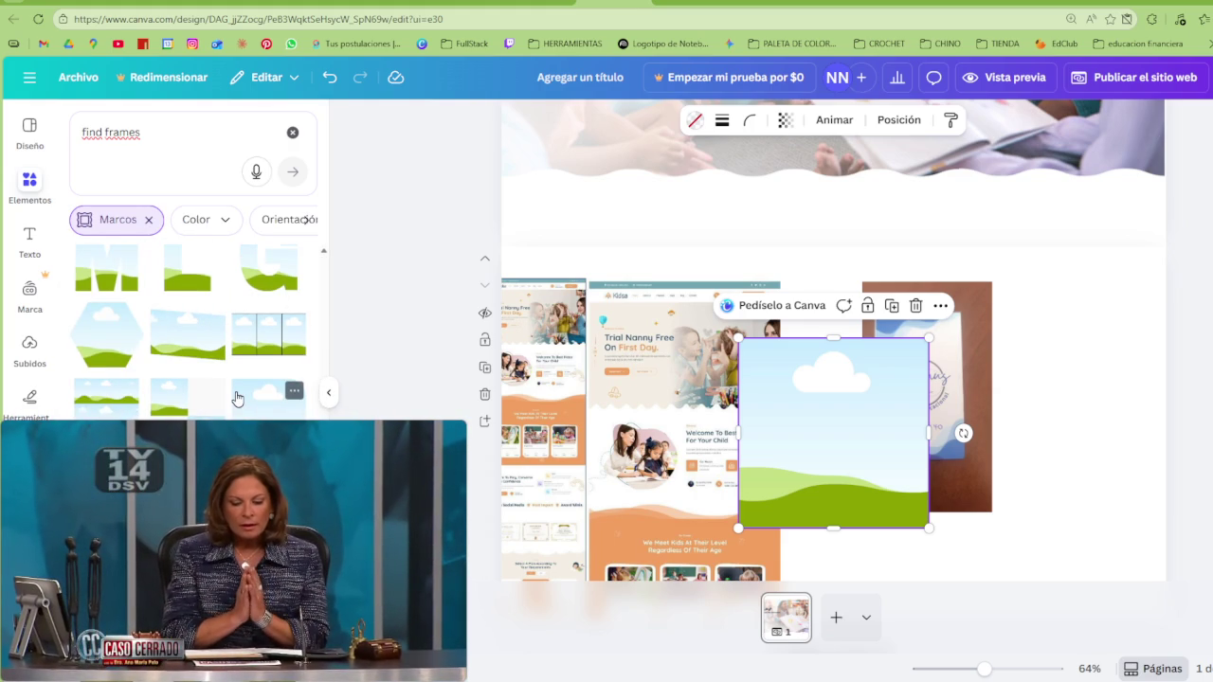
scroll(235, 398, down, 2)
scroll(218, 390, down, 2)
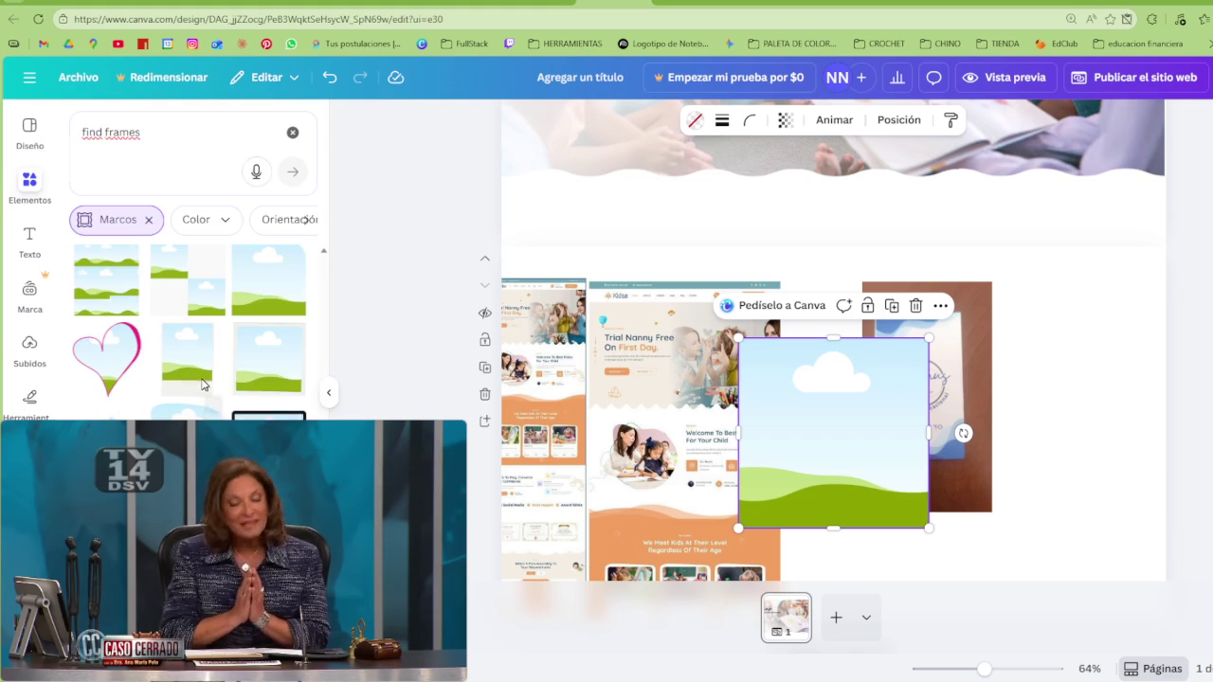
Swap the square landscape frame for a blob frame tilted diagonally over the website mockup
click(261, 383)
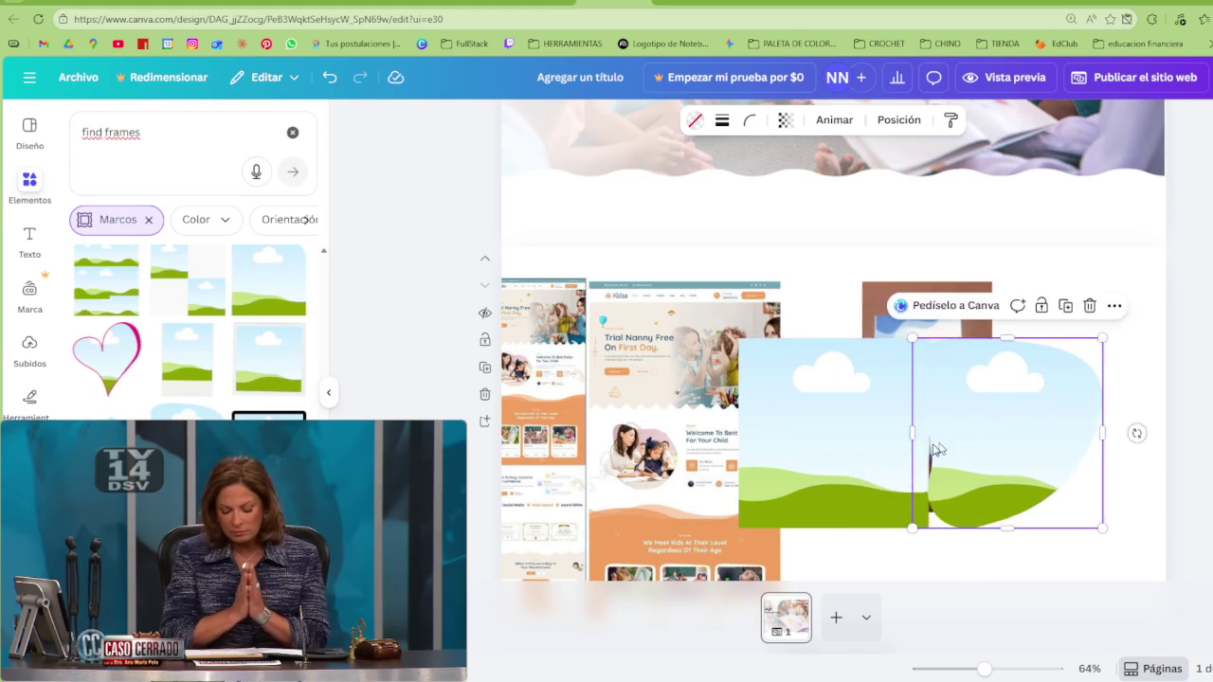
key(Delete)
drag(995, 455, 781, 378)
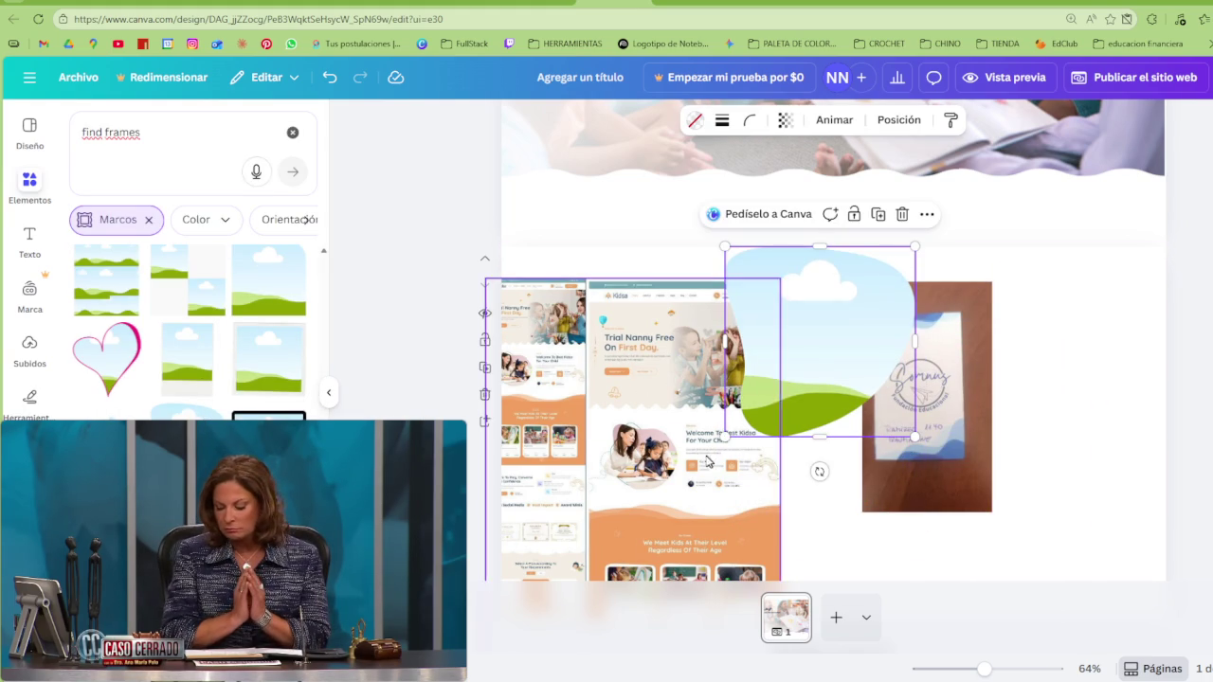
drag(824, 466, 545, 359)
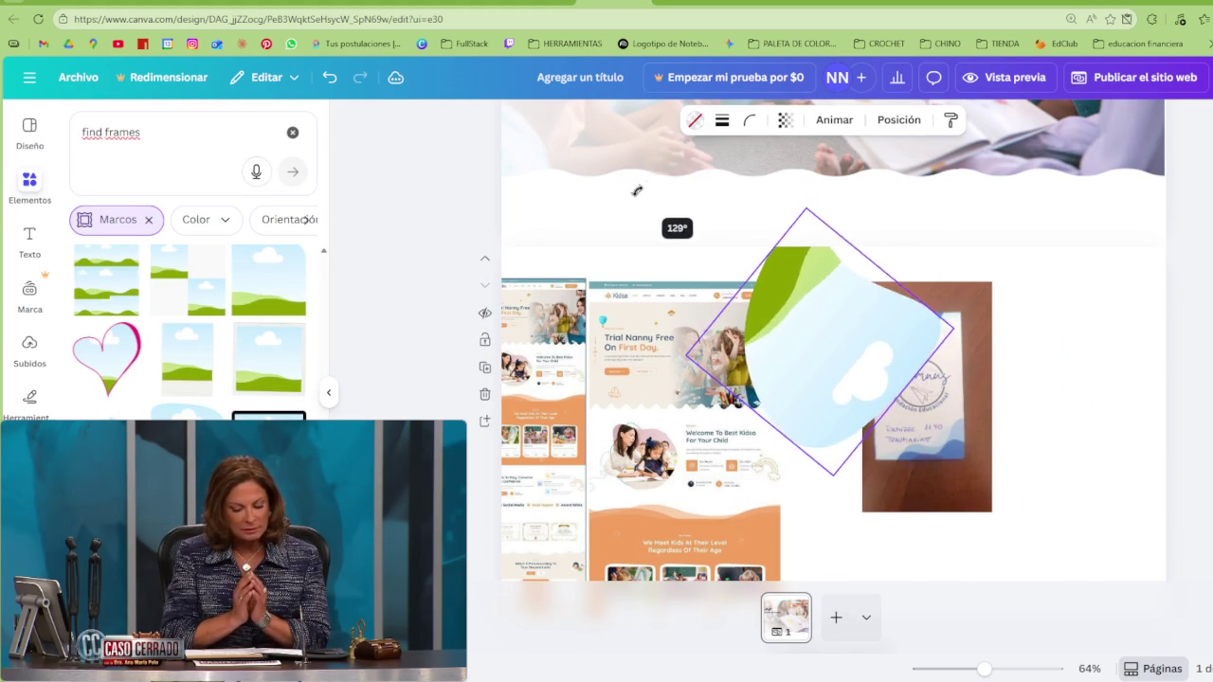
mouse_move(526, 353)
mouse_down()
mouse_move(691, 211)
mouse_move(807, 212)
mouse_move(707, 203)
mouse_up()
mouse_move(838, 367)
mouse_down()
mouse_move(746, 428)
mouse_move(764, 422)
mouse_up()
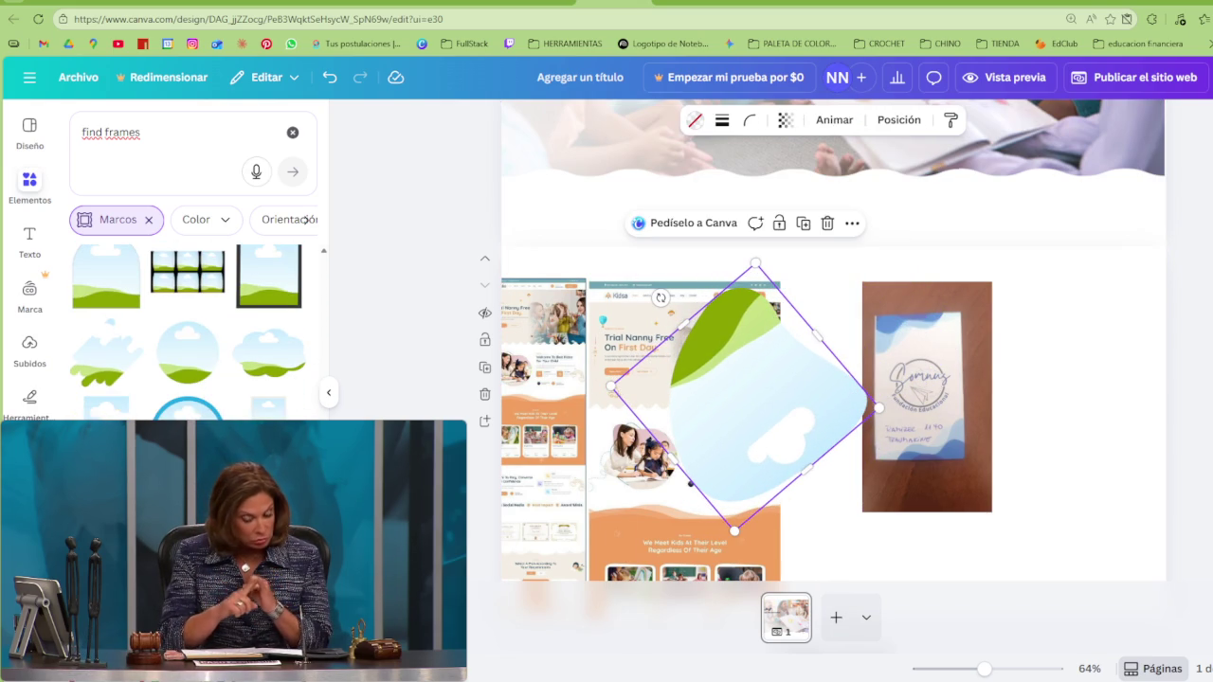
scroll(188, 332, down, 2)
Scroll down through the Marcos frame results, undoing one change along the way
scroll(188, 332, down, 2)
scroll(188, 331, down, 2)
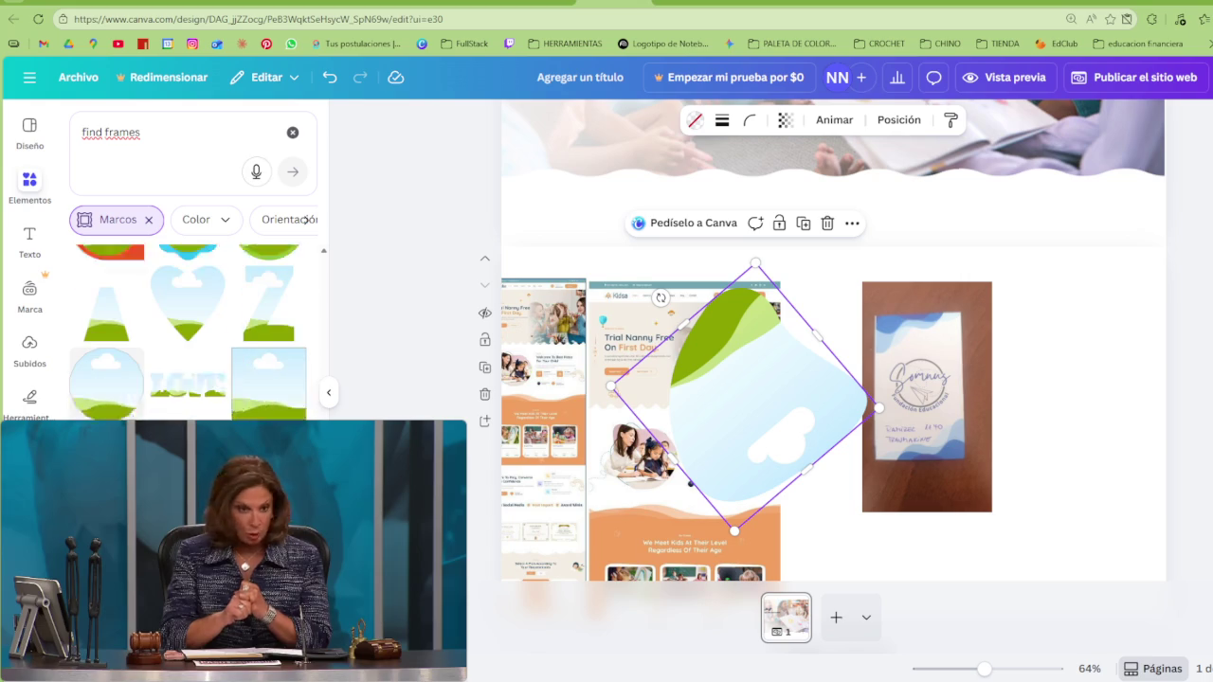
scroll(187, 332, down, 2)
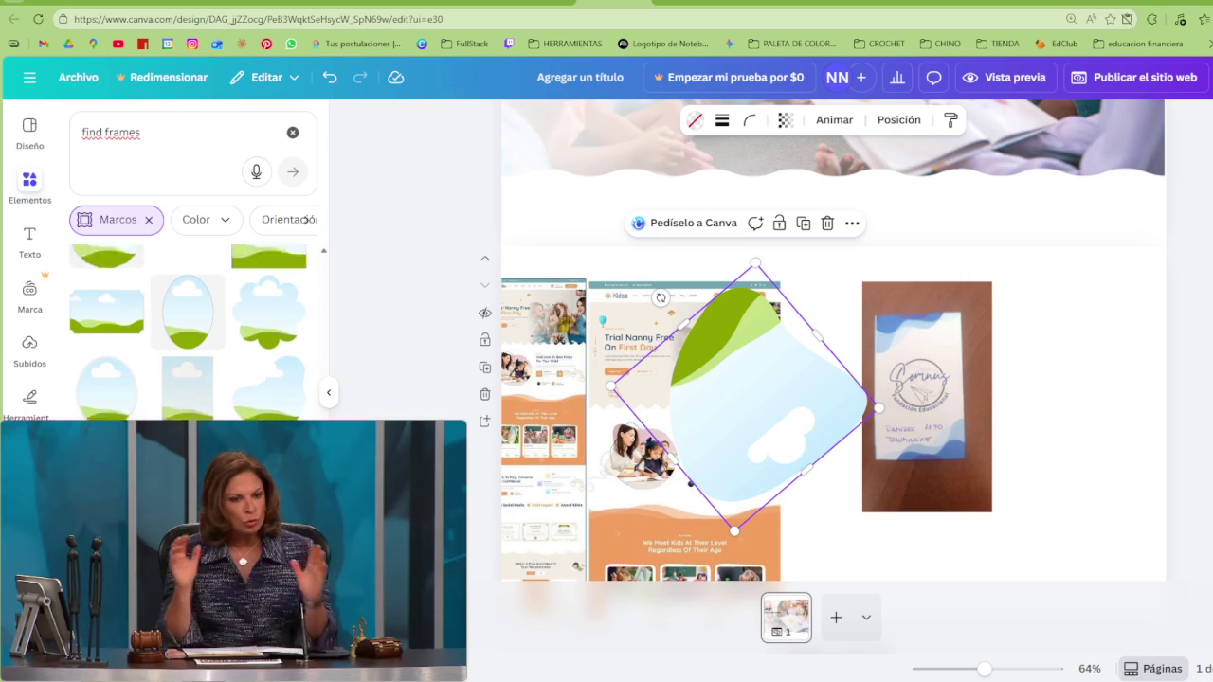
scroll(187, 331, down, 2)
scroll(187, 332, down, 2)
scroll(188, 332, down, 2)
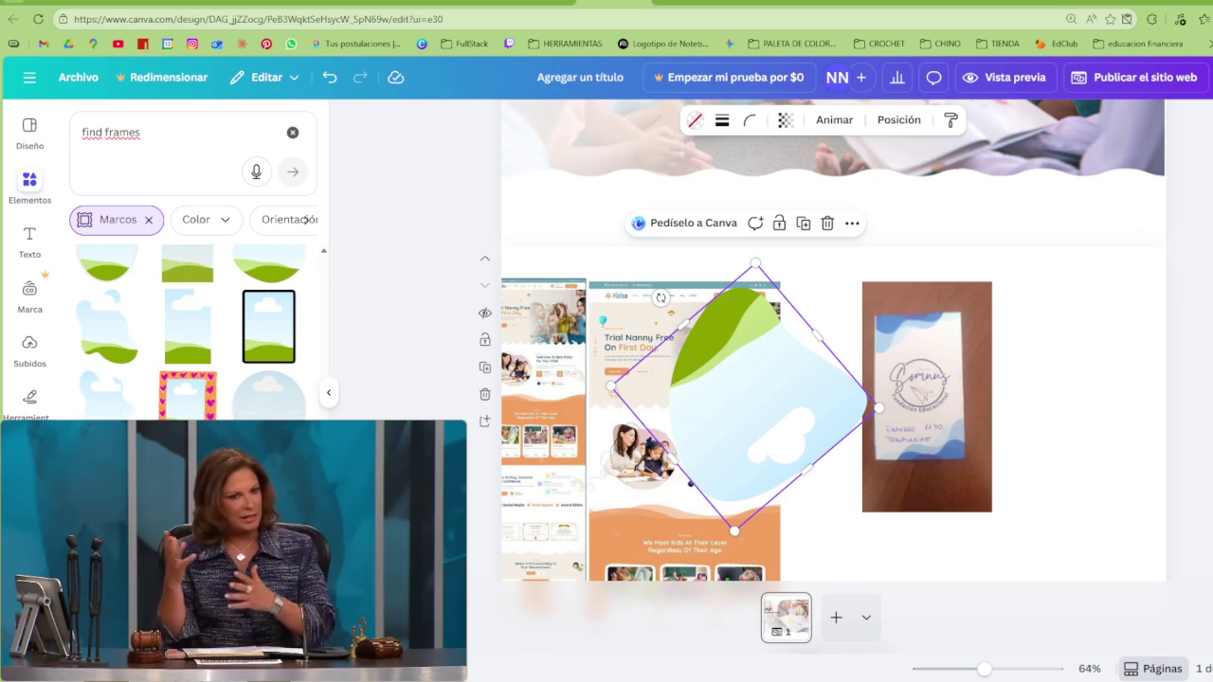
scroll(187, 332, down, 2)
key(ctrl+z)
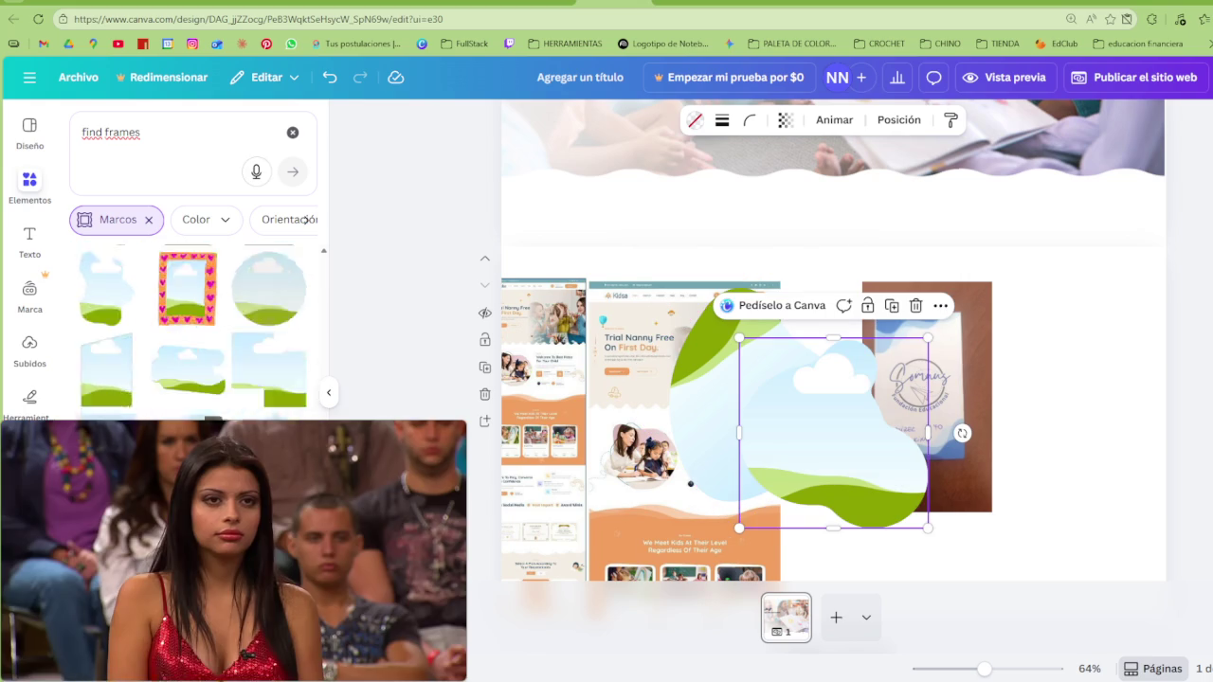
scroll(188, 332, down, 2)
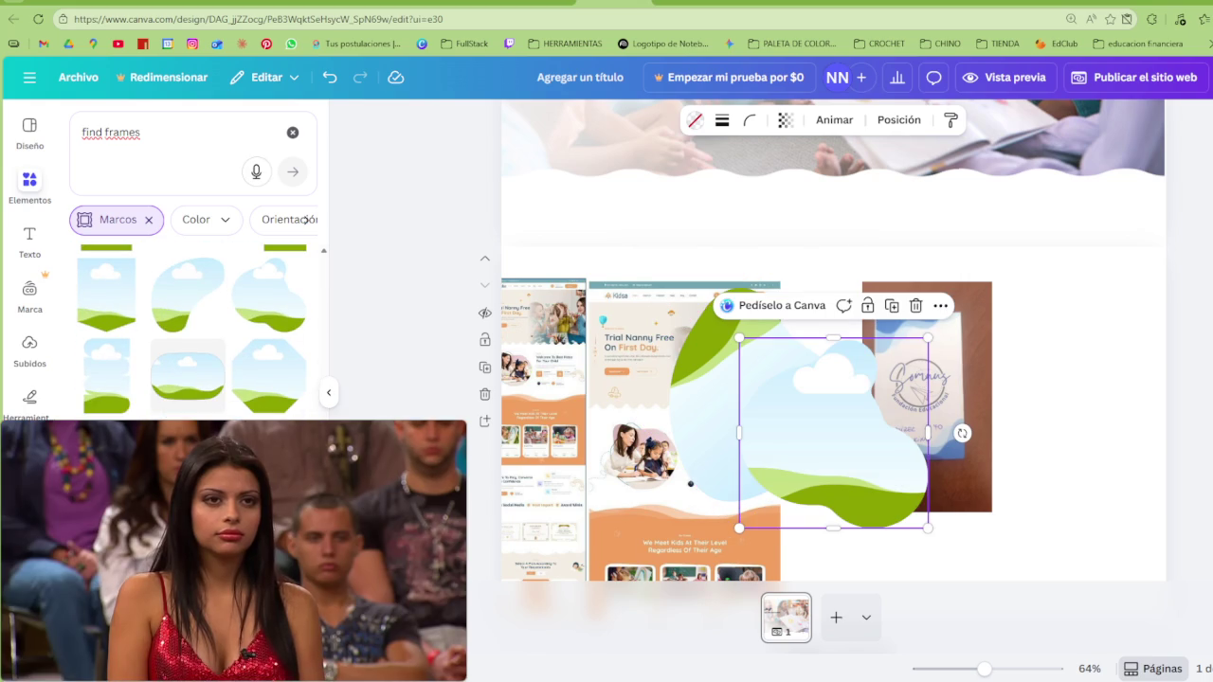
scroll(306, 219, down, 2)
scroll(305, 219, down, 2)
scroll(305, 218, down, 2)
scroll(306, 219, down, 2)
scroll(305, 219, down, 2)
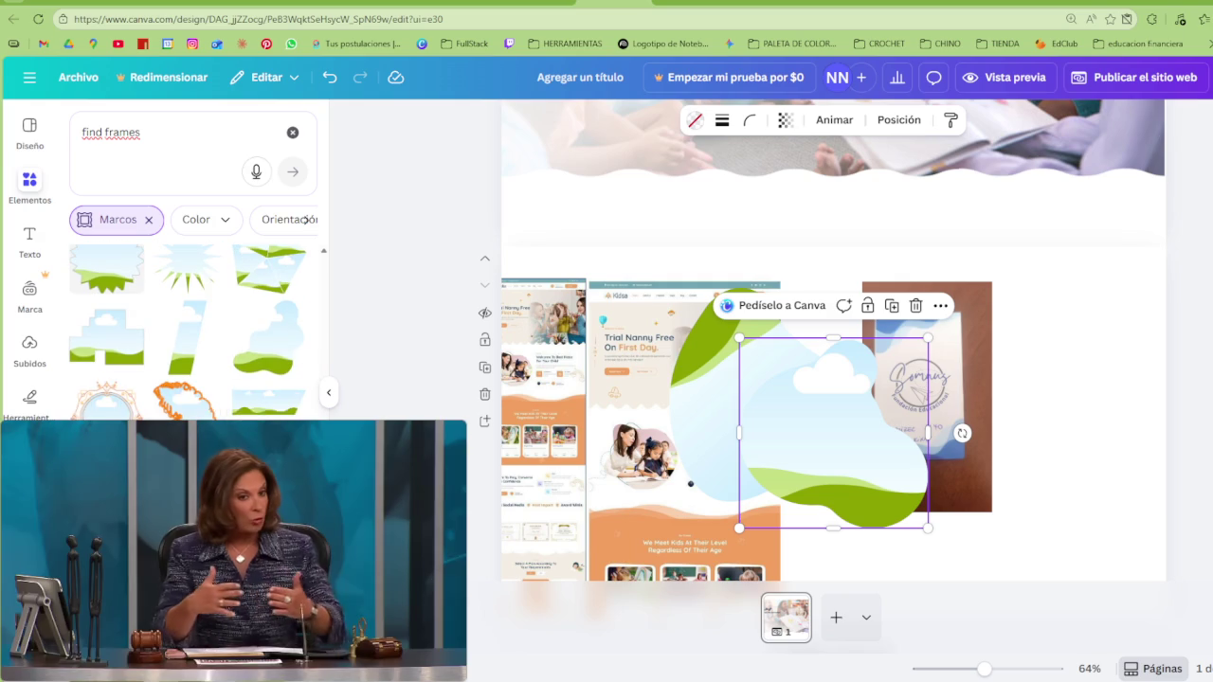
scroll(305, 218, down, 1)
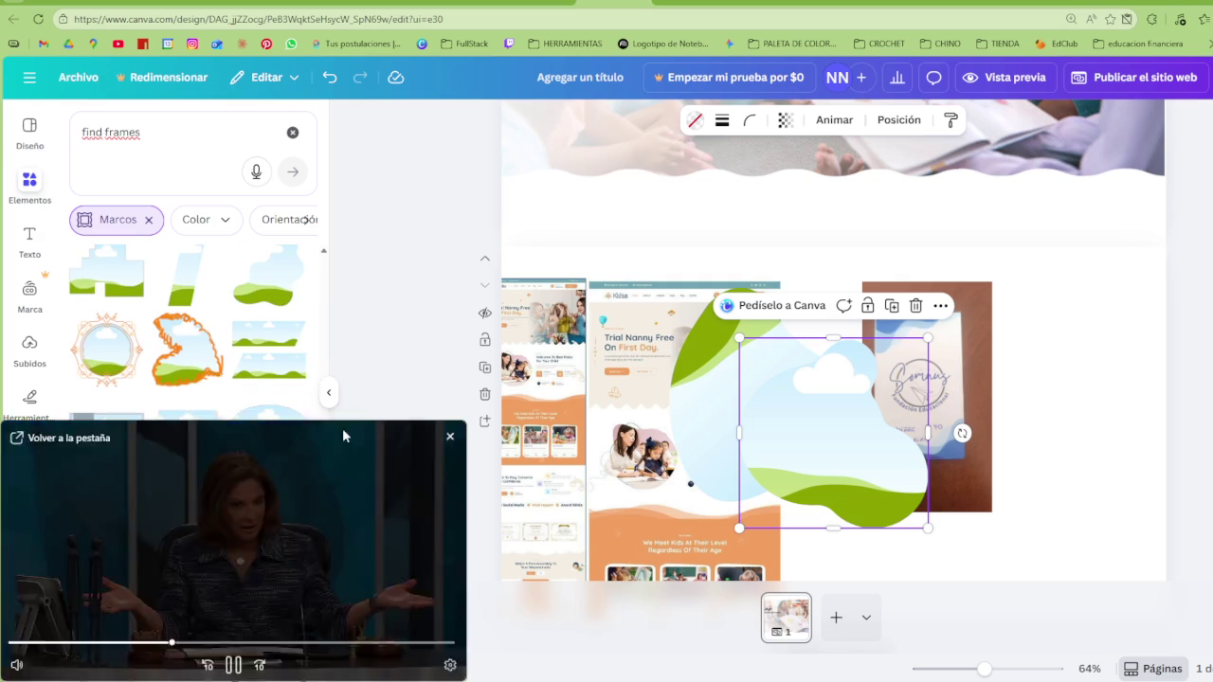
Shrink the floating video window and keep scrolling down the frame results
drag(467, 422, 351, 485)
drag(358, 668, 349, 668)
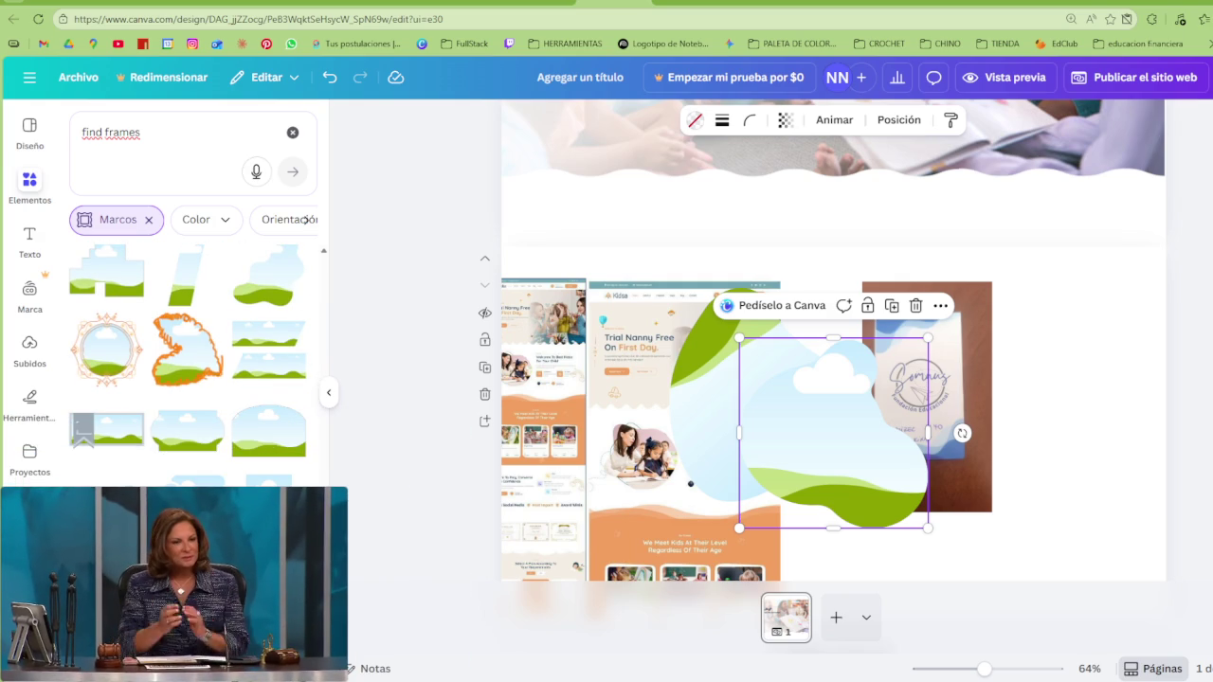
scroll(174, 420, down, 2)
scroll(173, 420, down, 2)
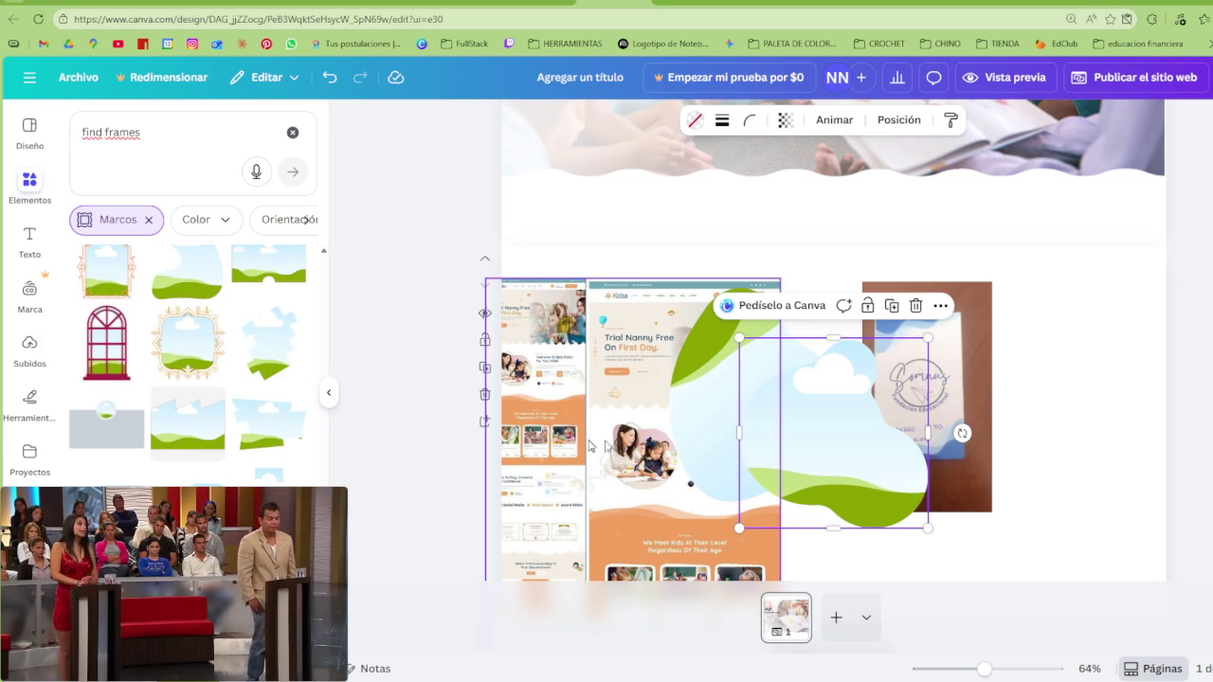
scroll(187, 458, down, 1)
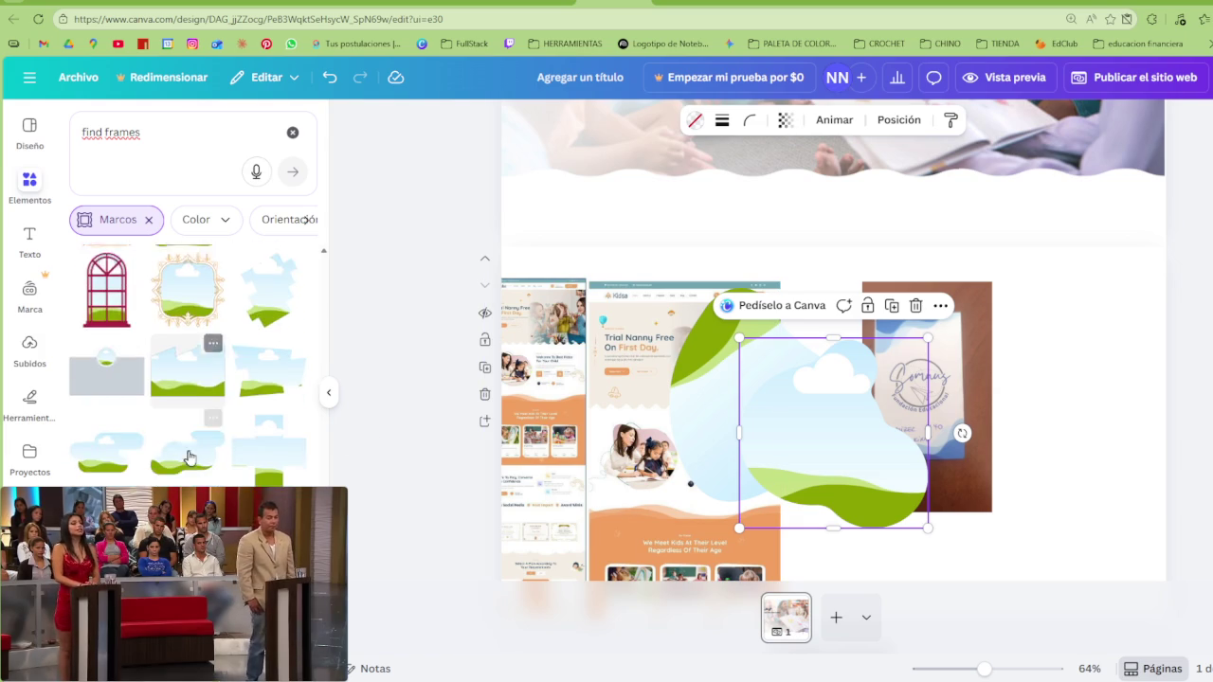
scroll(187, 458, down, 2)
scroll(187, 458, down, 2)
scroll(191, 457, down, 2)
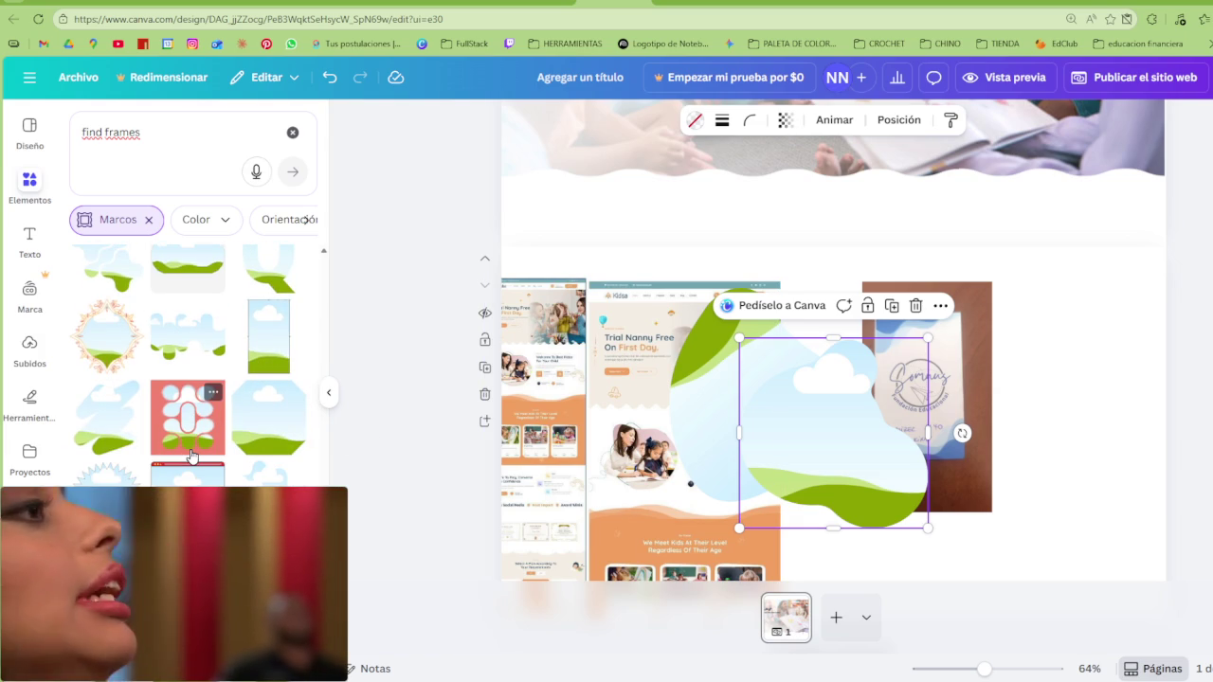
scroll(191, 457, down, 1)
Delete the extra upright cloud frame and move the rotated one onto the business-card photo
mouse_move(876, 463)
mouse_down()
mouse_move(864, 470)
mouse_move(1051, 439)
mouse_up()
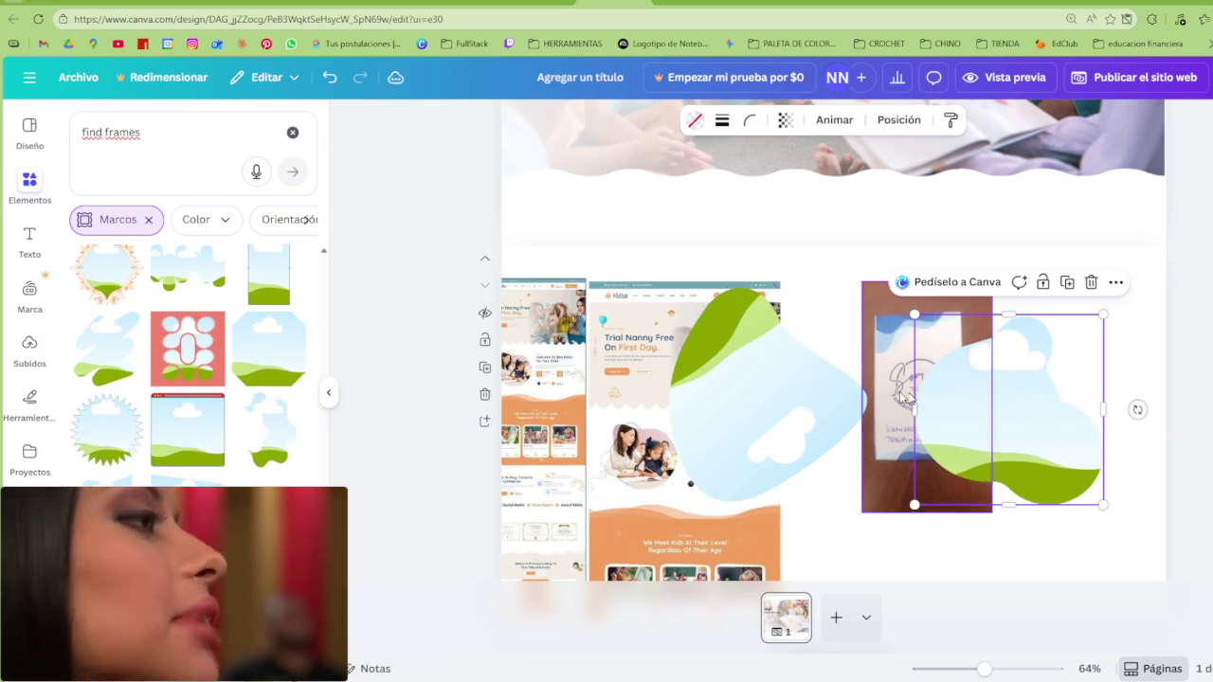
key(Delete)
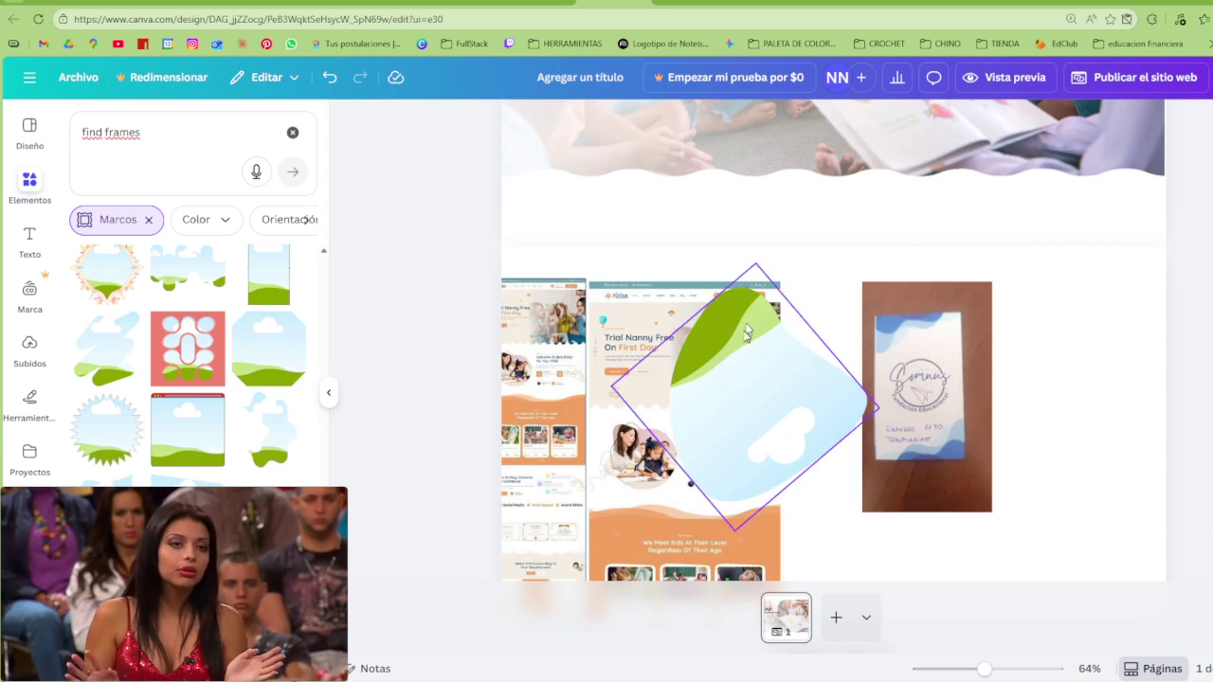
drag(749, 294, 891, 361)
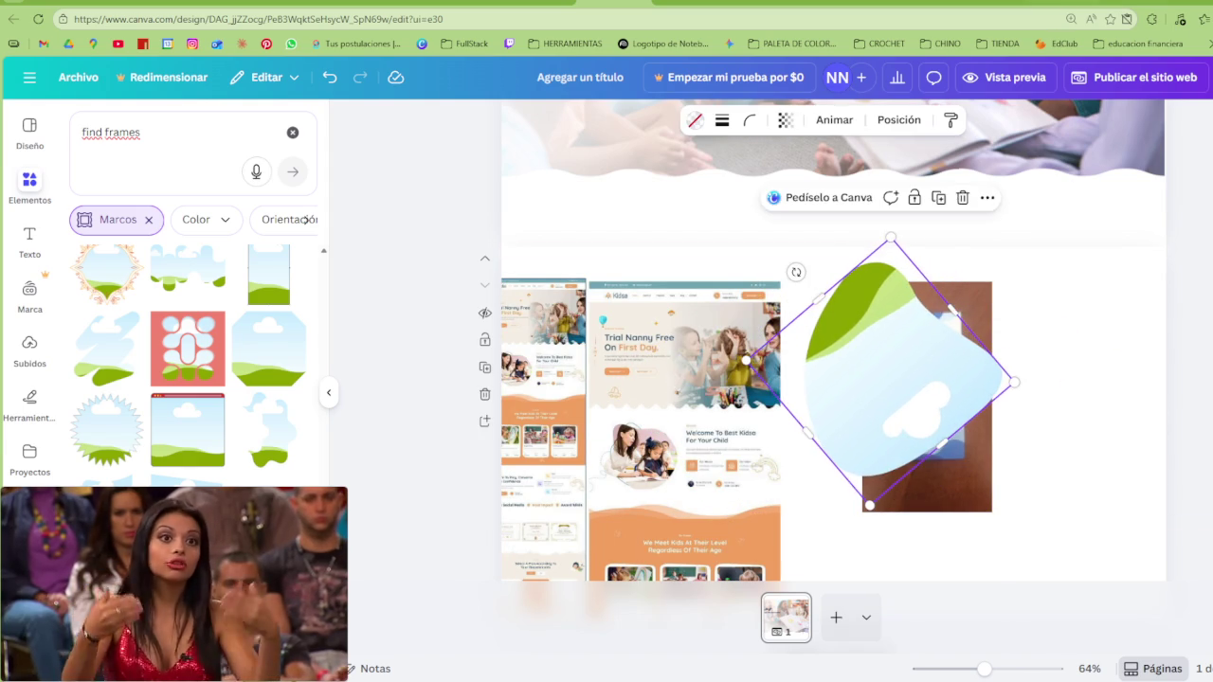
Copy the Educrea teacher-and-children photo from Google Images into the clipboard
click(985, 2)
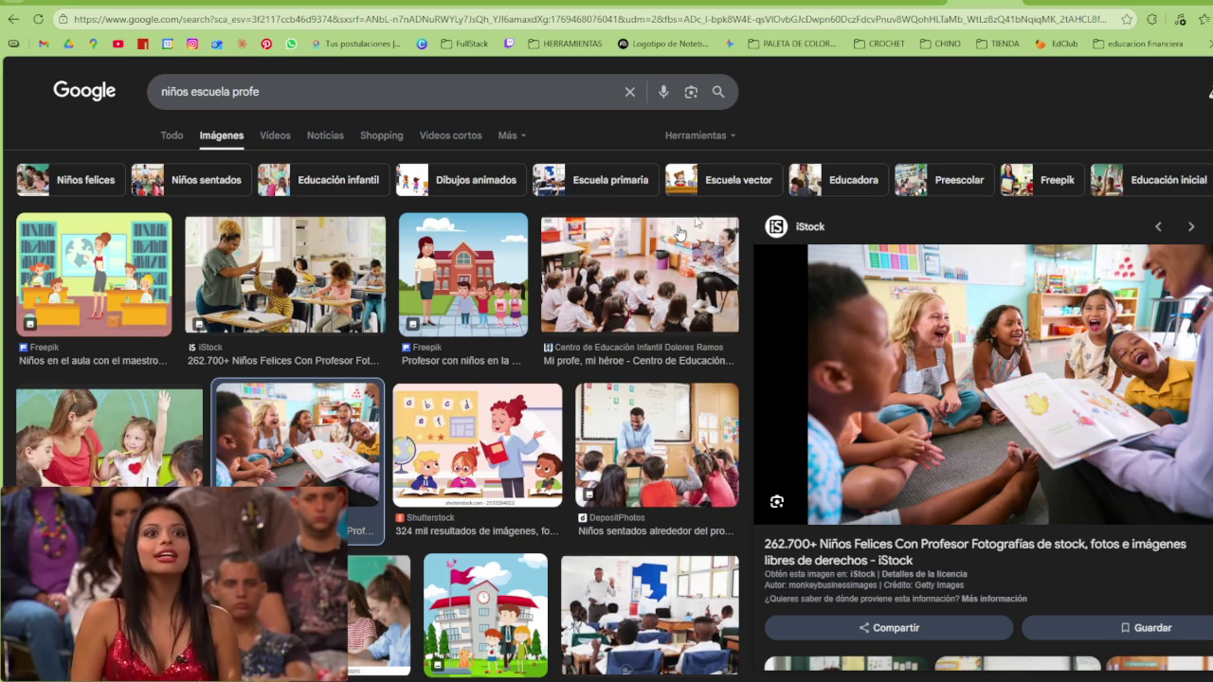
click(119, 450)
right_click(905, 304)
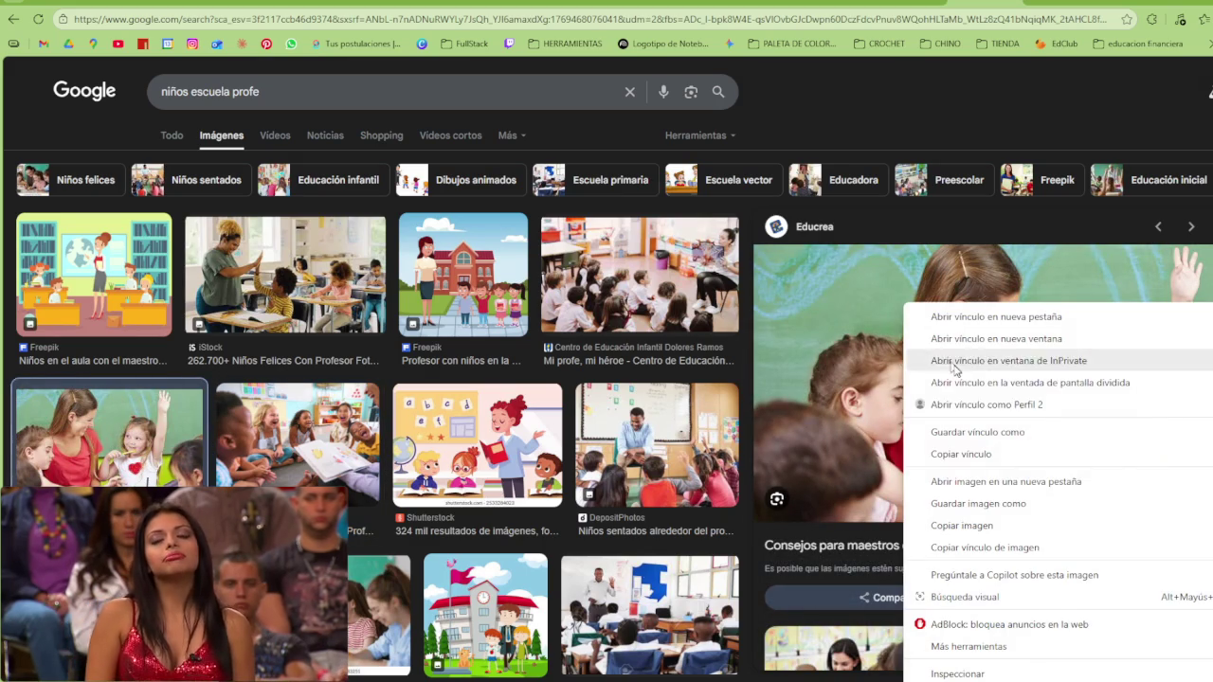
click(965, 526)
click(605, 8)
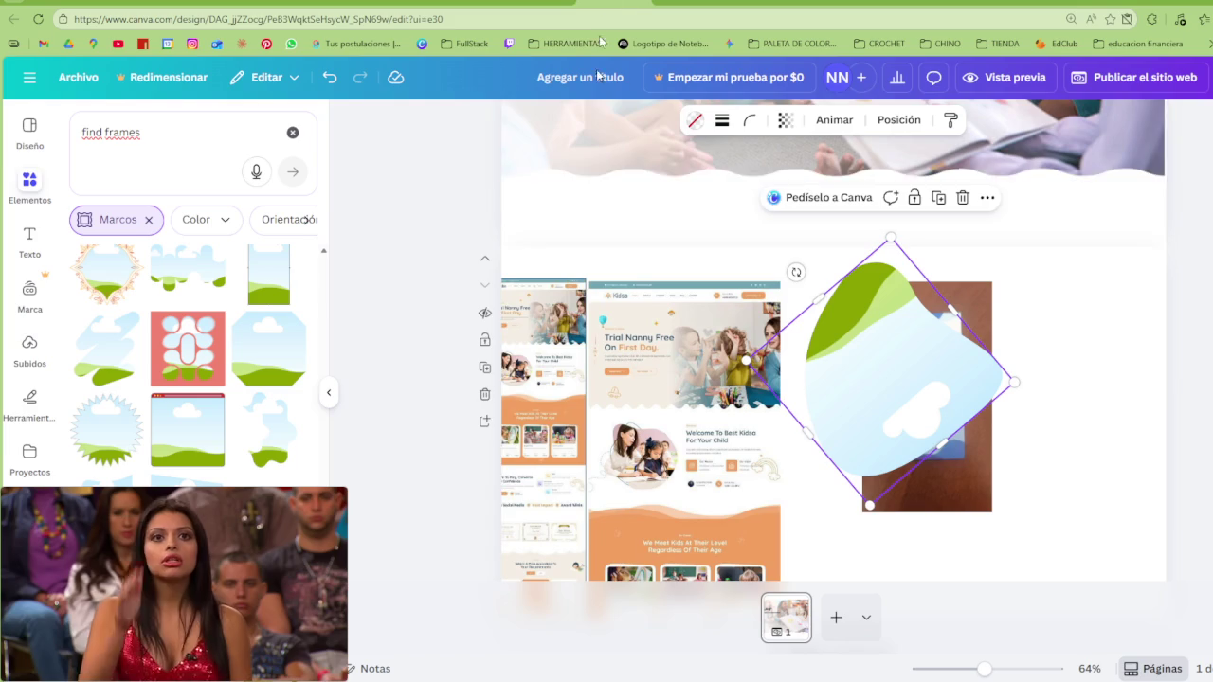
click(623, 420)
Paste the classroom photo into the rotated cloud frame and reposition it inside
key(ctrl+v)
mouse_move(933, 380)
mouse_down()
mouse_move(878, 437)
mouse_move(910, 443)
mouse_move(1049, 285)
mouse_up()
double_click(877, 437)
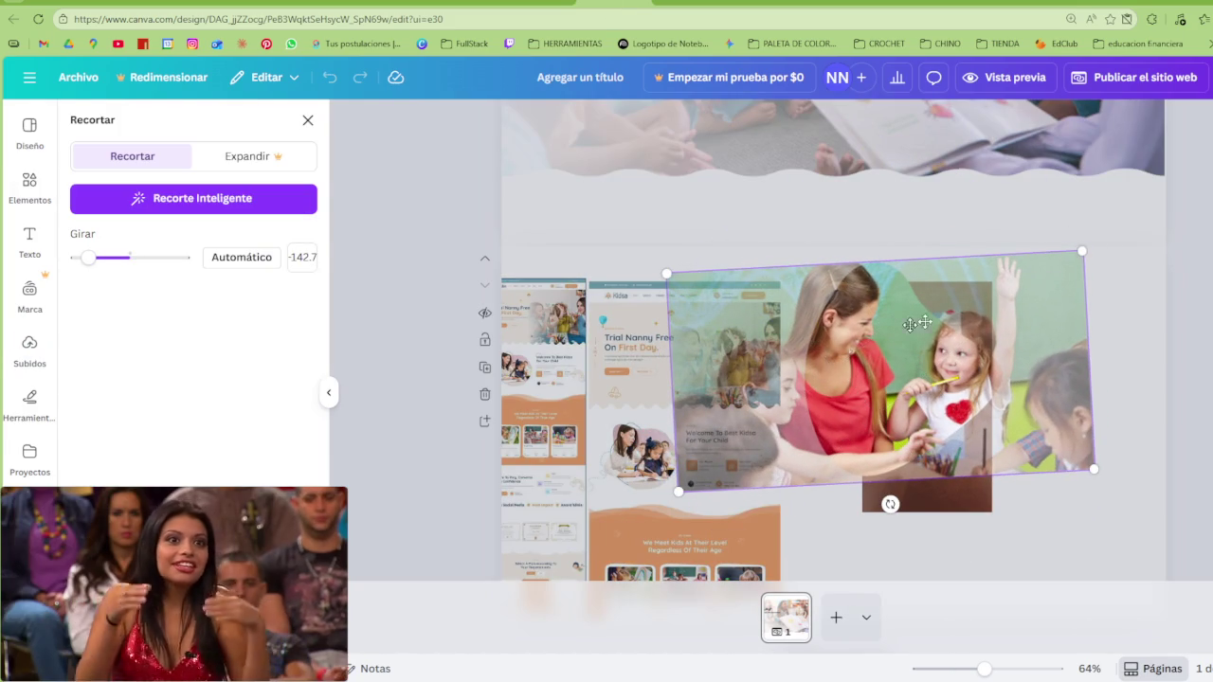
drag(678, 492, 689, 485)
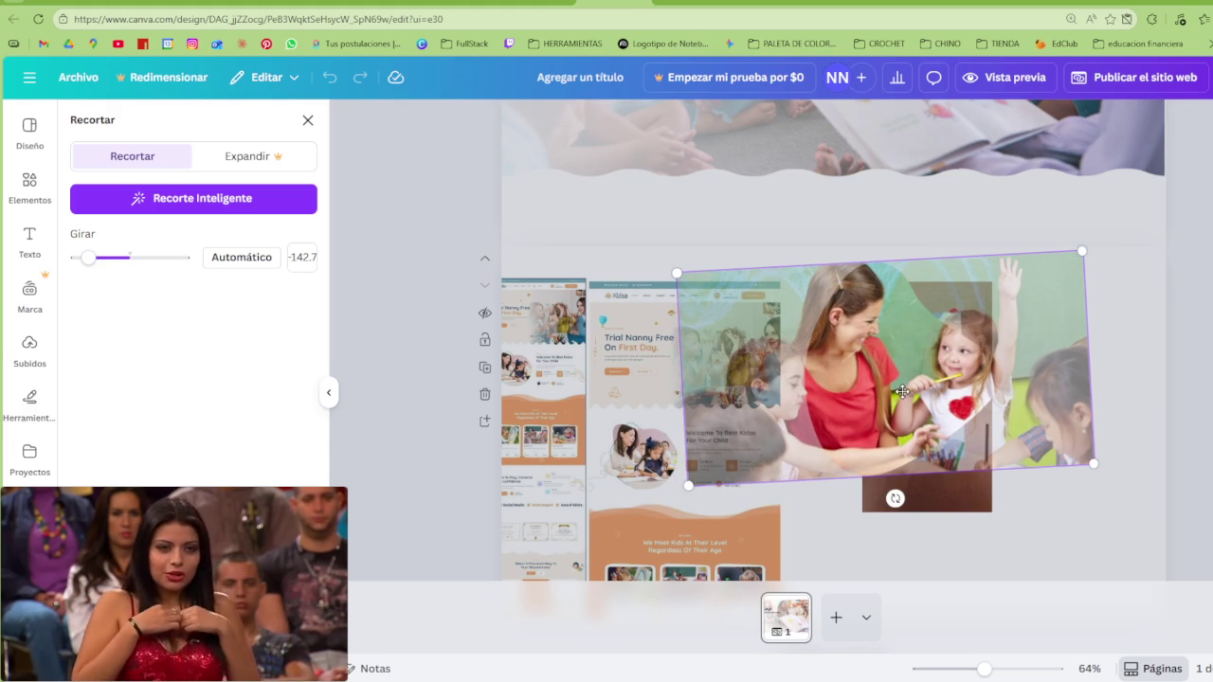
drag(904, 392, 898, 393)
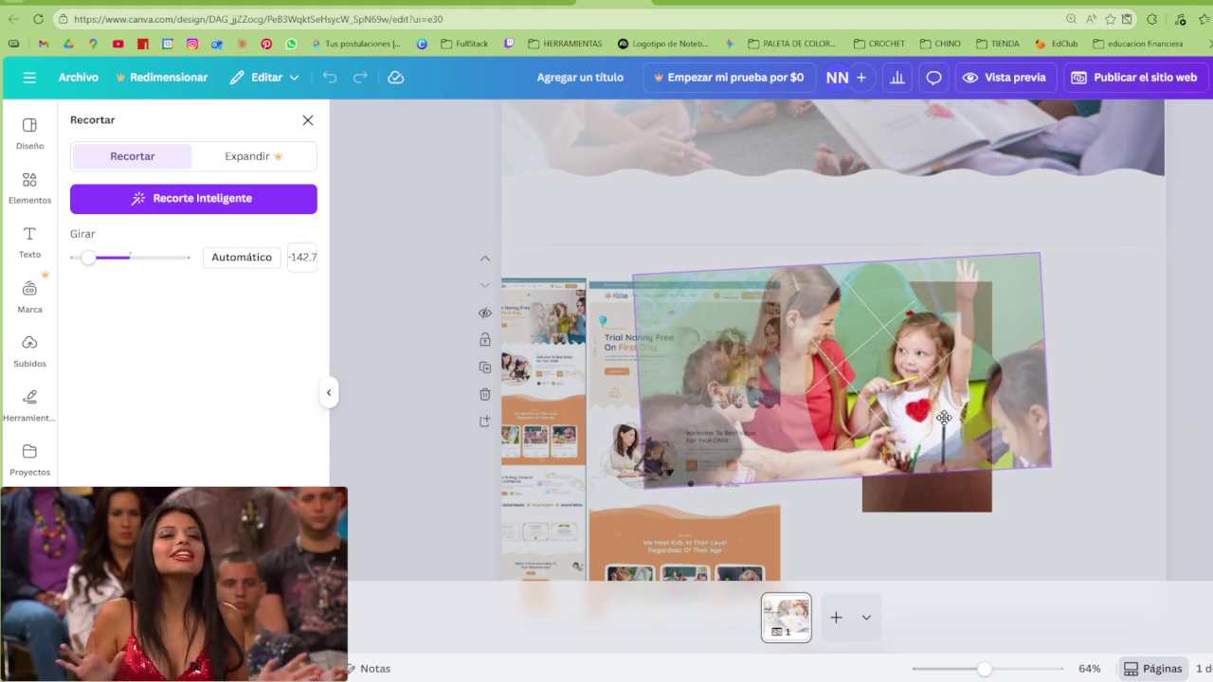
click(1201, 403)
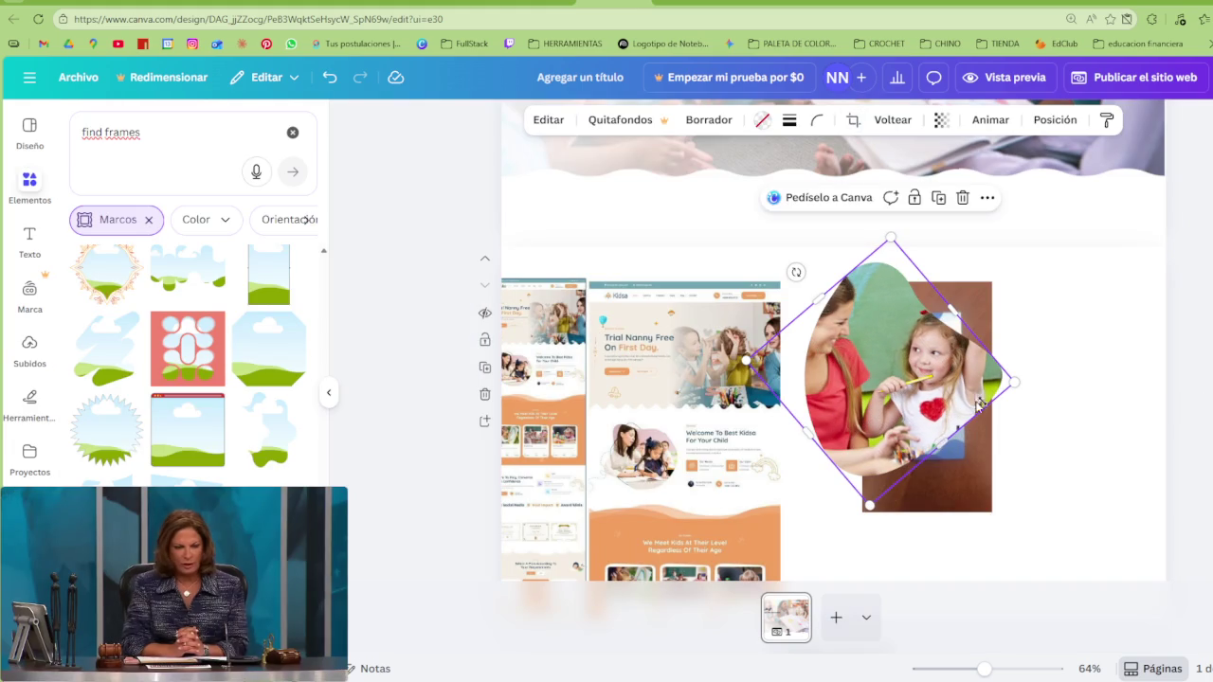
Lower the framed photo over the business card and shrink the diamond frame
drag(912, 369, 888, 432)
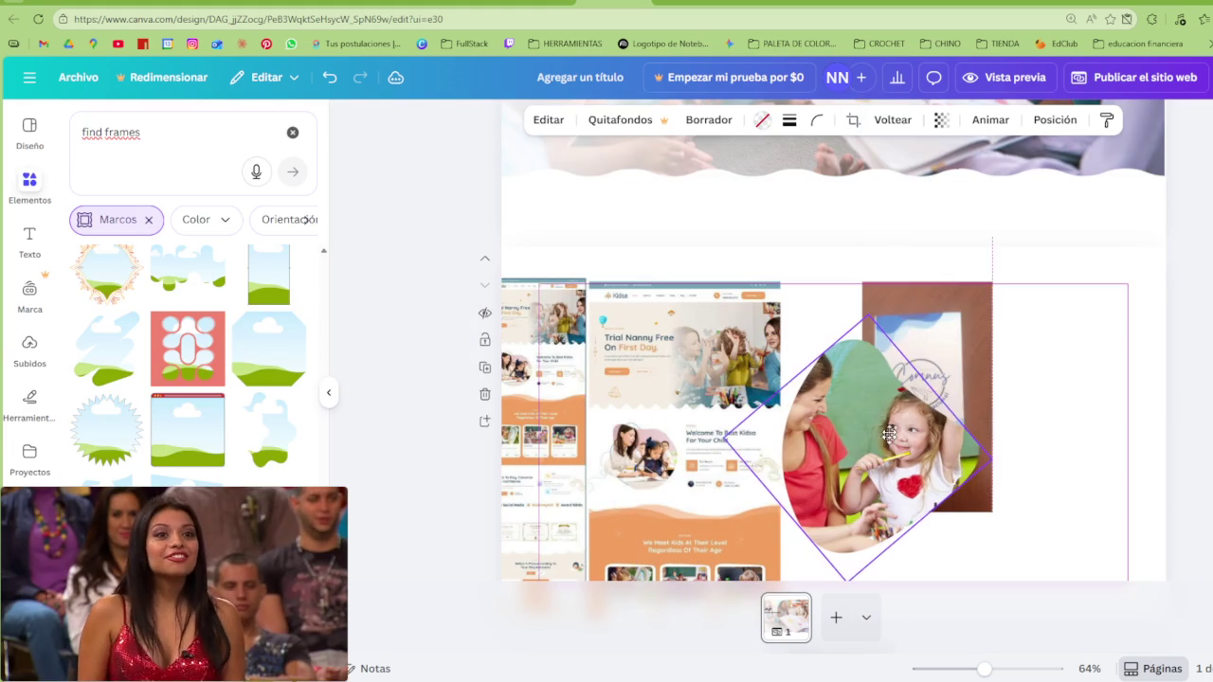
drag(867, 299, 863, 361)
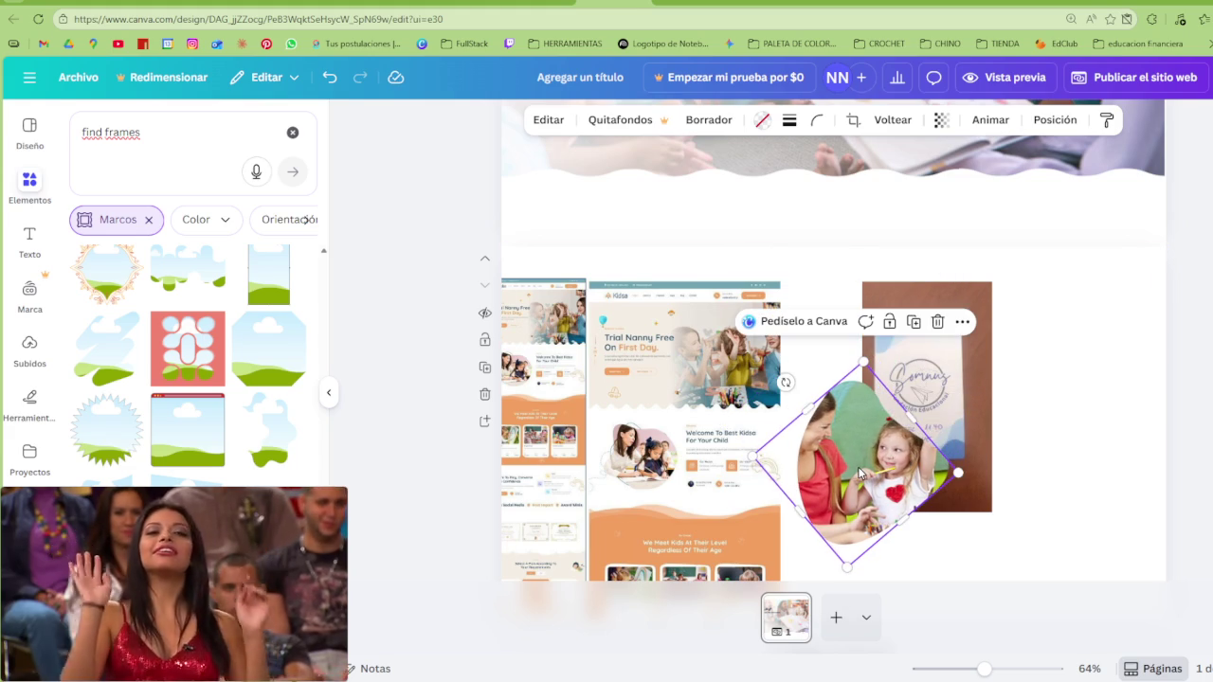
click(951, 4)
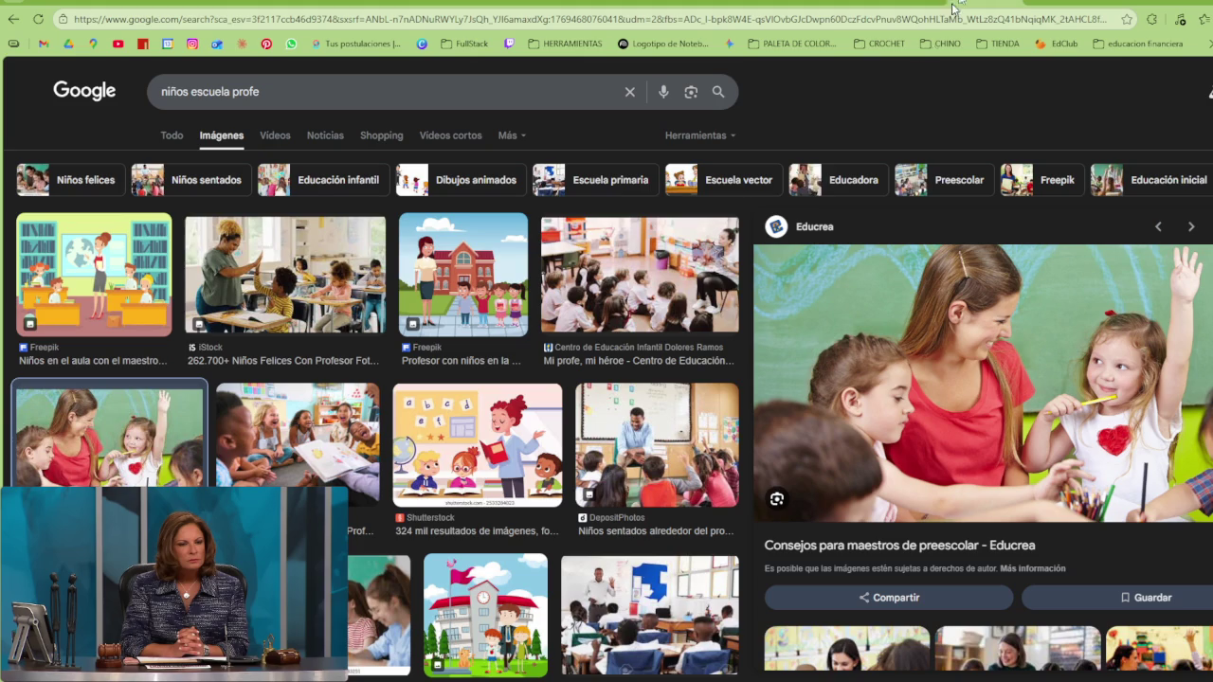
Preview the iStock preschool-teacher photo in Google Images and copy it
scroll(891, 353, down, 1)
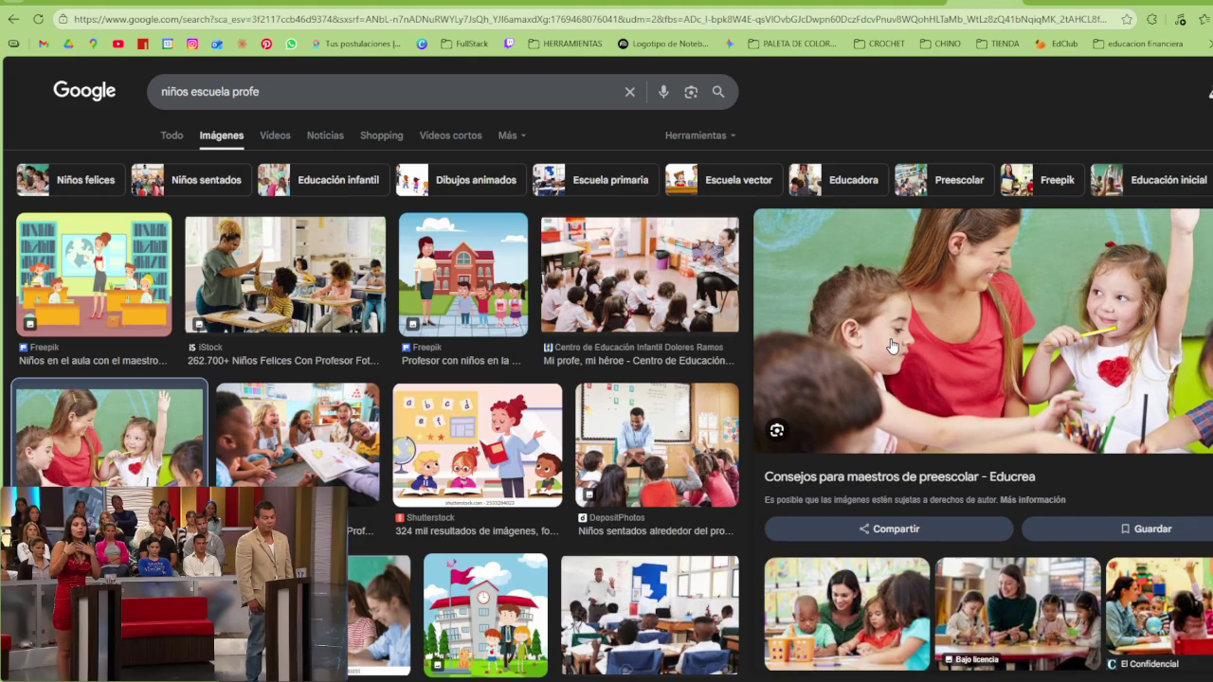
scroll(891, 346, down, 1)
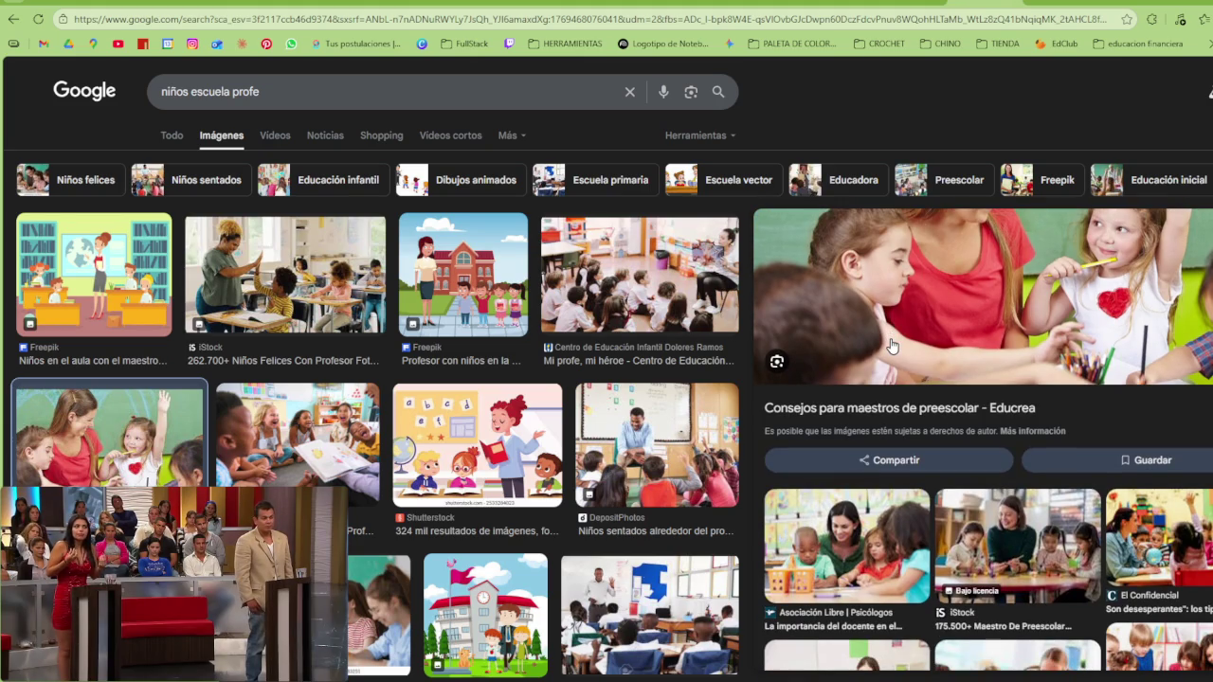
click(1040, 573)
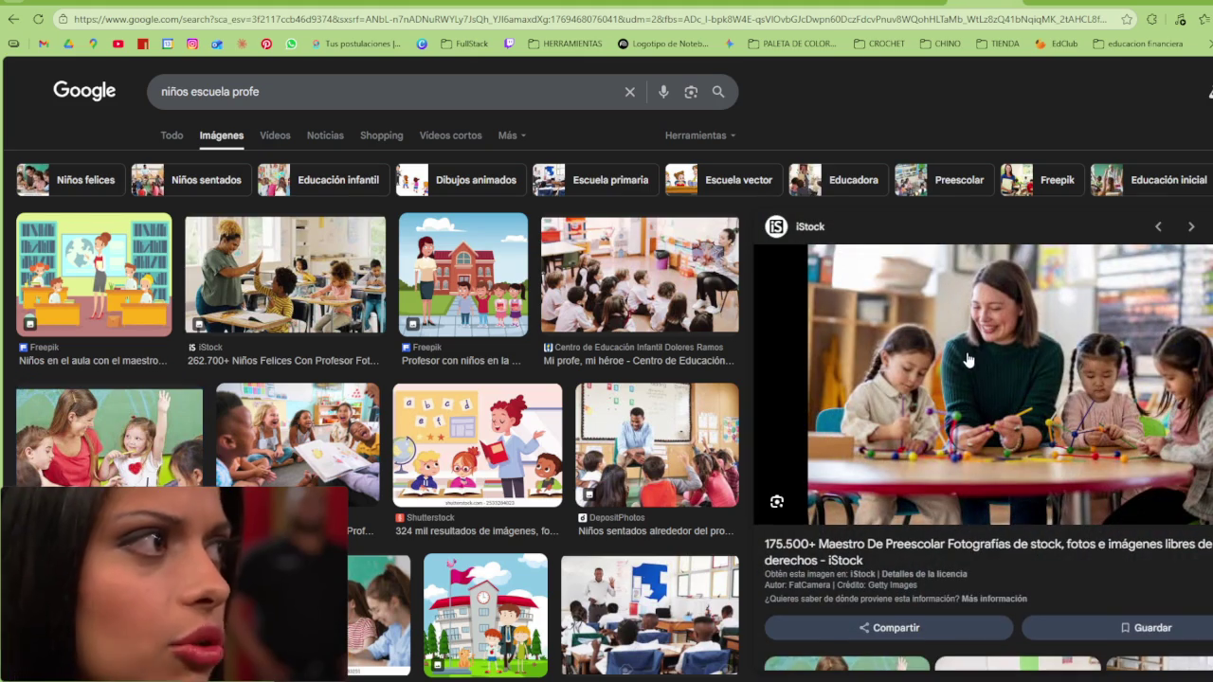
right_click(963, 372)
click(1021, 205)
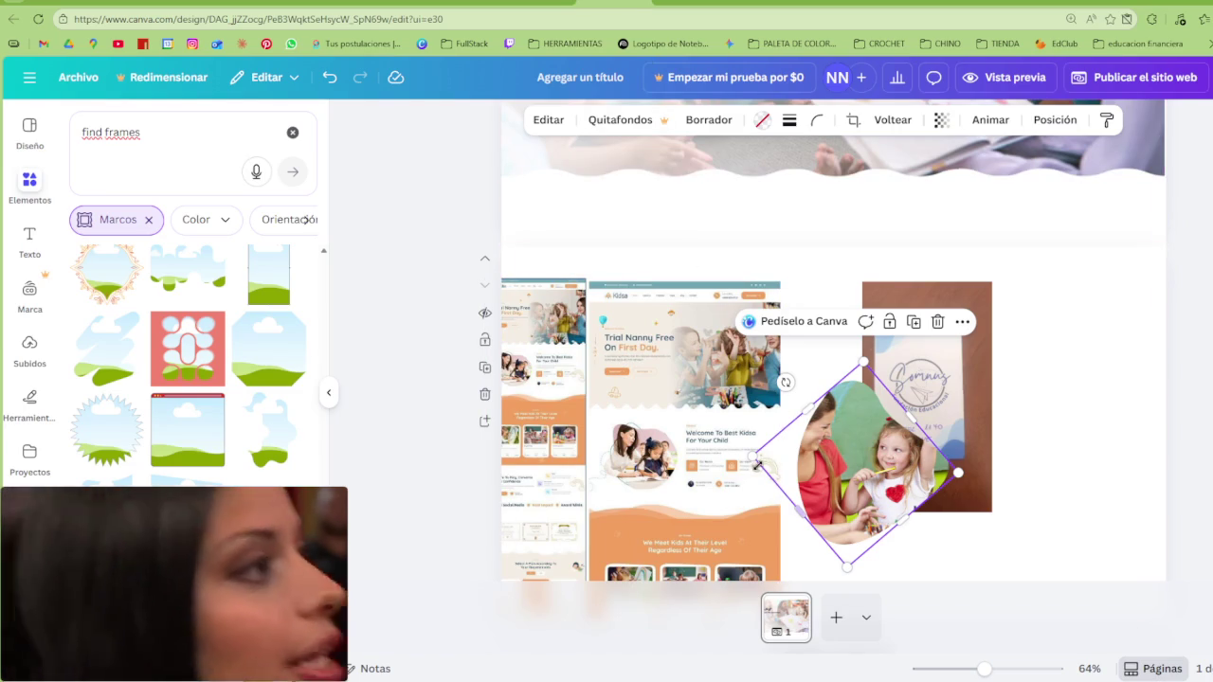
Drop the teacher photo into the blob frame and rotate it inside to about -142°
drag(801, 447, 943, 500)
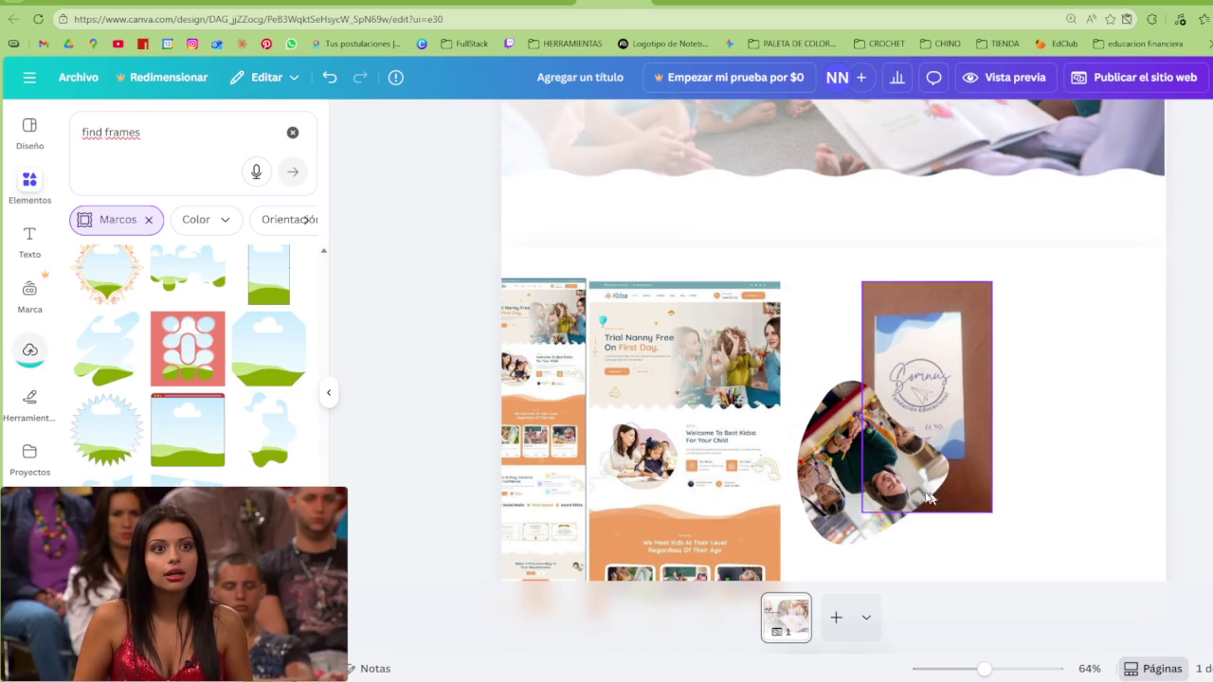
click(851, 496)
double_click(853, 538)
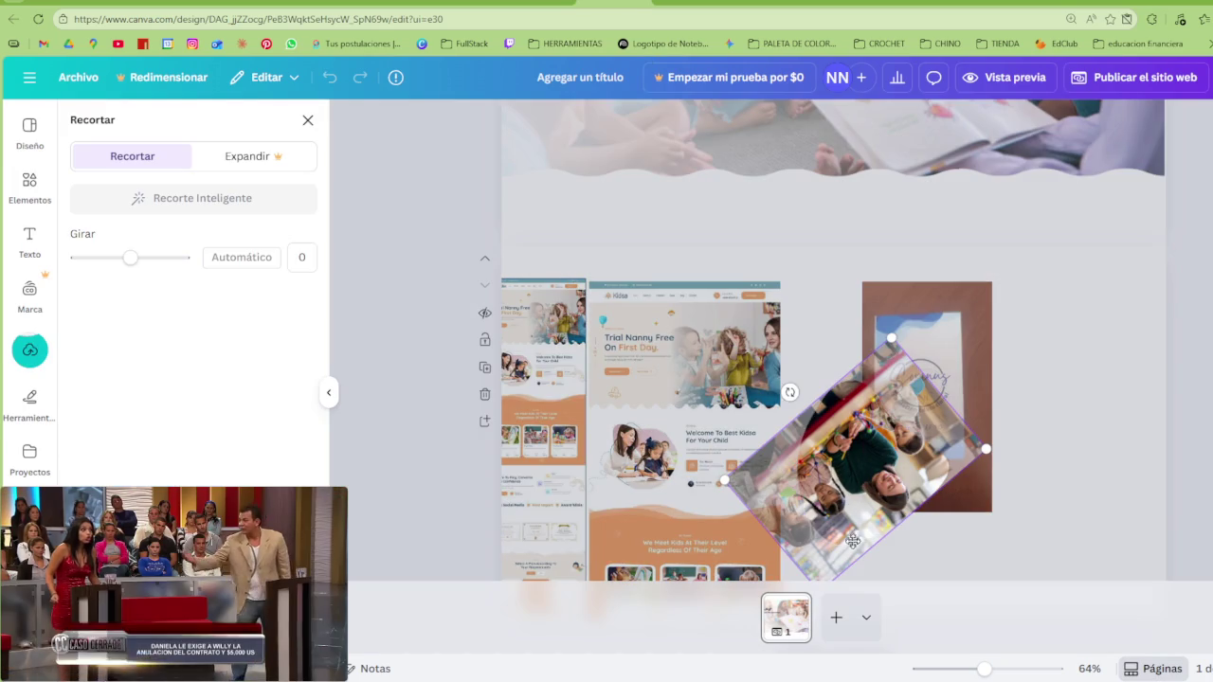
mouse_move(789, 393)
mouse_down()
mouse_move(870, 557)
mouse_move(856, 572)
mouse_up()
mouse_move(881, 512)
mouse_down()
mouse_move(932, 496)
mouse_move(918, 498)
mouse_up()
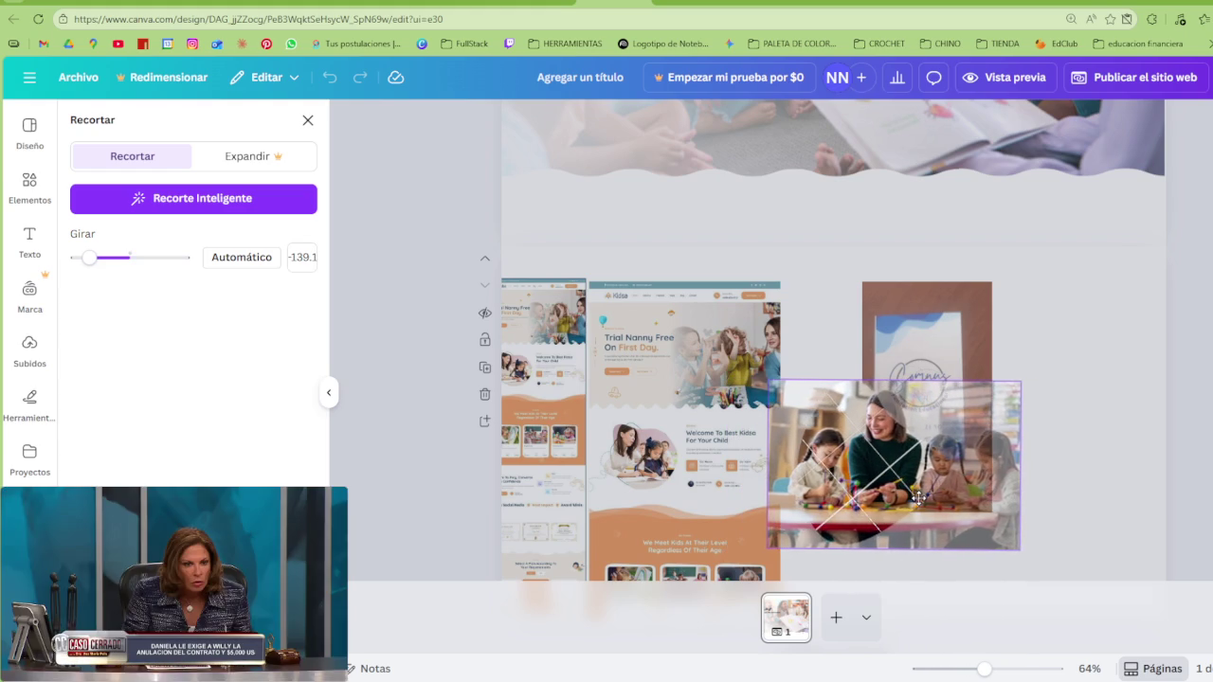
key(Return)
Flip the framed photo horizontally and re-adjust its rotation inside the frame
click(886, 121)
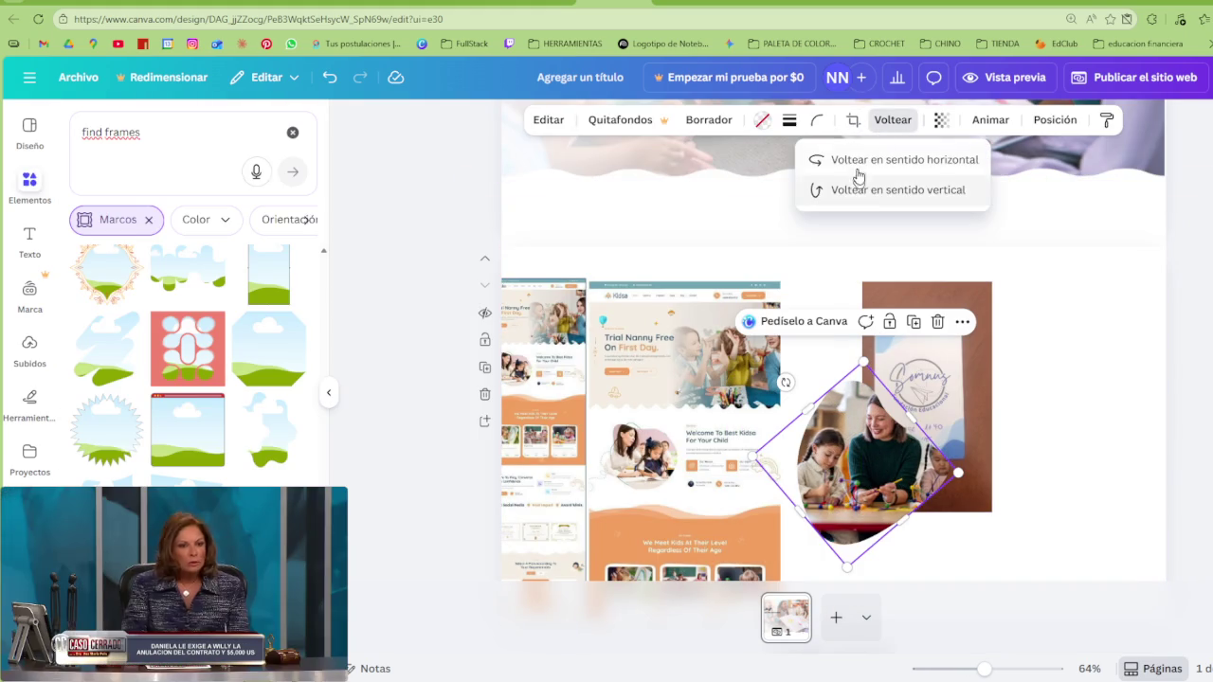
click(860, 159)
click(1034, 541)
click(878, 481)
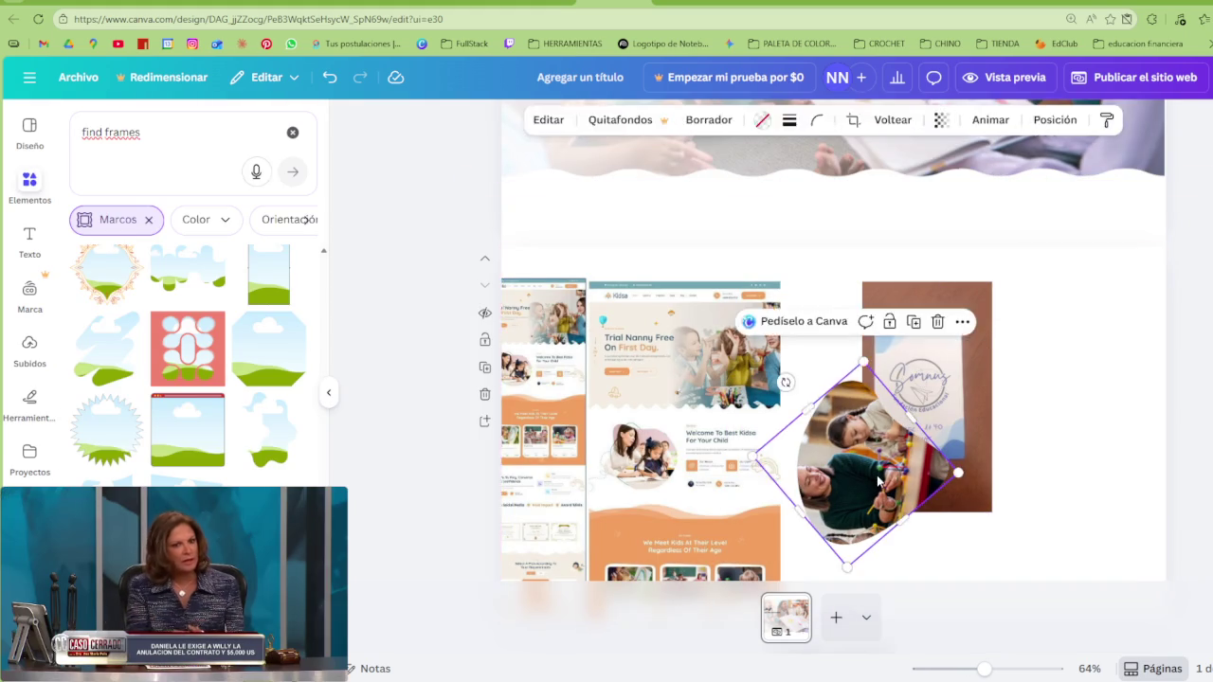
double_click(878, 482)
mouse_move(967, 514)
mouse_down()
mouse_move(866, 570)
mouse_move(928, 541)
mouse_up()
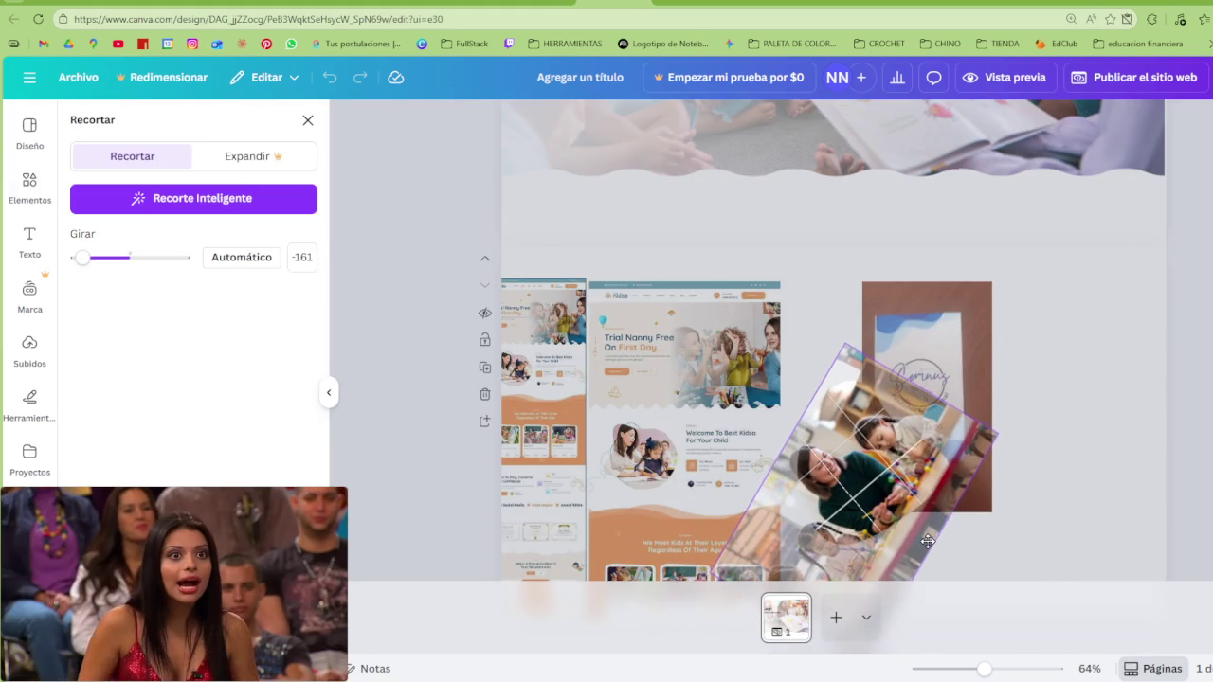
click(874, 187)
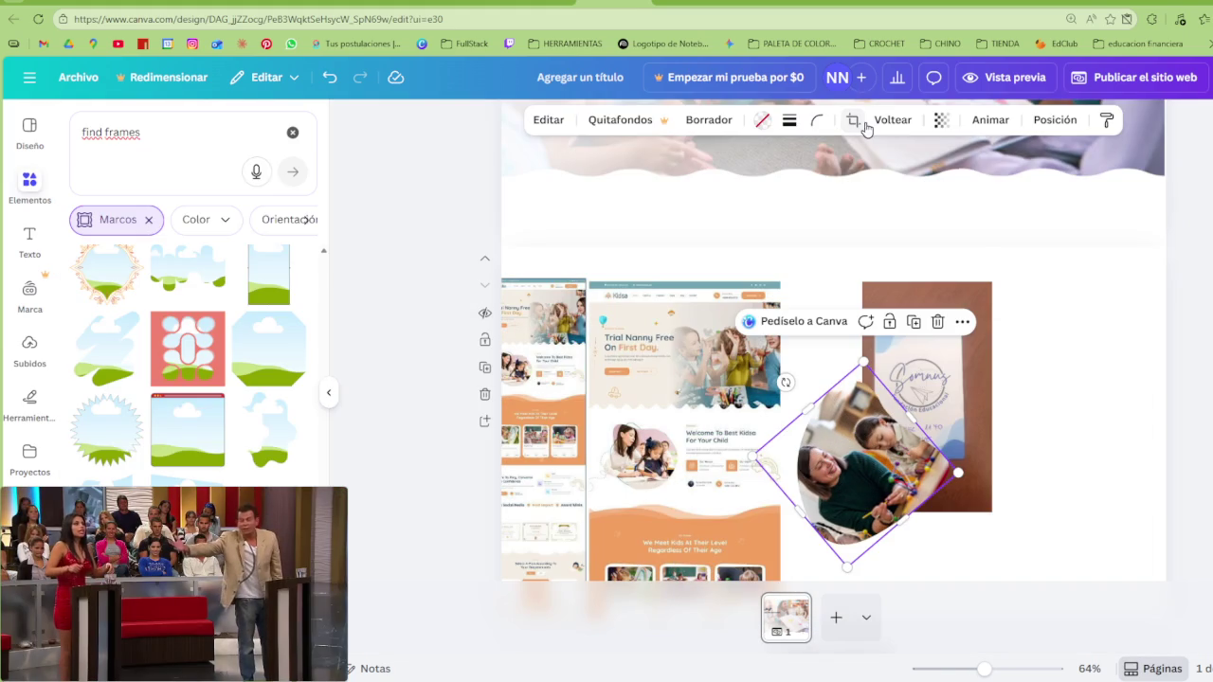
Toggle the flip again, tilt the frame to about -9°, and place it on the mockup
click(892, 120)
click(894, 194)
click(893, 159)
click(902, 195)
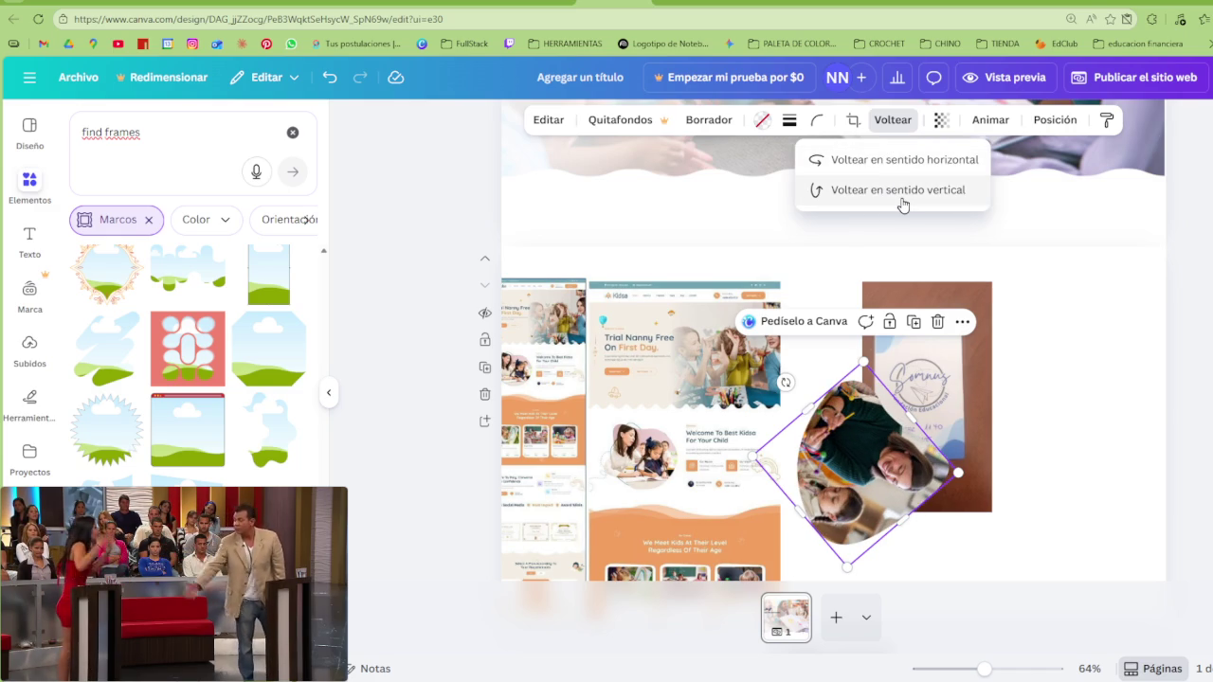
drag(786, 382, 825, 569)
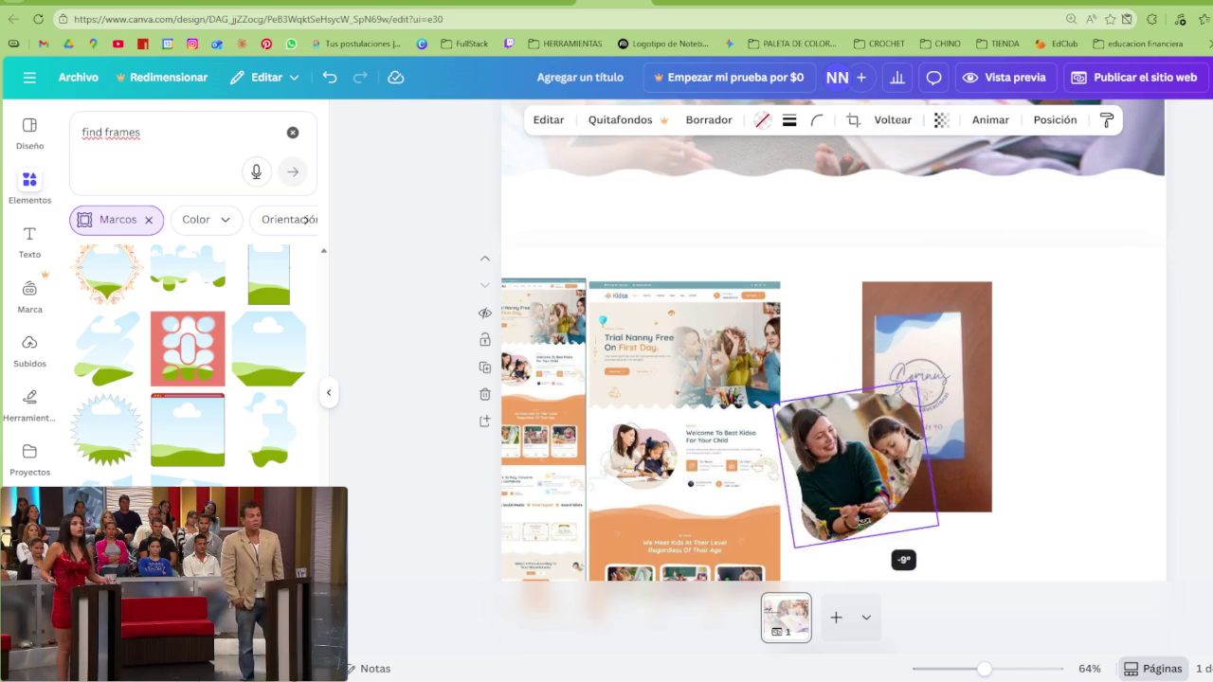
mouse_move(886, 414)
mouse_down()
mouse_move(713, 385)
mouse_move(690, 363)
mouse_up()
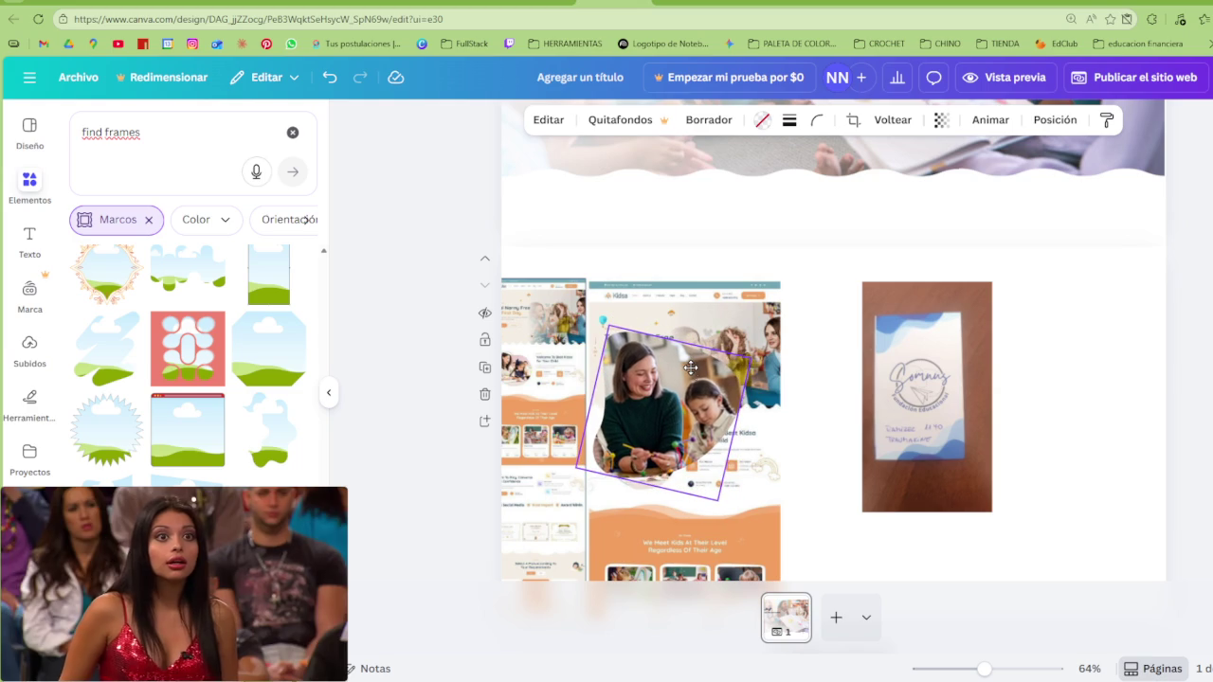
mouse_move(702, 417)
mouse_down()
mouse_move(785, 444)
mouse_move(702, 462)
mouse_up()
scroll(785, 444, up, 1)
Add a new section below and drag the website mockup into it
scroll(771, 343, up, 3)
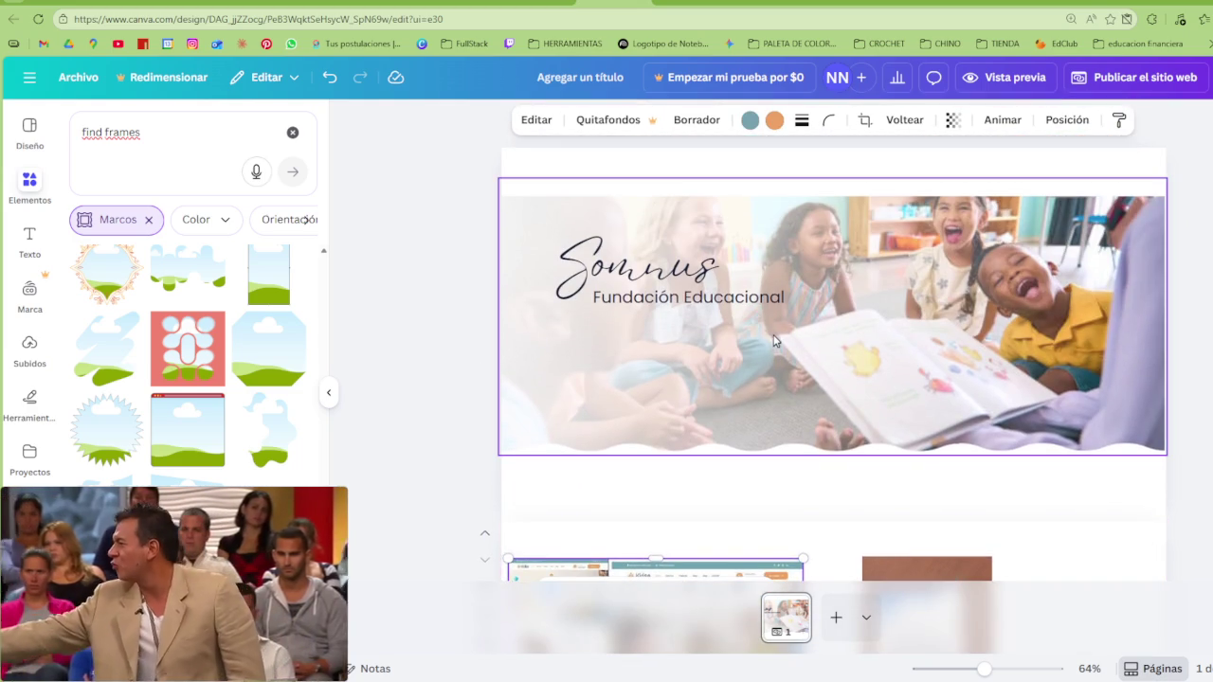
scroll(773, 337, down, 2)
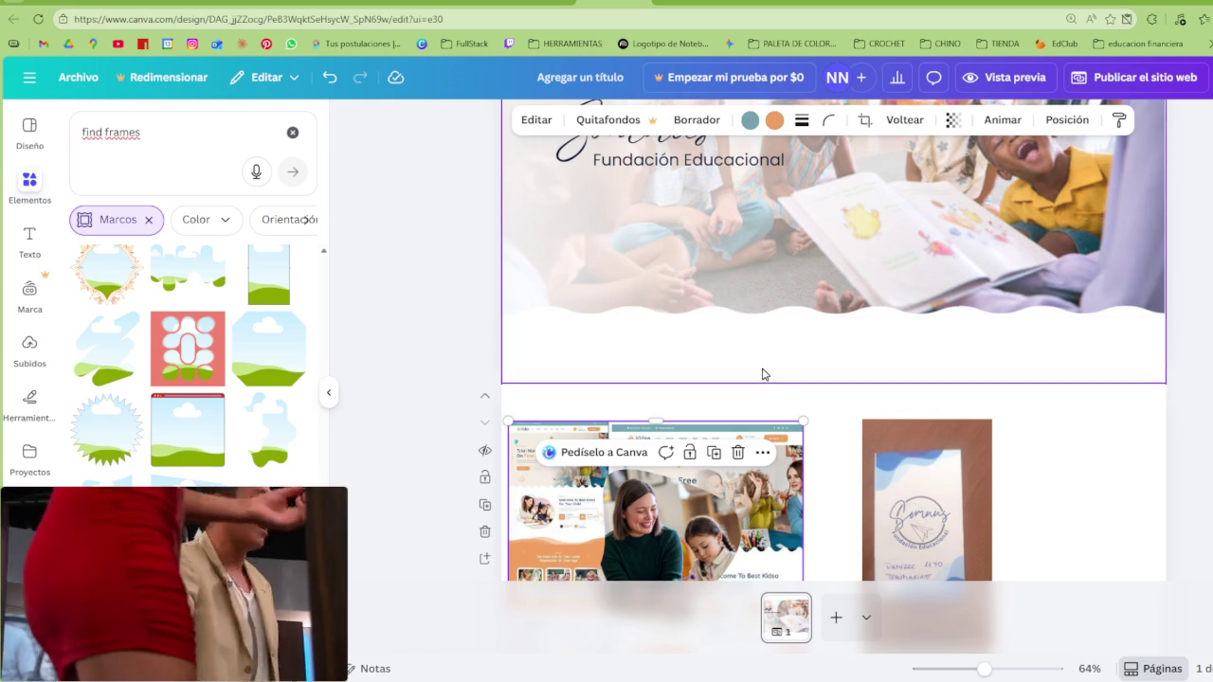
scroll(763, 426, down, 2)
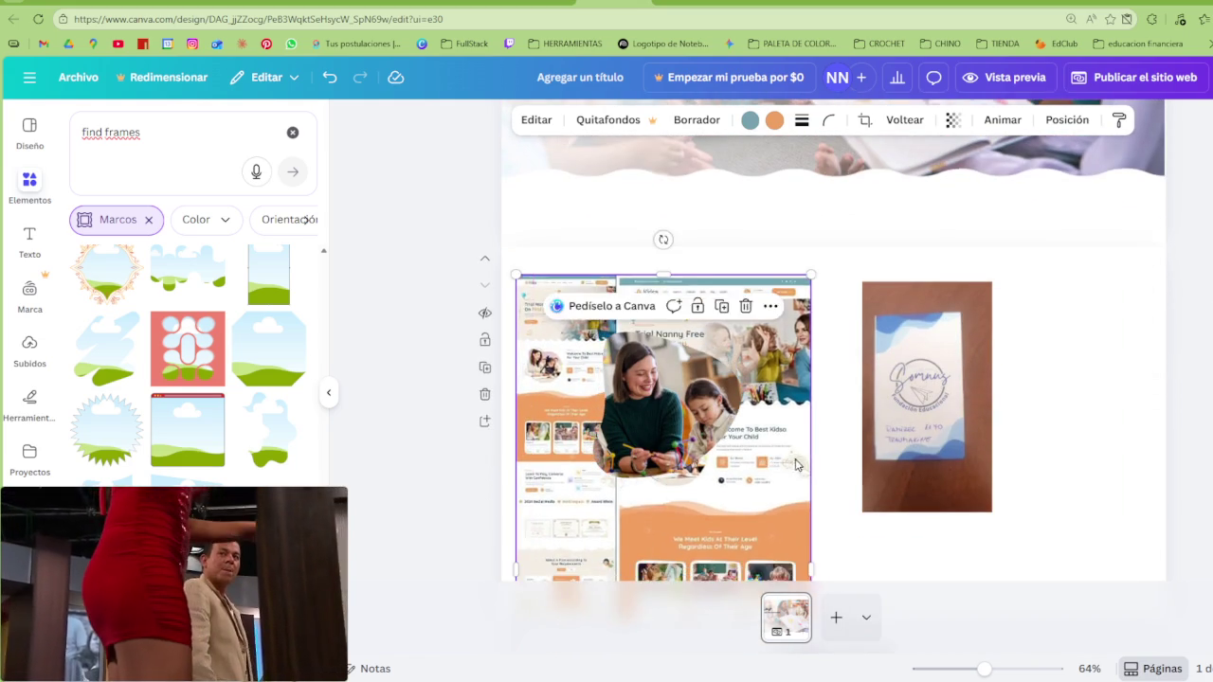
scroll(796, 469, down, 3)
click(834, 446)
scroll(774, 299, up, 3)
drag(773, 299, 802, 515)
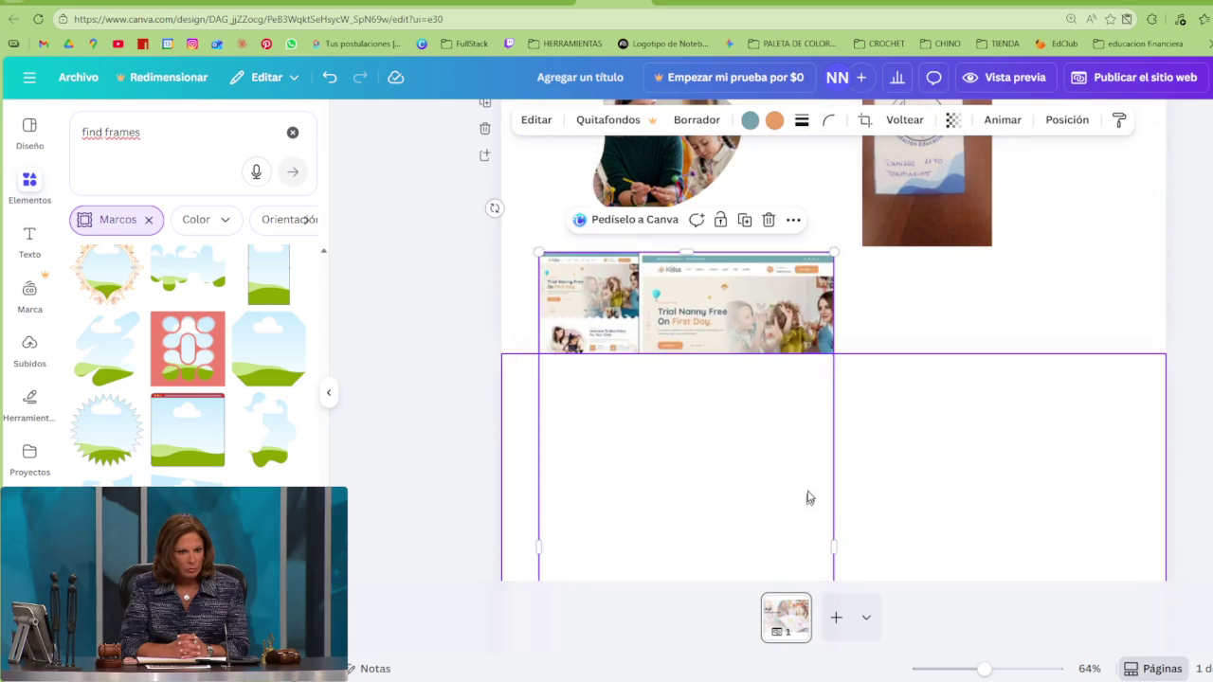
Move the business-card photo into the new section, then undo the last change
scroll(802, 427, up, 3)
click(927, 419)
scroll(927, 420, down, 3)
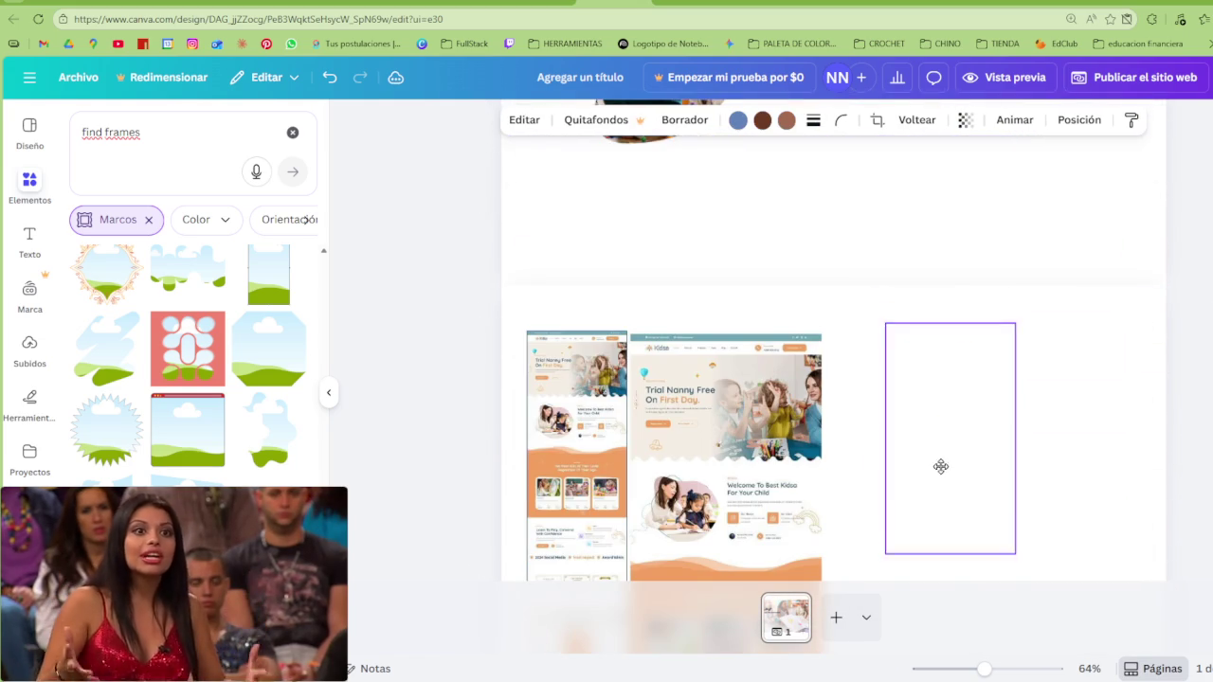
drag(927, 420, 939, 466)
scroll(667, 459, up, 3)
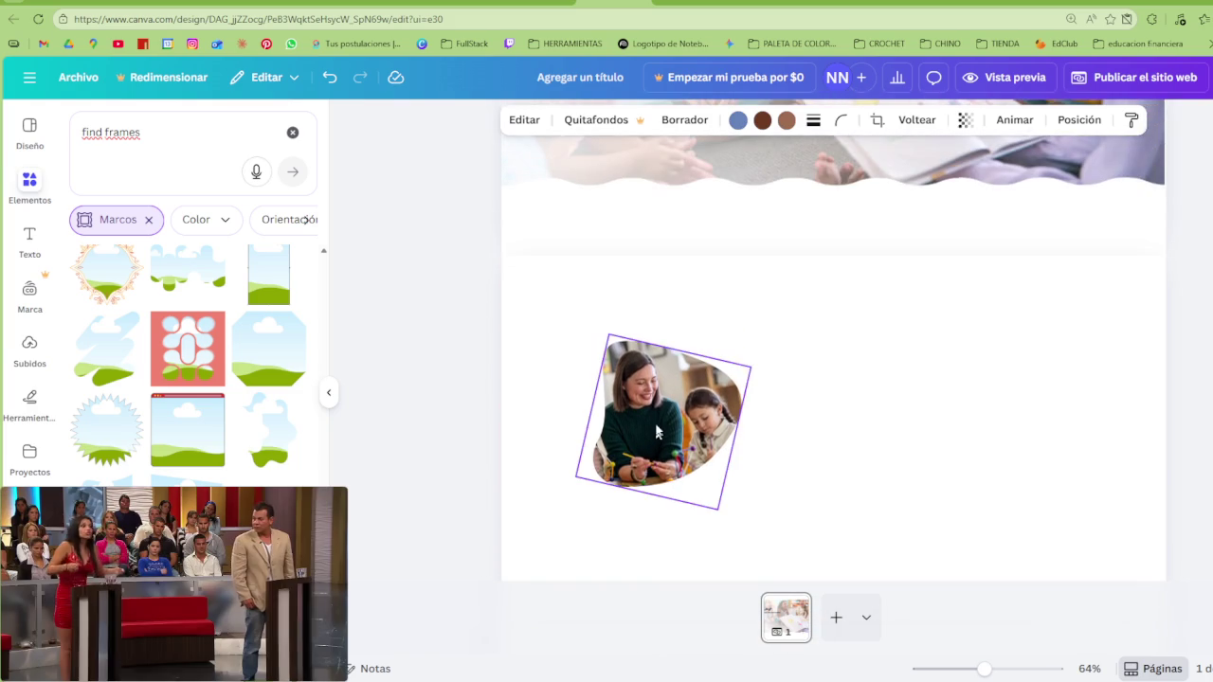
drag(668, 408, 695, 365)
scroll(793, 384, up, 3)
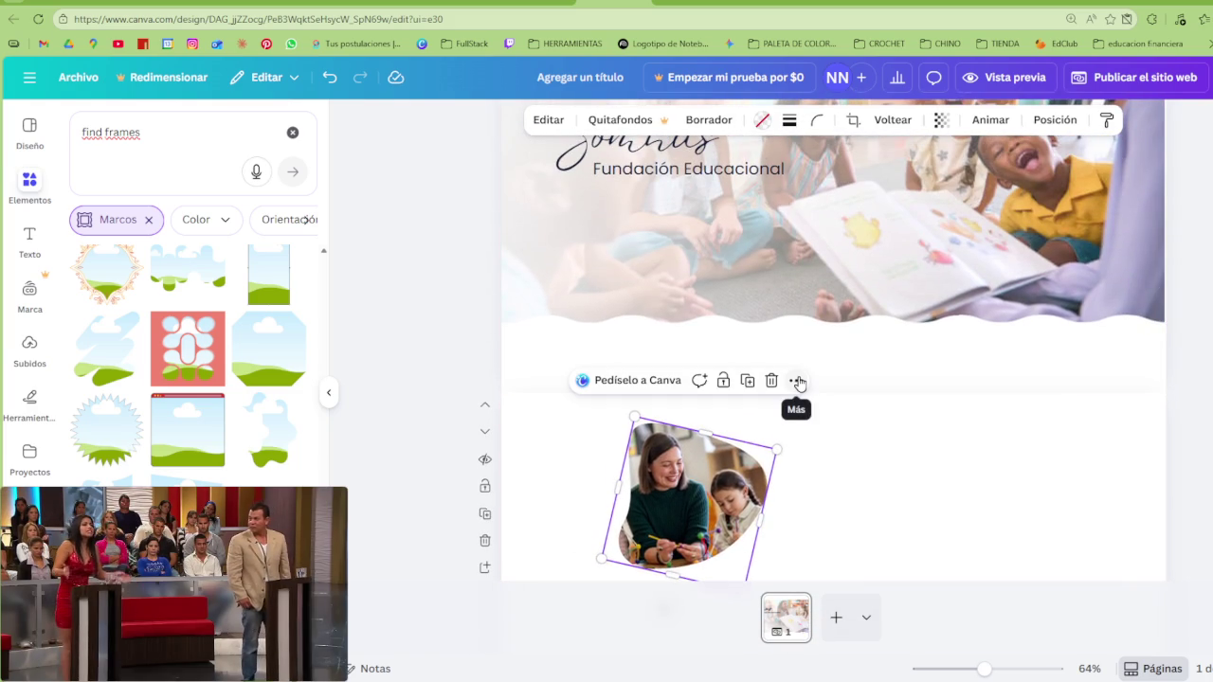
scroll(796, 459, down, 5)
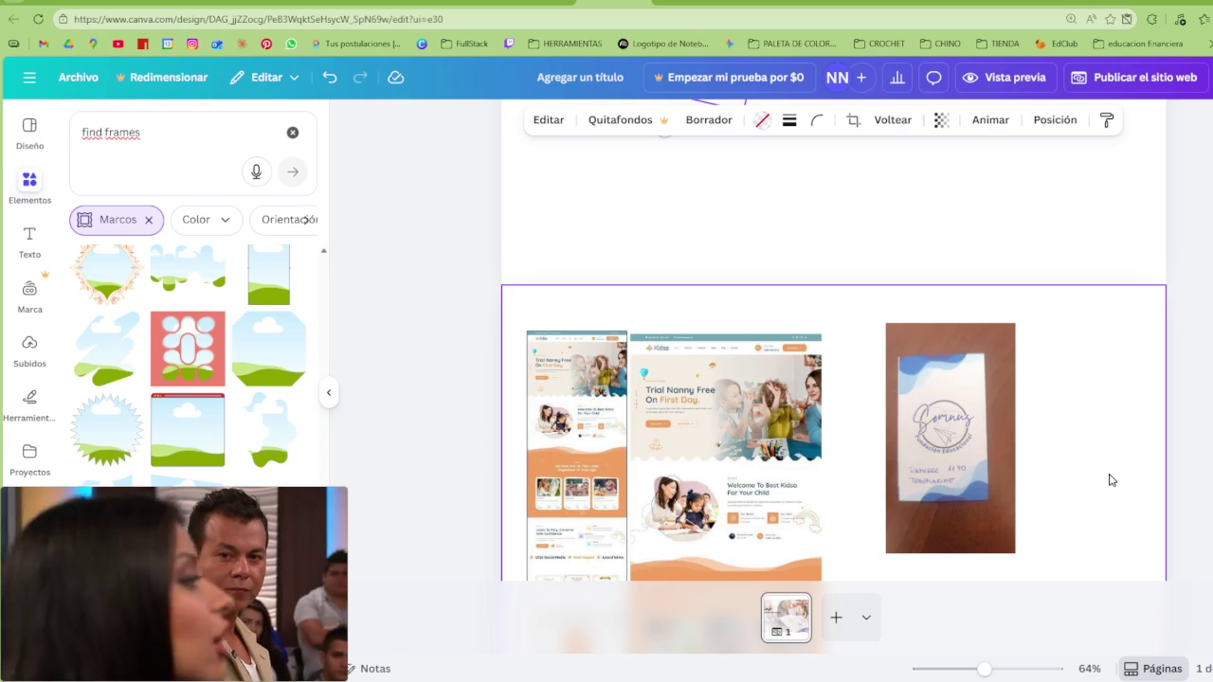
scroll(1110, 479, up, 5)
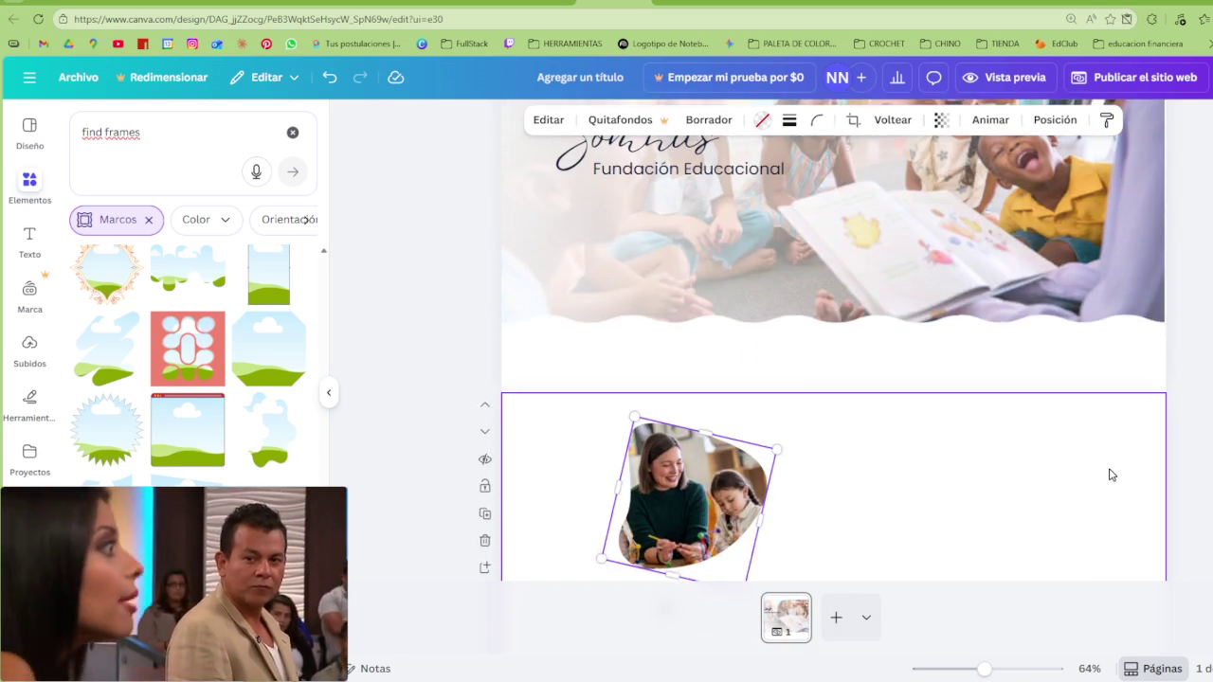
key(ctrl+z)
key(ctrl+z)
Enlarge the Fundación Educacional heading and place it to the right of the photo
scroll(877, 459, down, 3)
drag(741, 418, 993, 317)
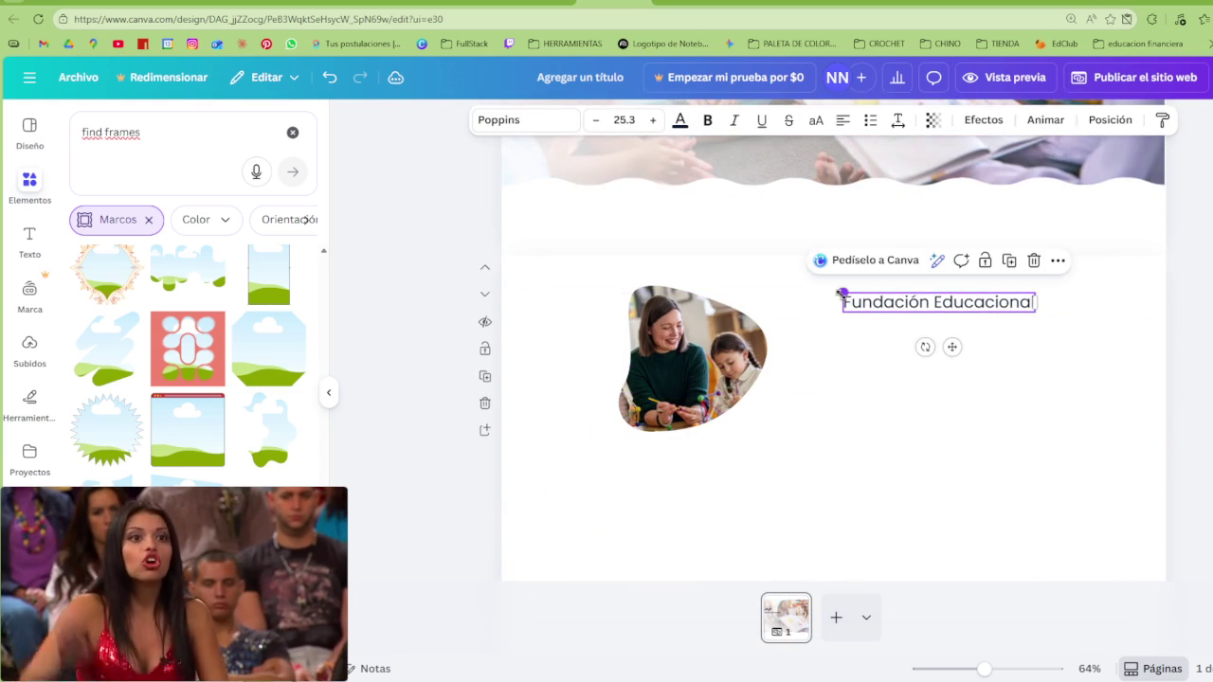
drag(839, 294, 755, 283)
mouse_move(858, 295)
mouse_down()
mouse_move(937, 294)
mouse_move(928, 301)
mouse_up()
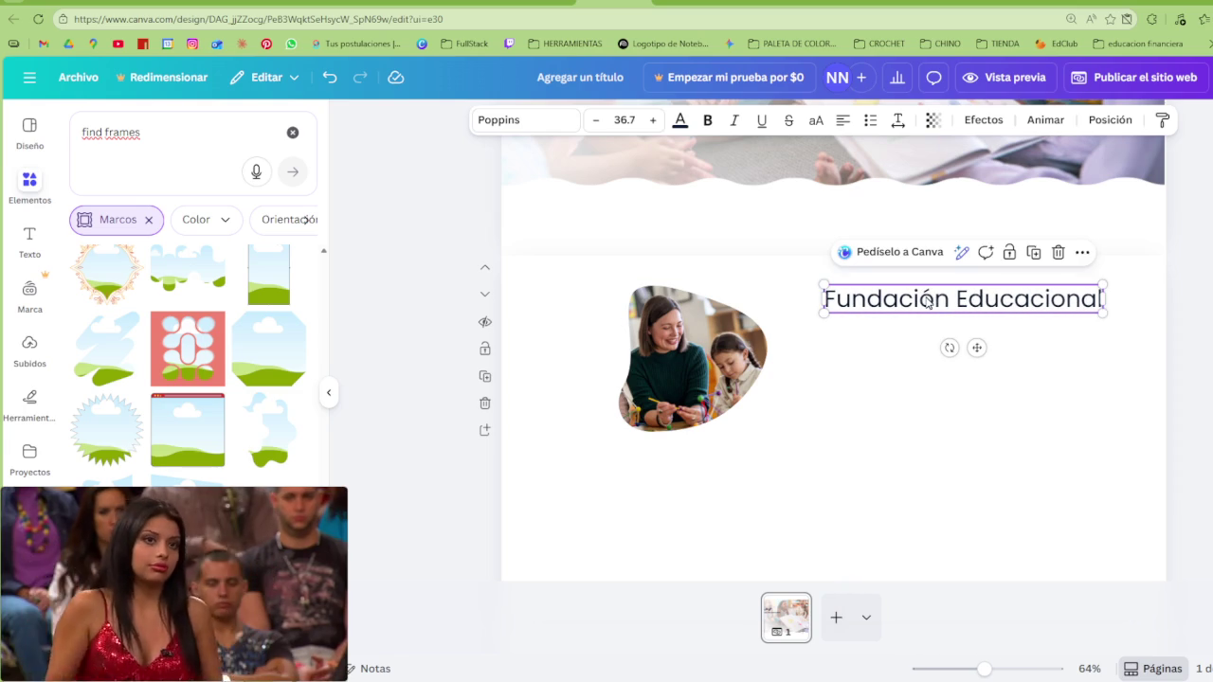
scroll(840, 401, down, 1)
scroll(858, 417, down, 4)
scroll(874, 416, up, 5)
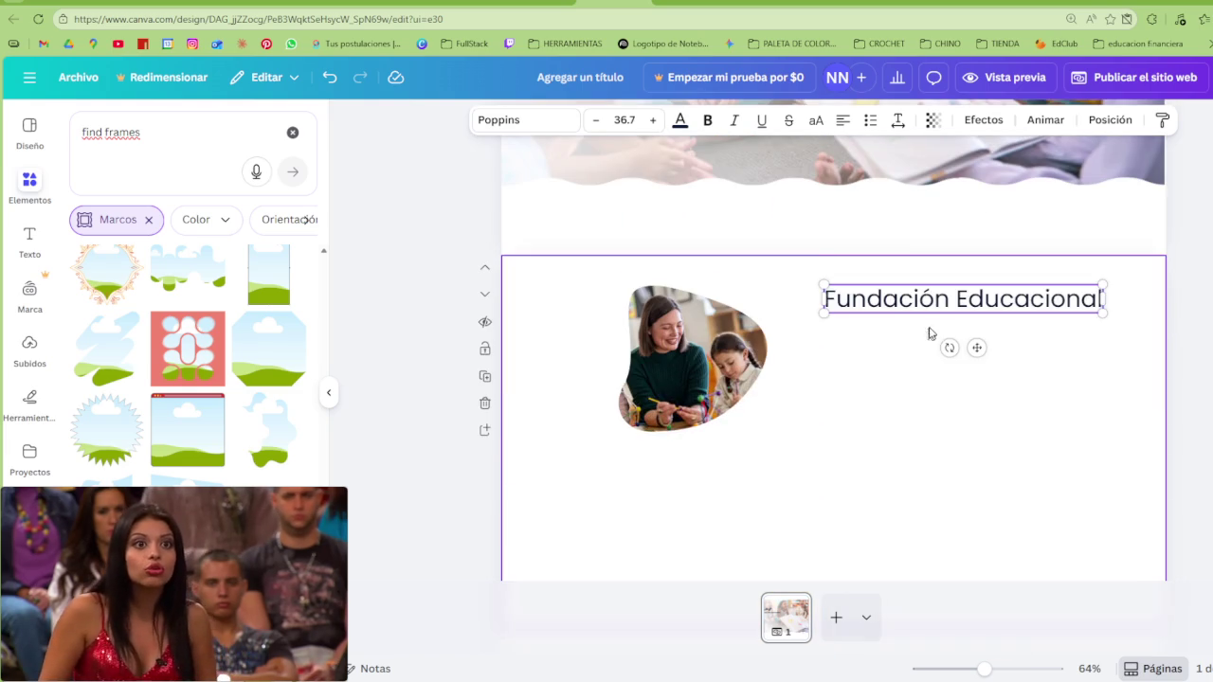
Paste another copy of the text, size it to 21.9 under the heading, and clear its words
key(ctrl+v)
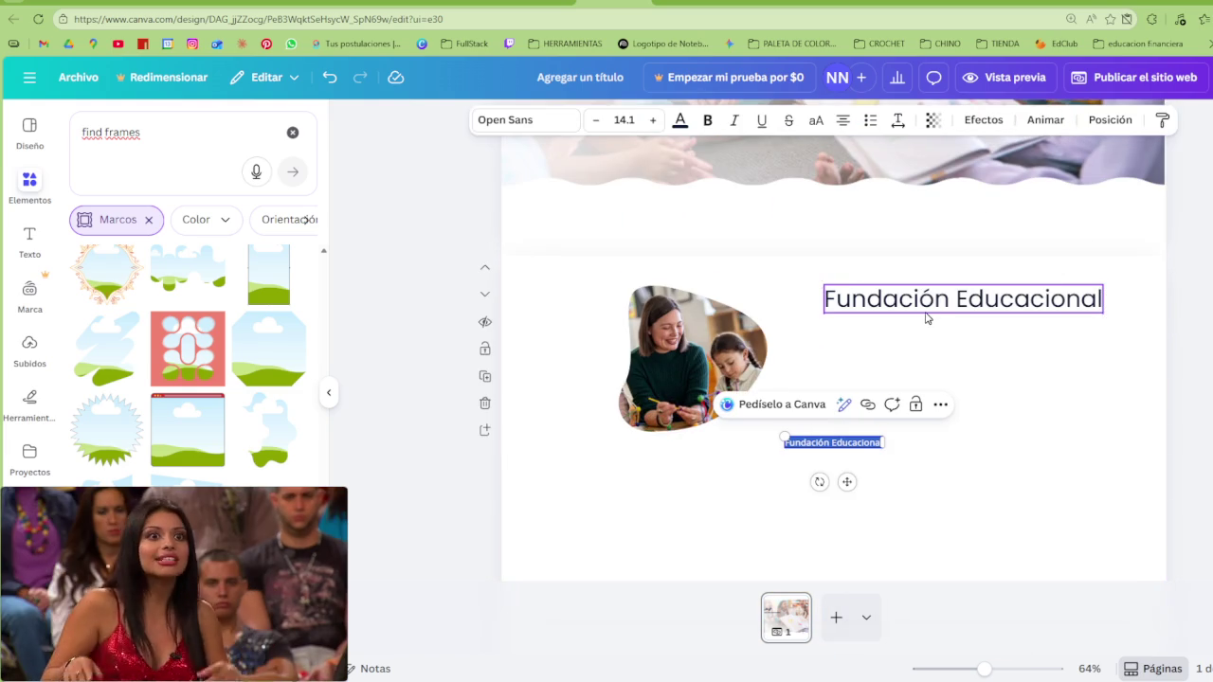
mouse_move(847, 474)
mouse_down()
mouse_move(928, 396)
mouse_move(907, 370)
mouse_up()
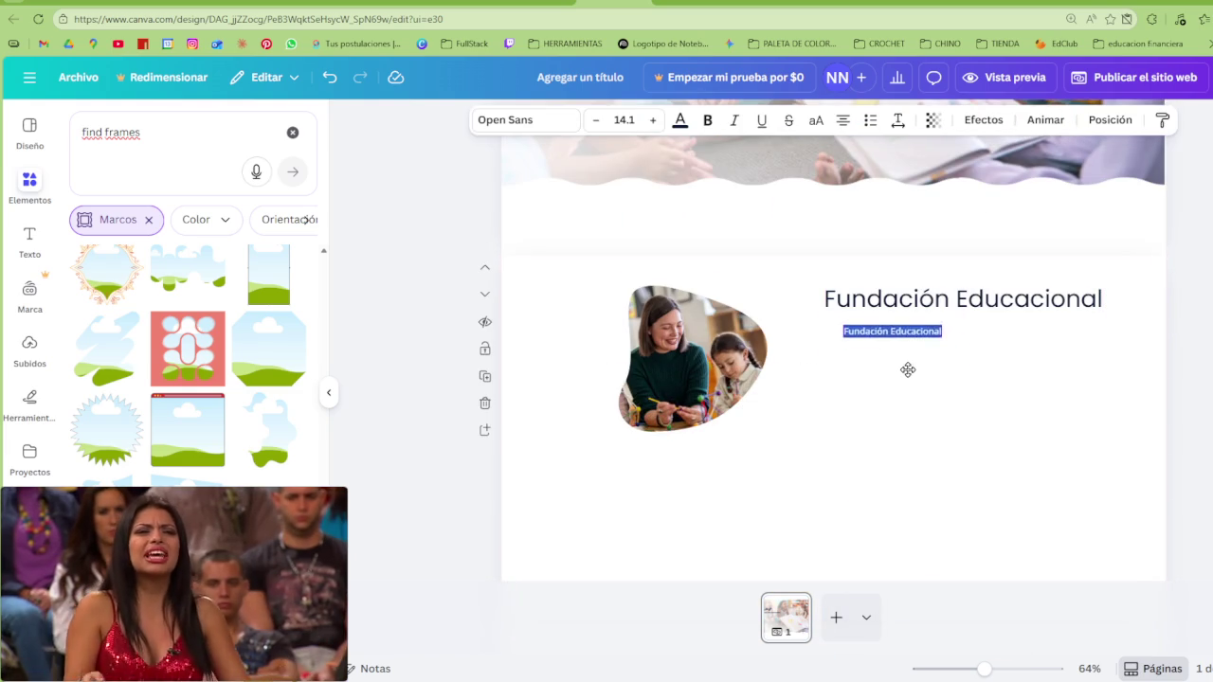
drag(831, 309, 720, 286)
drag(845, 355, 944, 370)
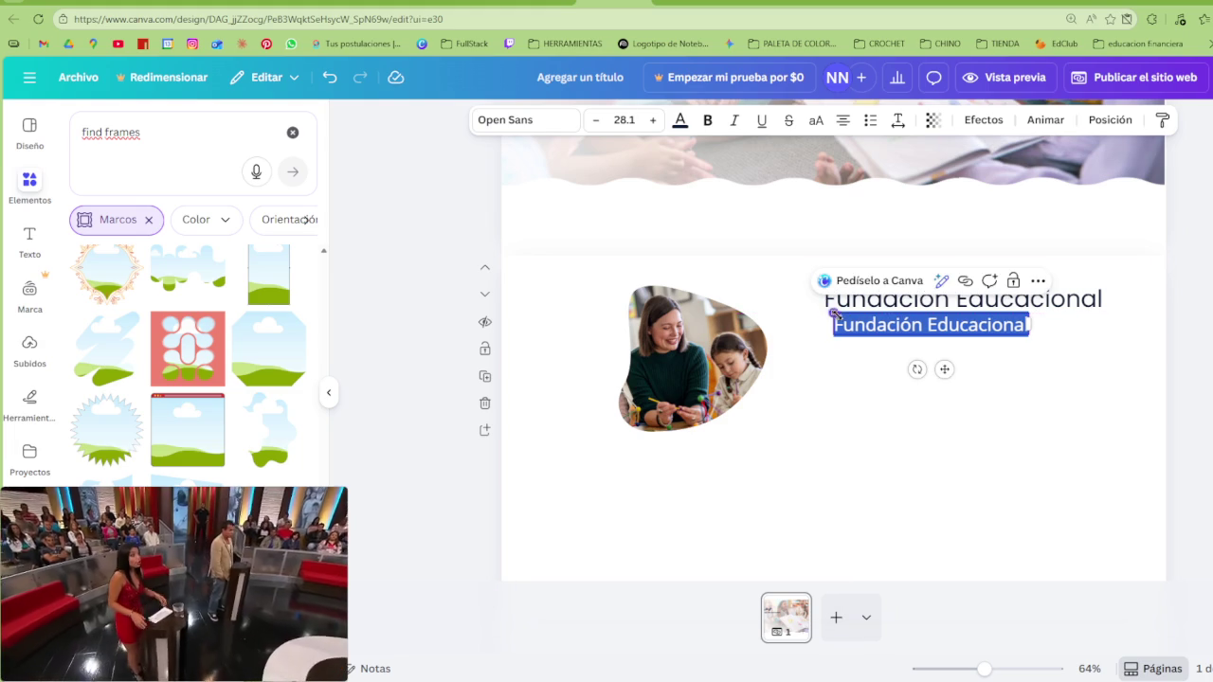
drag(832, 314, 876, 318)
drag(966, 368, 938, 370)
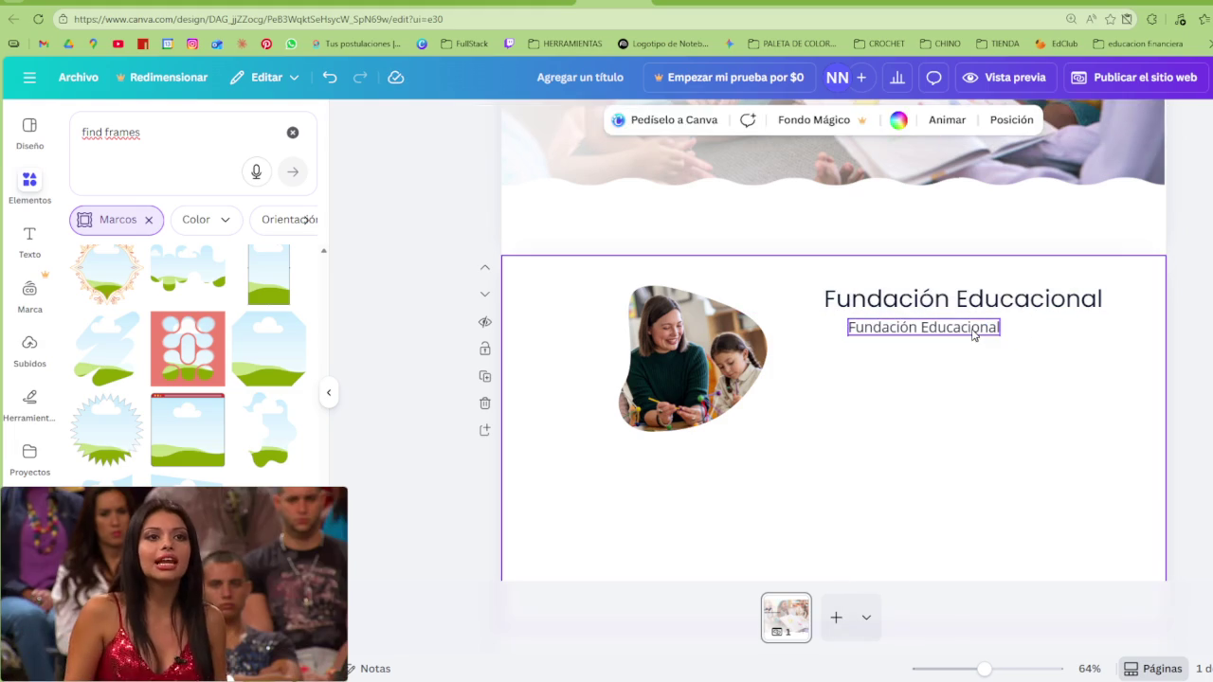
key(BackSpace)
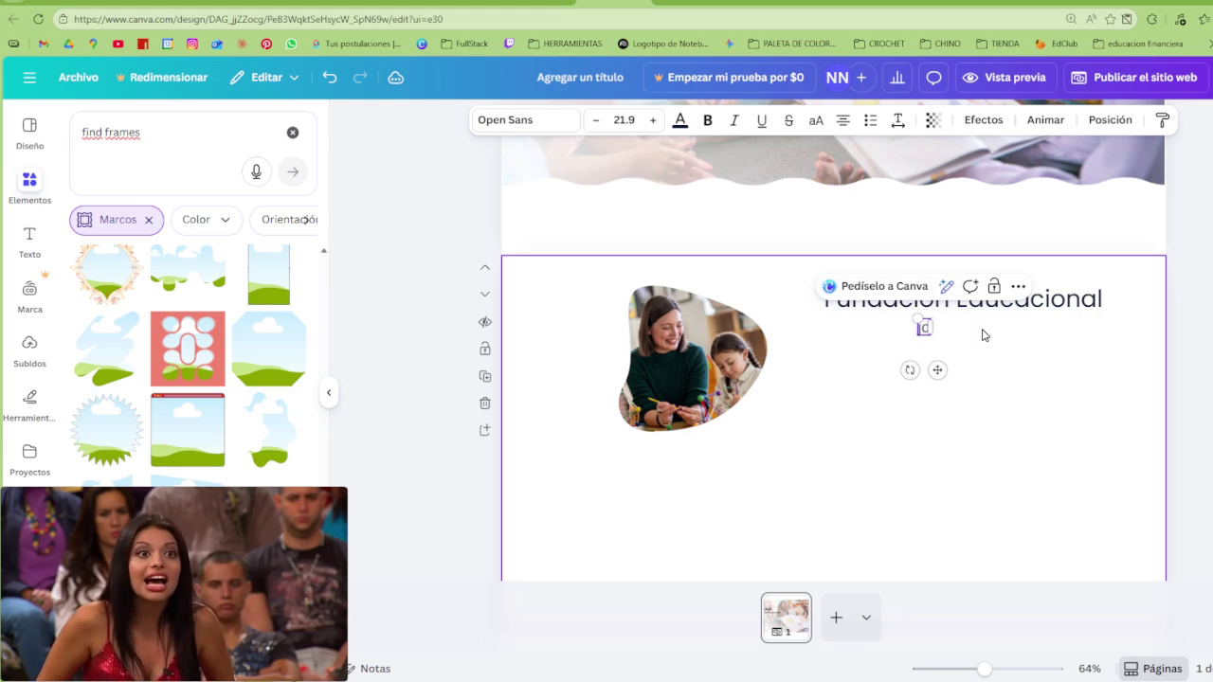
drag(810, 3, 1180, 3)
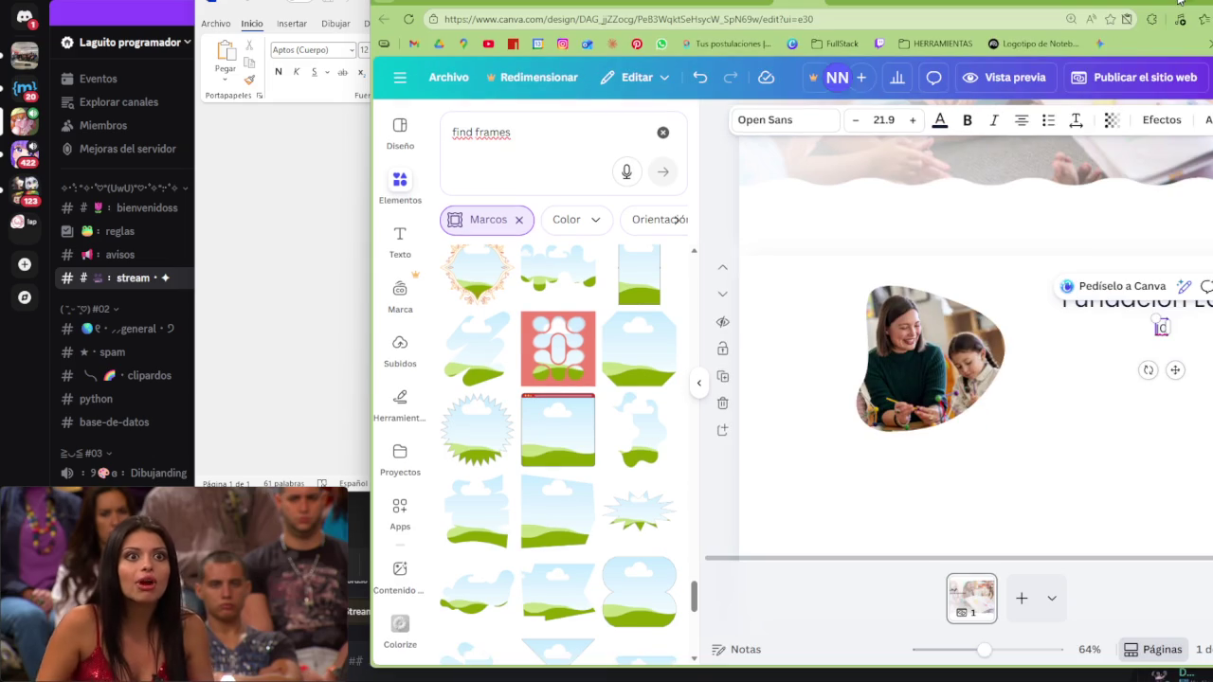
Search 'lorem ipsum', open es.lipsum.com and select the ¿Por qué lo usamos? paragraph
key(ctrl+t)
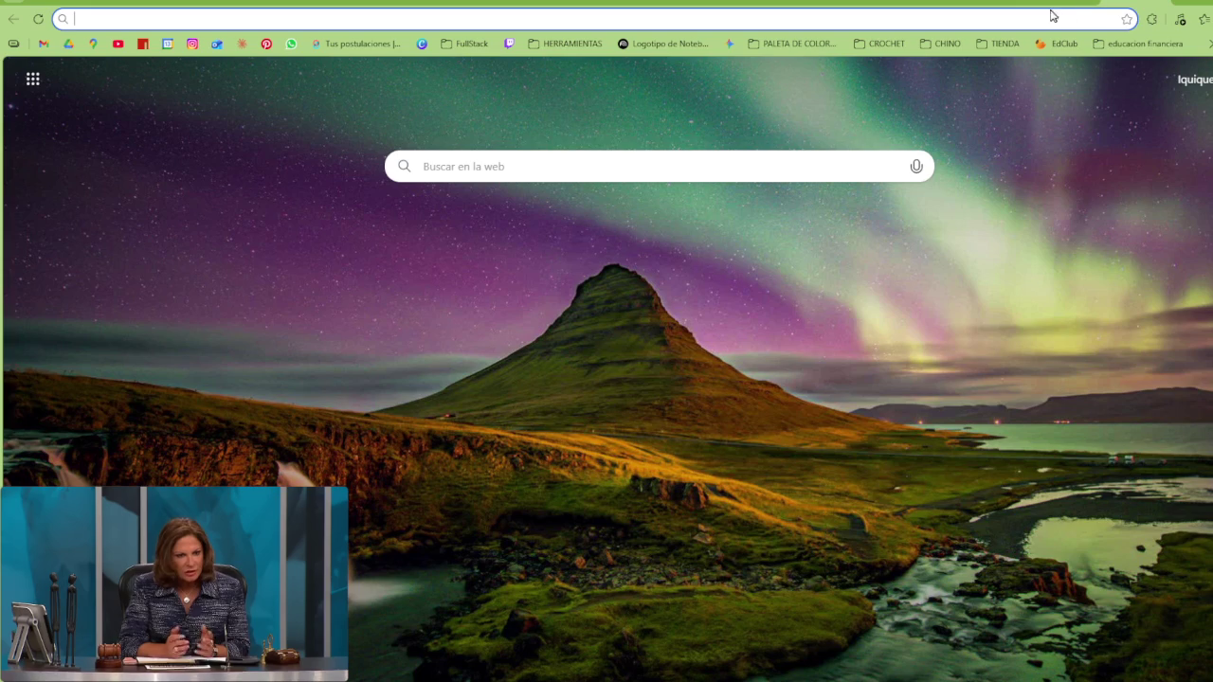
text(lorem)
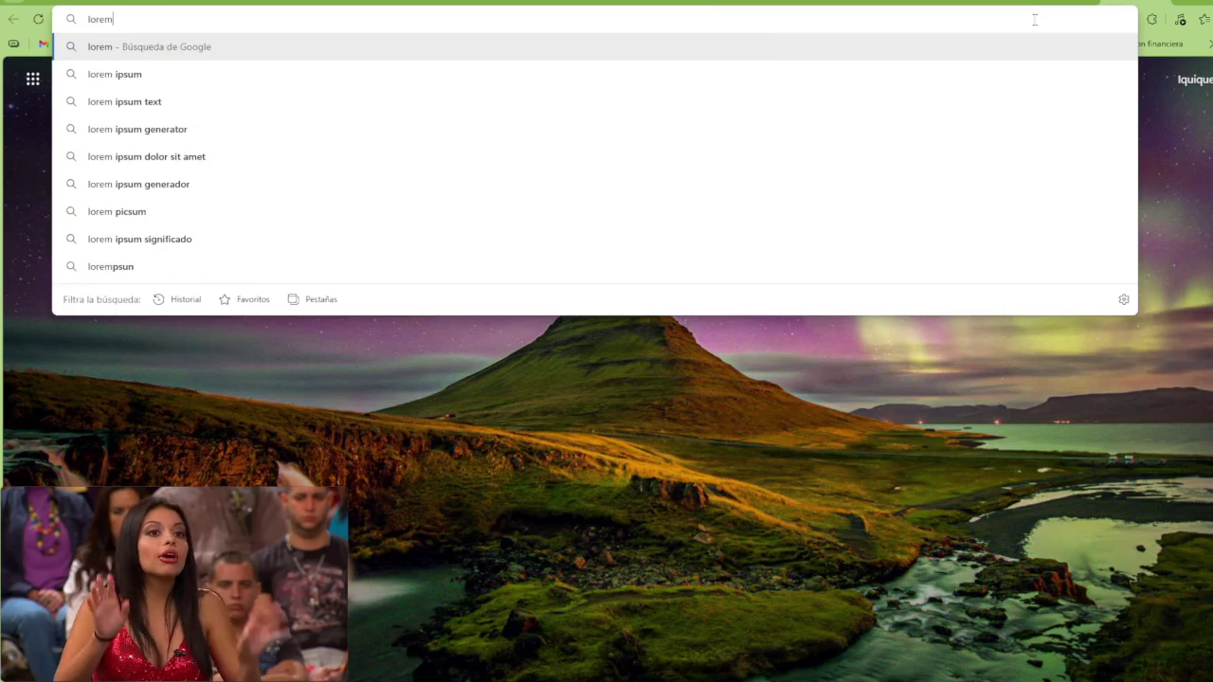
key(Down)
key(Return)
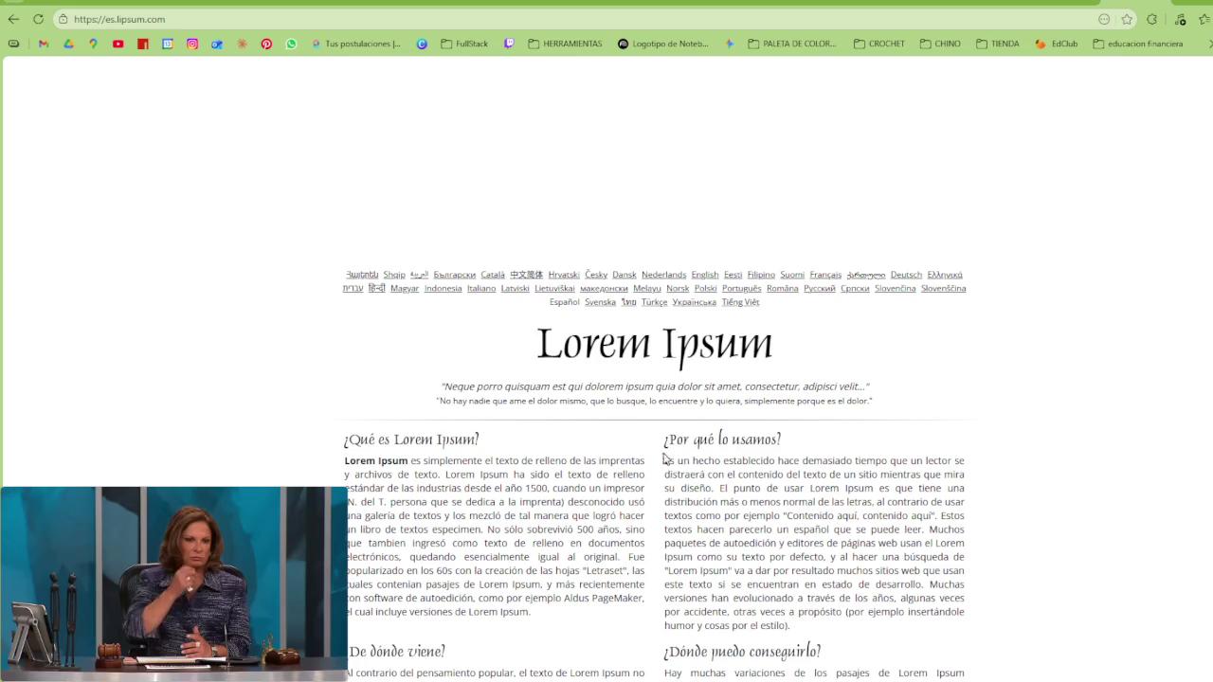
drag(670, 462, 749, 488)
click(667, 462)
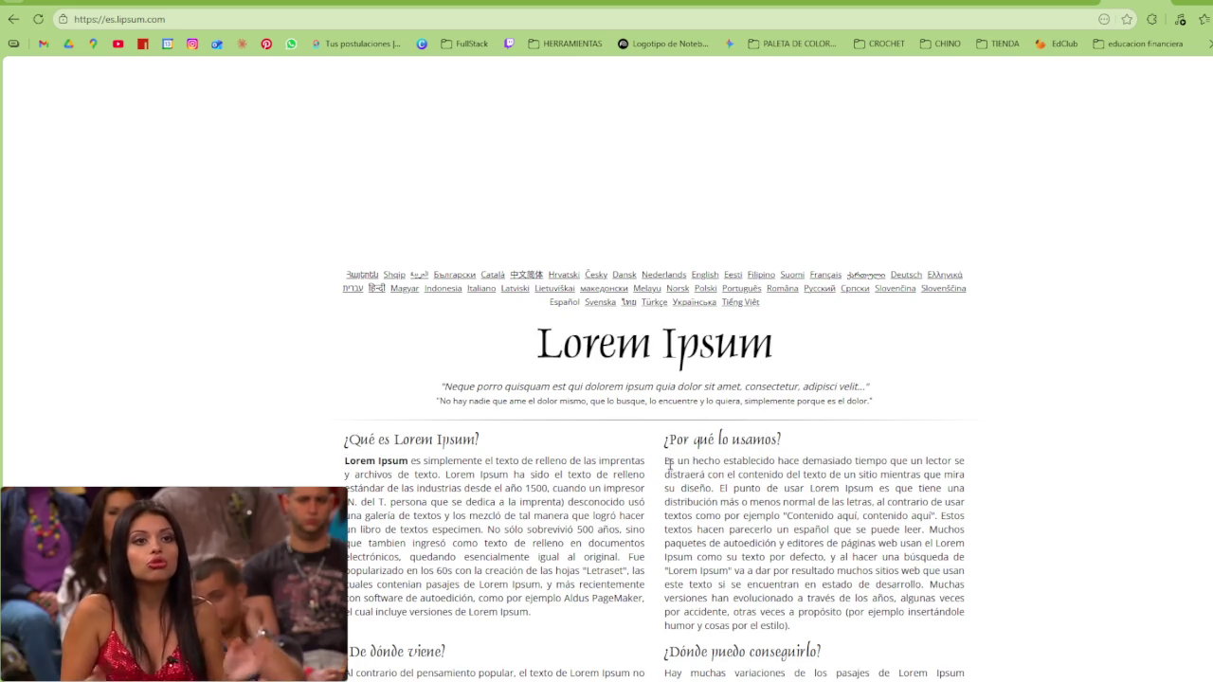
drag(667, 462, 827, 559)
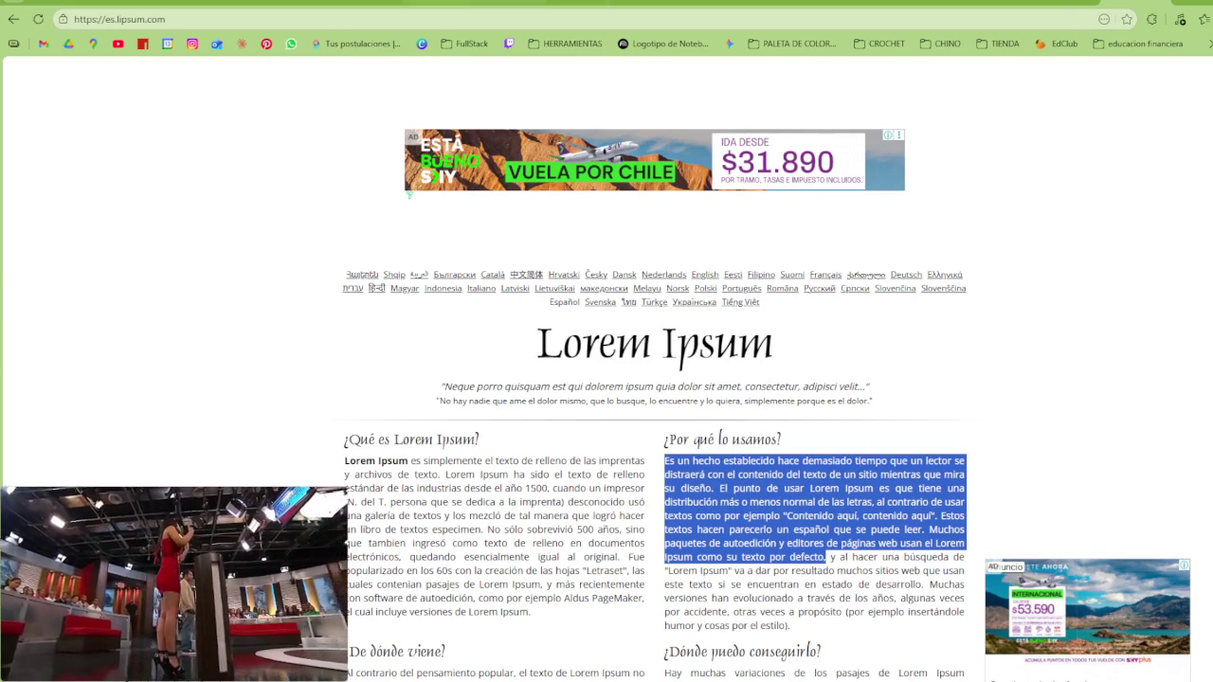
Return to Canva and select the empty text box under the heading
key(ctrl+Tab)
click(899, 422)
click(924, 330)
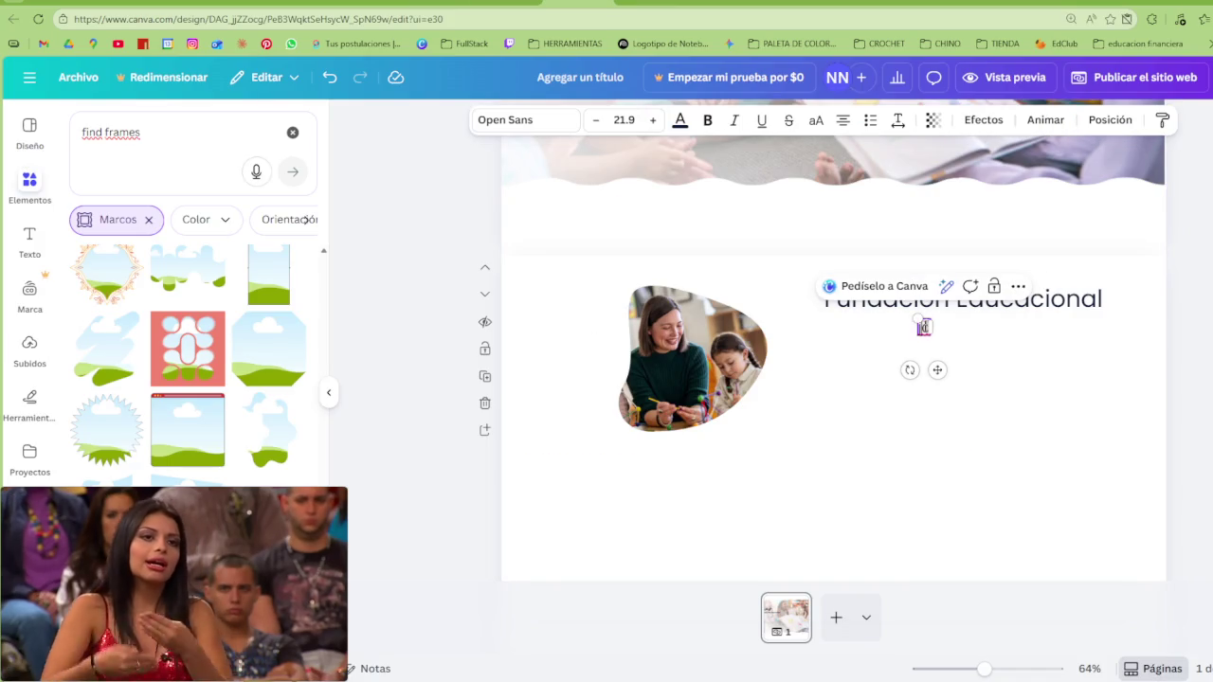
Paste the Lorem Ipsum paragraph into the box, shrink it and left-align it
key(ctrl+v)
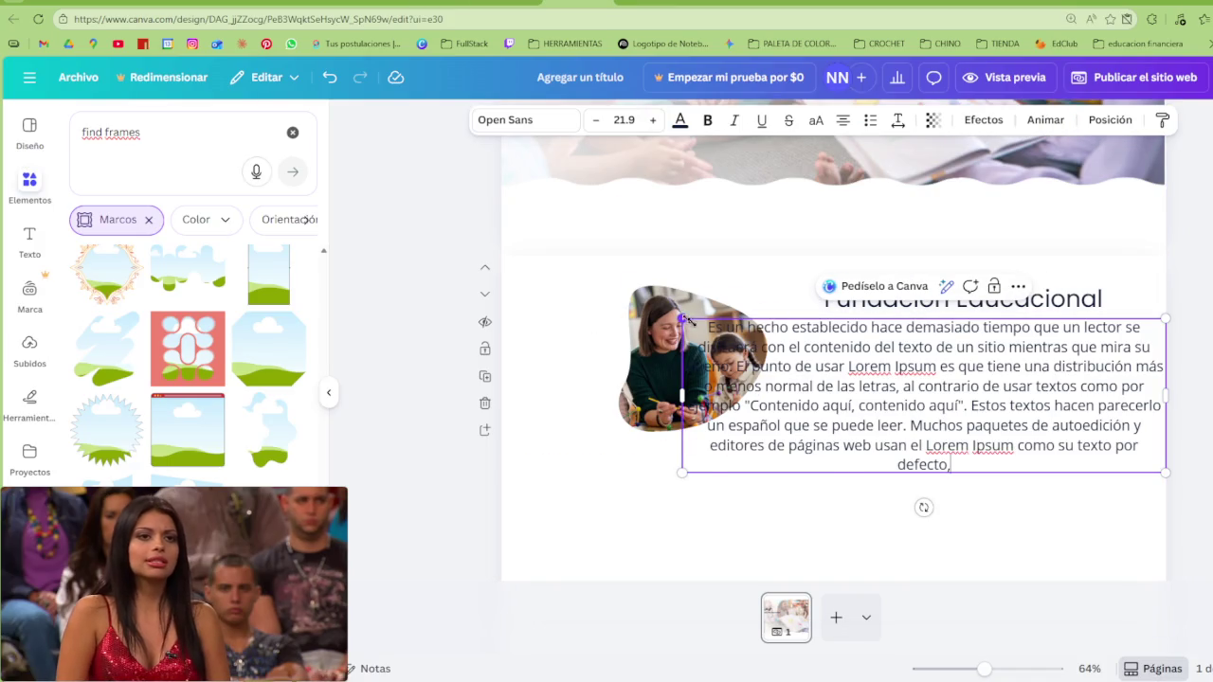
drag(682, 320, 886, 384)
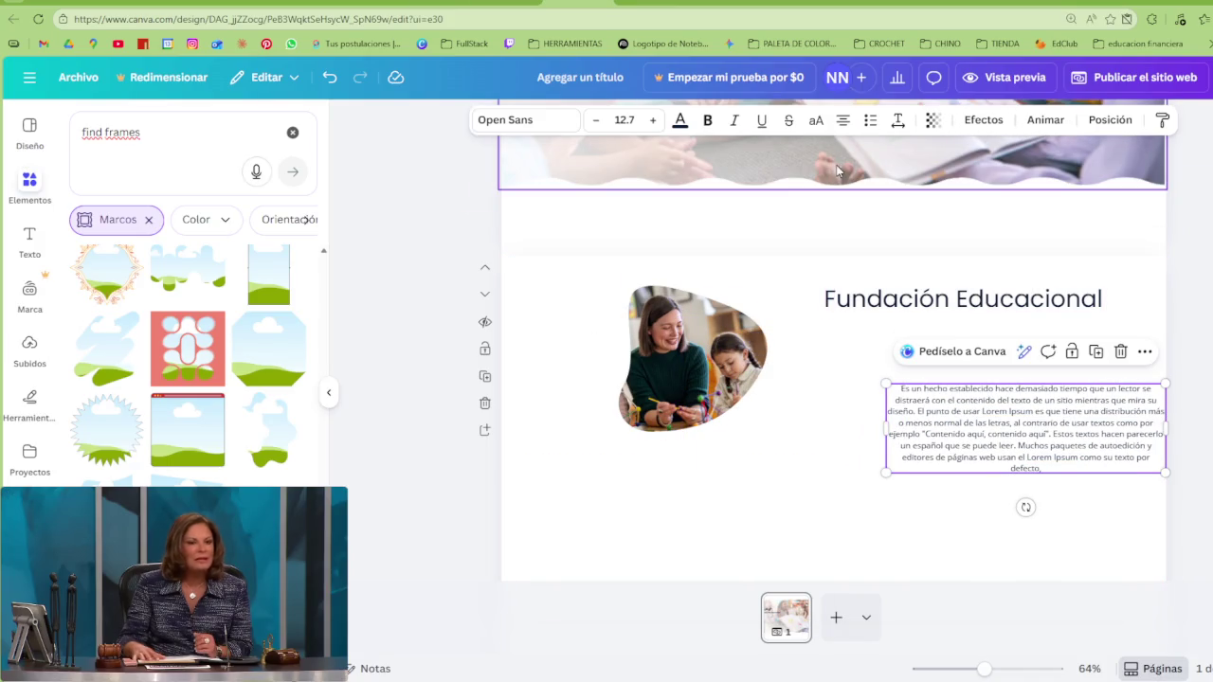
click(846, 128)
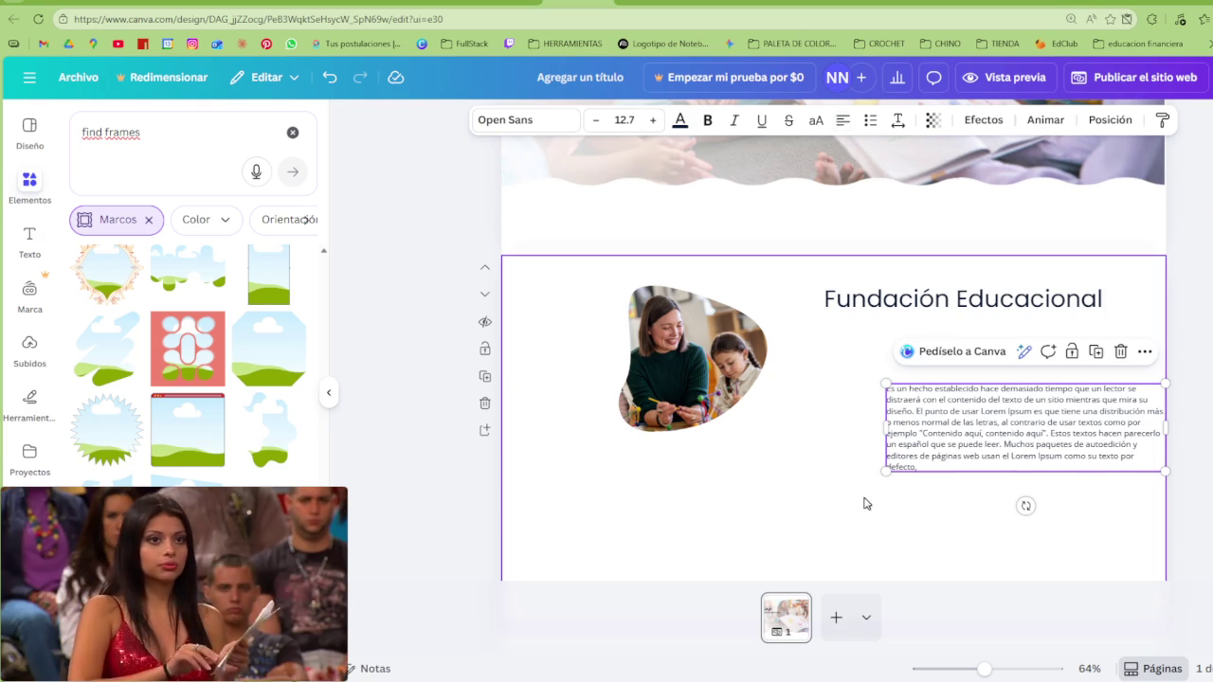
scroll(864, 504, down, 4)
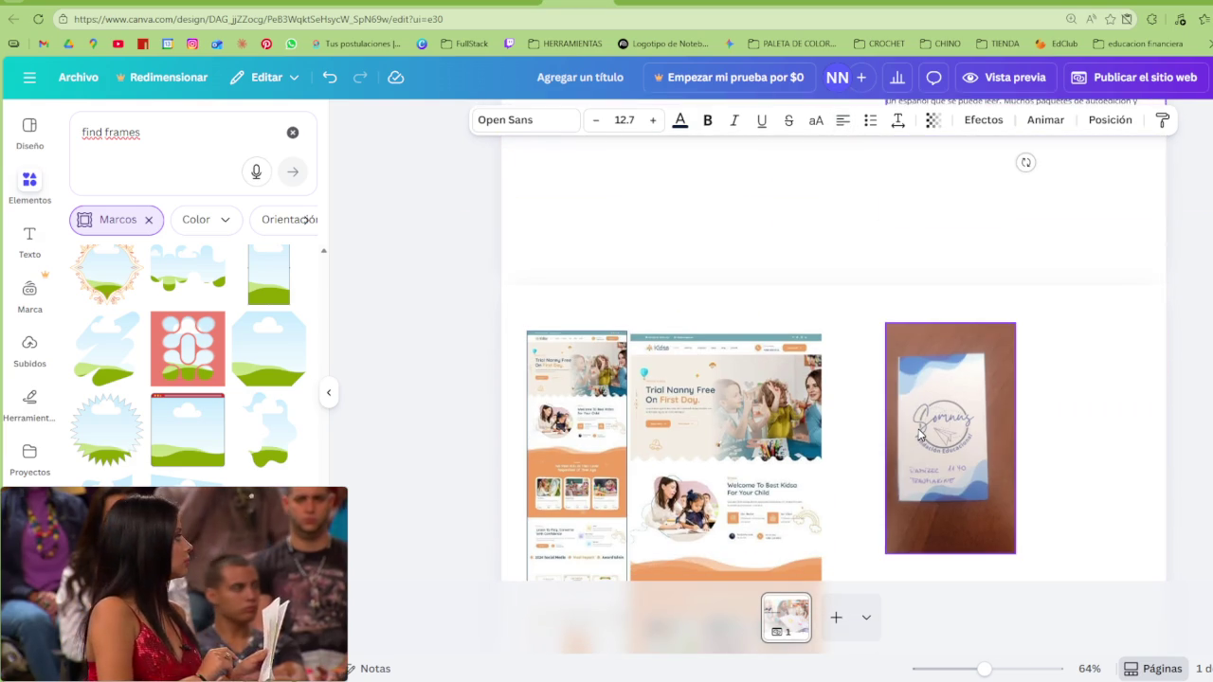
scroll(917, 433, up, 3)
scroll(948, 438, up, 2)
scroll(986, 455, down, 1)
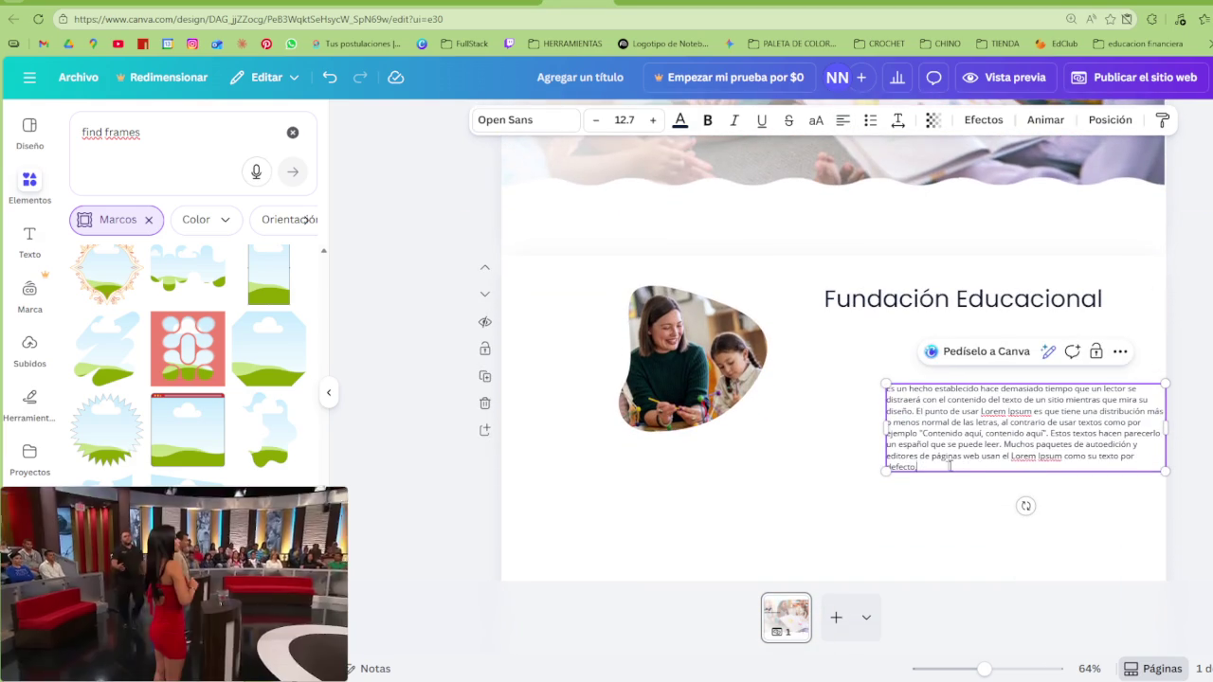
Delete the paragraph from its third line on and align it just below the heading
drag(948, 467, 1148, 401)
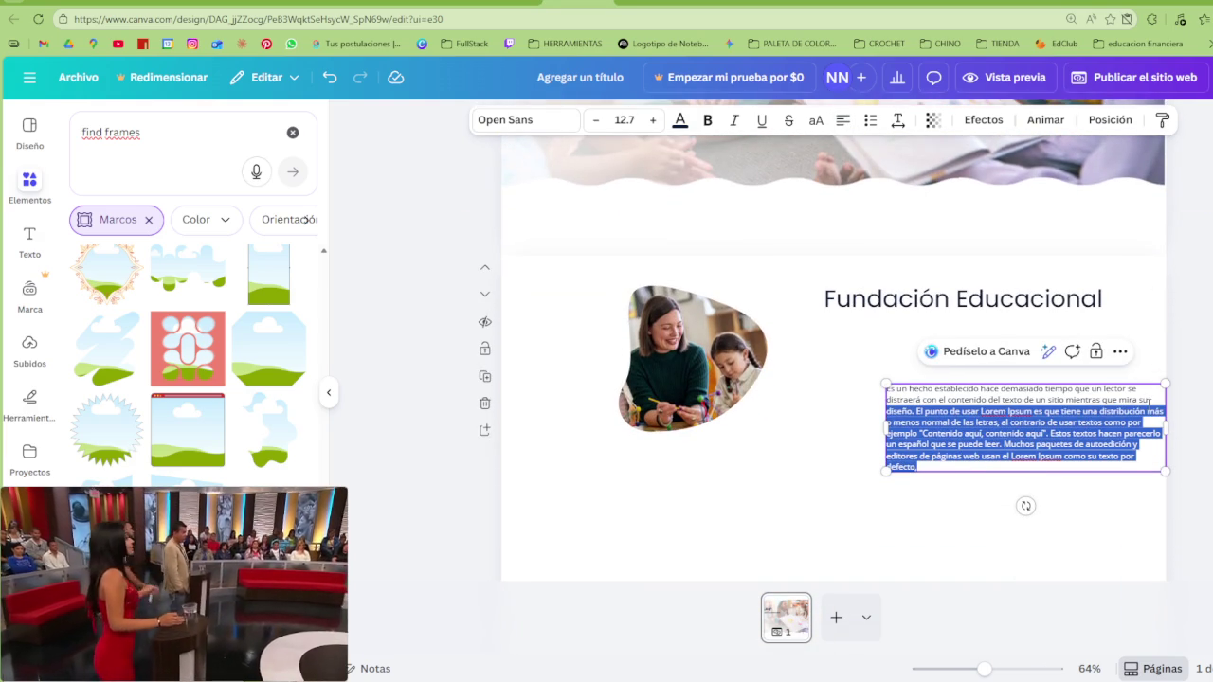
key(BackSpace)
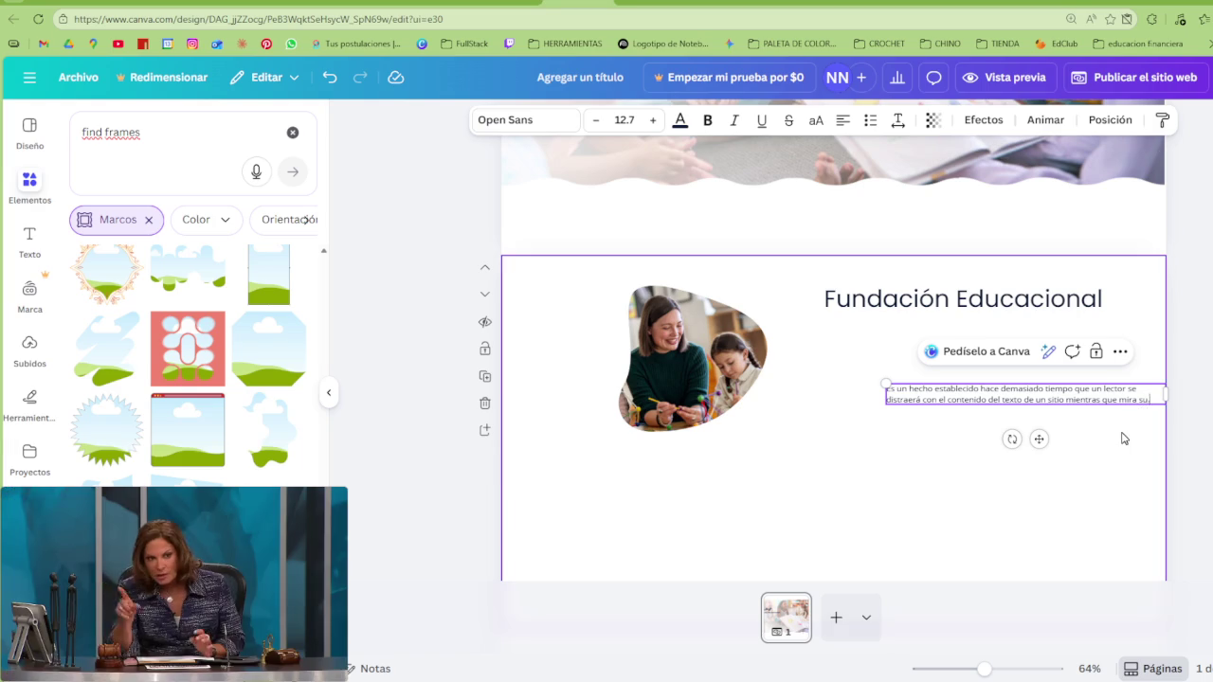
drag(1069, 401, 1017, 337)
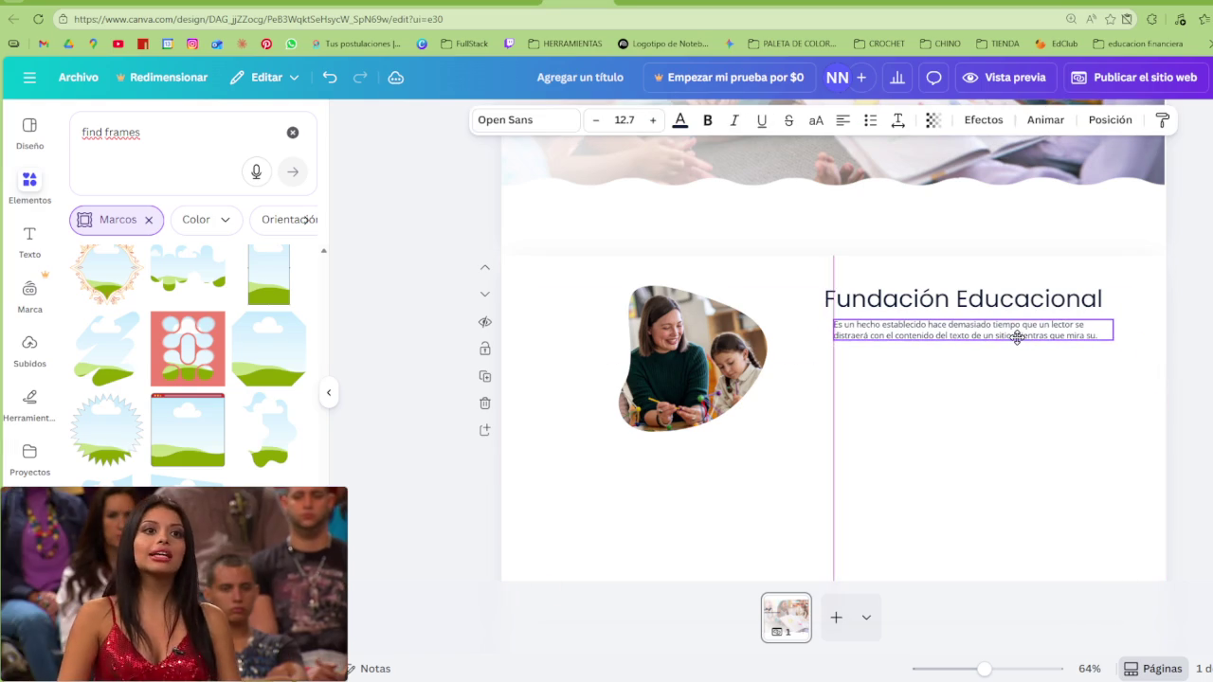
click(907, 429)
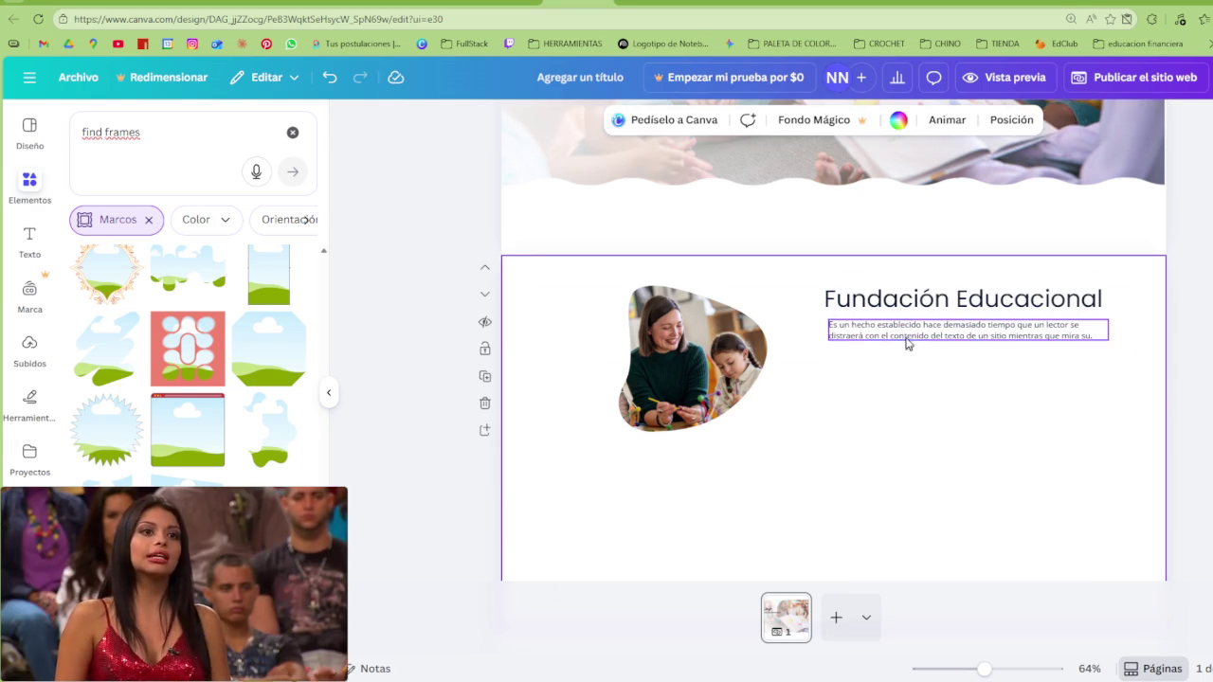
drag(907, 346, 901, 338)
click(889, 395)
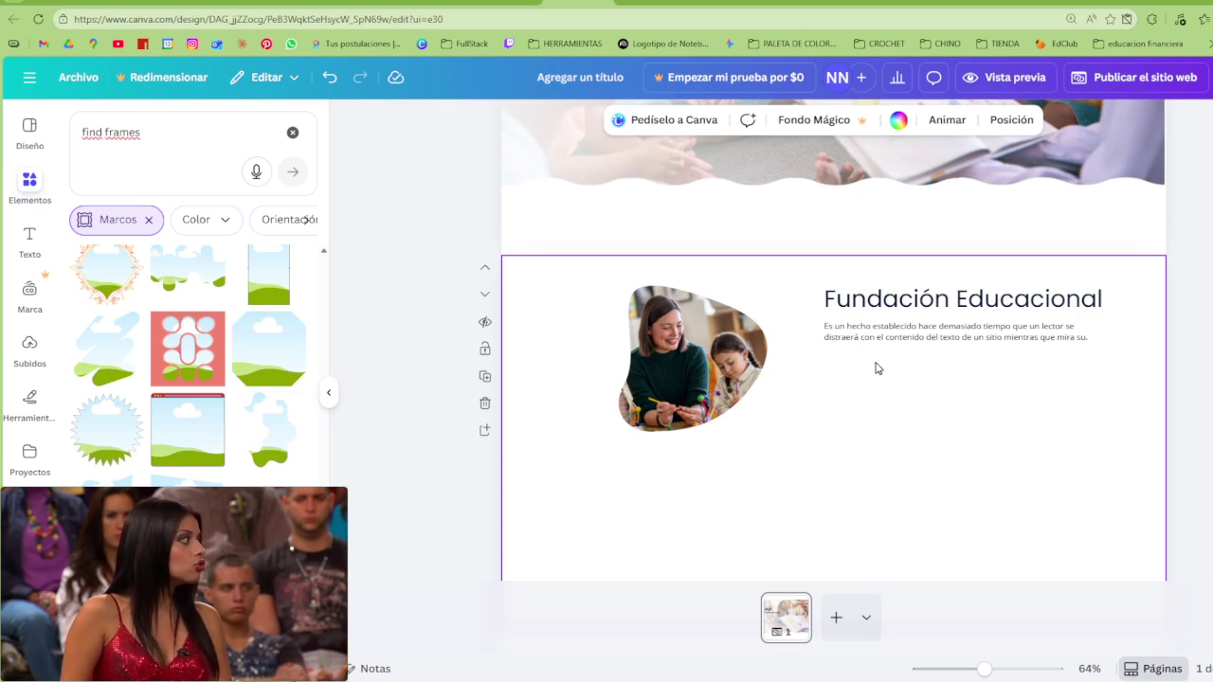
Select the photo, heading and paragraph together
scroll(1114, 406, up, 2)
scroll(1166, 422, up, 2)
drag(1147, 495, 402, 426)
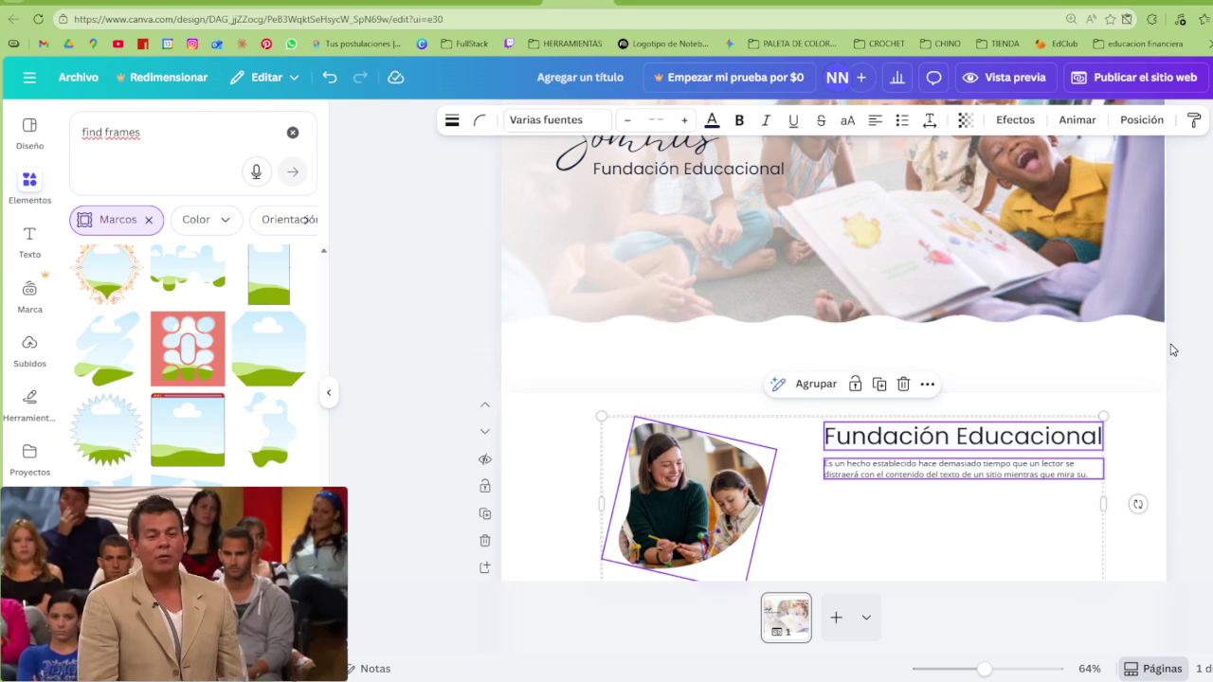
Delete the photo-and-text group and add a square from Formas across the top, 100 high
key(Delete)
scroll(1170, 347, up, 3)
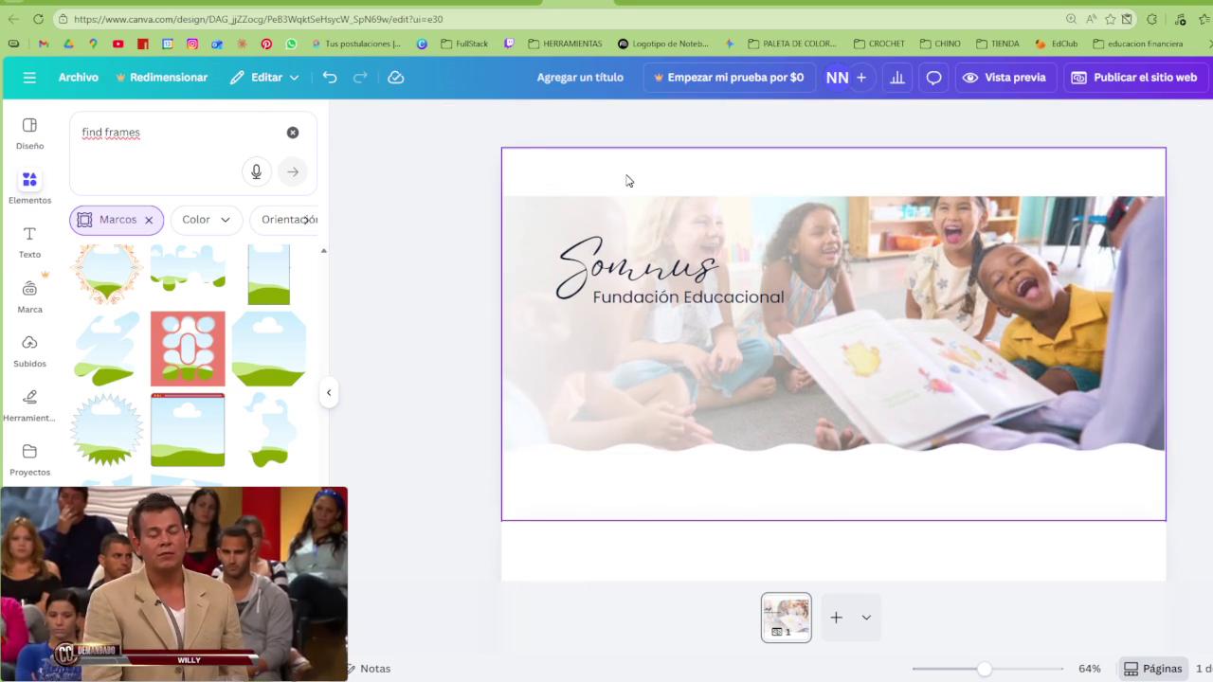
click(585, 172)
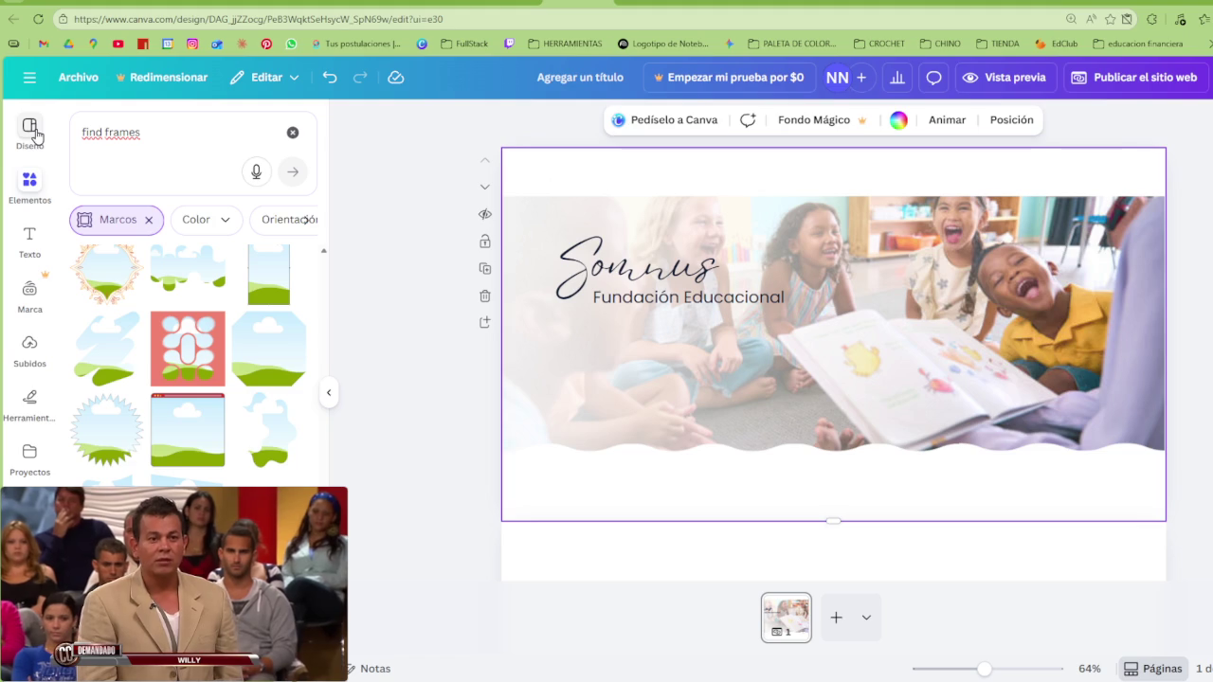
click(293, 132)
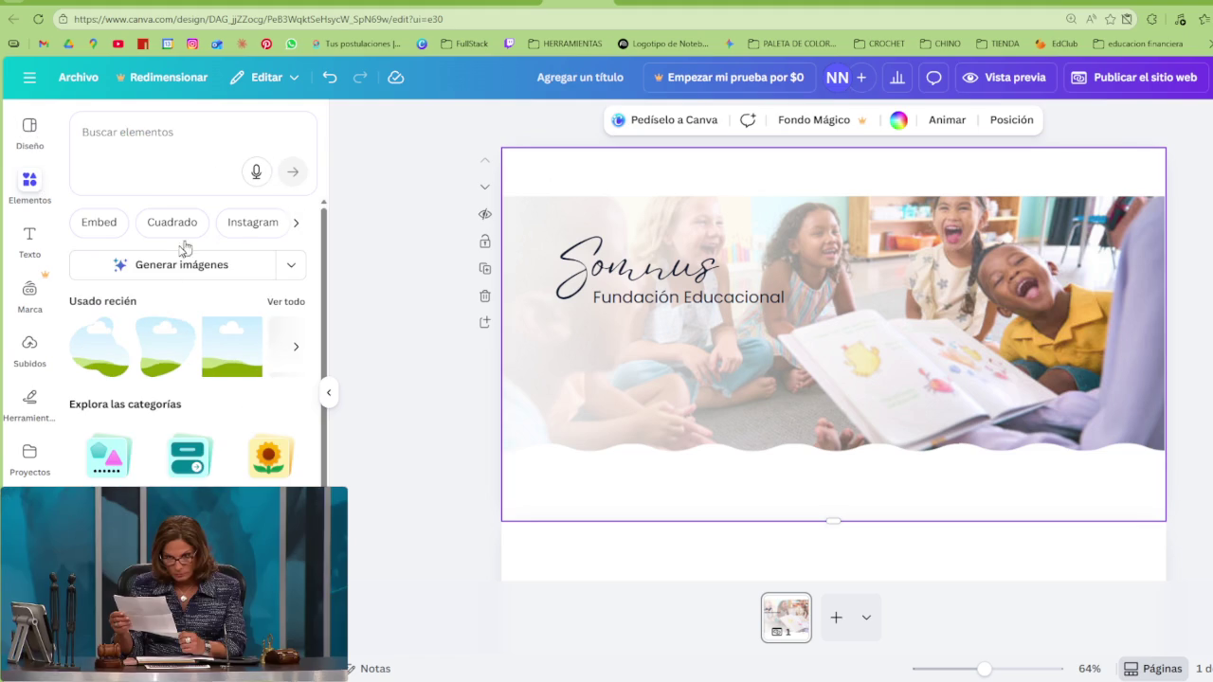
click(124, 460)
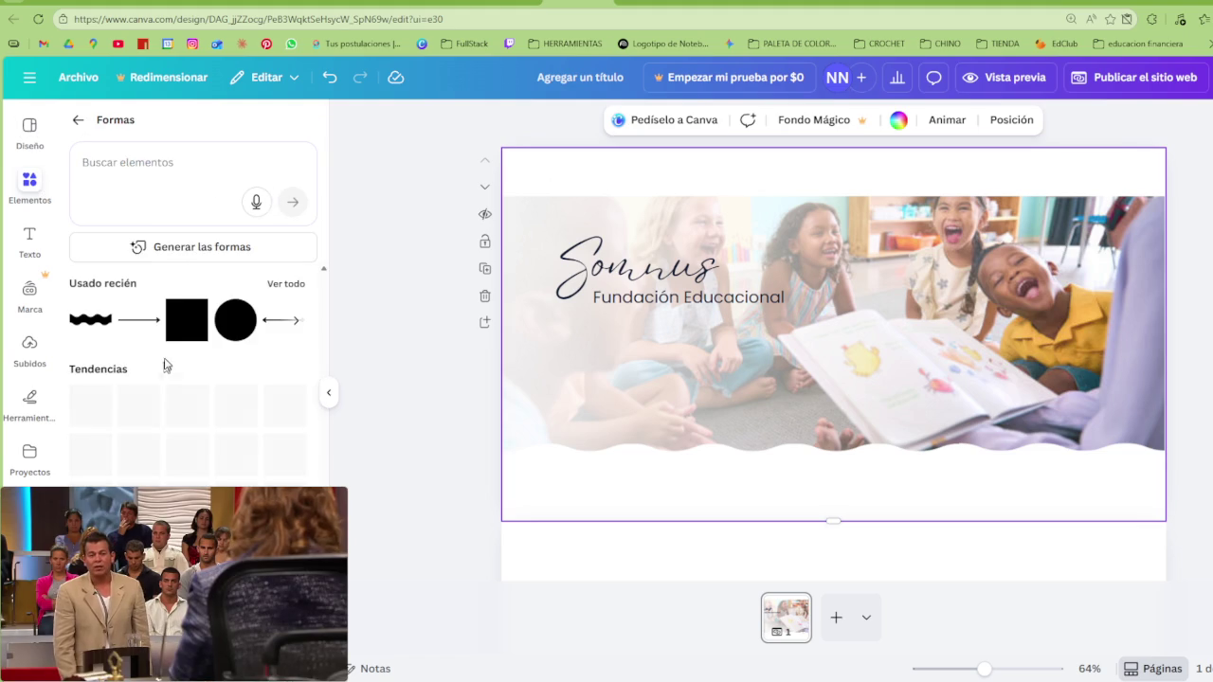
click(186, 320)
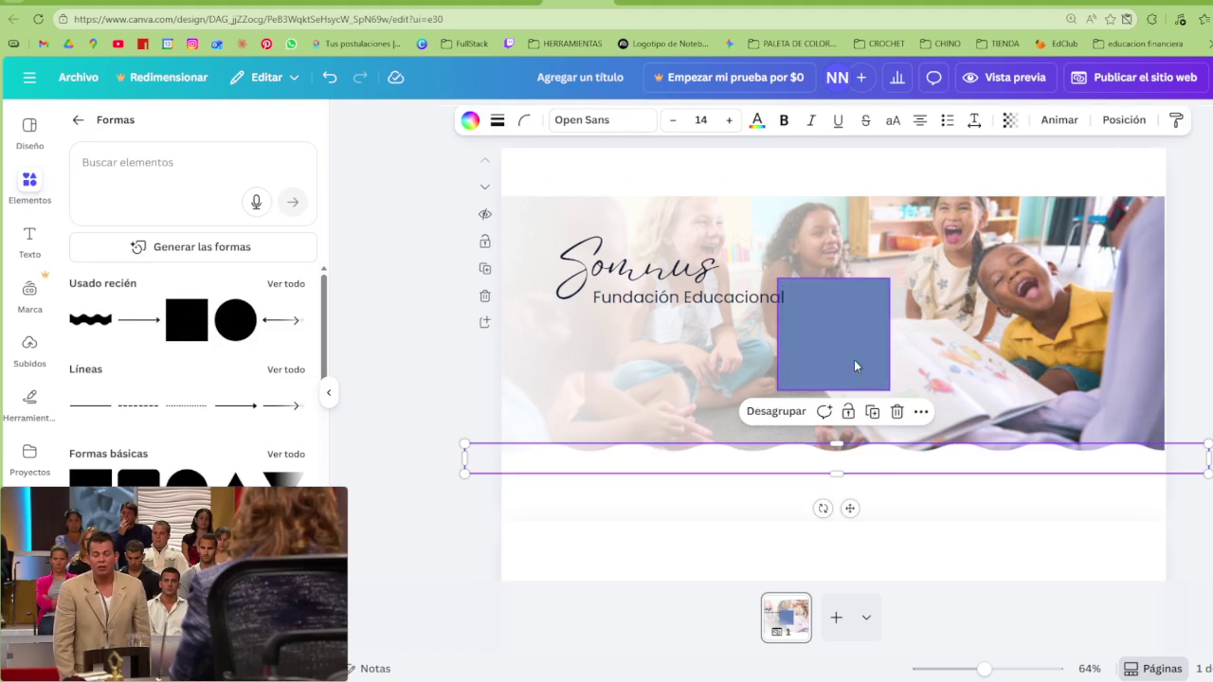
drag(847, 348, 568, 219)
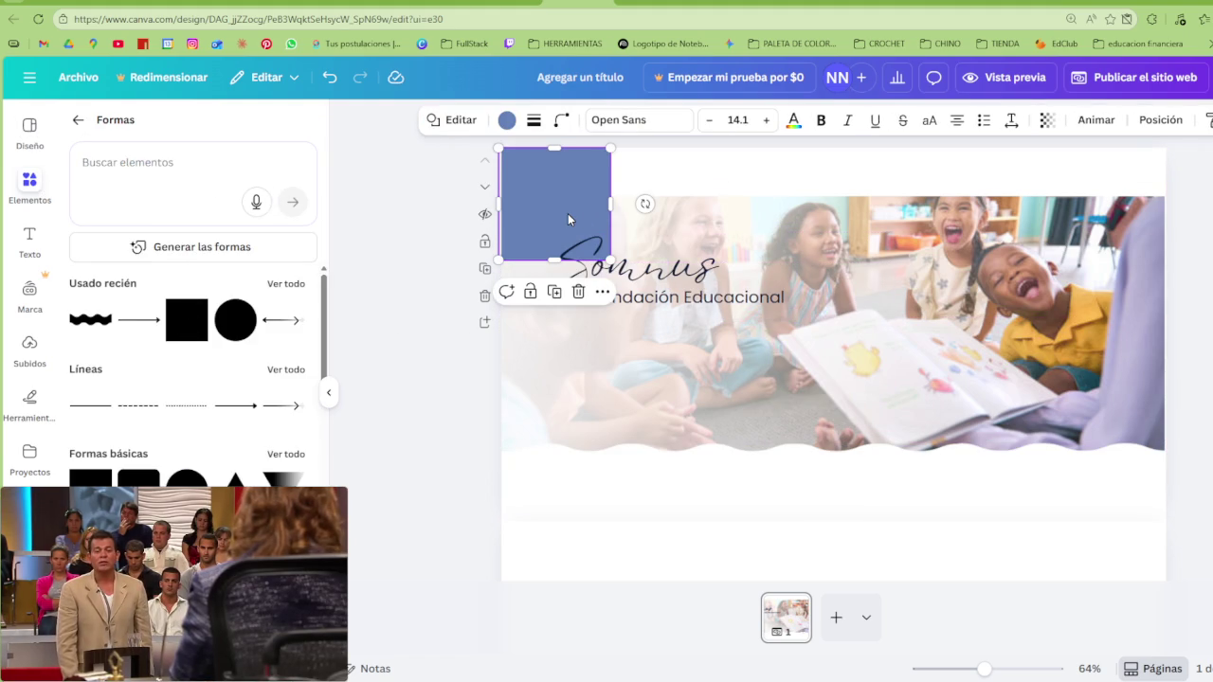
mouse_move(555, 258)
mouse_down()
mouse_move(551, 191)
mouse_move(1172, 163)
mouse_up()
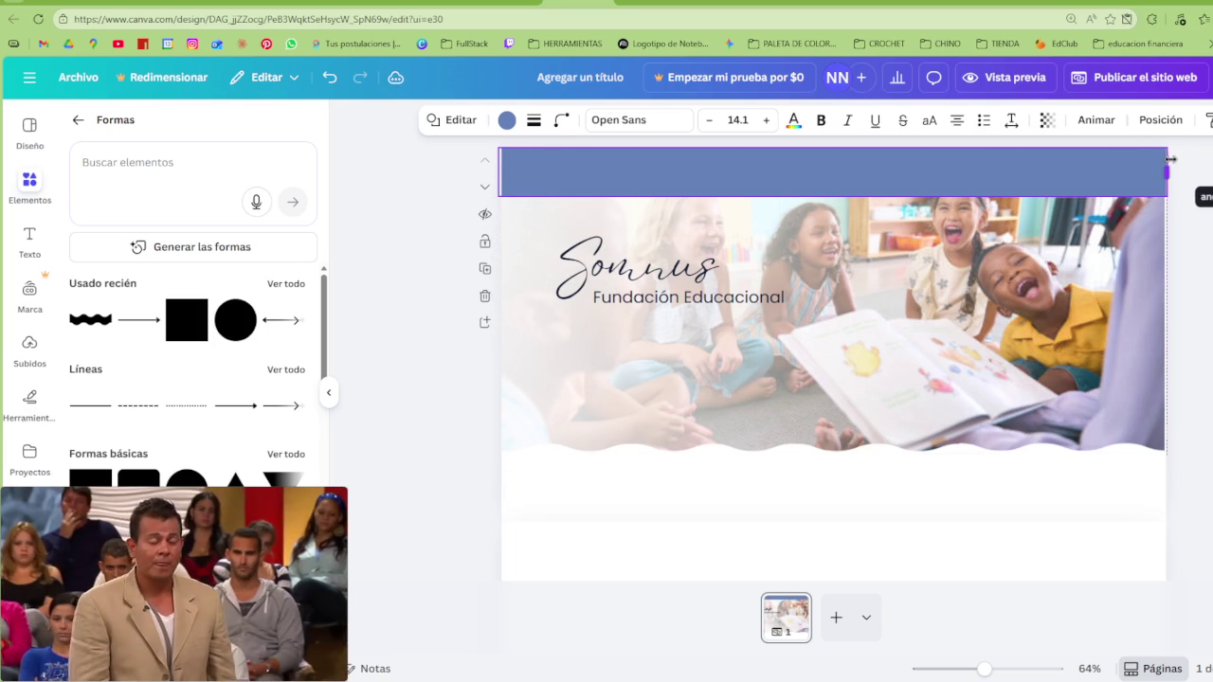
Stretch the banner photo slightly toward the page's right edge
click(1162, 257)
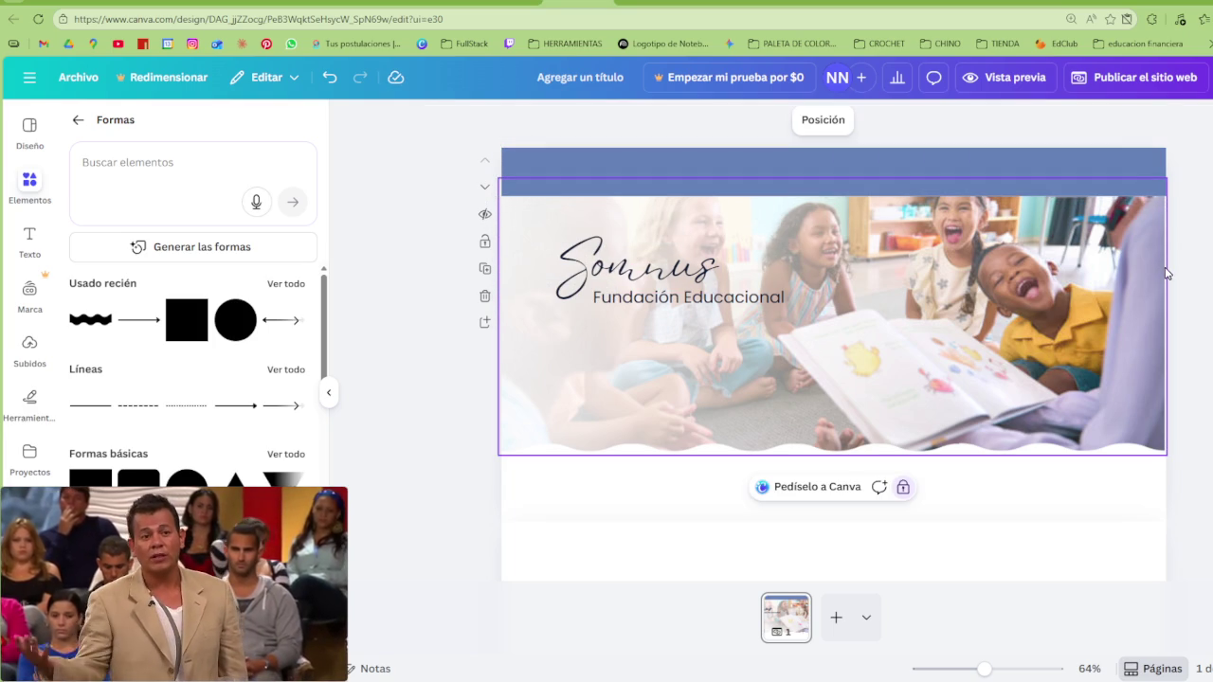
click(823, 120)
click(1058, 224)
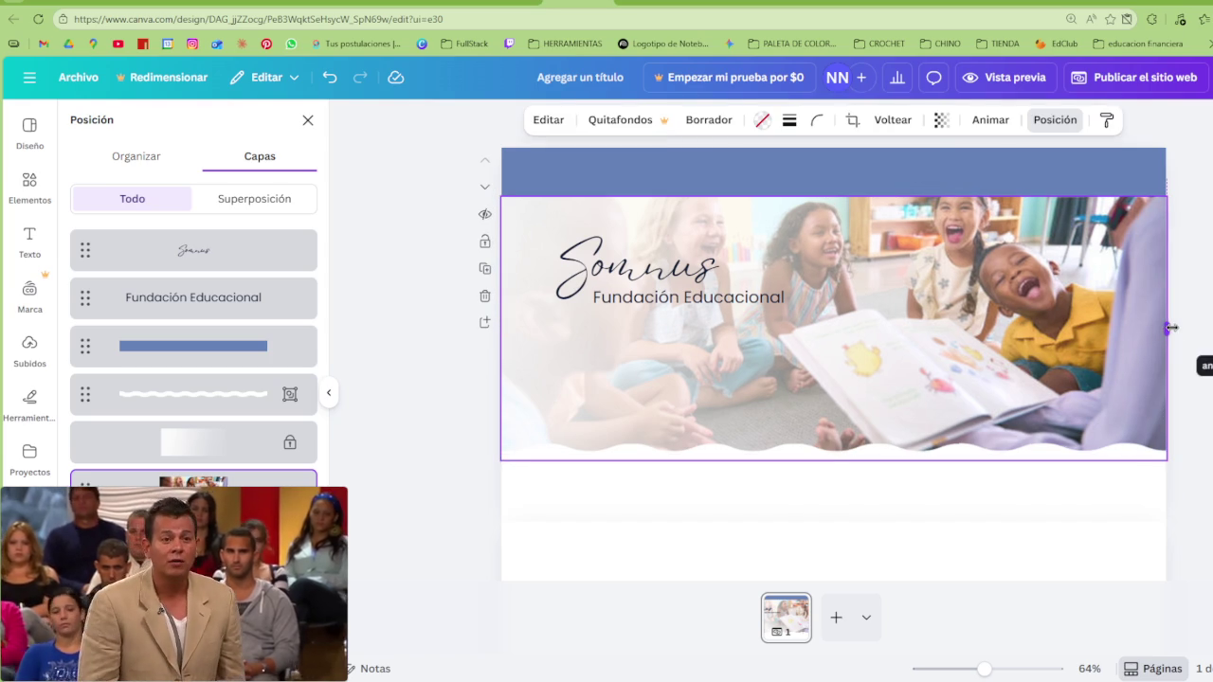
drag(1171, 330, 1175, 321)
click(446, 198)
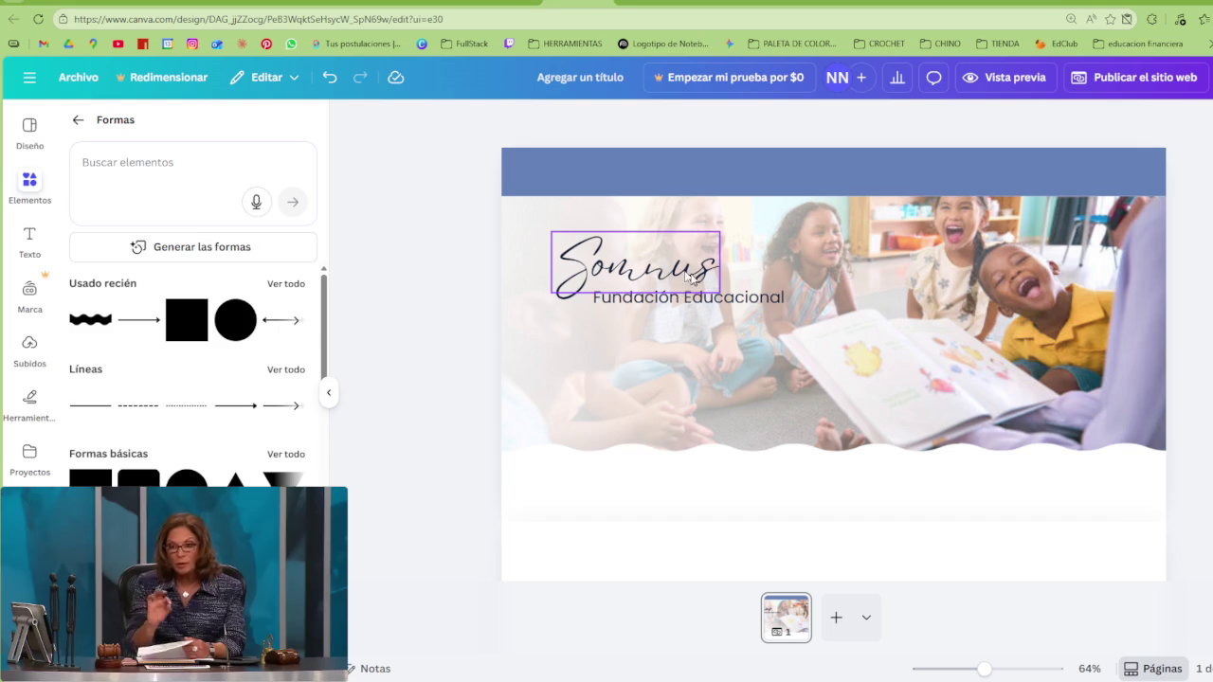
Recolour the top bar Blanco (white) and shift it slightly right
click(958, 171)
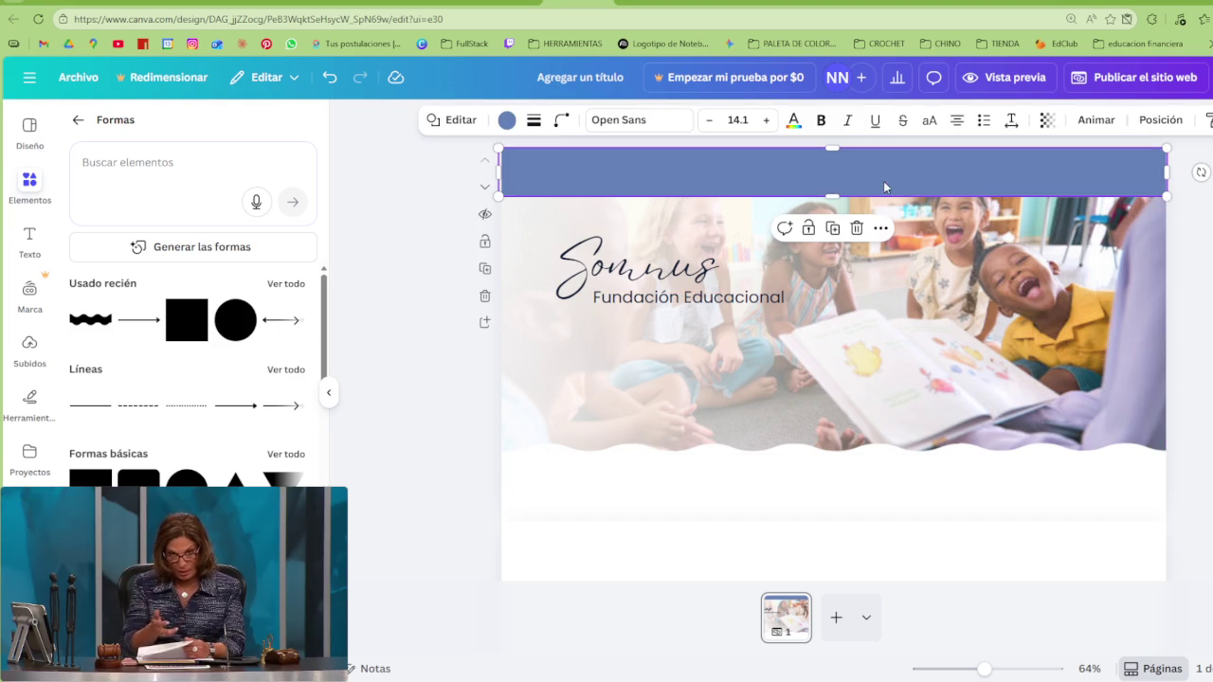
click(508, 120)
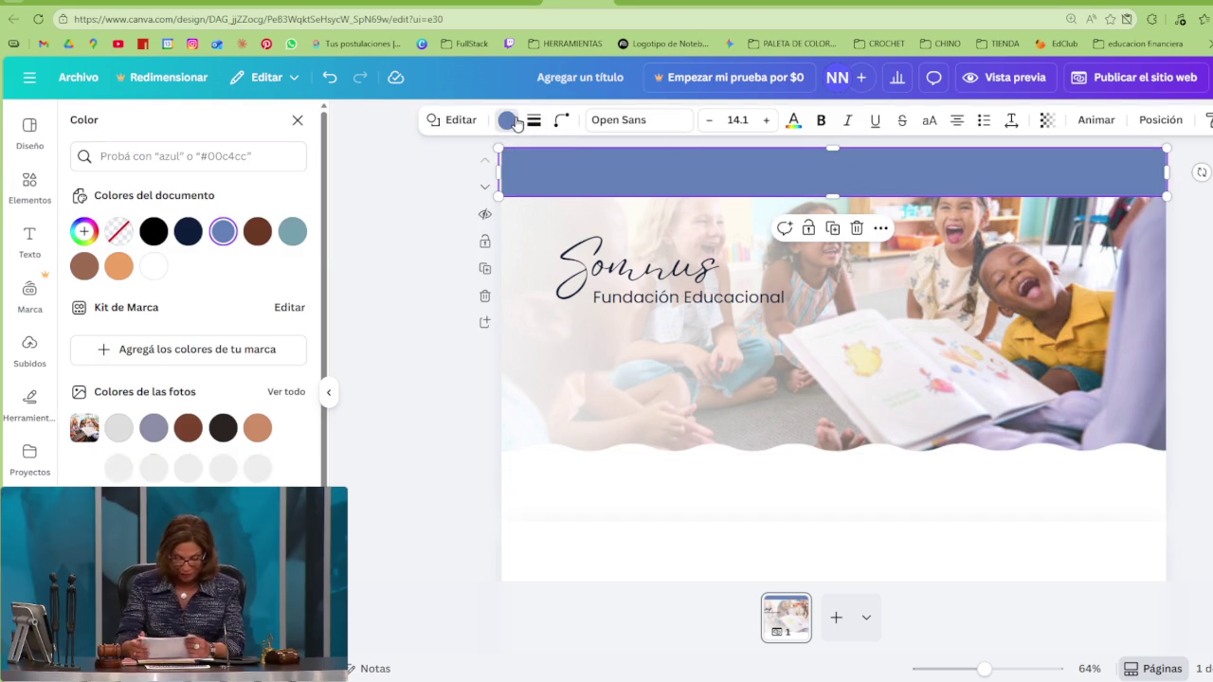
click(154, 267)
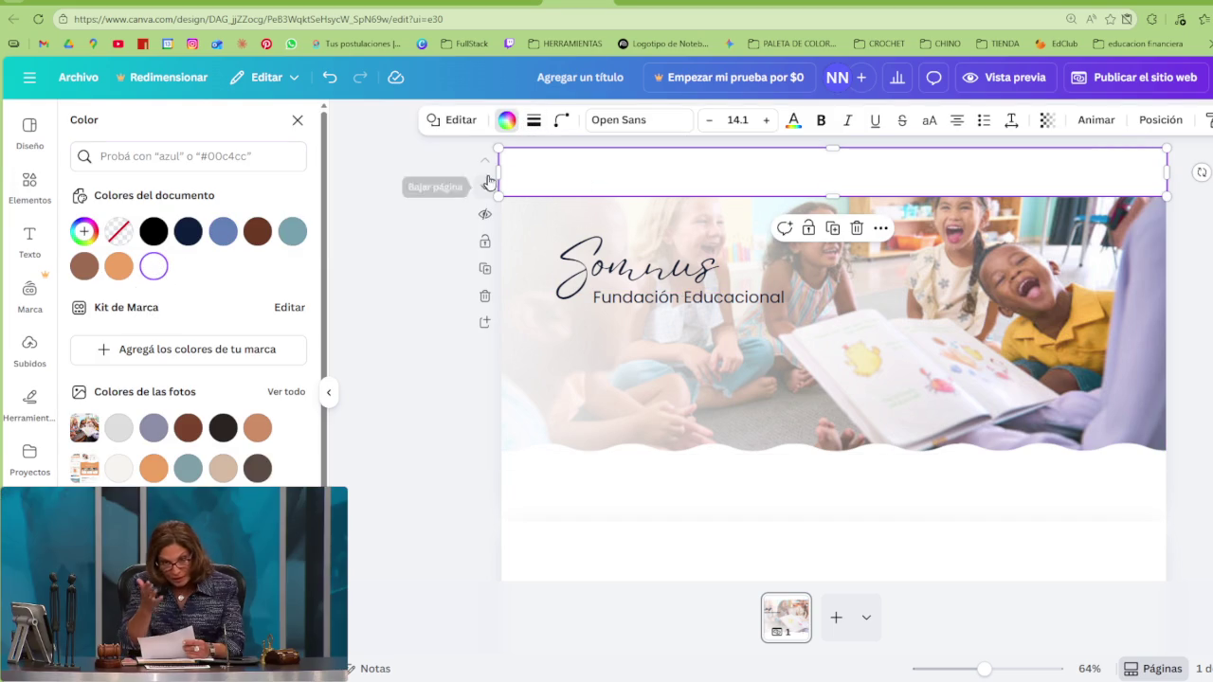
drag(505, 172, 509, 172)
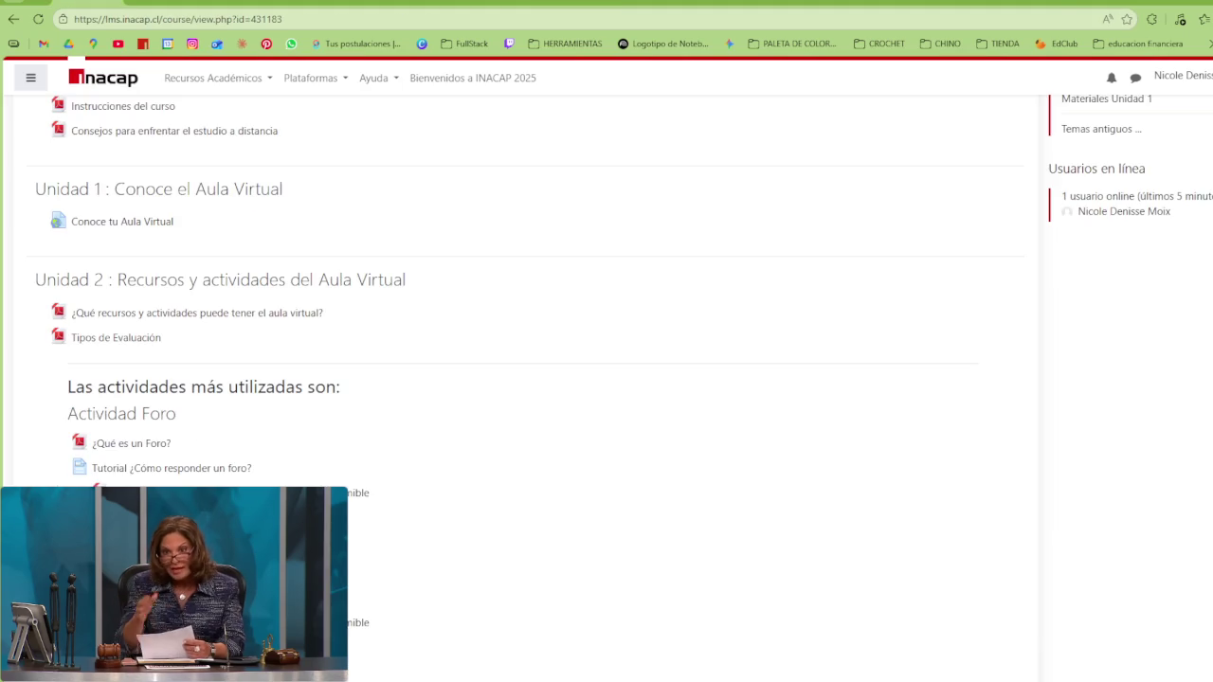
Go back to the INACAP LMS dashboard and snip its top navigation bar to the clipboard
scroll(312, 428, up, 2)
scroll(290, 388, up, 3)
key(alt+Left)
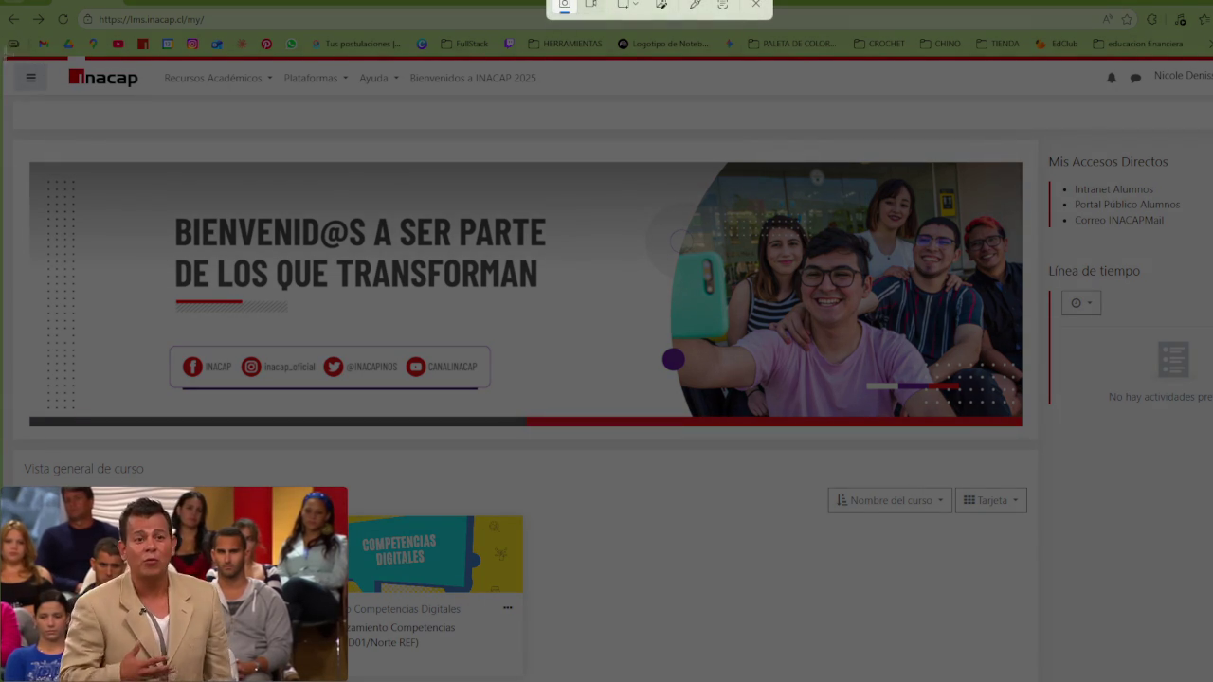
drag(4, 53, 1058, 97)
key(alt+Tab)
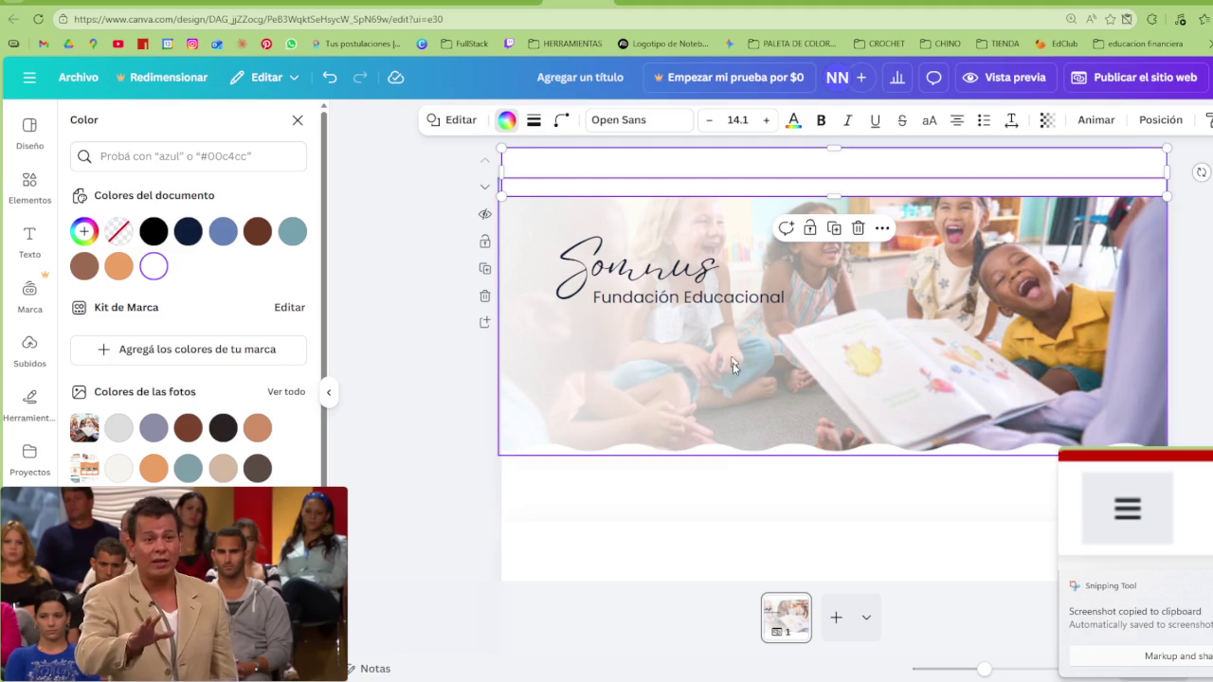
Paste the navigation-bar screenshot below the banner photo, stretched to 1,050 wide
click(720, 490)
key(ctrl+v)
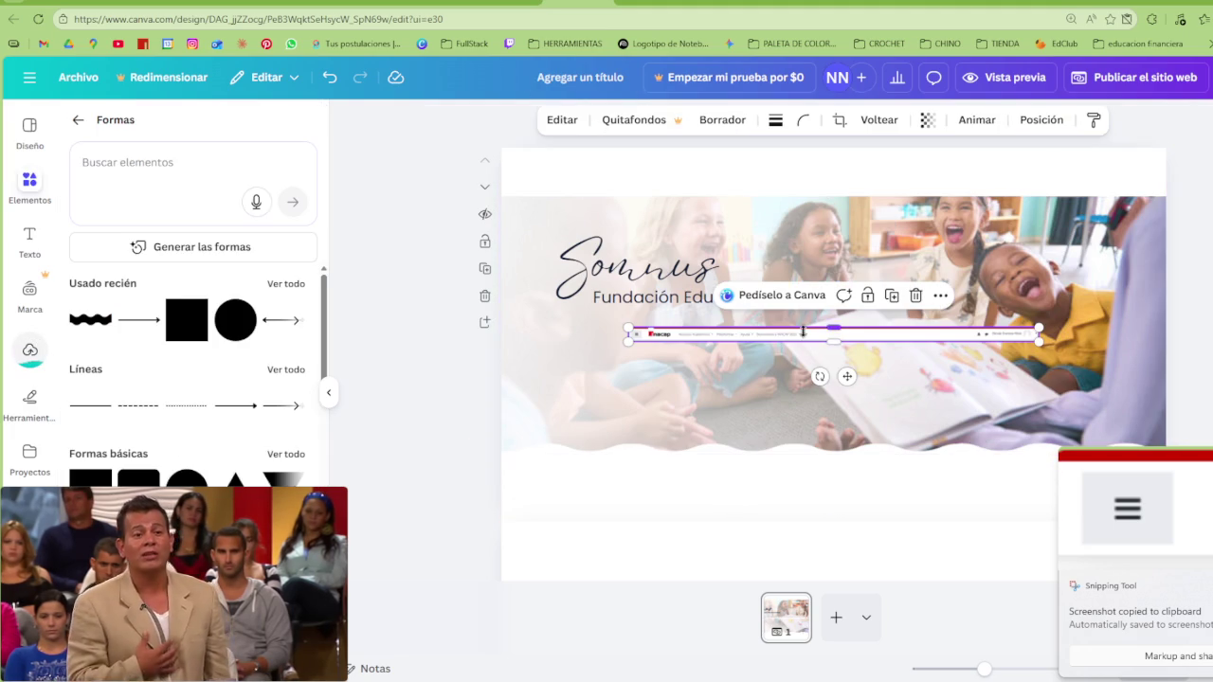
drag(803, 332, 789, 497)
drag(613, 490, 502, 434)
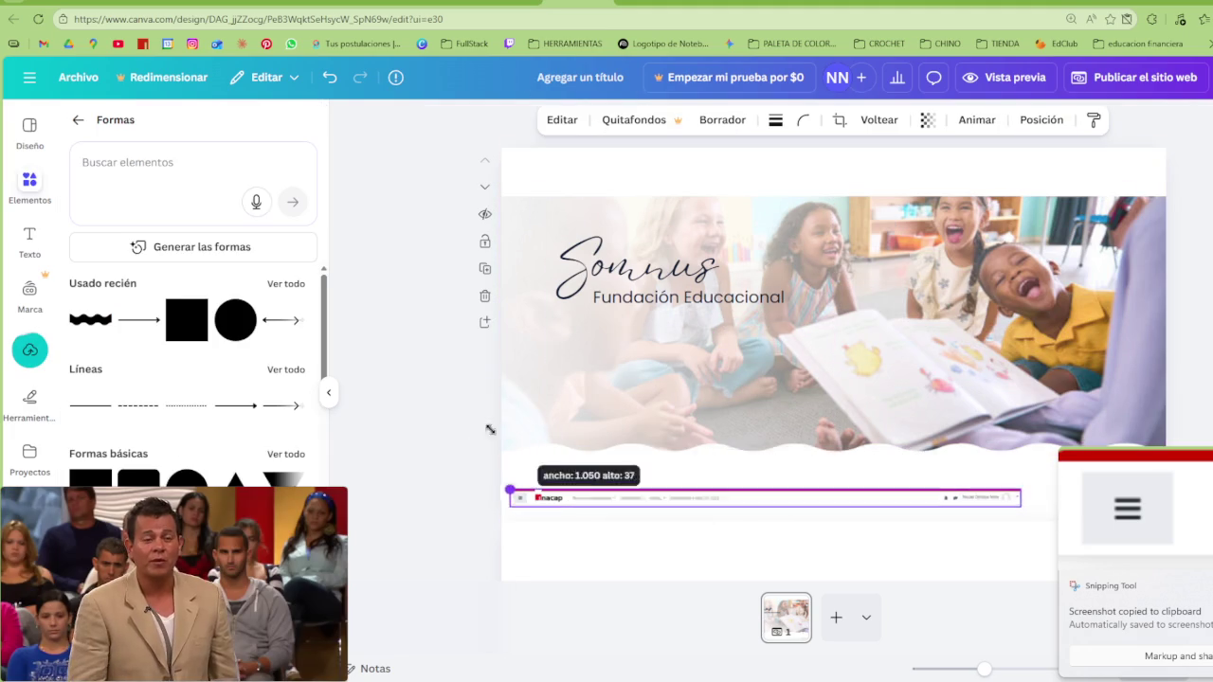
drag(683, 512, 715, 502)
Search Elementos for 'menu' and browse all Elementos gráficos results
click(192, 161)
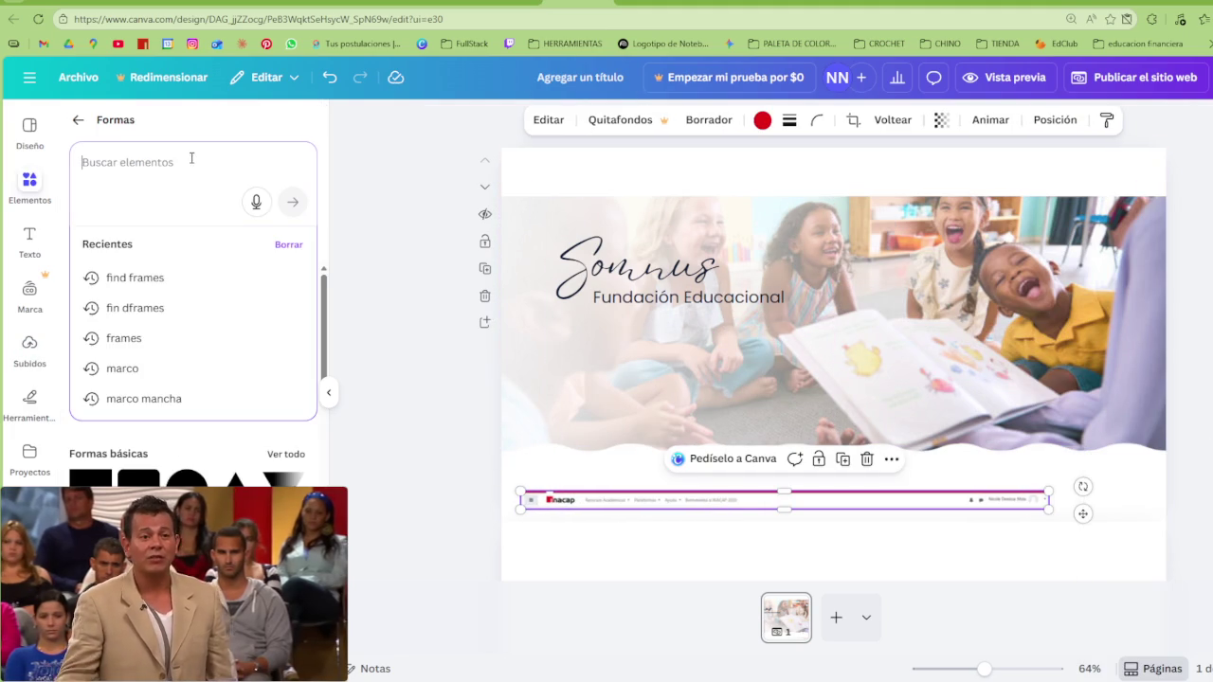
click(78, 120)
click(127, 153)
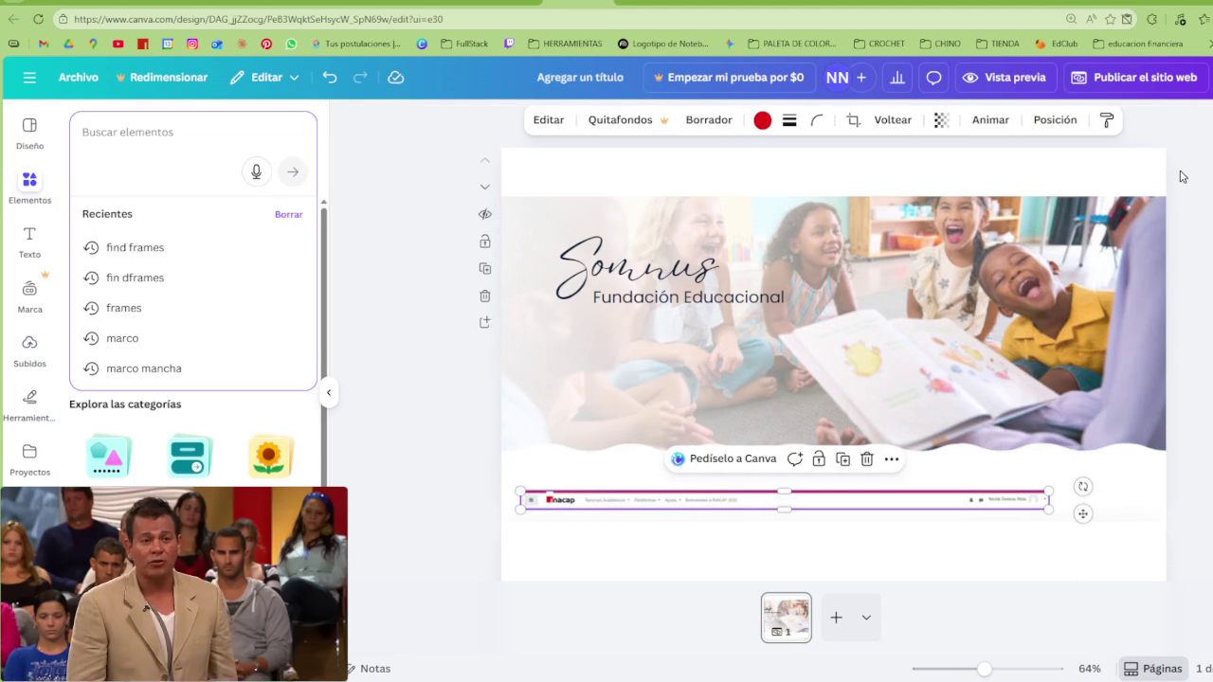
text(menu)
key(Return)
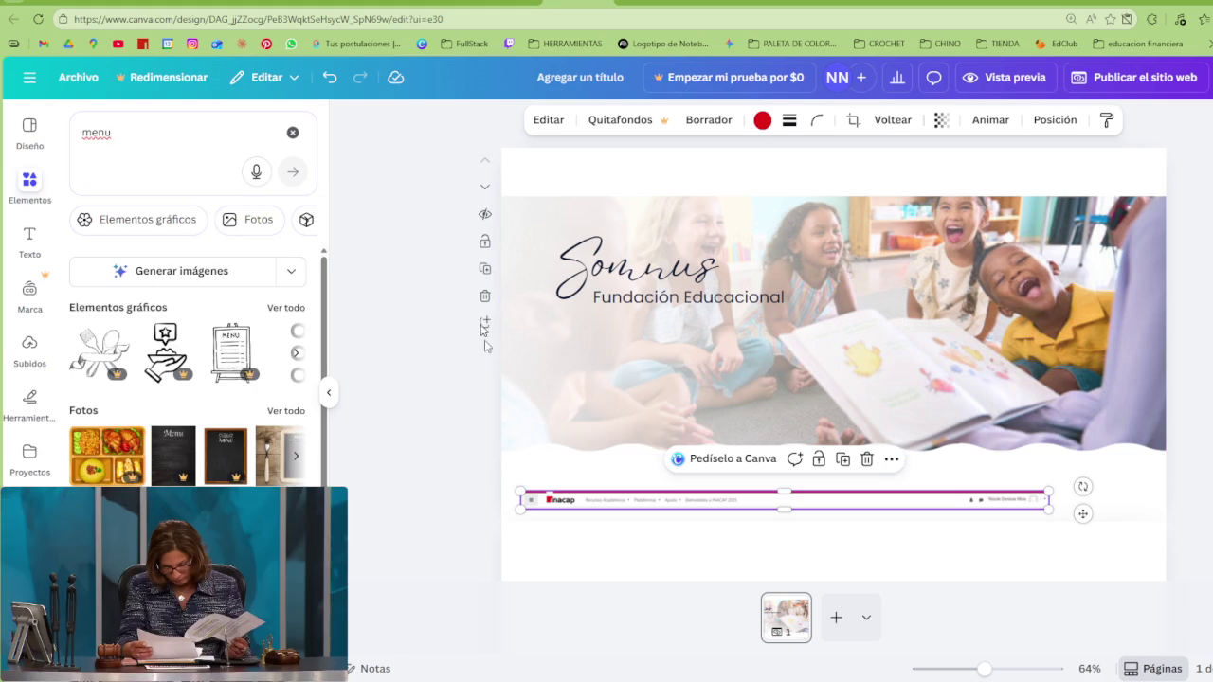
click(284, 308)
scroll(237, 459, down, 2)
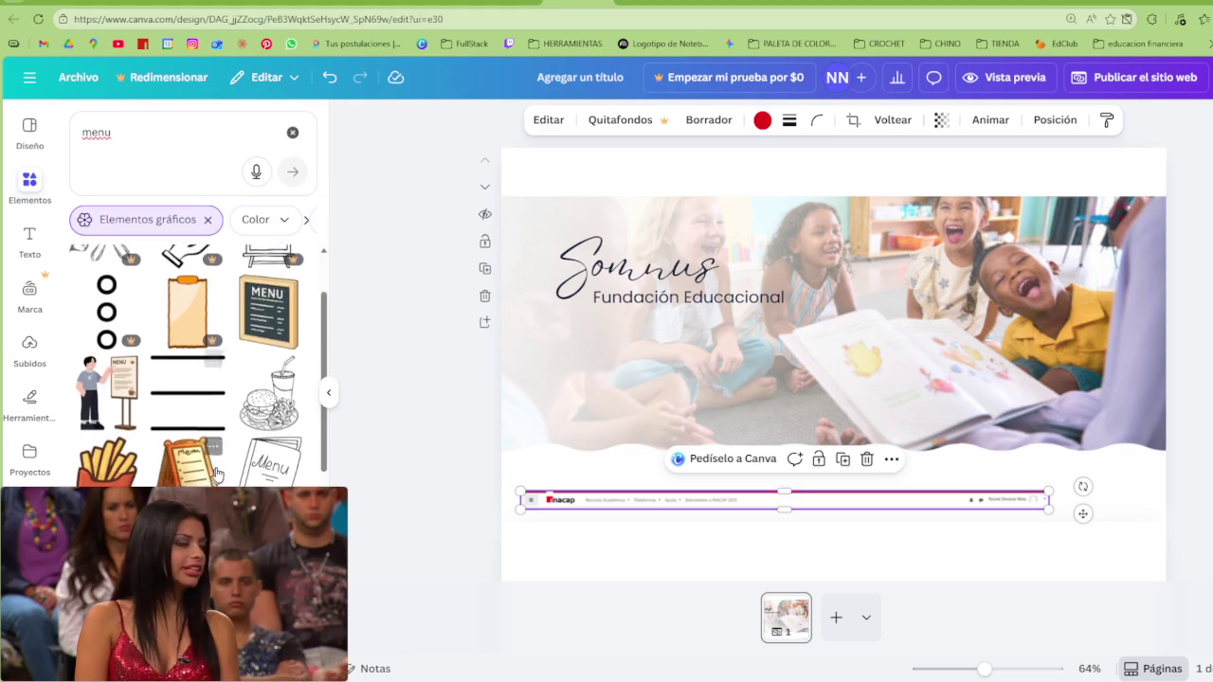
scroll(232, 457, down, 3)
scroll(232, 457, down, 3)
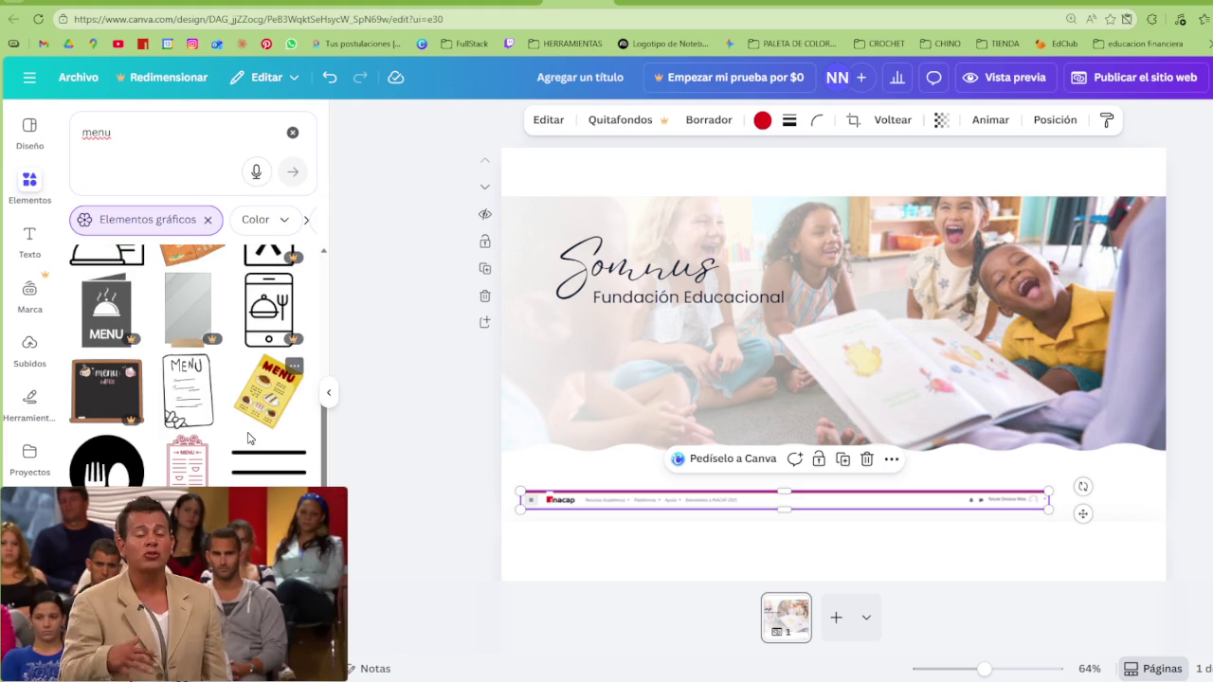
scroll(256, 426, down, 3)
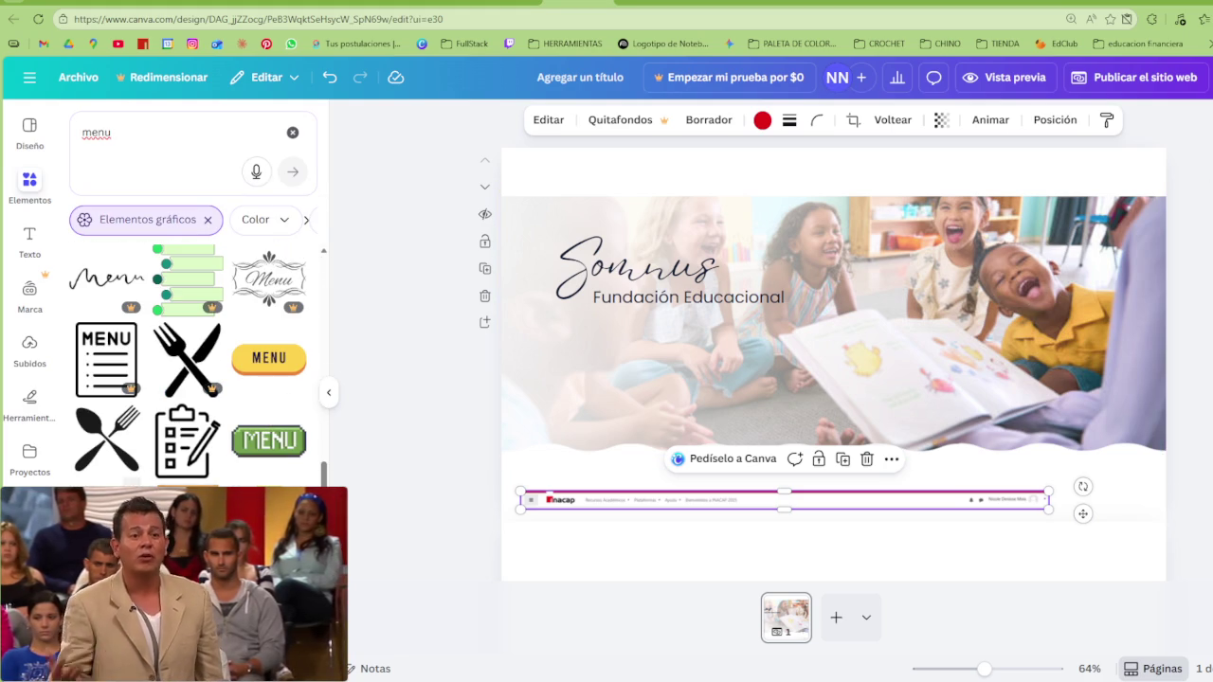
Add the hamburger graphic to the header's top-left and recolour it dark blue #36538B
click(189, 521)
mouse_move(933, 409)
mouse_down()
mouse_move(595, 178)
mouse_move(526, 169)
mouse_move(544, 178)
mouse_up()
click(541, 183)
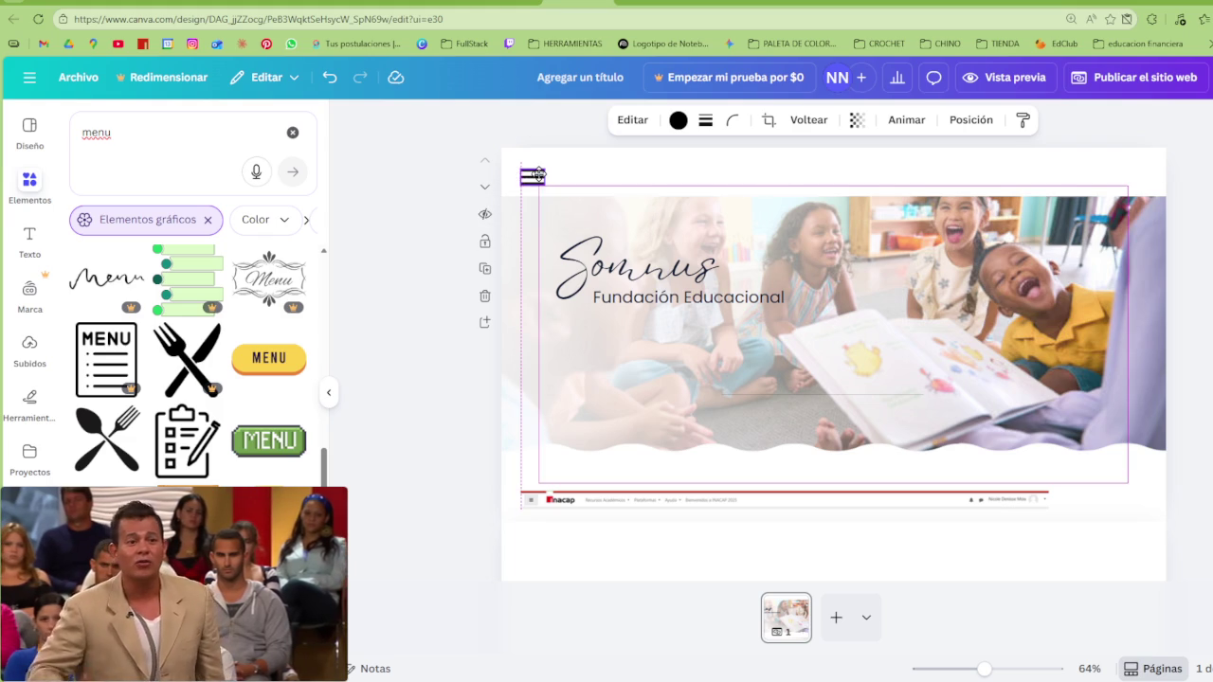
click(678, 120)
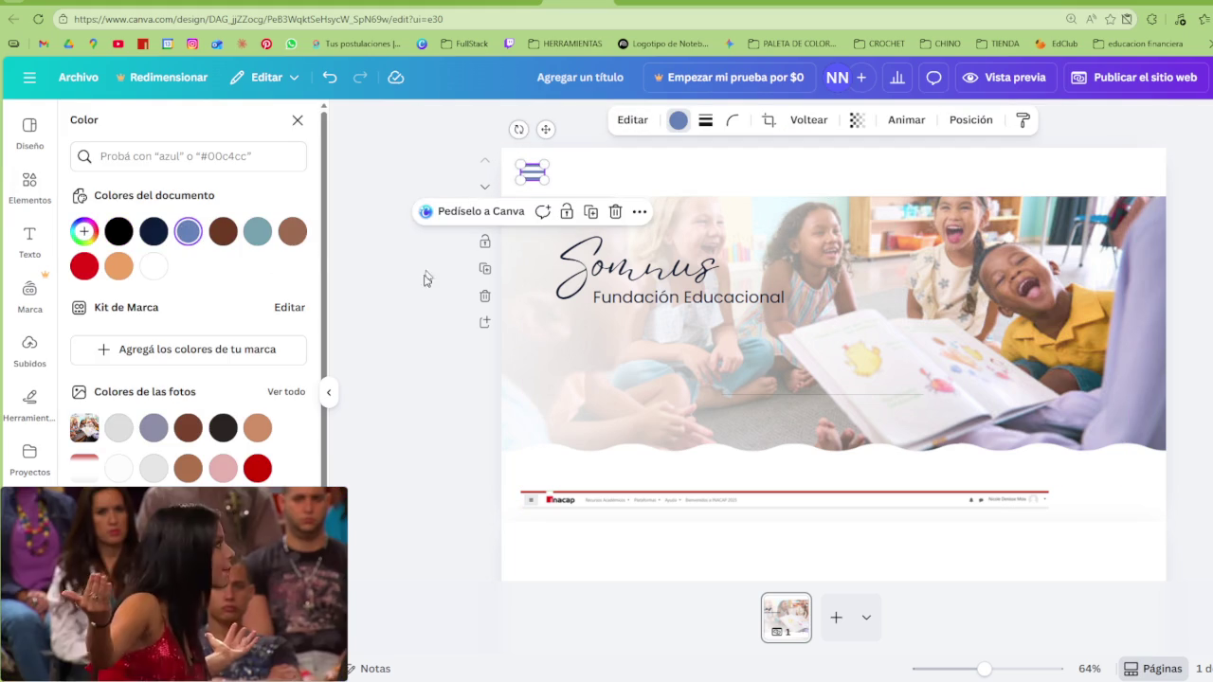
click(188, 233)
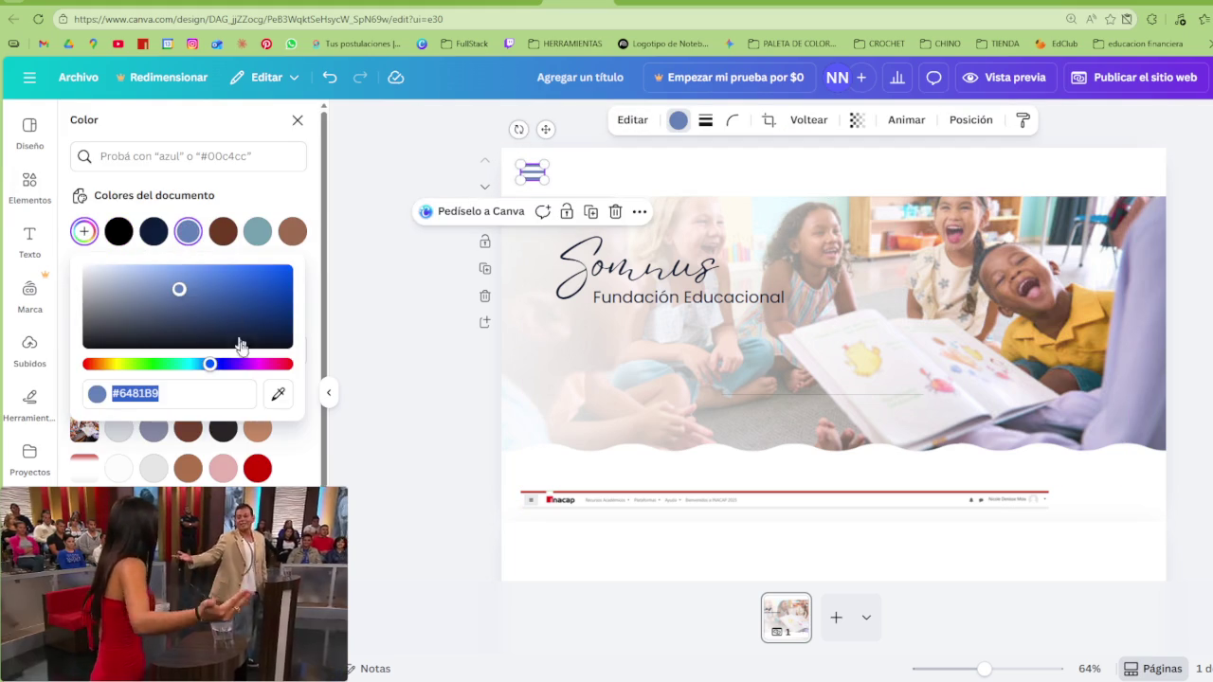
drag(198, 299, 229, 286)
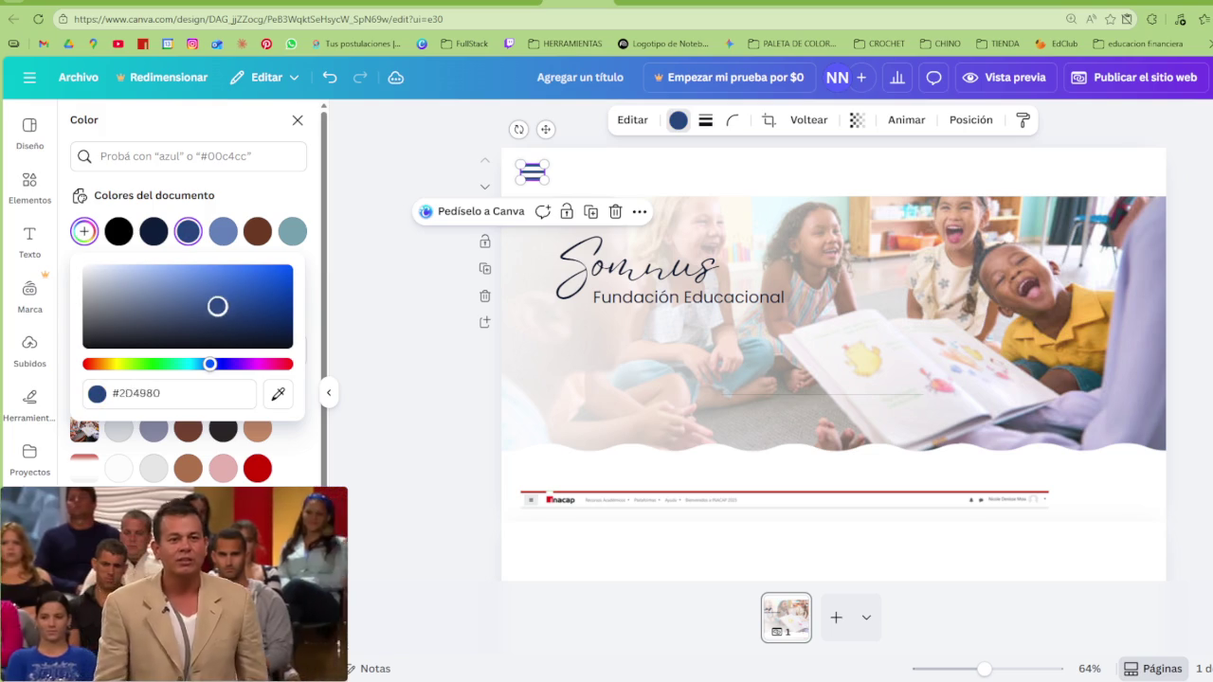
Try a dark blue background on the lower section, undo it, and clear the menu search
scroll(618, 433, down, 5)
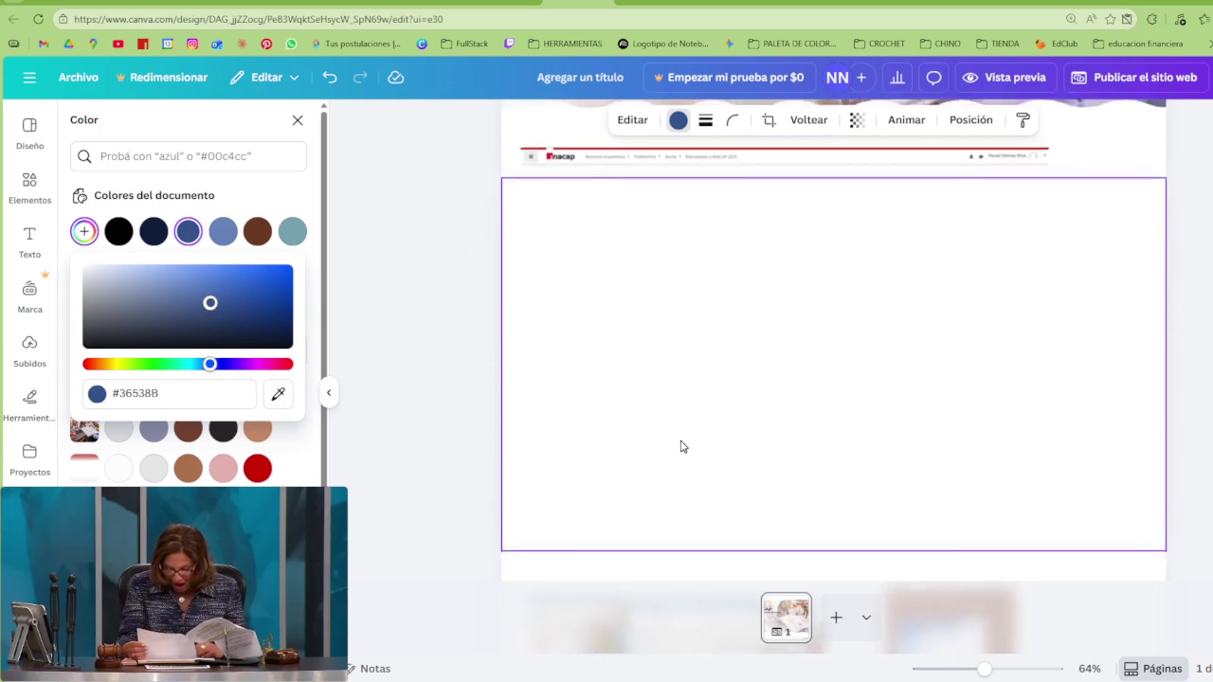
click(917, 478)
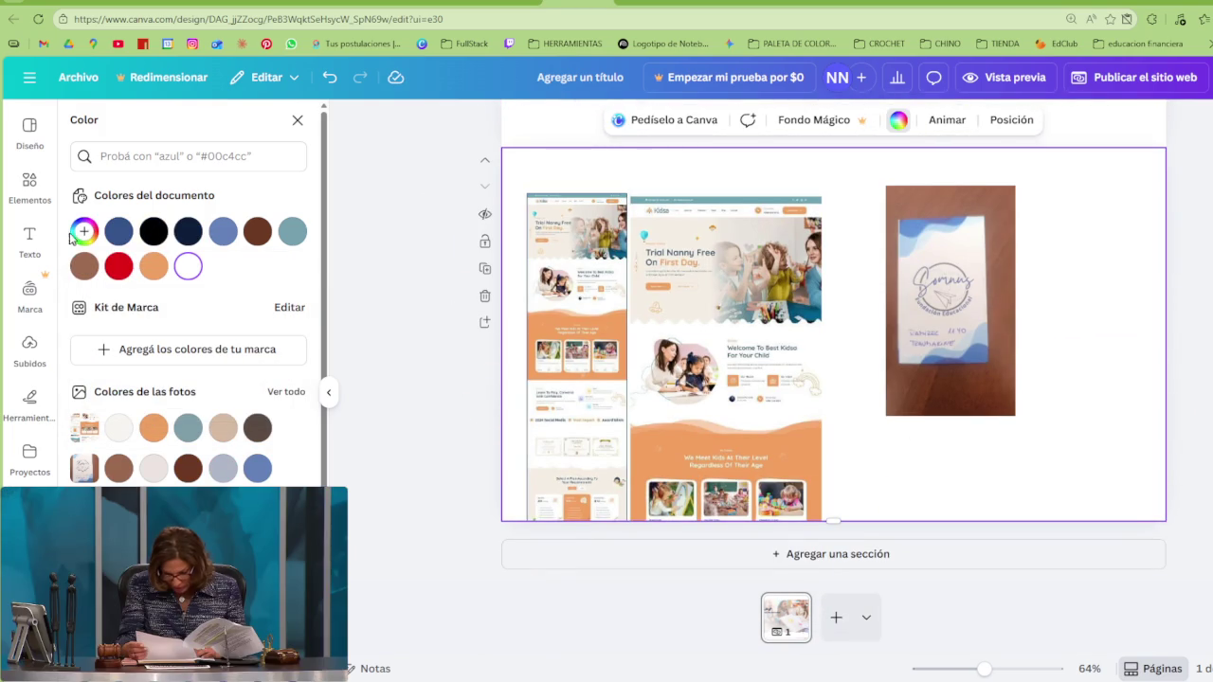
click(119, 232)
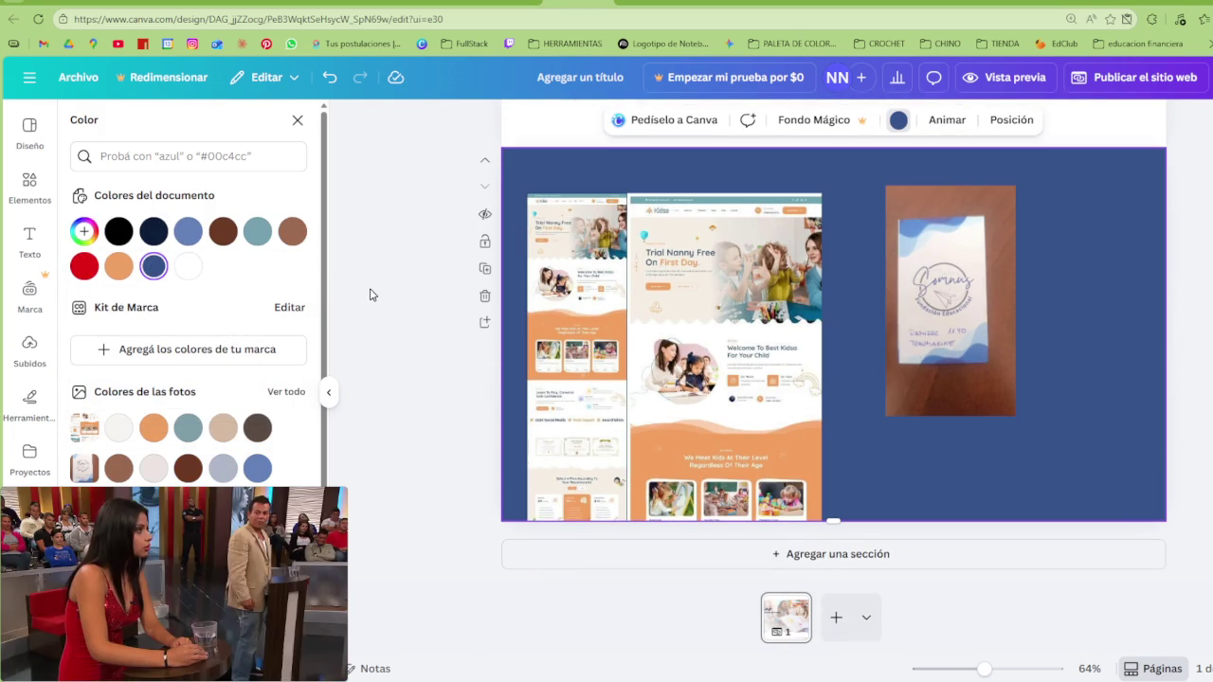
key(ctrl+z)
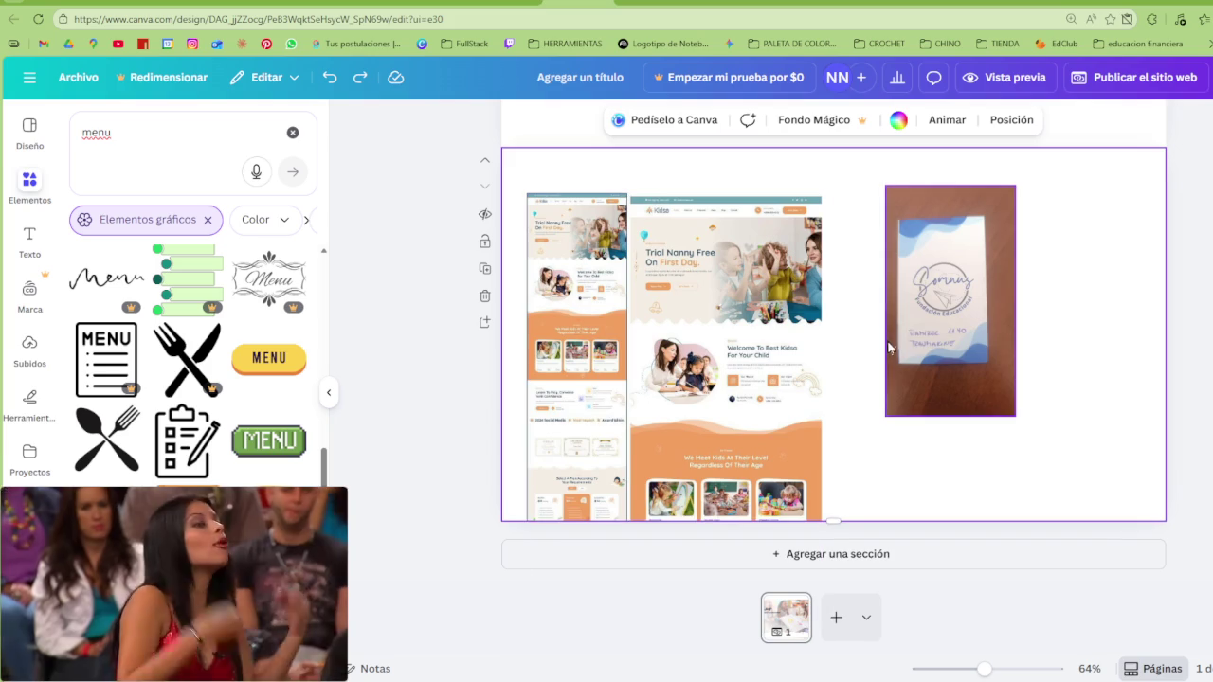
click(292, 132)
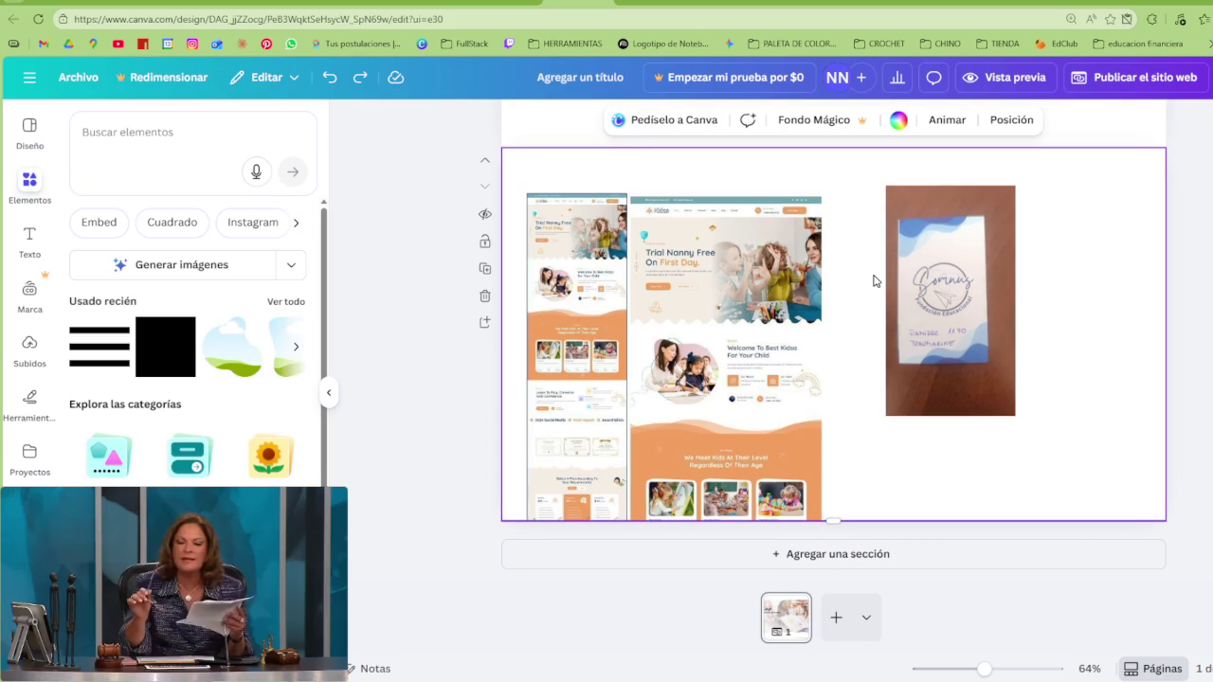
Move the business-card photo into the right side of the hero banner
scroll(861, 287, up, 3)
mouse_move(955, 482)
mouse_down()
mouse_move(973, 414)
mouse_move(961, 461)
mouse_up()
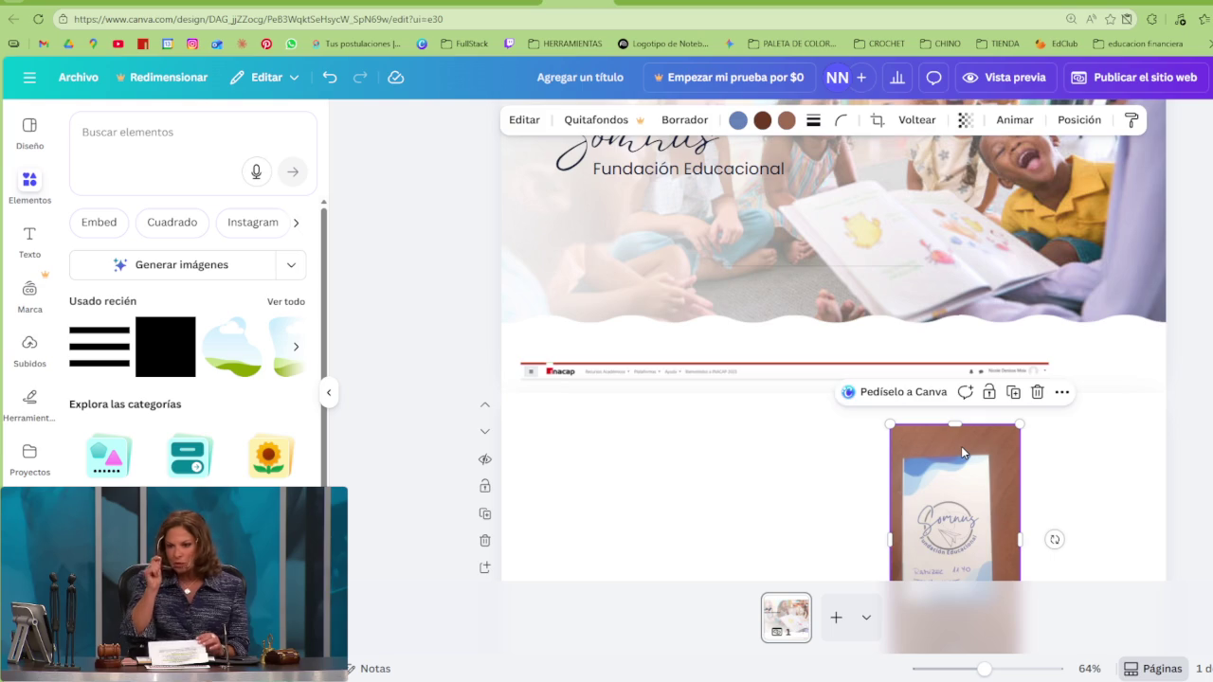
scroll(963, 453, down, 1)
click(847, 438)
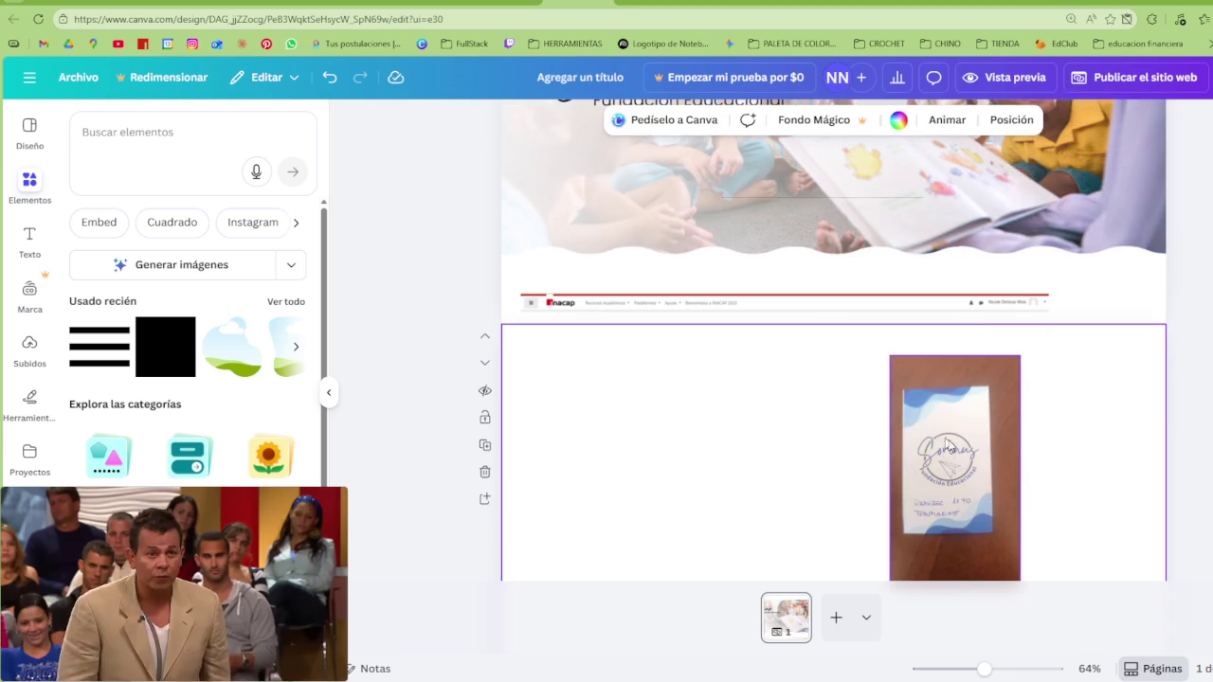
drag(933, 438, 1036, 260)
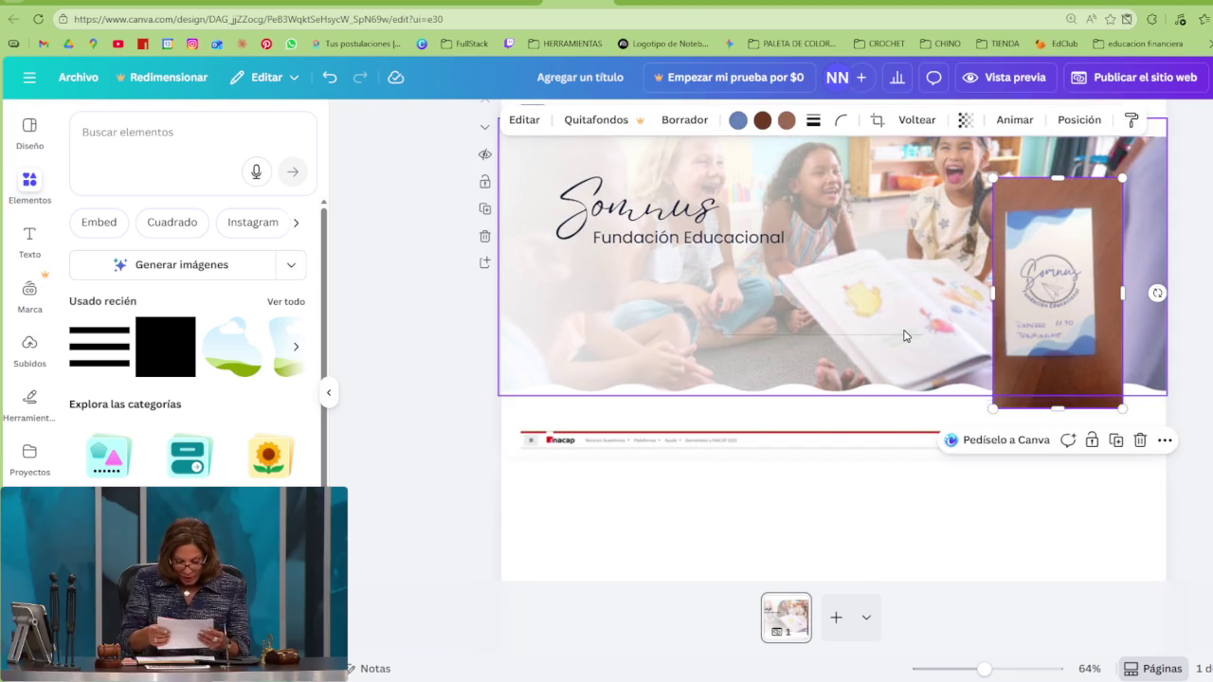
click(903, 336)
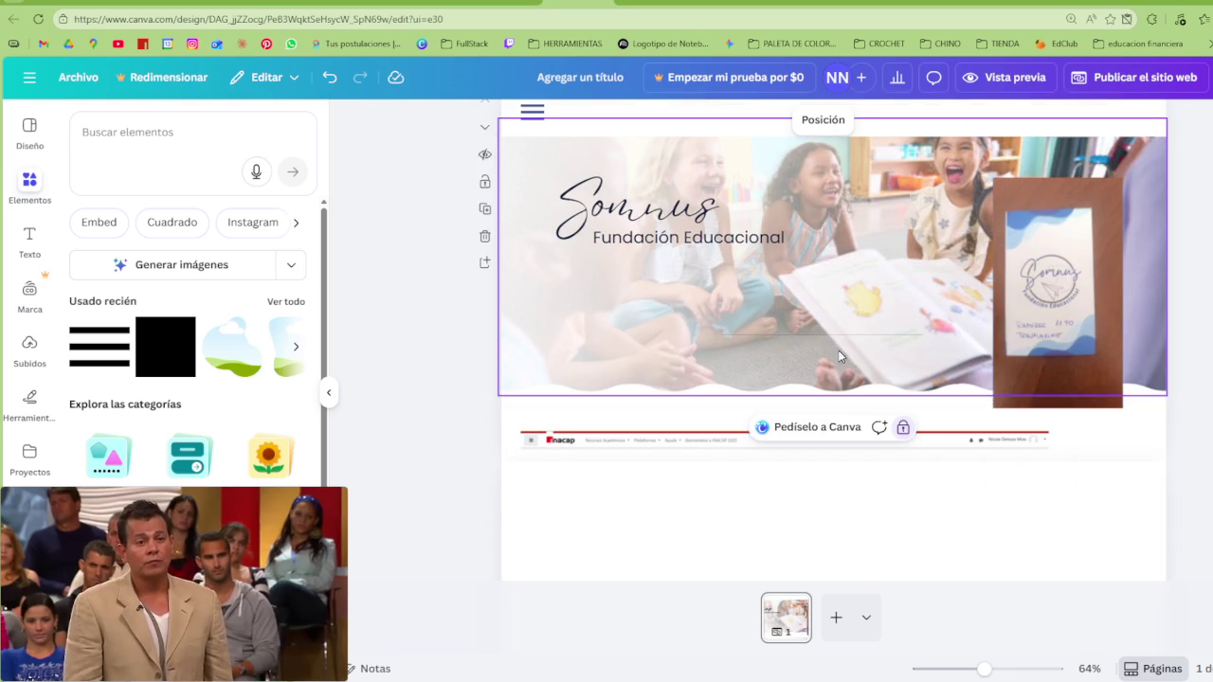
Recolour the hamburger icon to #555B90 with the eyedropper sampled from the photo
scroll(785, 309, up, 1)
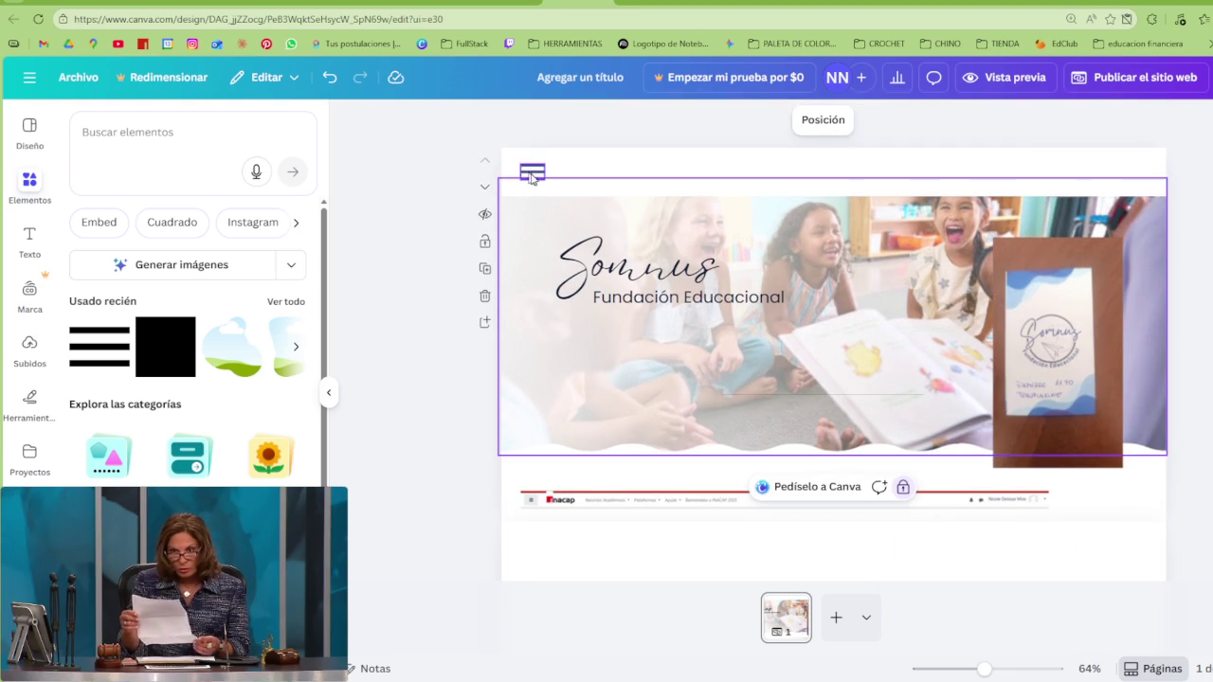
click(532, 171)
click(679, 120)
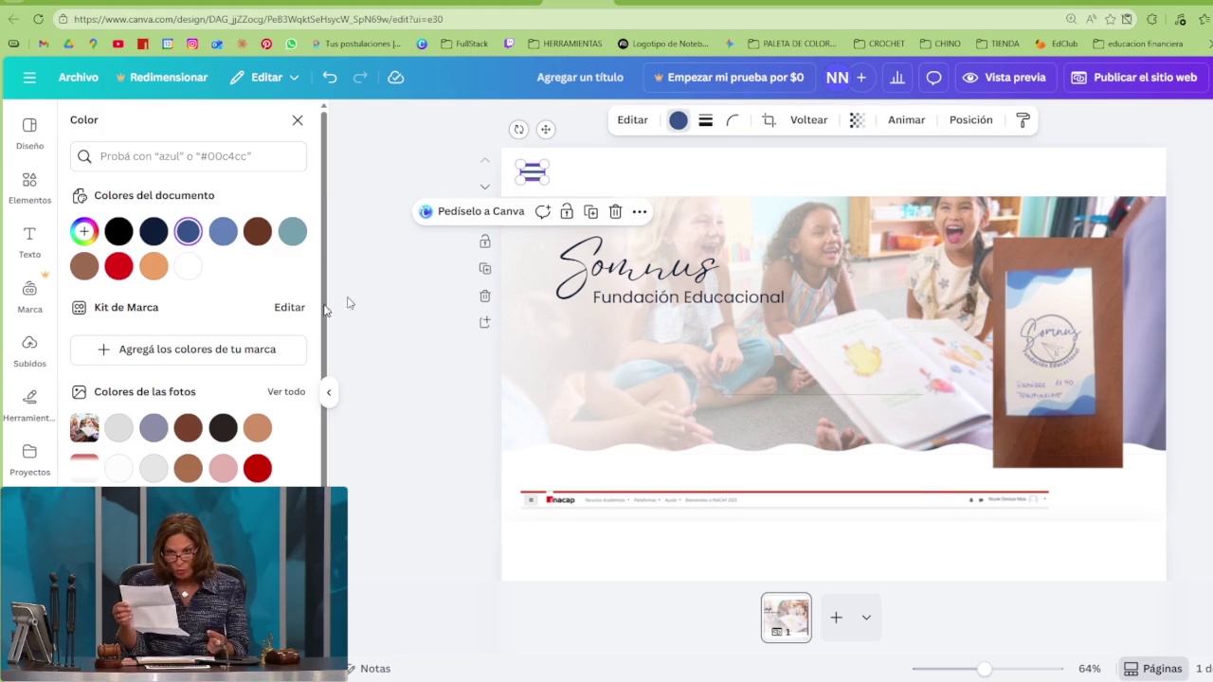
click(187, 231)
click(278, 393)
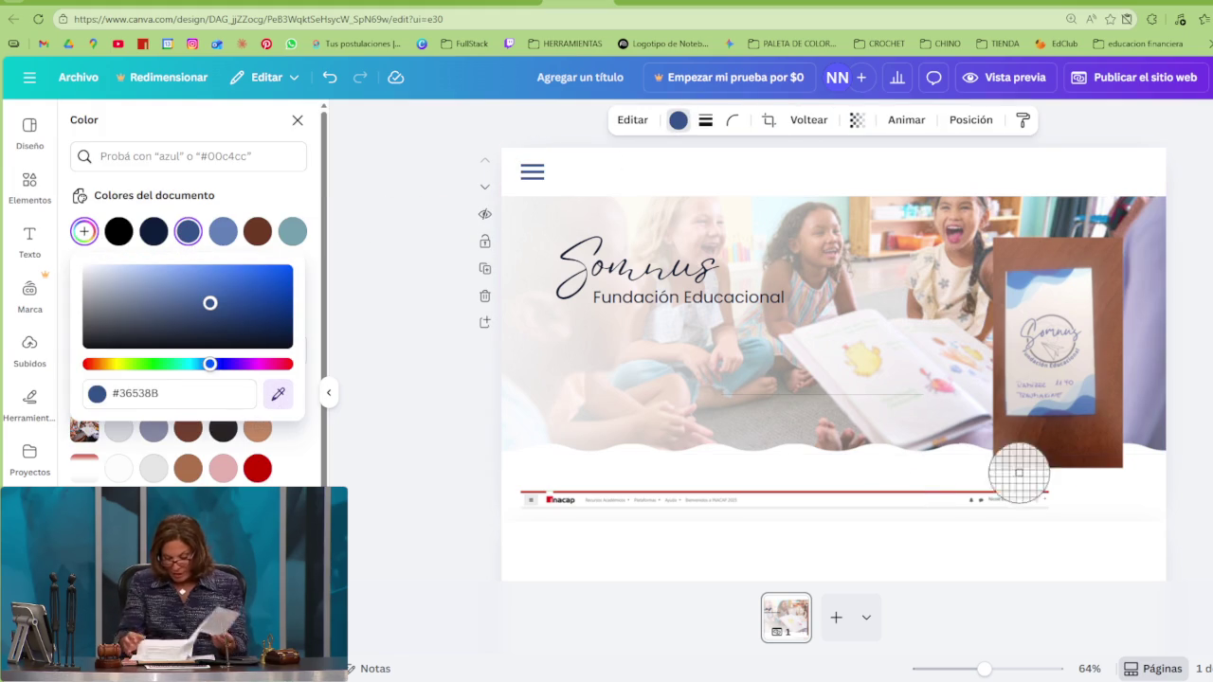
click(1058, 412)
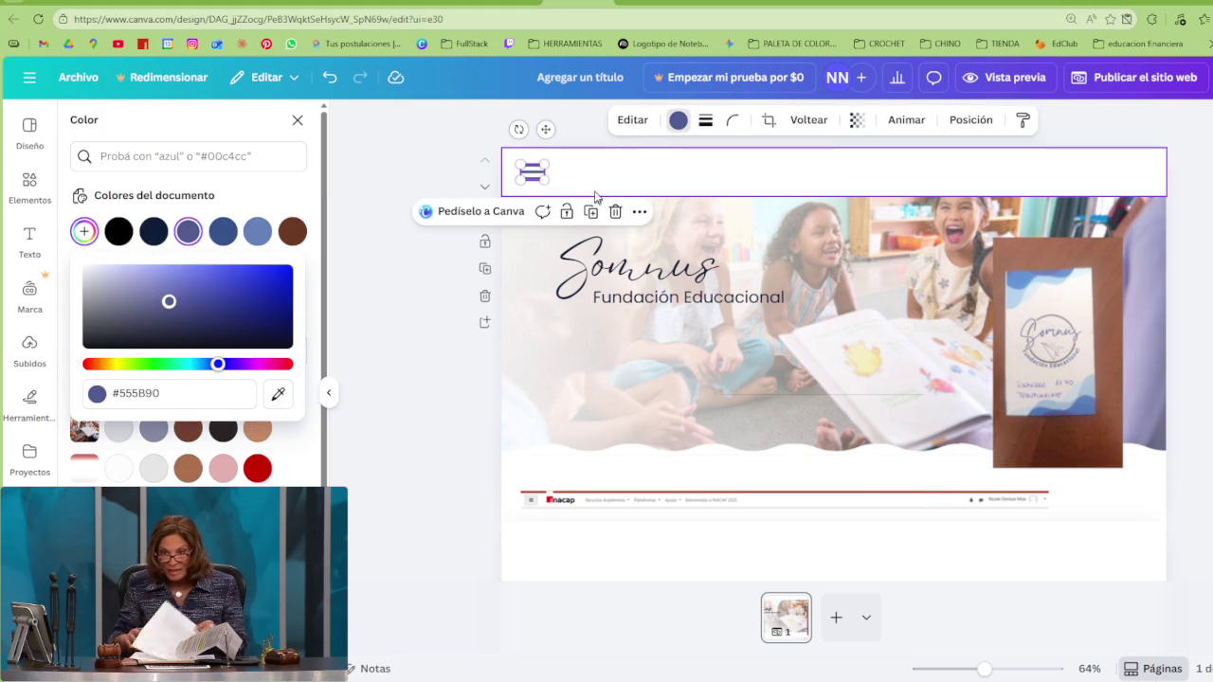
click(596, 182)
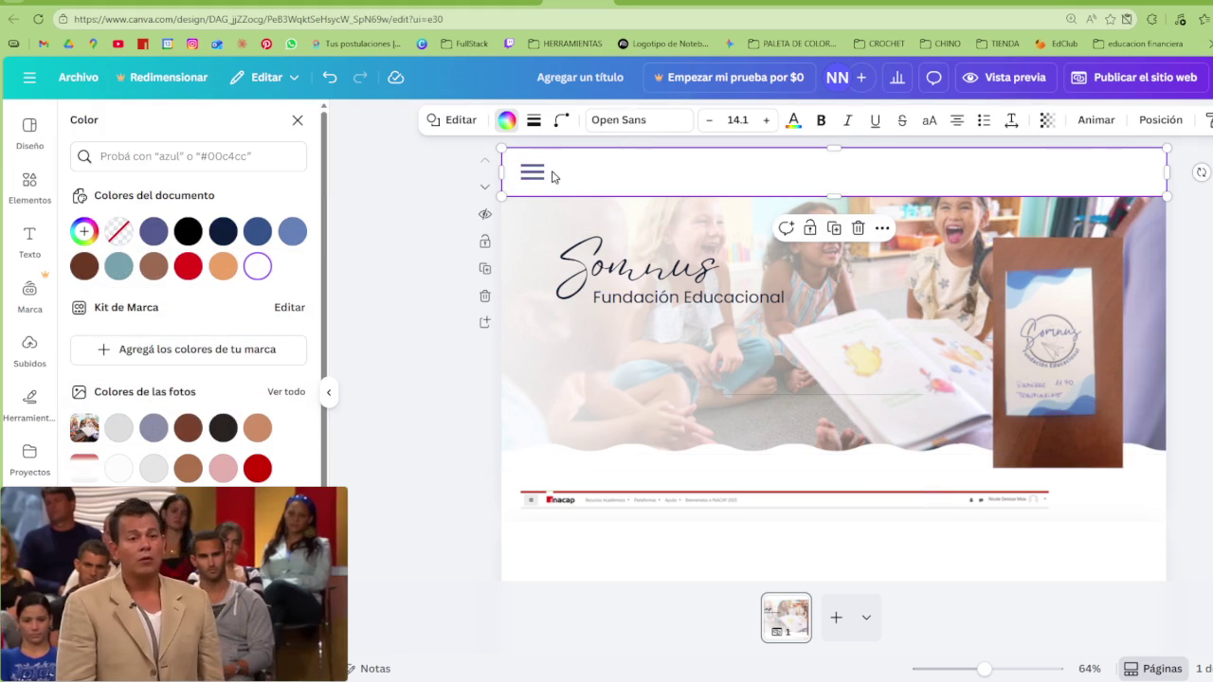
Duplicate the Somnus logo small, copy the Fundación Educacional style (Poppins 25.3) onto it, and place it in the nav bar
click(608, 273)
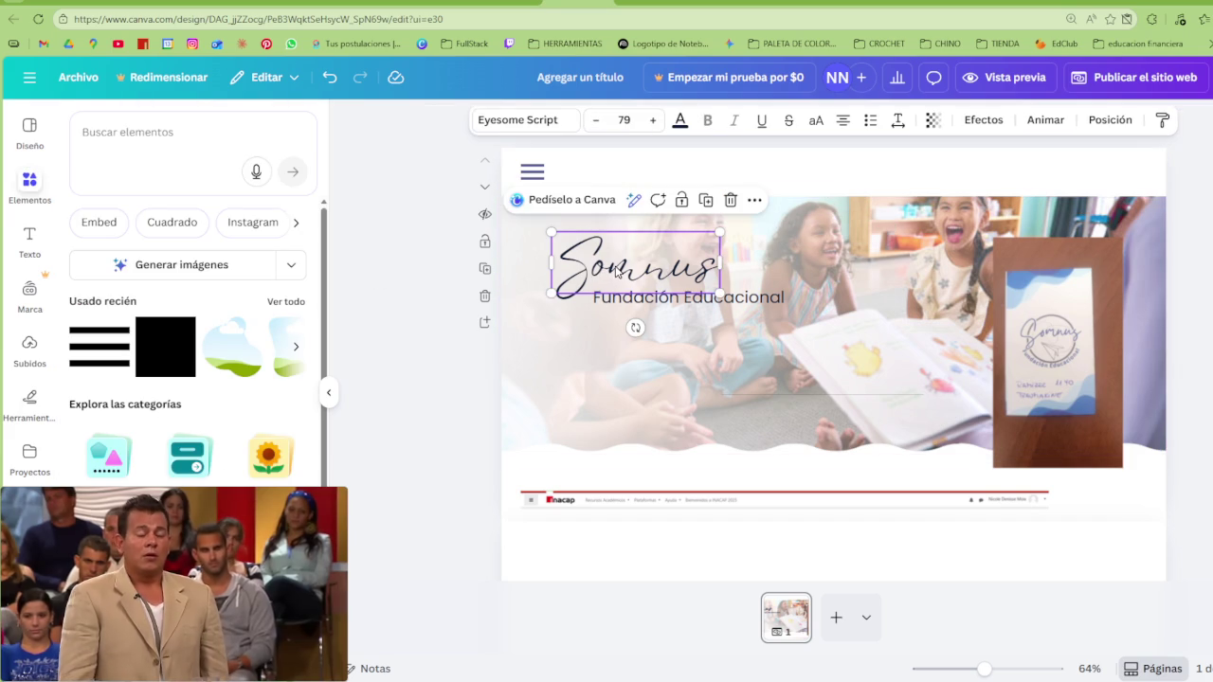
key(ctrl+d)
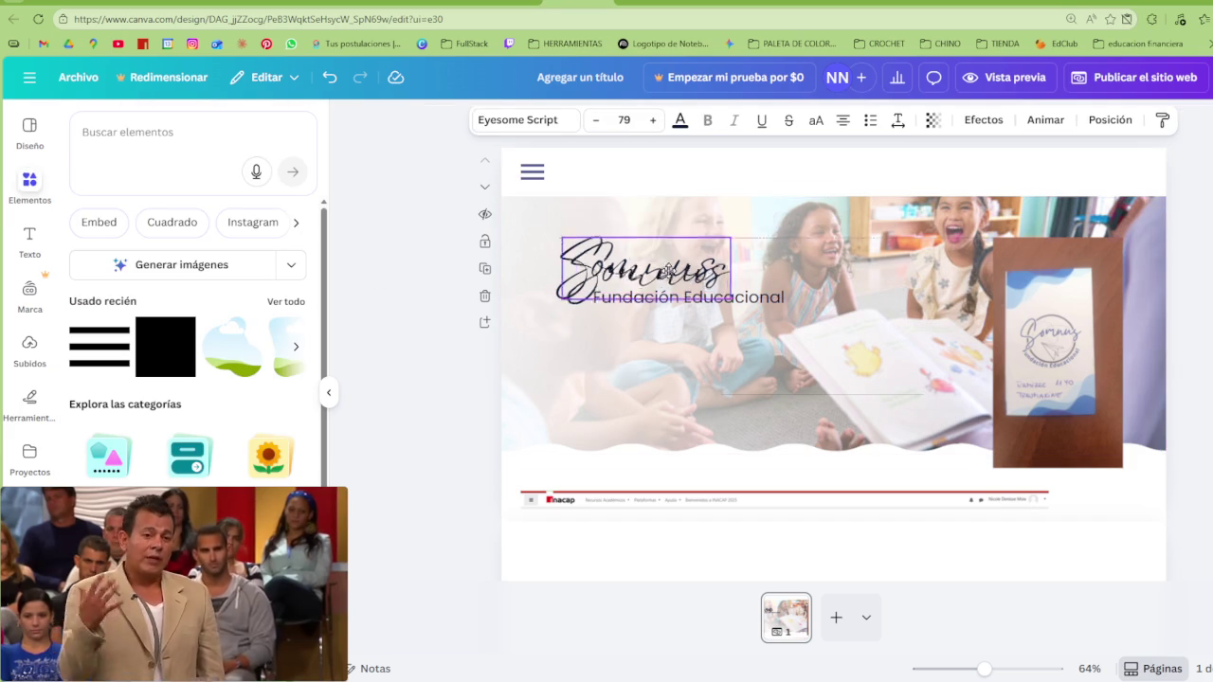
drag(785, 293, 696, 246)
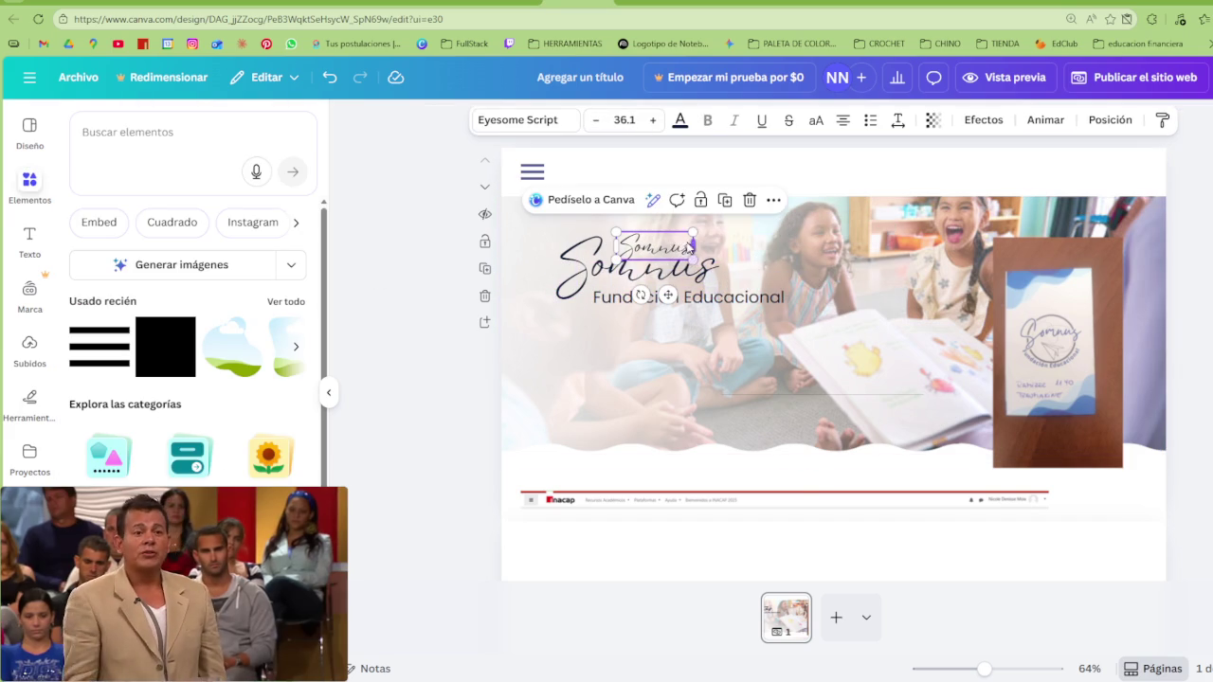
double_click(671, 253)
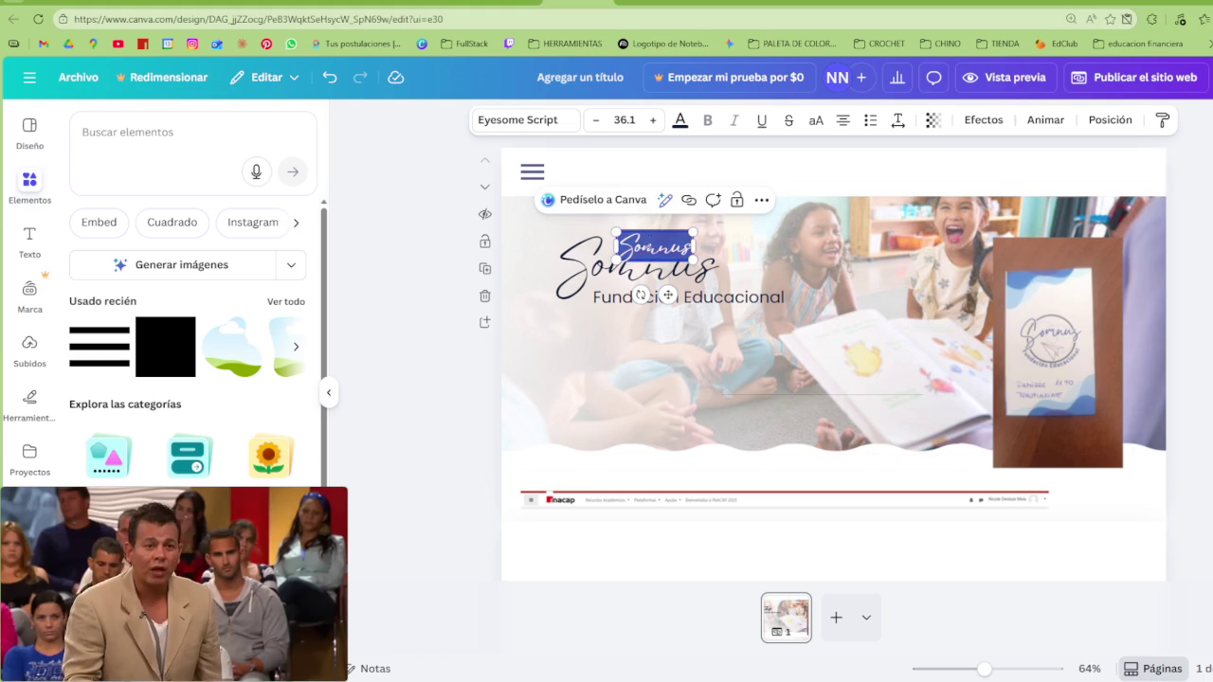
key(BackSpace)
click(688, 296)
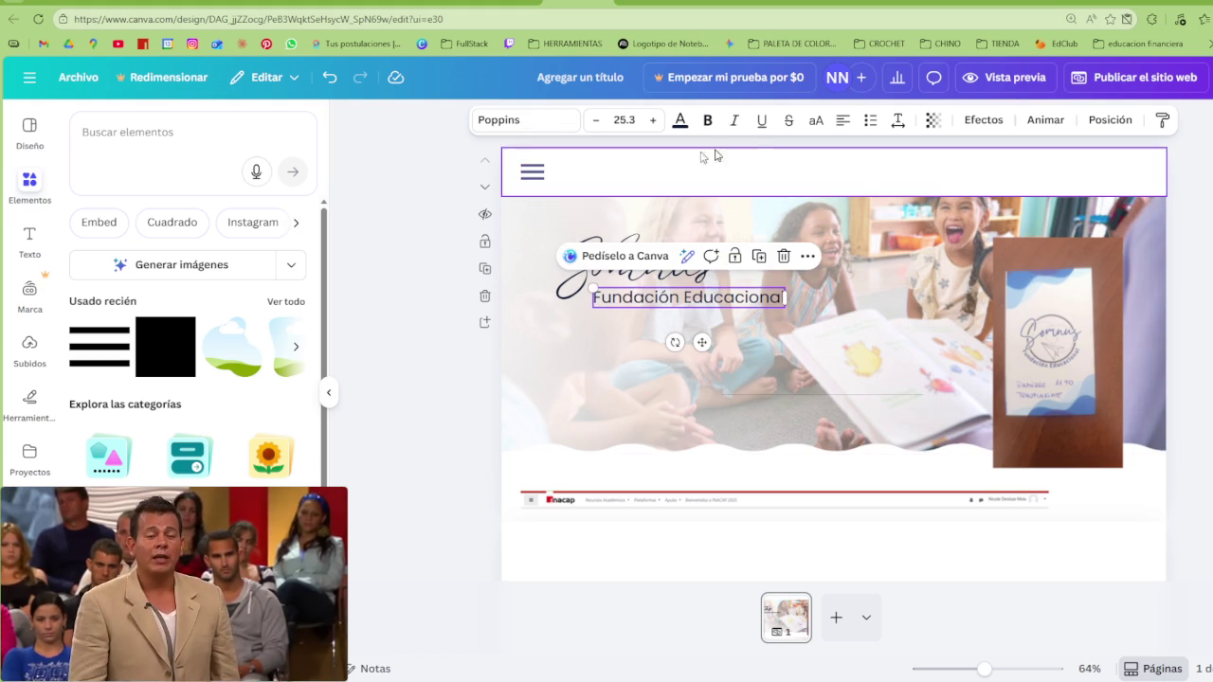
click(1162, 119)
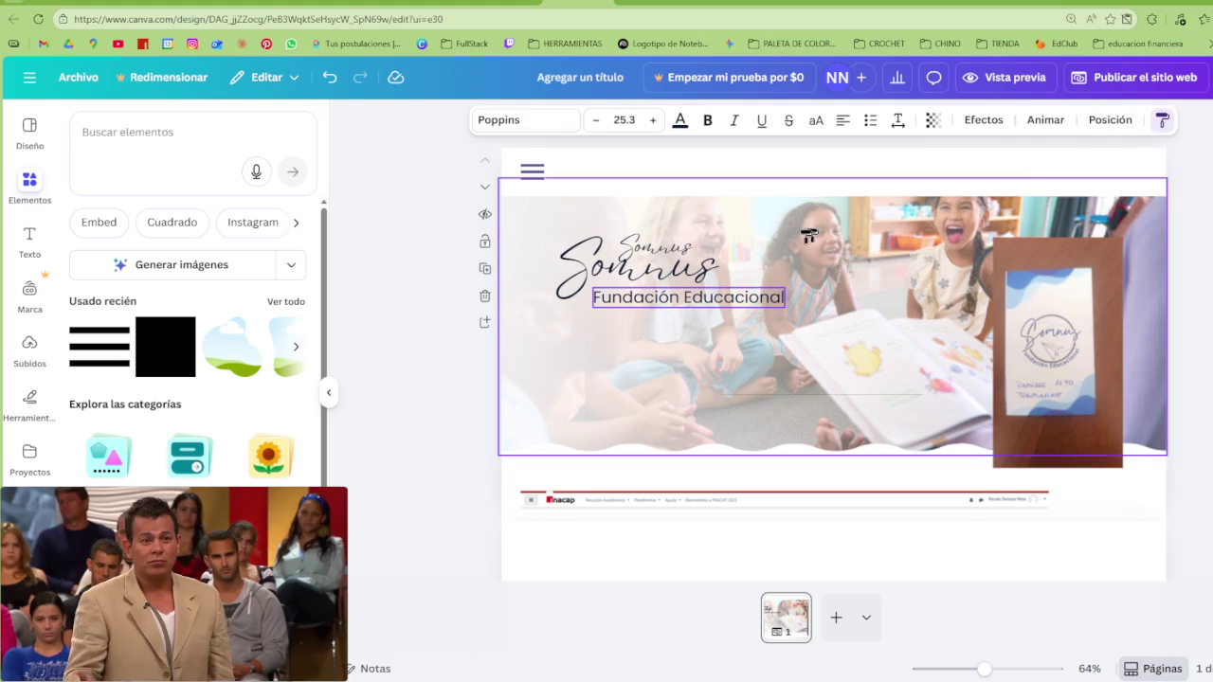
click(671, 247)
mouse_move(674, 248)
mouse_down()
mouse_move(622, 174)
mouse_move(635, 174)
mouse_up()
Search Elements for 'circulo'
click(157, 130)
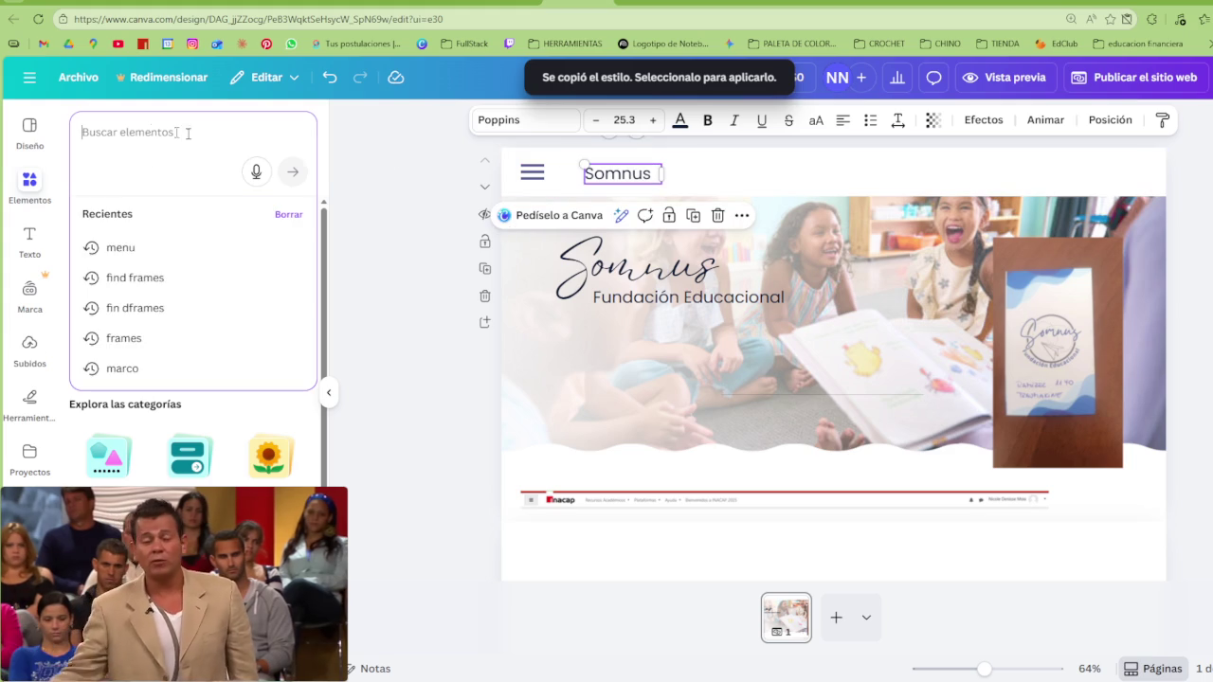
text(circulo)
key(Return)
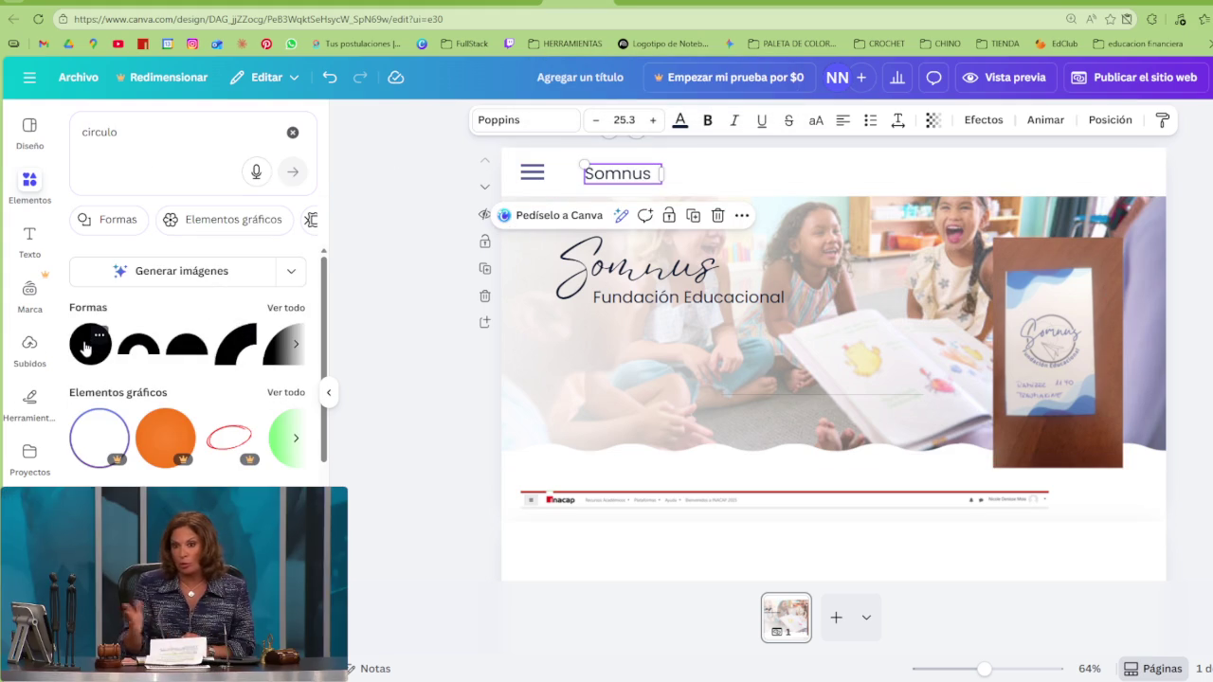
Add a small white circle frame and place it just before the Somnus label
click(100, 438)
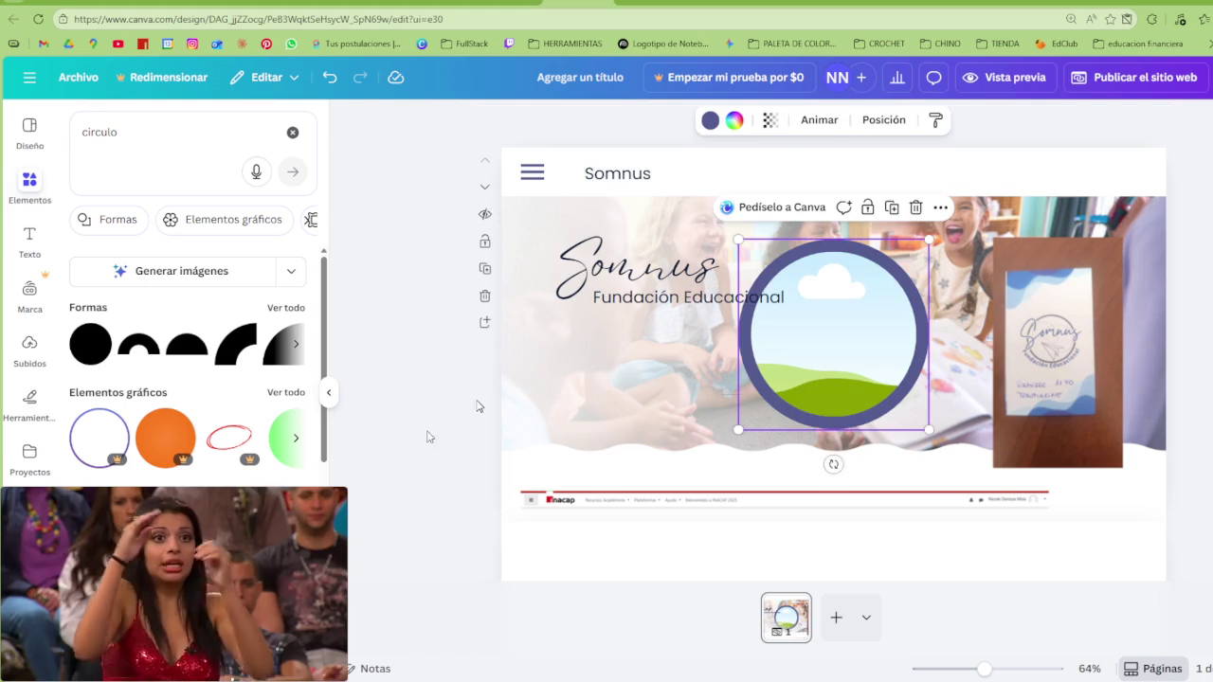
mouse_move(931, 426)
mouse_down()
mouse_move(779, 281)
mouse_move(610, 207)
mouse_move(565, 164)
mouse_move(894, 348)
mouse_move(995, 448)
mouse_up()
drag(933, 383, 864, 363)
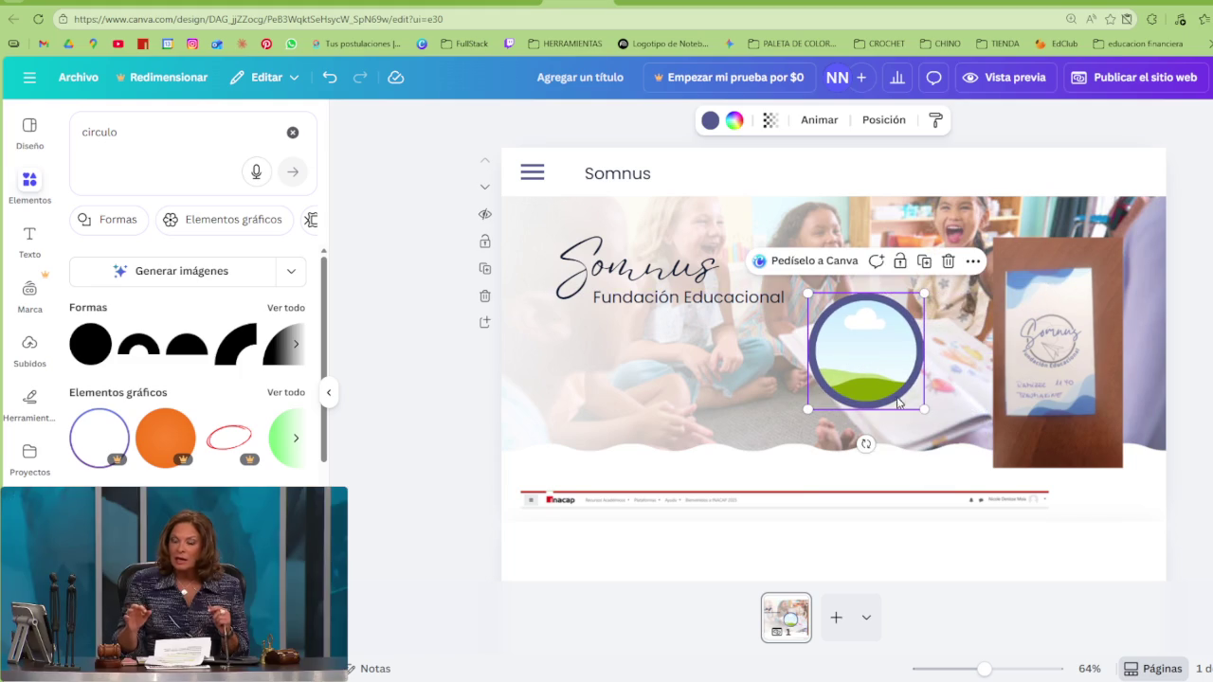
drag(925, 409, 832, 320)
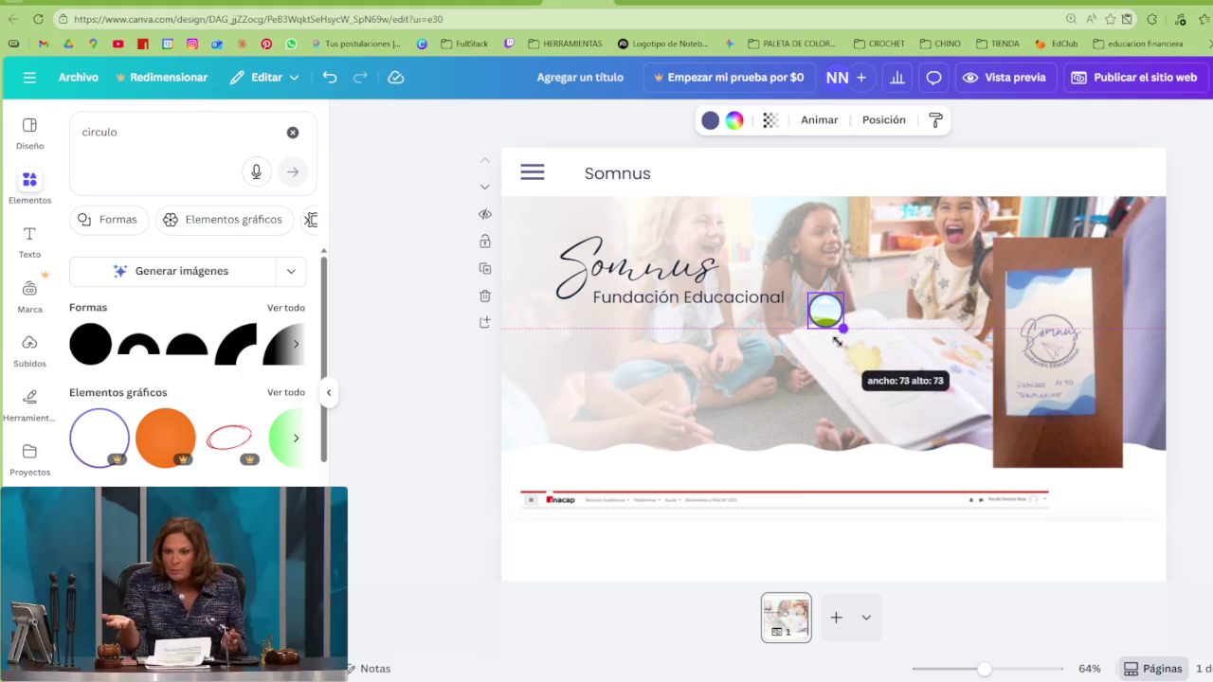
click(736, 121)
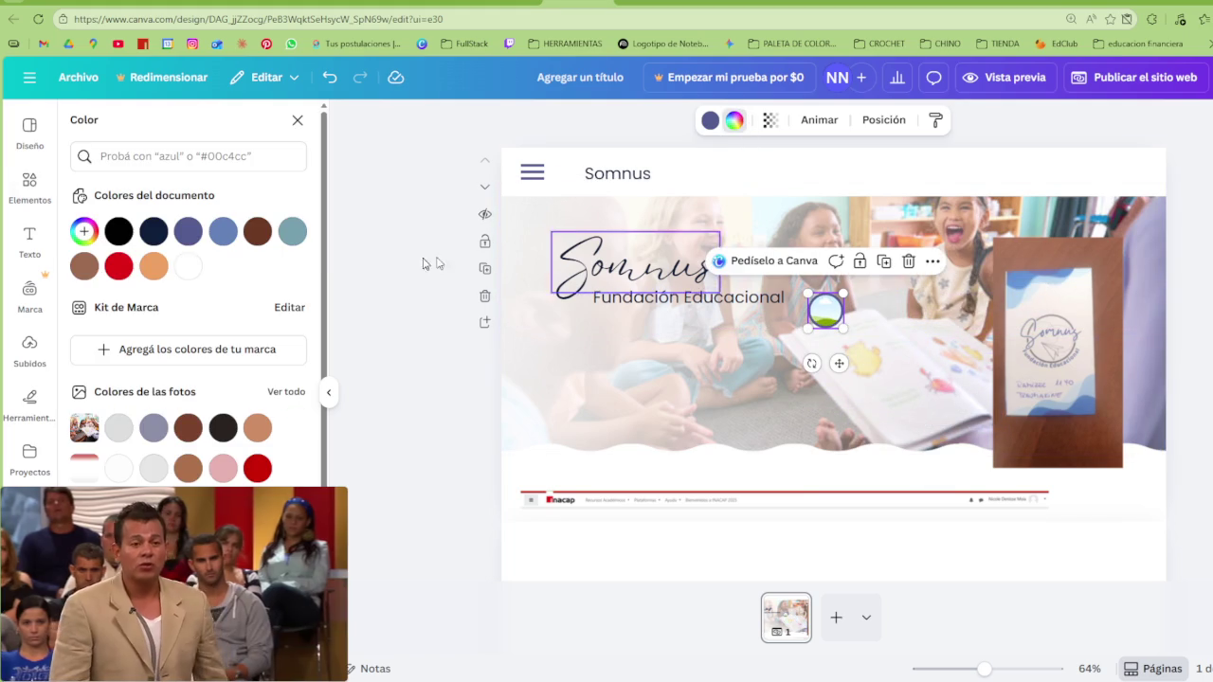
click(188, 266)
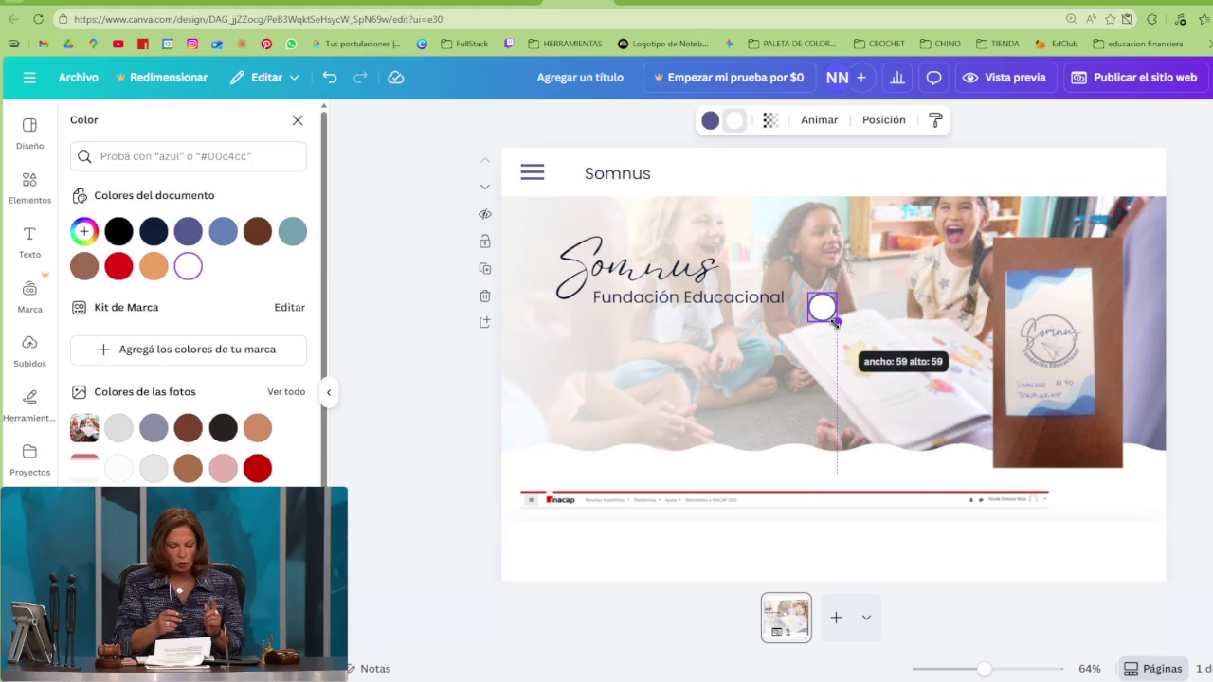
mouse_move(828, 313)
mouse_down()
mouse_move(572, 213)
mouse_move(576, 177)
mouse_move(563, 164)
mouse_up()
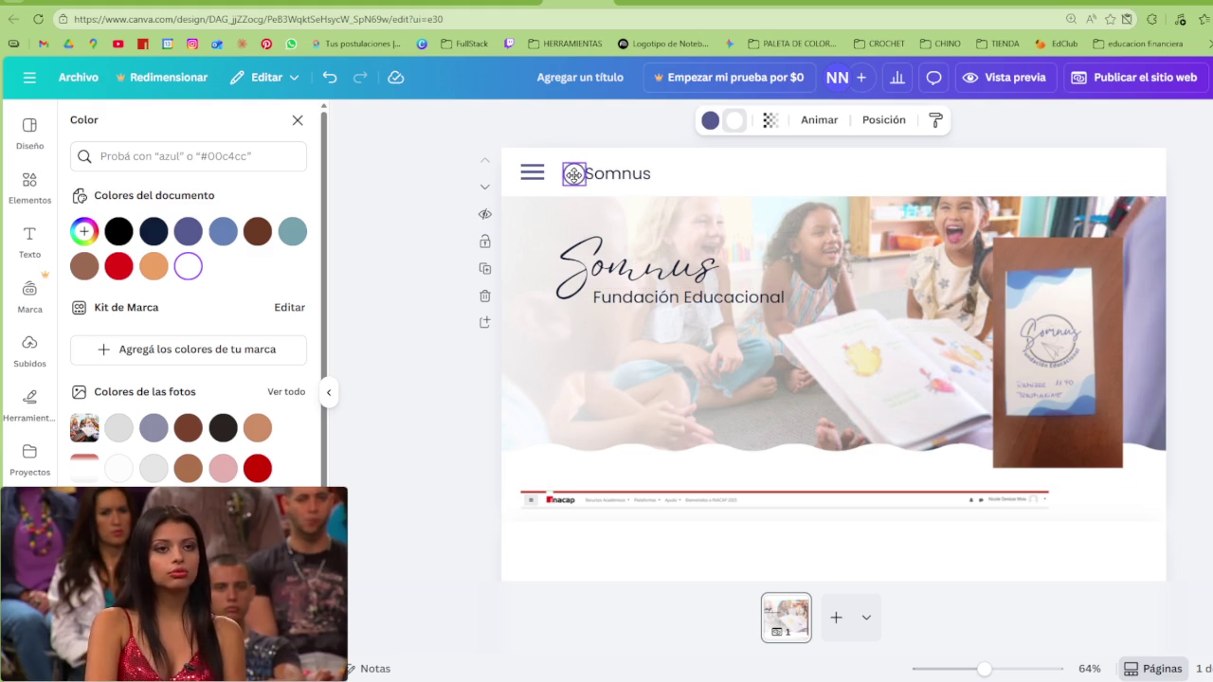
Select the Somnus label and the header strip to check the layout
click(596, 173)
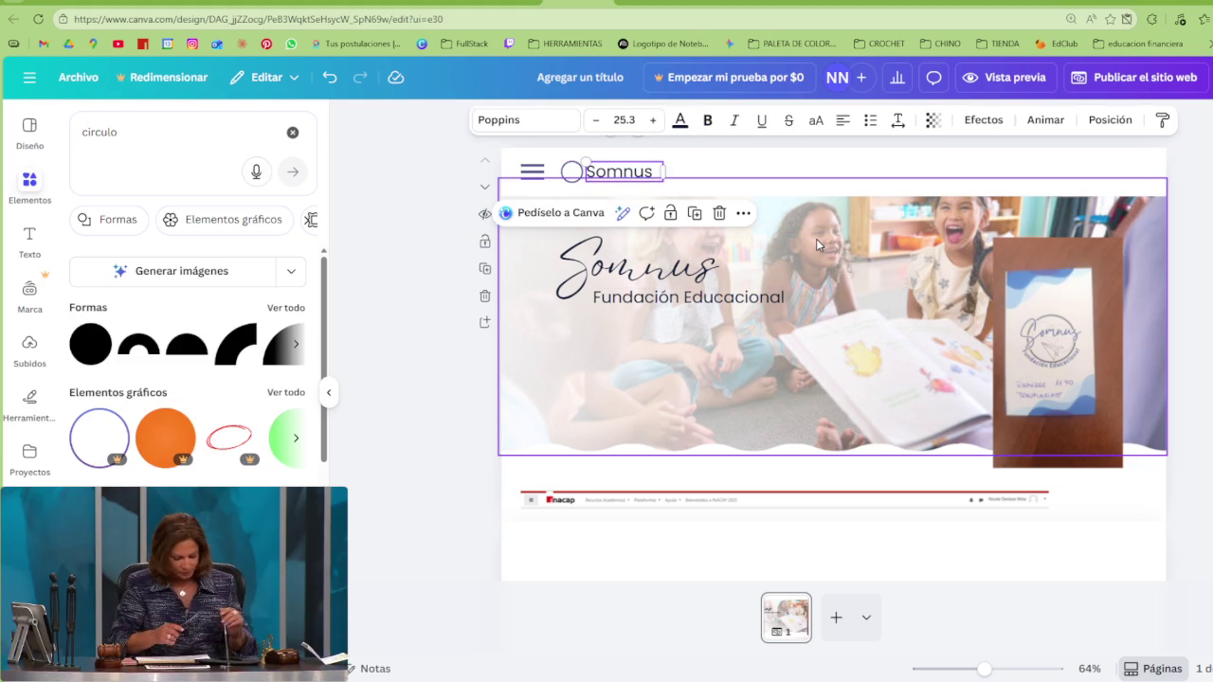
click(693, 177)
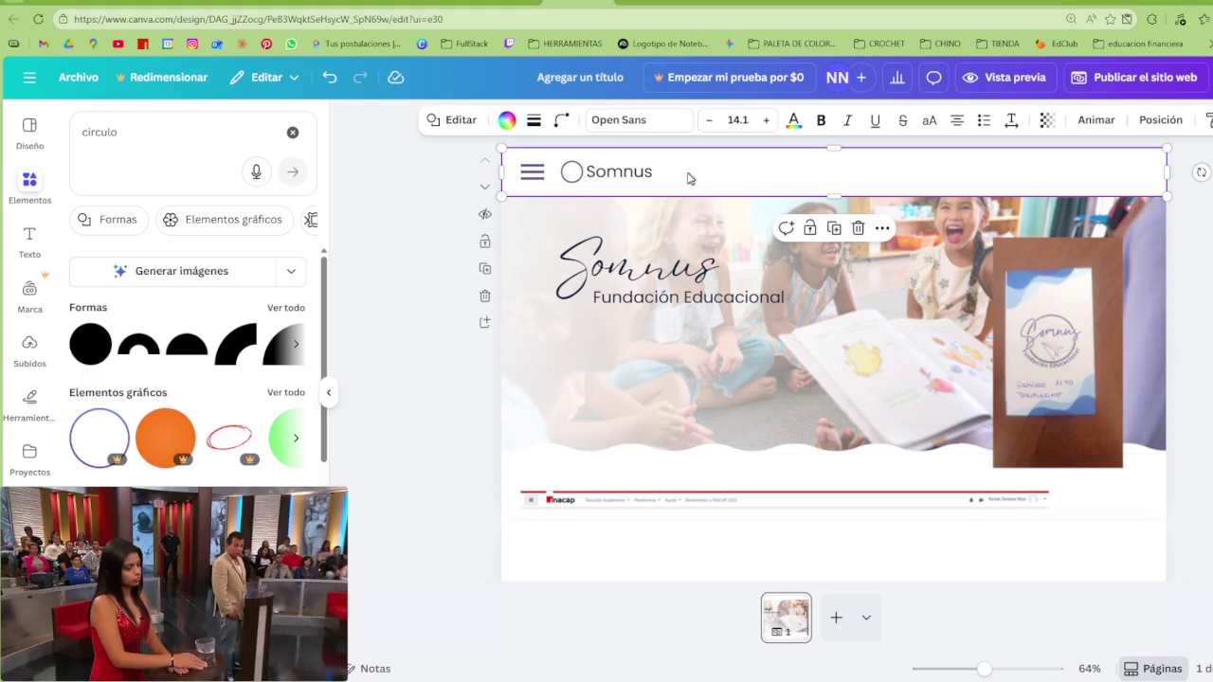
scroll(664, 181, up, 2)
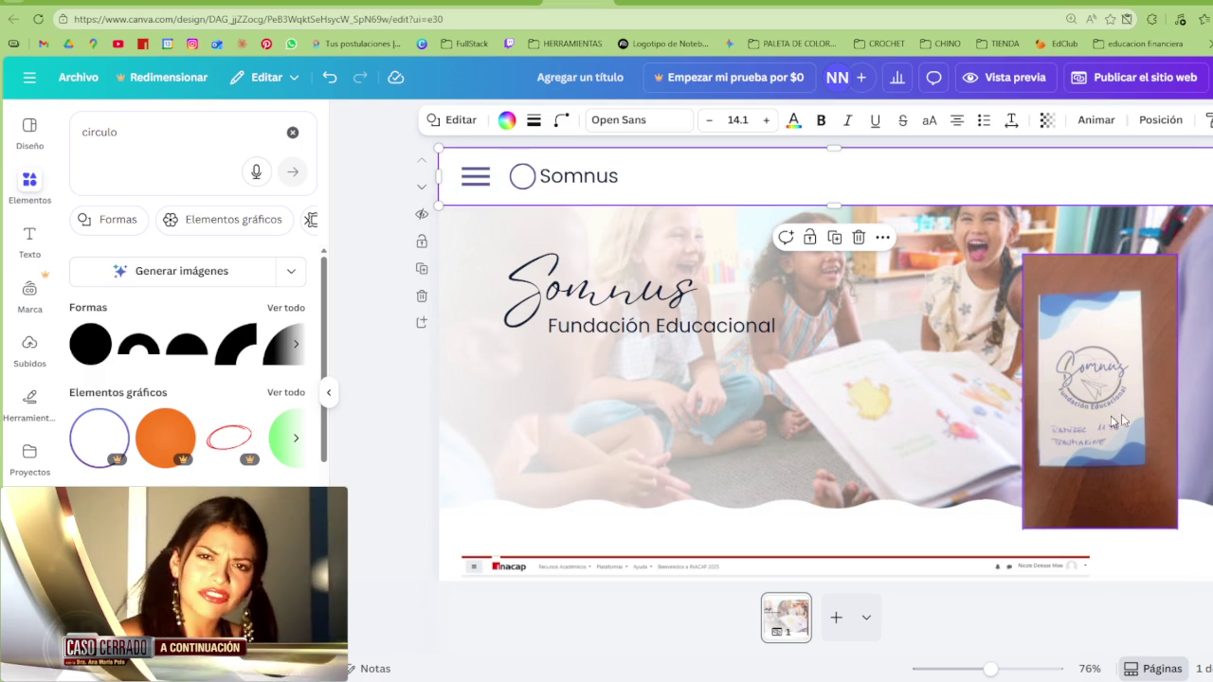
Add a black outline paper plane from an 'avion de papel' graphics search and flip it horizontally
click(126, 183)
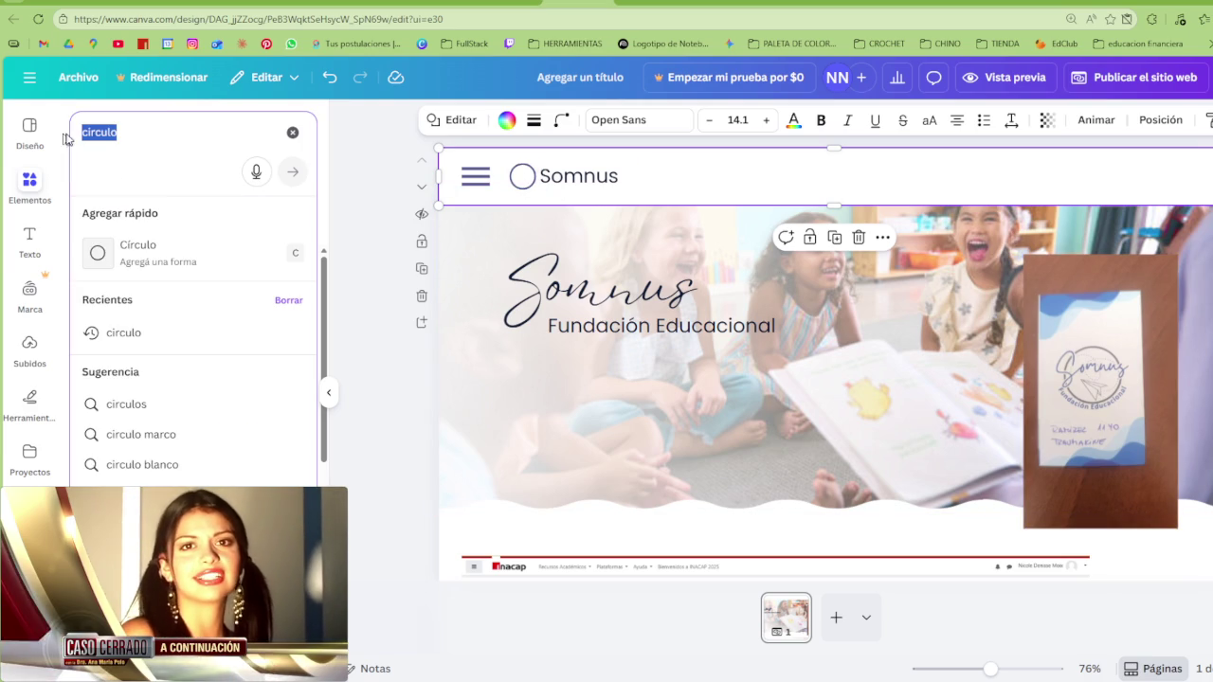
text(avion de pape)
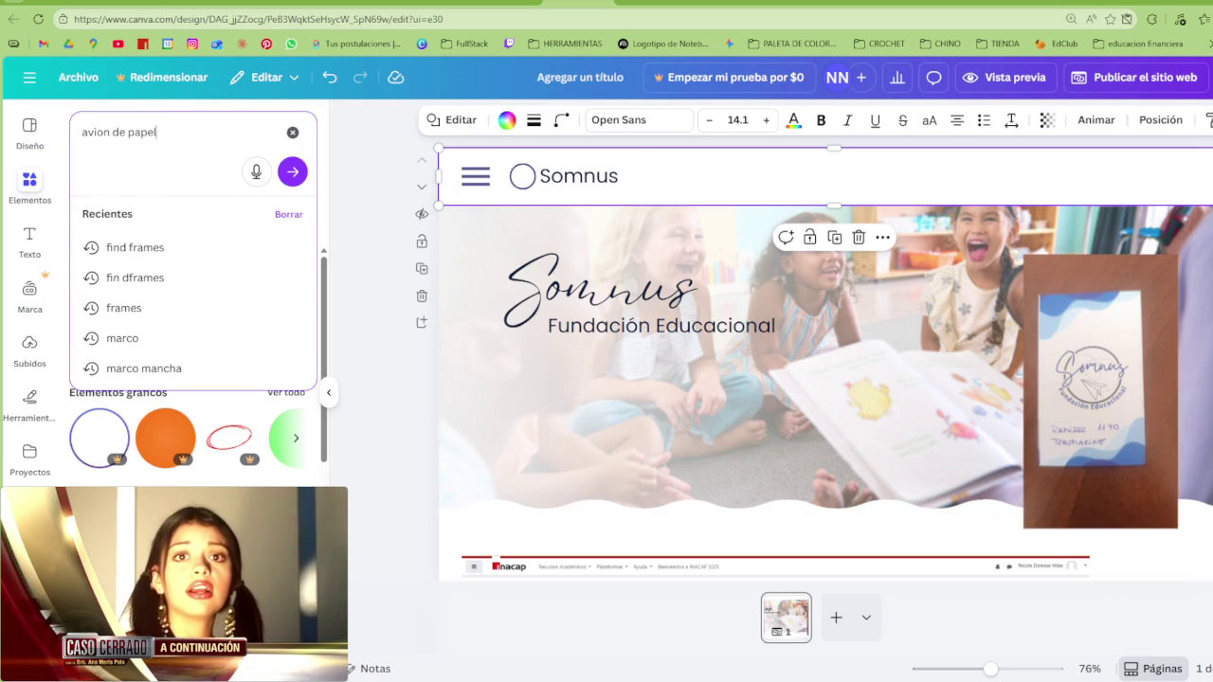
text(l)
key(Return)
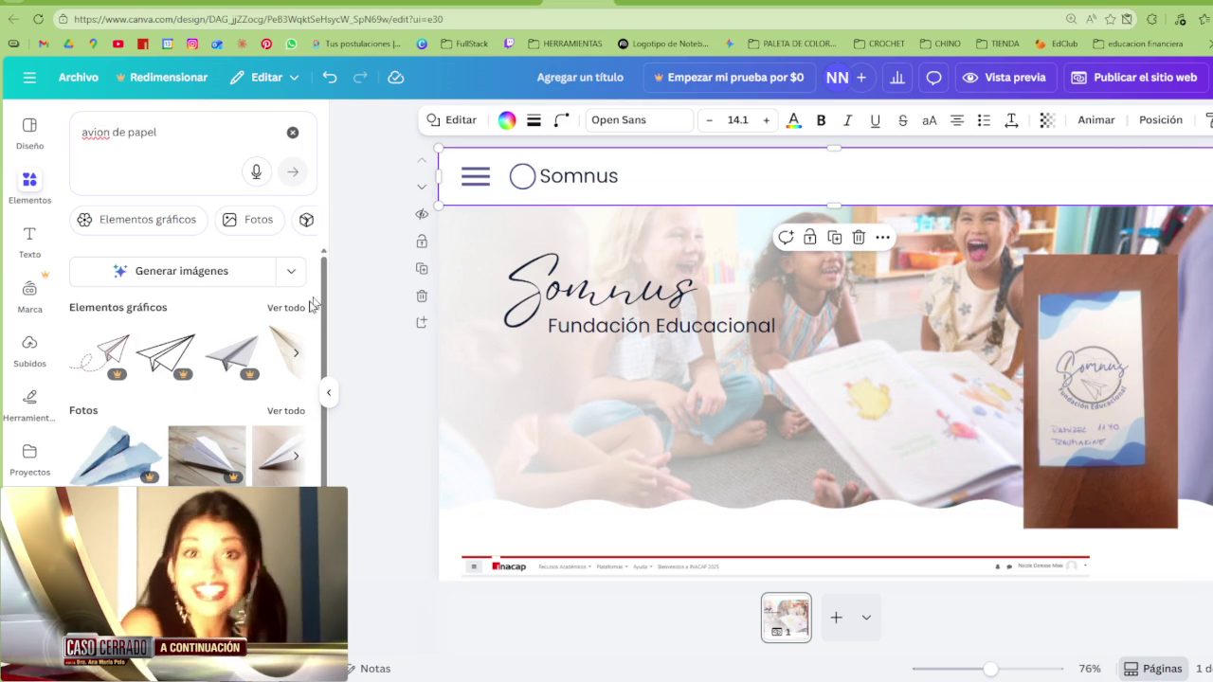
click(286, 308)
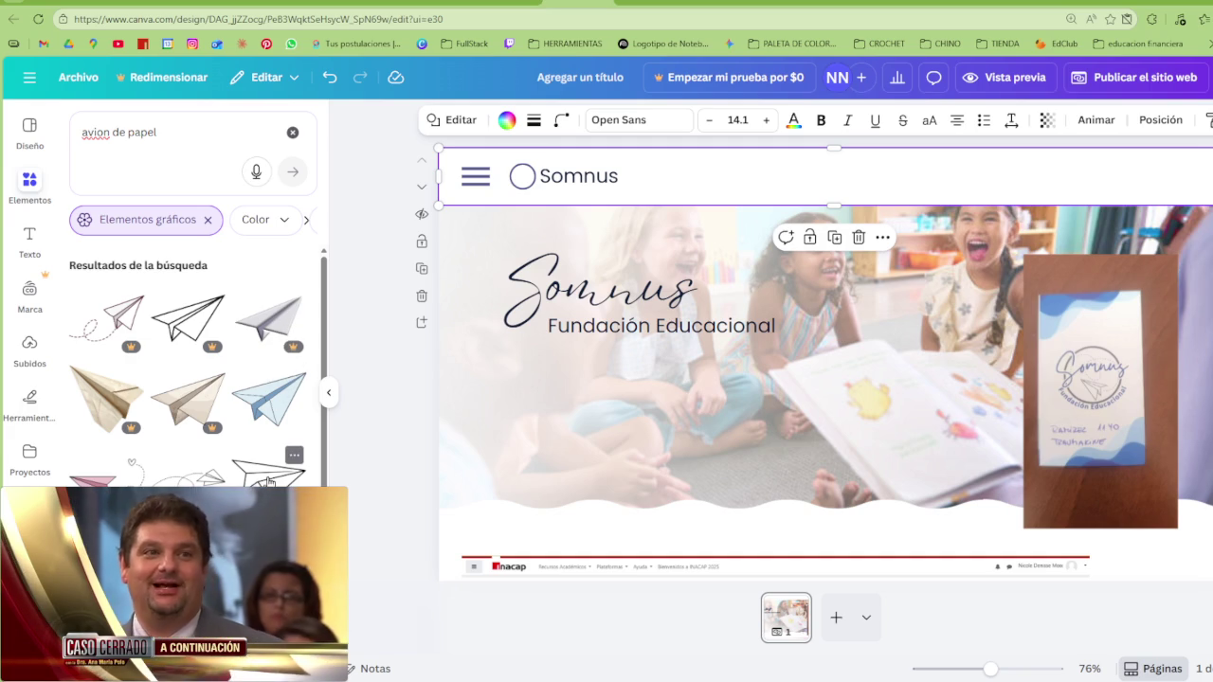
click(267, 478)
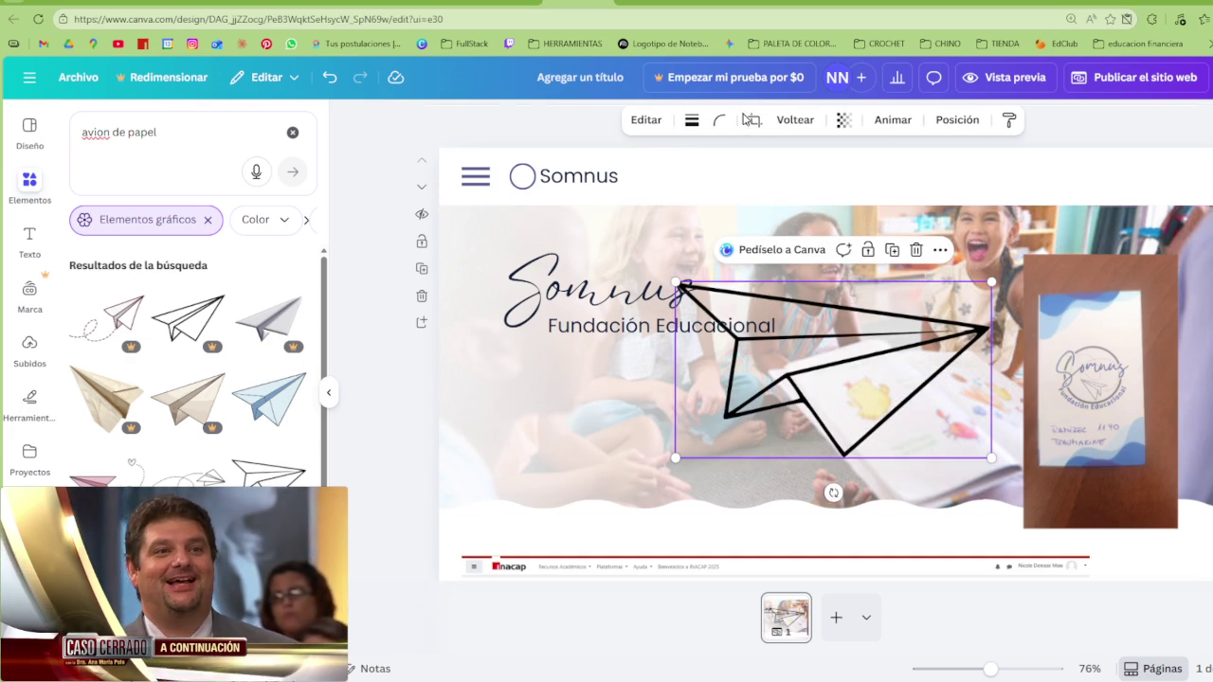
click(808, 119)
click(801, 161)
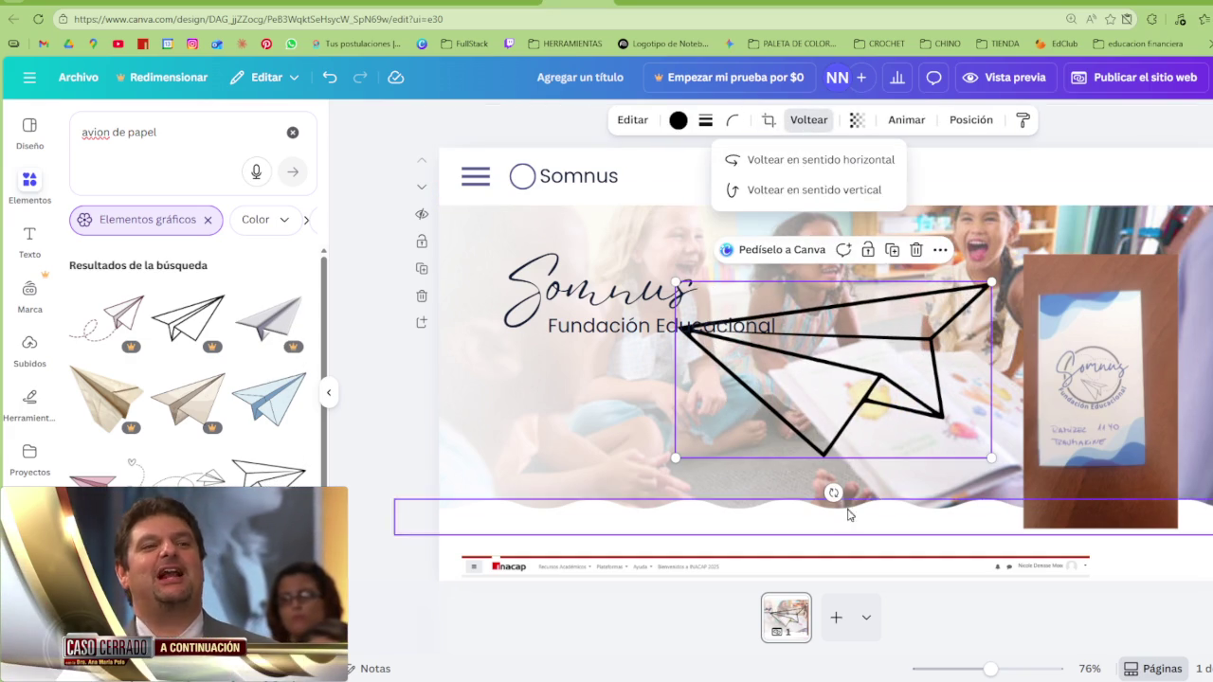
Shrink the paper plane, tilt it slightly, and move it up just before the Somnus header text
drag(982, 463, 828, 362)
drag(751, 400, 732, 398)
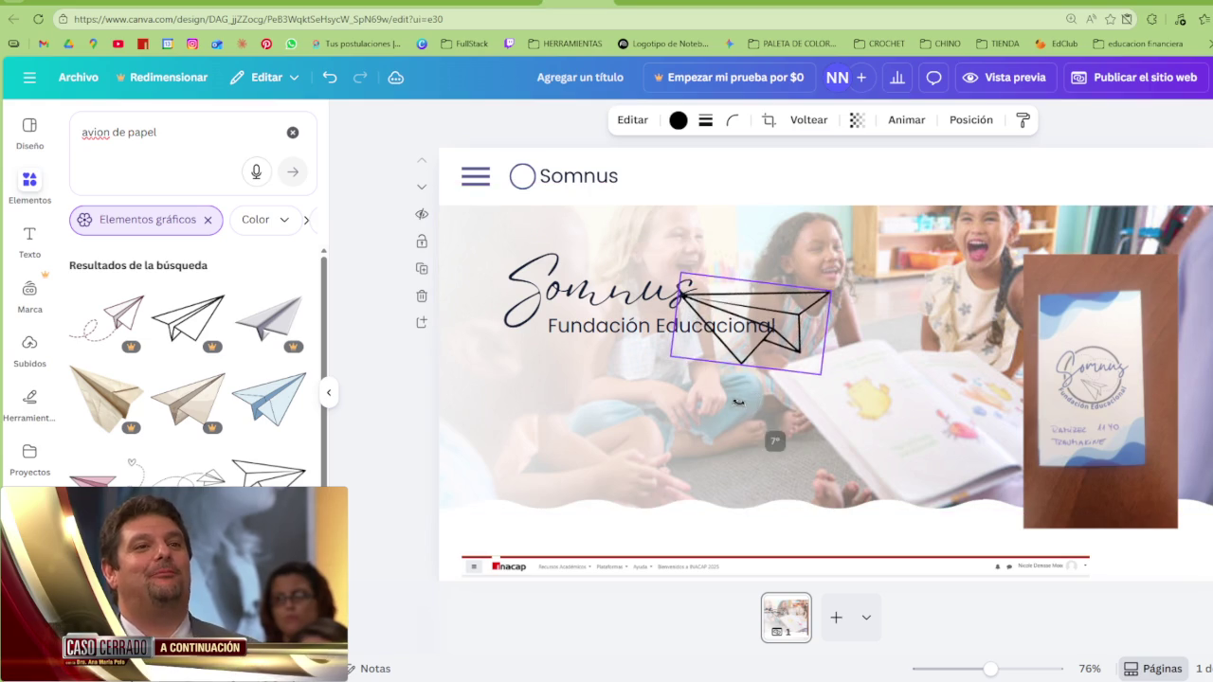
drag(815, 380, 794, 360)
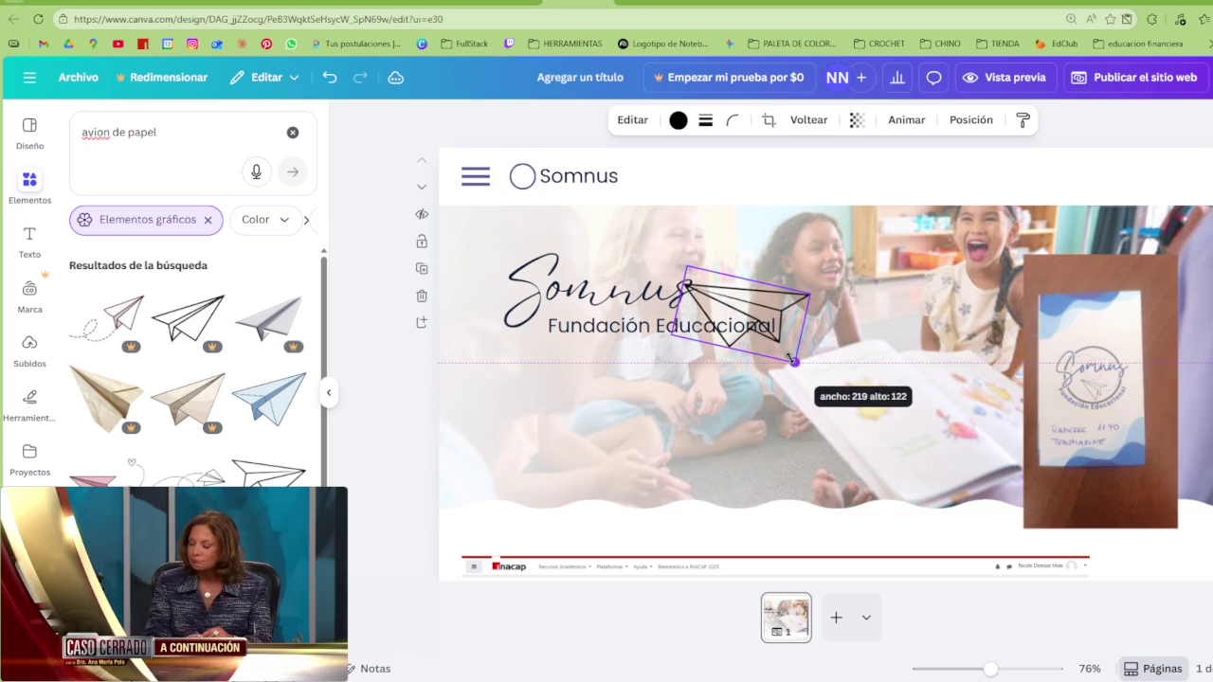
drag(782, 317, 529, 177)
click(610, 177)
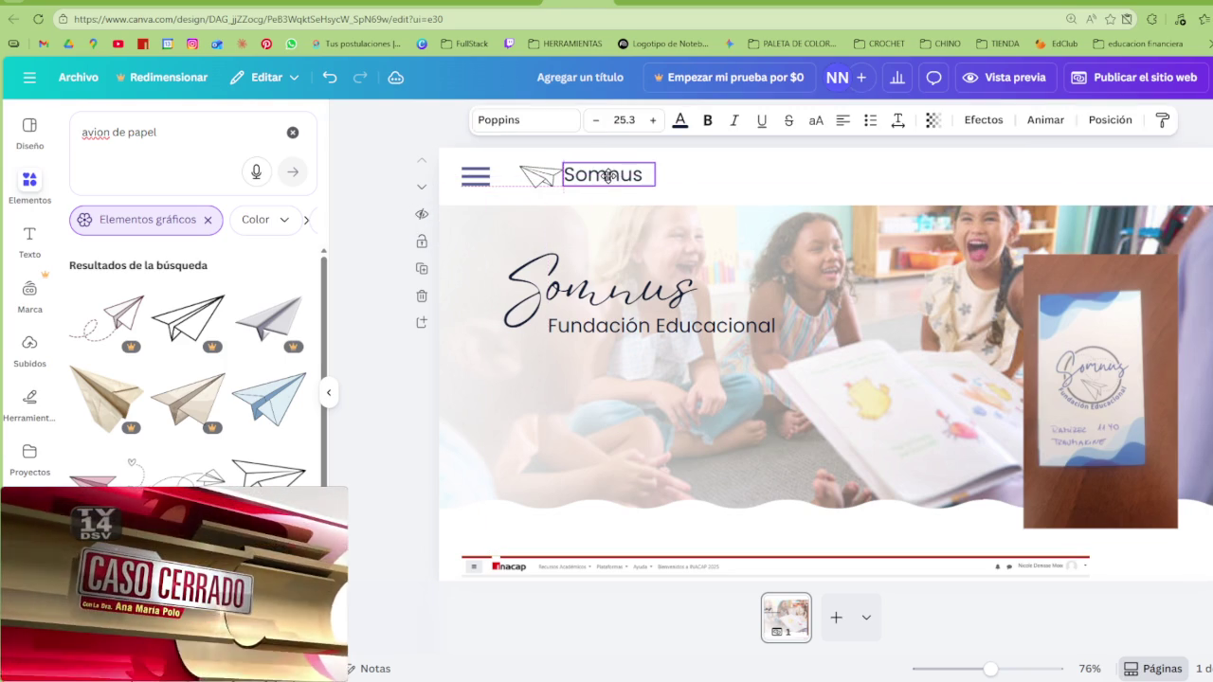
Make the plane smaller and level directly before Somnus, then check the header
click(542, 178)
drag(558, 192, 542, 180)
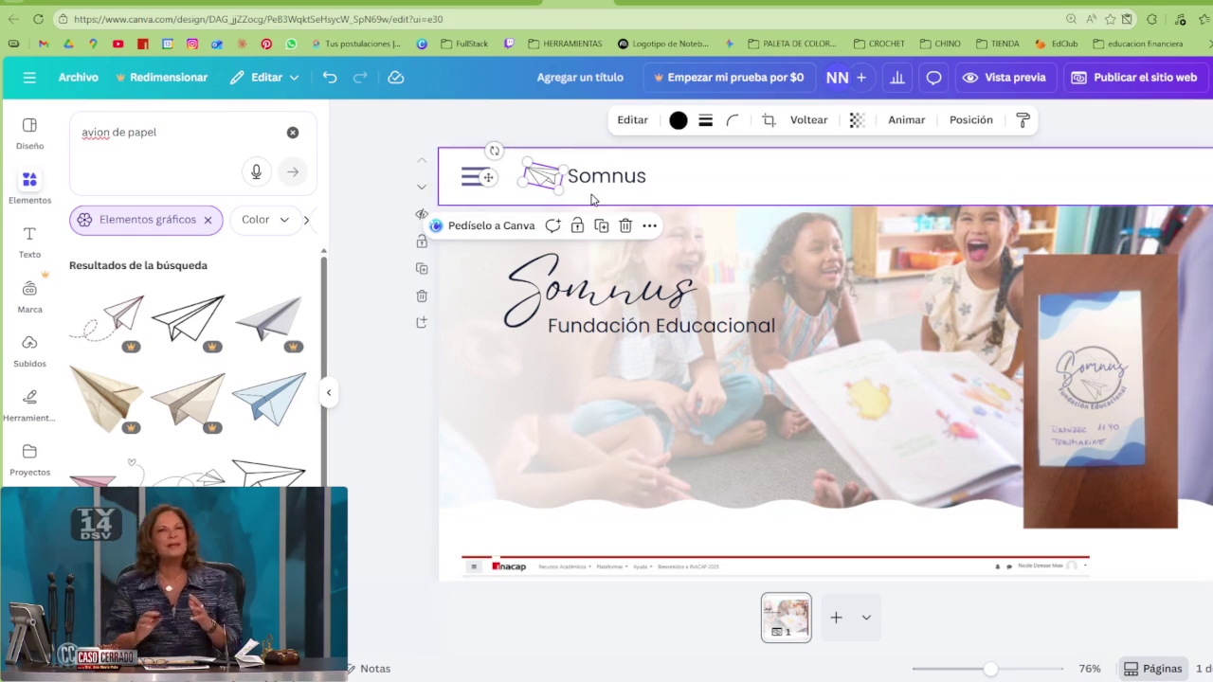
scroll(270, 459, down, 2)
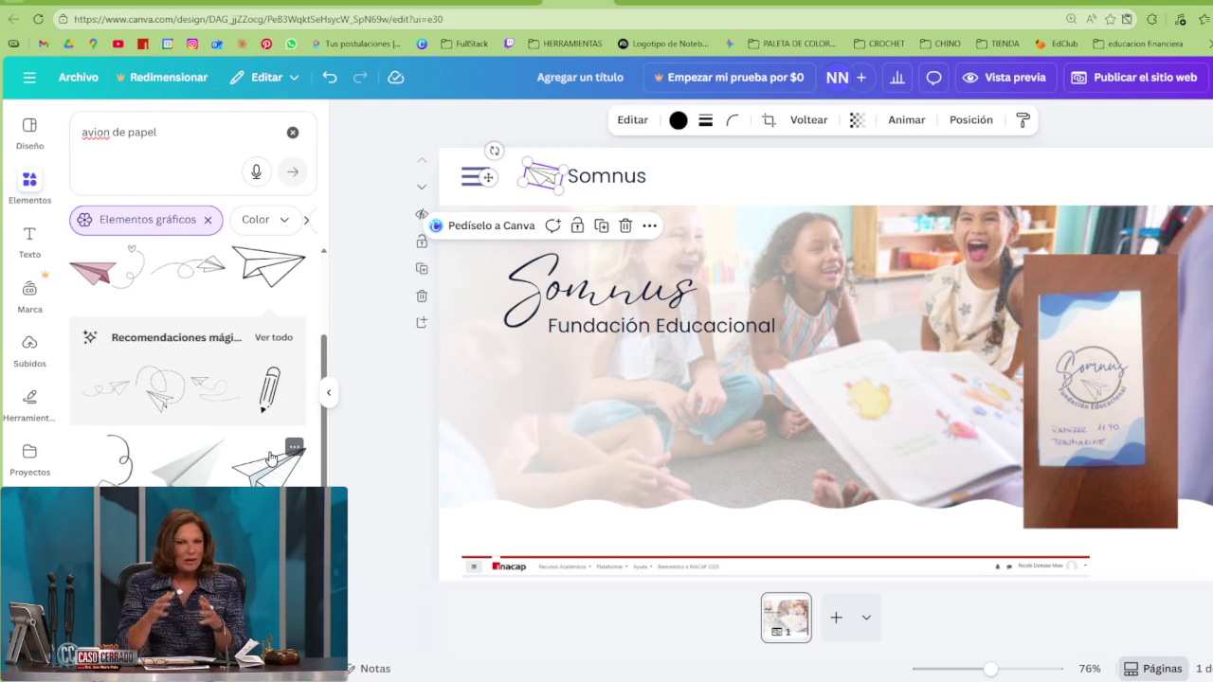
scroll(271, 459, down, 2)
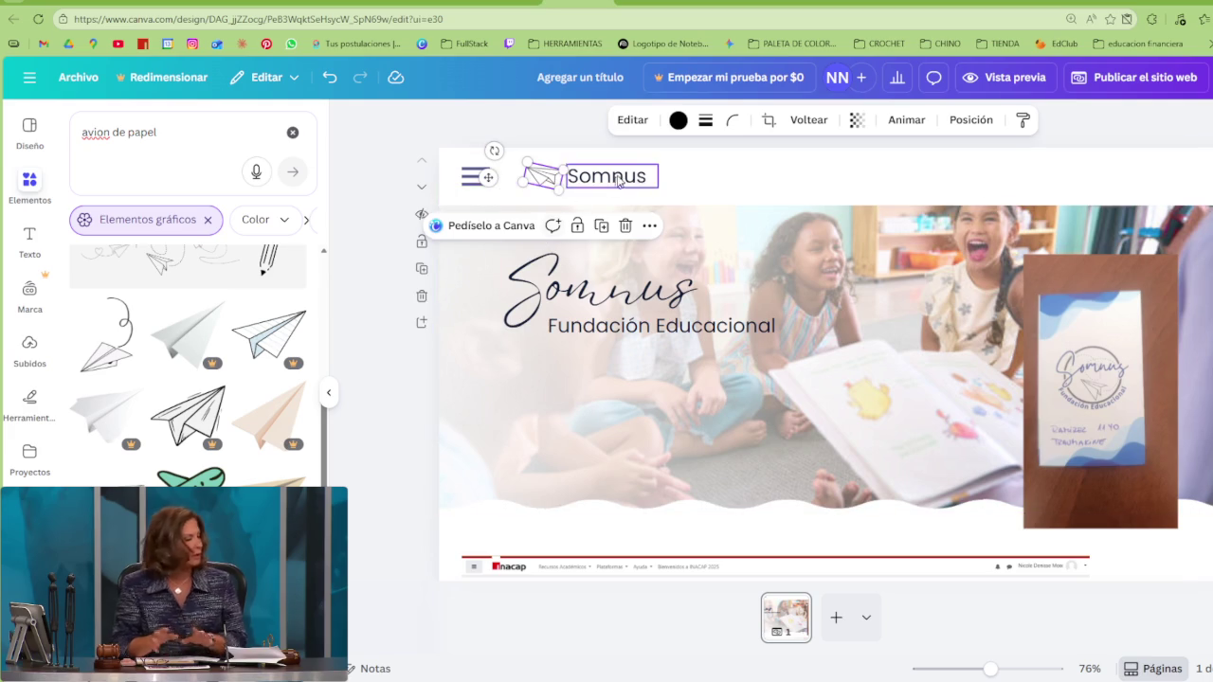
click(741, 179)
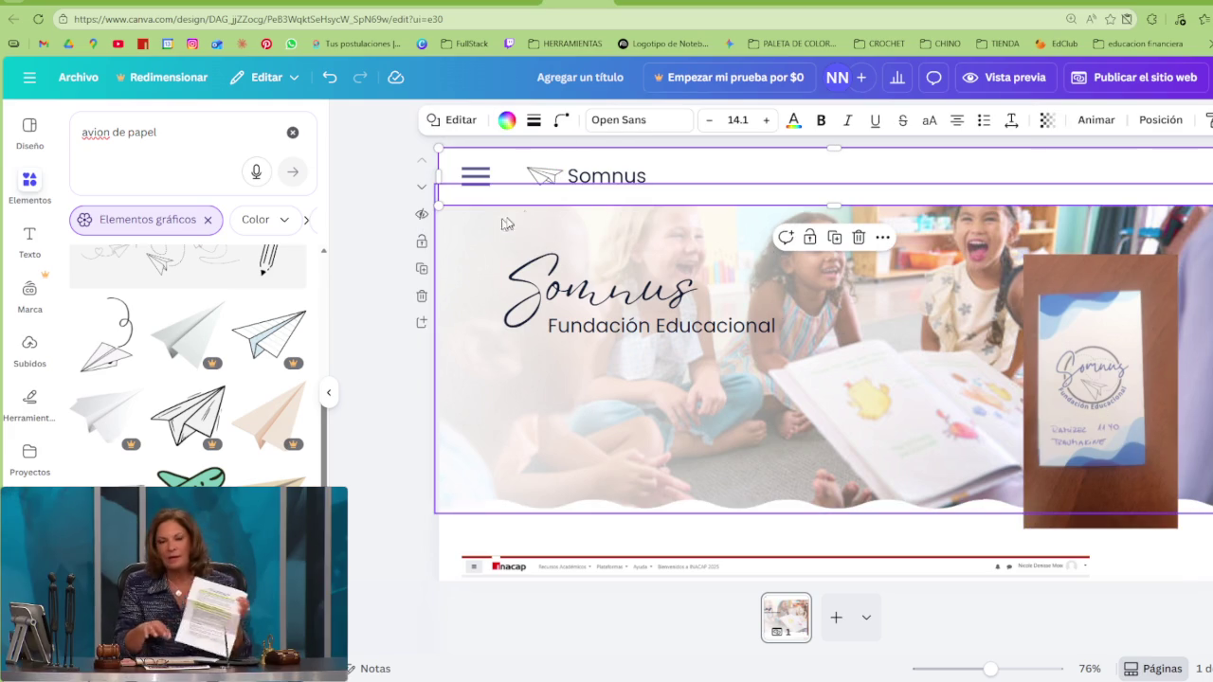
Undo an accidental rotation of the plane logo, then redo to restore the dashed-loop graphic
click(535, 179)
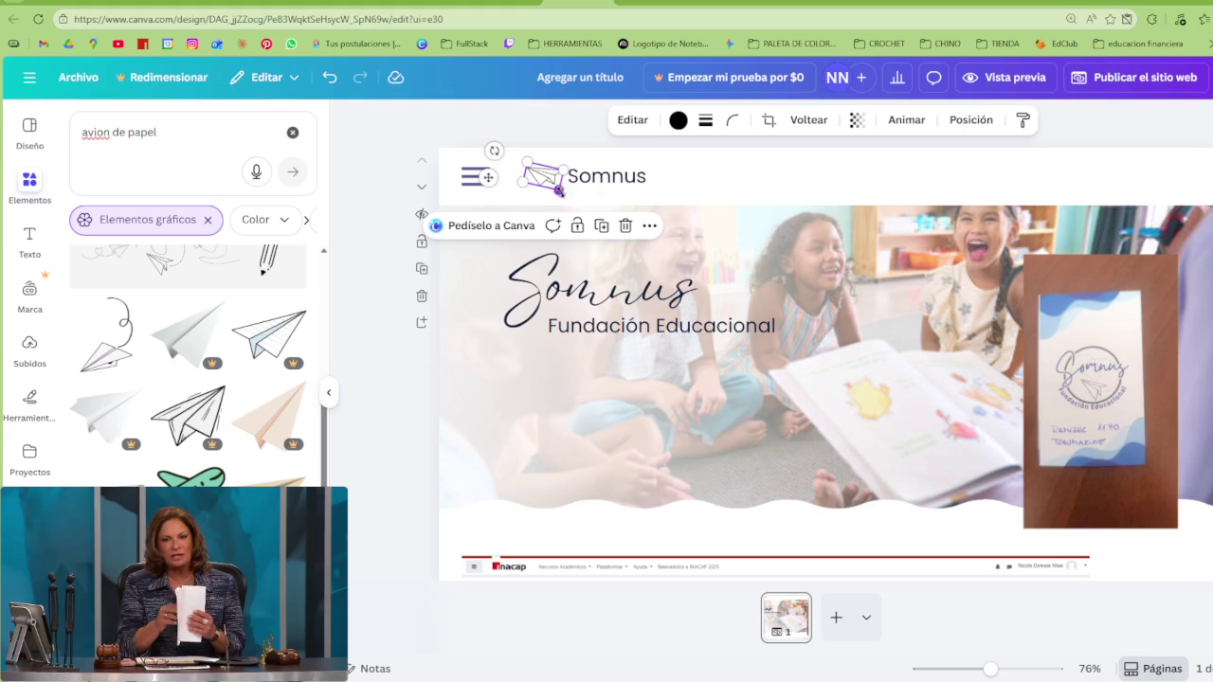
drag(494, 150, 499, 141)
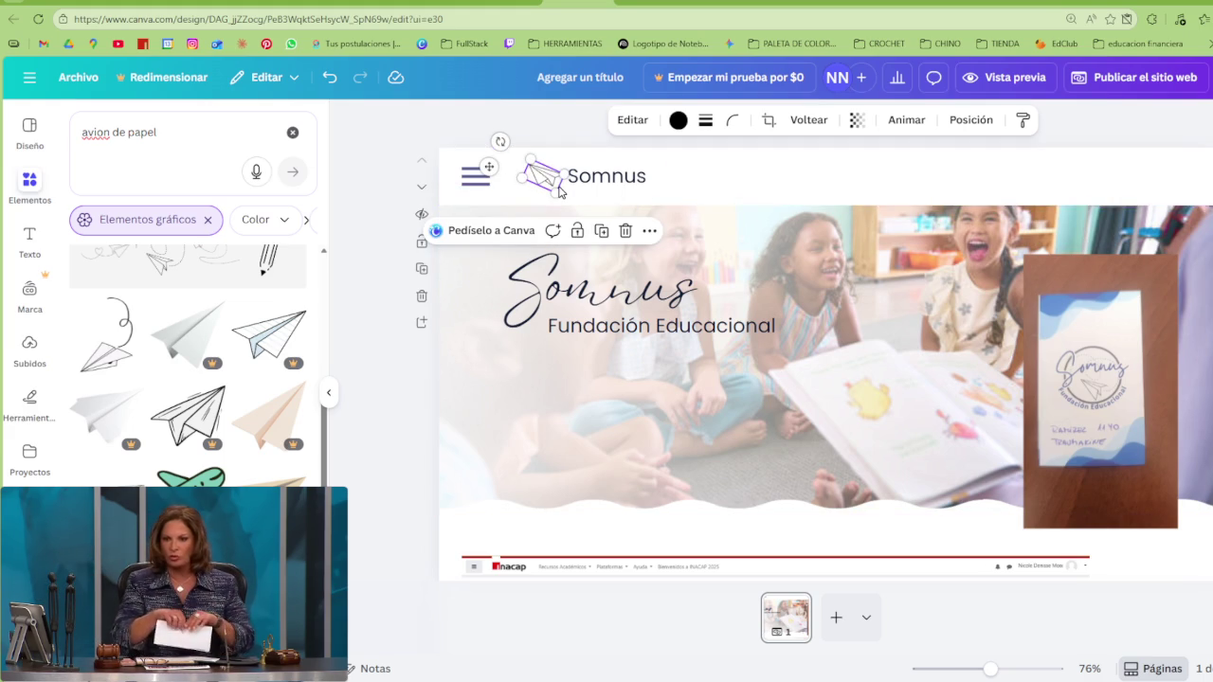
key(ctrl+z)
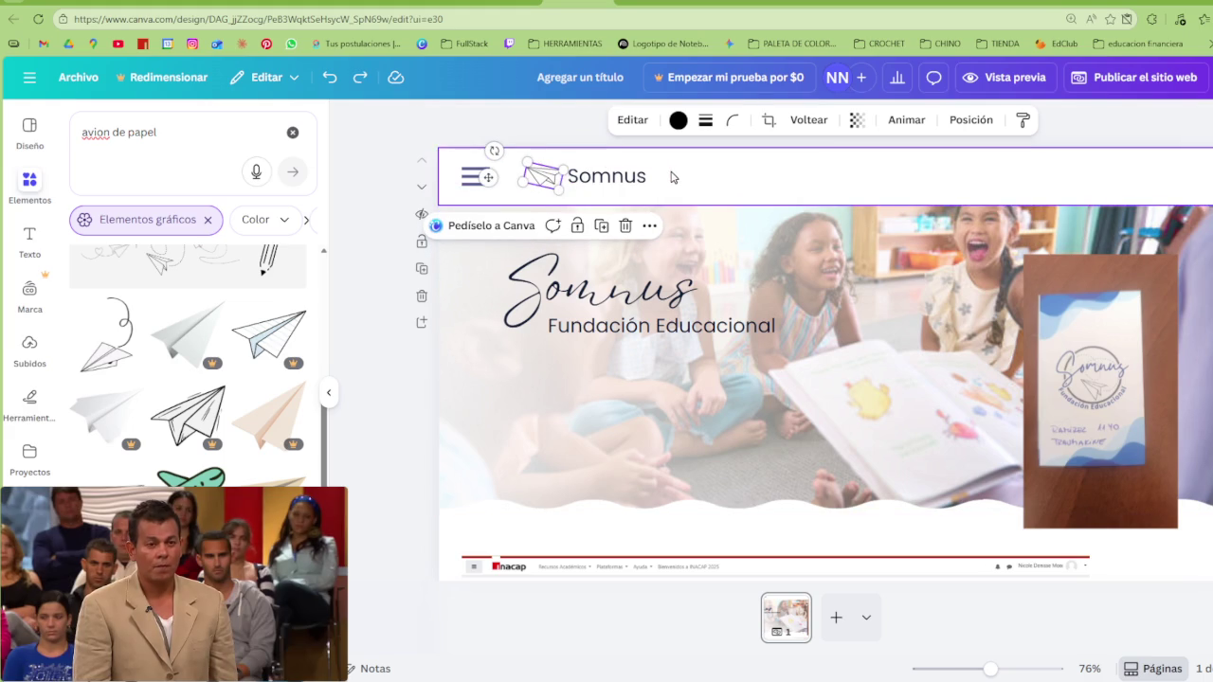
click(672, 179)
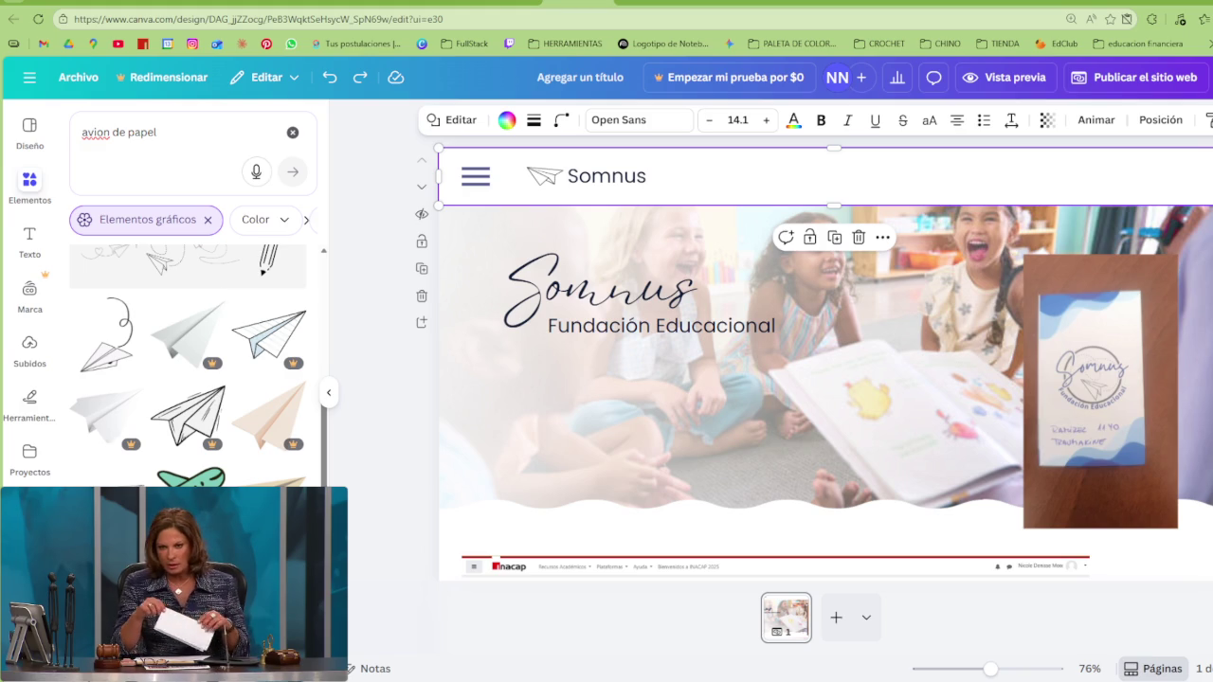
key(ctrl+y)
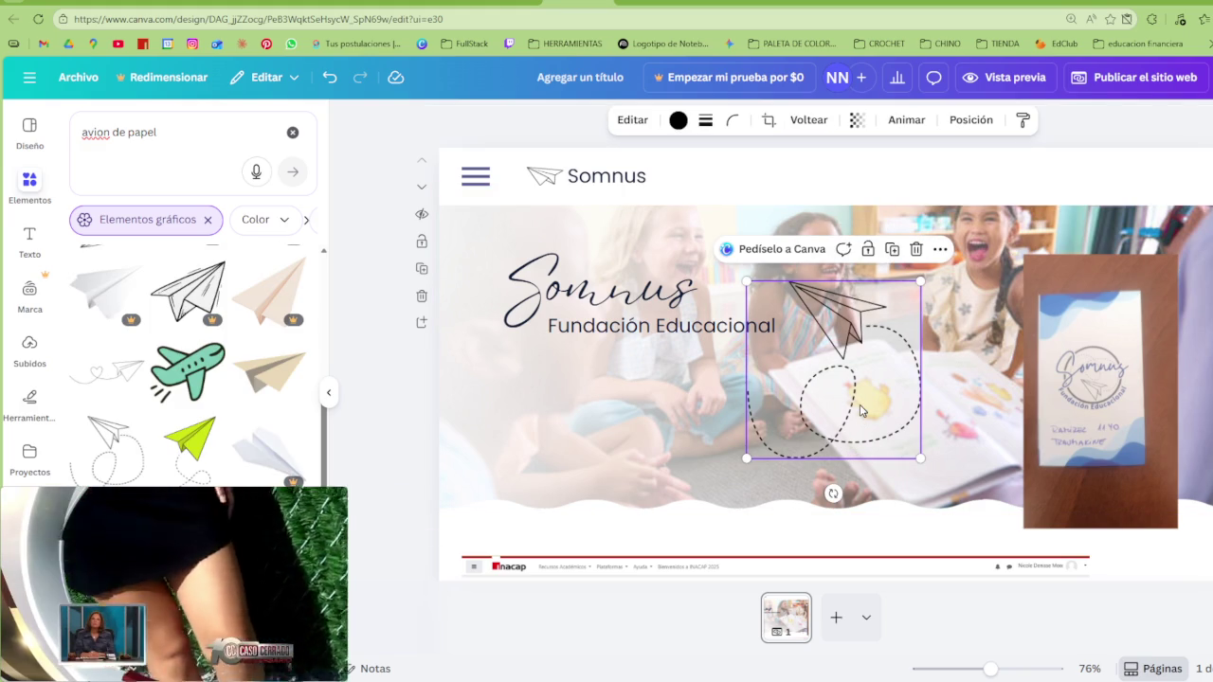
Add a dotted loop from a 'linea punteada' search, place it below Fundación Educacional and crop it narrower
click(159, 158)
triple_click(152, 132)
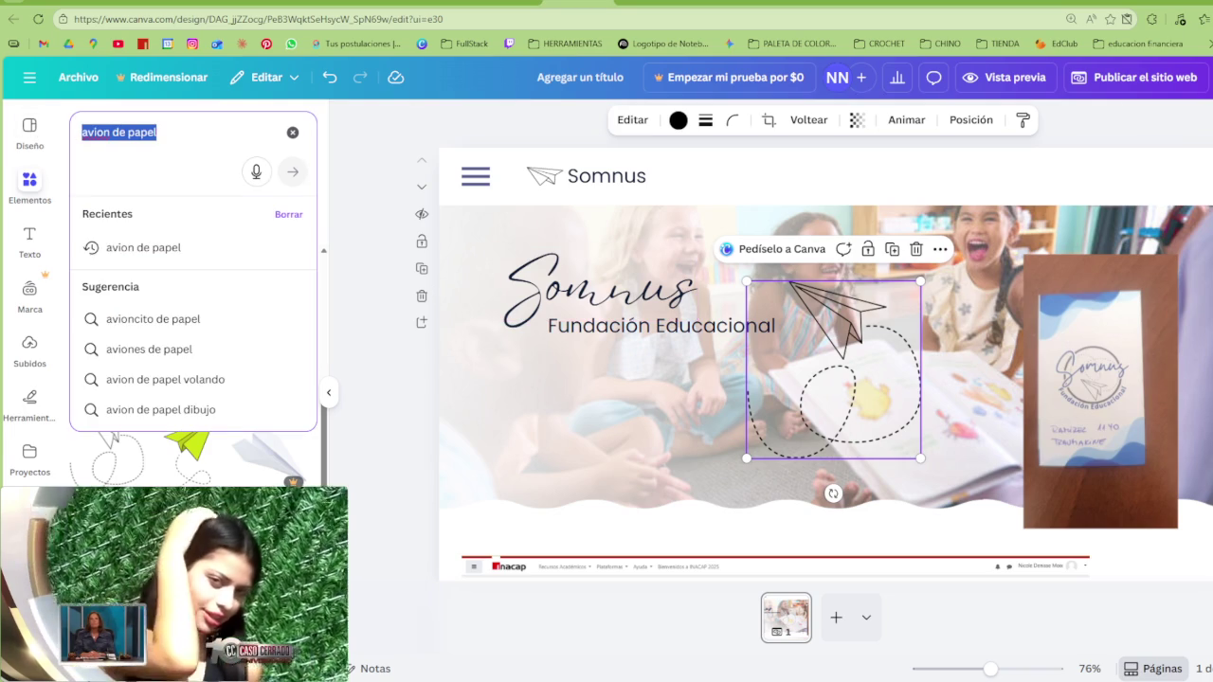
text(linea pu)
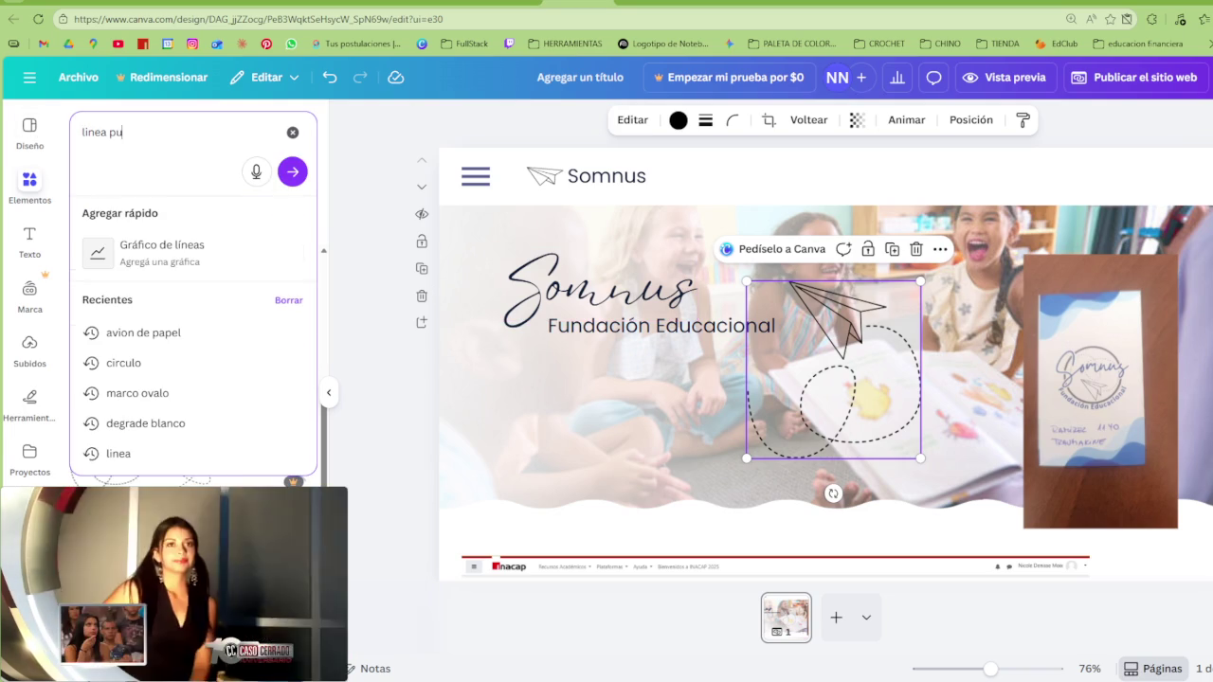
text(nteada)
key(Return)
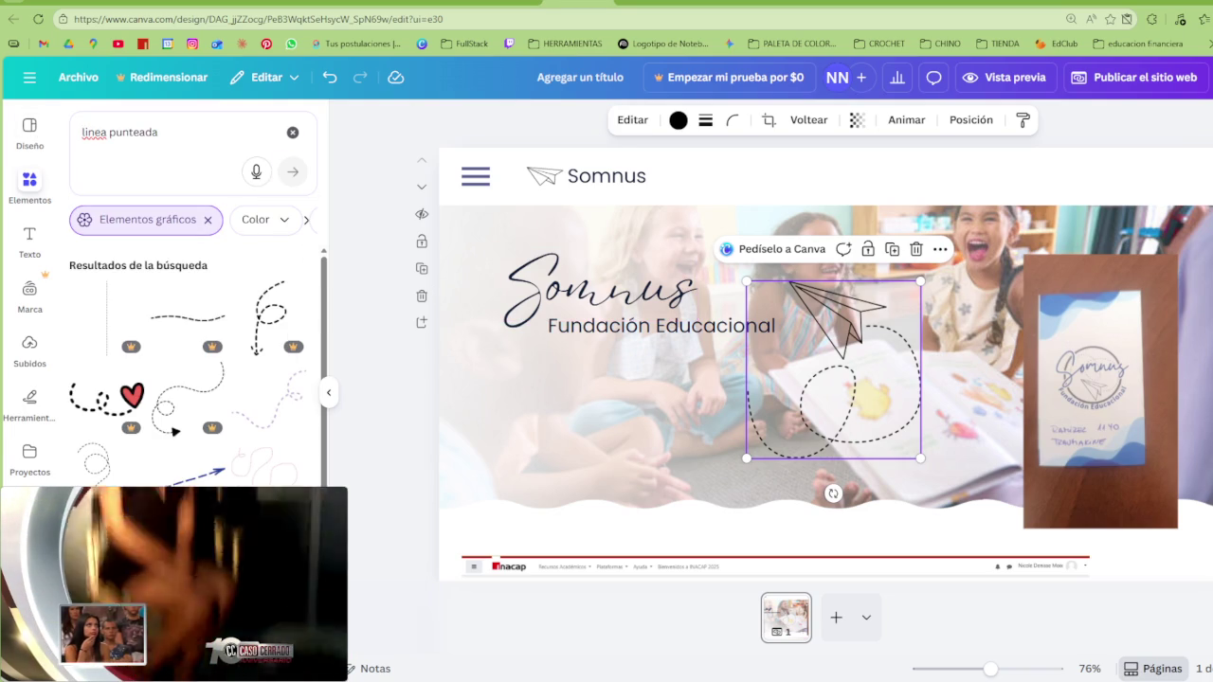
mouse_move(96, 462)
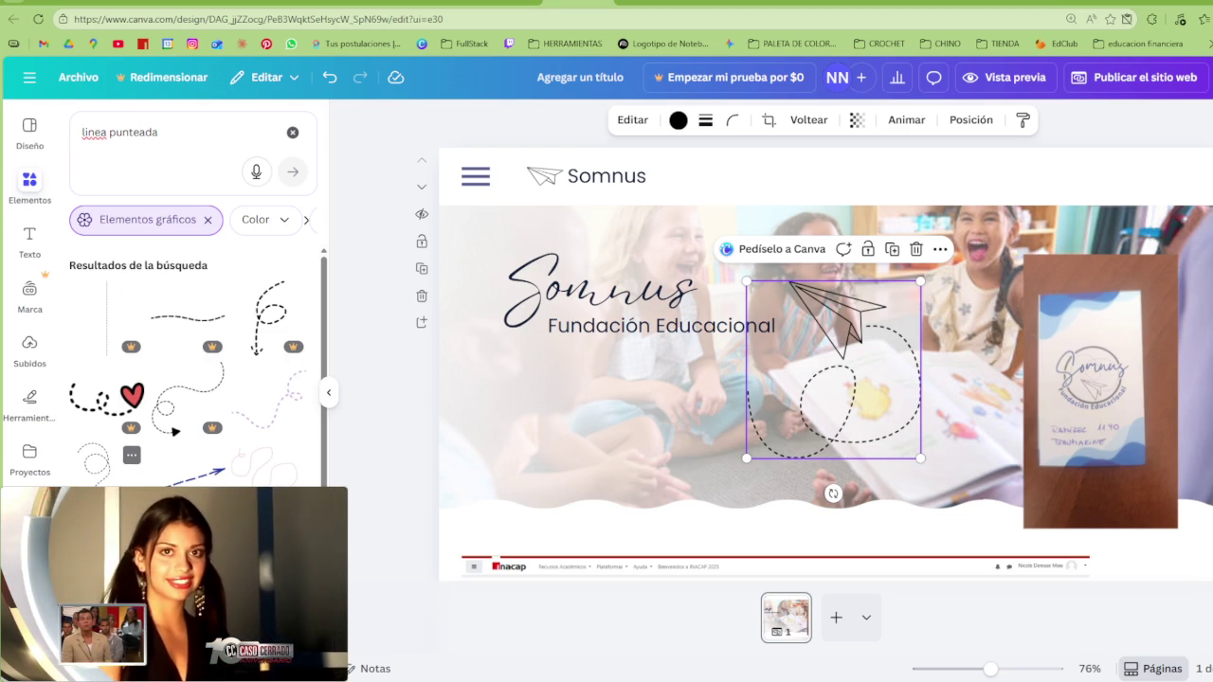
click(95, 464)
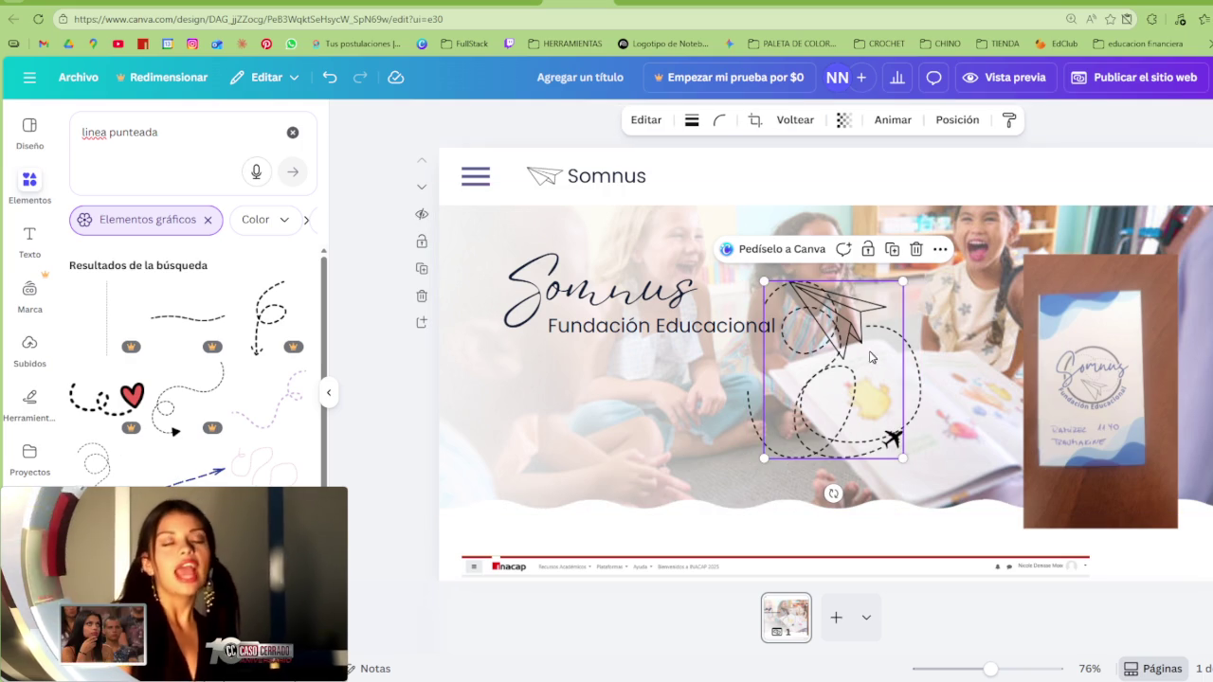
drag(829, 363, 617, 390)
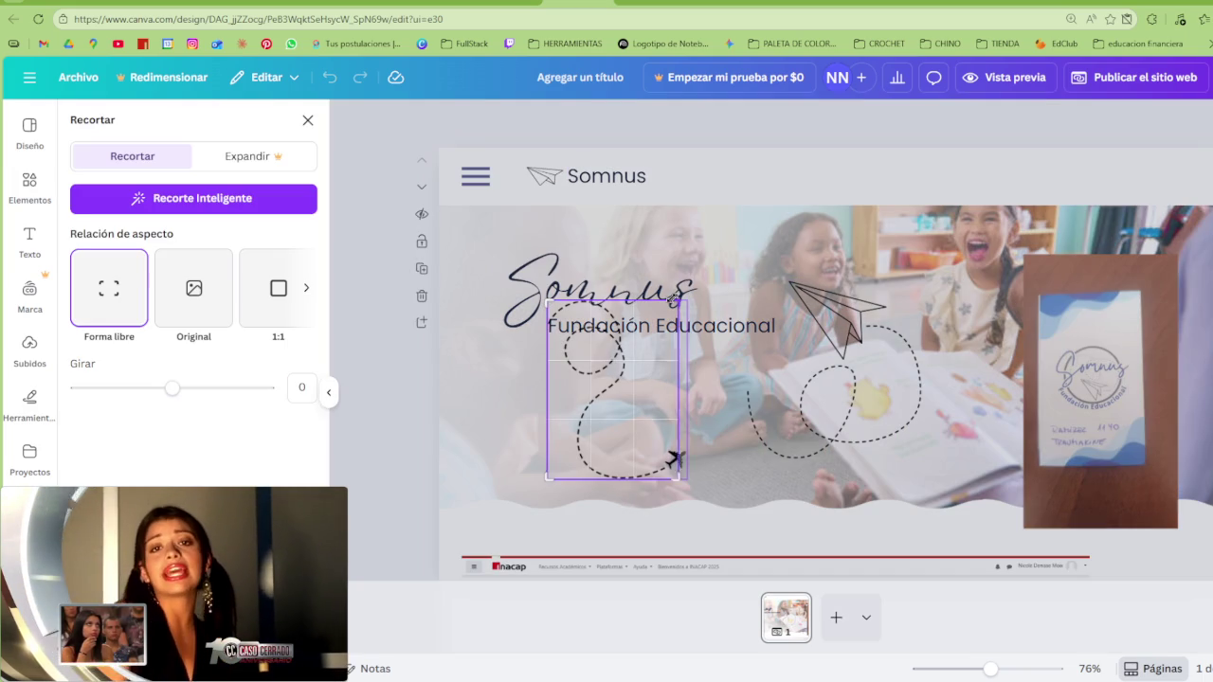
drag(675, 300, 658, 300)
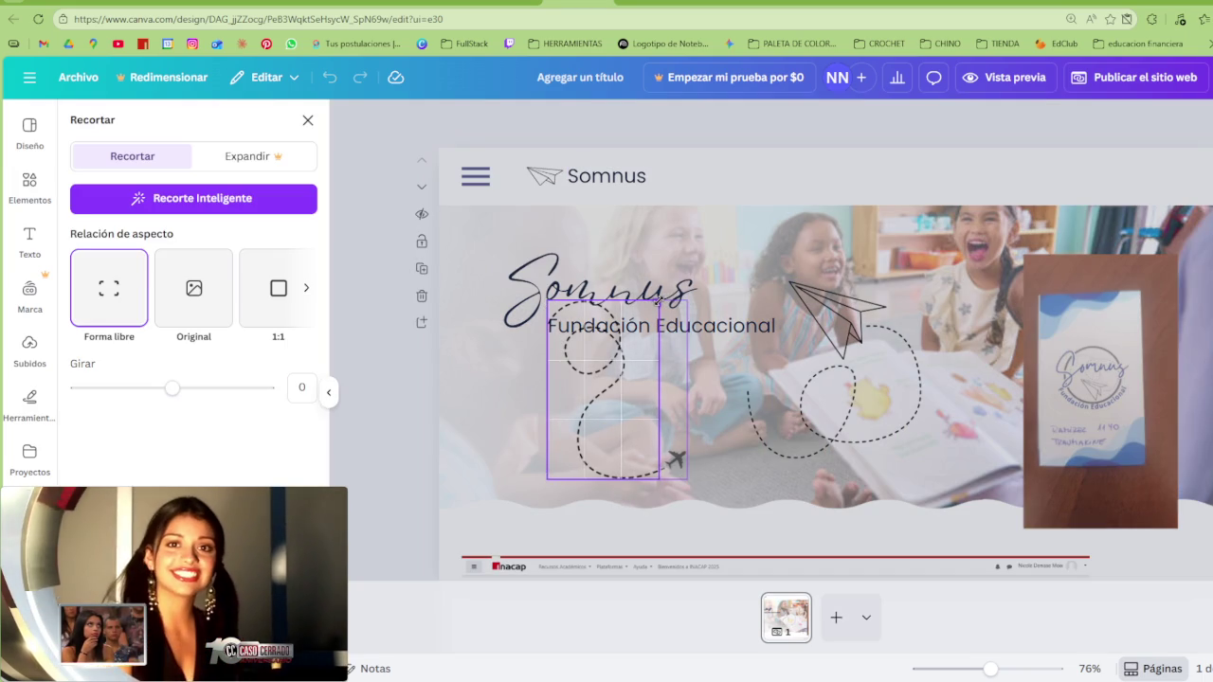
click(652, 296)
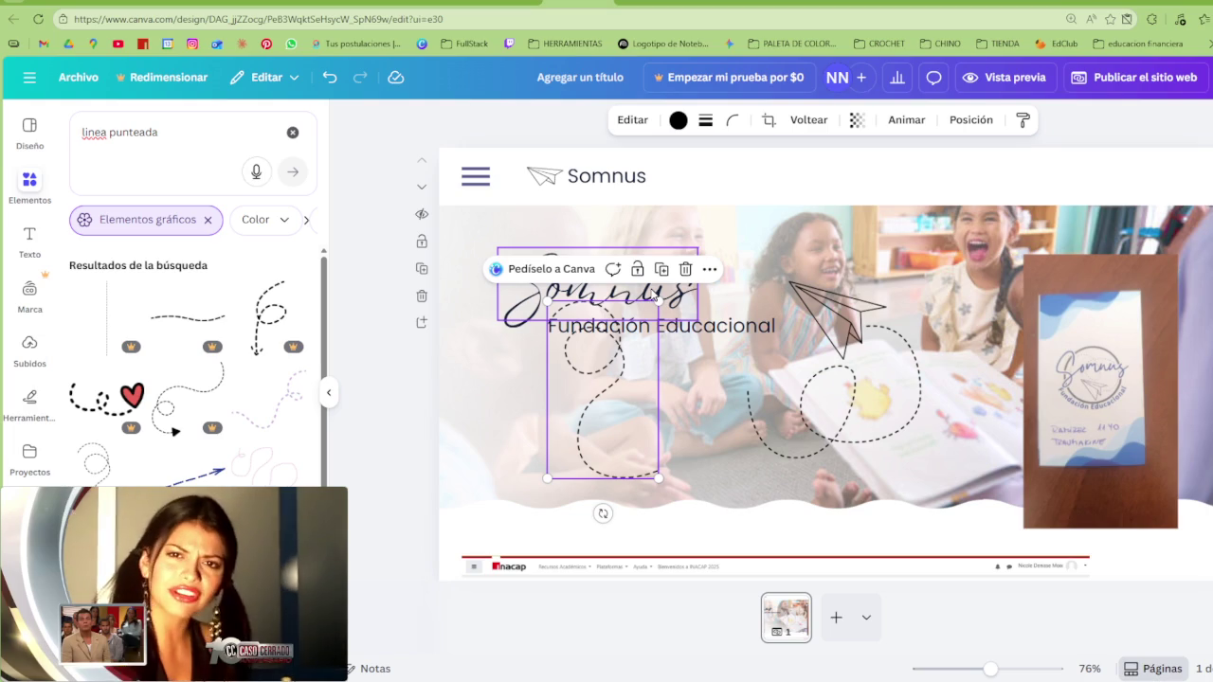
Delete the dashed-loop paper-plane graphic, then shrink the cropped loop and move it down the page
click(782, 455)
key(Delete)
click(616, 436)
mouse_move(661, 485)
mouse_down()
mouse_move(606, 379)
mouse_move(751, 344)
mouse_up()
drag(738, 329, 793, 352)
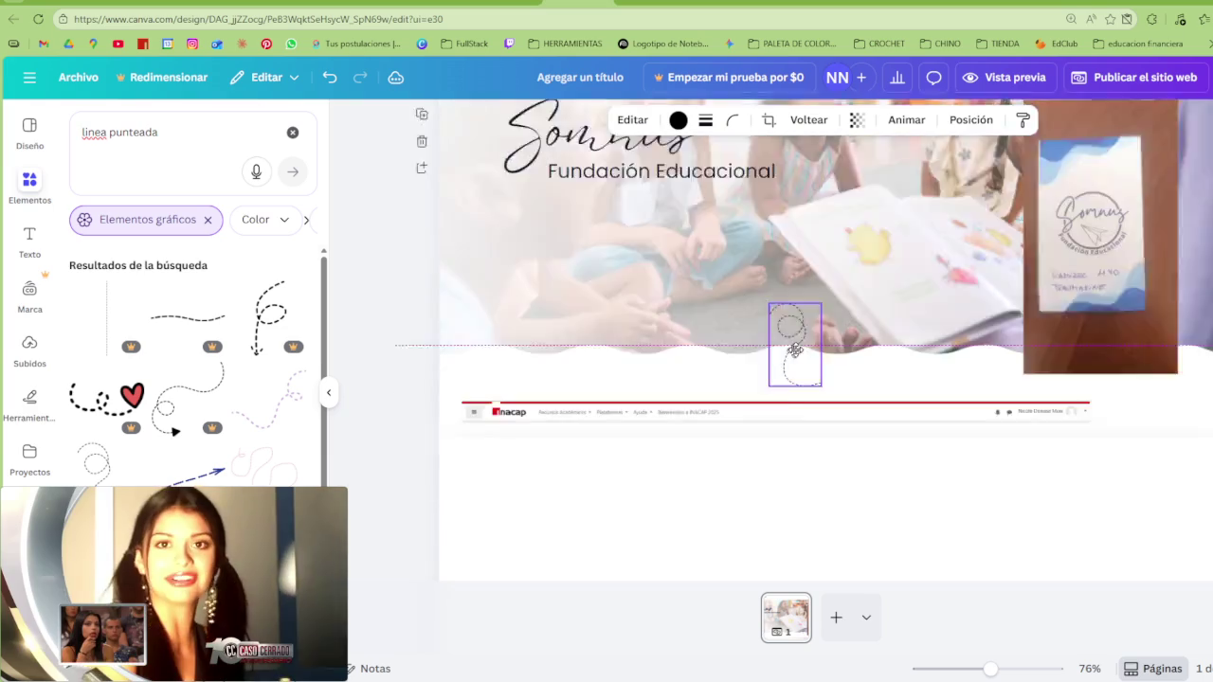
drag(794, 352, 1115, 453)
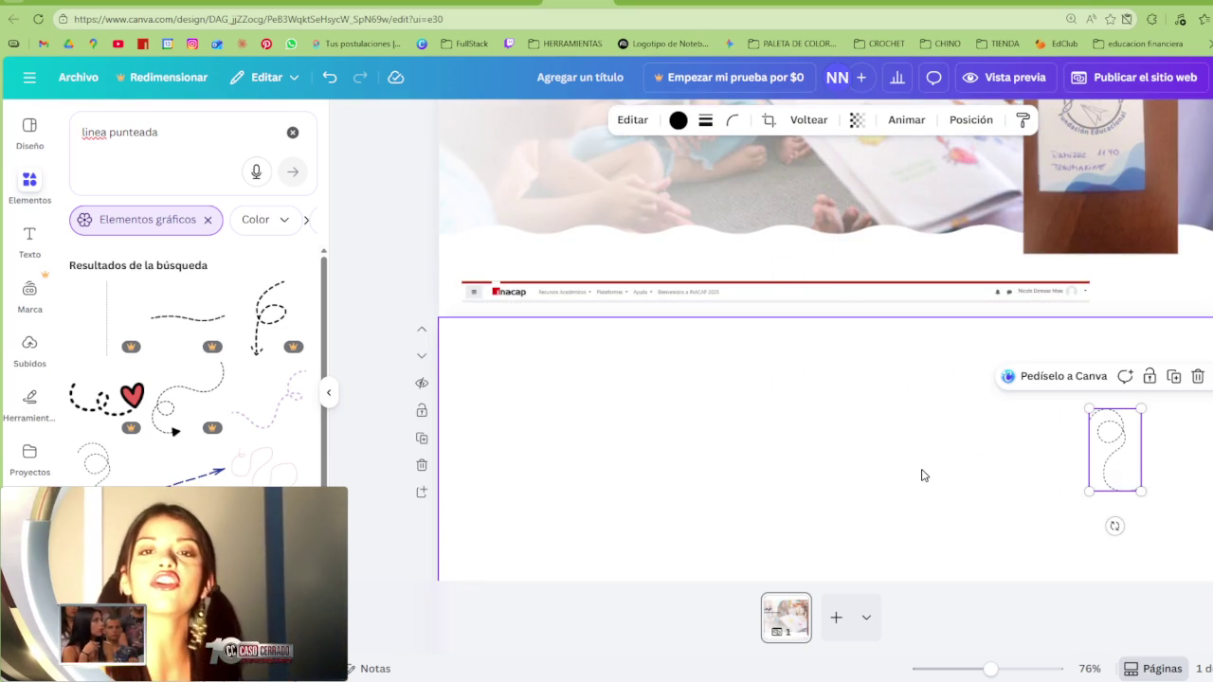
Nudge the Inacap screenshot strip below the hero slightly to the right and up
scroll(924, 475, up, 5)
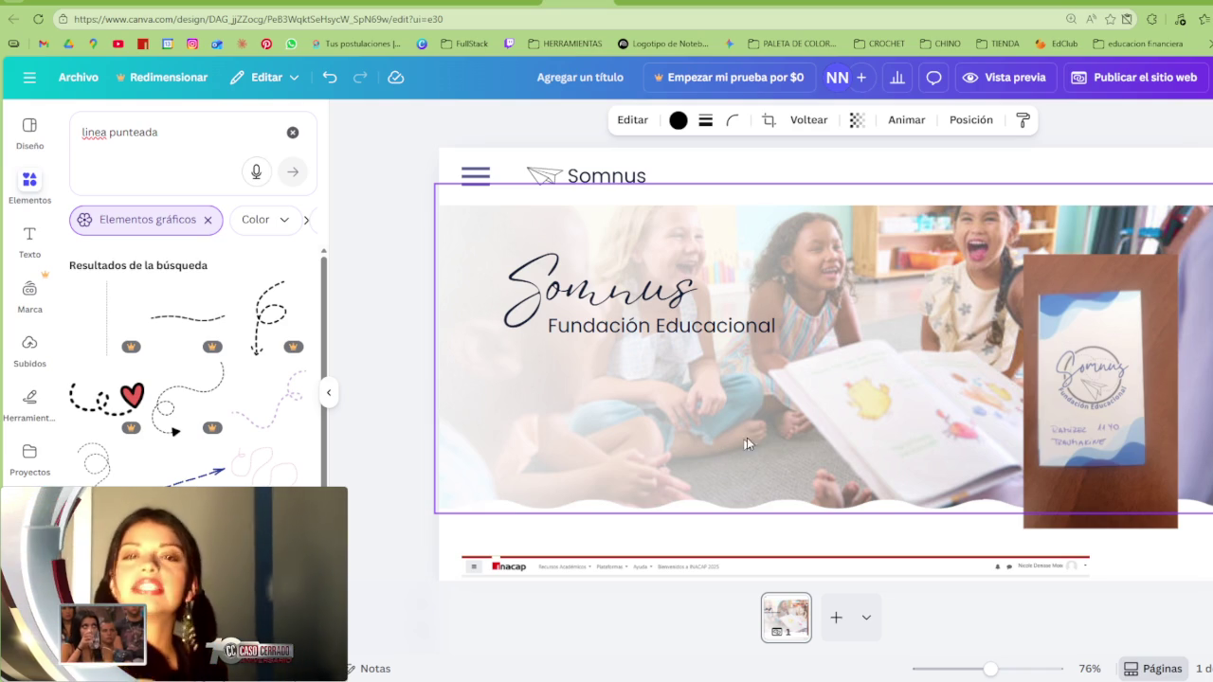
click(614, 183)
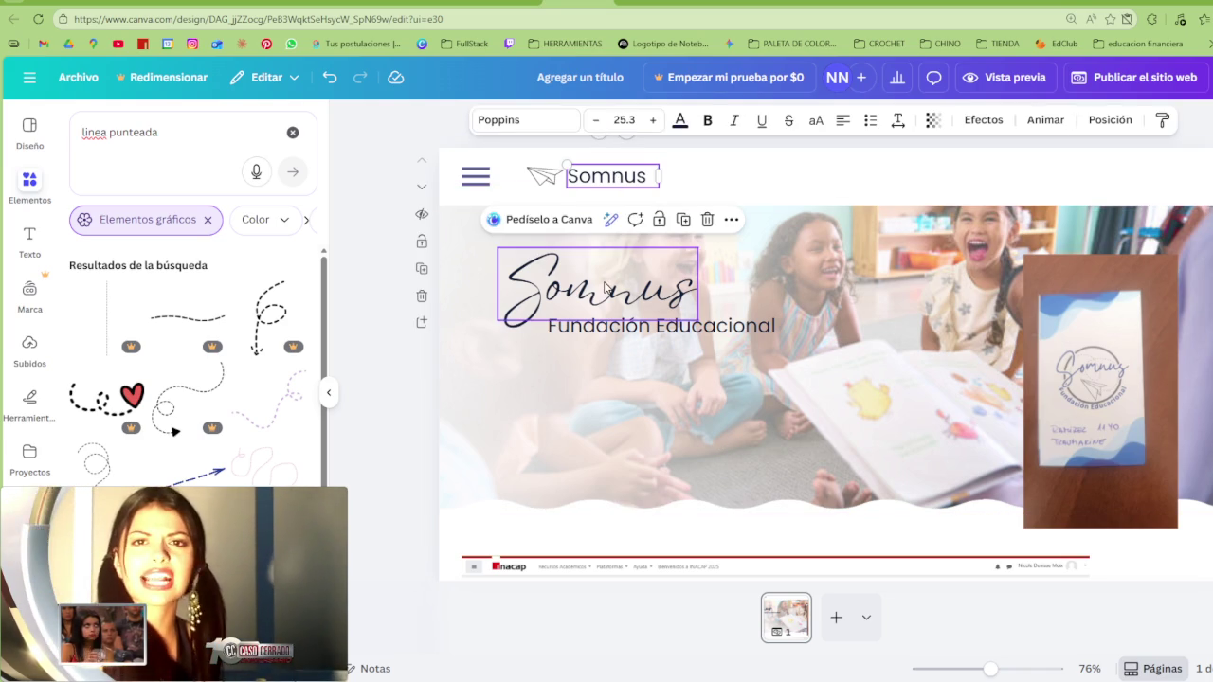
click(748, 185)
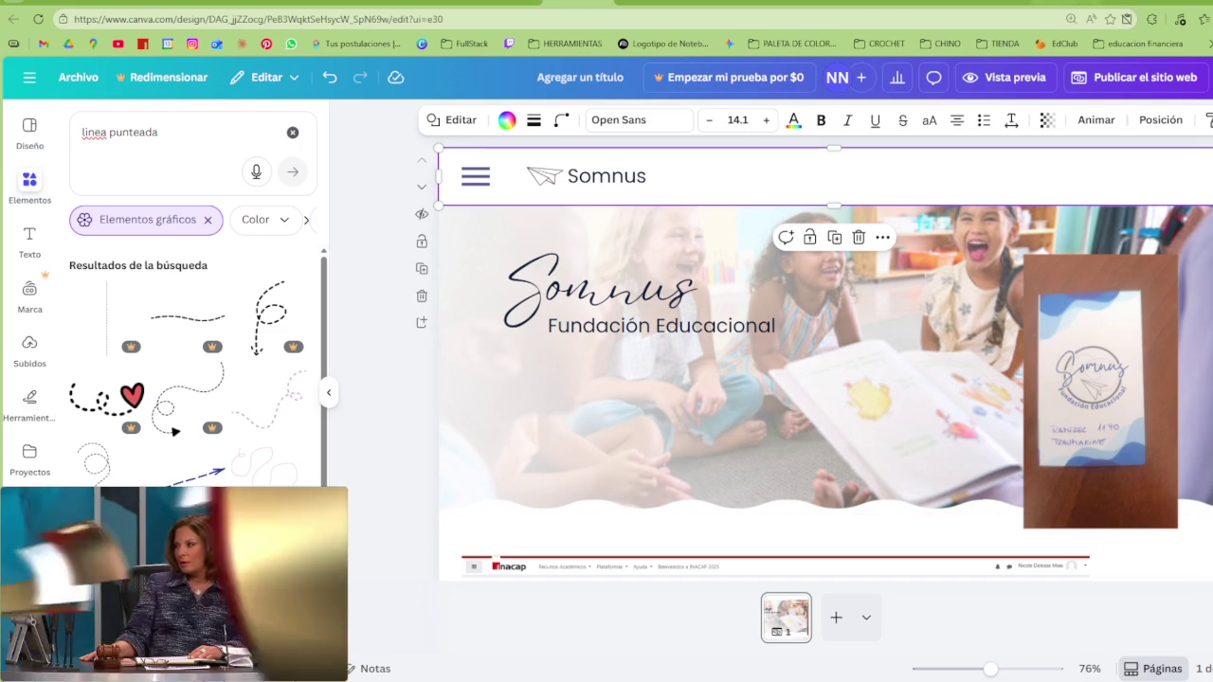
click(718, 568)
drag(718, 568, 728, 563)
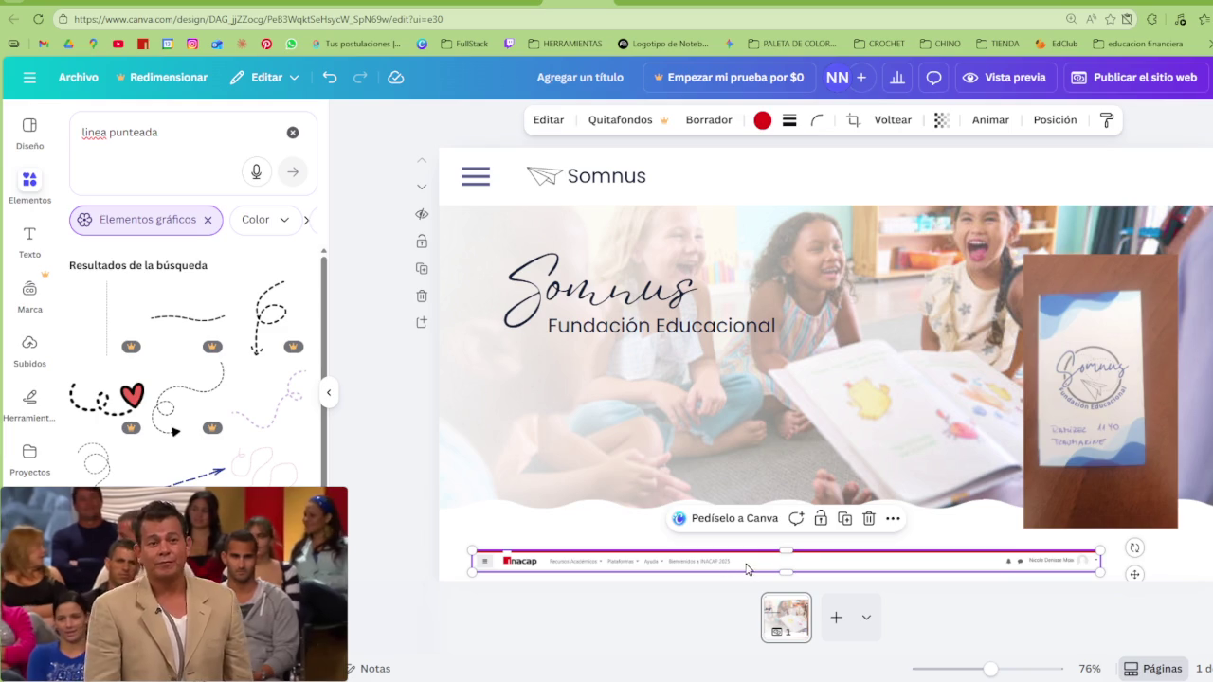
Copy the Fundación Educacional subtitle into the header beside Somnus and shrink it to label size
click(607, 326)
drag(606, 326, 732, 180)
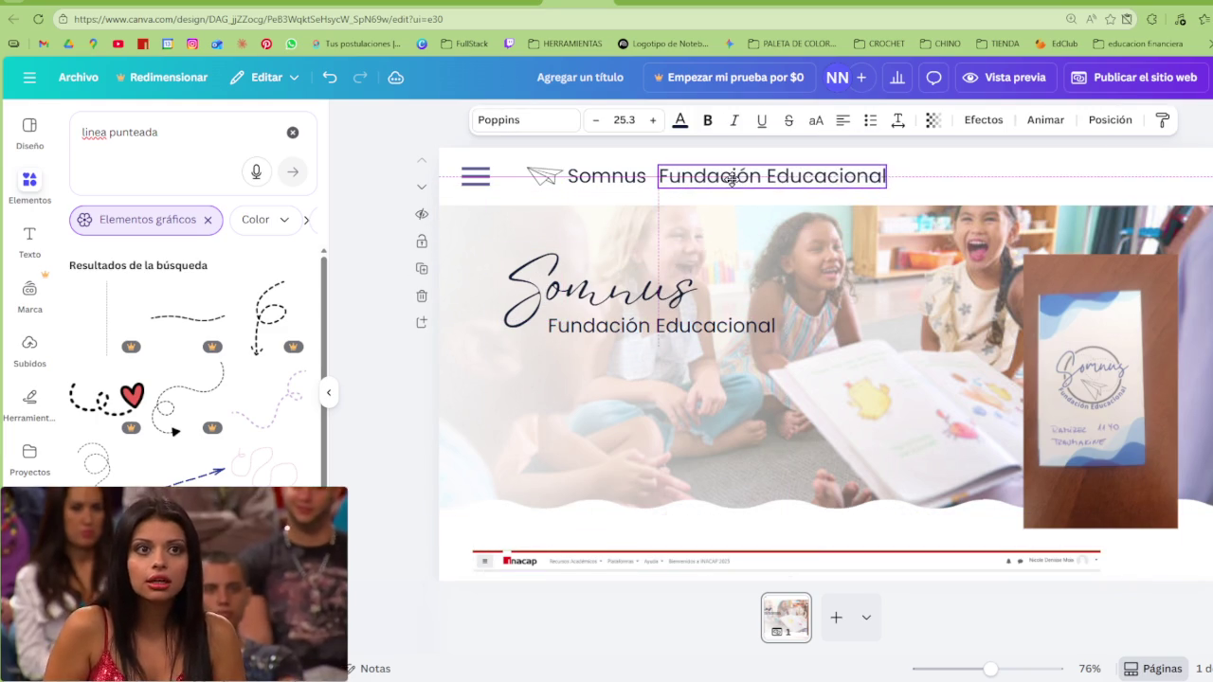
mouse_move(661, 162)
mouse_down()
mouse_move(756, 173)
mouse_move(718, 176)
mouse_up()
click(18, 243)
click(29, 182)
click(289, 135)
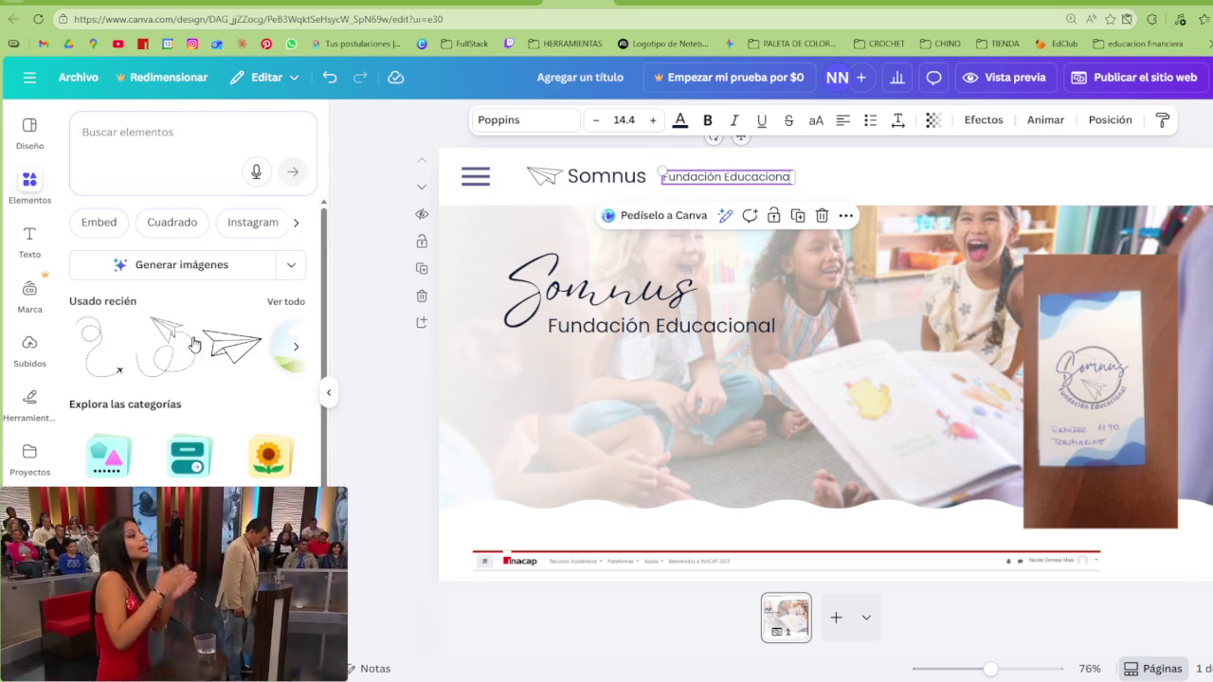
Add a rounded square from Shapes and resize it into a thin pill behind the header's Fundación Educacional text
click(108, 457)
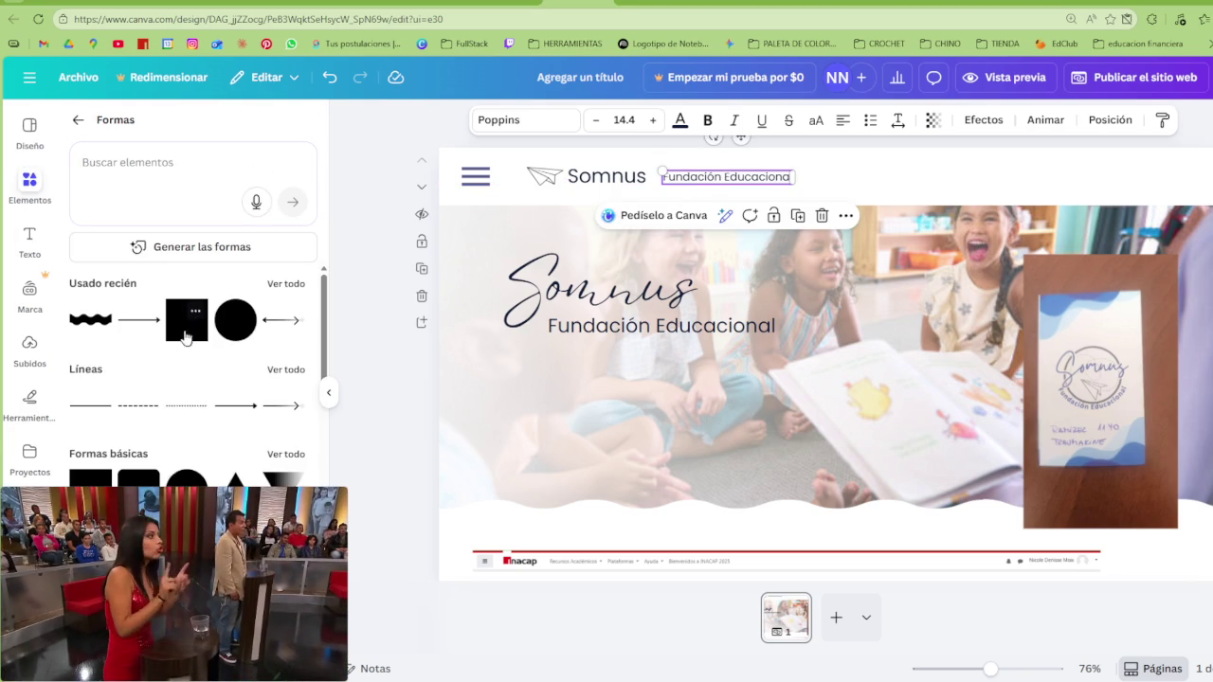
click(287, 455)
scroll(123, 266, down, 1)
scroll(113, 237, up, 1)
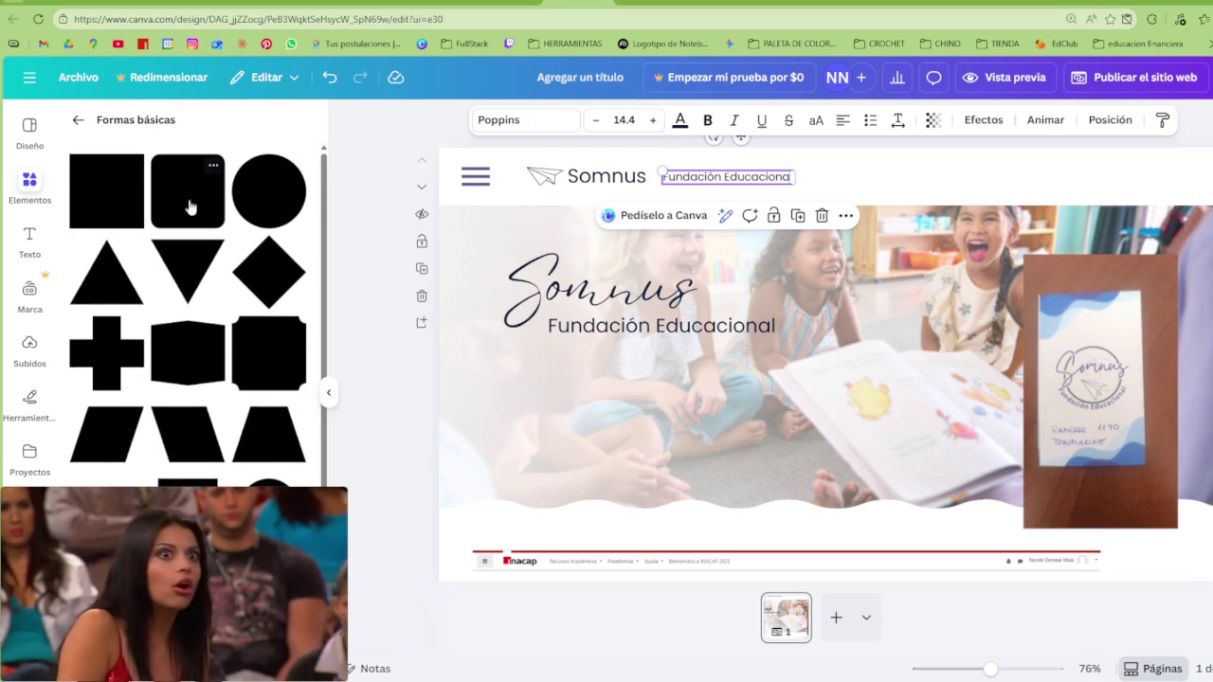
click(213, 208)
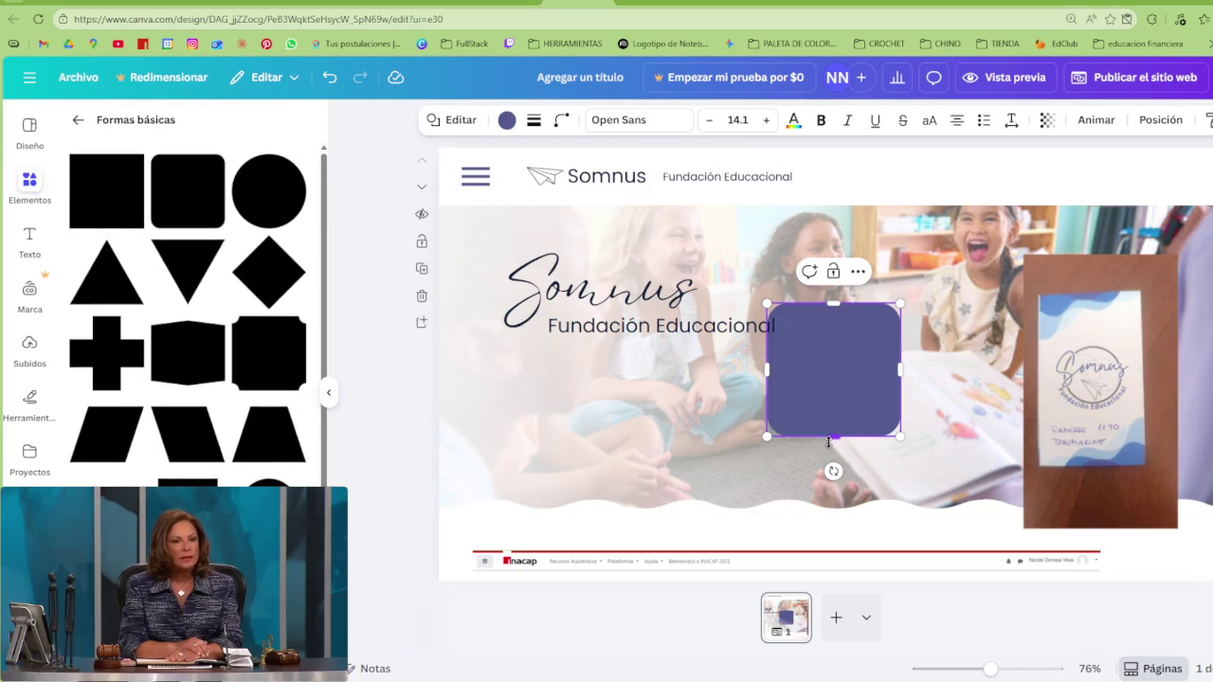
drag(828, 442, 823, 365)
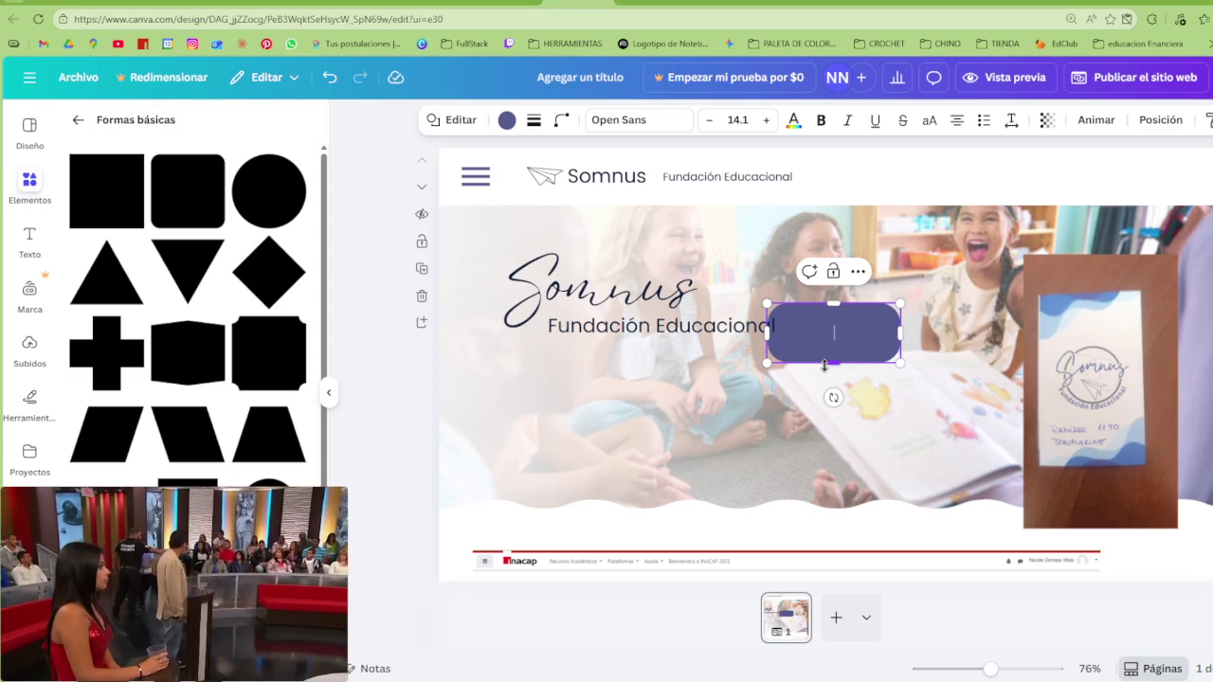
drag(828, 365, 834, 339)
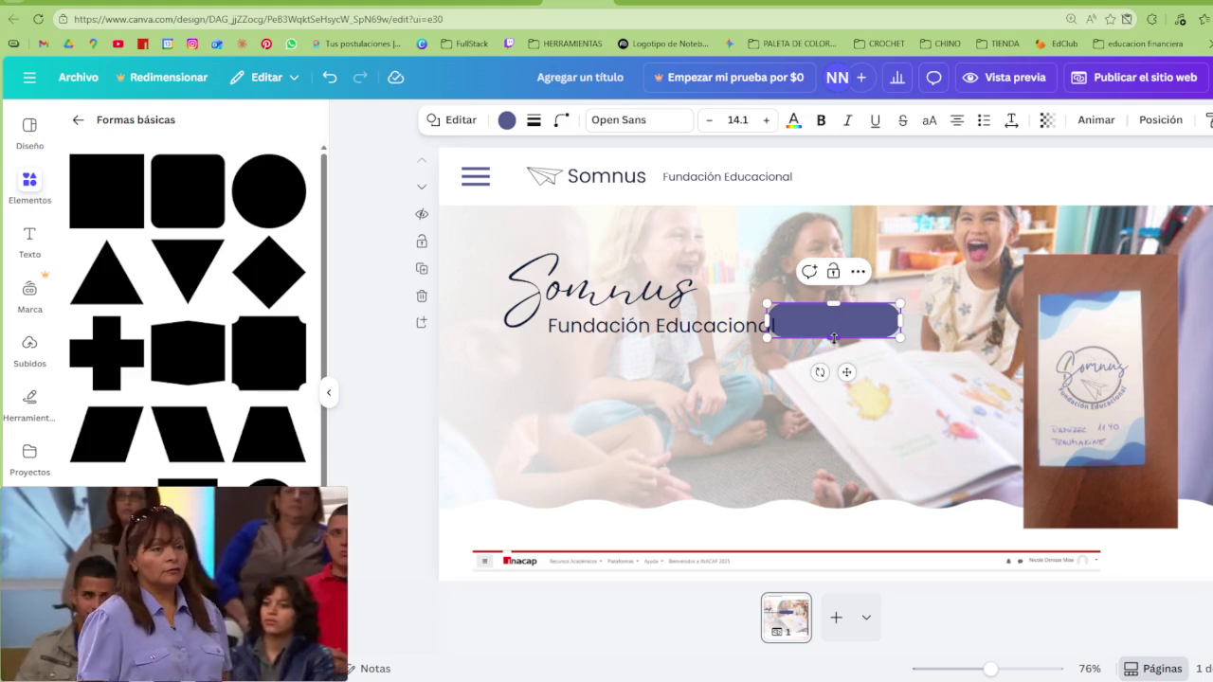
mouse_move(766, 305)
mouse_down()
mouse_move(797, 317)
mouse_move(776, 316)
mouse_move(703, 180)
mouse_up()
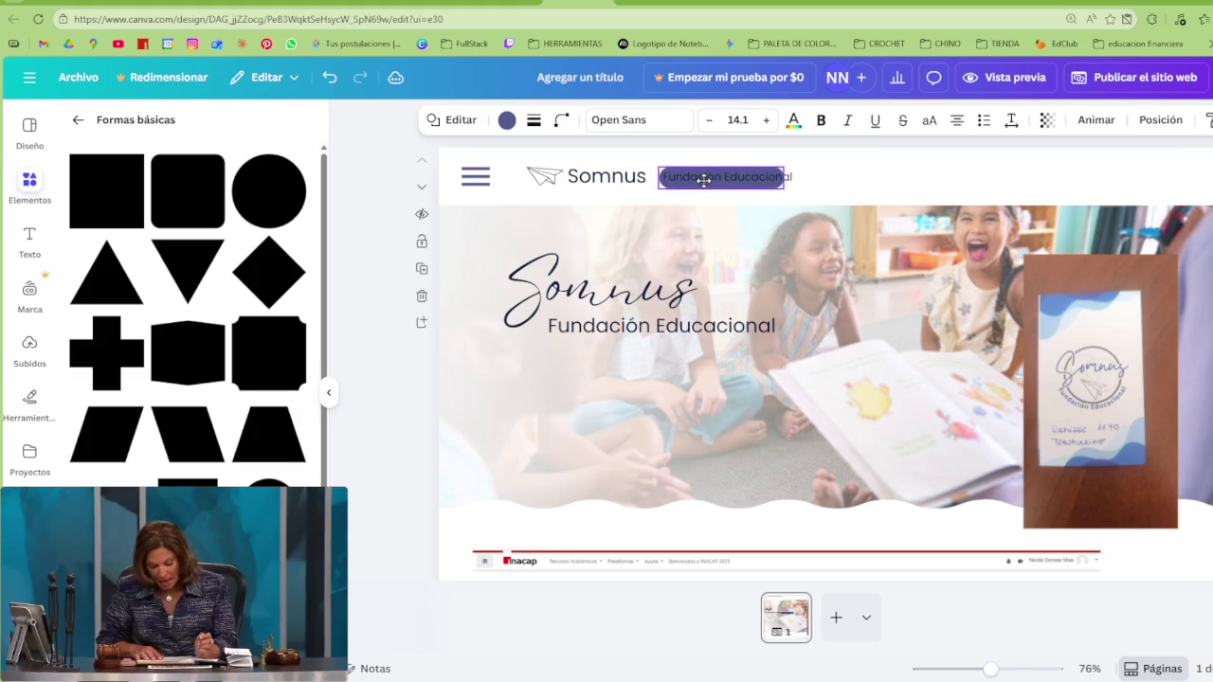
drag(785, 177, 806, 178)
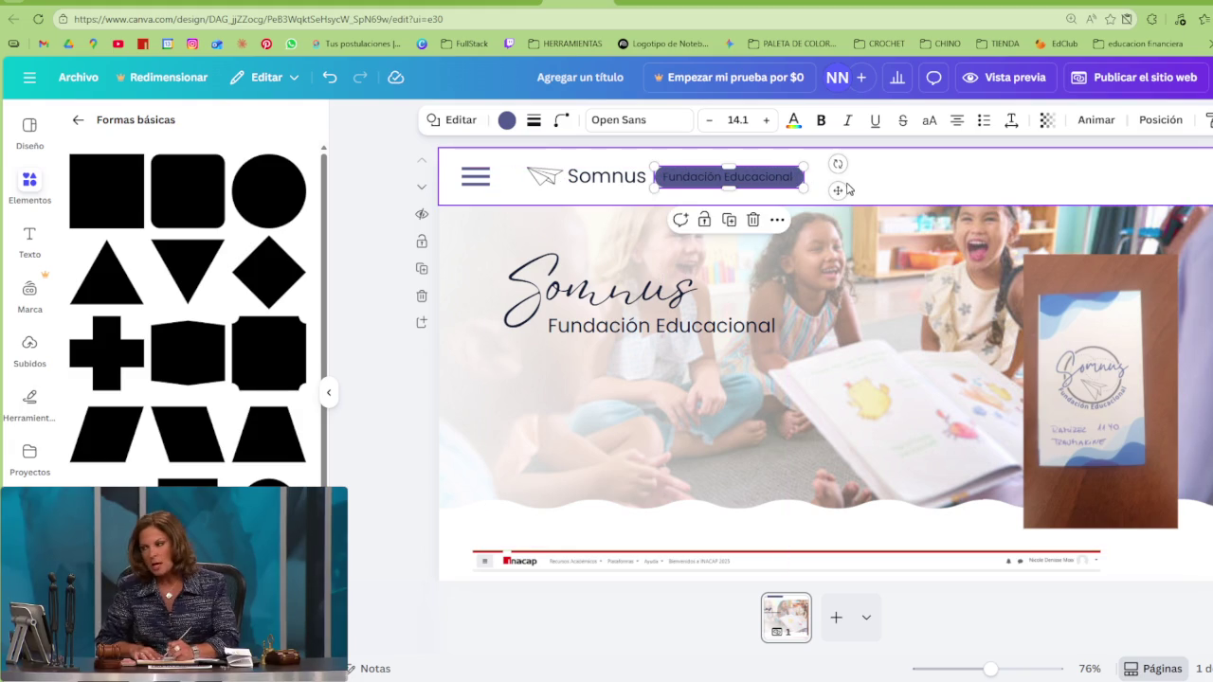
Recolour the purple pill bar to a light blue-grey sampled with the eyedropper
click(870, 183)
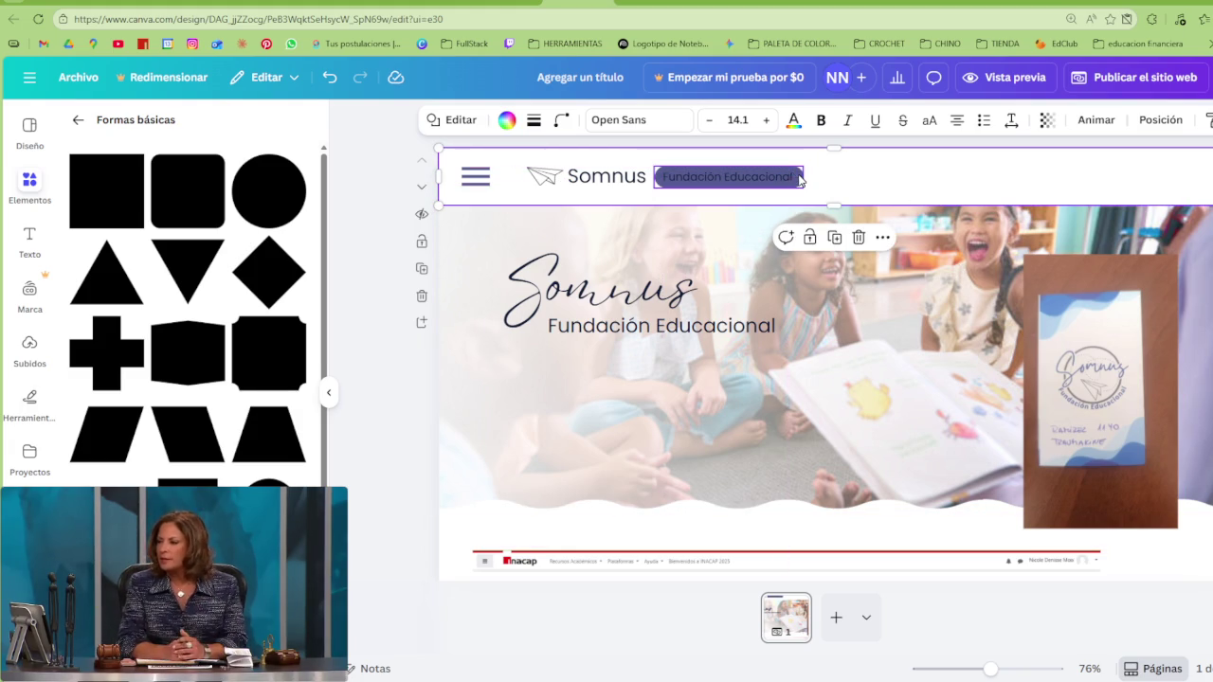
click(749, 177)
click(508, 120)
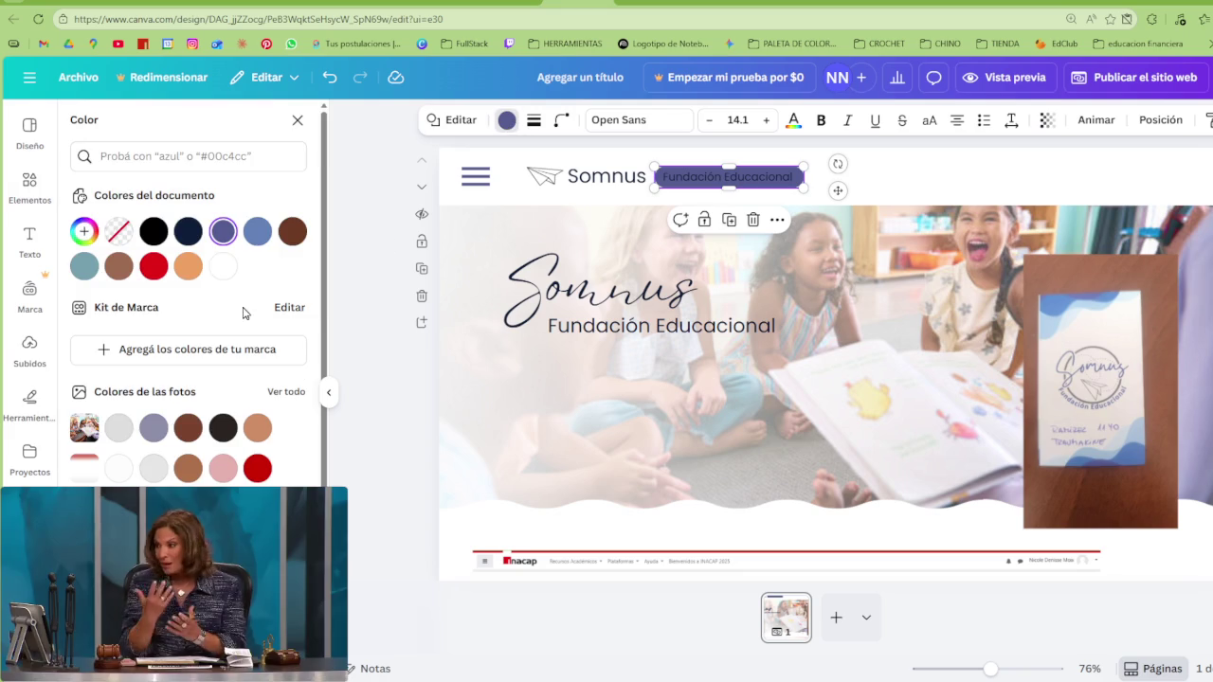
click(83, 231)
click(278, 429)
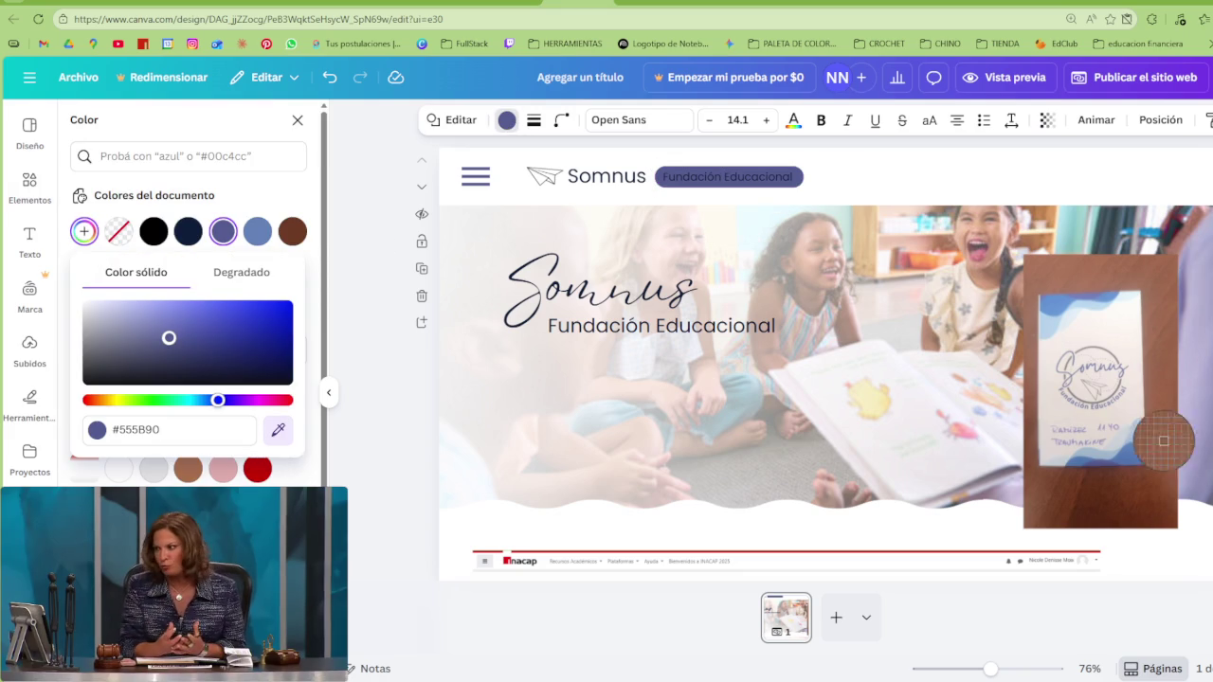
click(1138, 429)
Widen the Fundación Educacional pill around its text and begin typing an arrow search
click(902, 182)
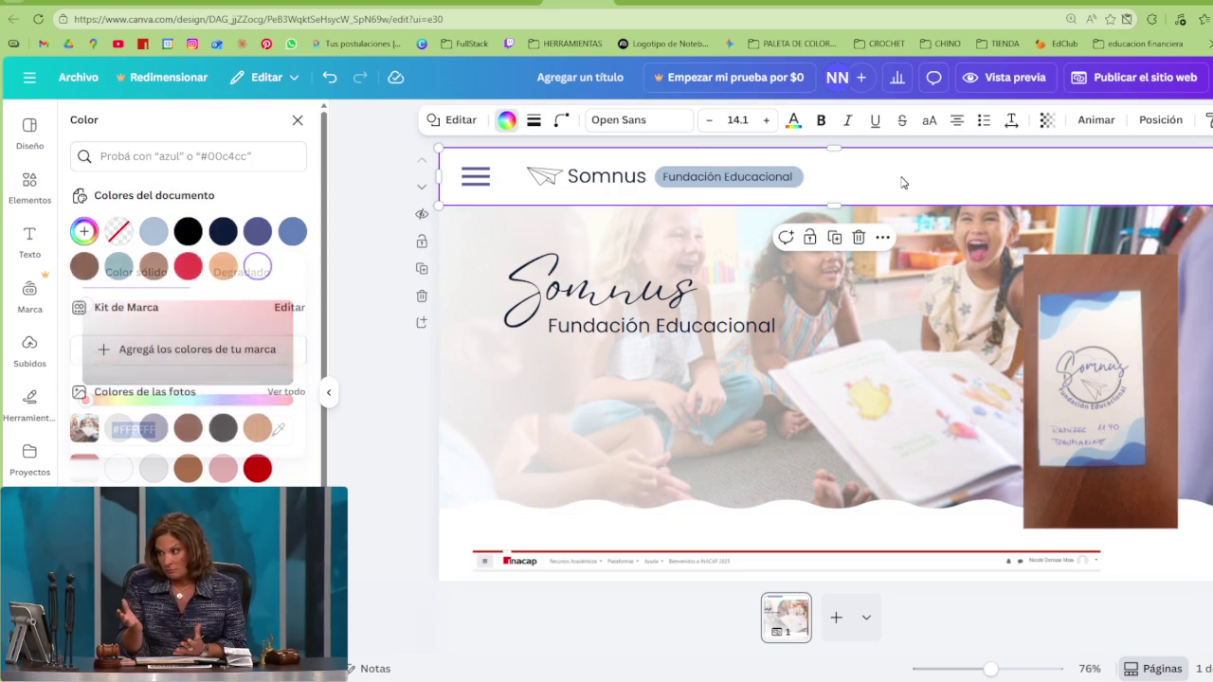
click(799, 180)
drag(807, 178, 819, 178)
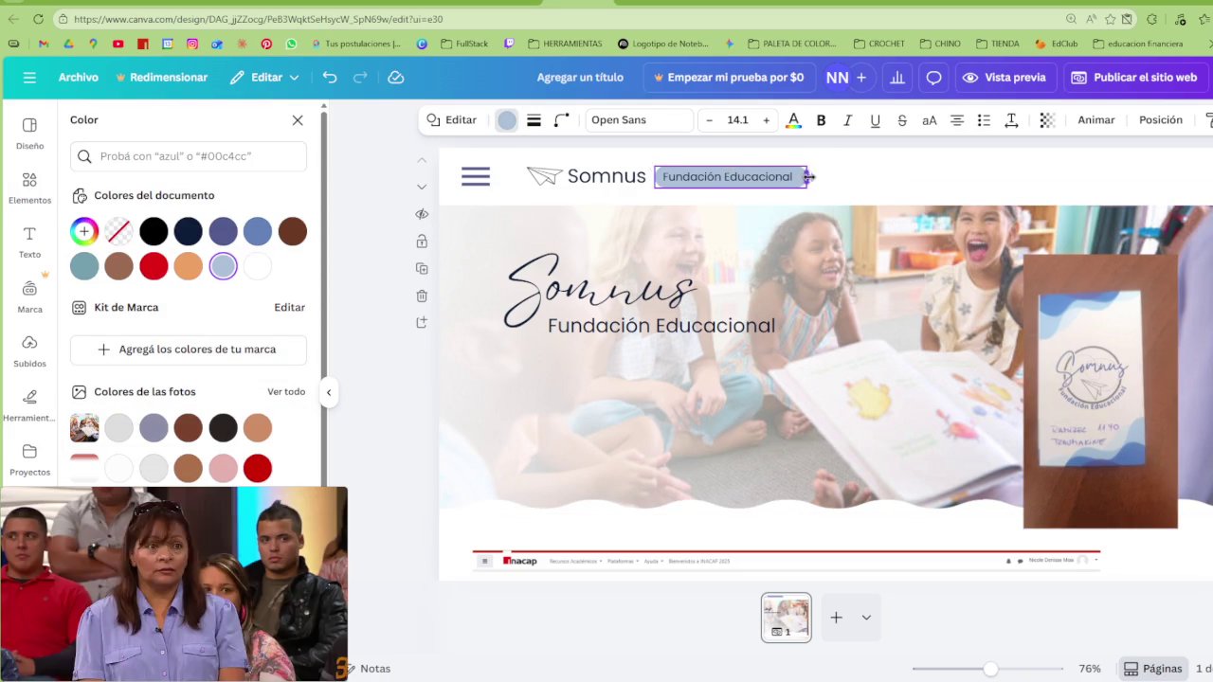
click(131, 159)
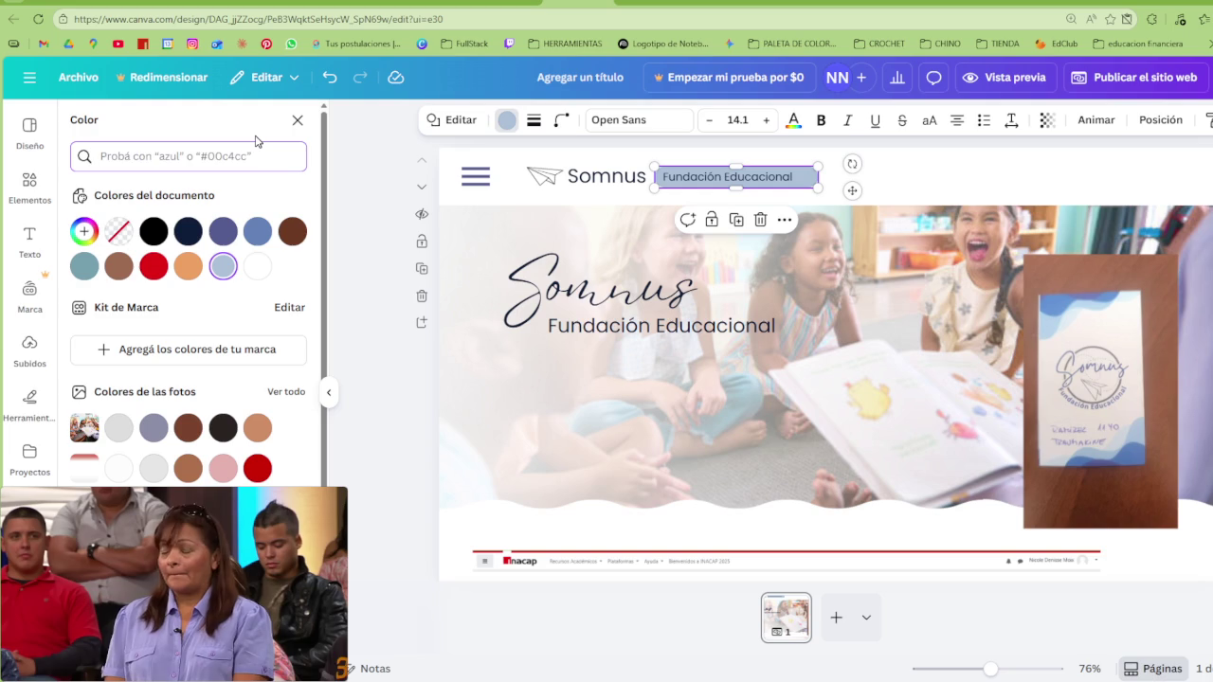
text(fecha)
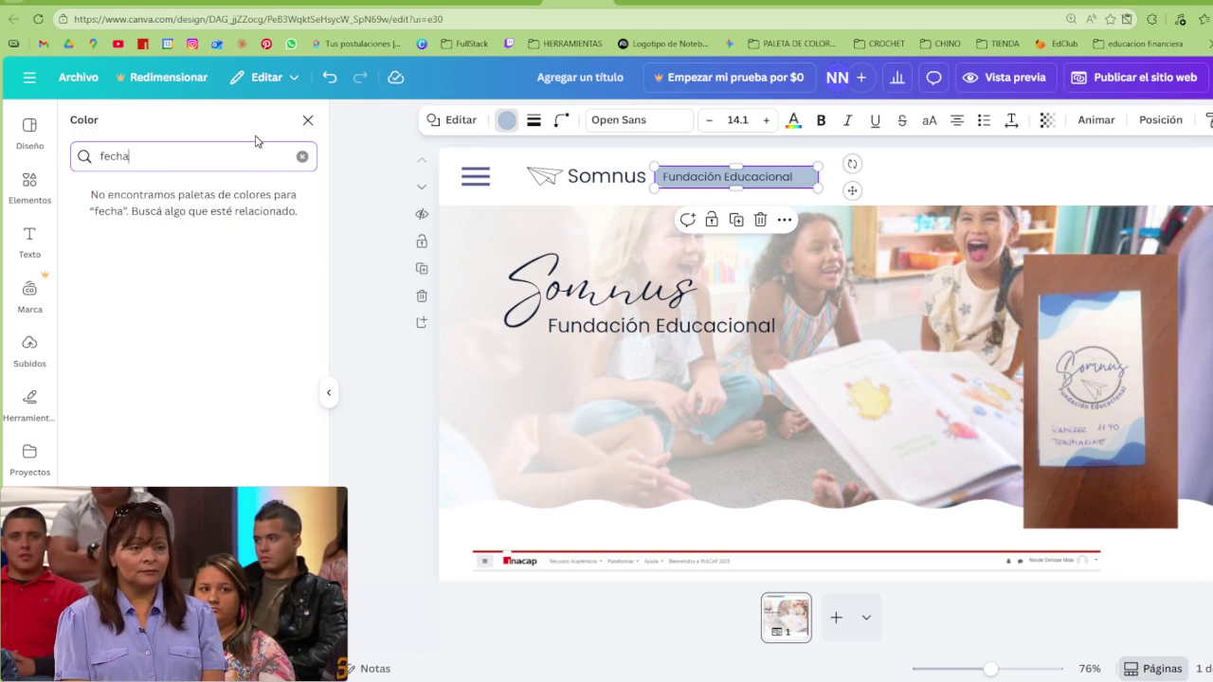
Search Elements for 'flecha' to list arrow shapes and graphics
click(29, 185)
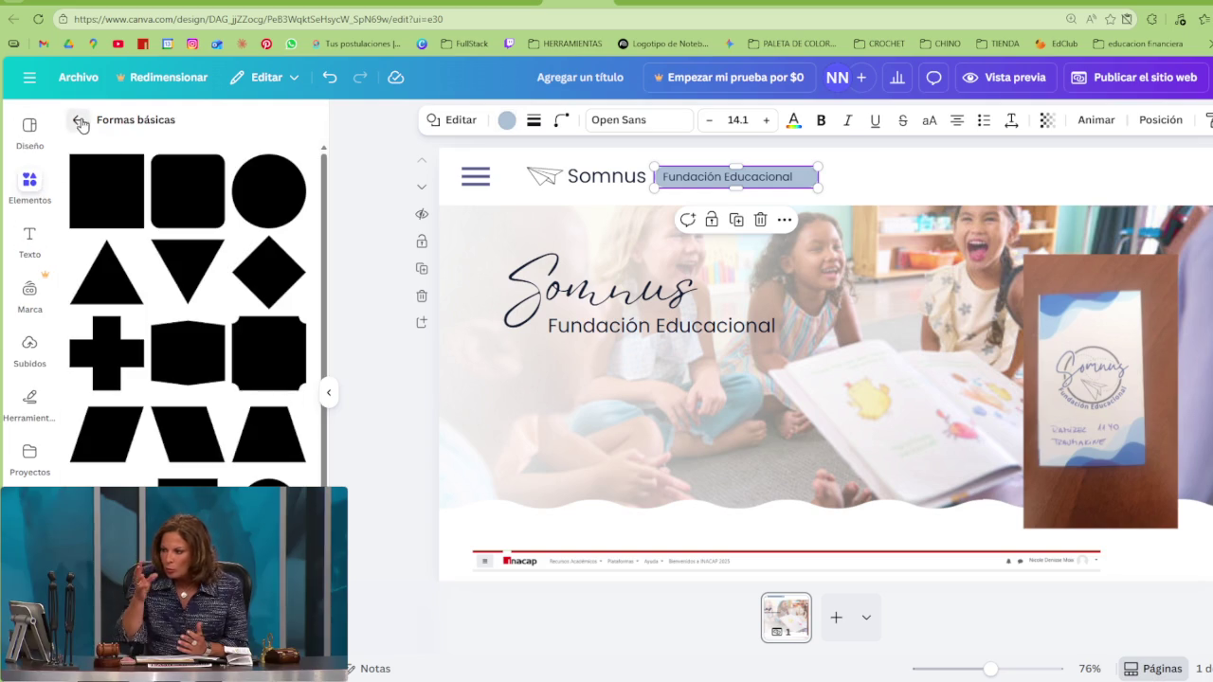
click(79, 120)
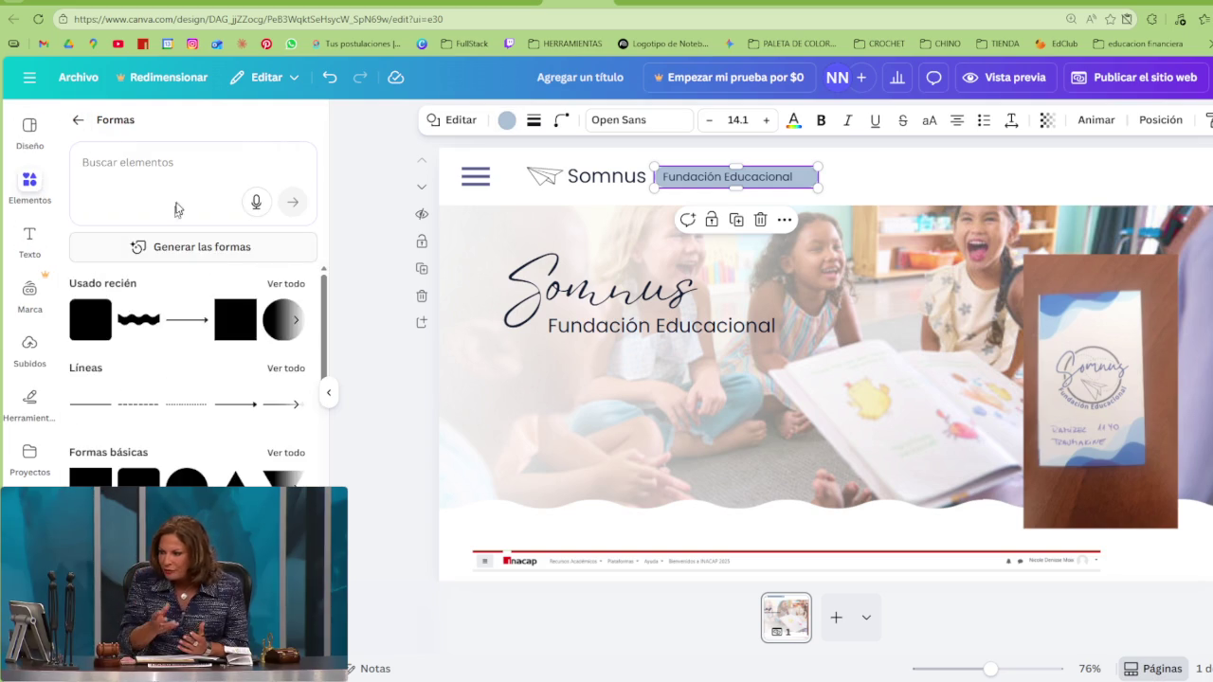
click(242, 170)
click(78, 120)
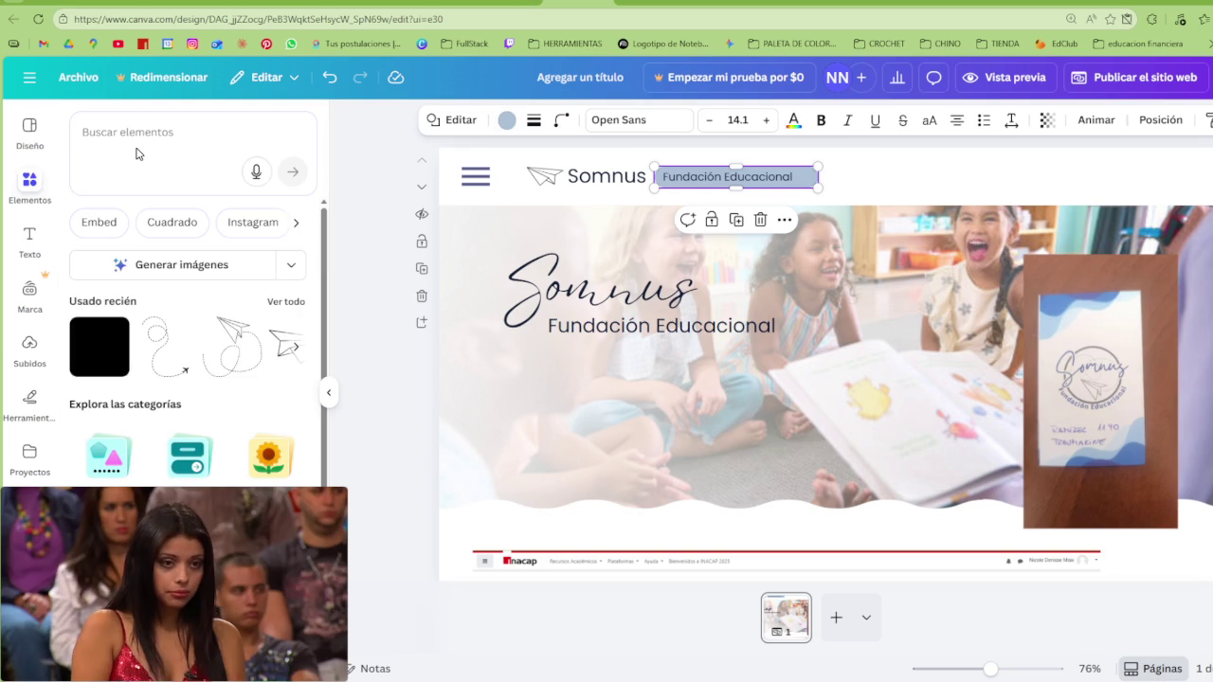
text(lcha)
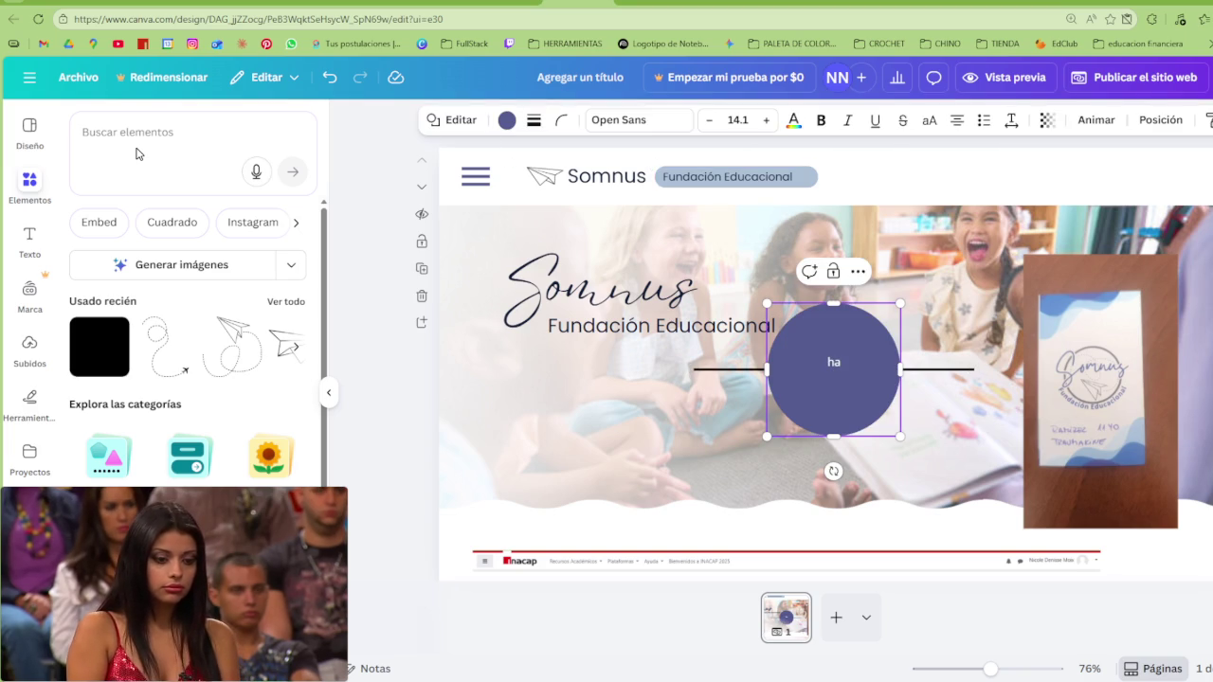
click(133, 139)
text(fle)
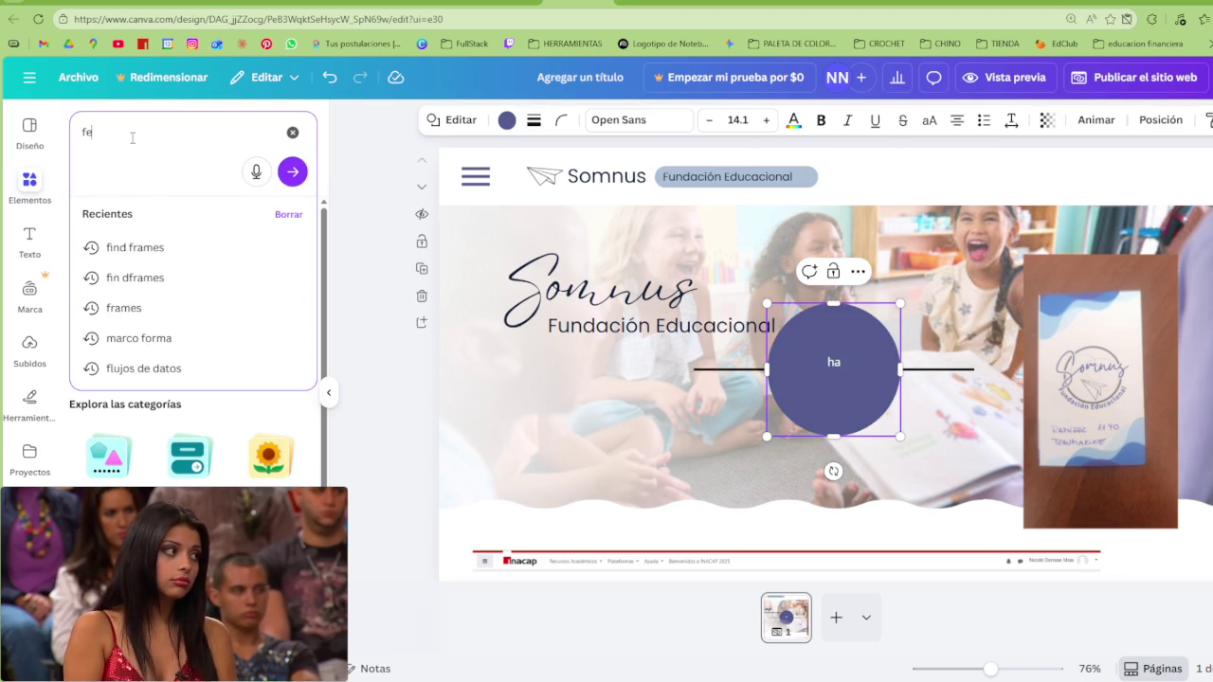
text(cha)
key(Return)
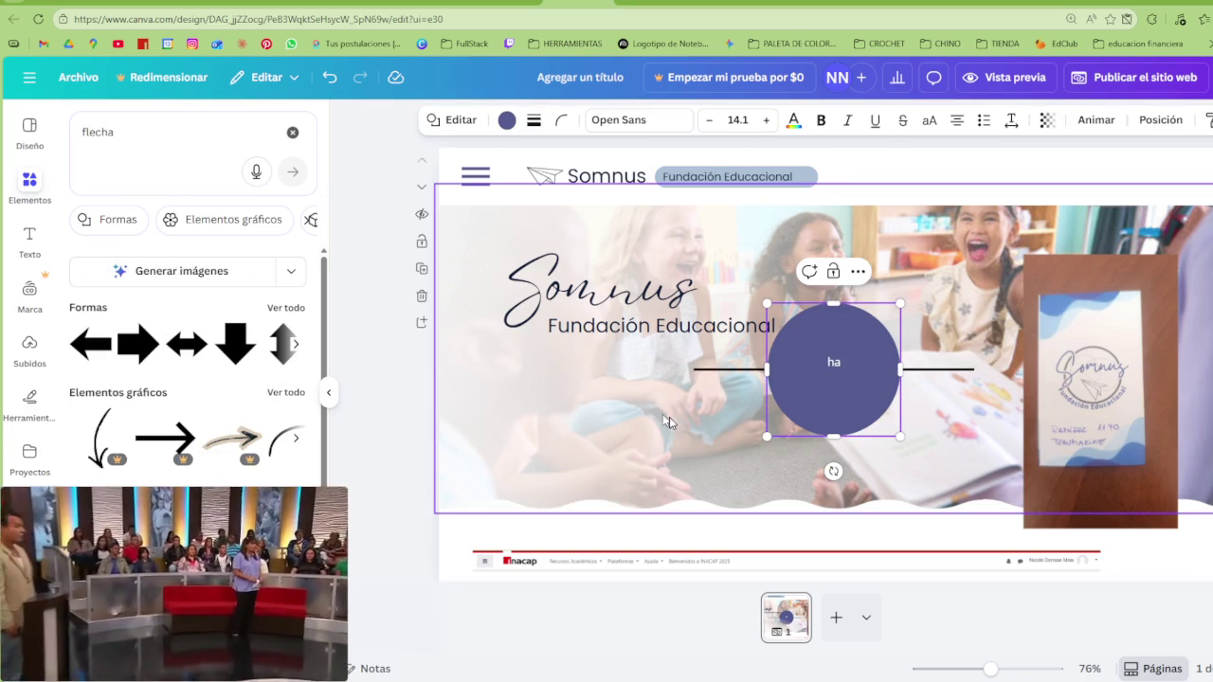
Delete the stray purple circle and the stray line from the page
key(Delete)
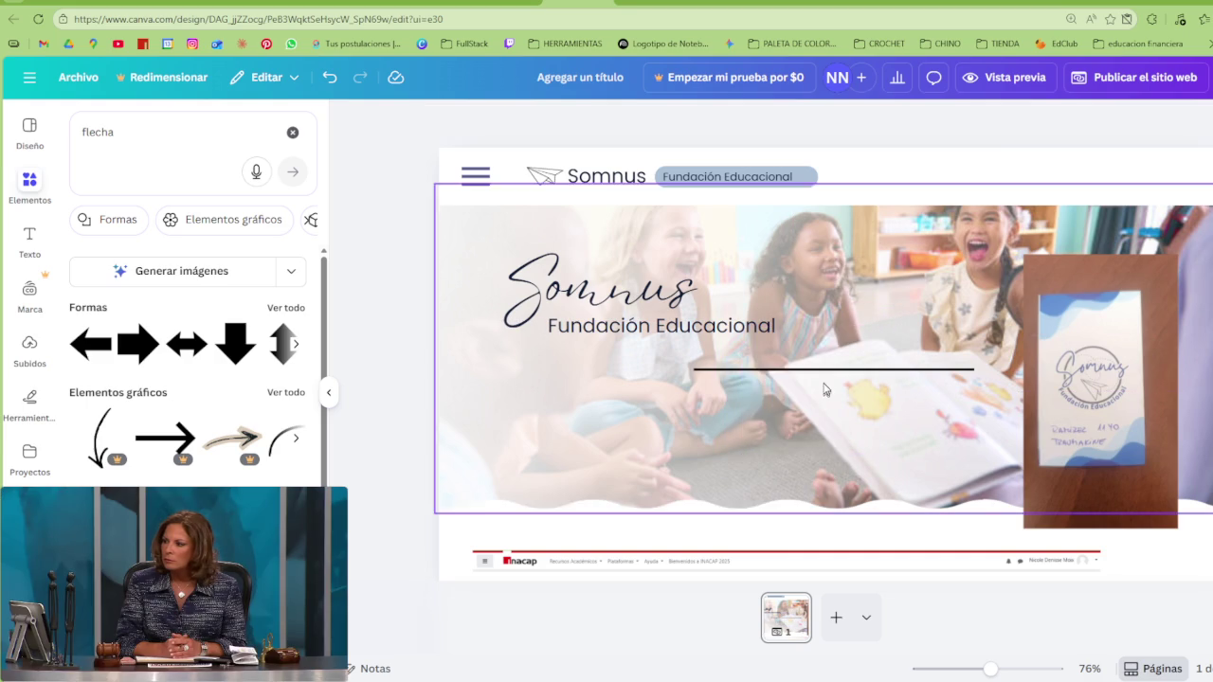
click(829, 373)
key(Delete)
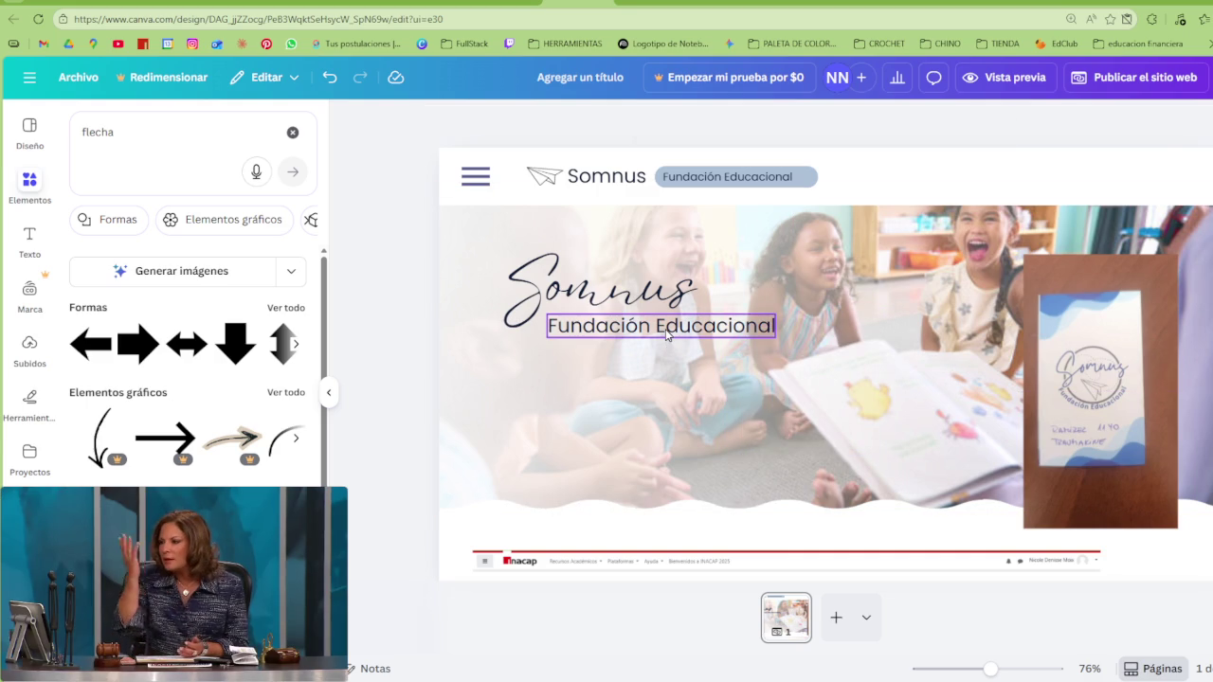
Duplicate the Fundación Educacional subtitle lower on the banner and erase the copy's text
click(668, 334)
key(ctrl+d)
drag(667, 337, 698, 391)
double_click(698, 391)
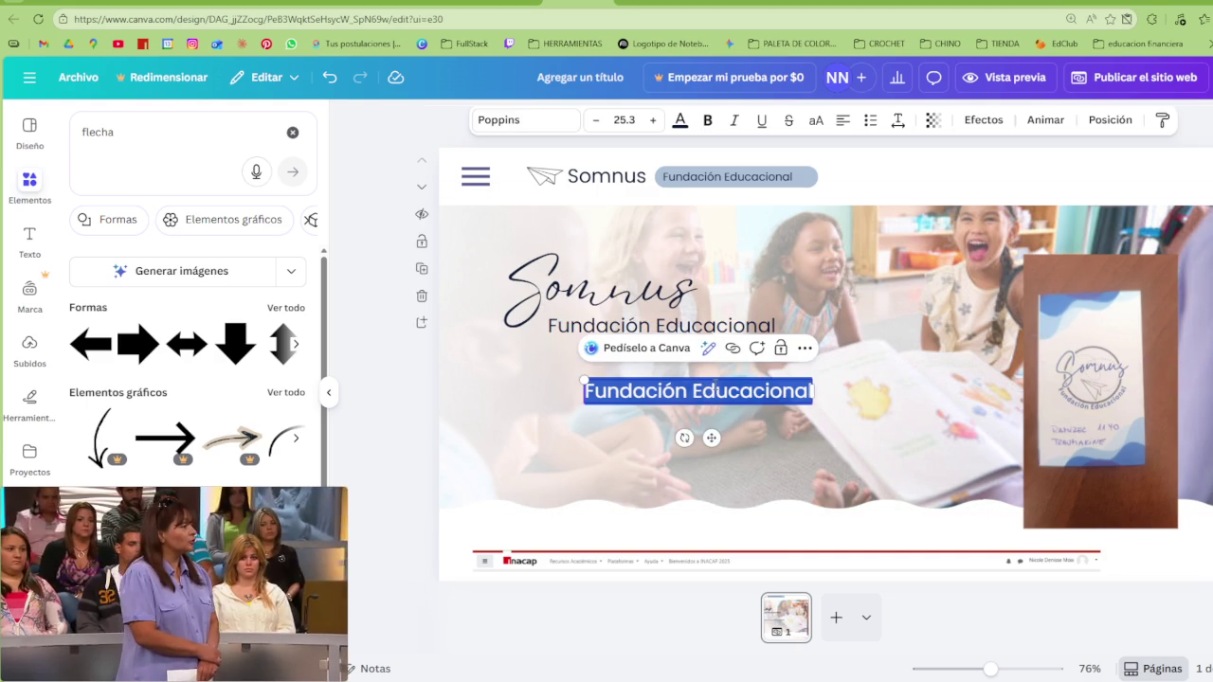
key(BackSpace)
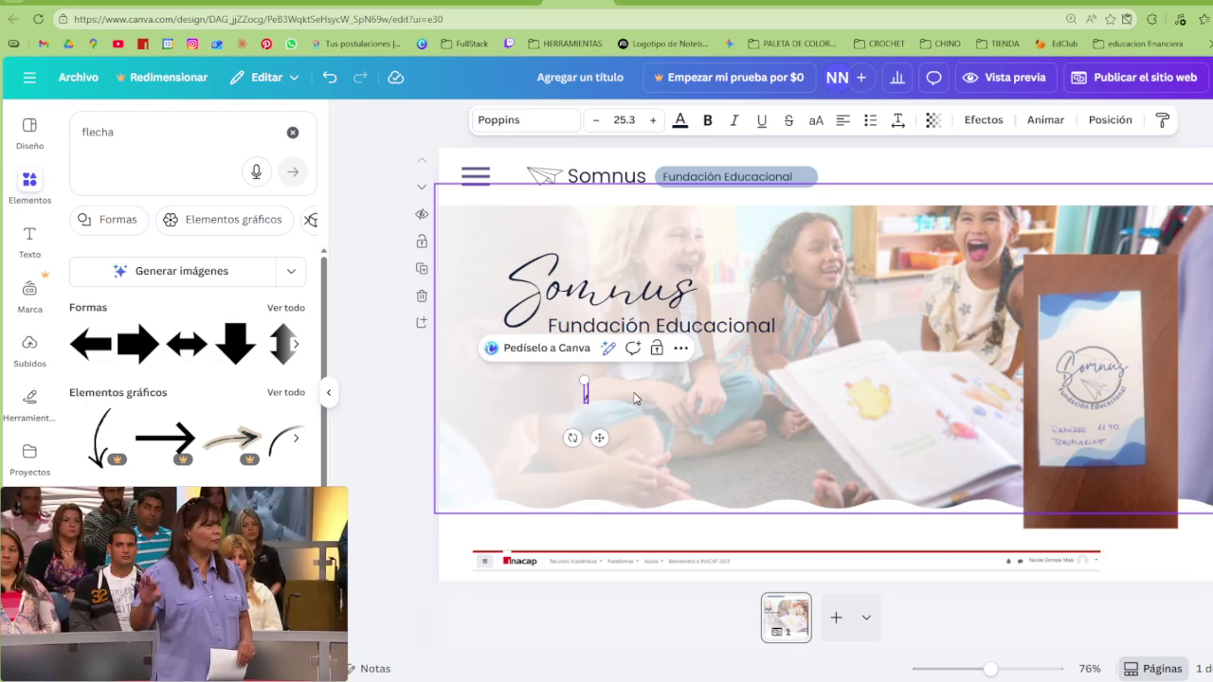
key(super+space)
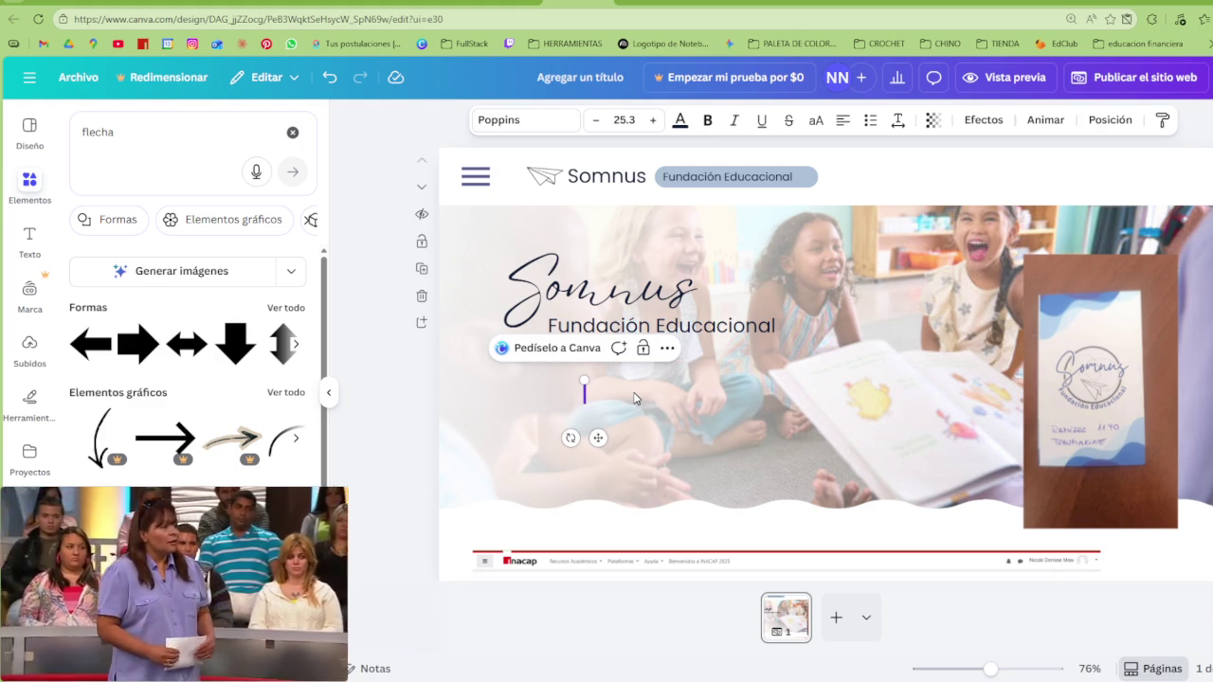
key(BackSpace)
key(super+space)
Type arrow characters (→) into the empty text box while switching keyboard input languages
text(→)
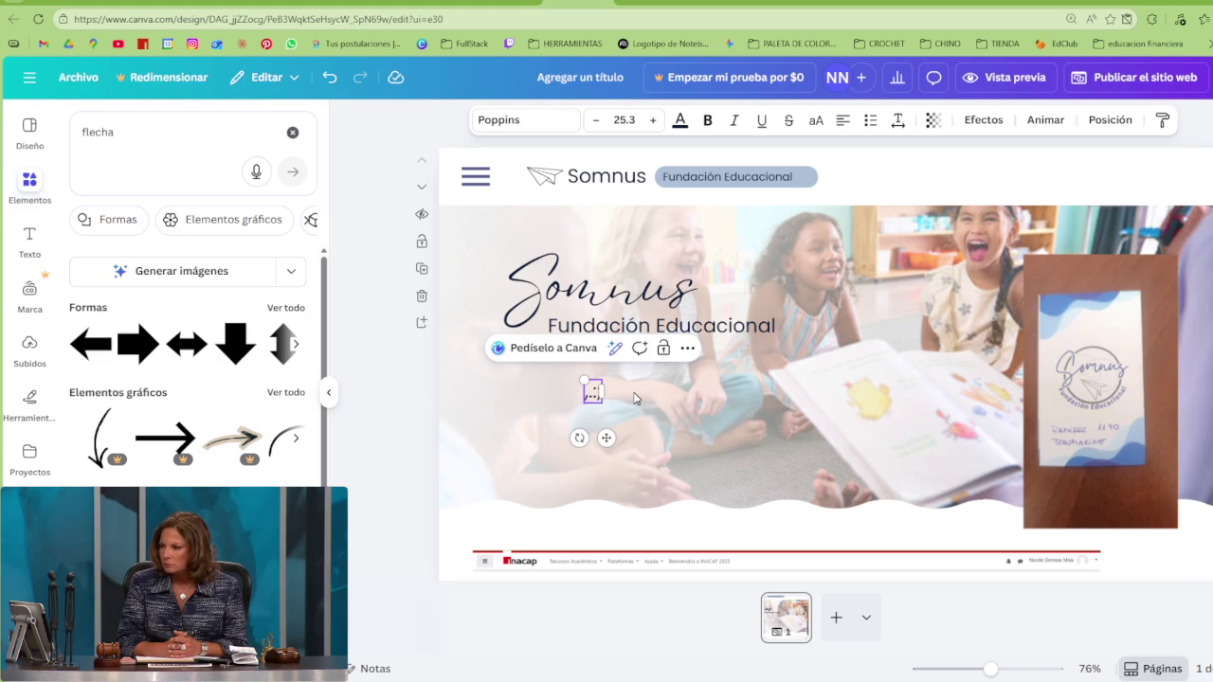
text(→→)
key(super+space)
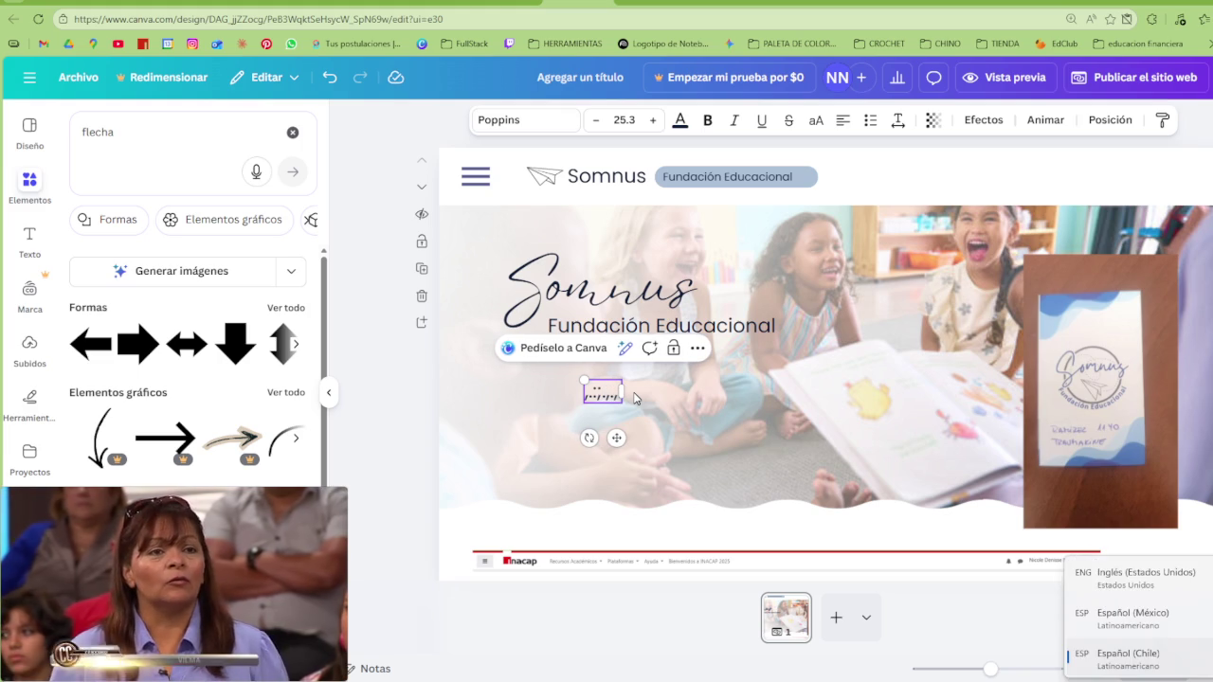
text(→→)
key(super+space)
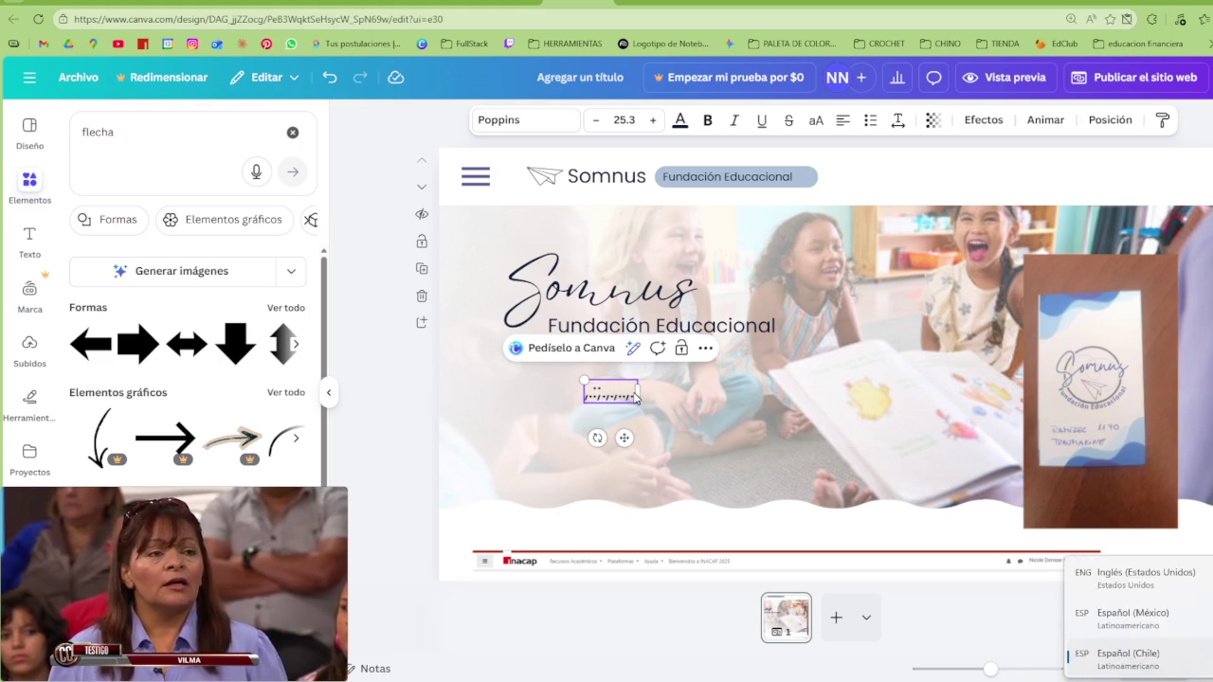
key(super+space)
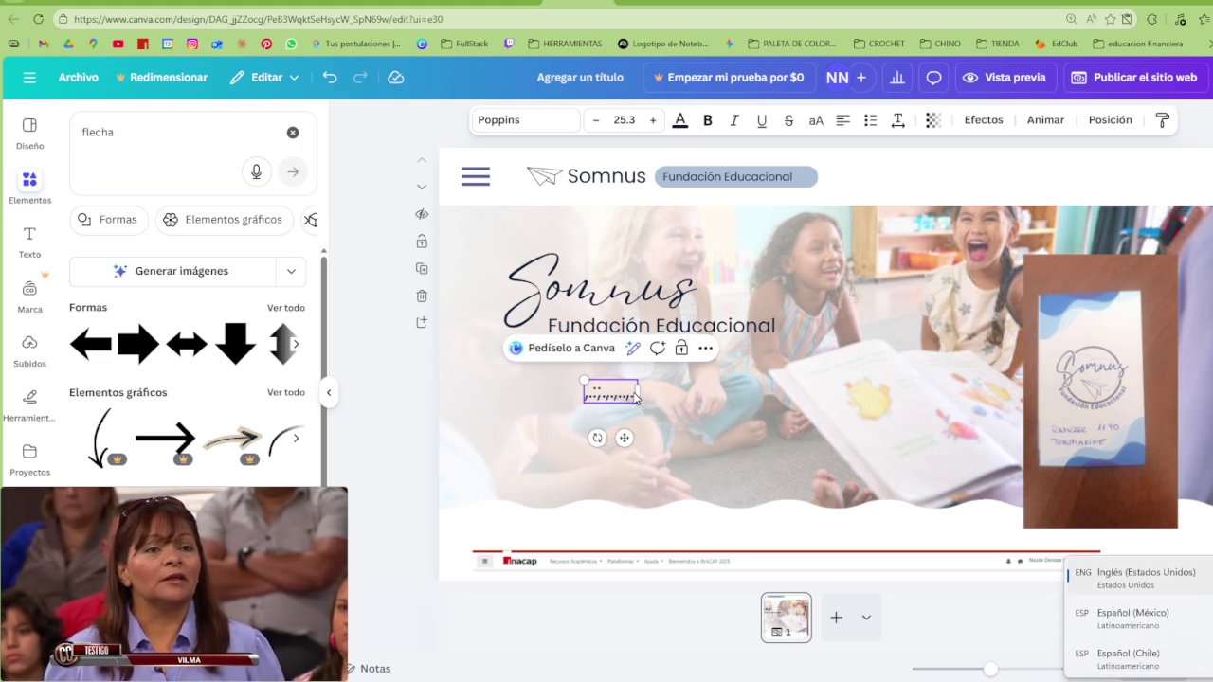
text(→→)
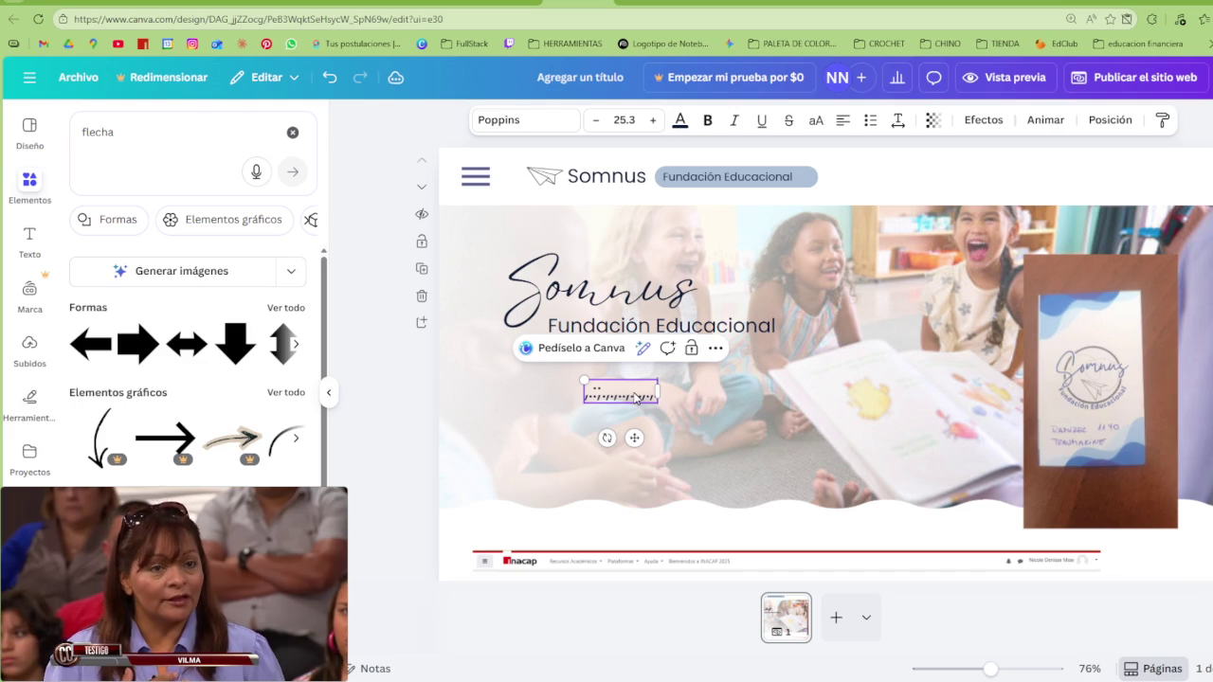
key(super+space)
text(→)
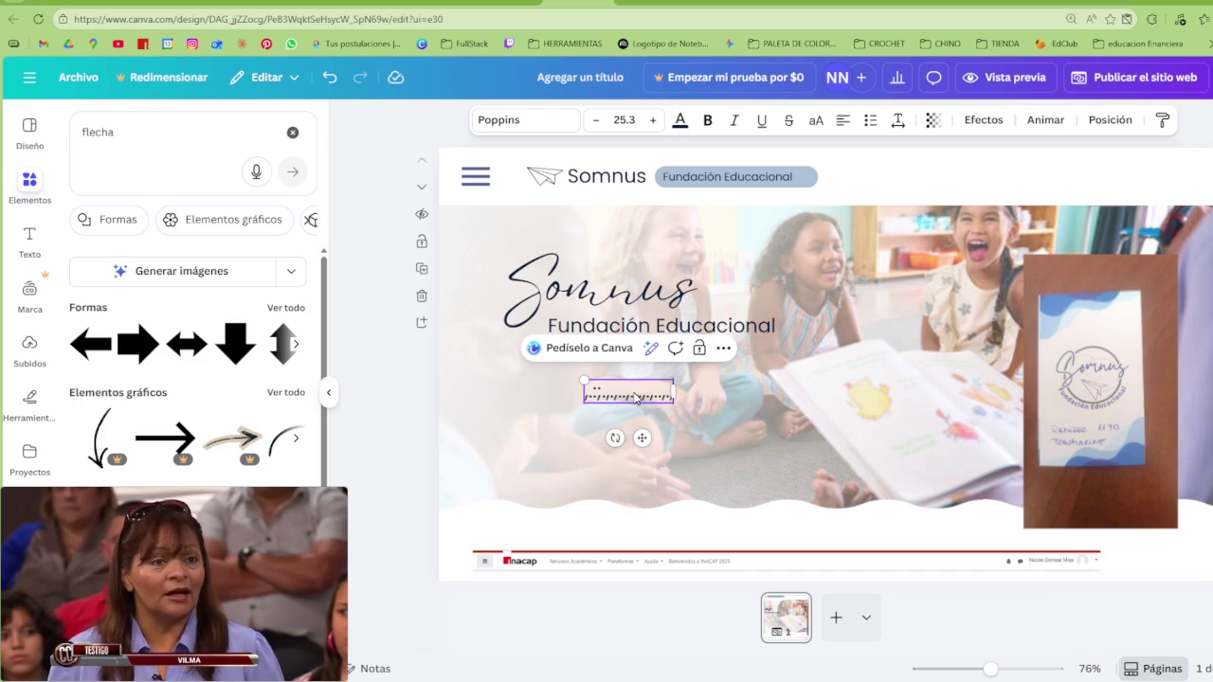
key(super+space)
text(→)
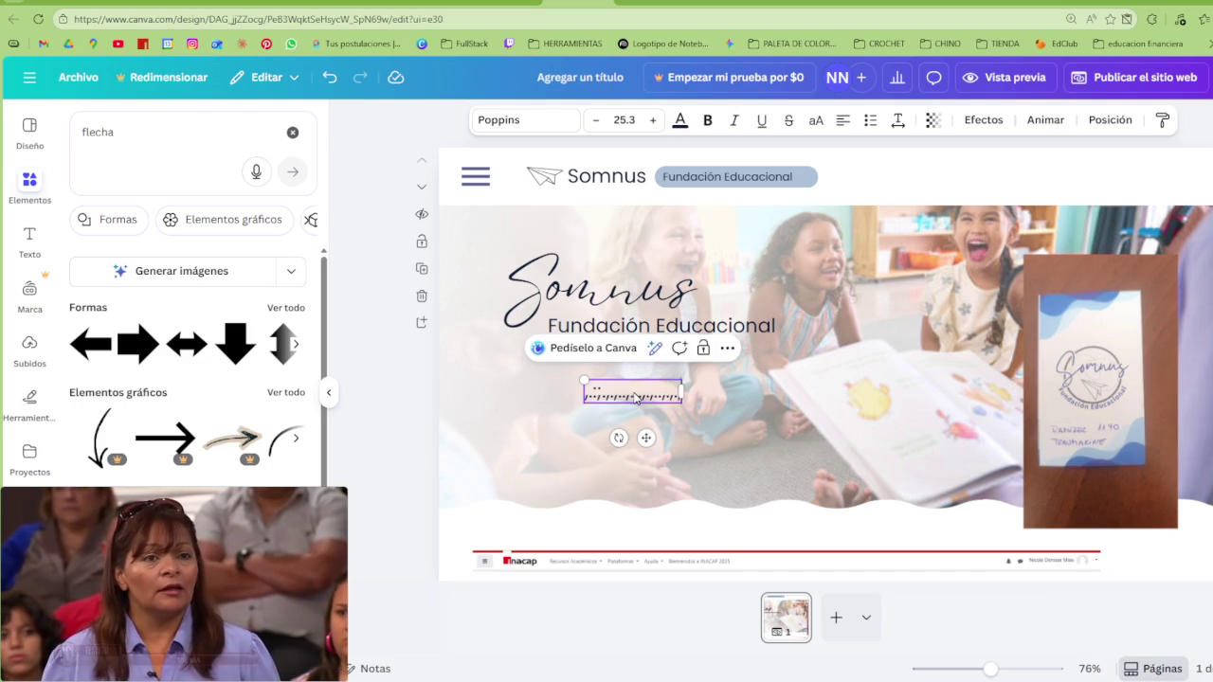
text(→)
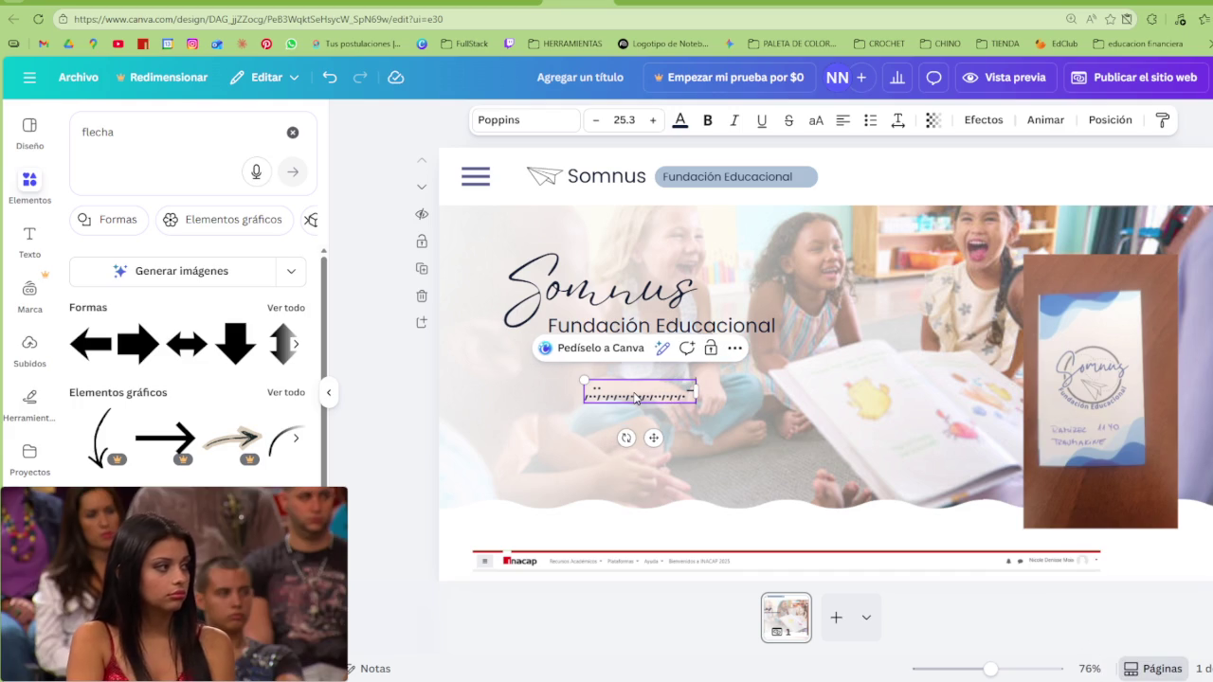
Insert a symbol from the Win+. emoji picker, then replace the stray characters with 'h'
key(super+period)
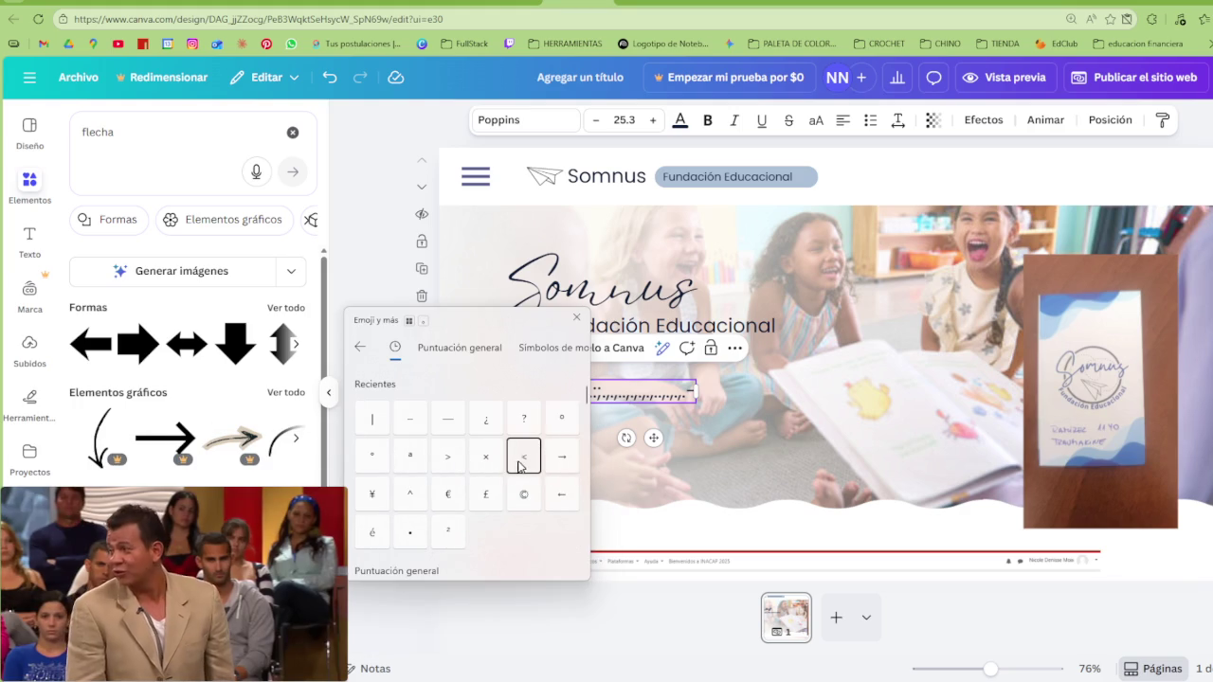
click(700, 398)
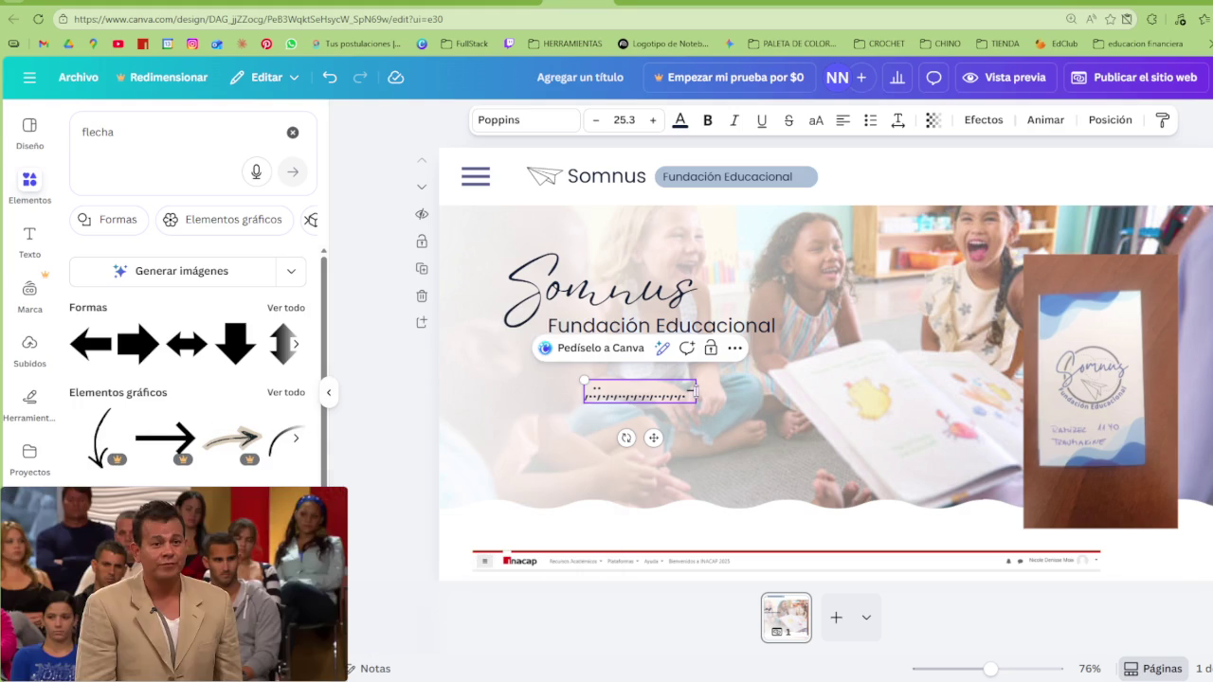
key(ctrl+a)
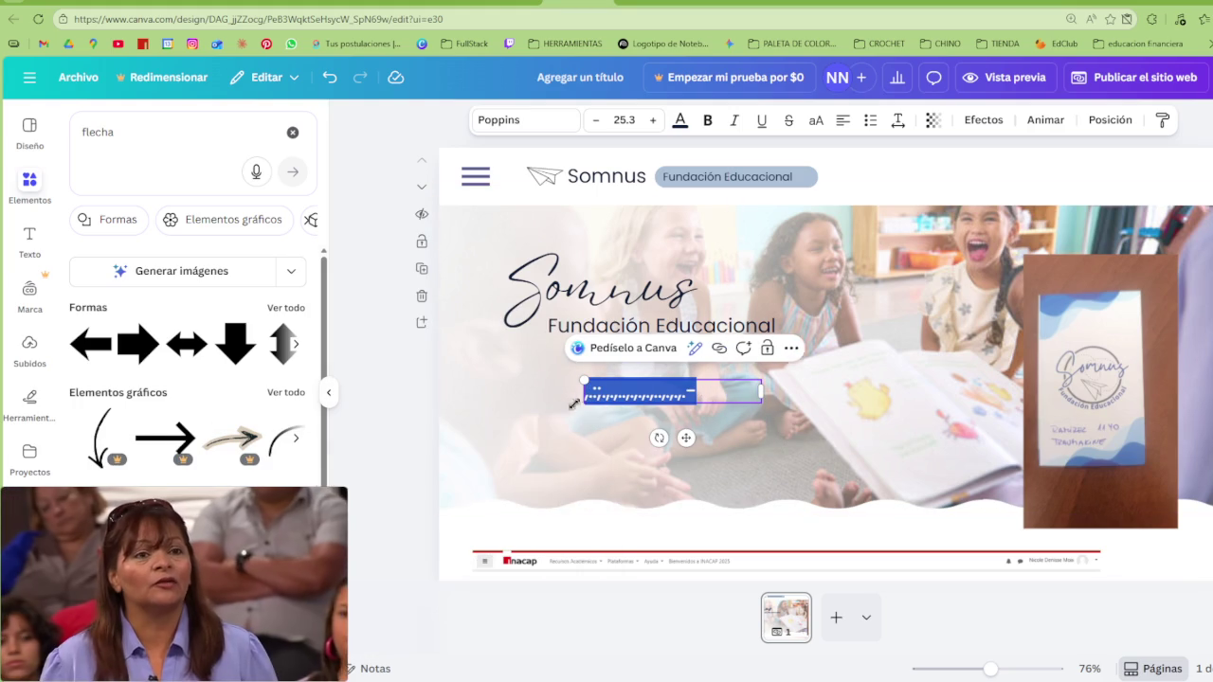
key(BackSpace)
text(h)
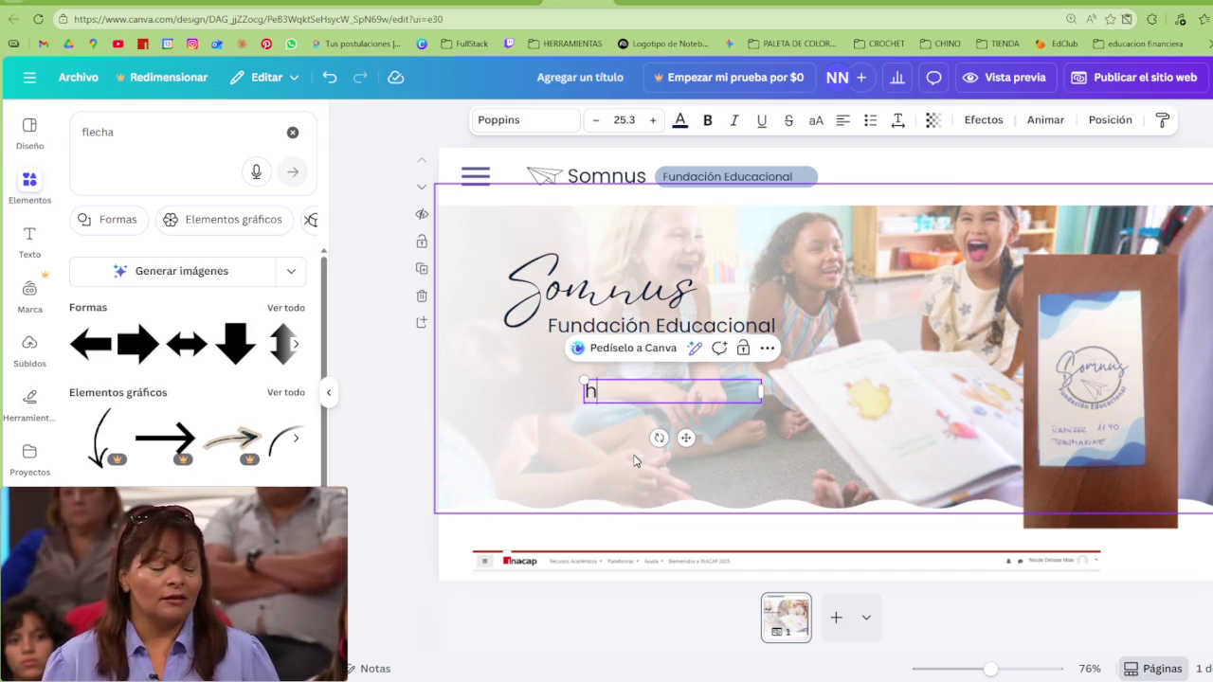
Browse the picker's symbols, then delete the 'h' and discard the empty text box
key(super+period)
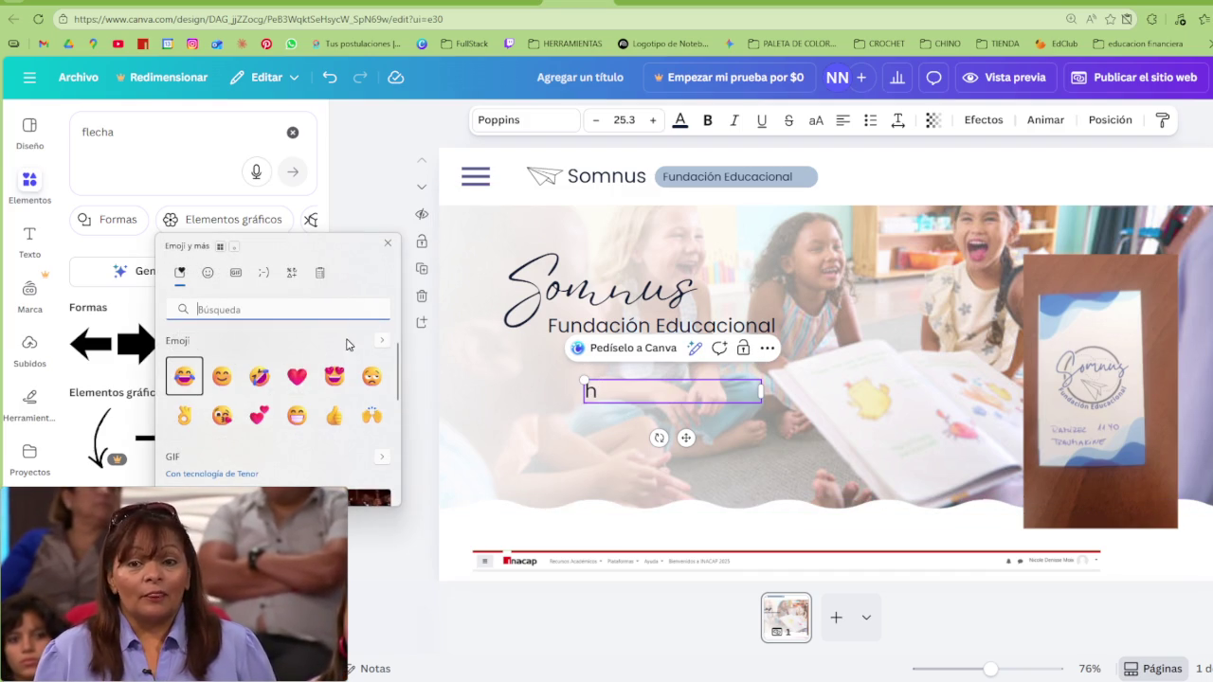
click(293, 273)
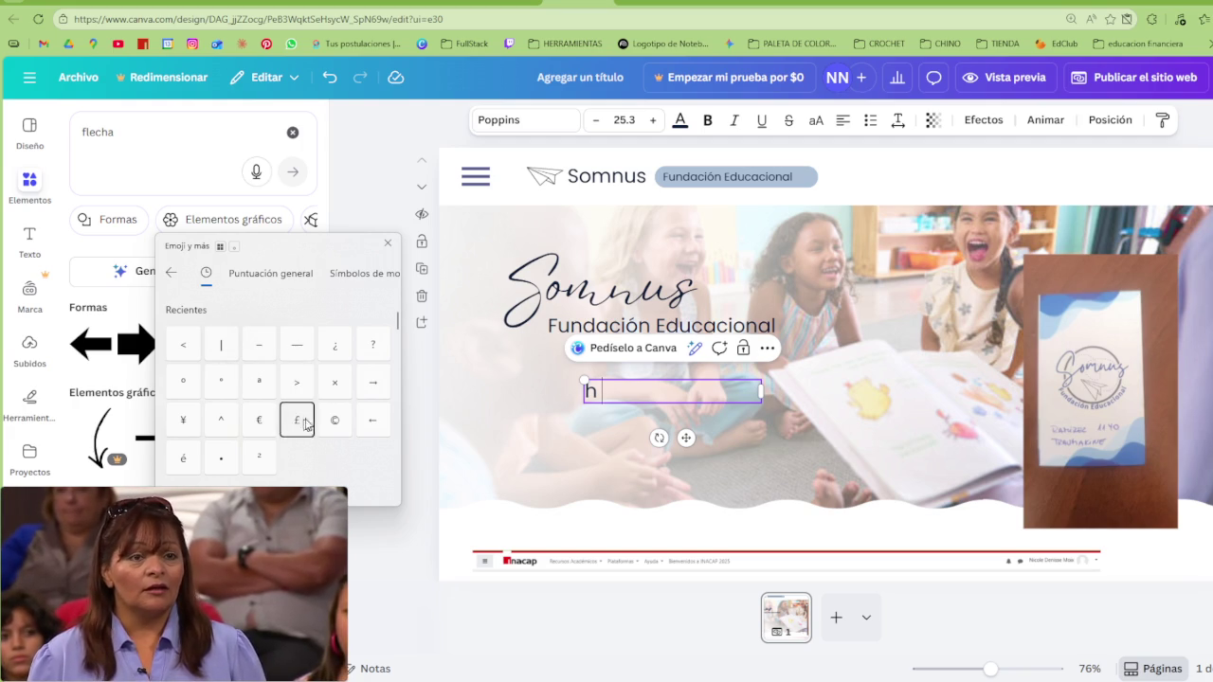
click(383, 246)
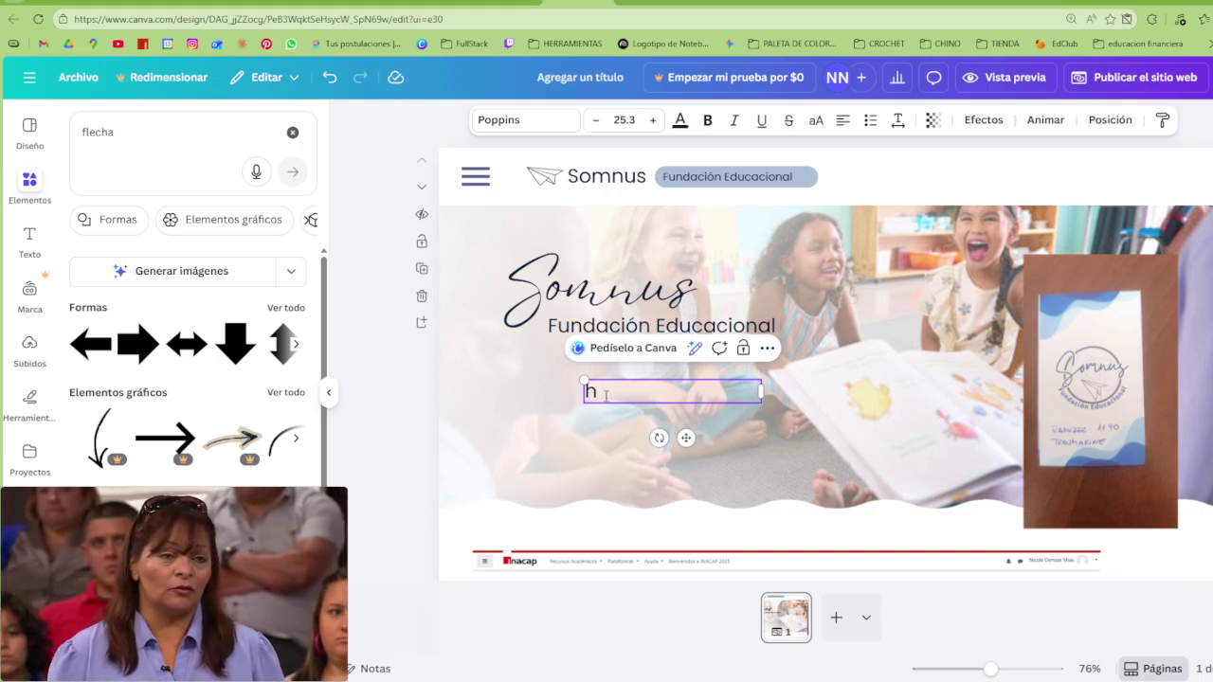
key(ctrl+a)
key(BackSpace)
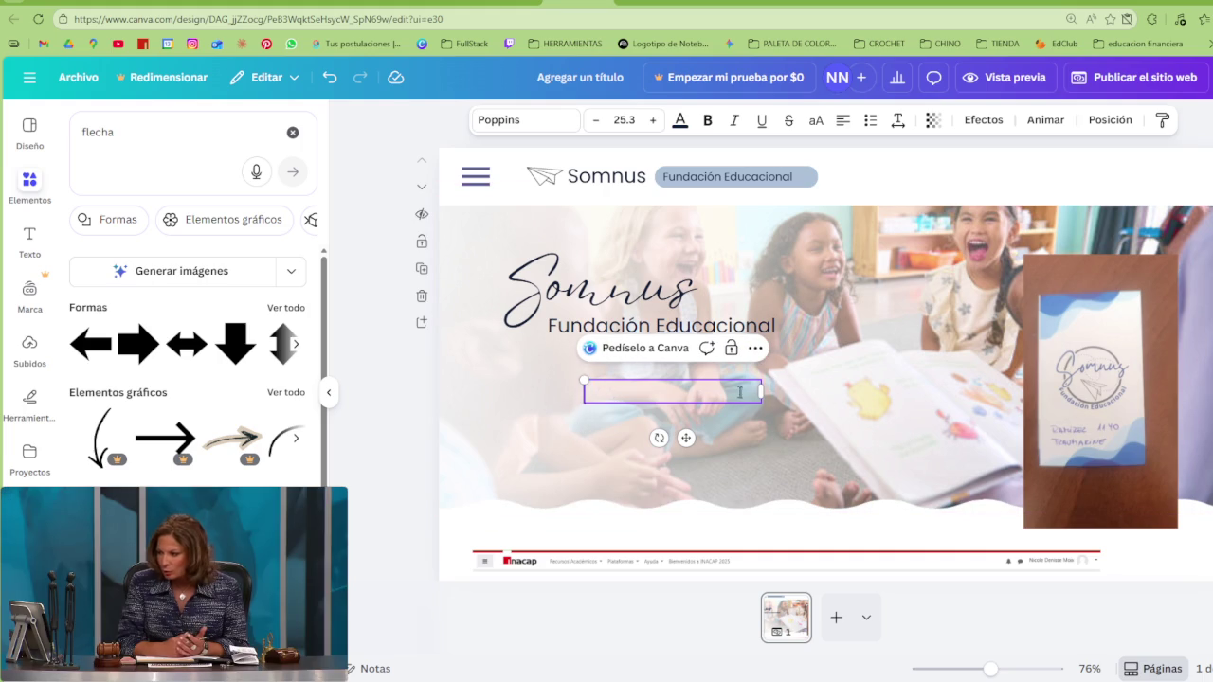
click(761, 409)
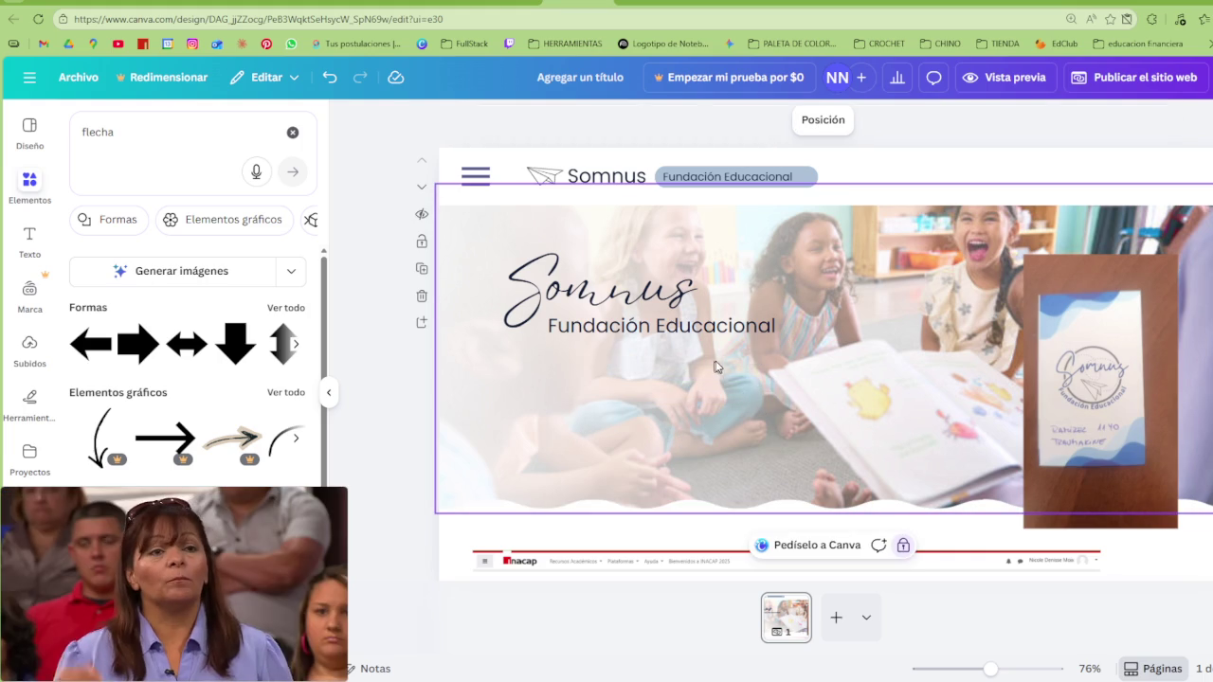
Select the header tagline, then select the '<' before ButtonTwitter in VS Code and return to Canva
click(866, 180)
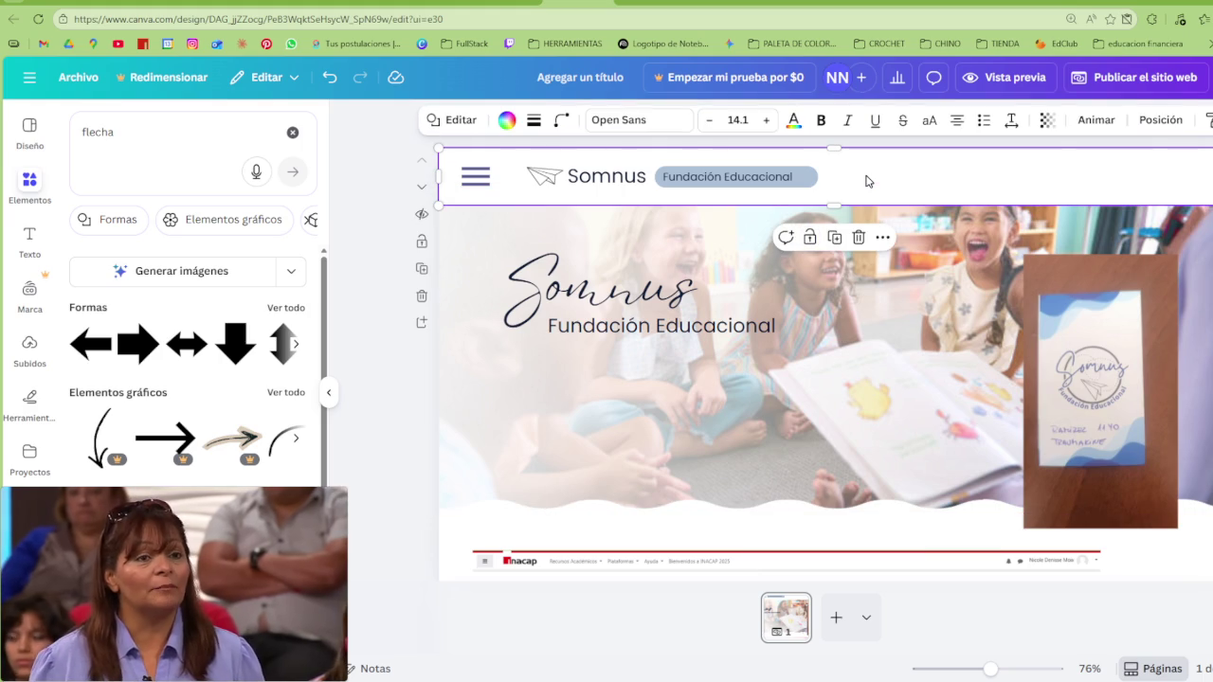
click(799, 185)
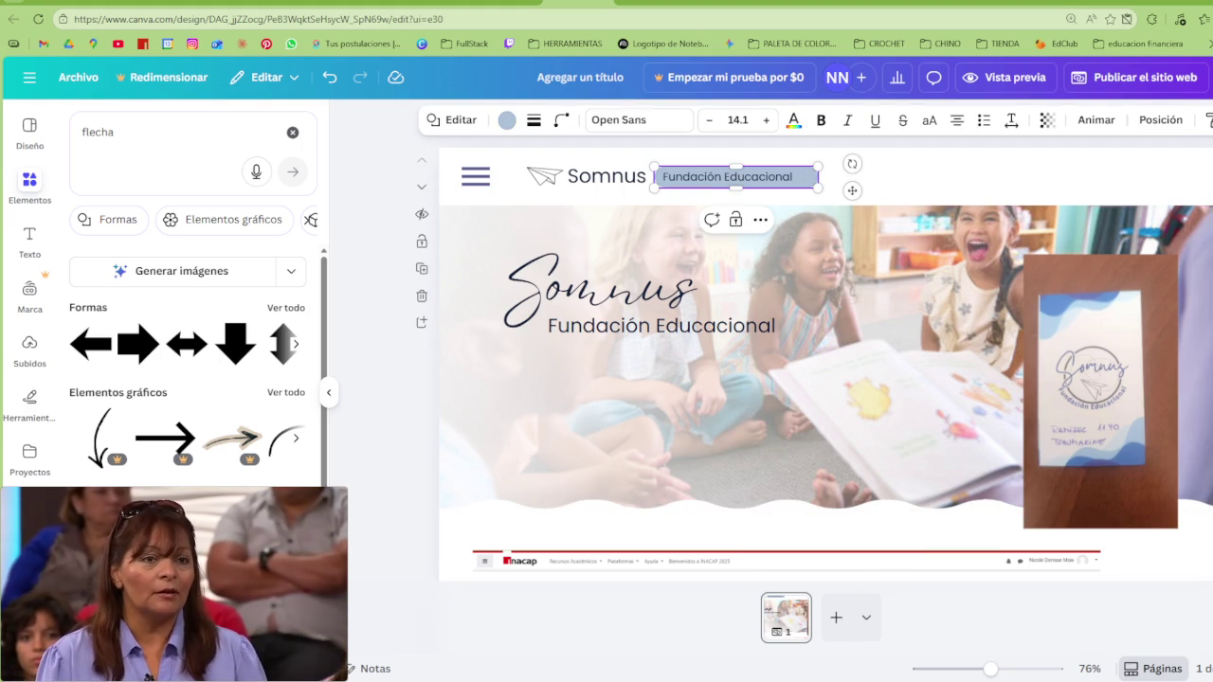
click(728, 664)
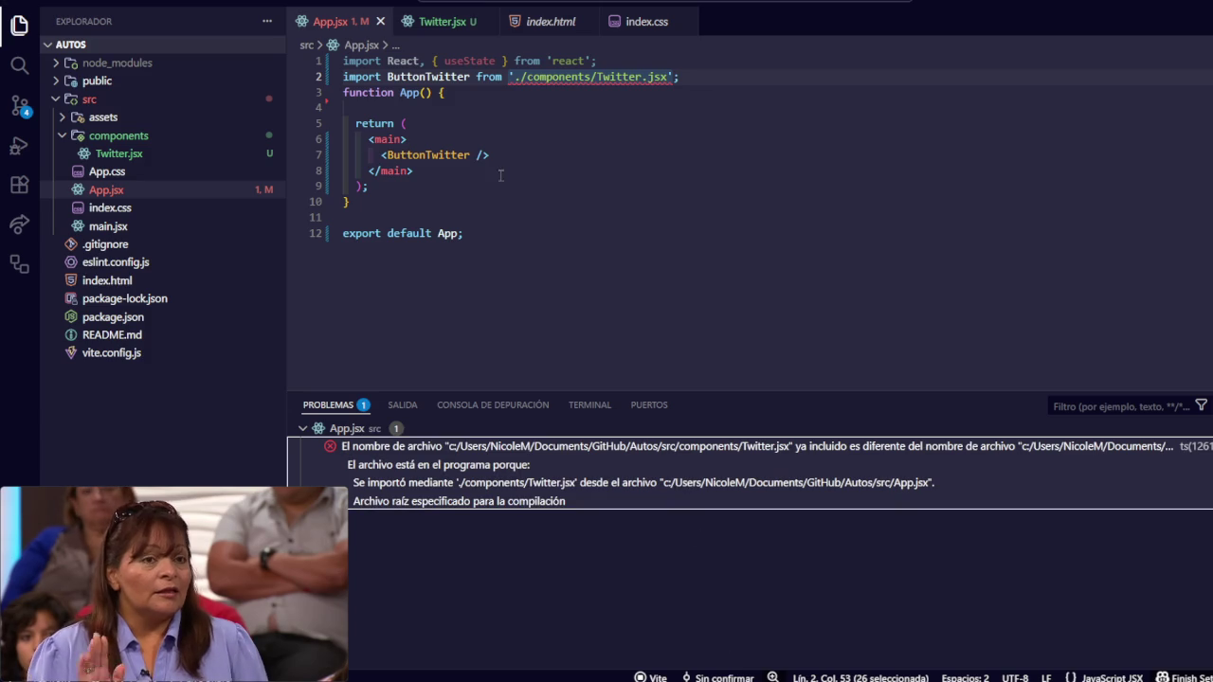
drag(387, 156, 380, 155)
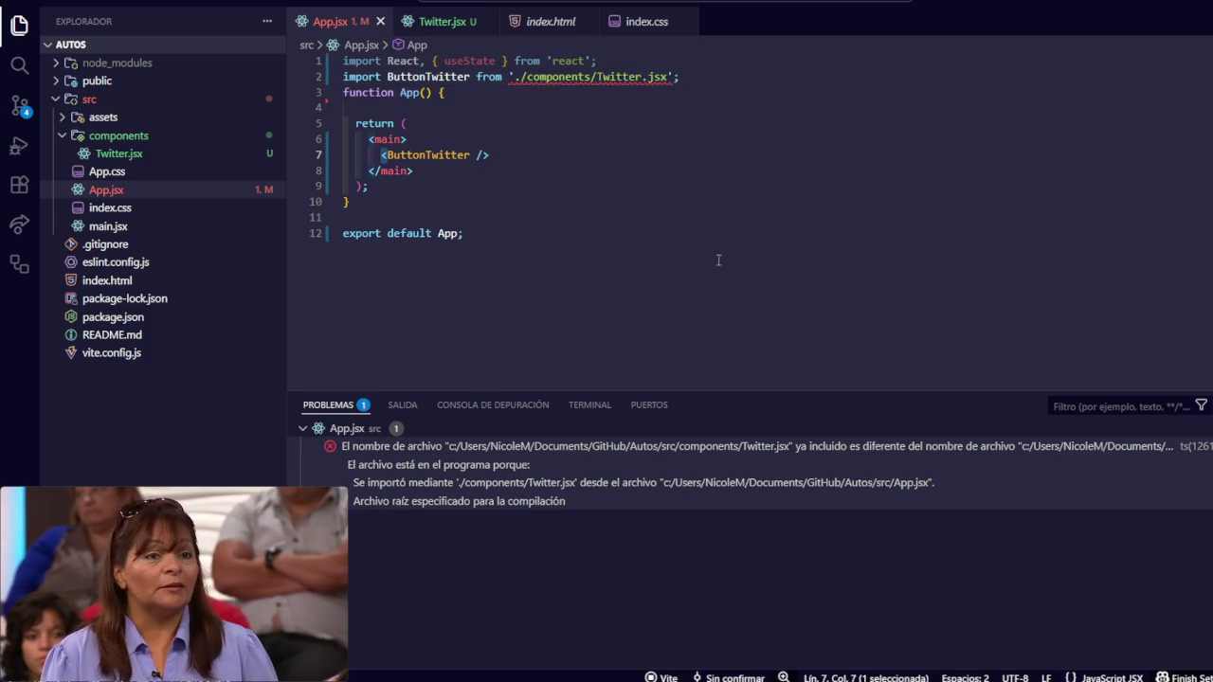
key(alt+Tab)
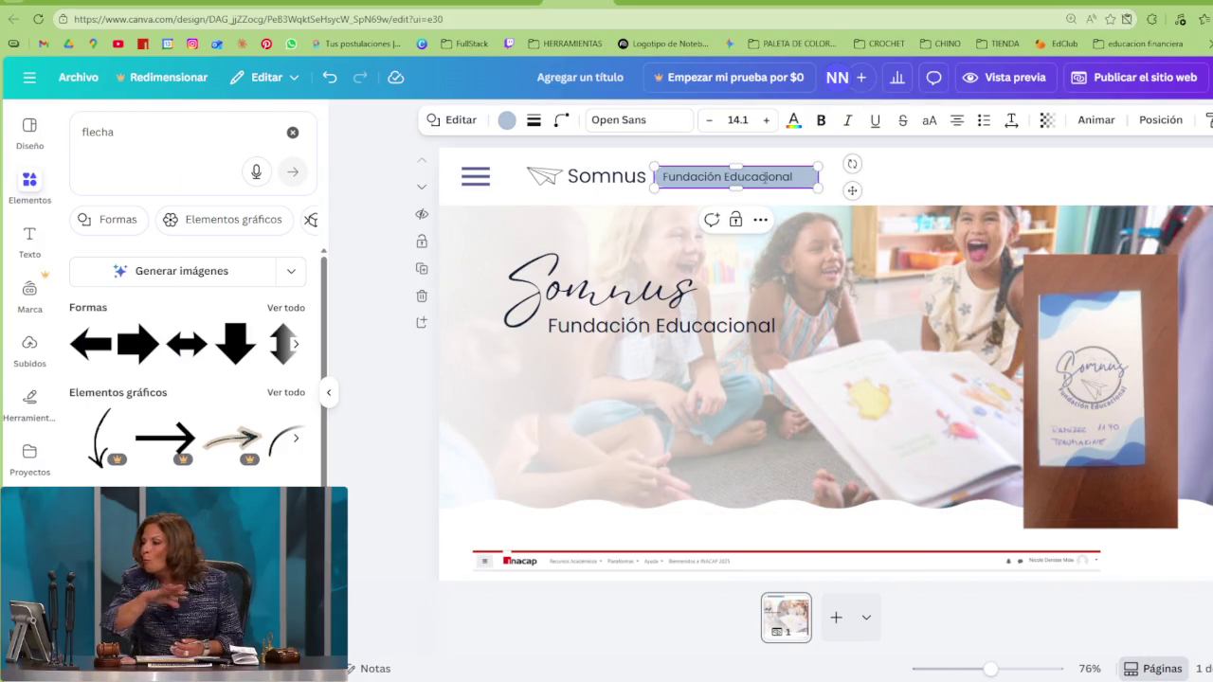
Narrow the 'Fundación Educacional' tagline text box inside the header pill
click(662, 176)
key(ctrl+a)
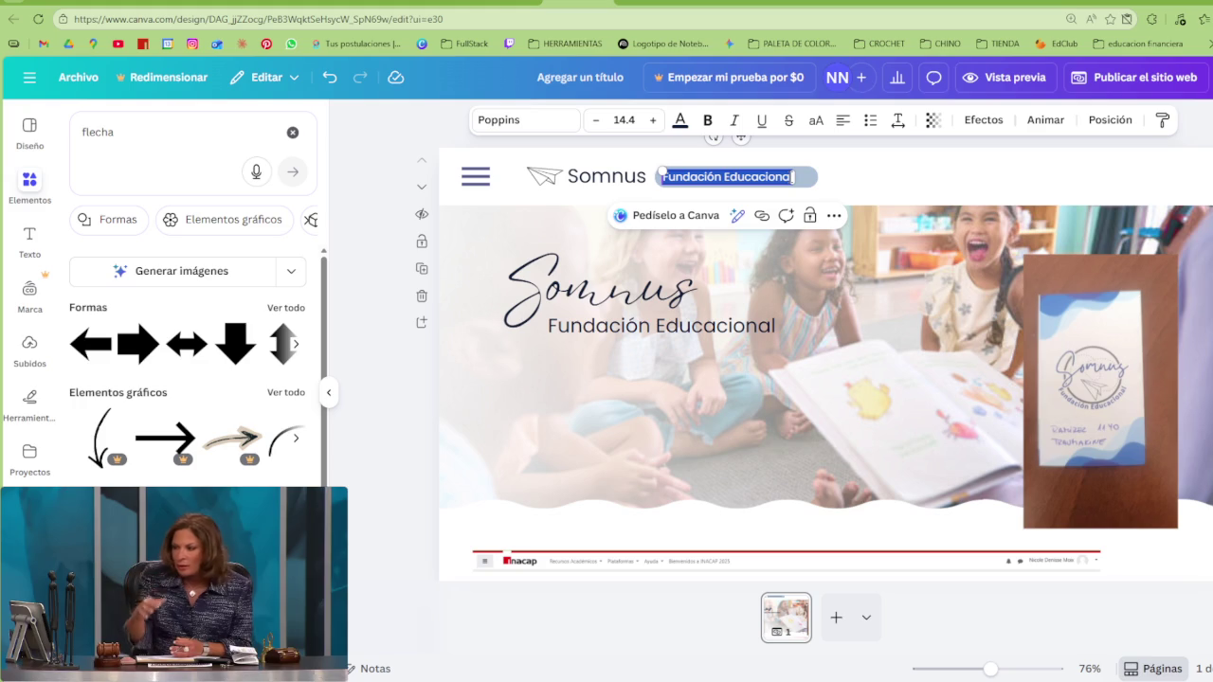
drag(819, 182, 800, 188)
click(886, 182)
Rotate the small 'v' text into a chevron and place it at the pill's right end
click(834, 367)
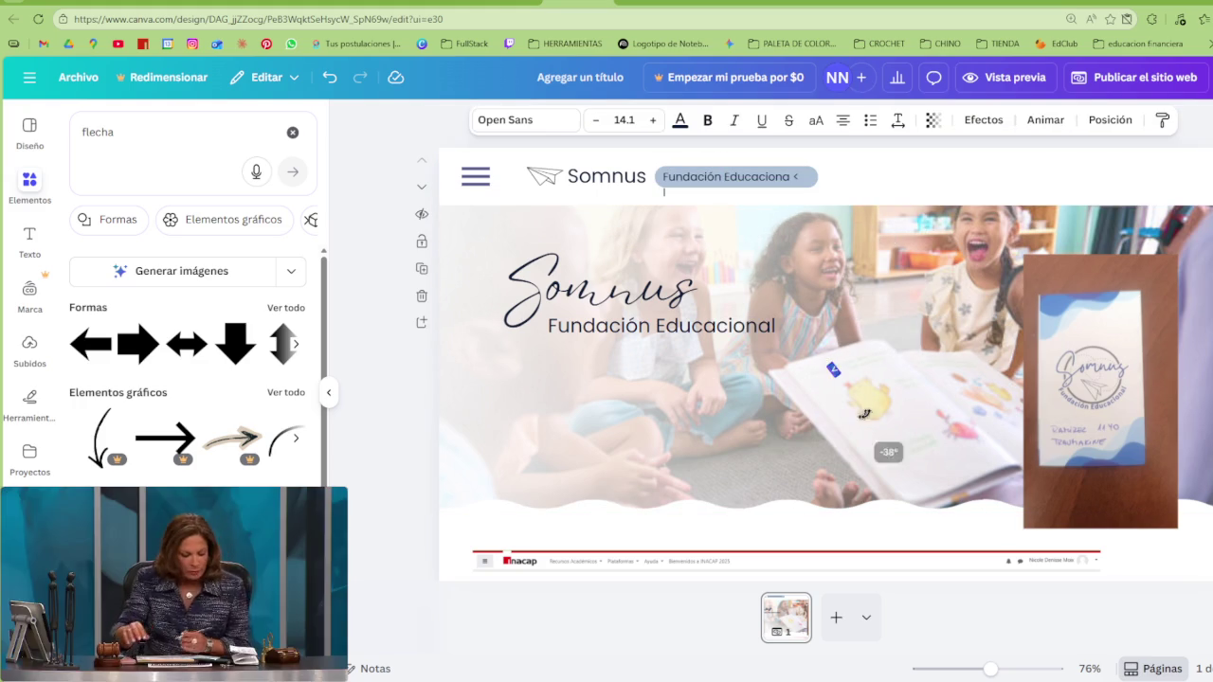
drag(873, 453, 904, 401)
double_click(768, 189)
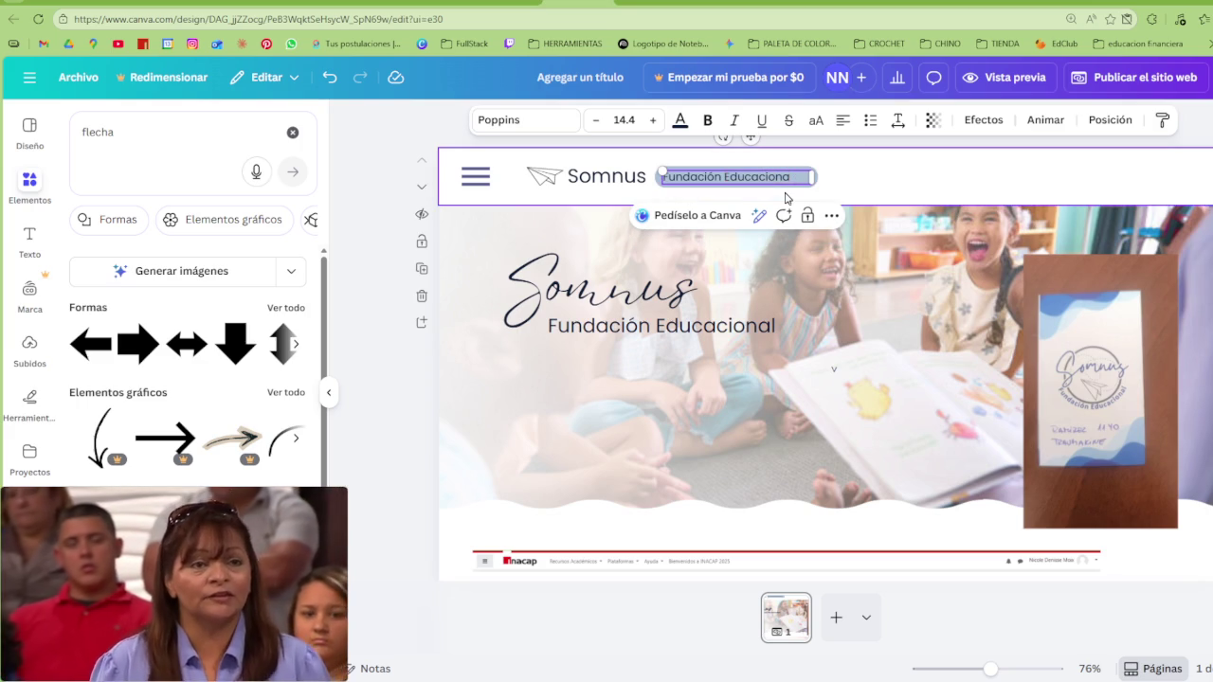
drag(839, 373, 801, 176)
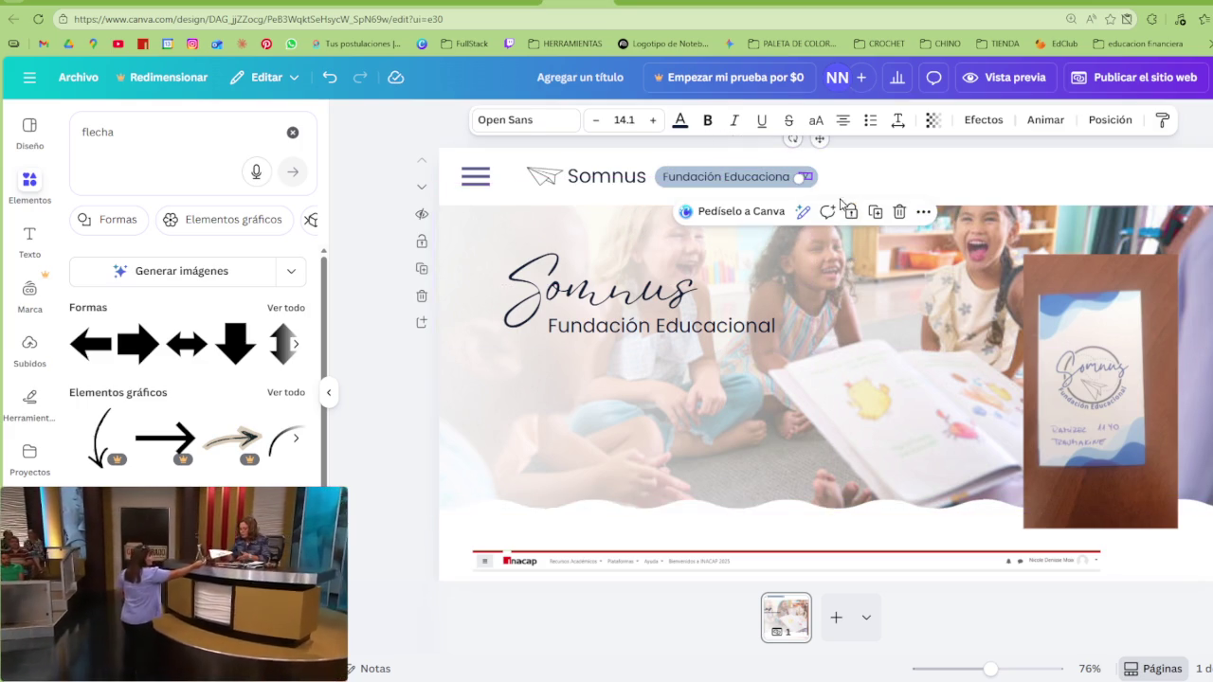
scroll(908, 197, up, 5)
scroll(908, 197, right, 5)
scroll(908, 197, down, 5)
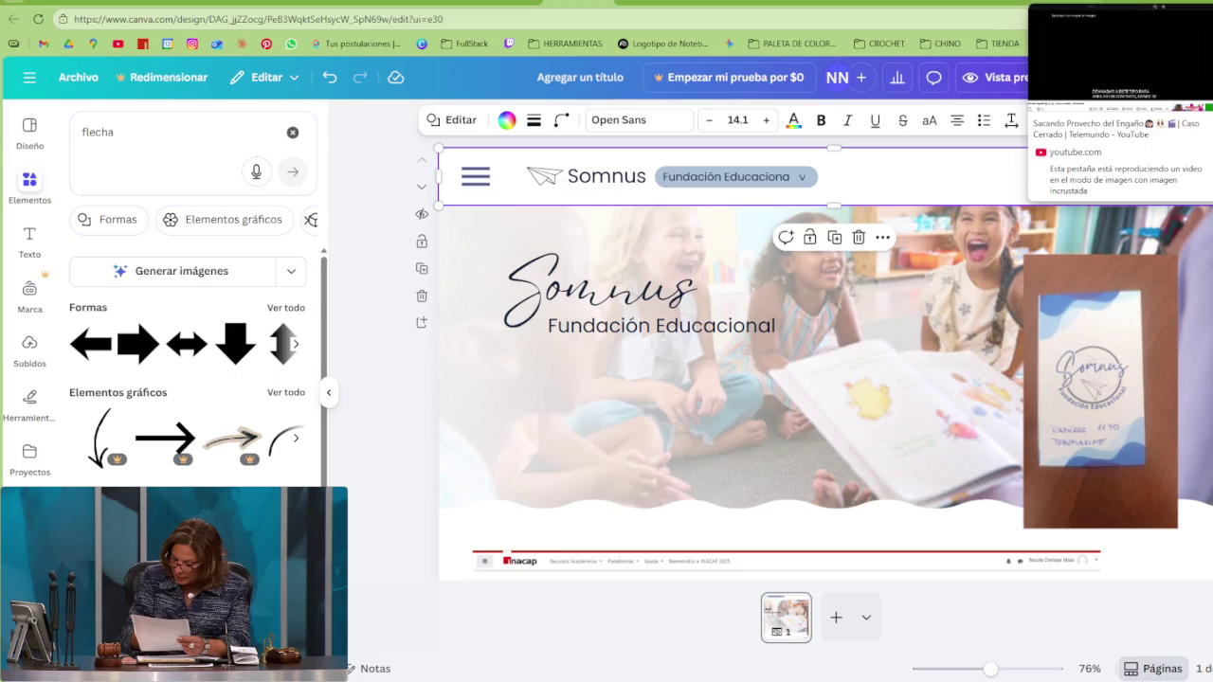
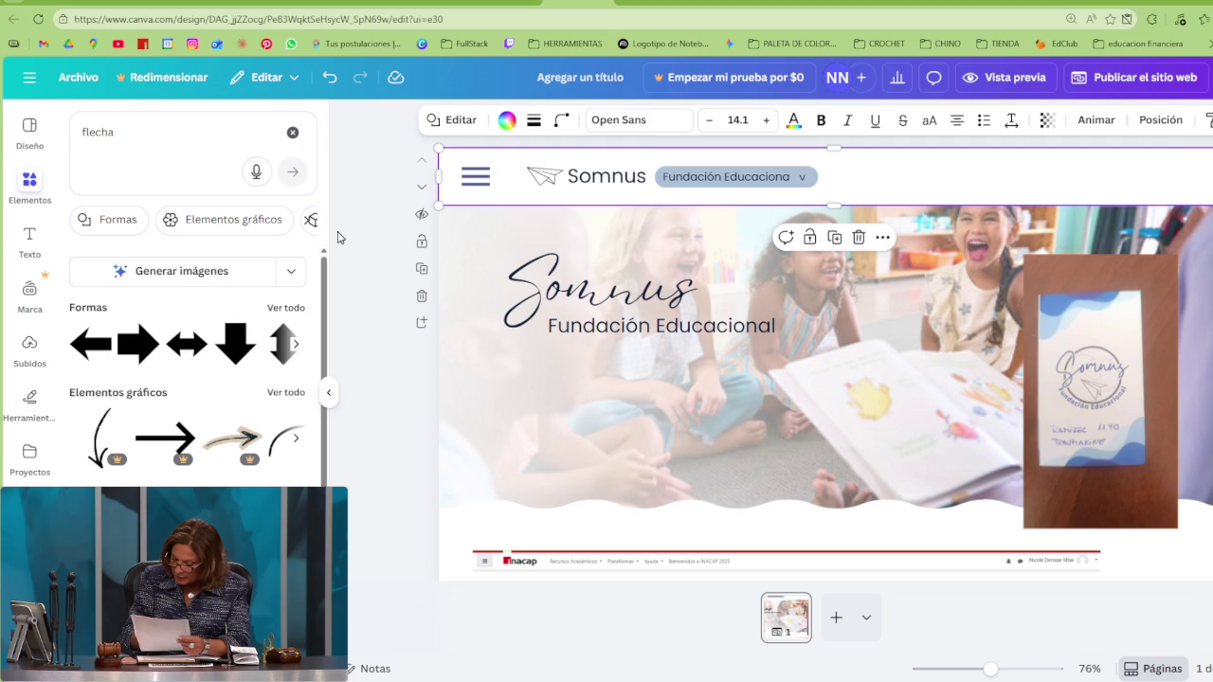
Select the 'Fundación Educaciona' label for editing, then look through other browser tabs
click(804, 180)
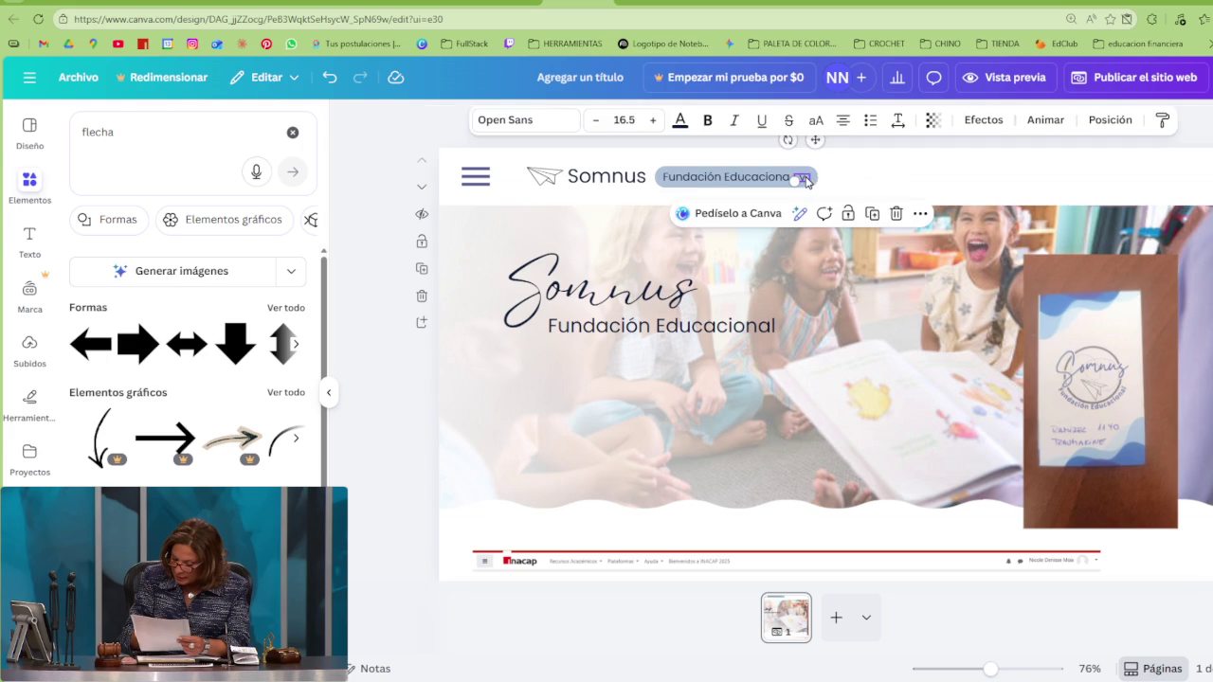
double_click(807, 178)
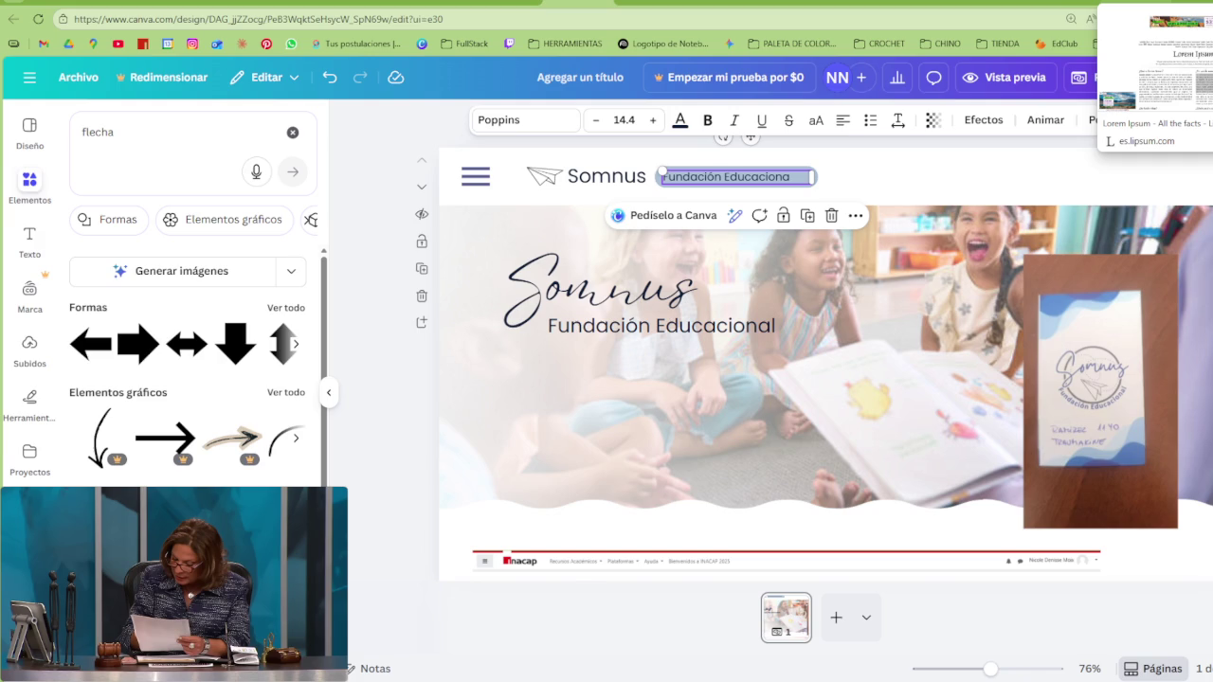
click(1147, 8)
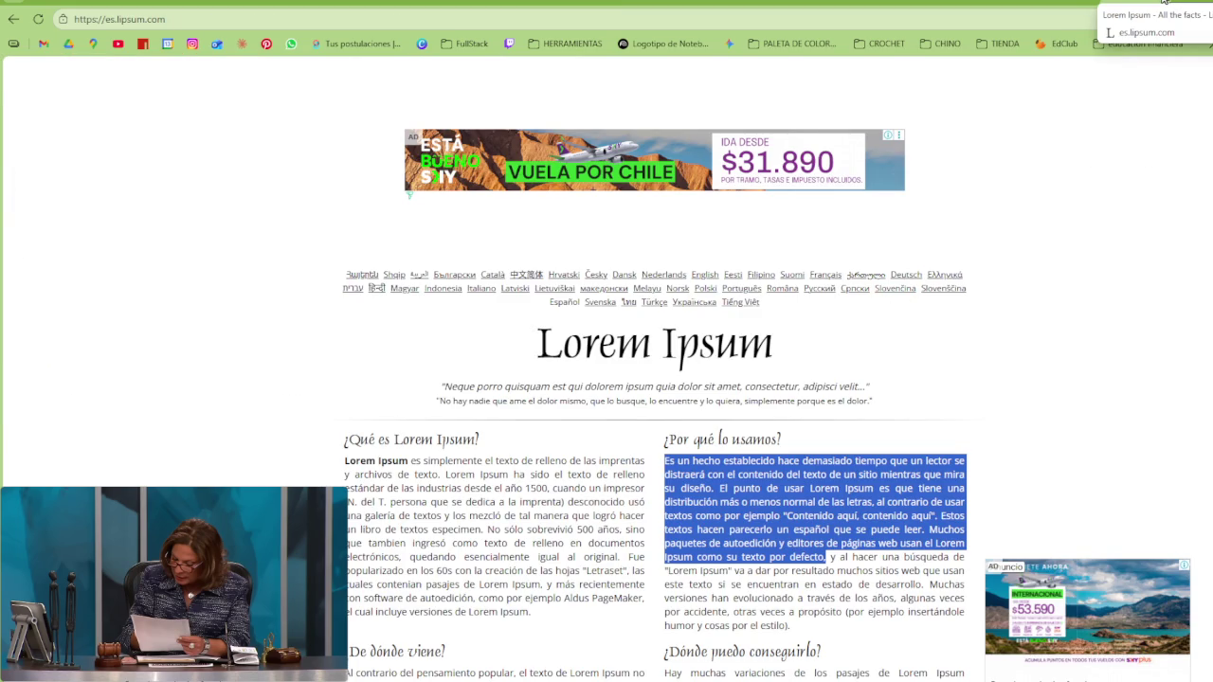
click(1184, 5)
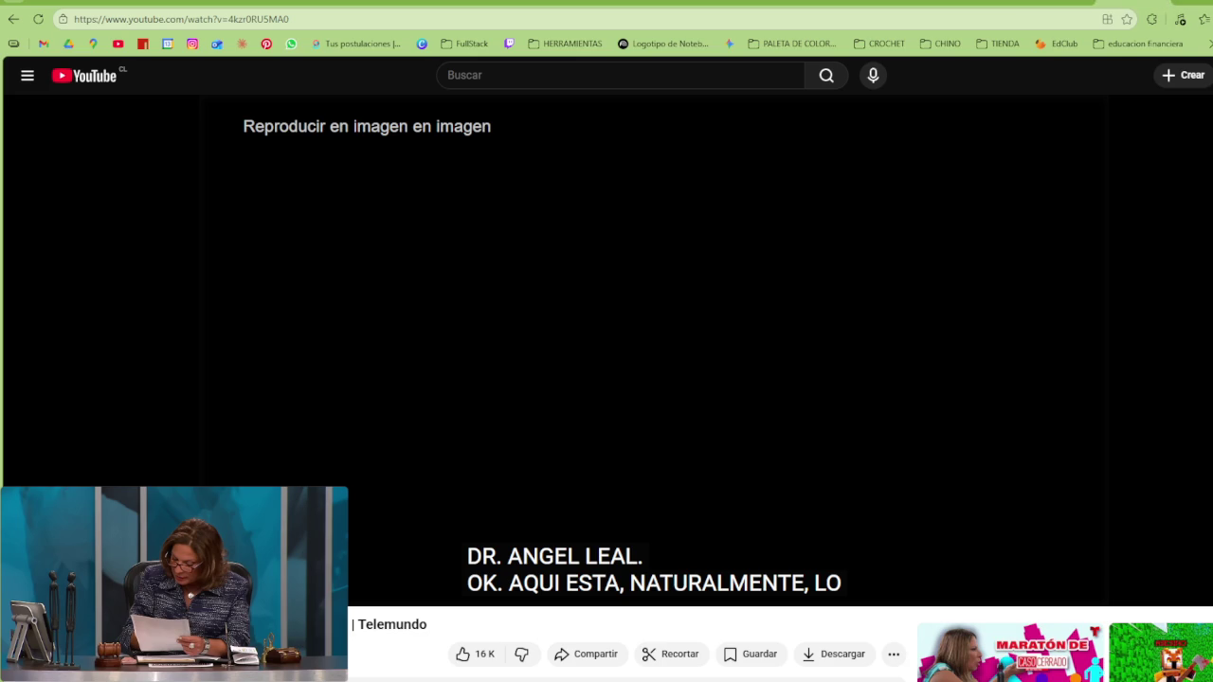
Return to the Canva design and list all arrow shapes from the 'flecha' search
click(616, 3)
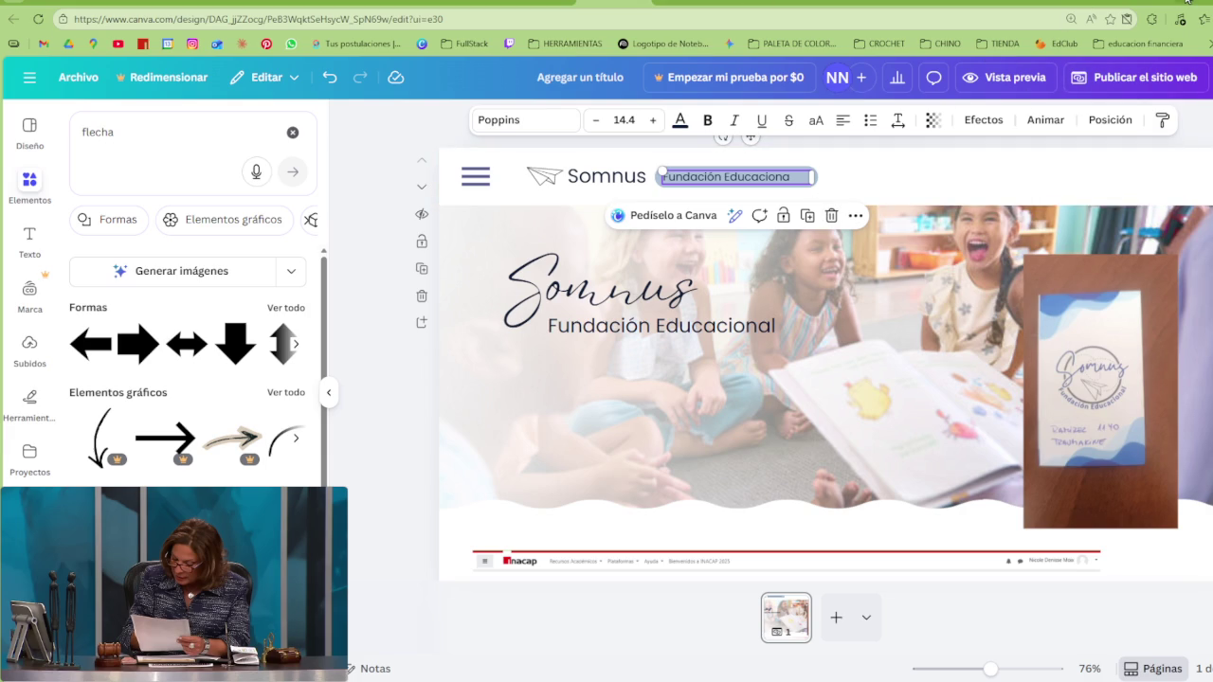
click(1186, 2)
click(598, 2)
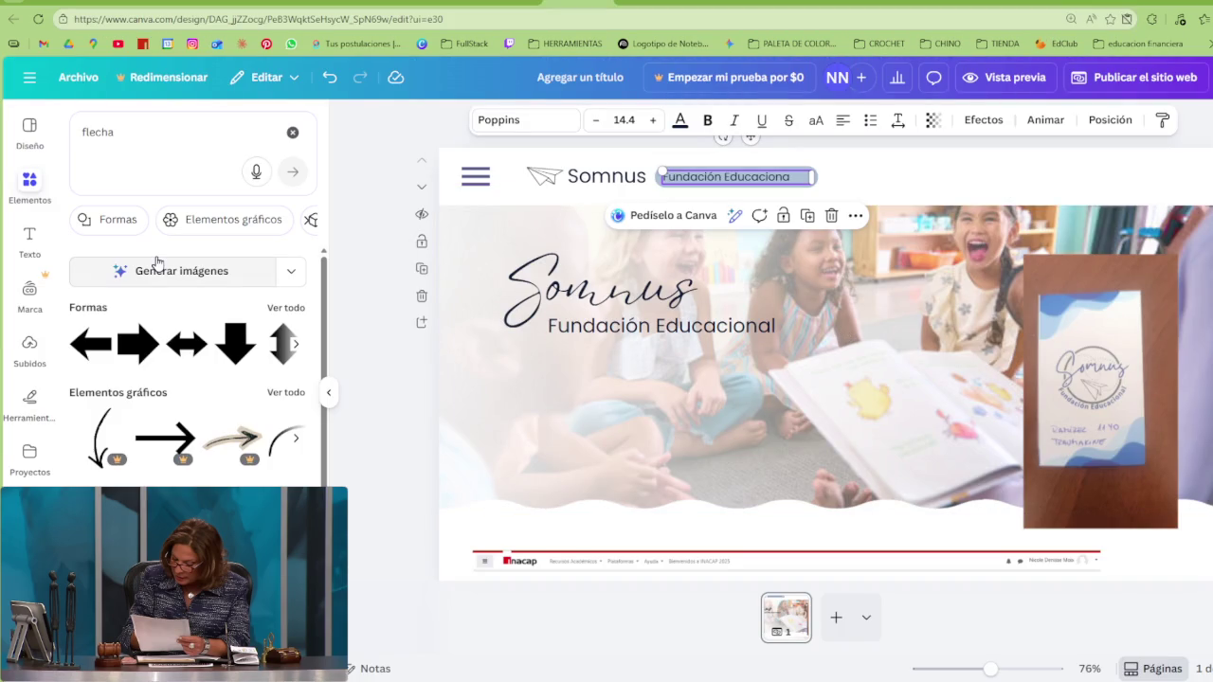
click(286, 308)
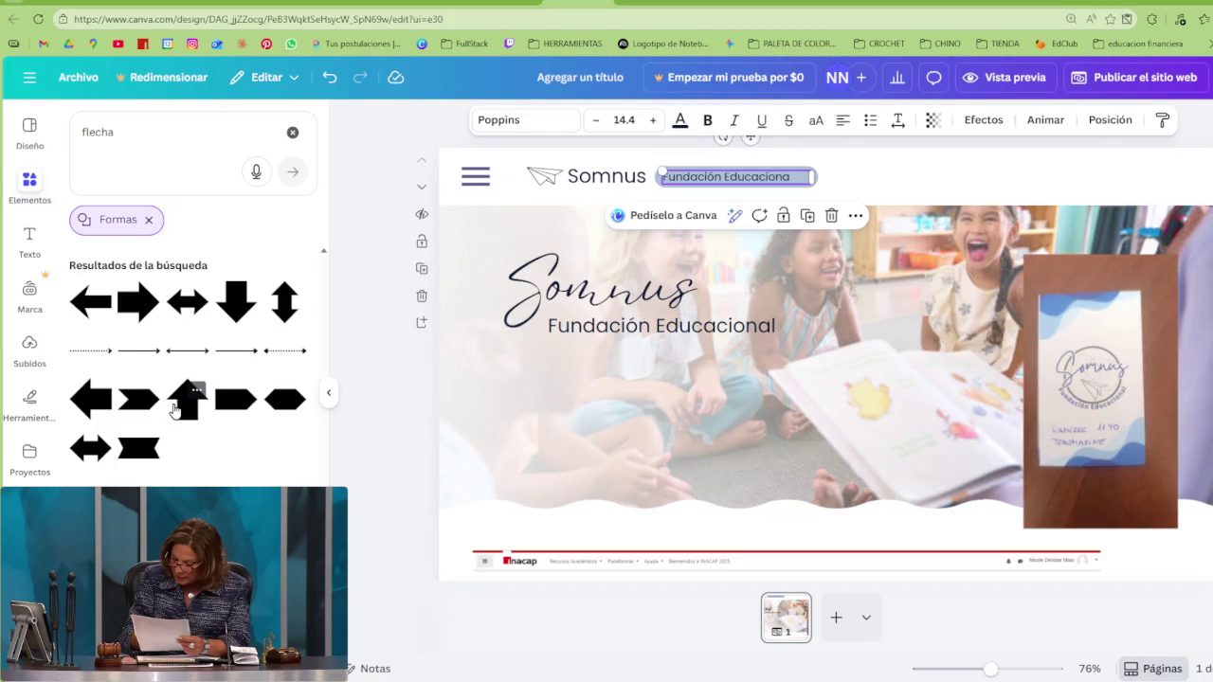
Add an up-arrow shape, cut it to a small triangle, and rotate it to point downward
click(176, 407)
click(745, 405)
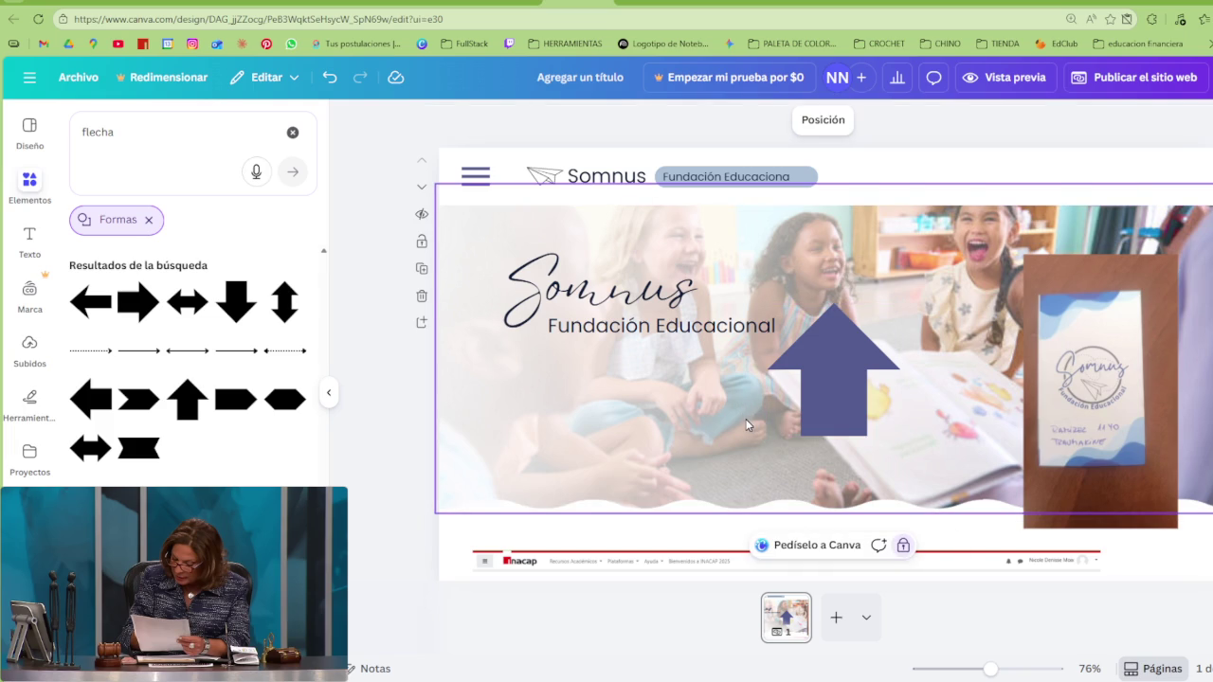
click(815, 417)
drag(833, 437, 835, 371)
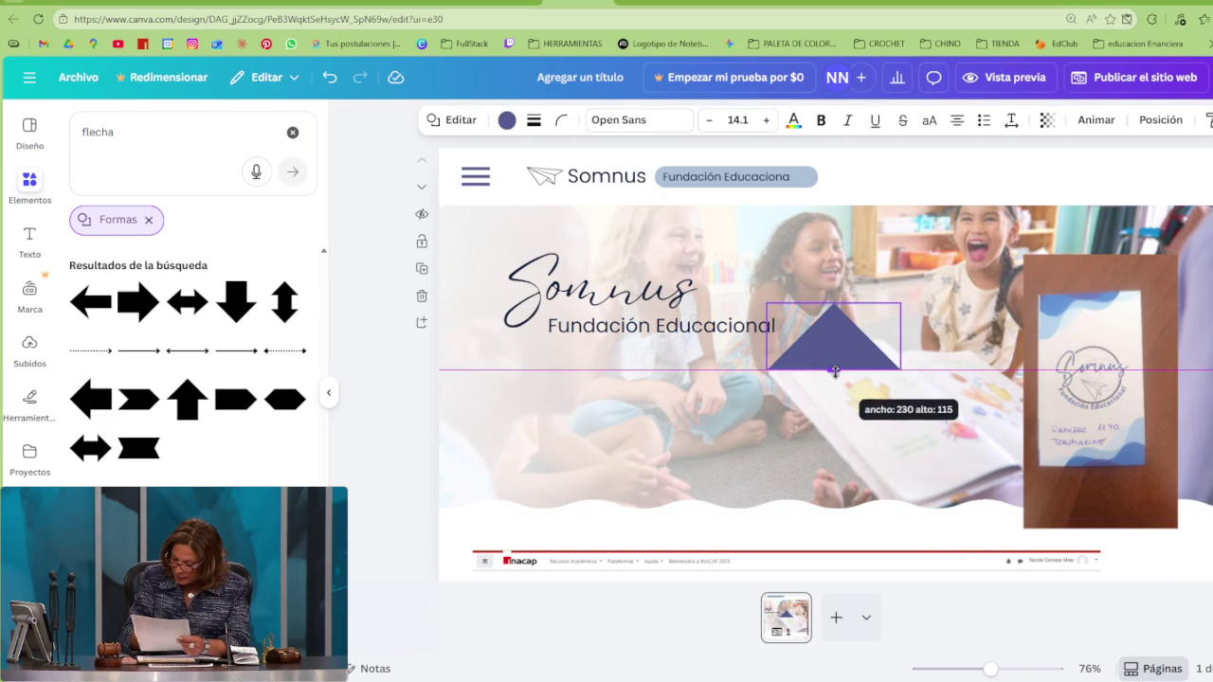
drag(767, 305, 891, 360)
drag(880, 405, 889, 332)
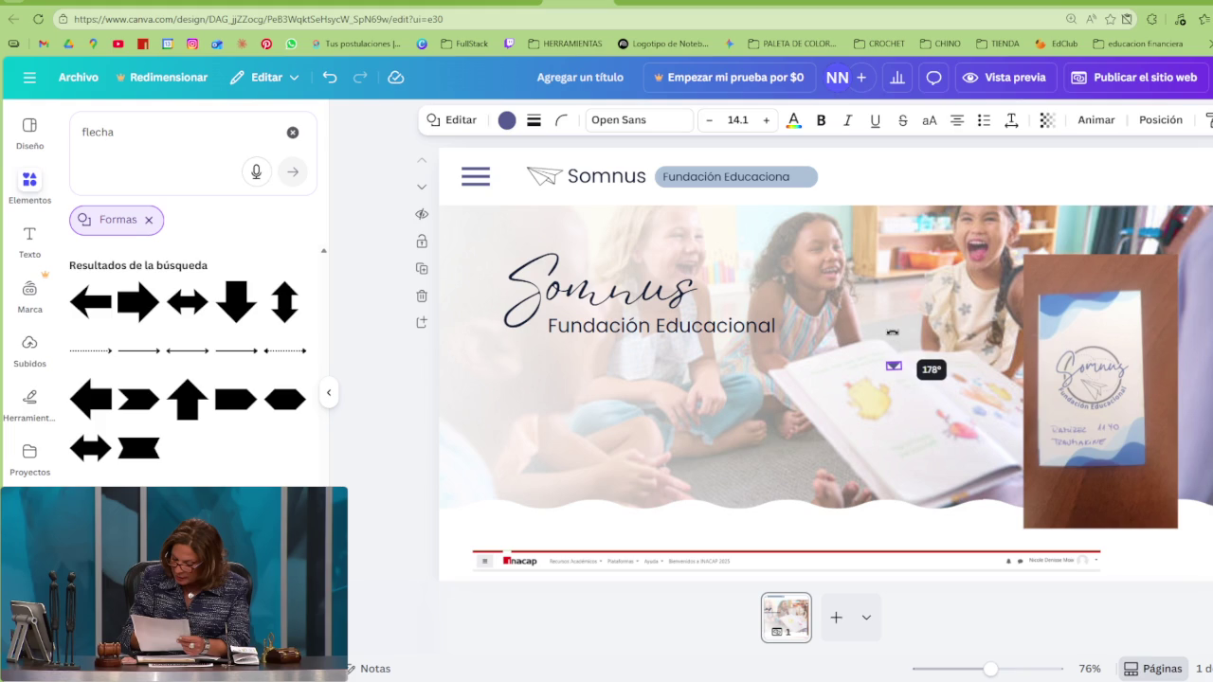
drag(894, 332, 893, 334)
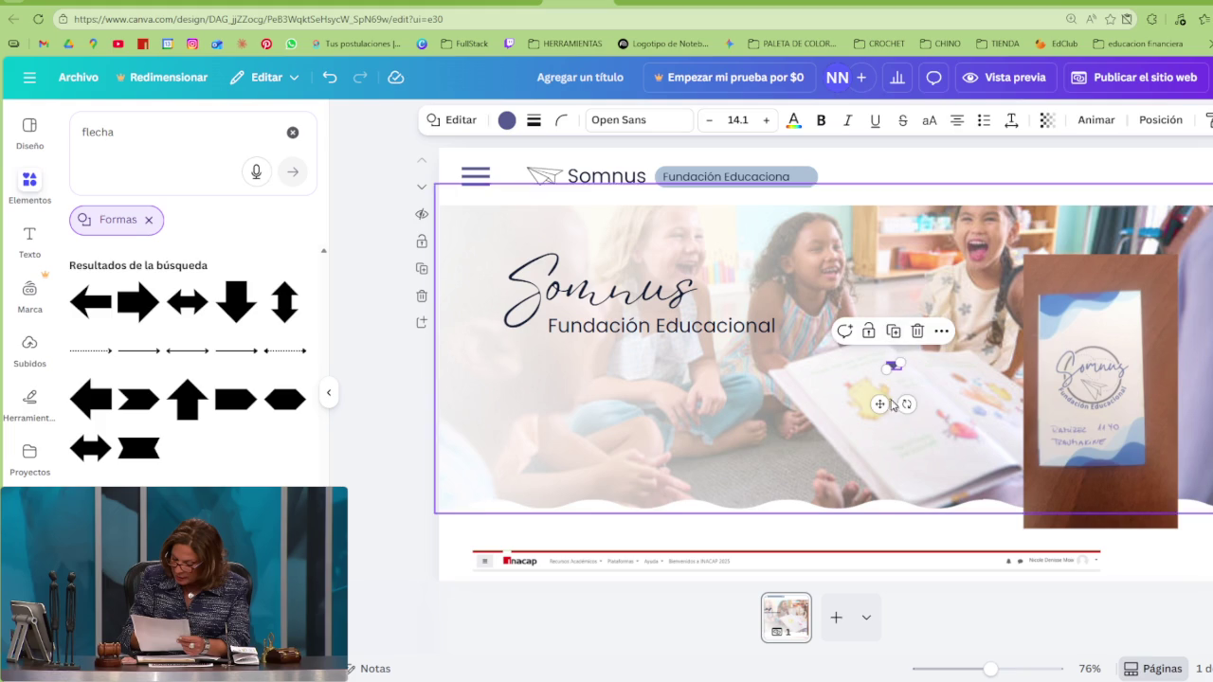
Move the triangle beside the 'Fundación Educaciona' label and resize it to fit
mouse_move(881, 405)
mouse_down()
mouse_move(792, 221)
mouse_move(787, 178)
mouse_up()
scroll(787, 179, up, 3)
scroll(786, 179, up, 3)
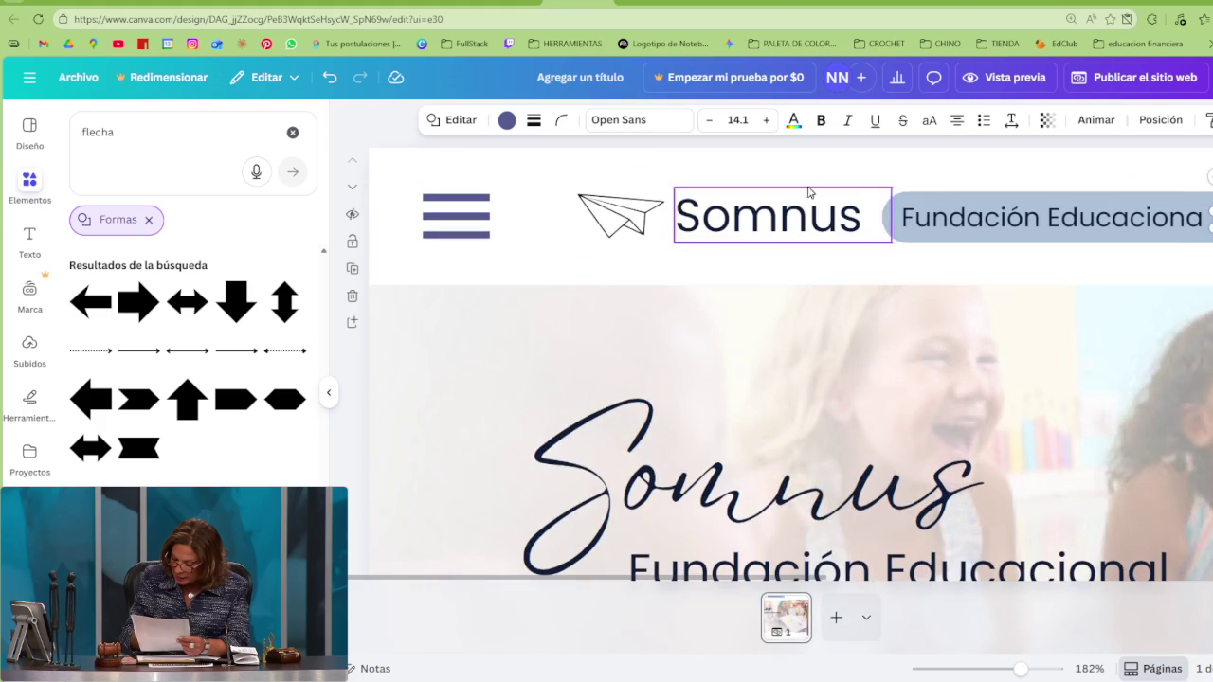
drag(1210, 212, 1212, 215)
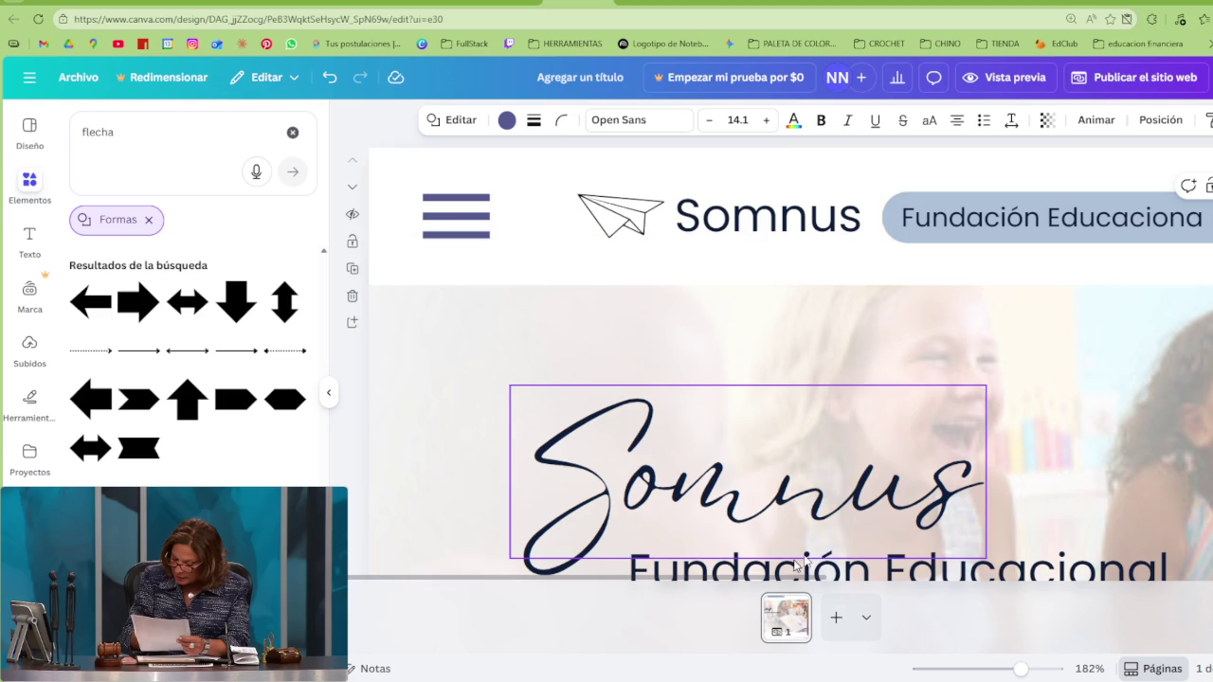
scroll(948, 306, down, 3)
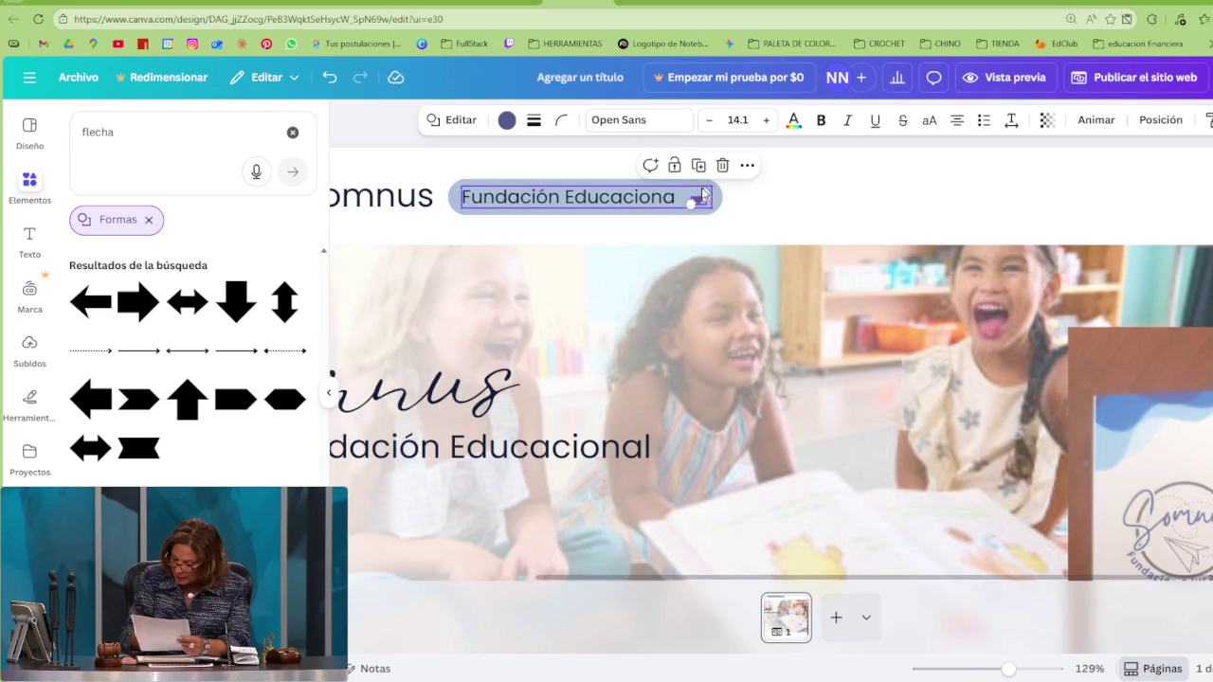
scroll(1087, 193, up, 3)
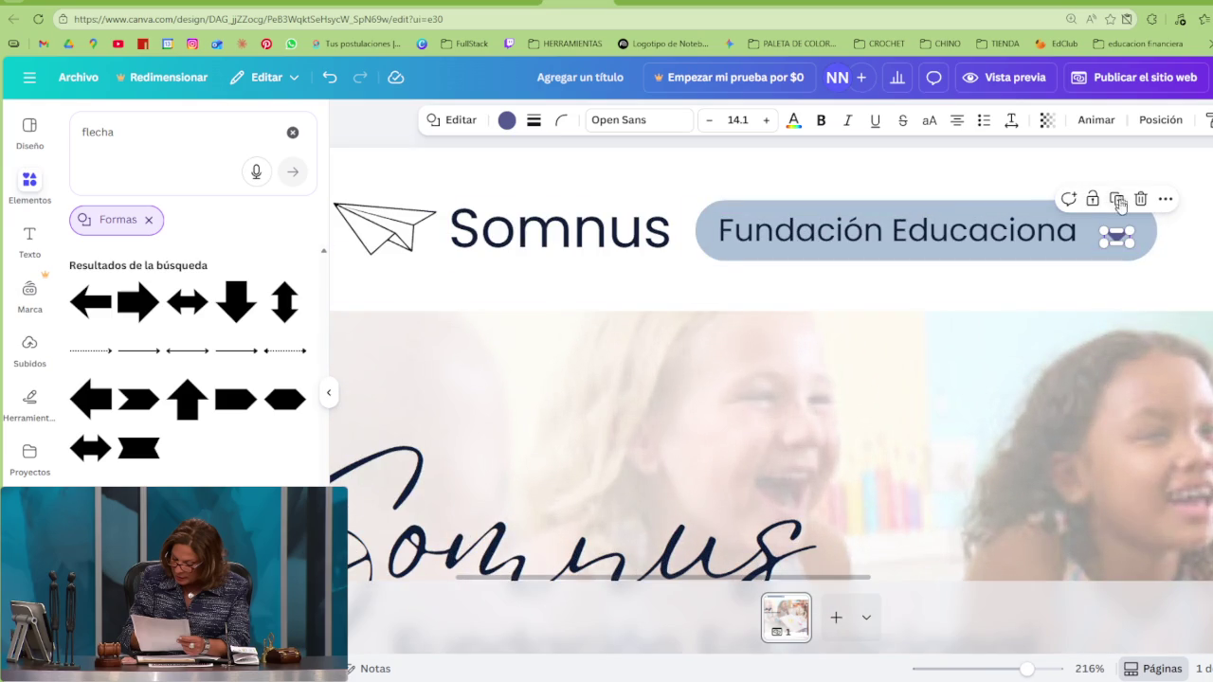
Nudge the triangle into place inside the label pill and open its colour options
click(1122, 243)
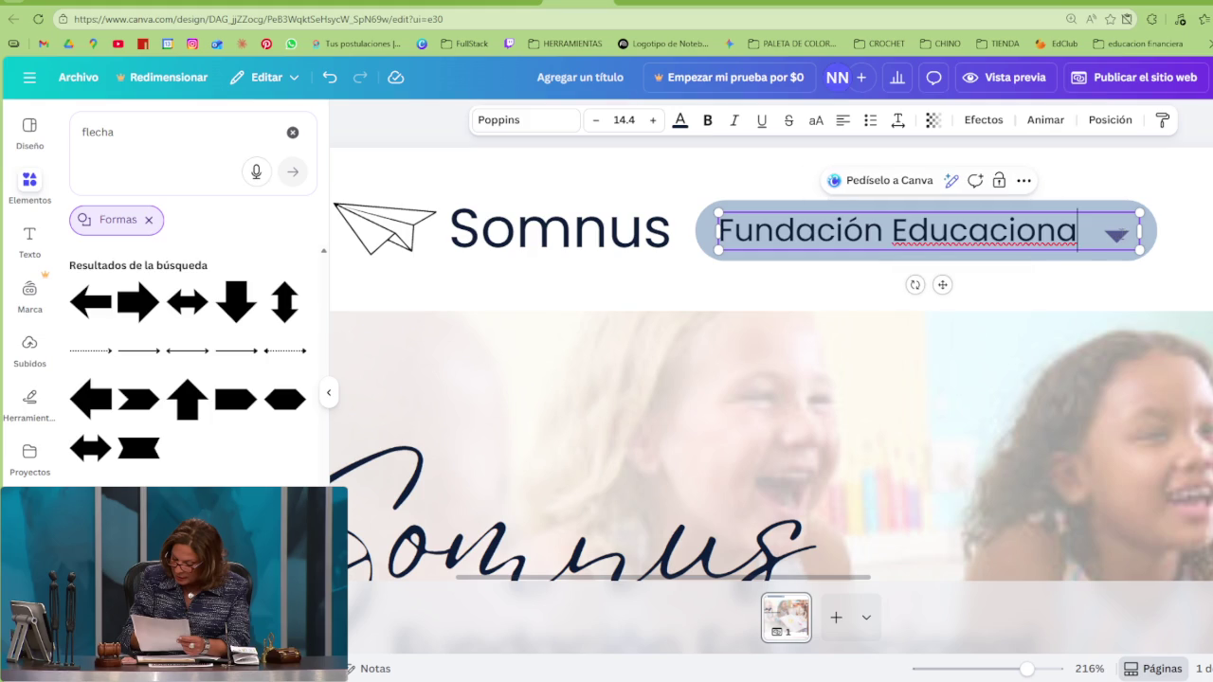
click(1119, 233)
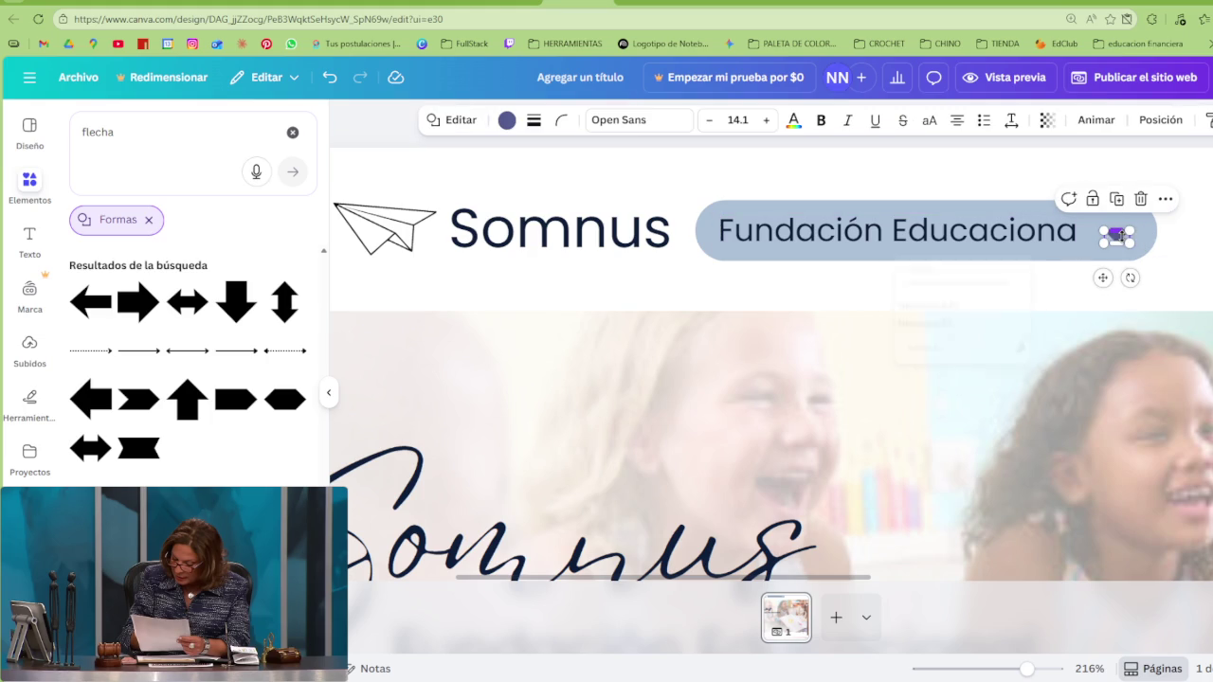
drag(1101, 277, 1098, 272)
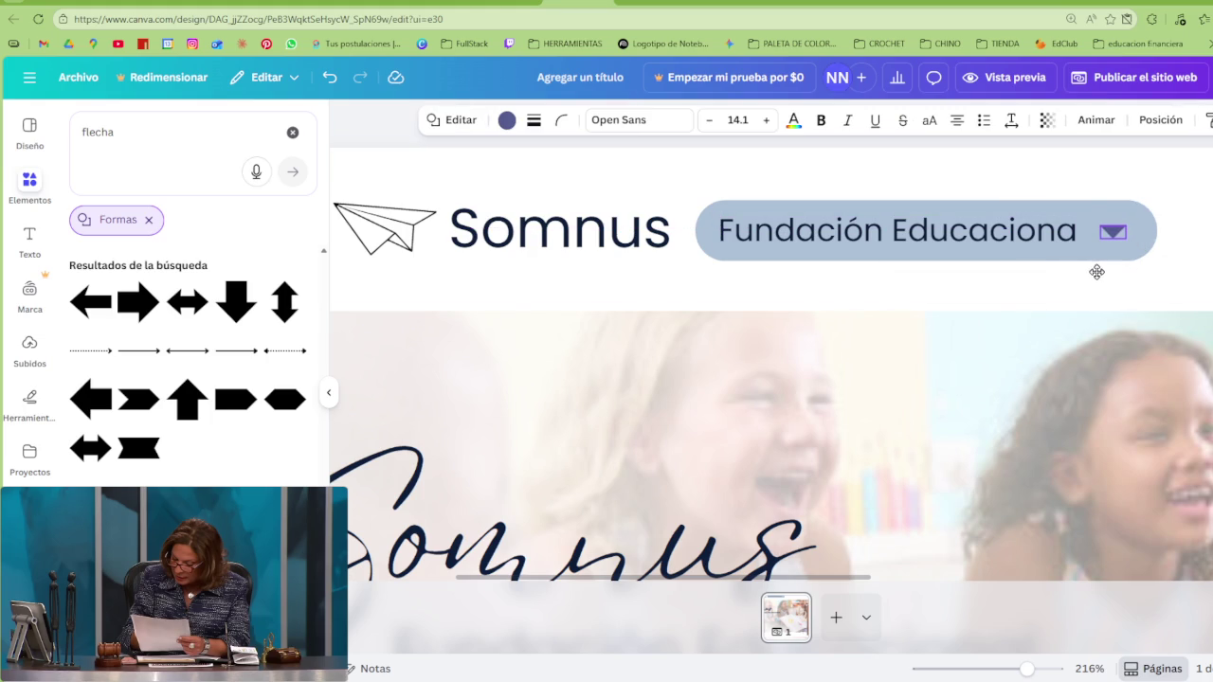
scroll(810, 199, down, 5)
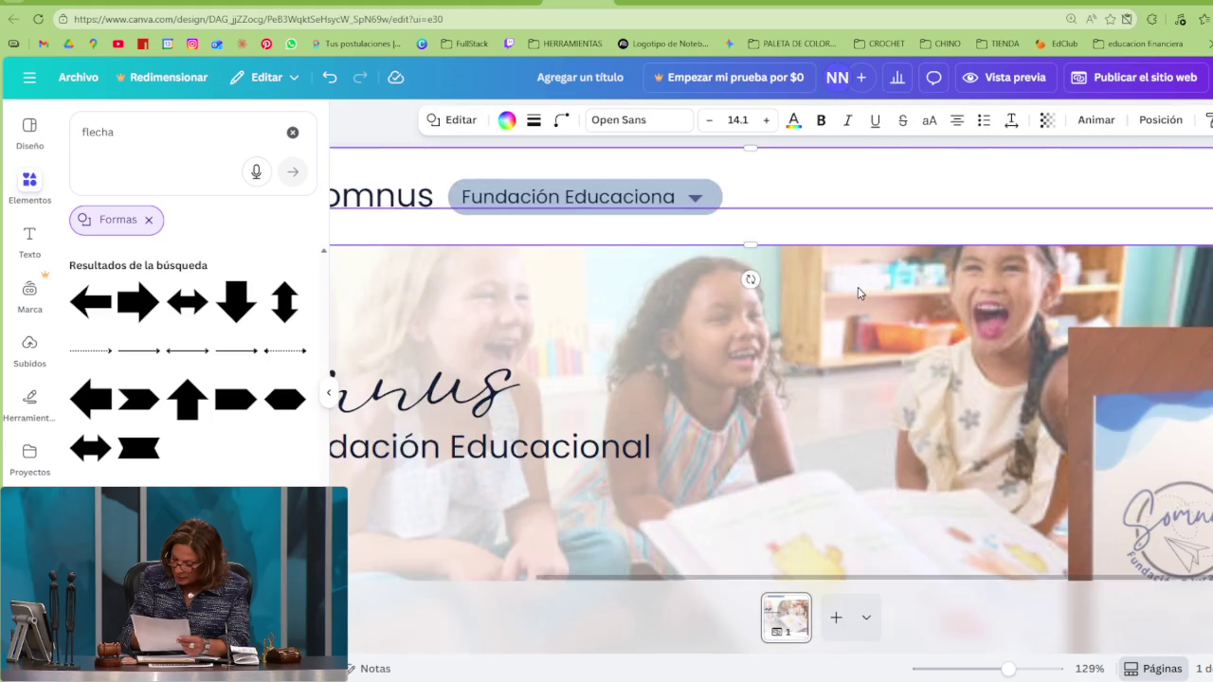
click(791, 189)
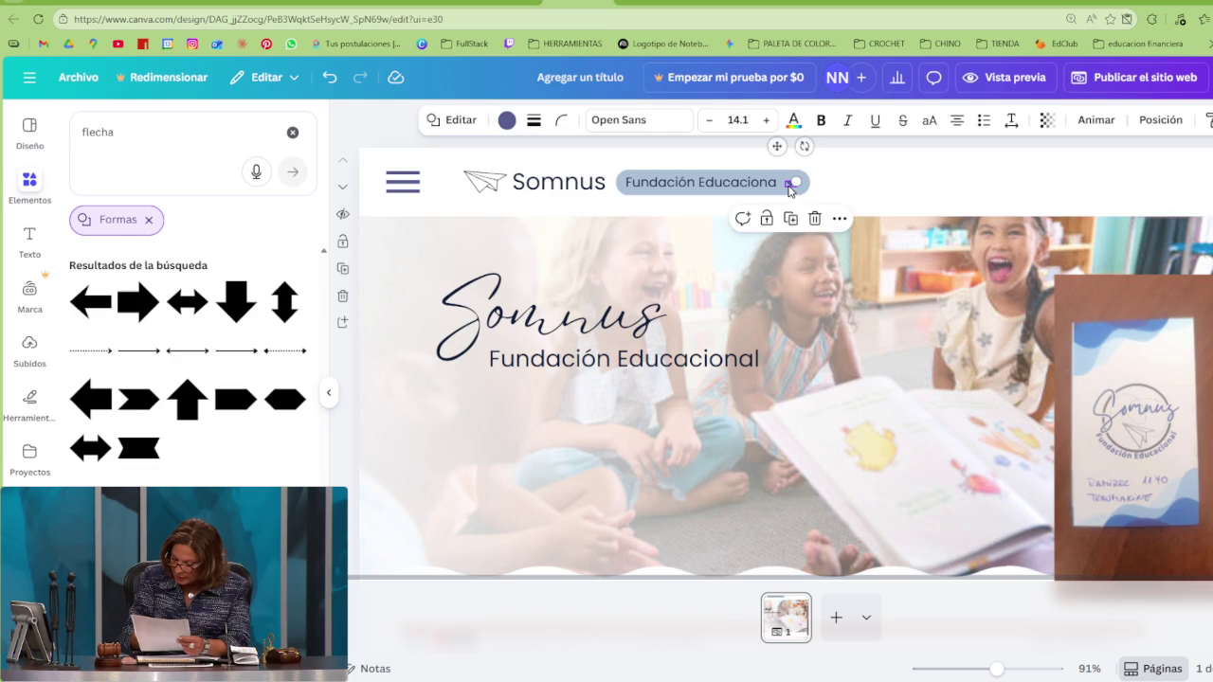
click(507, 120)
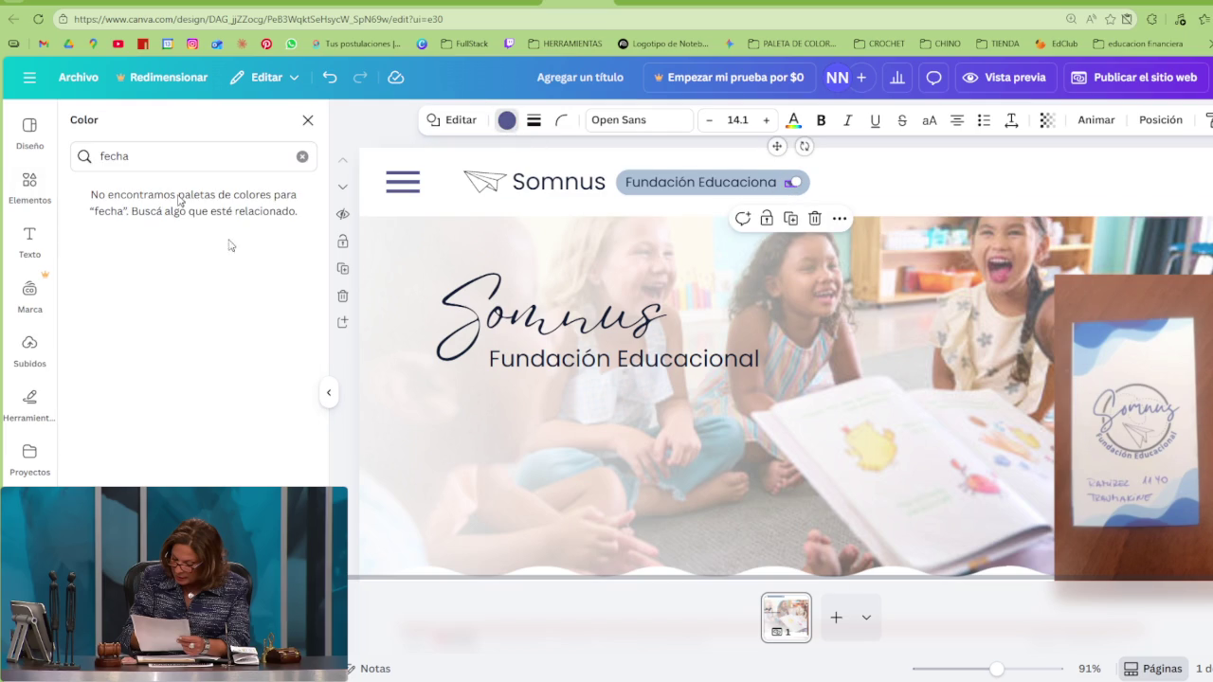
Browse the triangle's colour options, sampling blues from the design photo
click(304, 119)
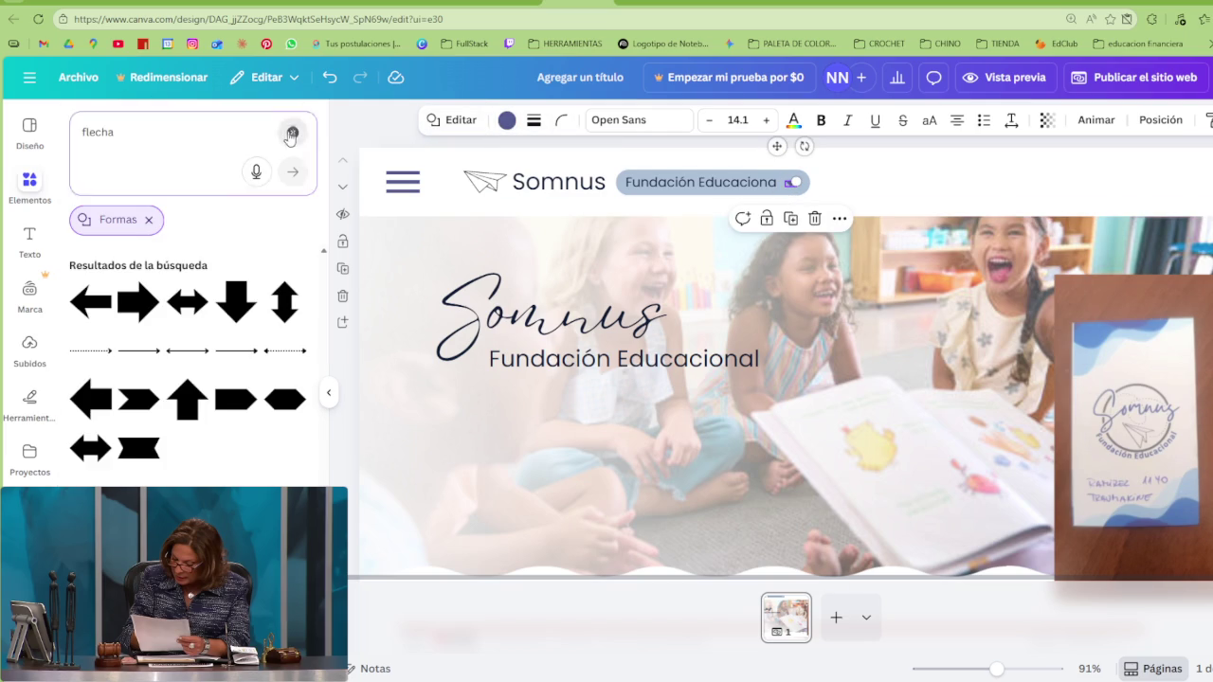
click(293, 132)
click(507, 120)
click(302, 155)
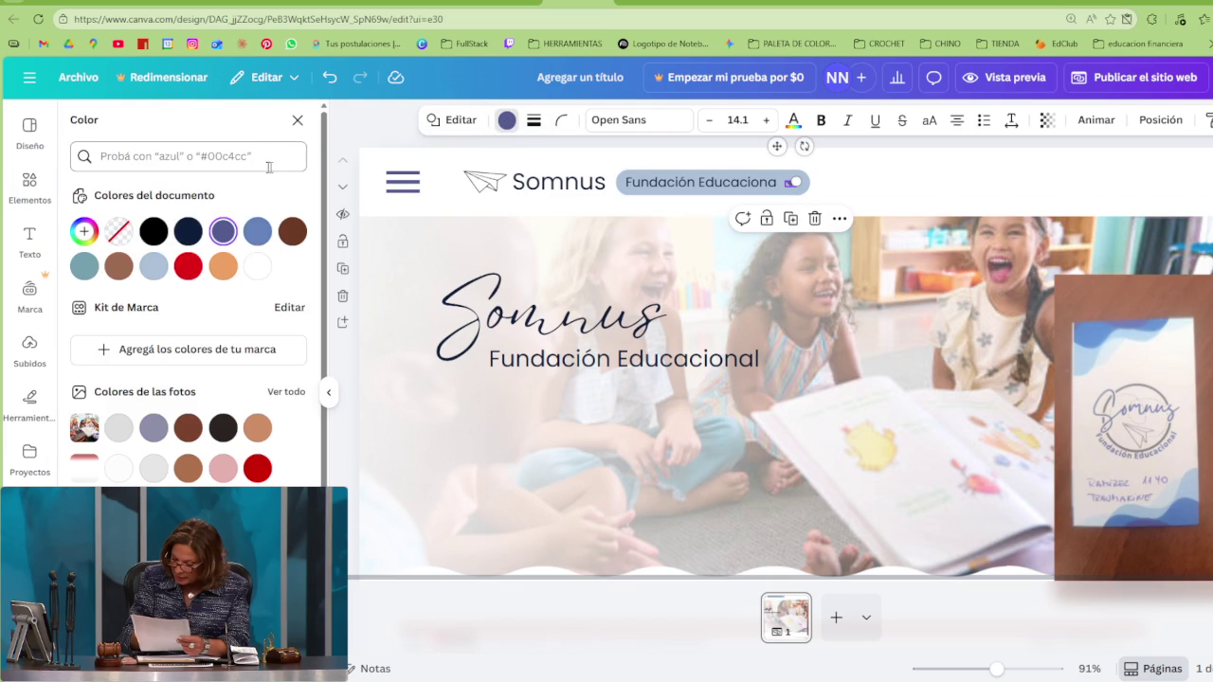
click(84, 231)
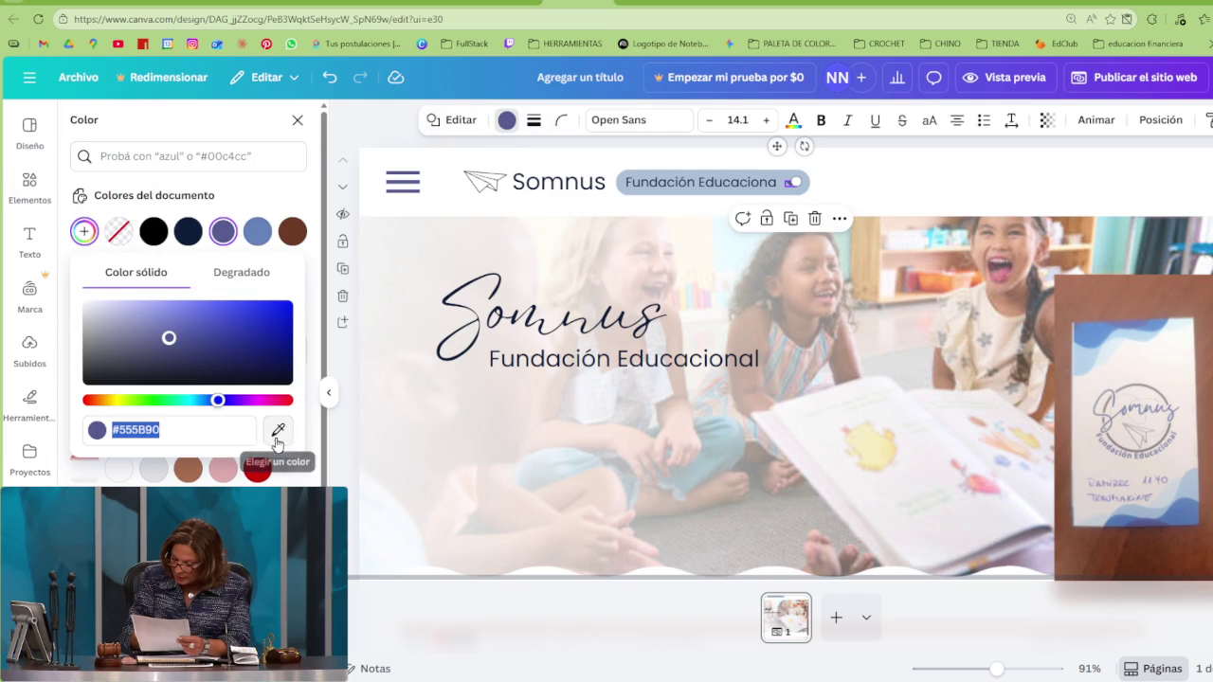
click(277, 430)
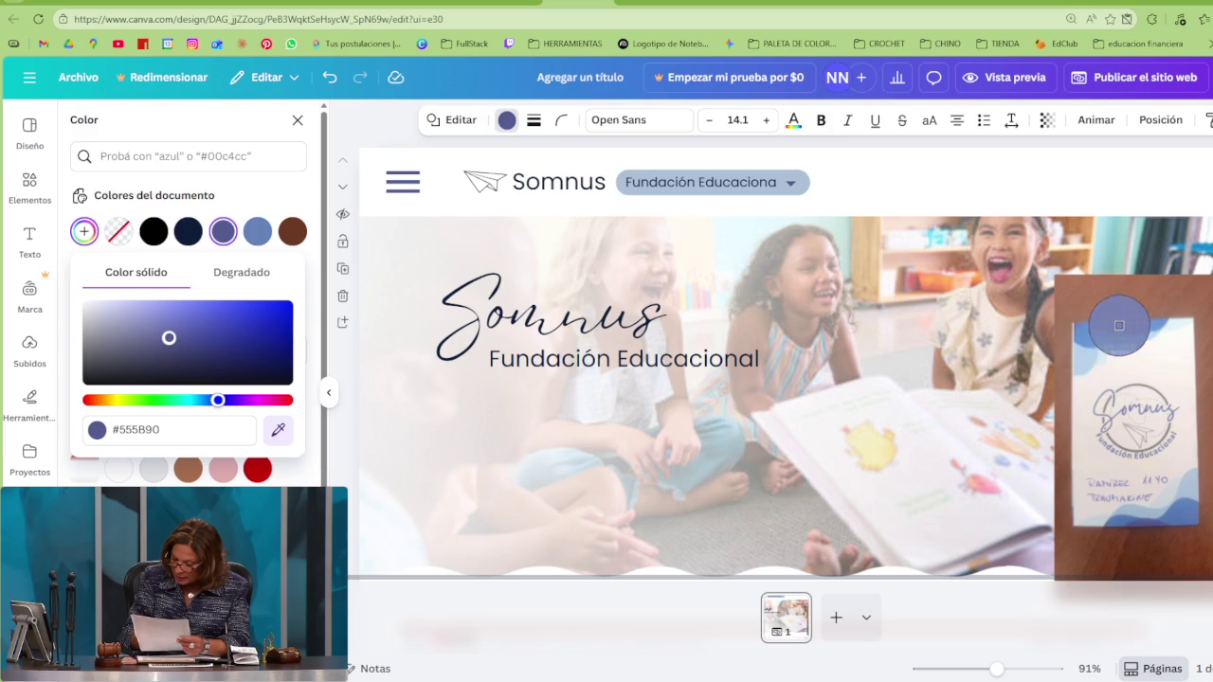
click(1096, 333)
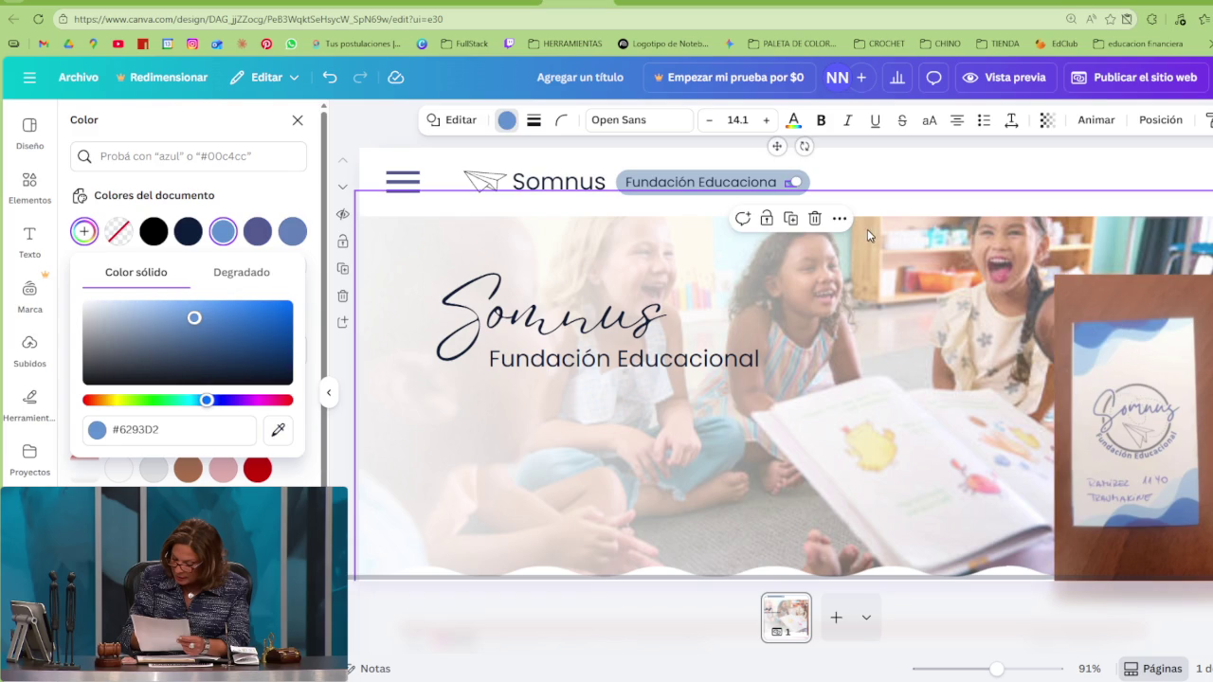
click(276, 432)
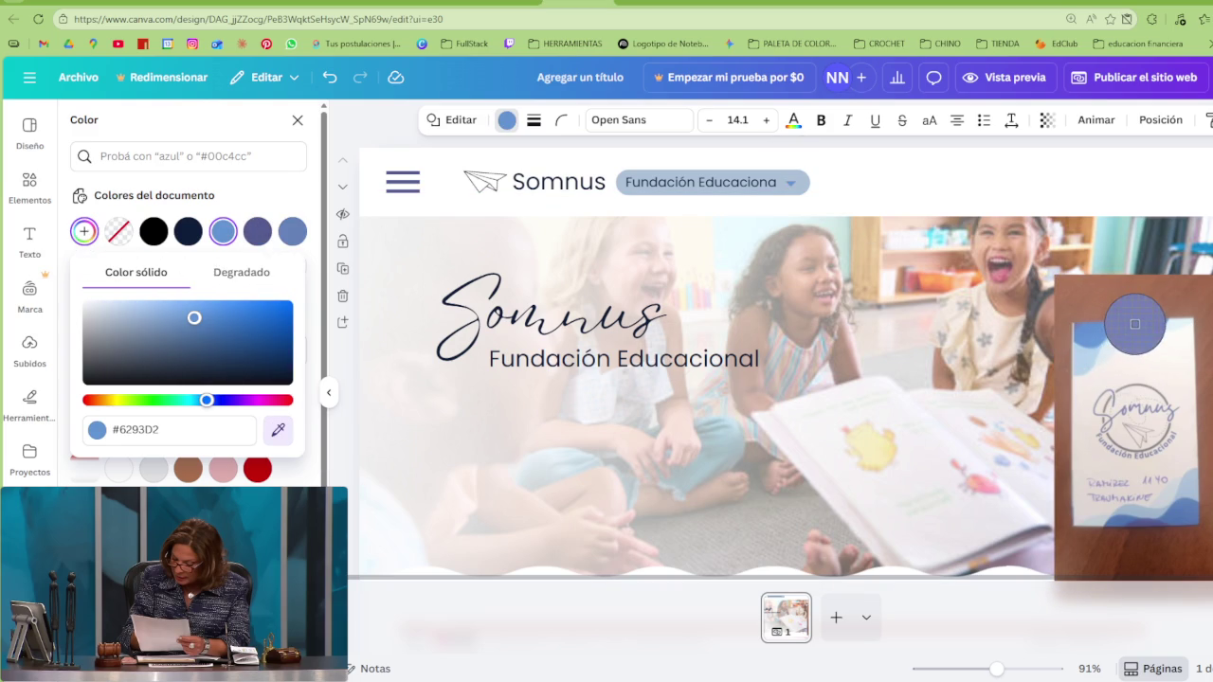
click(921, 182)
Apply a periwinkle document colour to the triangle and darken it
click(793, 189)
mouse_move(175, 588)
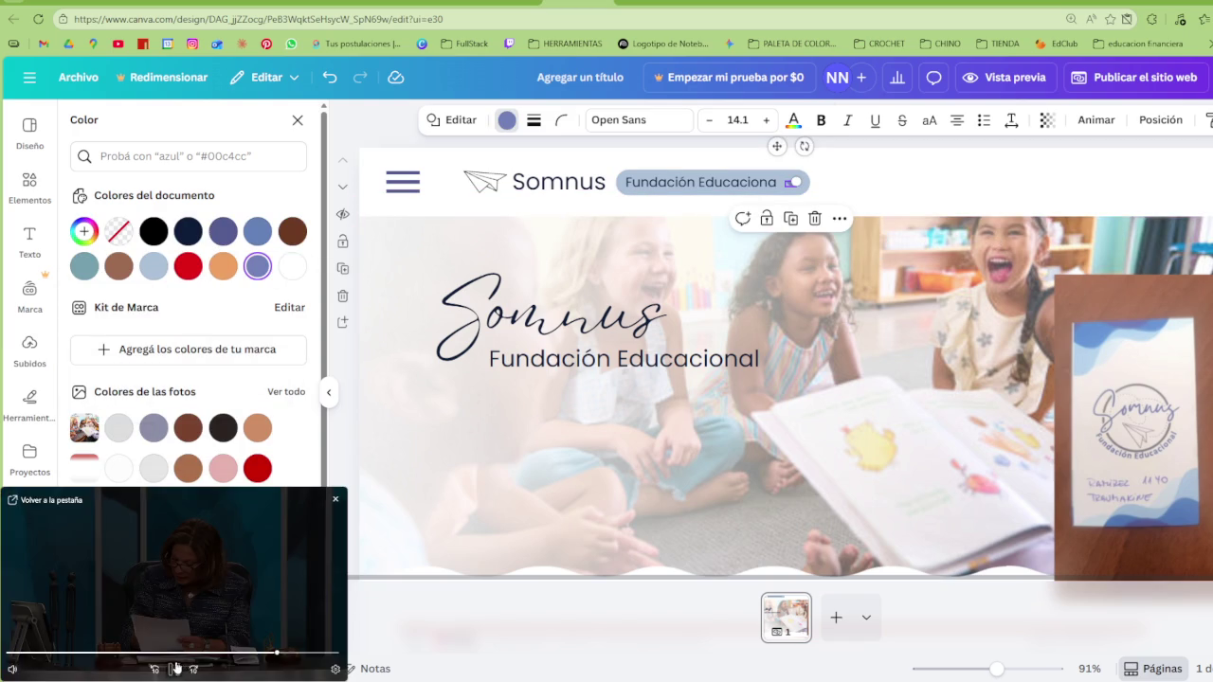
click(223, 232)
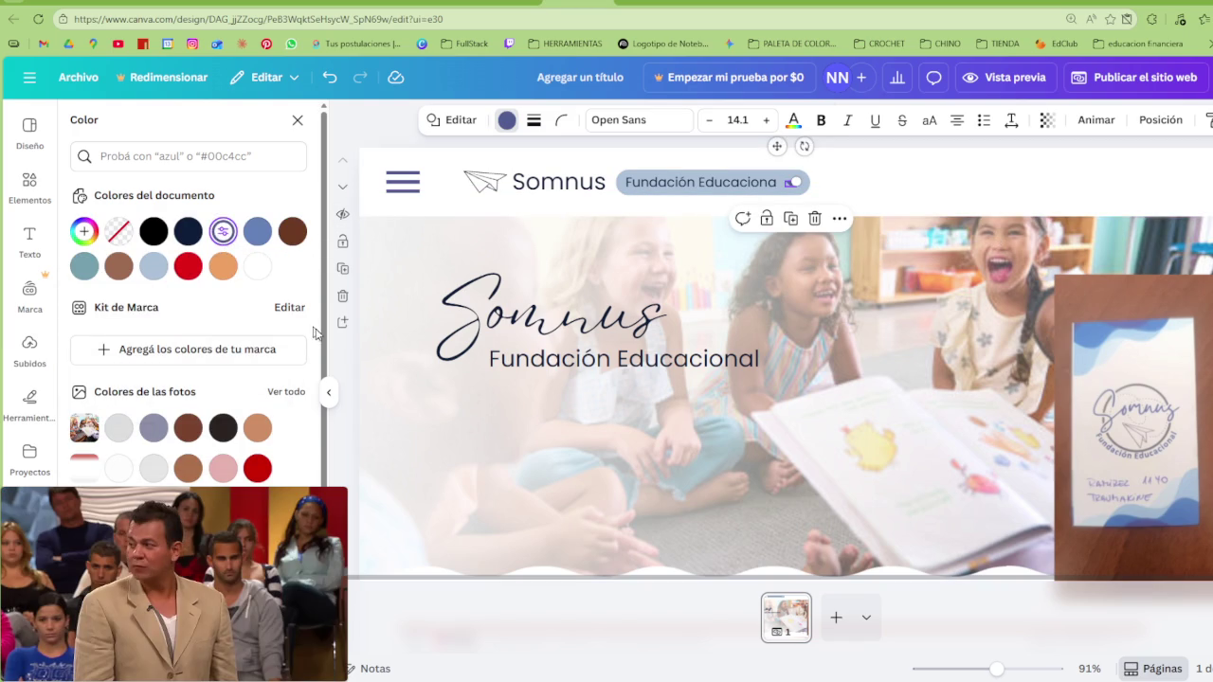
click(256, 232)
drag(256, 342, 208, 353)
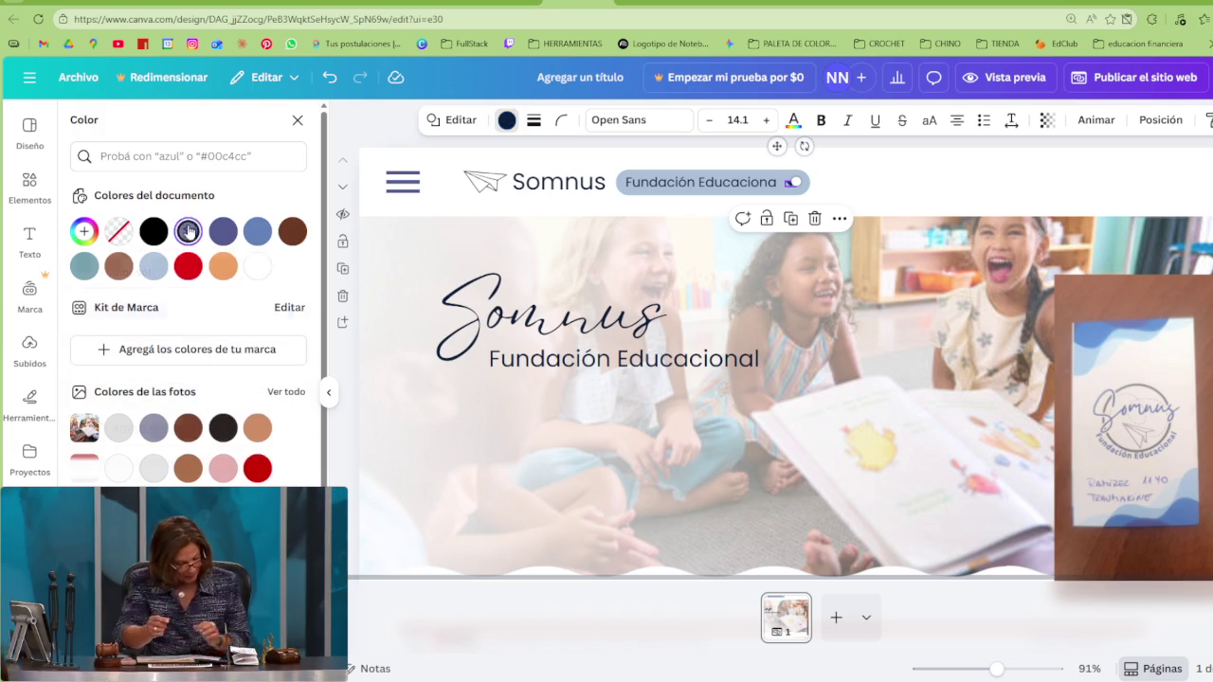
click(917, 180)
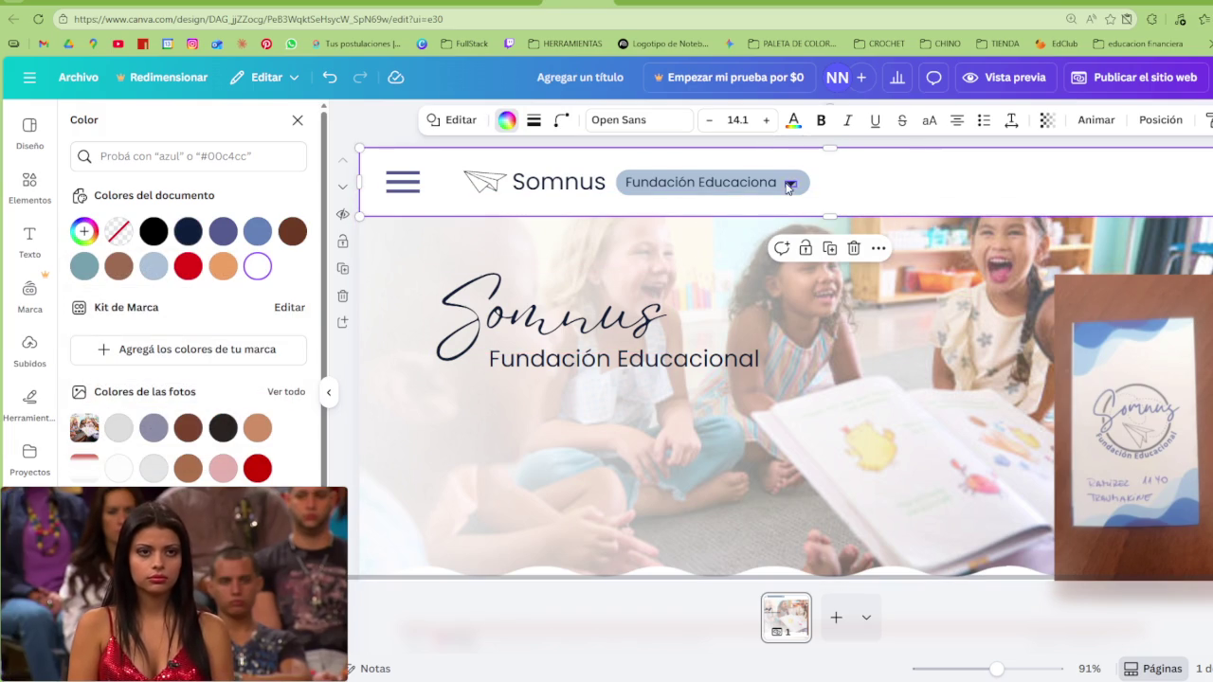
Try slate blue on the header, undo it, and set the arrow to #5A5D77
click(223, 231)
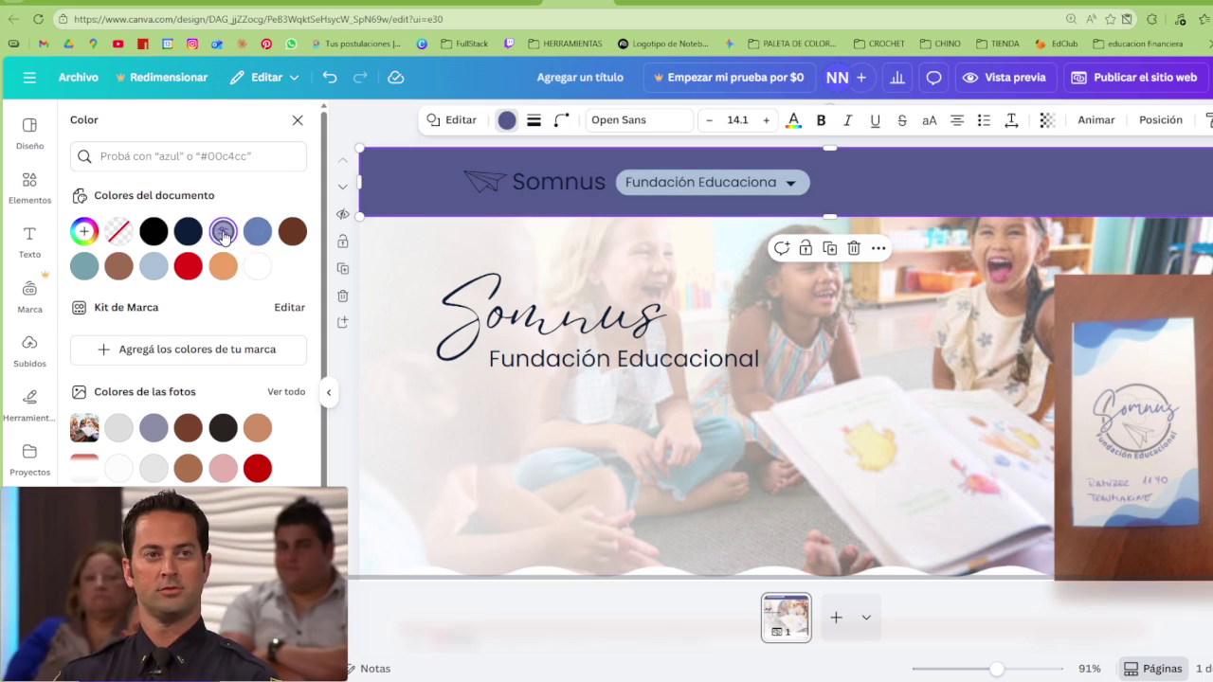
key(ctrl+z)
click(188, 232)
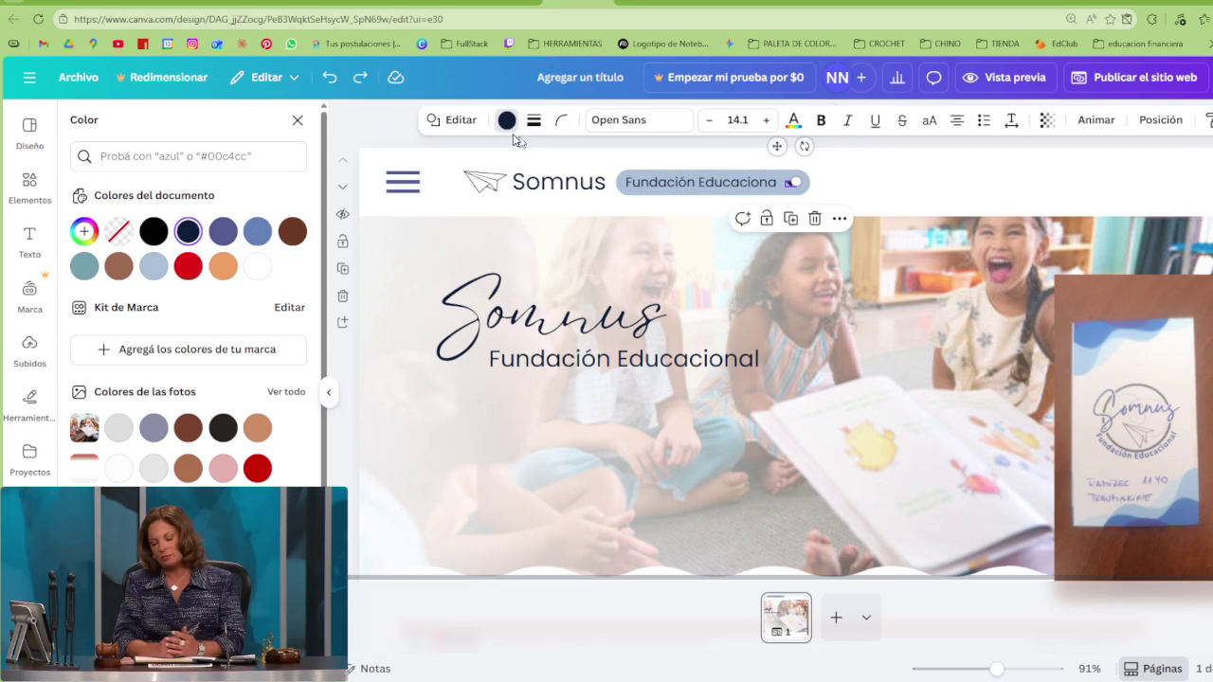
click(225, 227)
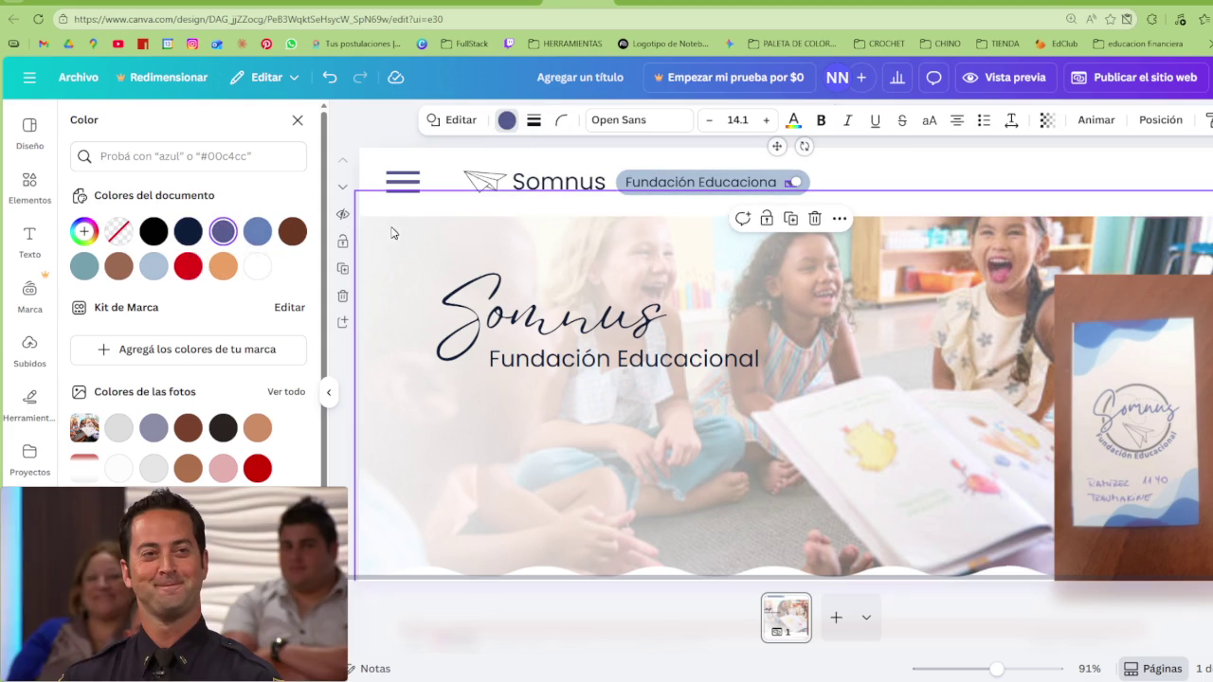
click(224, 237)
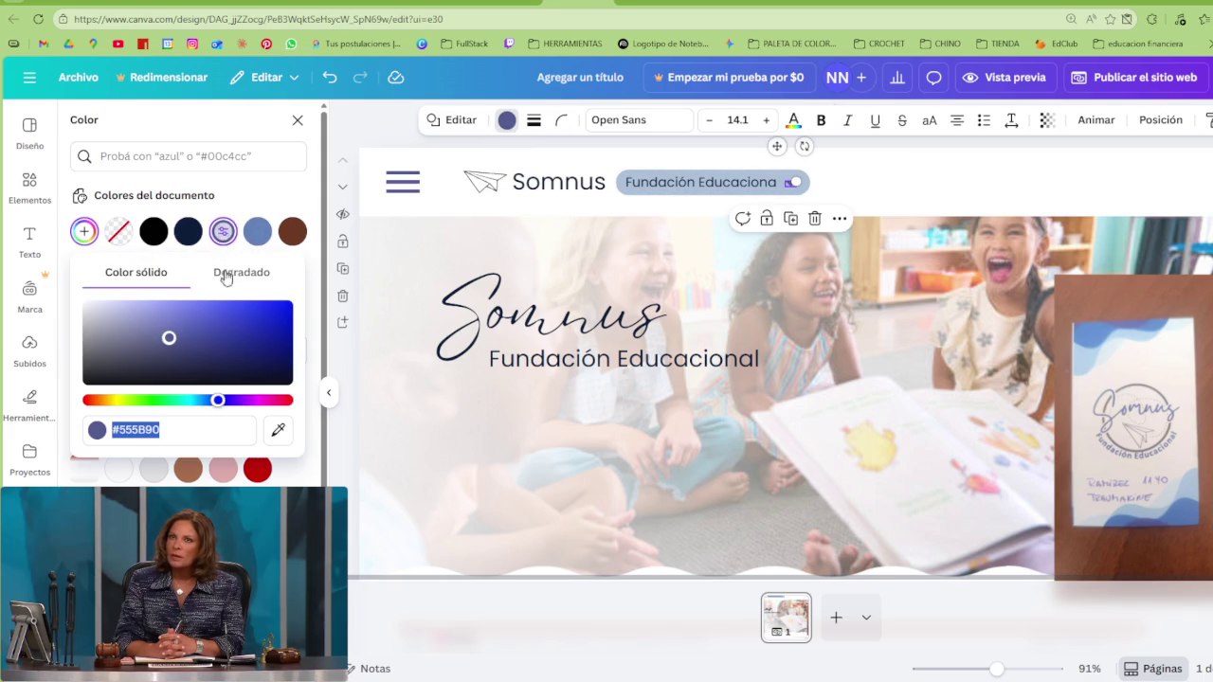
drag(222, 351, 140, 349)
click(799, 182)
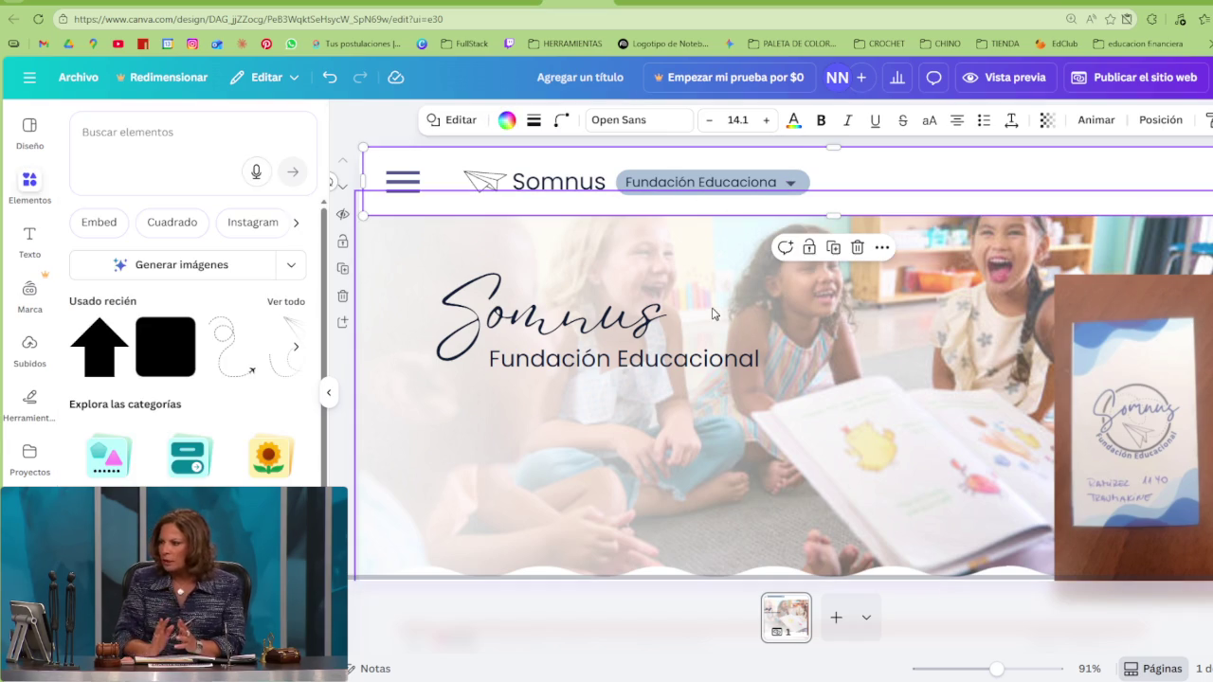
Copy the foundation-name pill twice so three identical pills follow the Somnus logo
scroll(713, 313, down, 2)
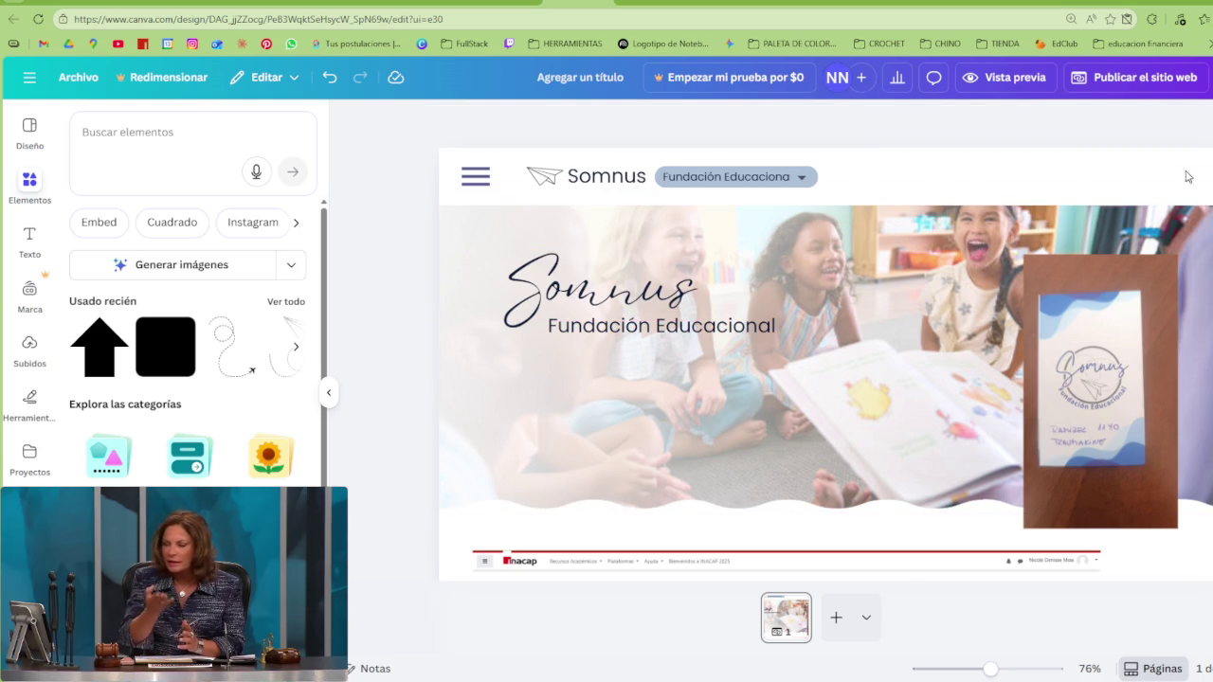
click(754, 180)
mouse_move(753, 183)
mouse_down()
mouse_move(862, 188)
mouse_move(730, 187)
mouse_move(813, 177)
mouse_move(726, 188)
mouse_up()
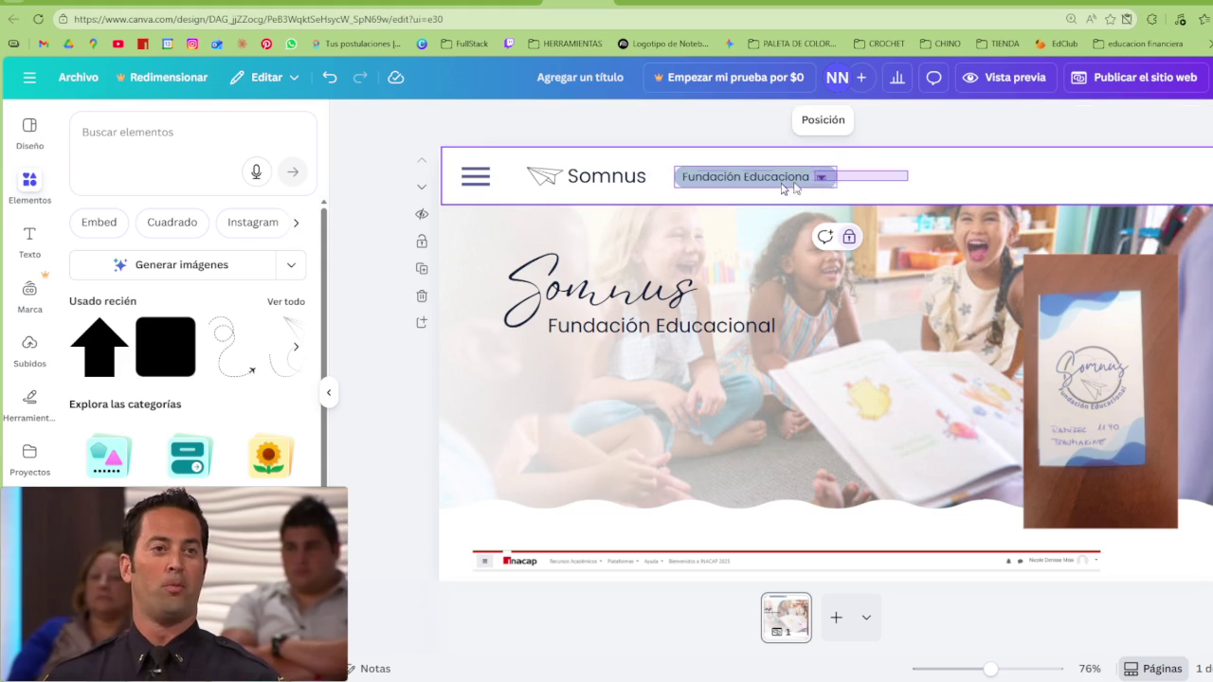
drag(758, 177, 979, 174)
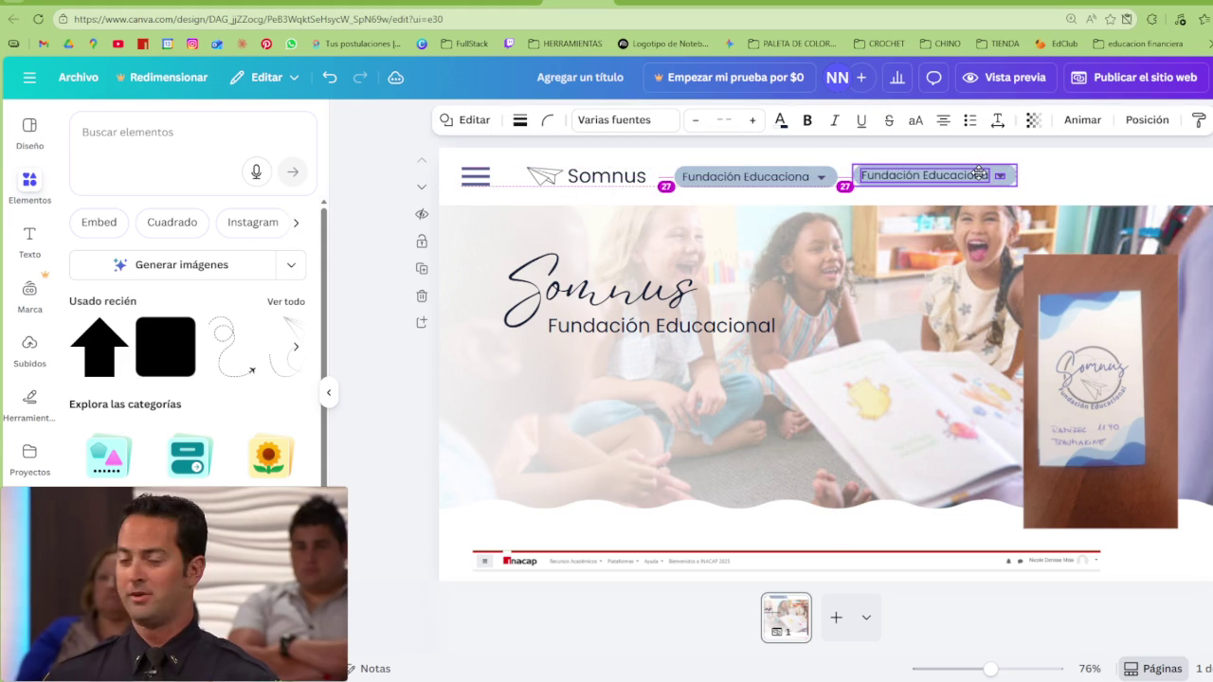
drag(980, 174, 982, 174)
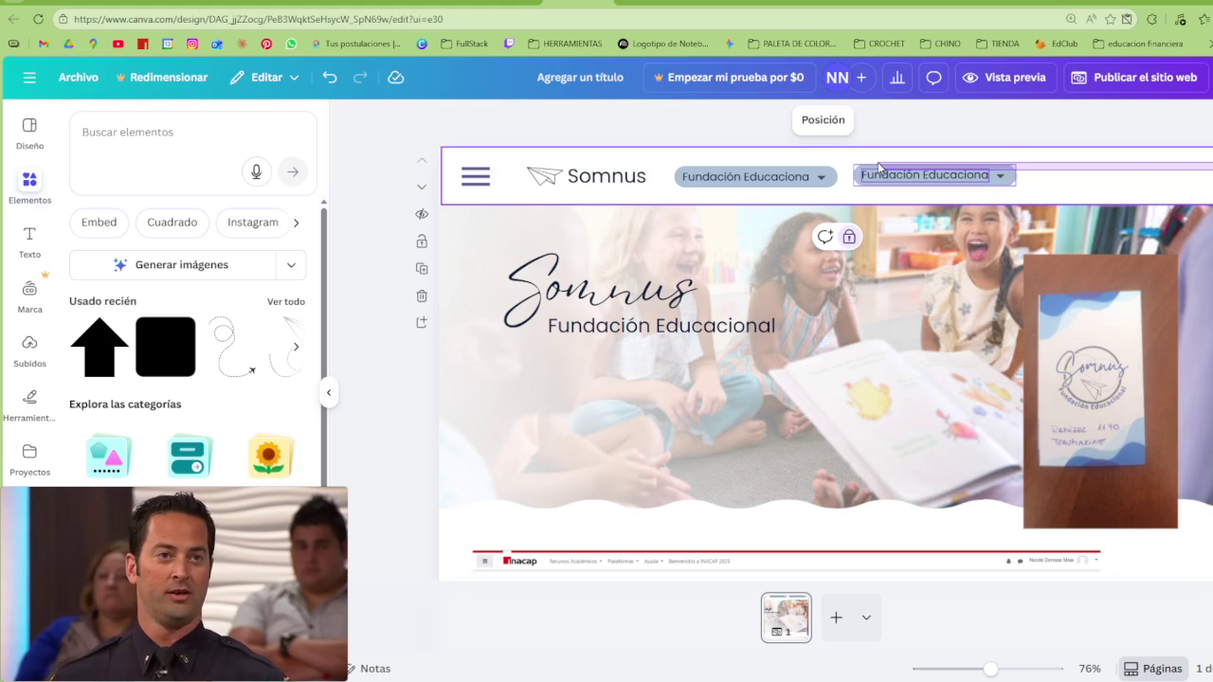
click(948, 175)
key(ctrl+d)
drag(1120, 188, 1151, 174)
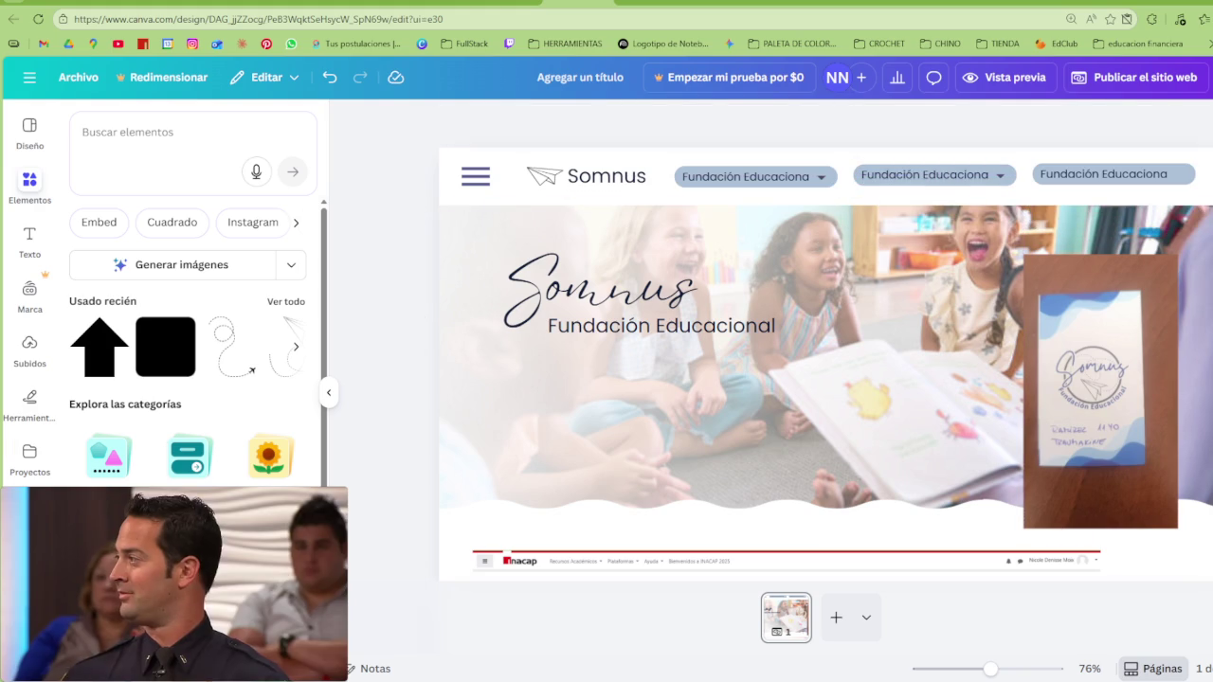
click(891, 174)
Shrink the Somnus logo and the three pills into a compact row
mouse_move(1208, 192)
mouse_down()
mouse_move(443, 148)
mouse_move(736, 168)
mouse_move(554, 176)
mouse_up()
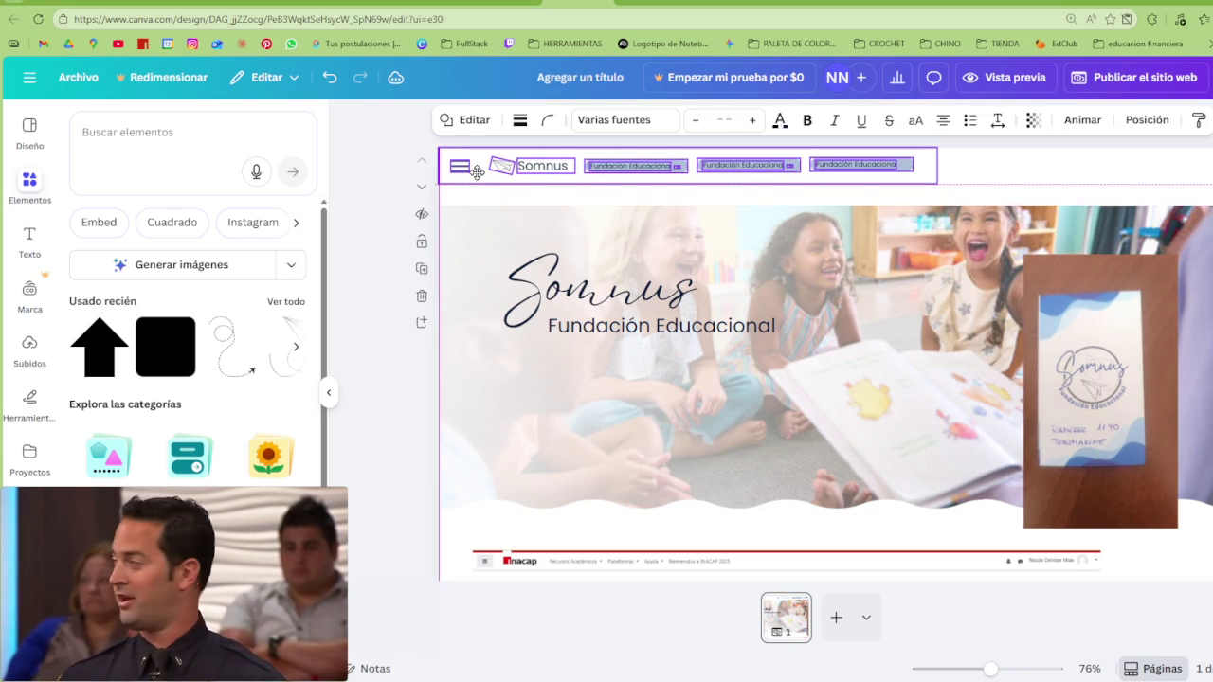
mouse_move(444, 149)
mouse_down()
mouse_move(471, 151)
mouse_move(475, 171)
mouse_up()
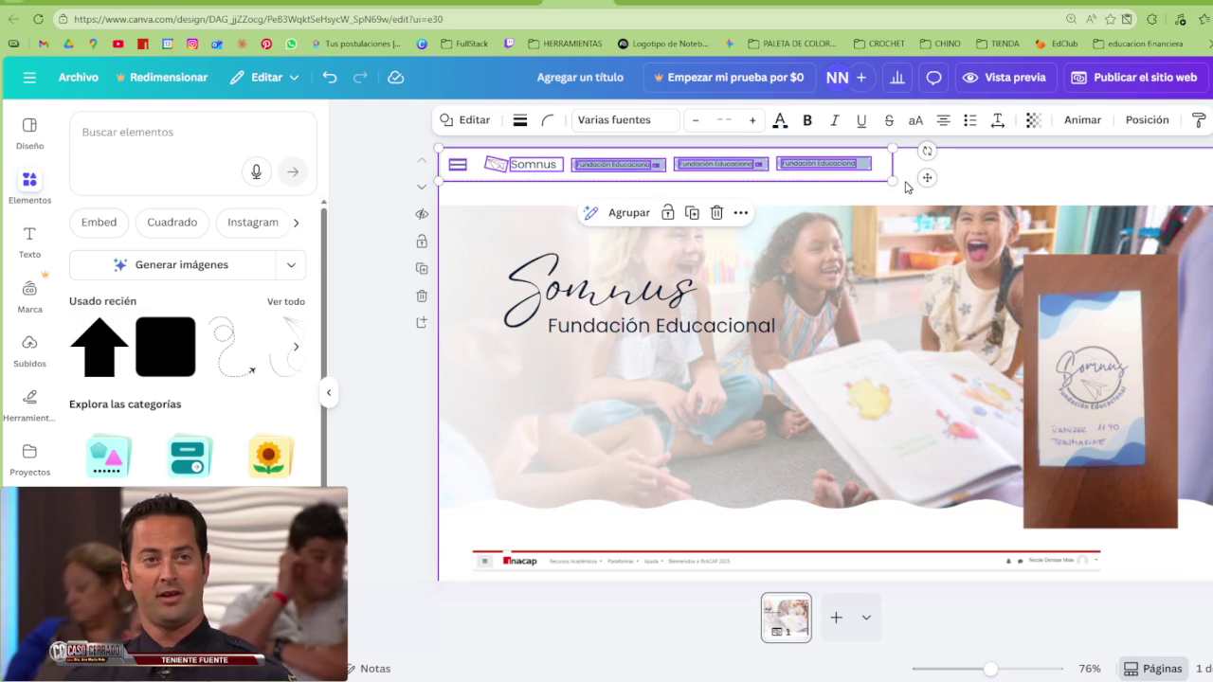
click(907, 188)
Stretch the header bar to the full page width, then select the third pill
click(877, 171)
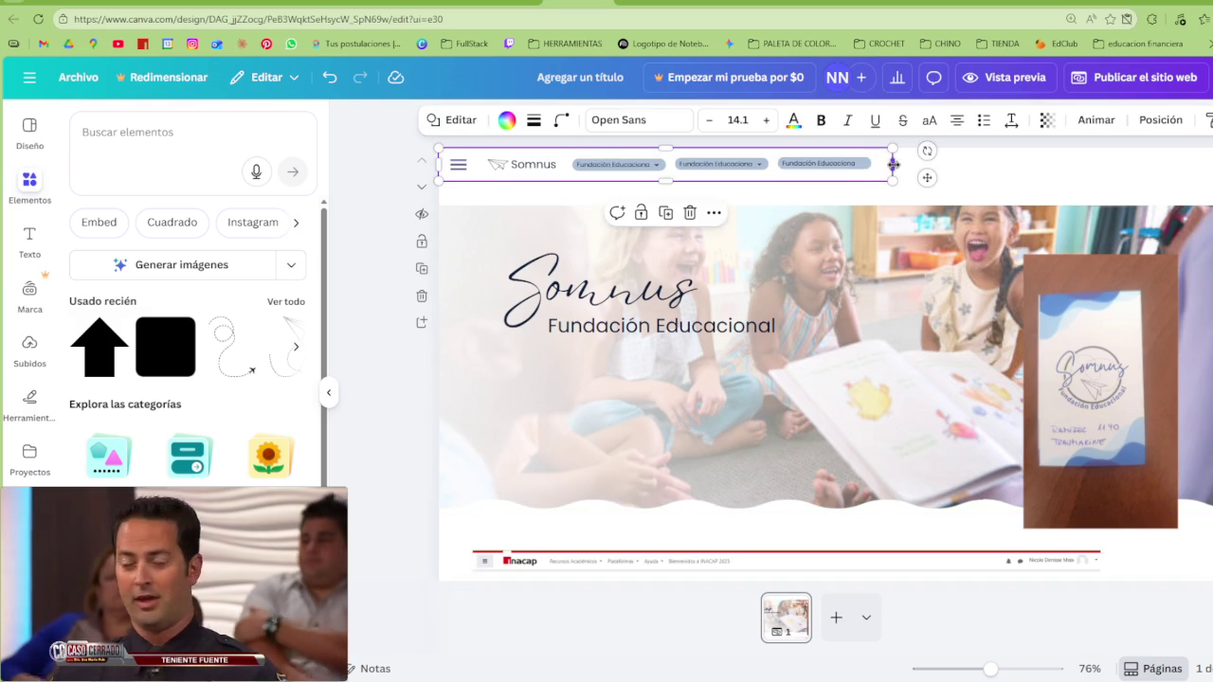
drag(891, 164, 1211, 164)
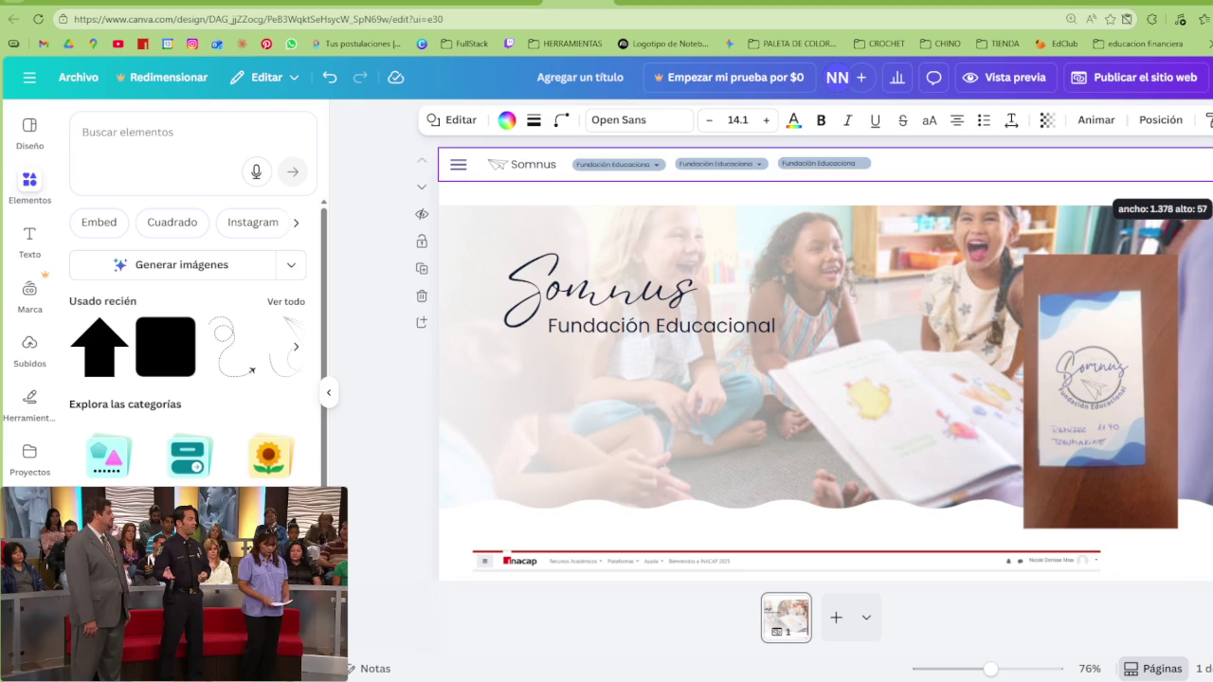
key(Escape)
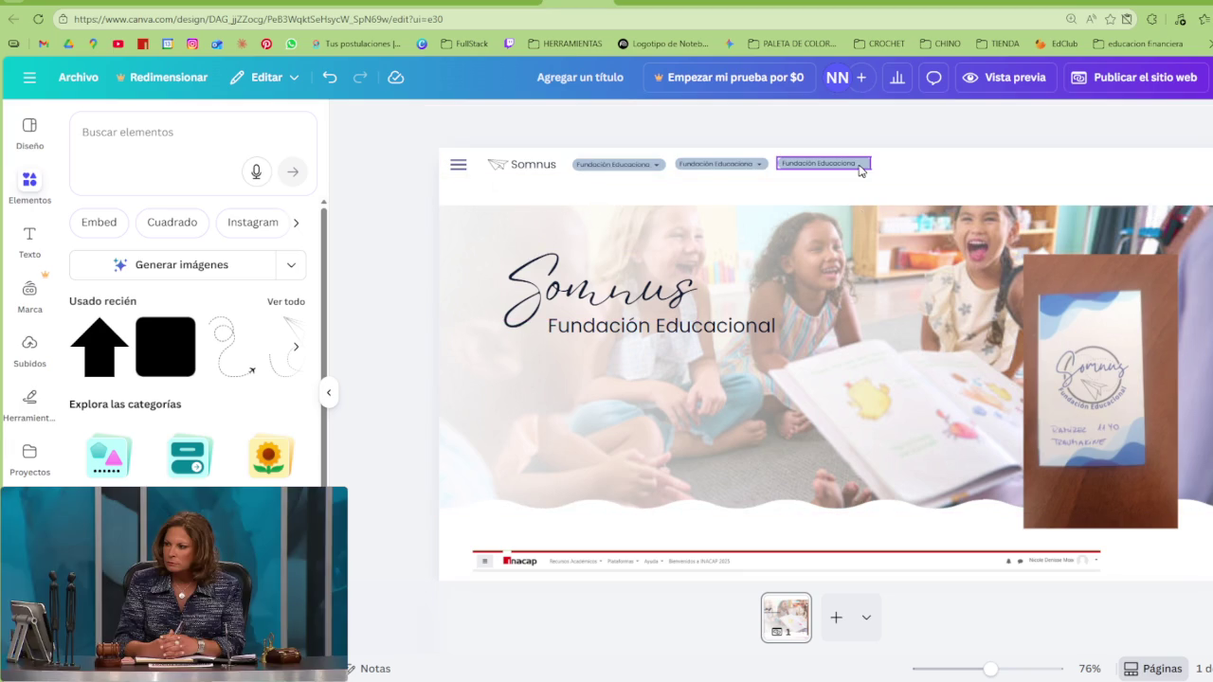
click(860, 169)
click(822, 164)
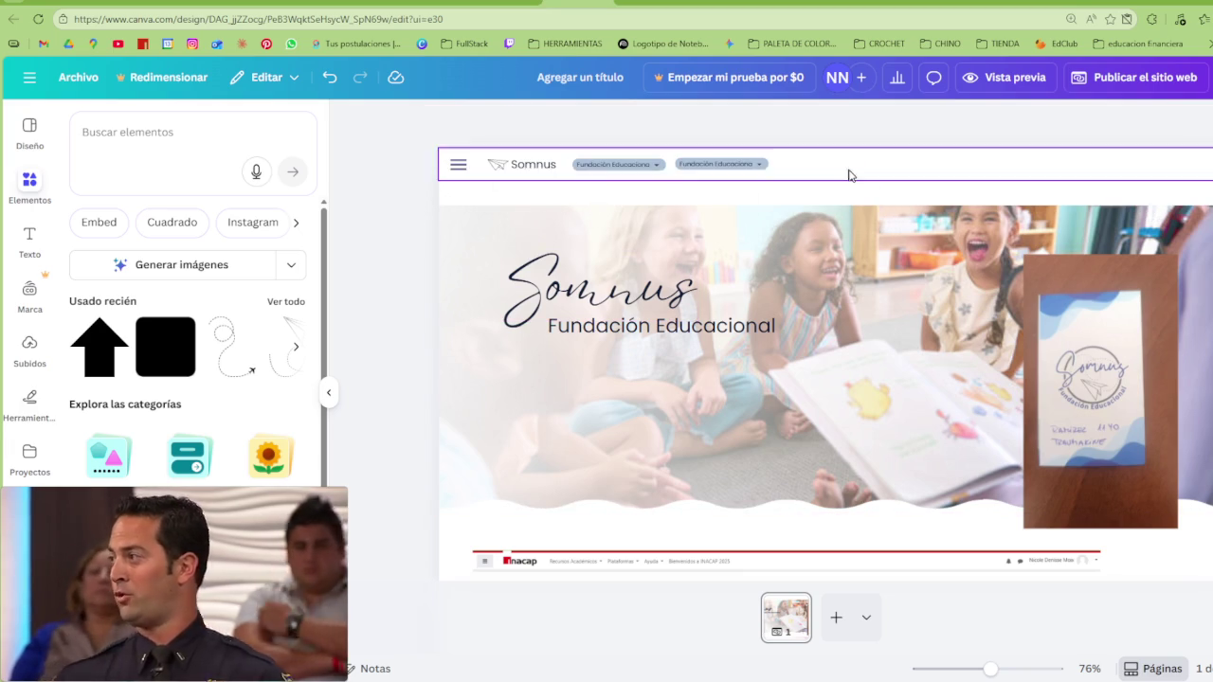
Delete the third pill, leaving two foundation pills in the nav bar
key(Delete)
click(739, 174)
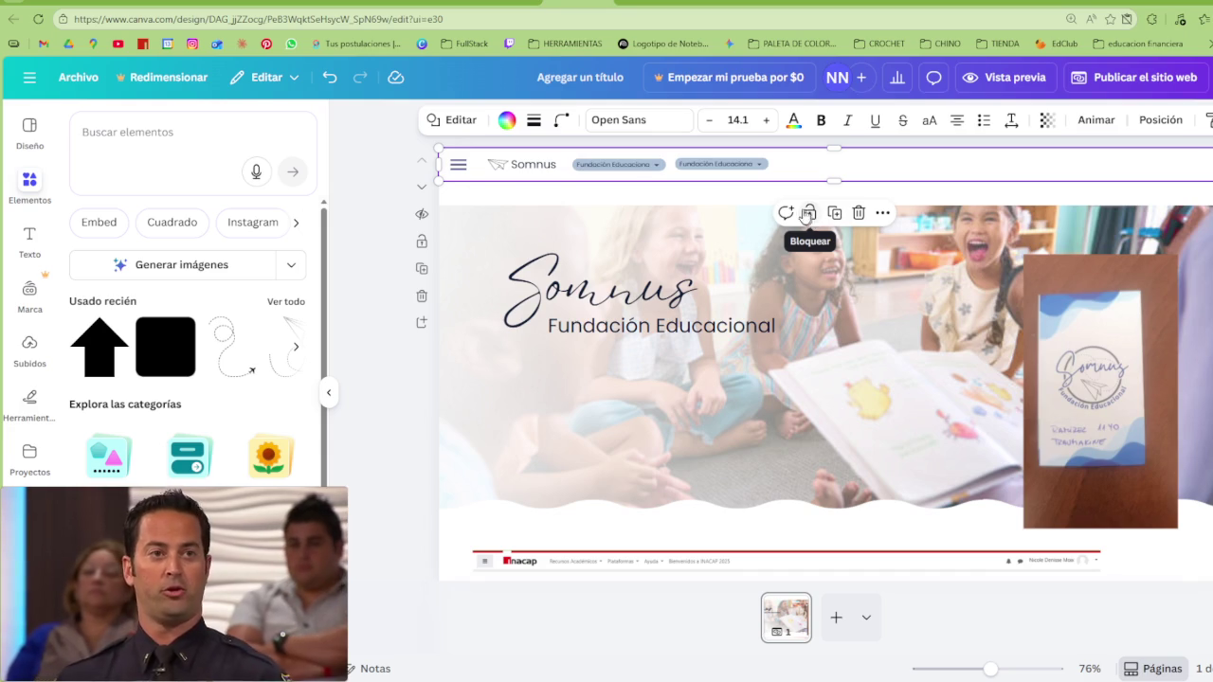
click(747, 200)
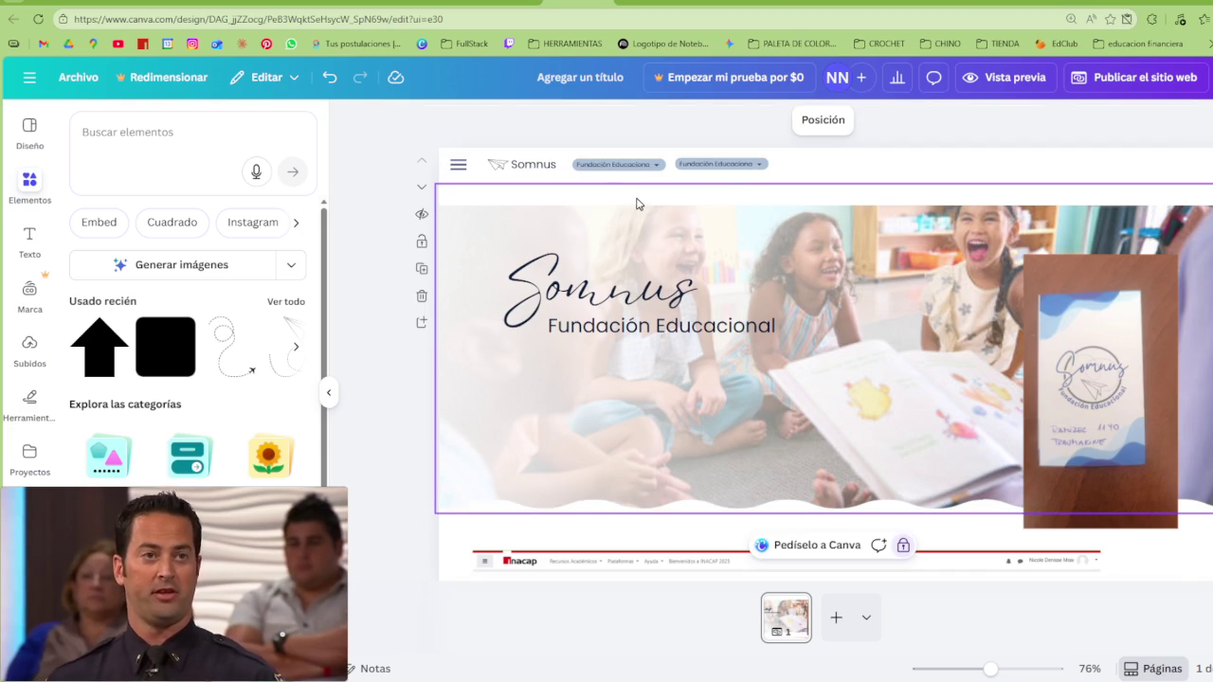
Move the card photo lower, shift the empty header text box, and open the layers list
click(687, 210)
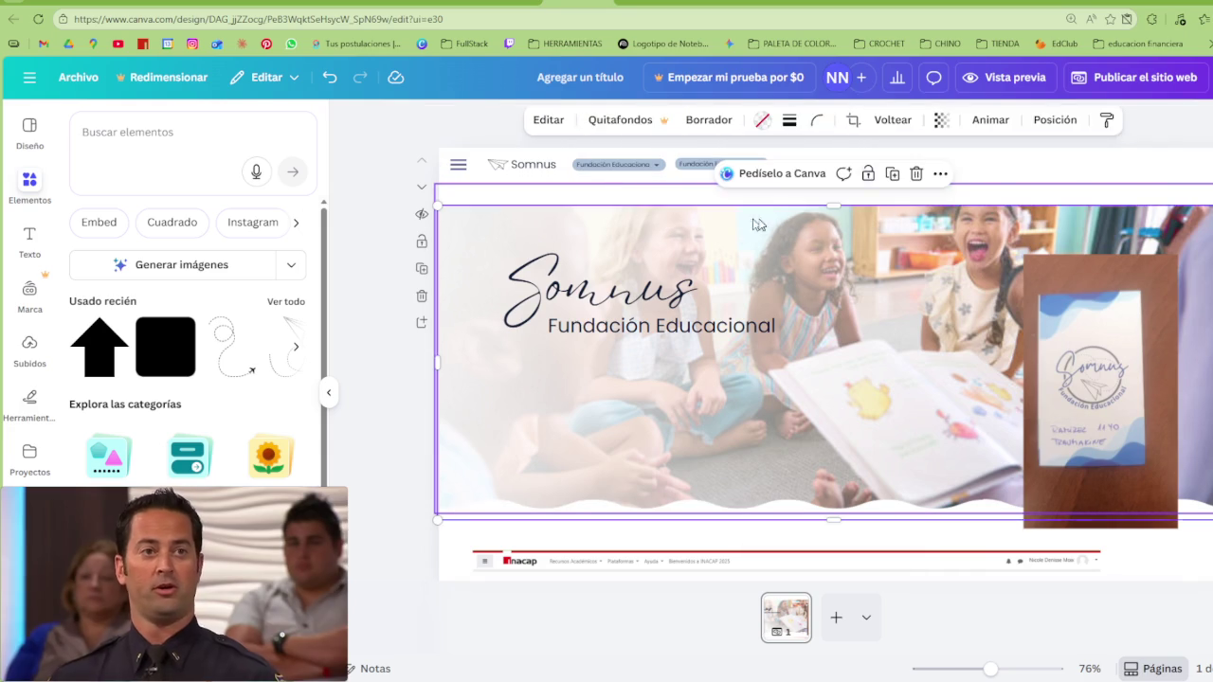
drag(1090, 346, 1083, 422)
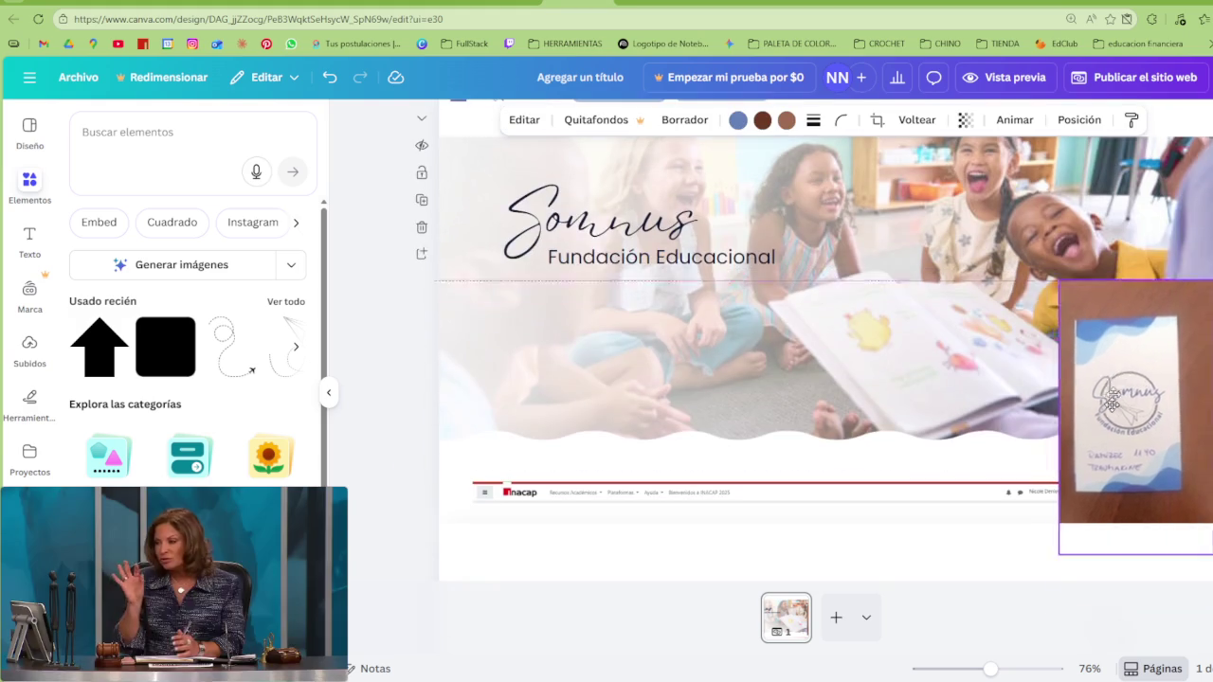
scroll(721, 237, up, 1)
click(800, 174)
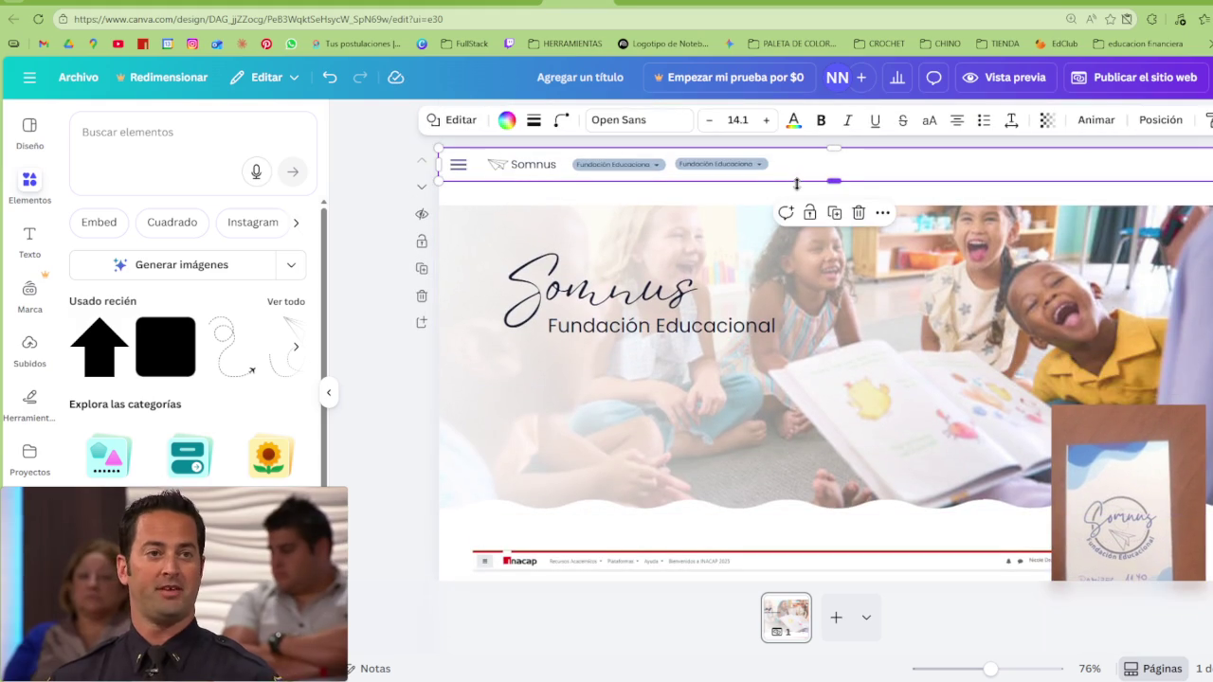
drag(813, 184, 834, 142)
key(alt+1)
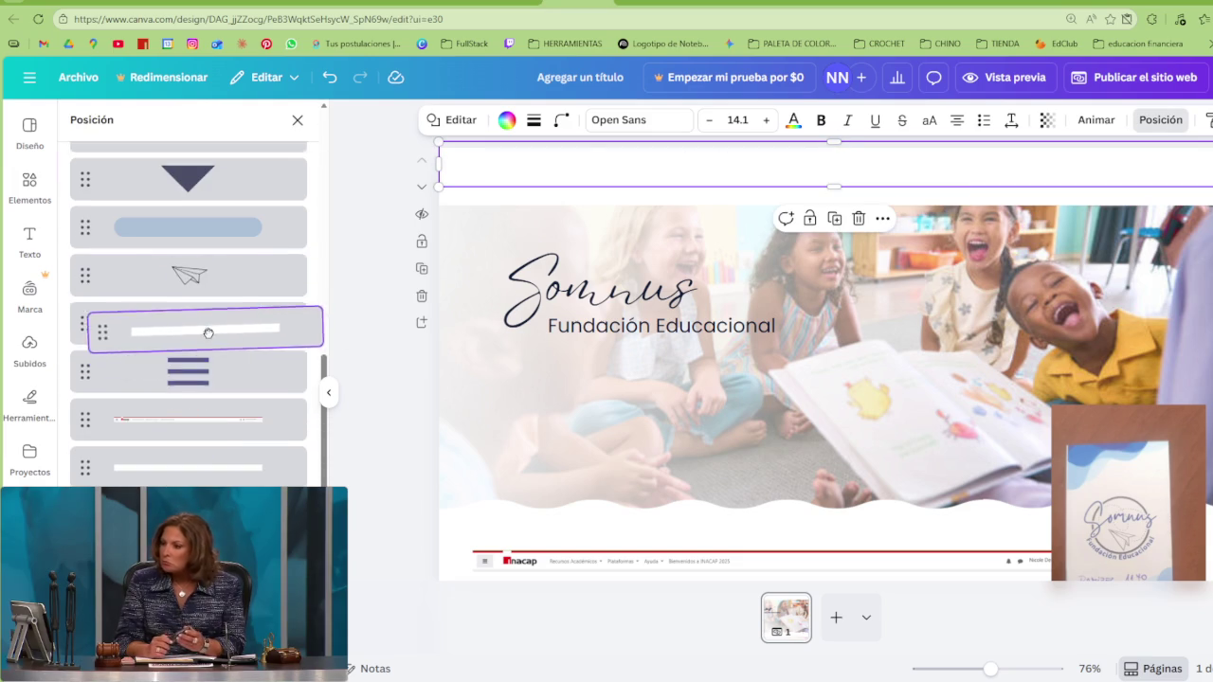
Move the white box behind the nav items and fill it slate blue #555B90
drag(192, 259, 221, 453)
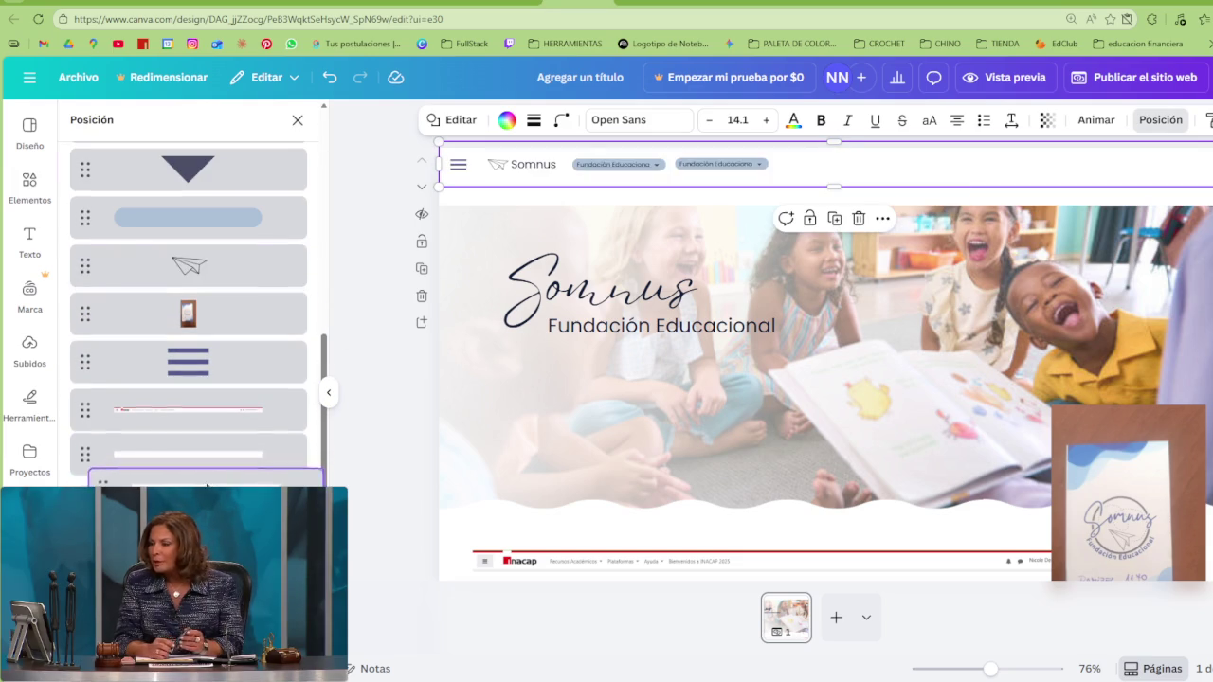
click(507, 120)
click(257, 233)
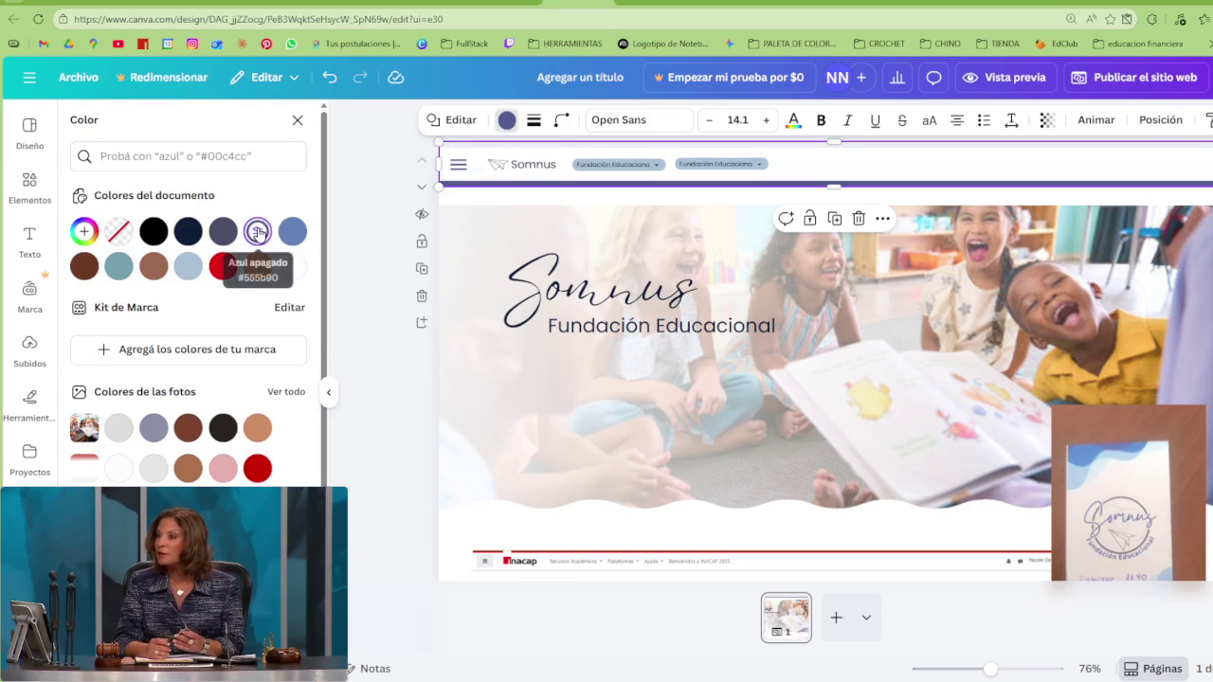
click(257, 233)
Make the fill a slate-blue-to-white gradient and snap the box to the page's top-left
click(241, 273)
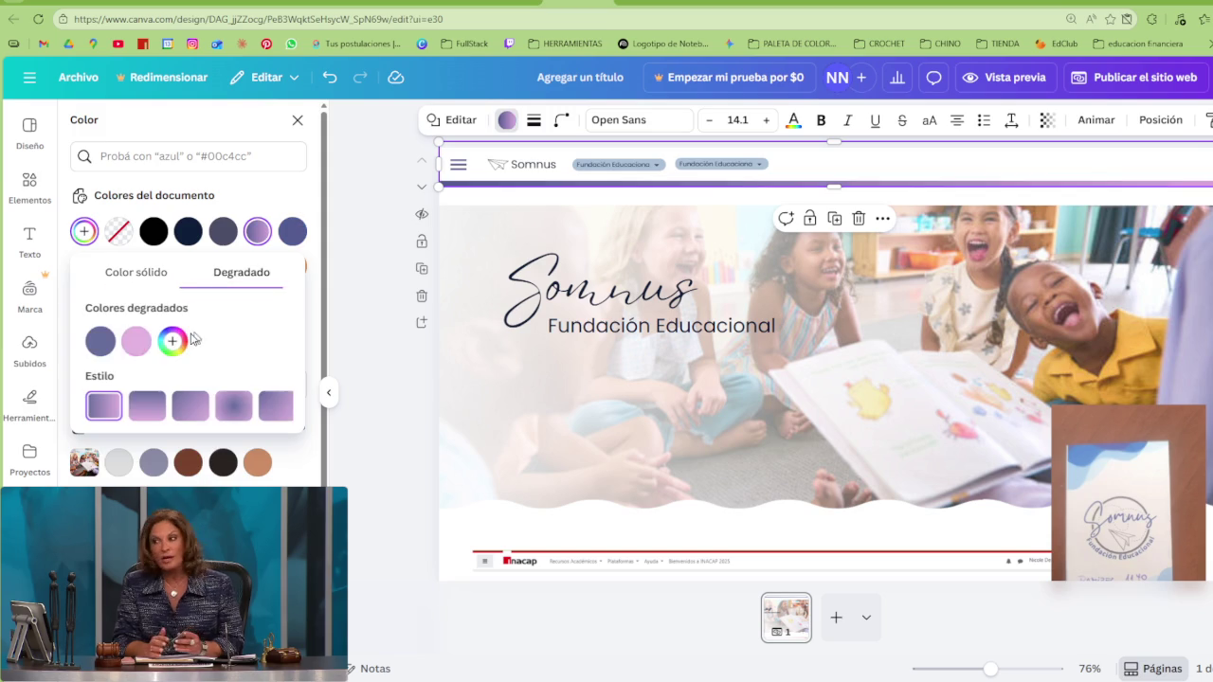
click(133, 343)
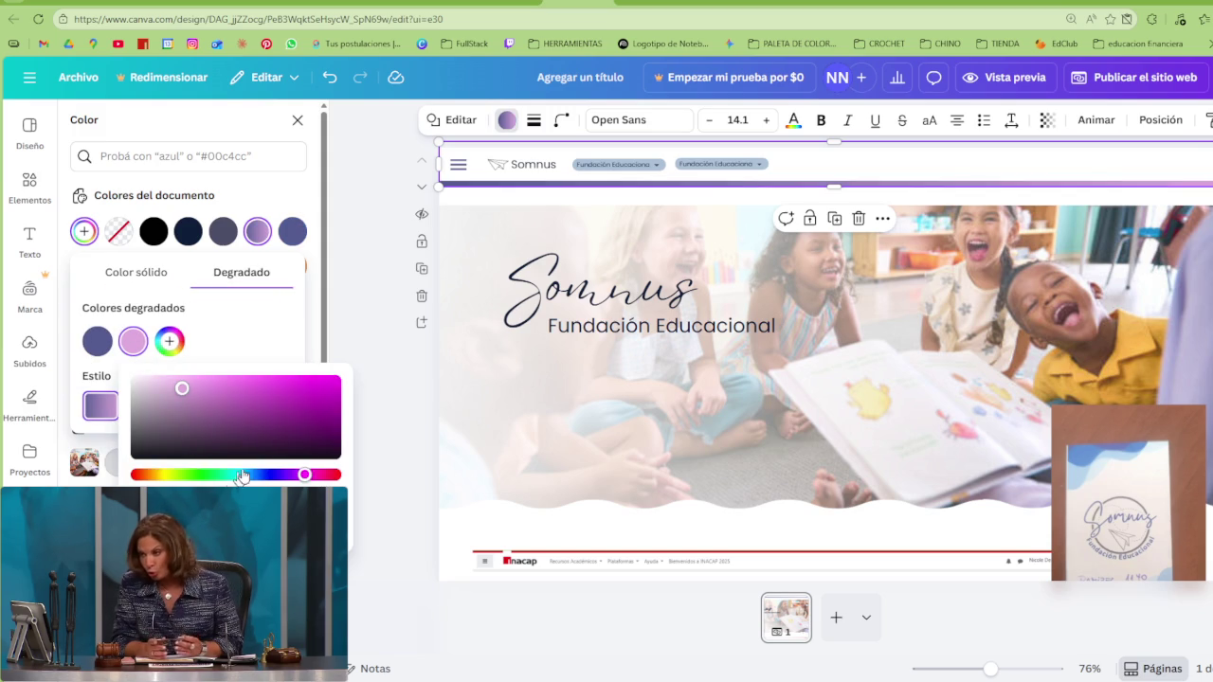
drag(182, 387, 31, 341)
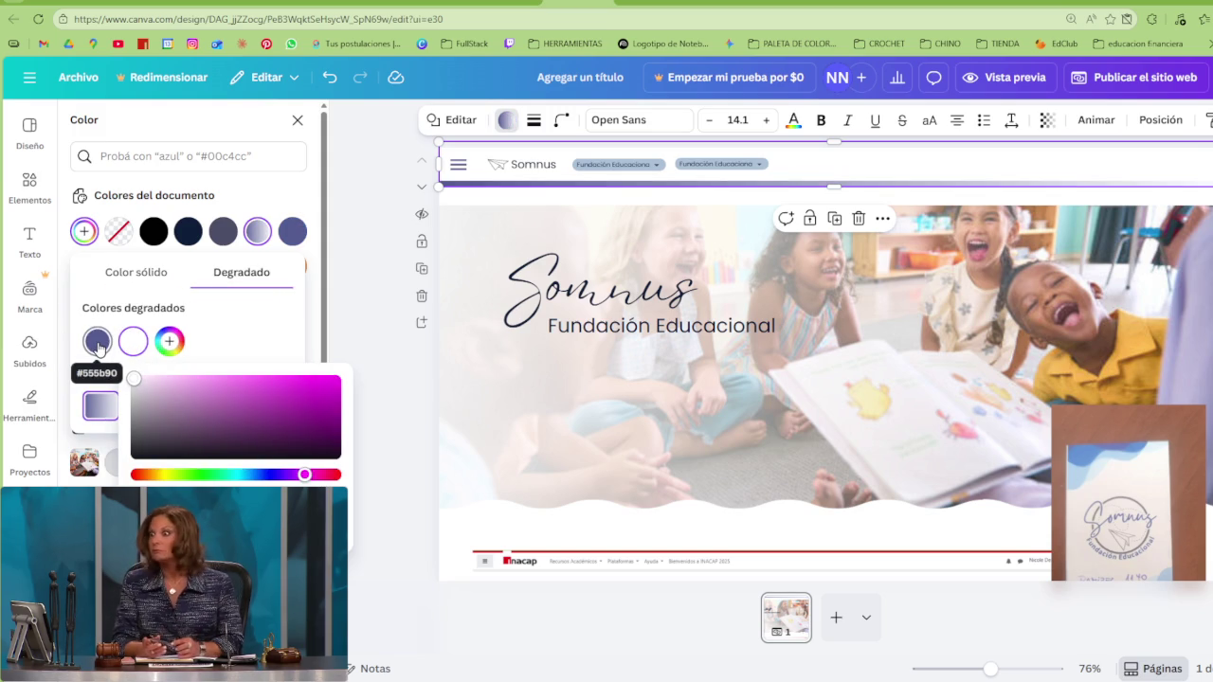
click(231, 353)
click(142, 410)
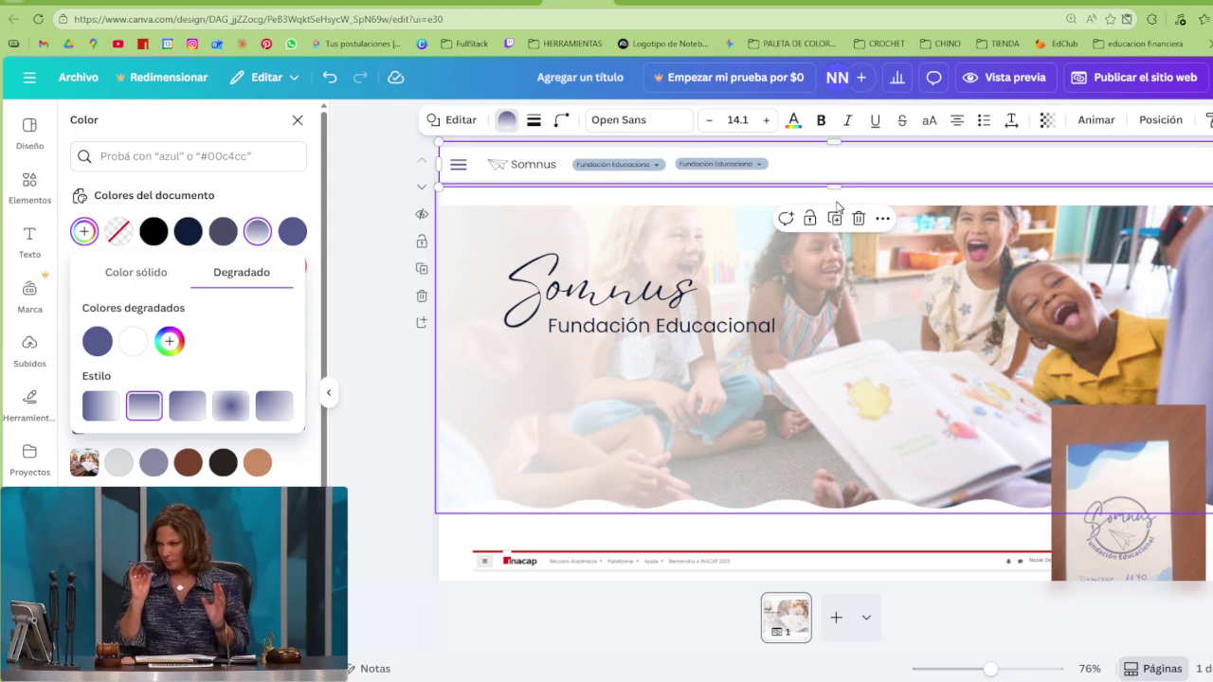
click(837, 194)
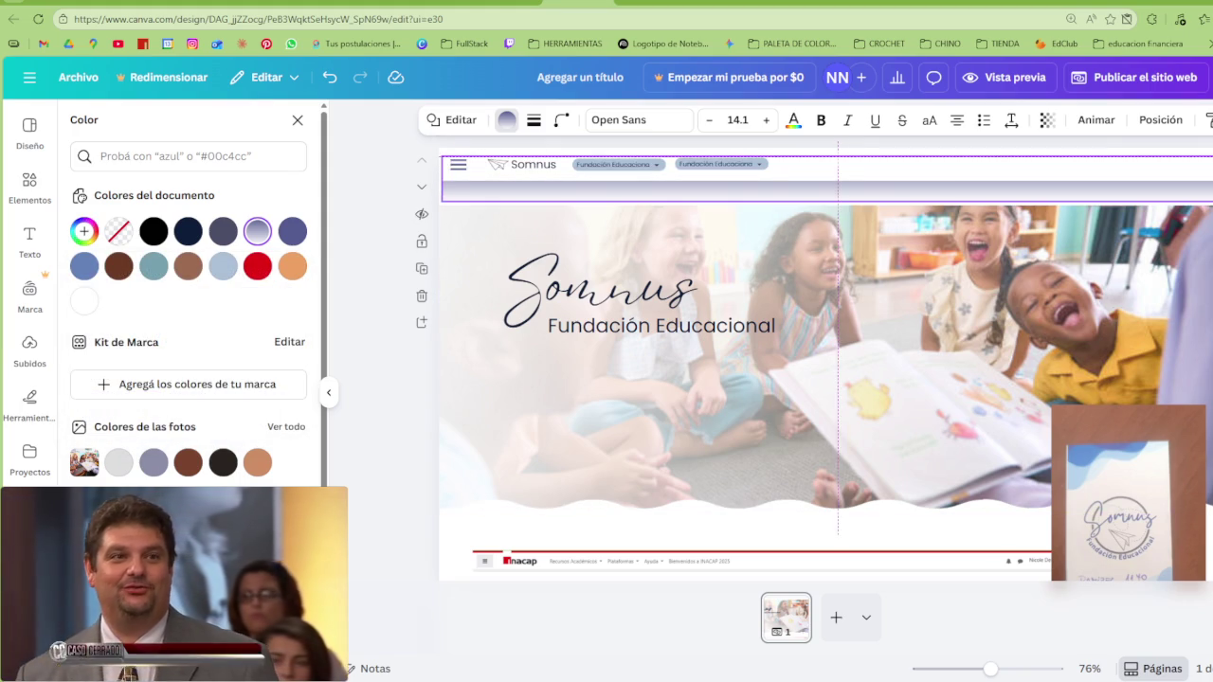
drag(837, 194, 829, 183)
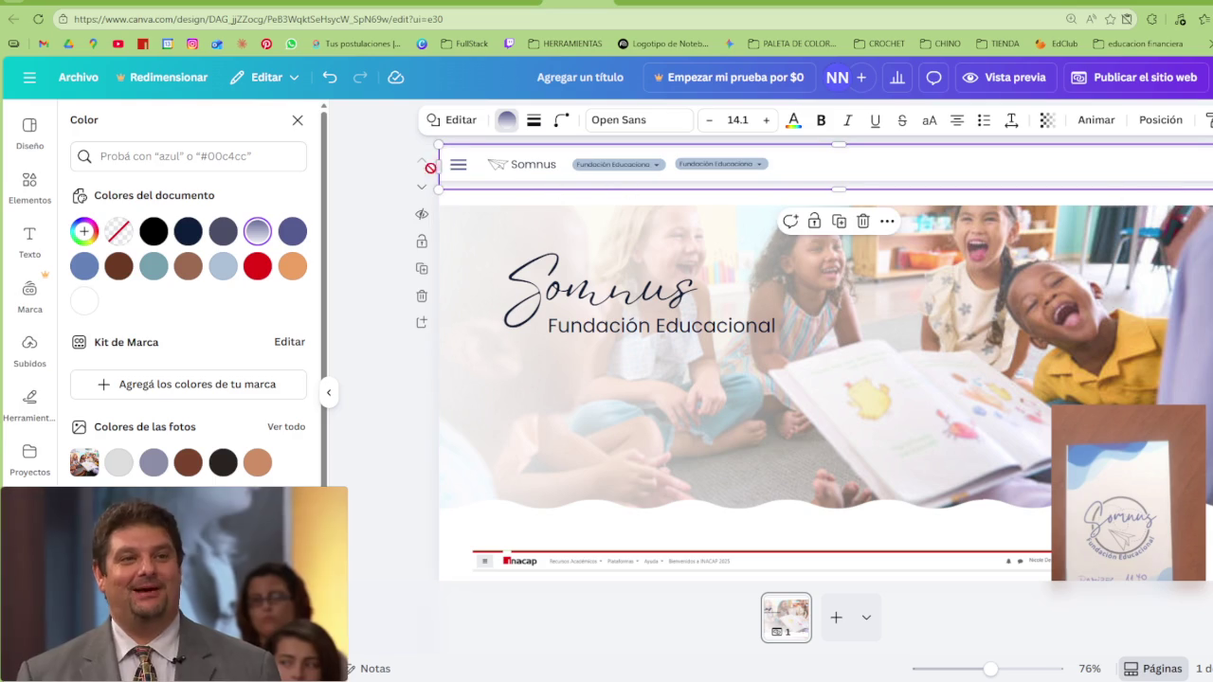
drag(438, 166, 431, 166)
click(356, 274)
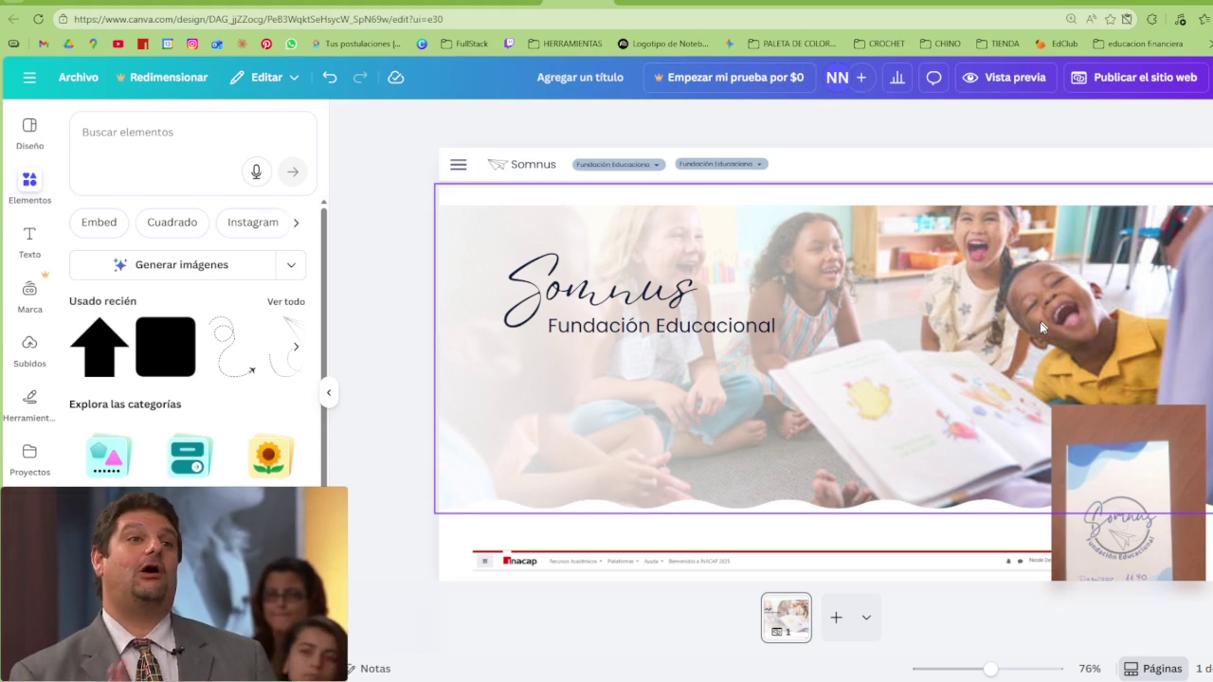
In the layers list, group the arrow and label pieces of the nav buttons
click(443, 275)
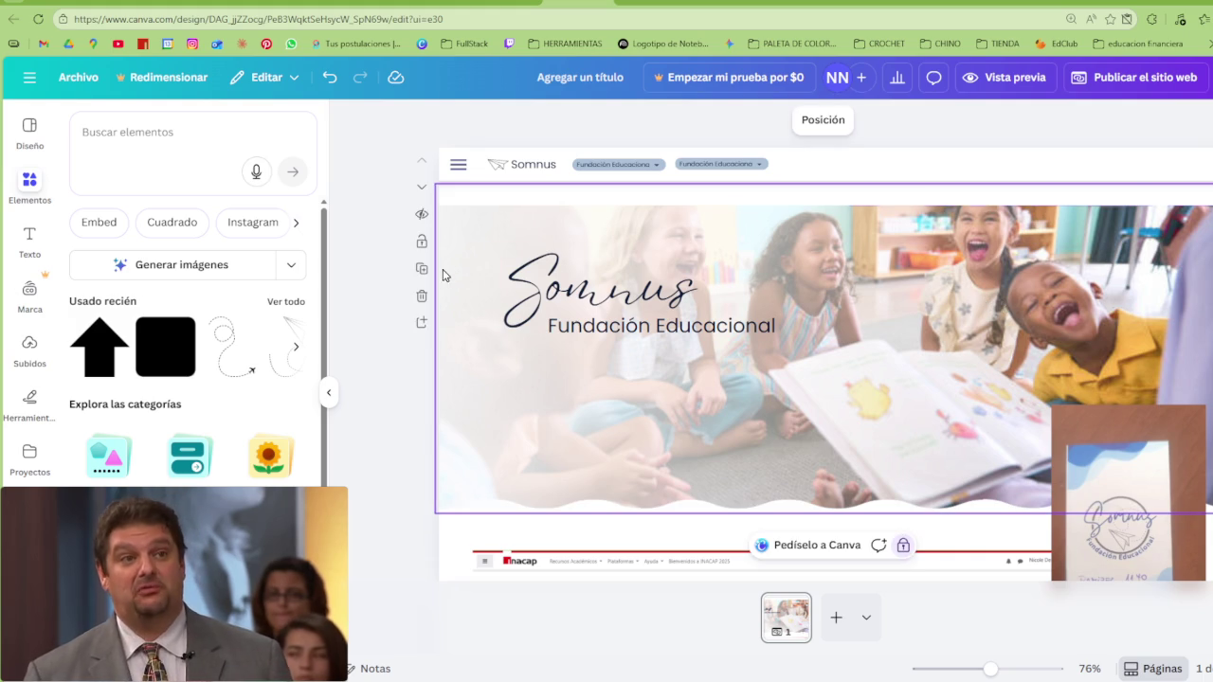
scroll(218, 369, down, 3)
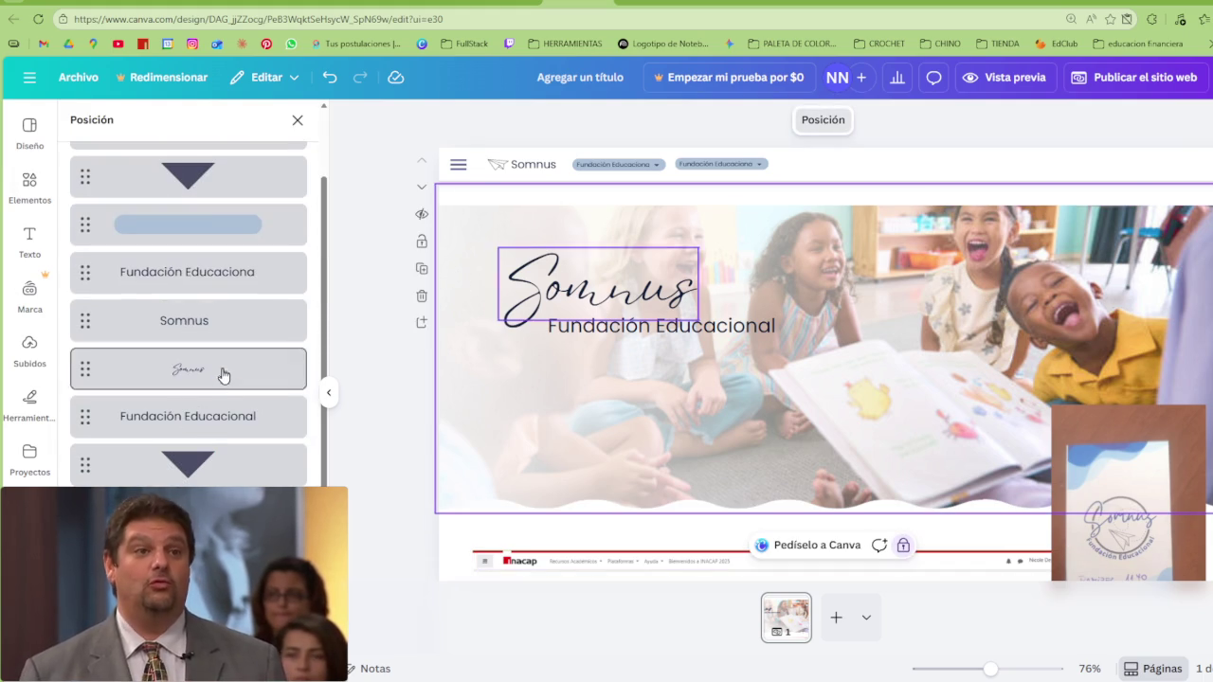
click(207, 469)
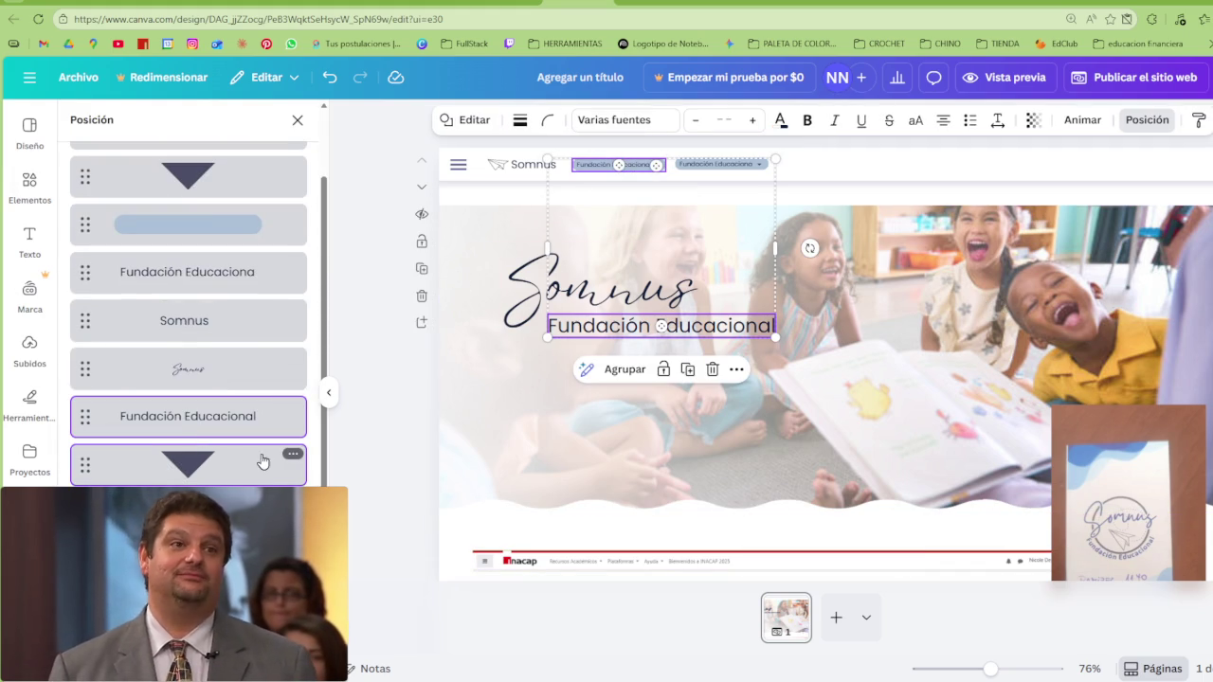
shift+click(219, 470)
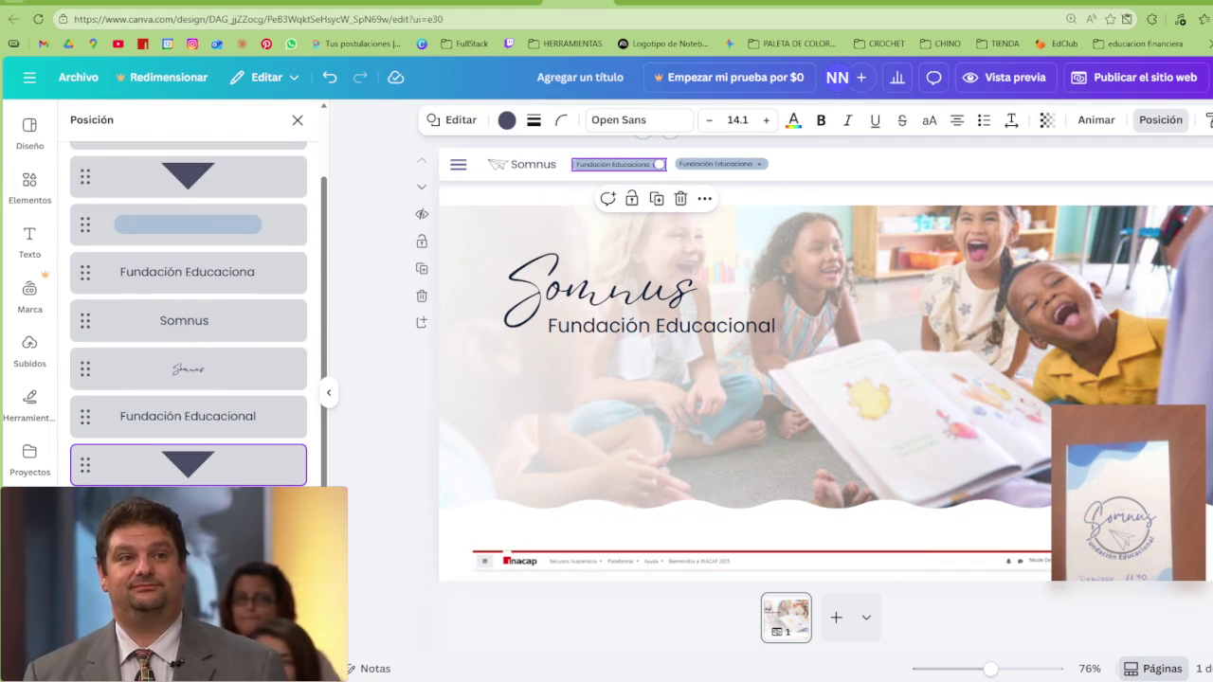
click(571, 202)
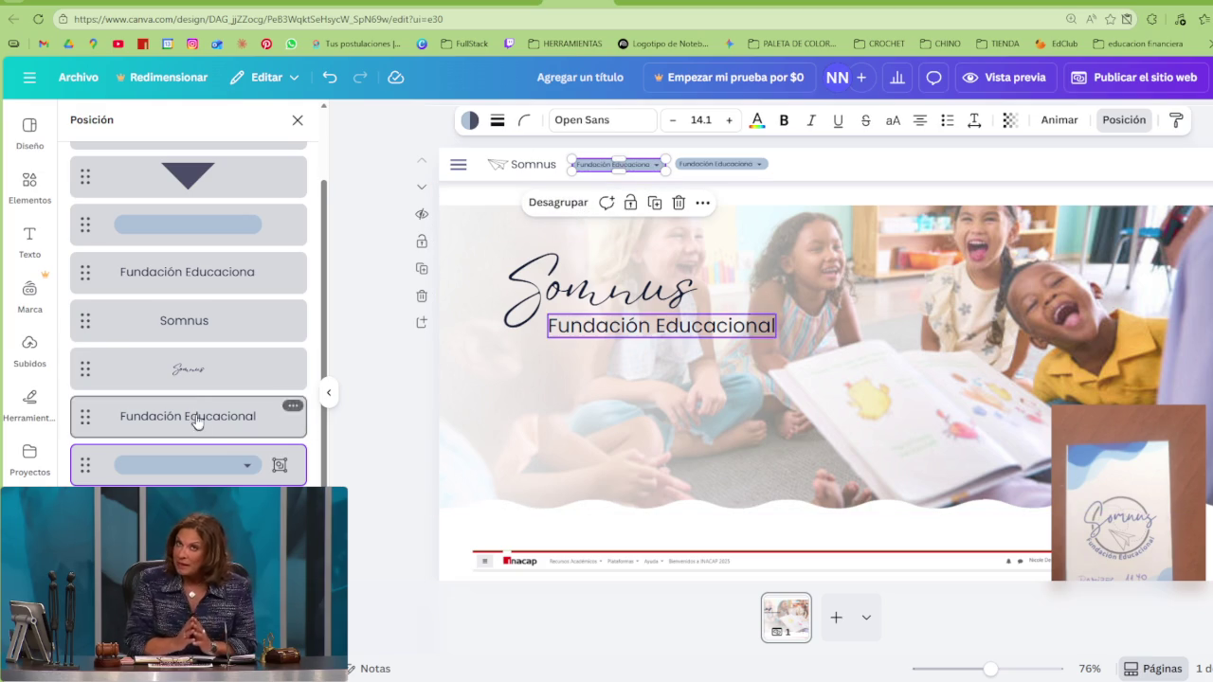
shift+click(201, 284)
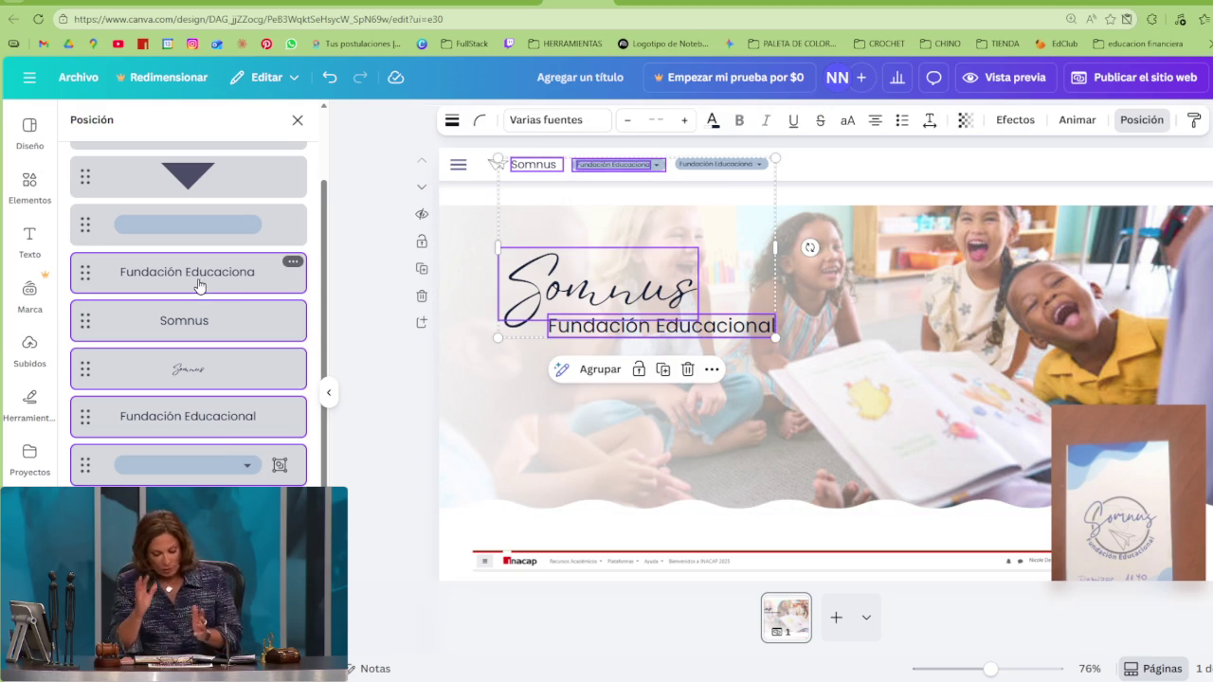
click(219, 284)
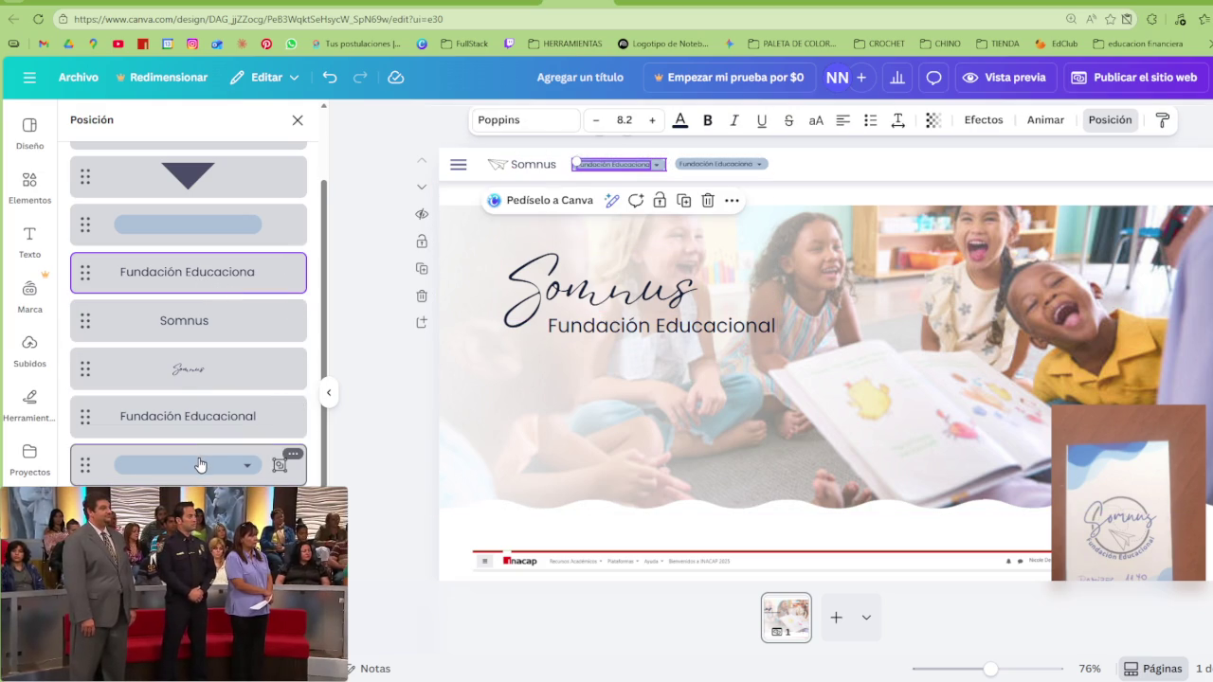
shift+click(198, 466)
click(564, 202)
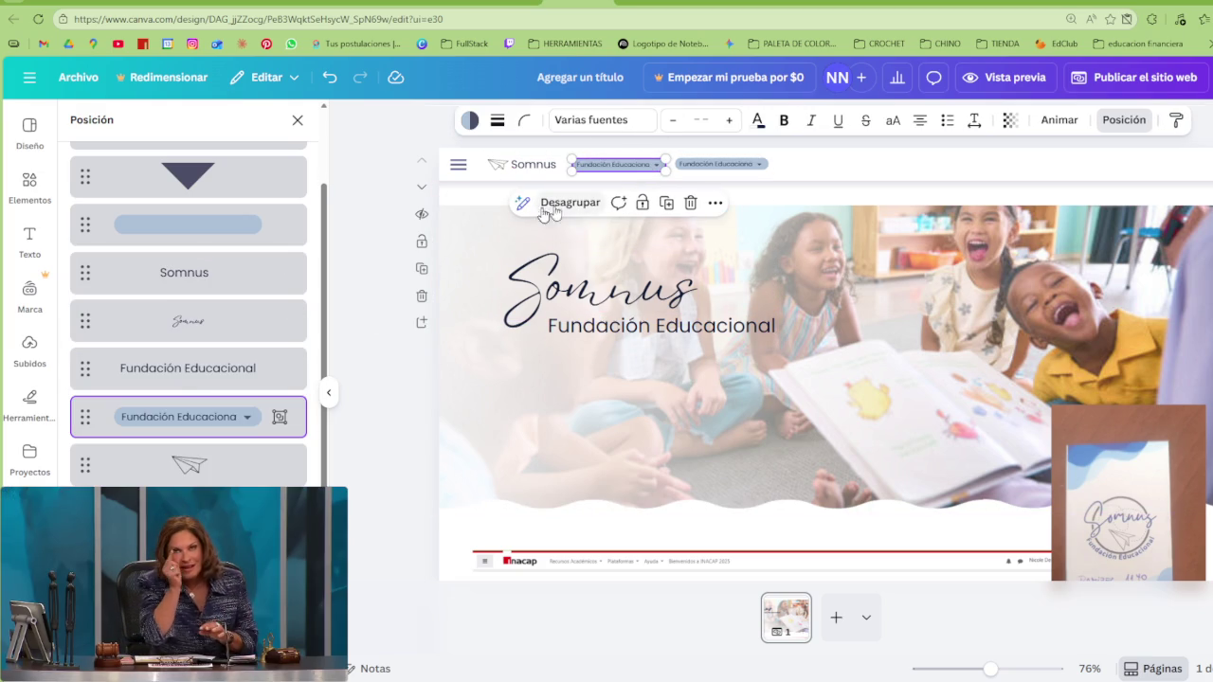
Group the other button's pill background, triangle and 'Fundación Educaciona' label
scroll(202, 370, up, 3)
click(203, 349)
shift+click(202, 299)
shift+click(203, 268)
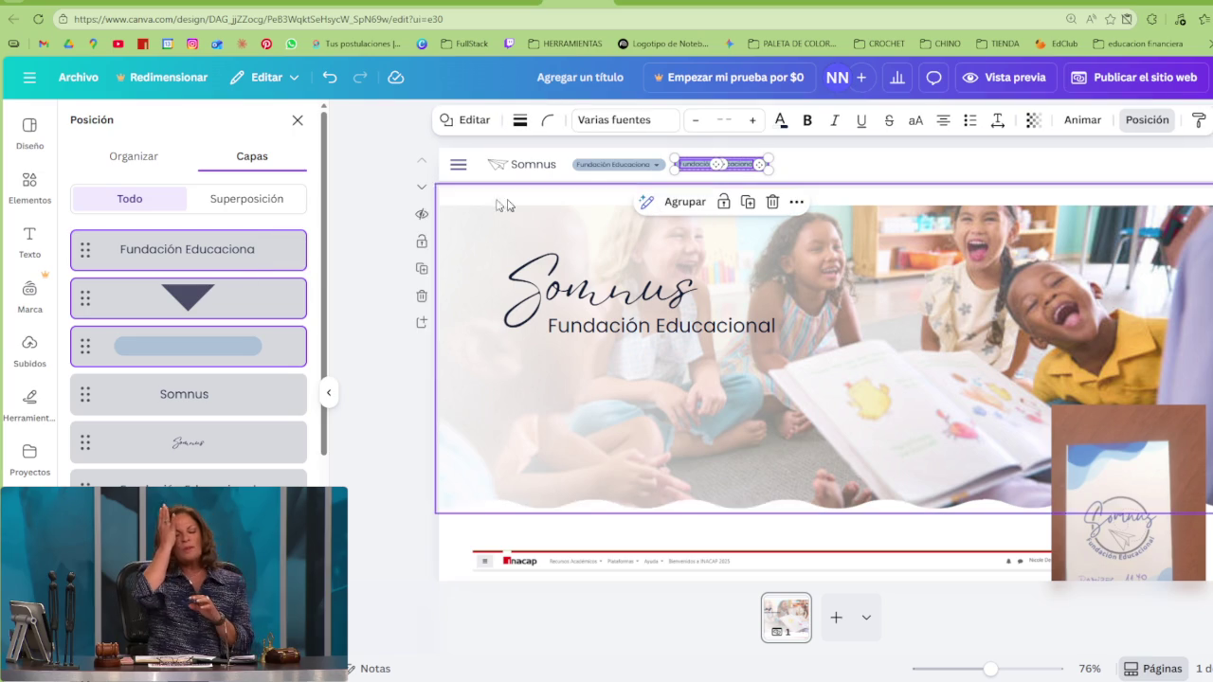
click(690, 202)
Reorder layers: button group, Somnus titles, Fundación Educacional text, and gradient bar above the inacap bar
drag(190, 250, 199, 465)
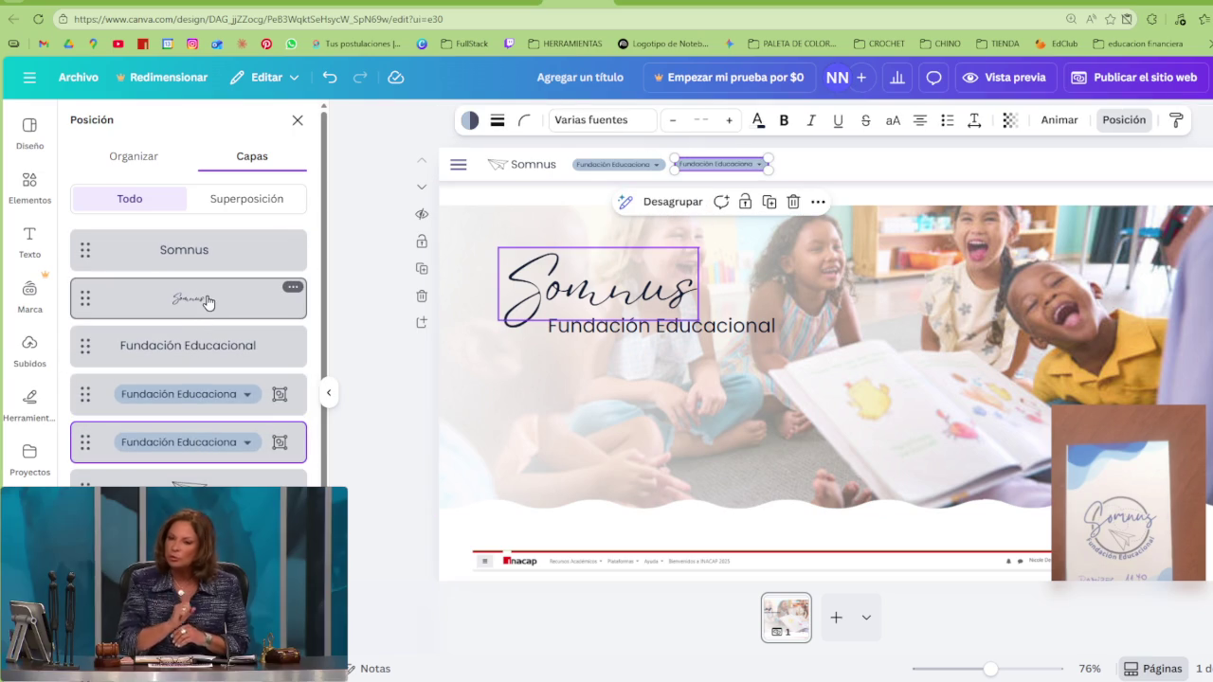
drag(203, 300, 195, 484)
click(188, 478)
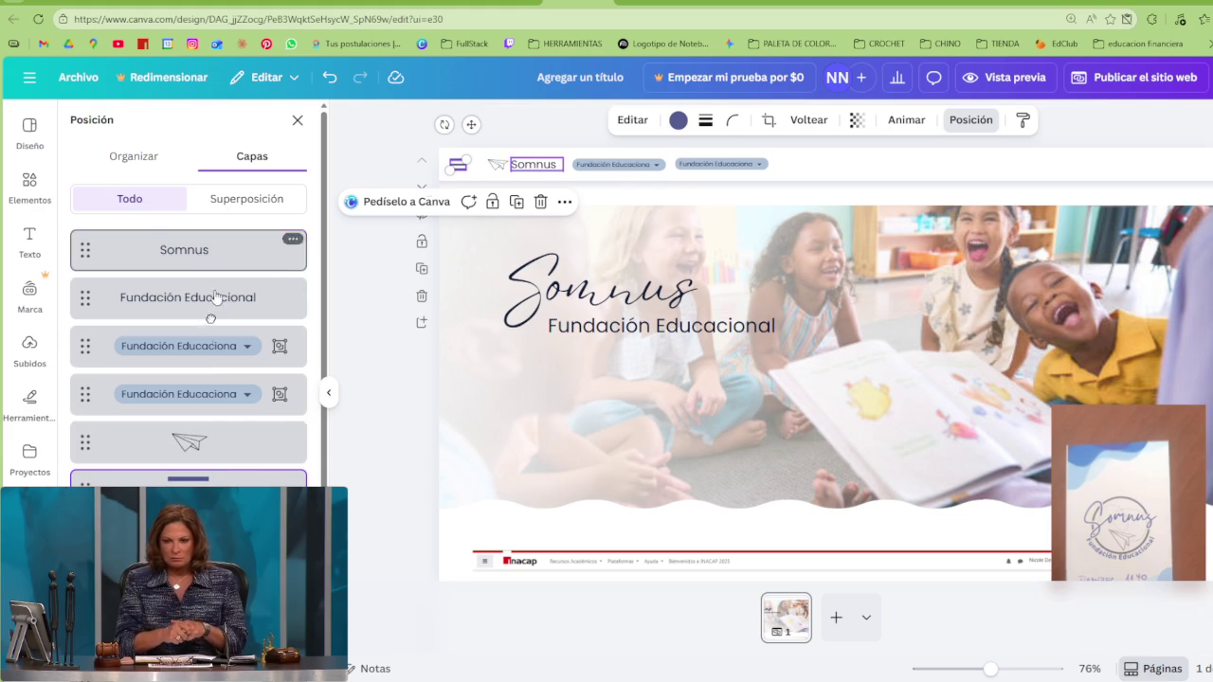
drag(216, 254, 202, 417)
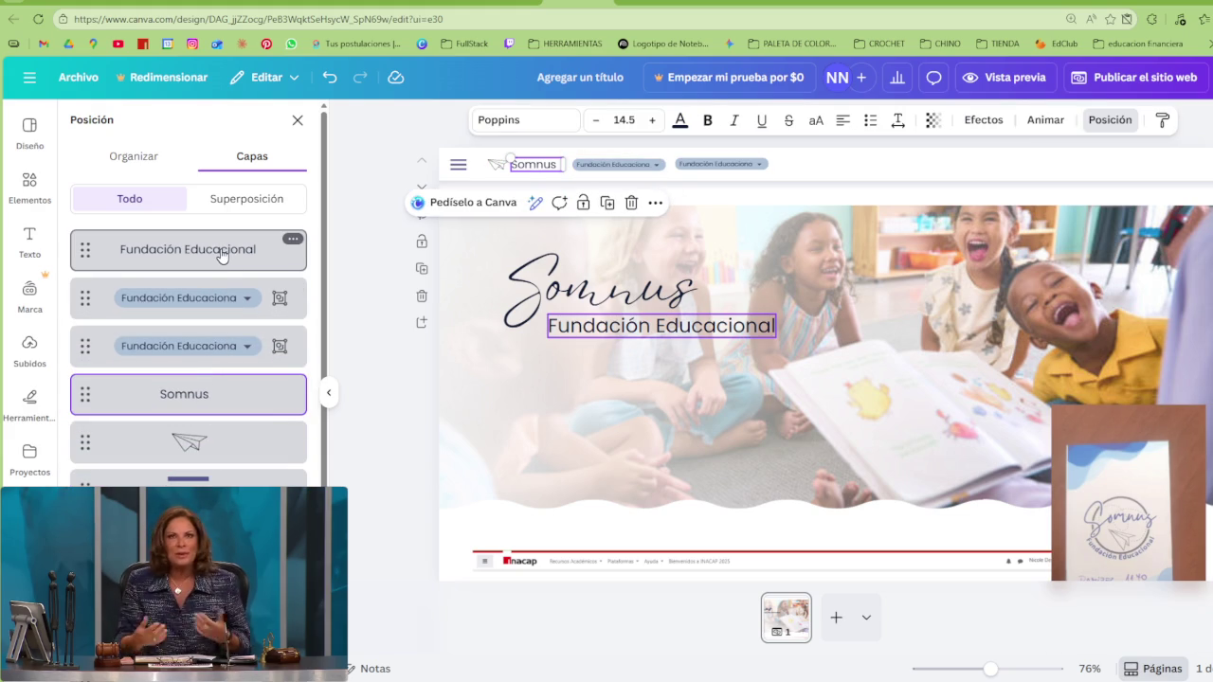
drag(220, 258, 172, 354)
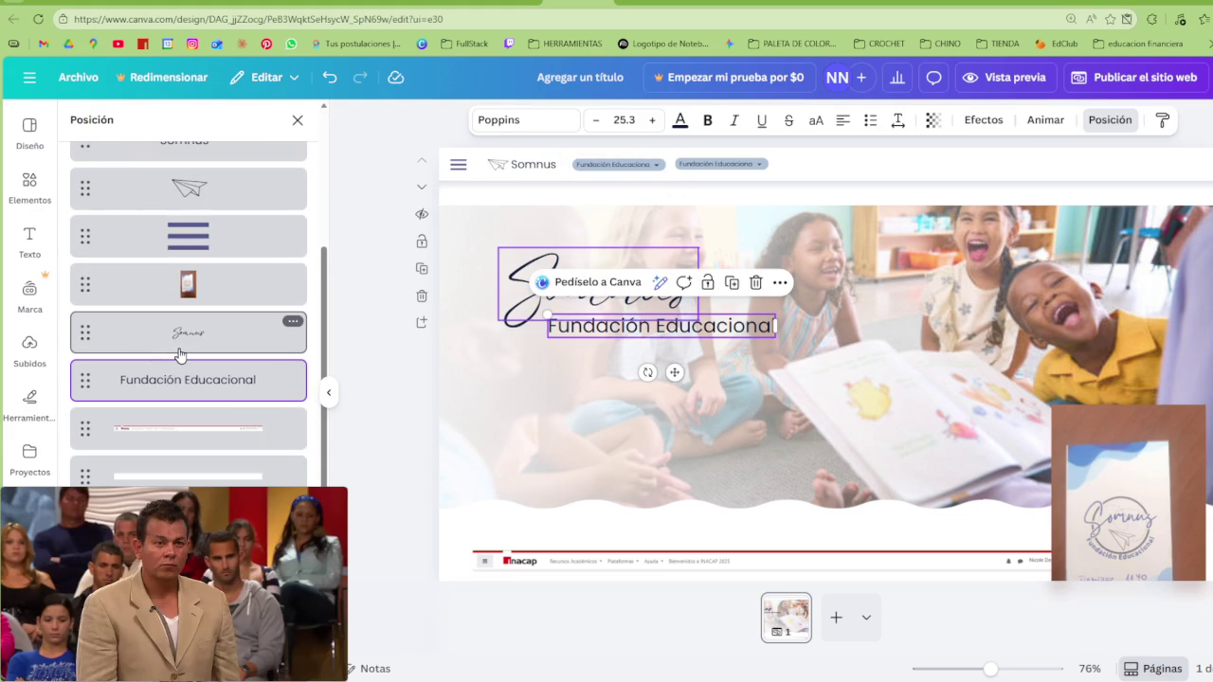
click(180, 349)
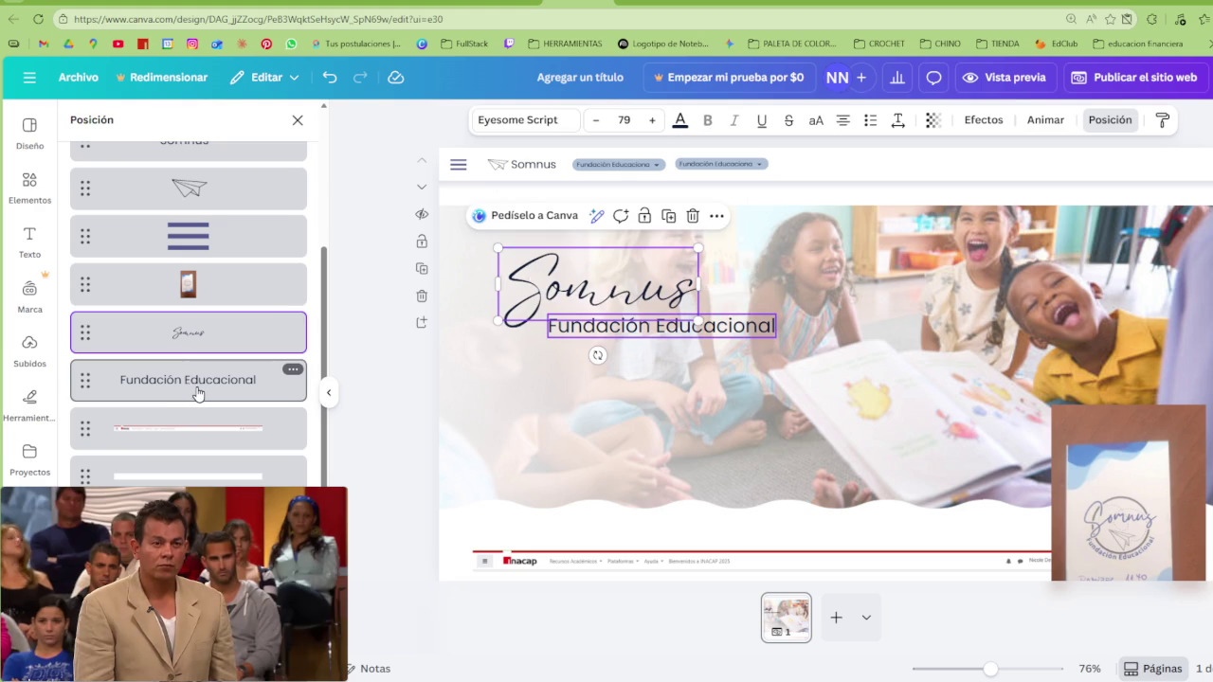
click(197, 384)
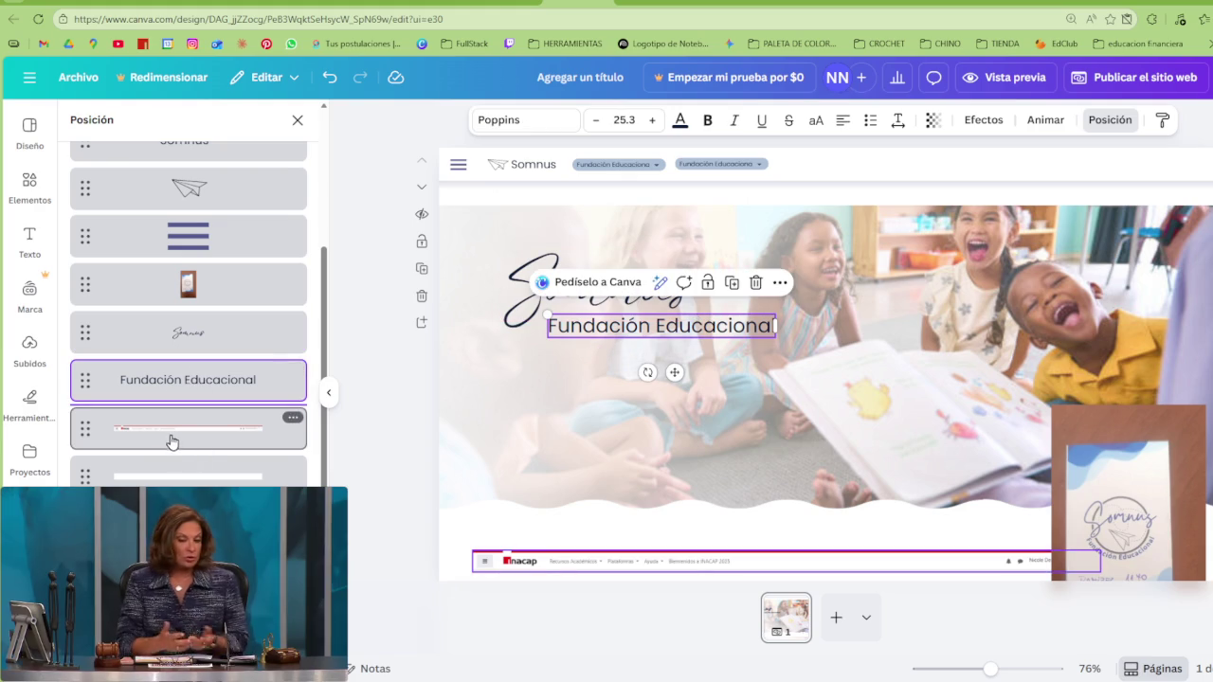
click(172, 441)
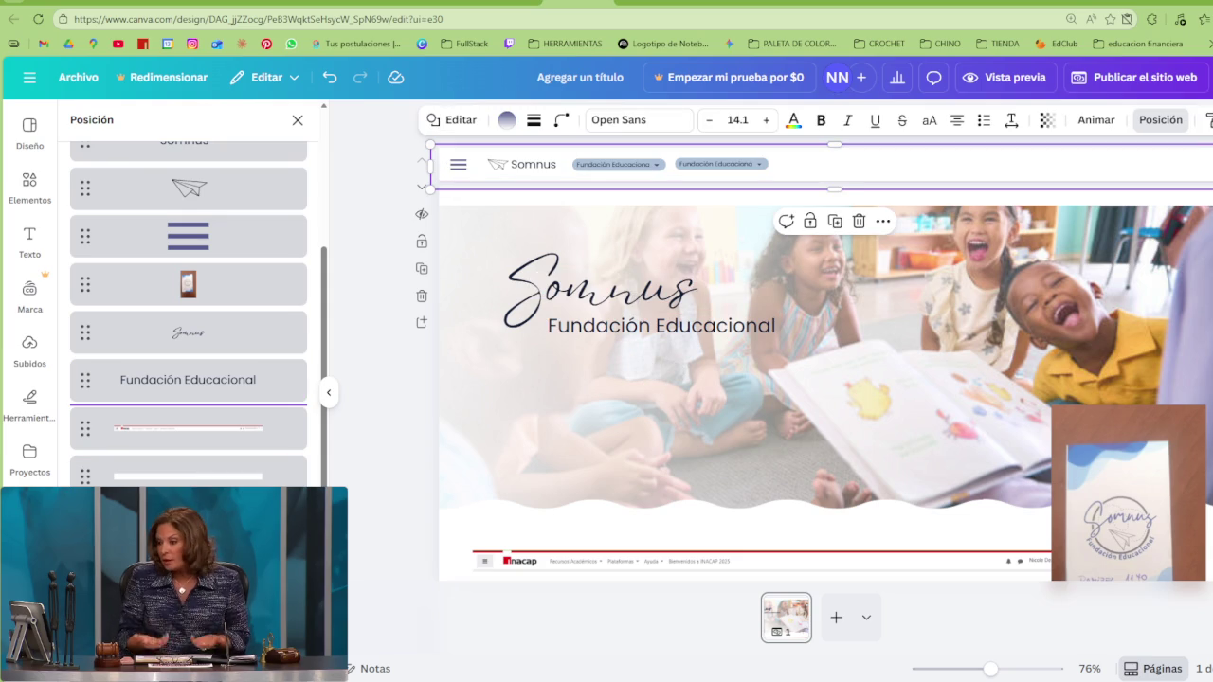
mouse_move(189, 407)
mouse_down()
mouse_move(206, 422)
mouse_move(211, 464)
mouse_up()
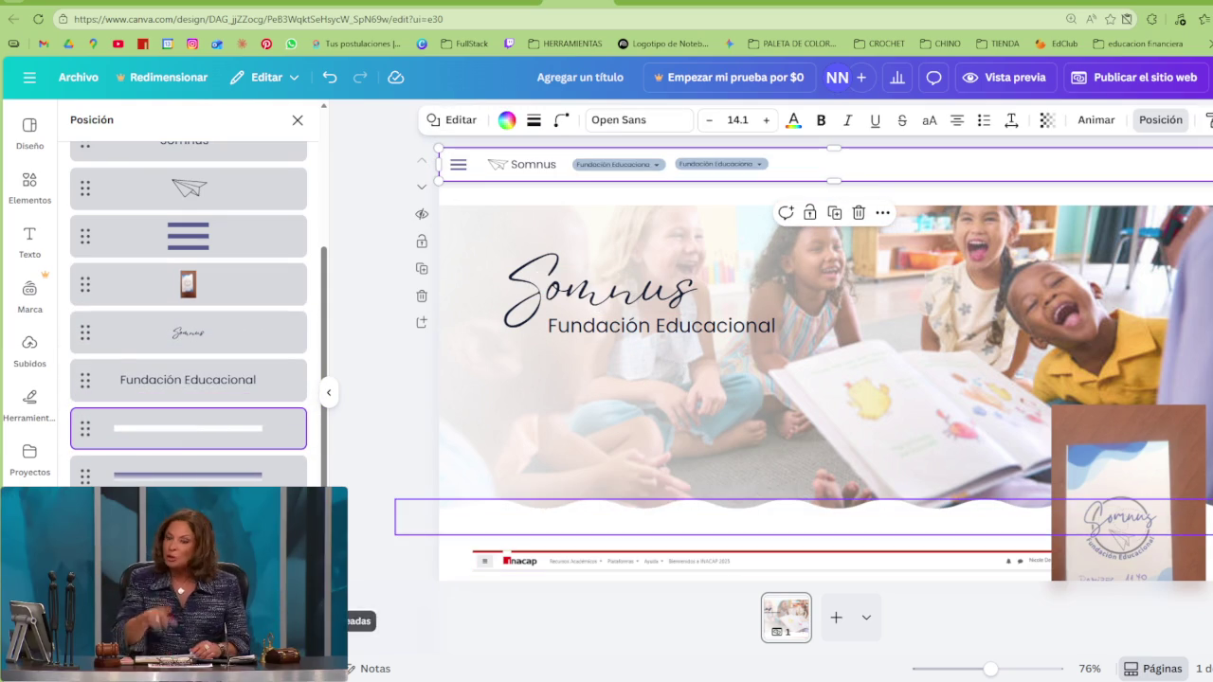
Dismiss the context menu and layers list, then collapse the side panel to show the whole page
scroll(188, 313, down, 1)
right_click(360, 555)
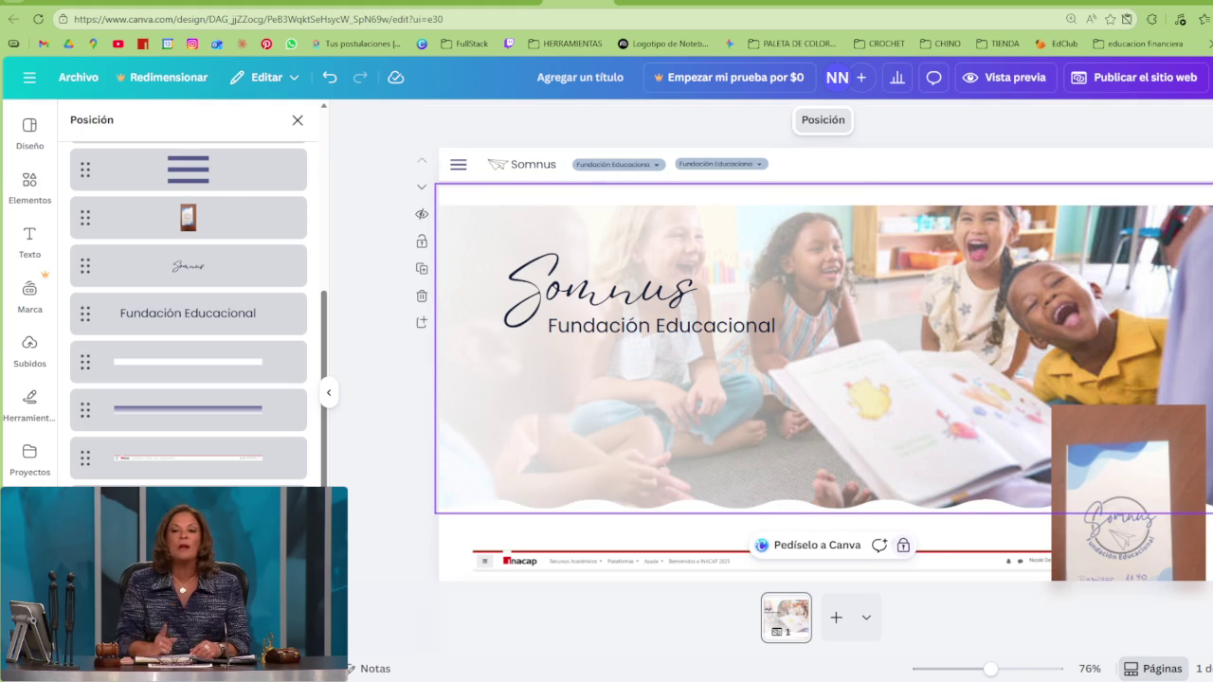
key(Escape)
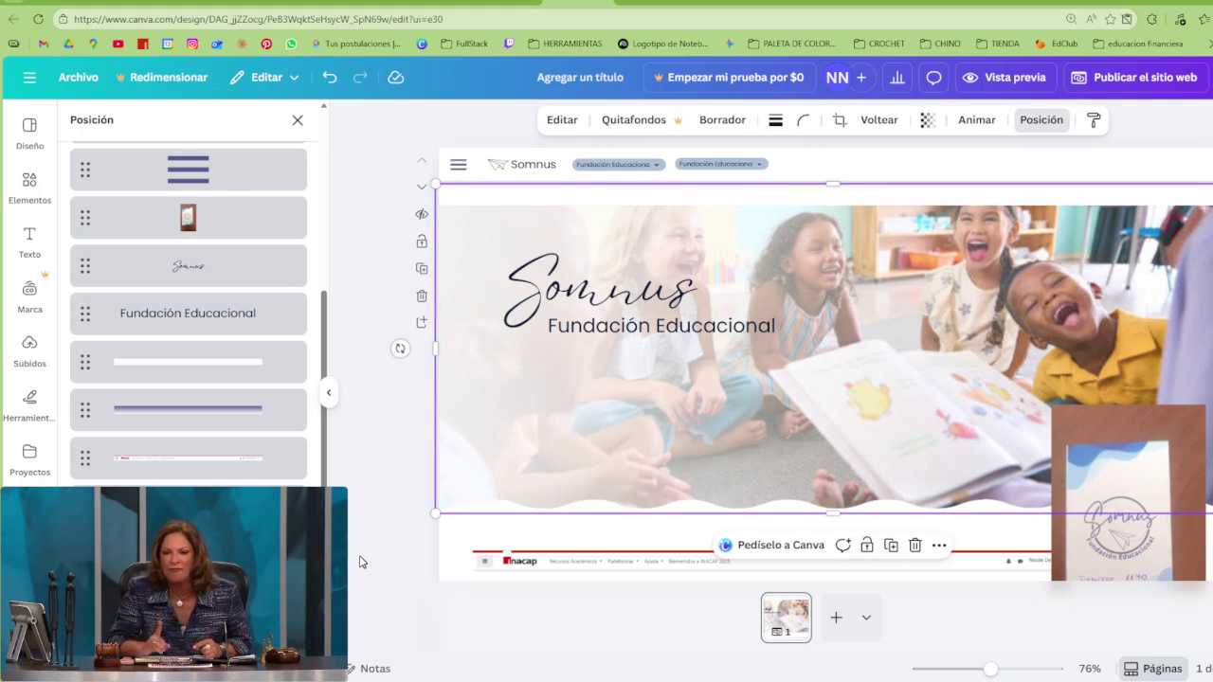
key(Escape)
click(43, 182)
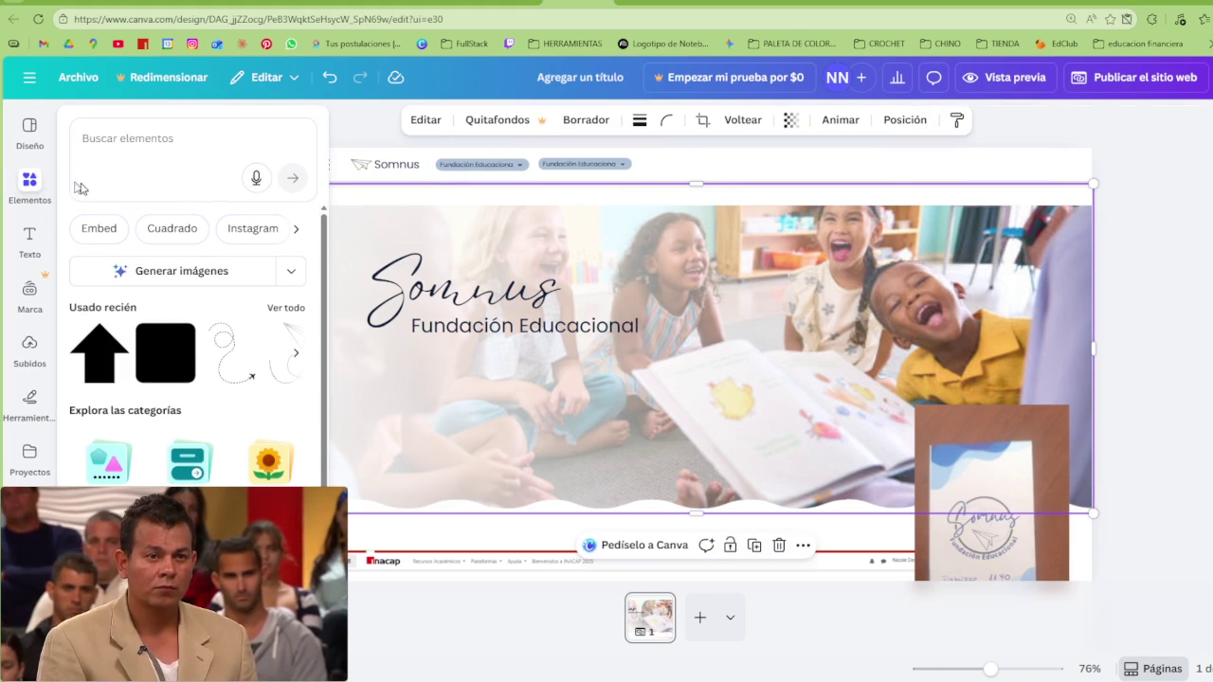
click(27, 181)
click(345, 154)
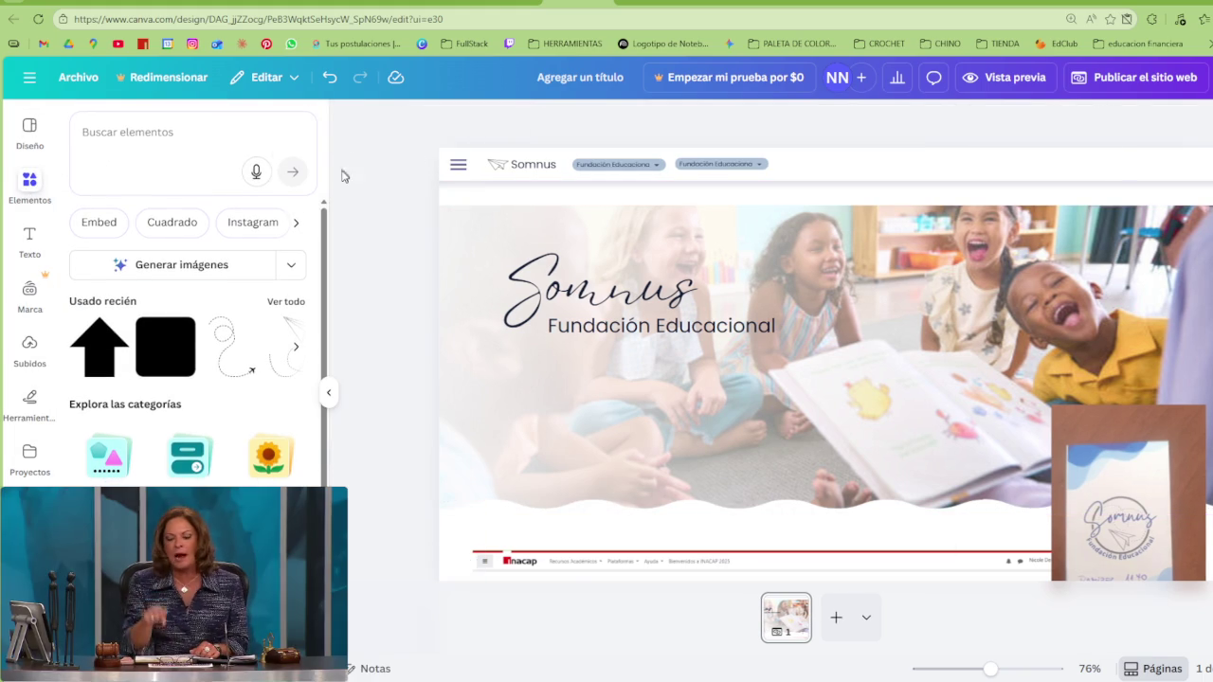
click(26, 178)
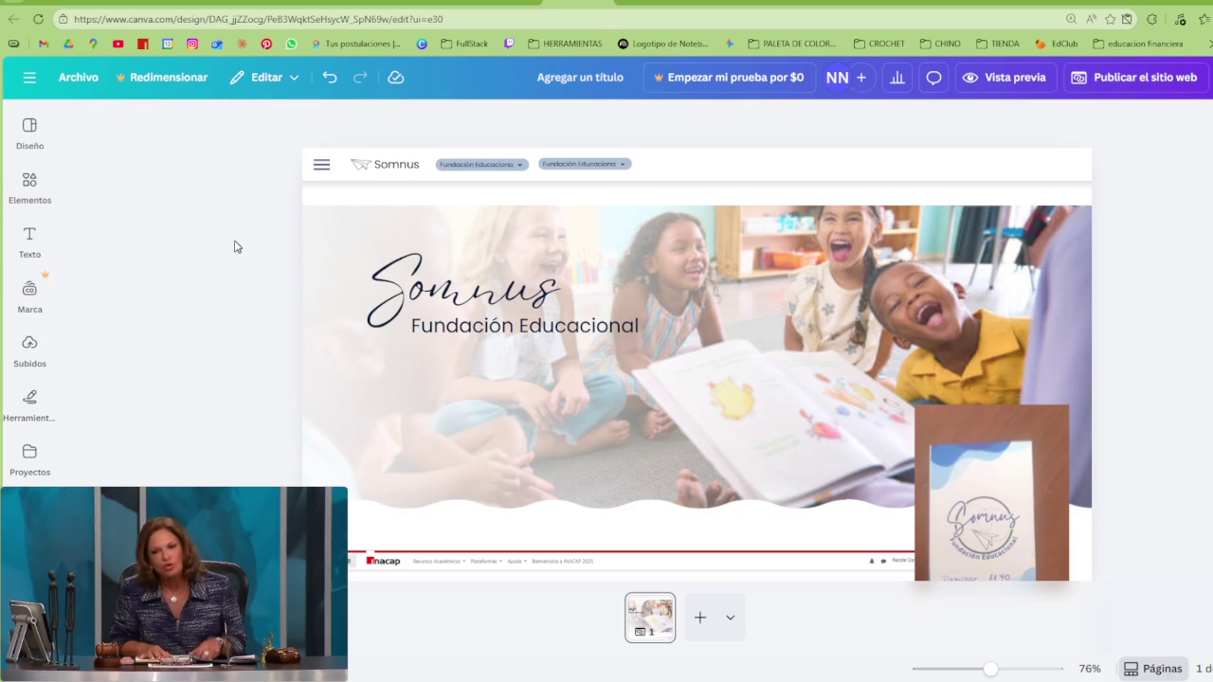
drag(995, 519, 832, 519)
Select all the hero section elements and move them up and left
scroll(1156, 442, up, 3)
mouse_move(1142, 482)
mouse_down()
mouse_move(352, 232)
mouse_move(559, 293)
mouse_up()
click(1145, 523)
mouse_move(1145, 522)
mouse_down()
mouse_move(282, 197)
mouse_move(553, 301)
mouse_up()
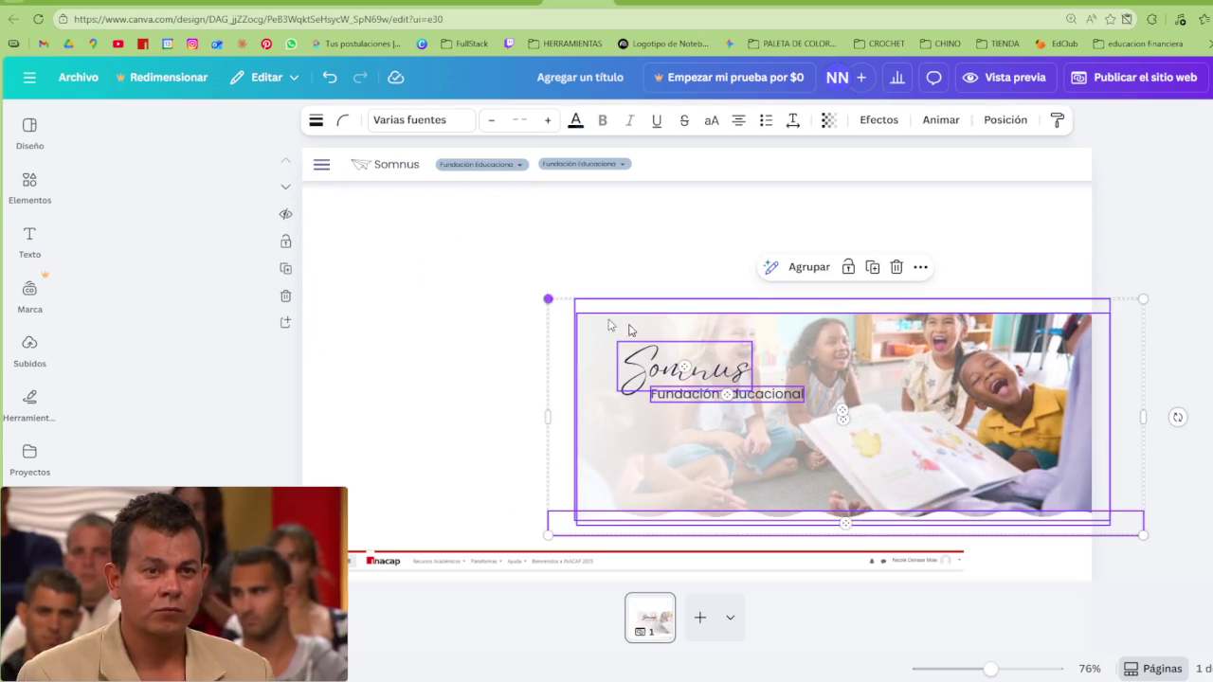
mouse_move(775, 327)
mouse_down()
mouse_move(651, 291)
mouse_move(701, 364)
mouse_up()
click(888, 366)
Place the classroom photo directly under the nav bar and widen it to the page edge
drag(831, 373, 1011, 358)
drag(506, 363, 382, 341)
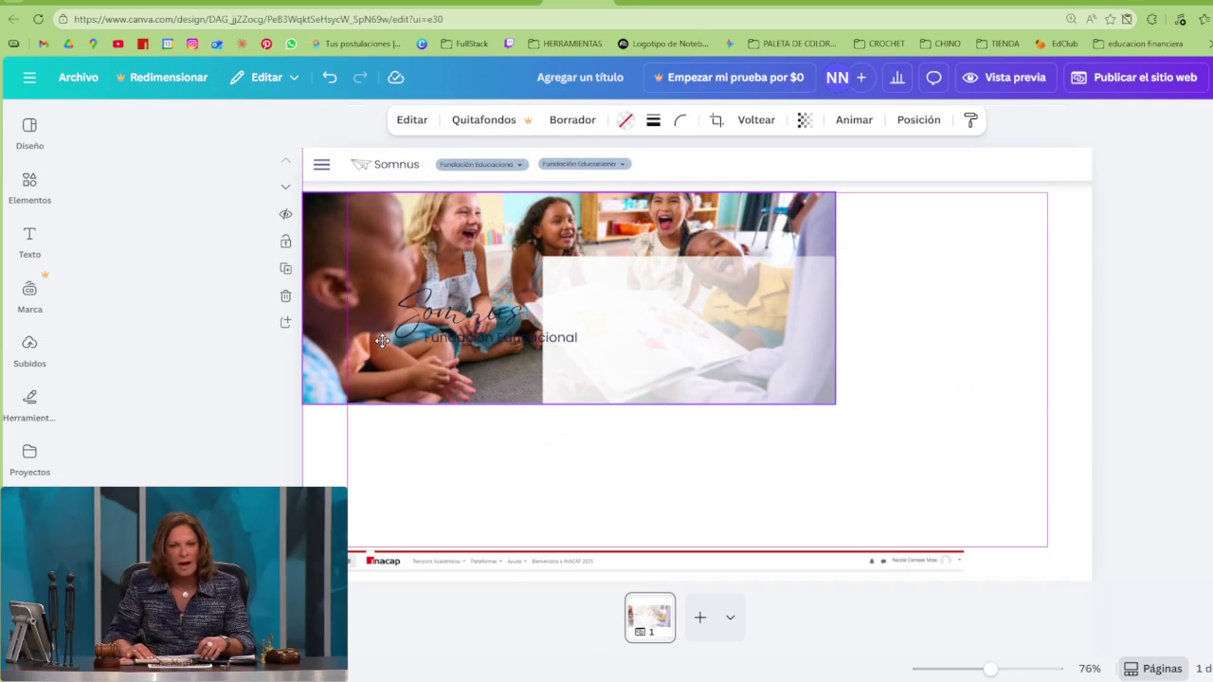
drag(382, 342, 382, 341)
drag(832, 306, 1092, 306)
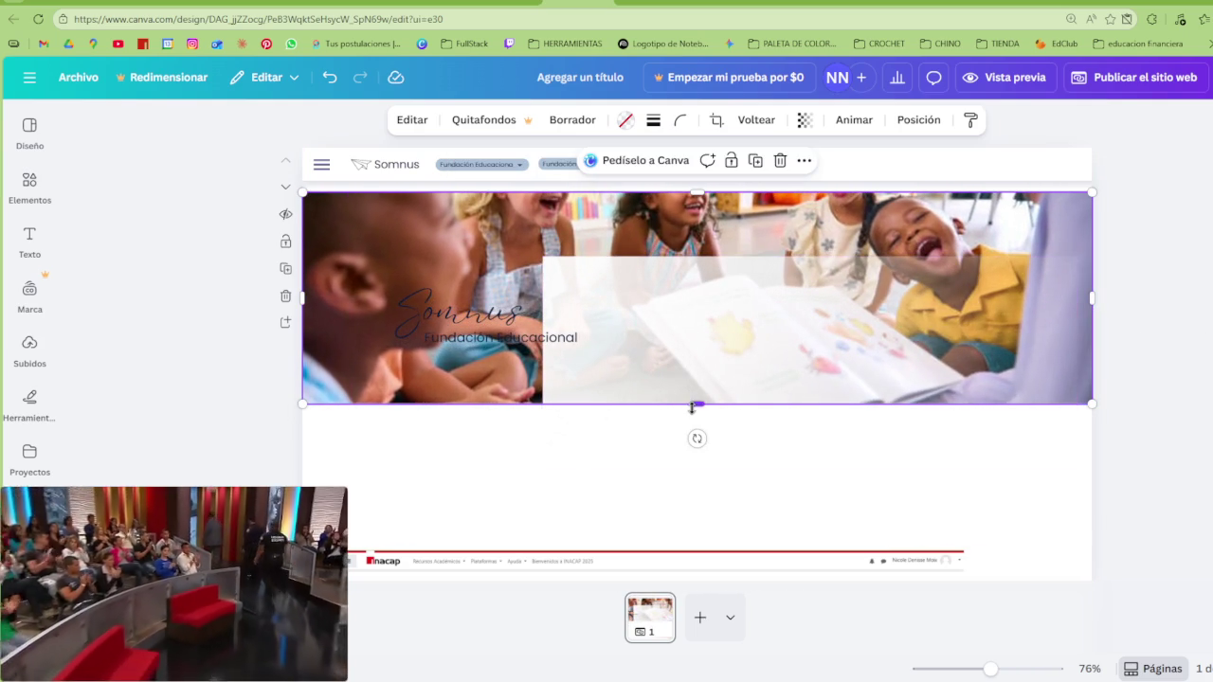
double_click(515, 319)
Reposition the classroom photo within its crop and make it slightly taller
mouse_move(514, 319)
mouse_down()
mouse_move(525, 356)
mouse_move(524, 325)
mouse_up()
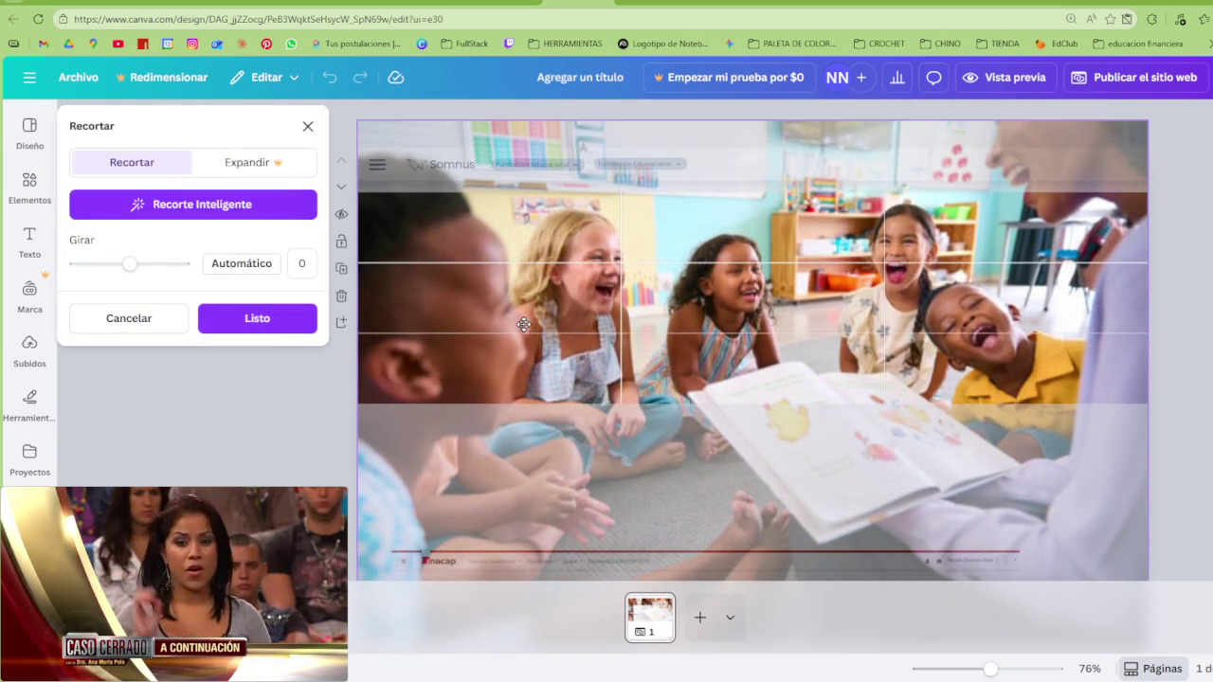
key(Return)
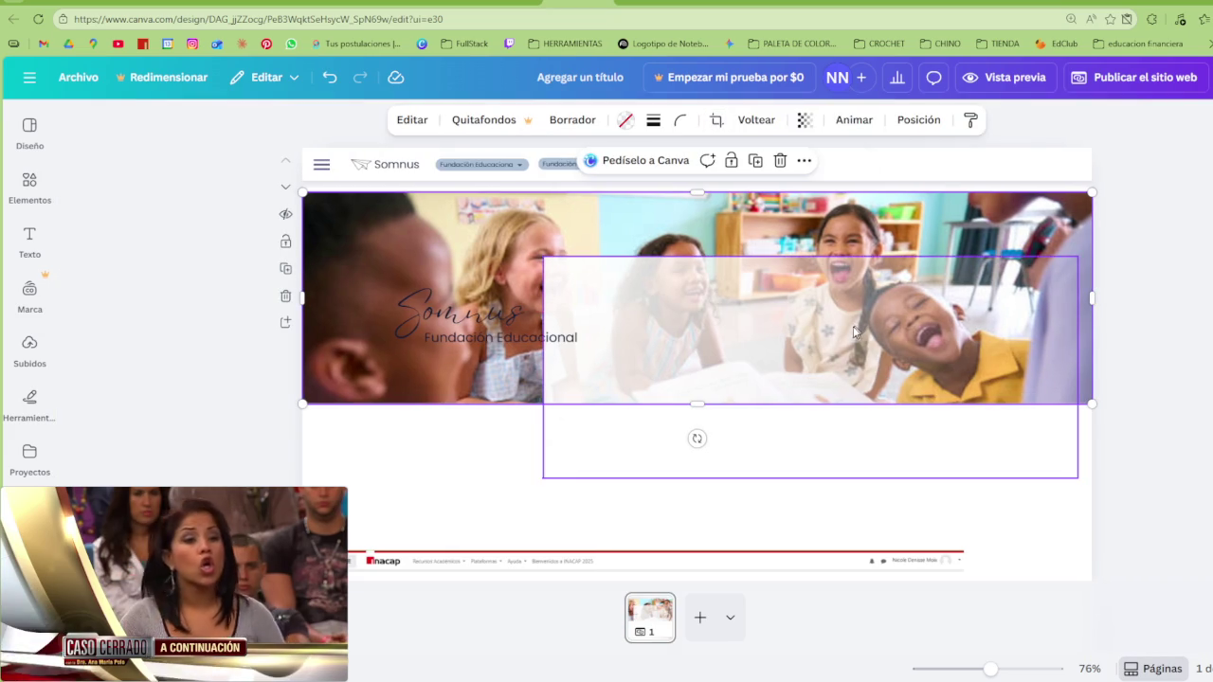
drag(698, 404, 697, 422)
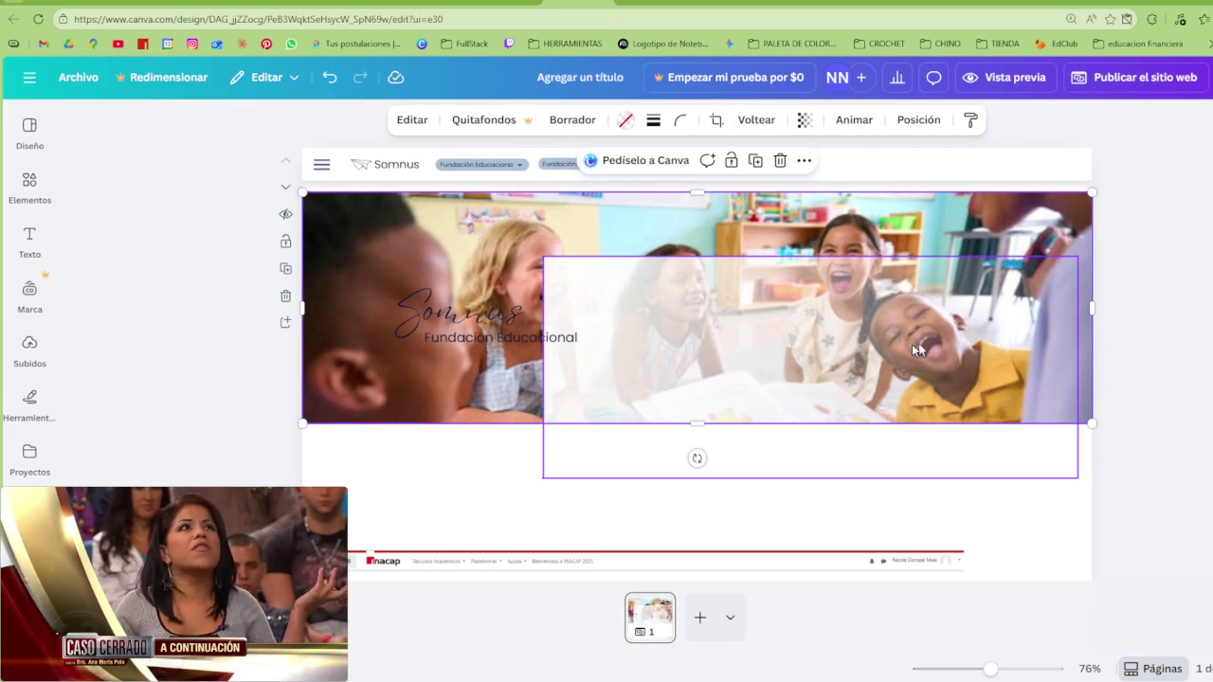
drag(806, 360, 764, 342)
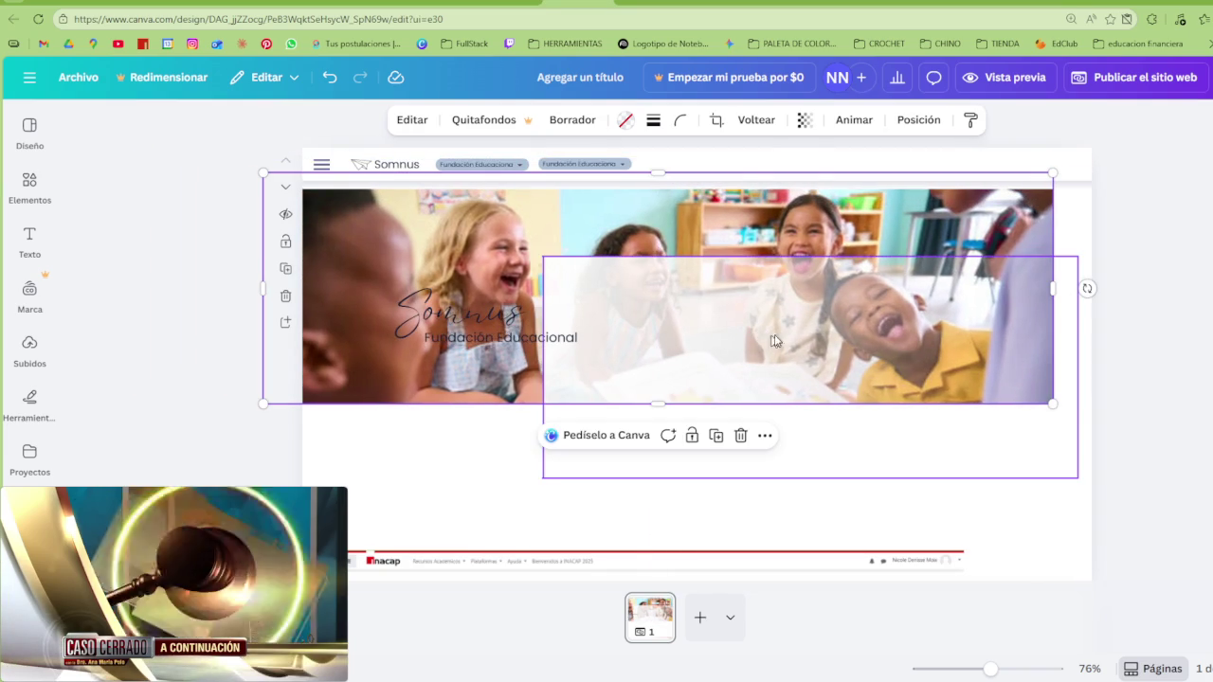
key(ctrl+z)
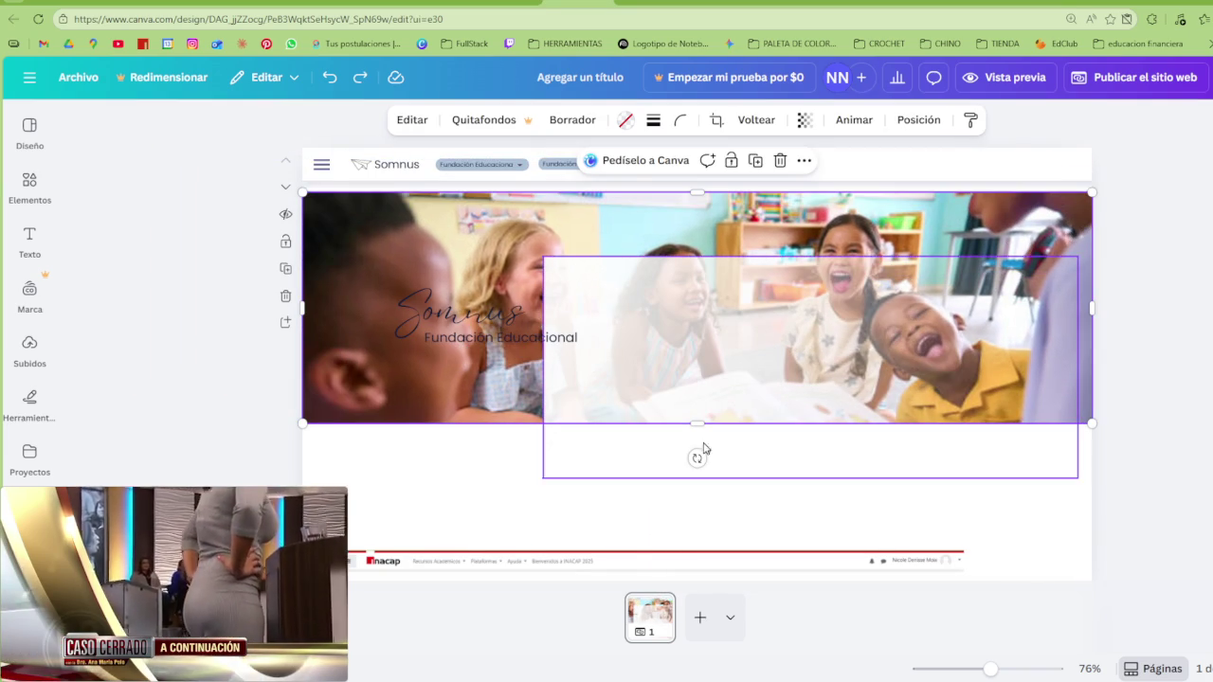
Stretch the translucent white overlay to cover the full width and height of the photo
mouse_move(870, 354)
mouse_down()
mouse_move(786, 360)
mouse_move(626, 297)
mouse_up()
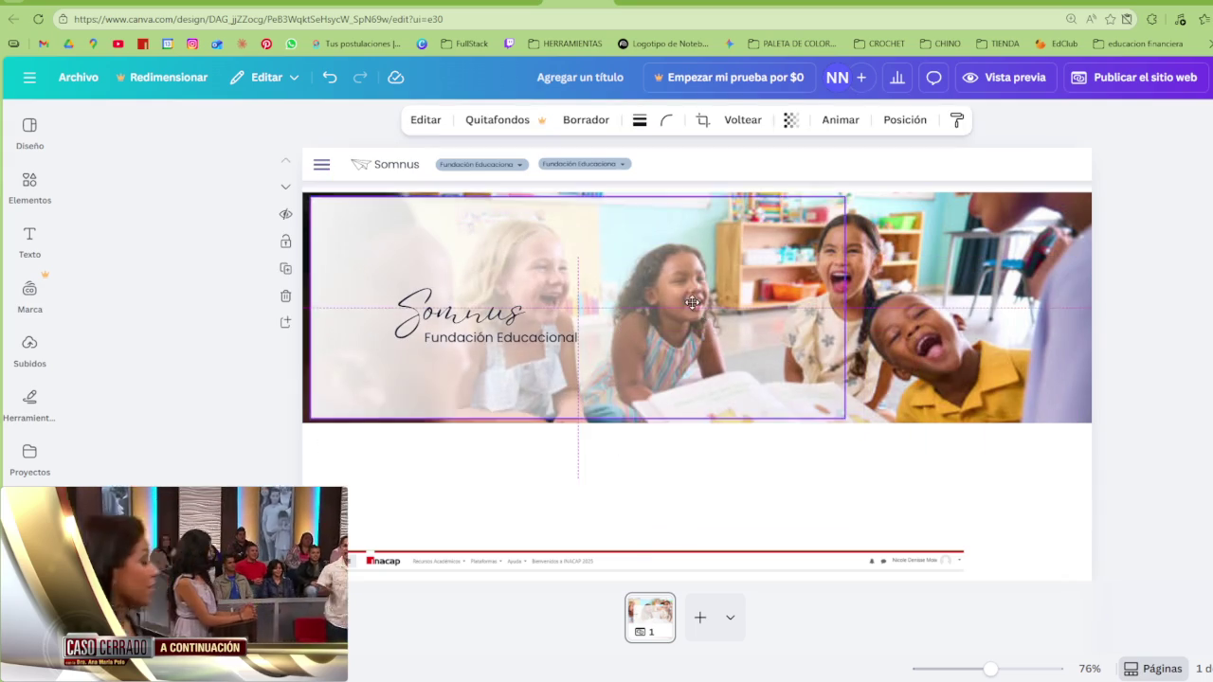
drag(836, 303, 1110, 302)
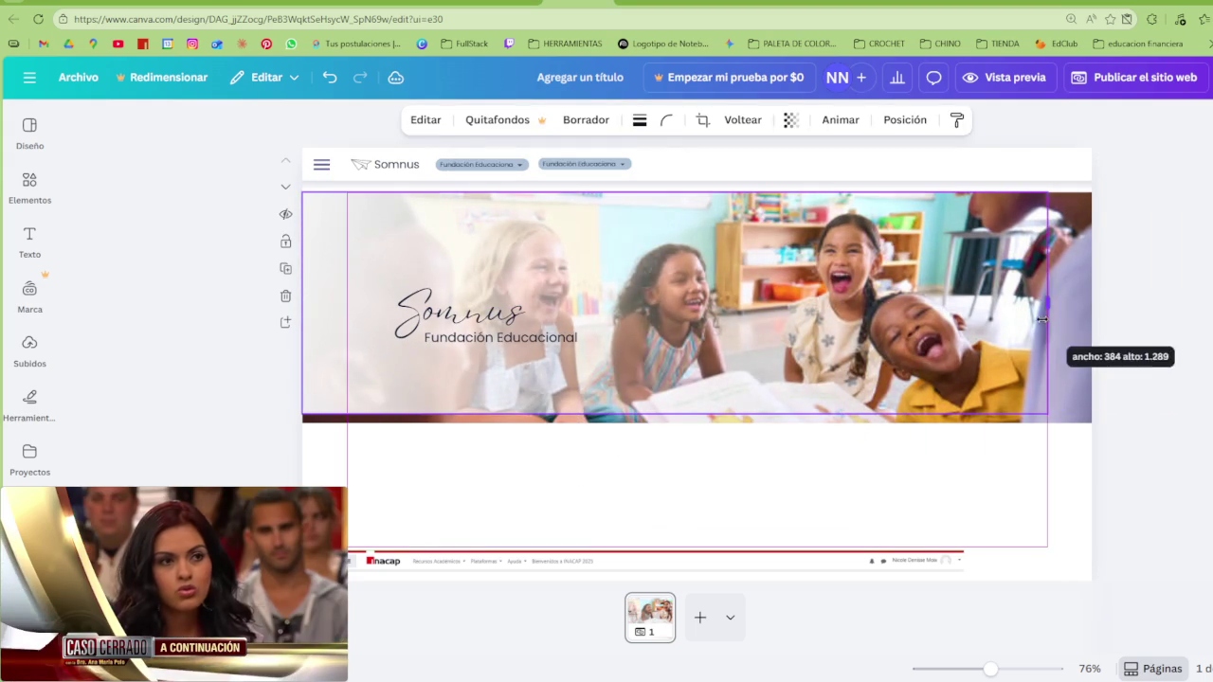
drag(1119, 303, 1178, 307)
drag(1098, 309, 1093, 310)
drag(701, 415, 698, 423)
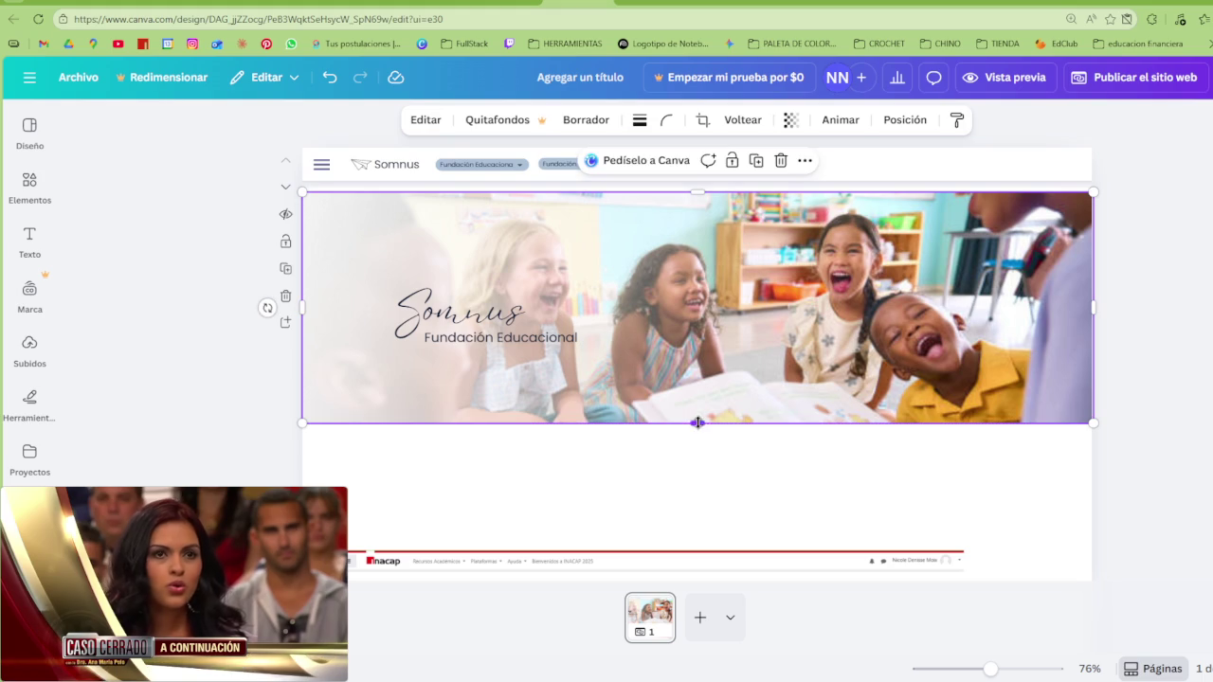
Move the Somnus / Fundación Educacional title group up-left and enlarge it
click(462, 327)
drag(440, 329, 424, 287)
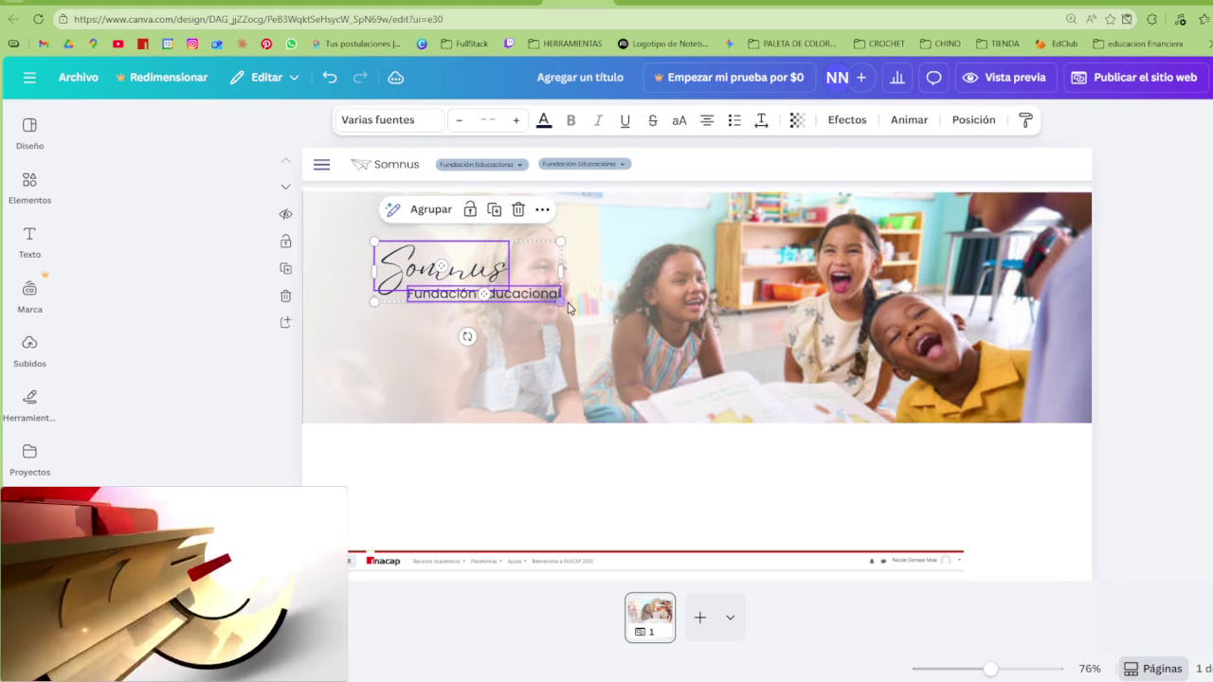
drag(561, 301, 603, 315)
mouse_move(569, 277)
mouse_down()
mouse_move(548, 261)
mouse_move(548, 272)
mouse_up()
click(682, 287)
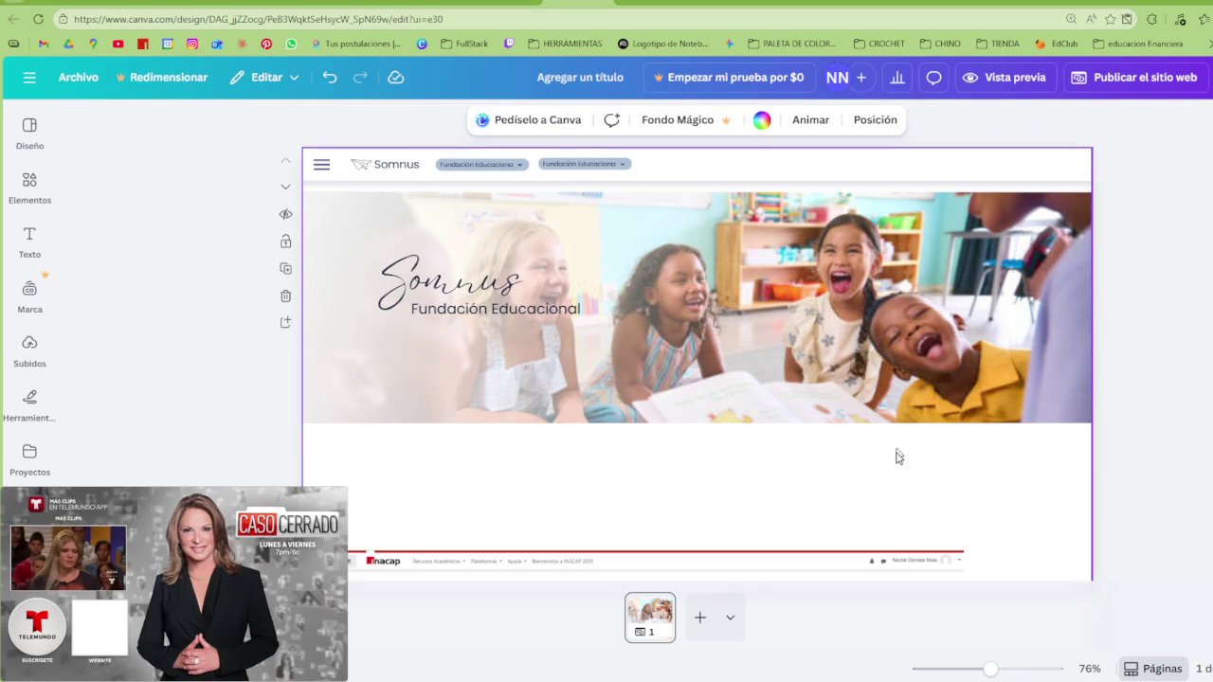
Move the white wave divider to the photo's bottom edge and stretch it to full width
click(861, 461)
mouse_move(861, 461)
mouse_down()
mouse_move(837, 429)
mouse_move(810, 428)
mouse_up()
drag(889, 430, 1099, 424)
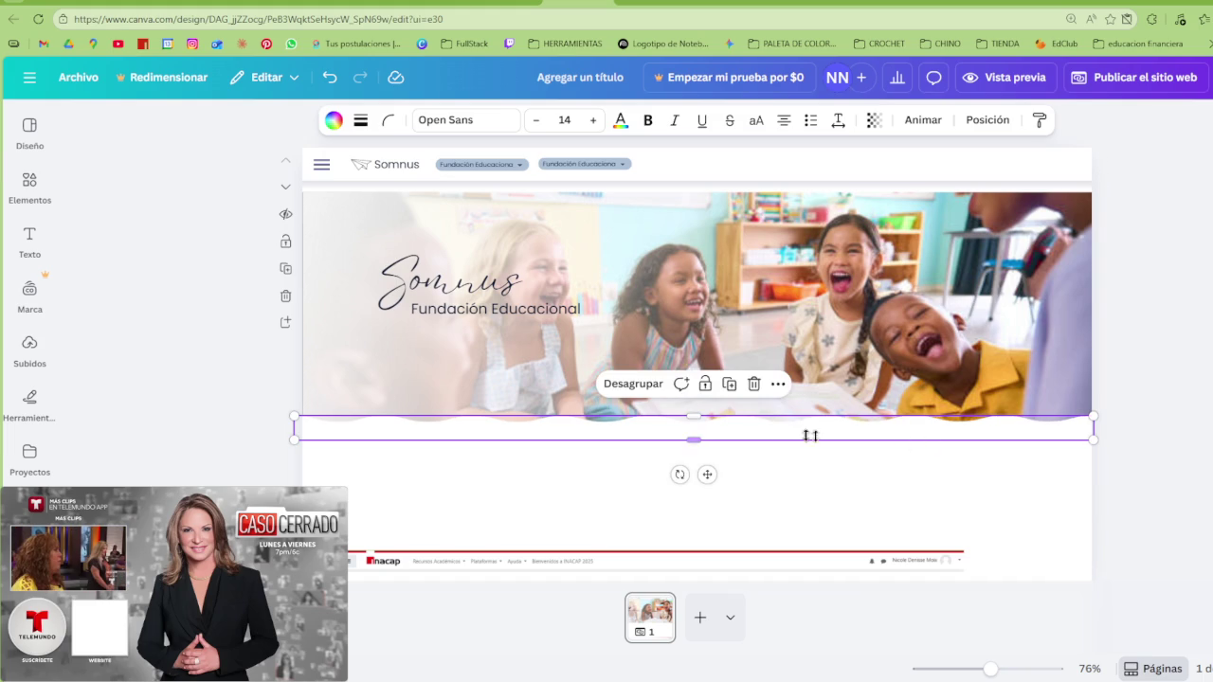
drag(697, 412, 702, 425)
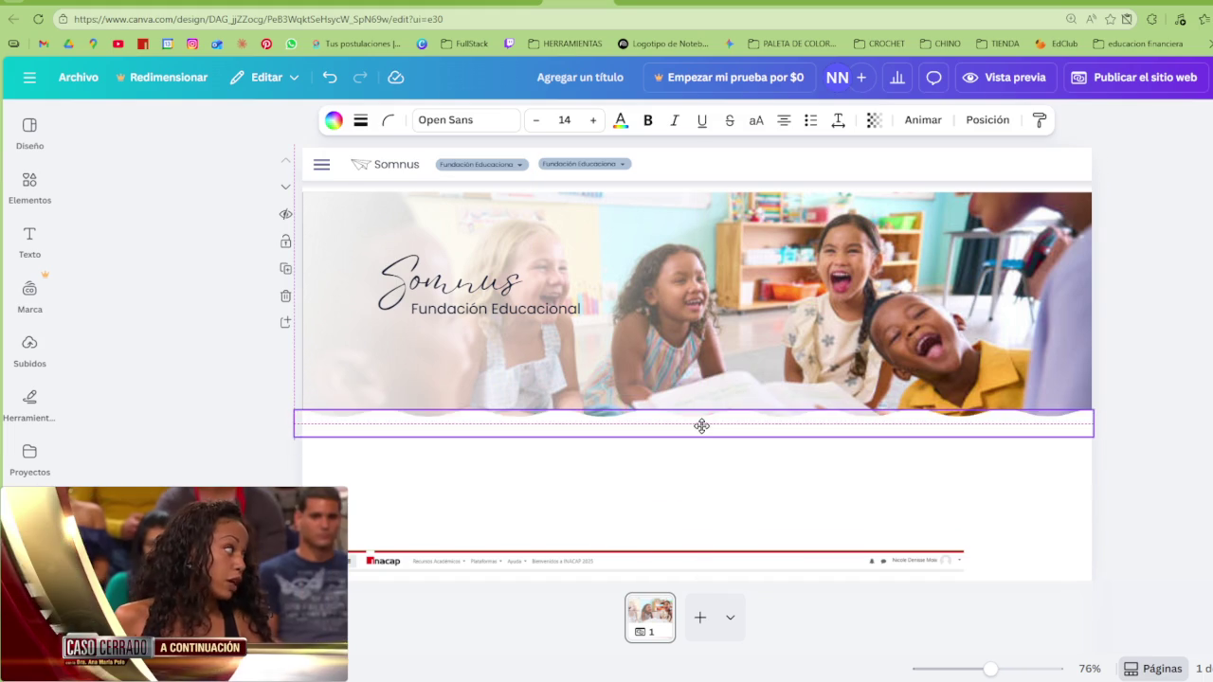
click(1099, 435)
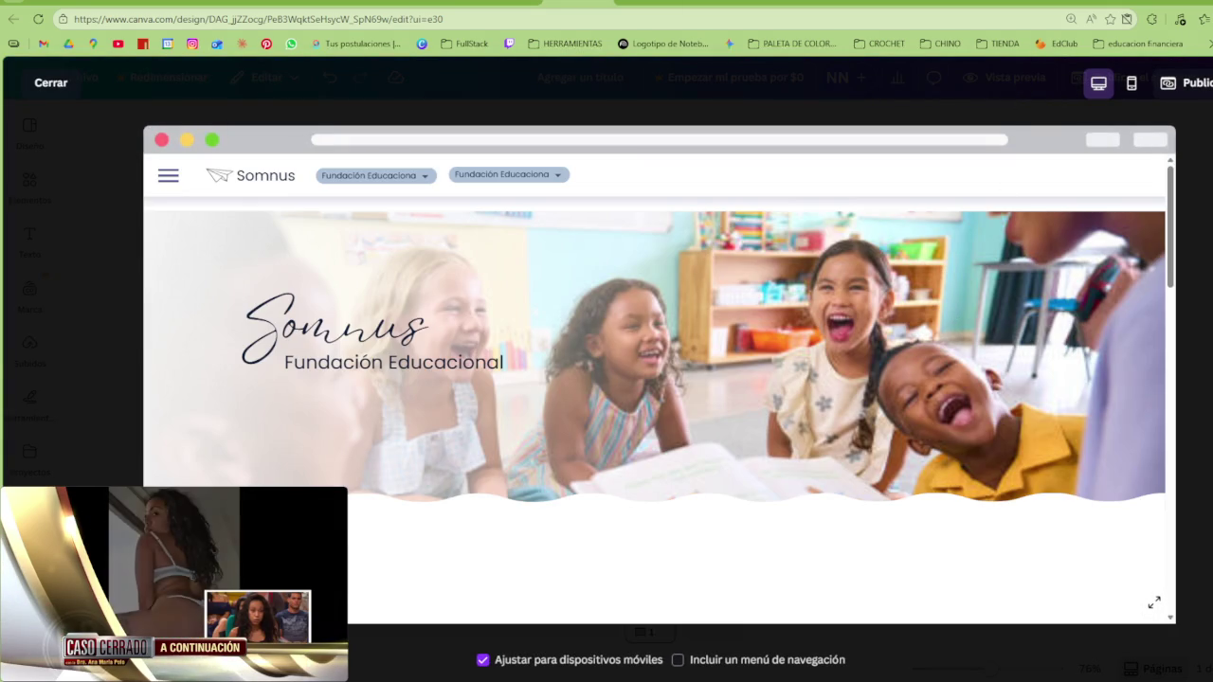
Close the Vista previa website preview and scroll back up the page
key(Escape)
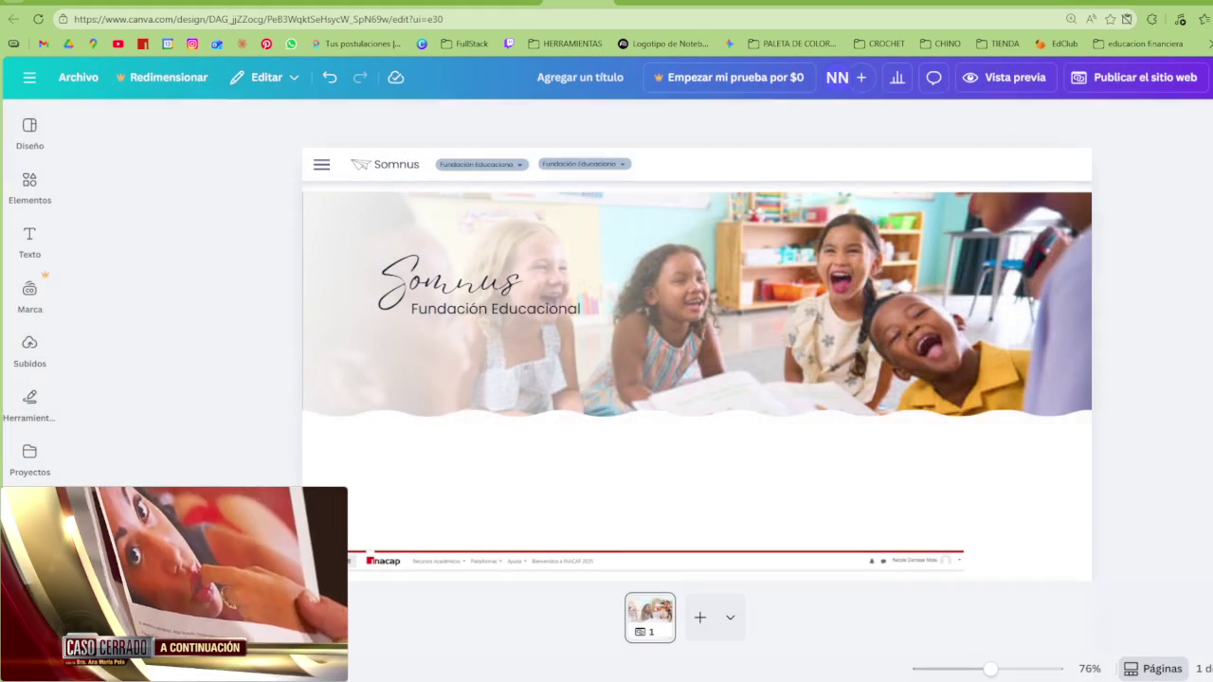
scroll(814, 364, down, 1)
scroll(599, 264, up, 1)
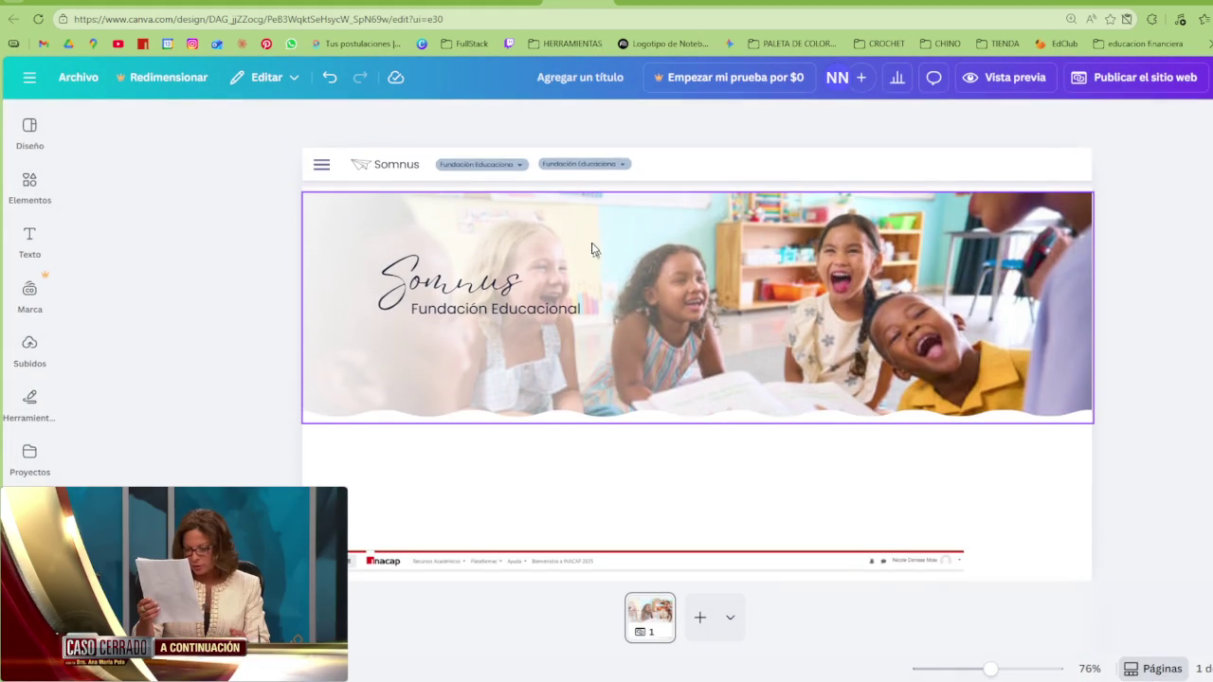
ctrl+scroll(556, 182, up, 3)
ctrl+scroll(556, 182, up, 2)
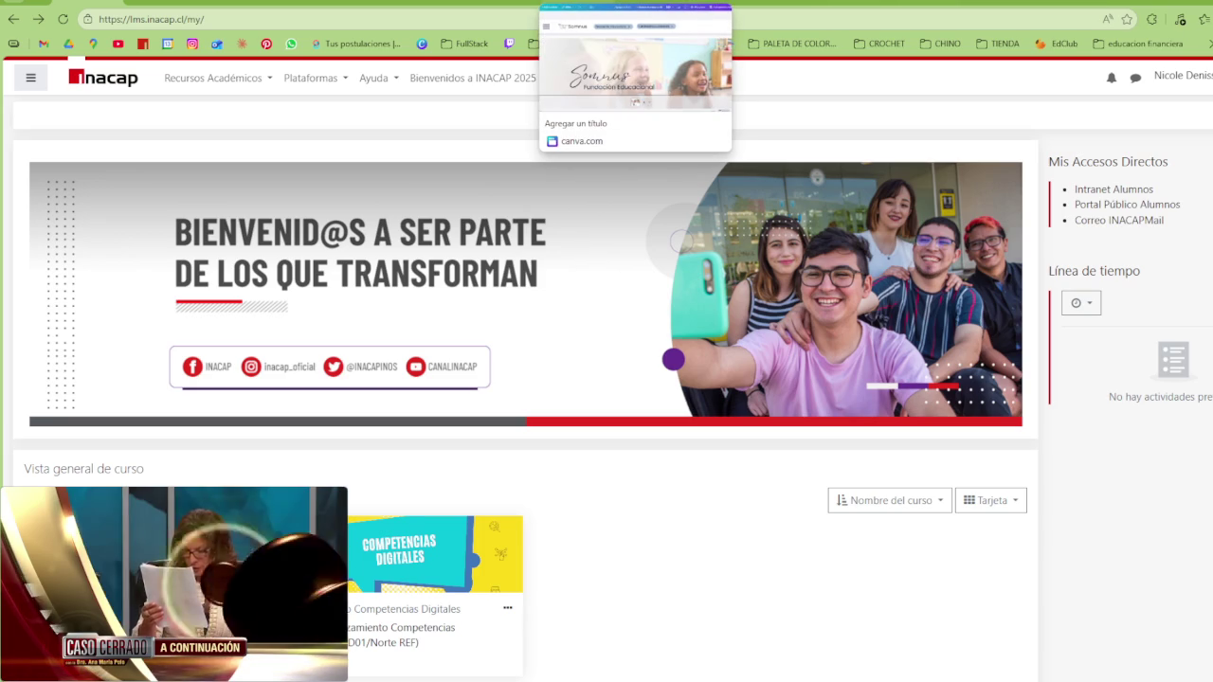
Back in Canva, select the second Fundación Educaciona nav button inside the header
click(635, 3)
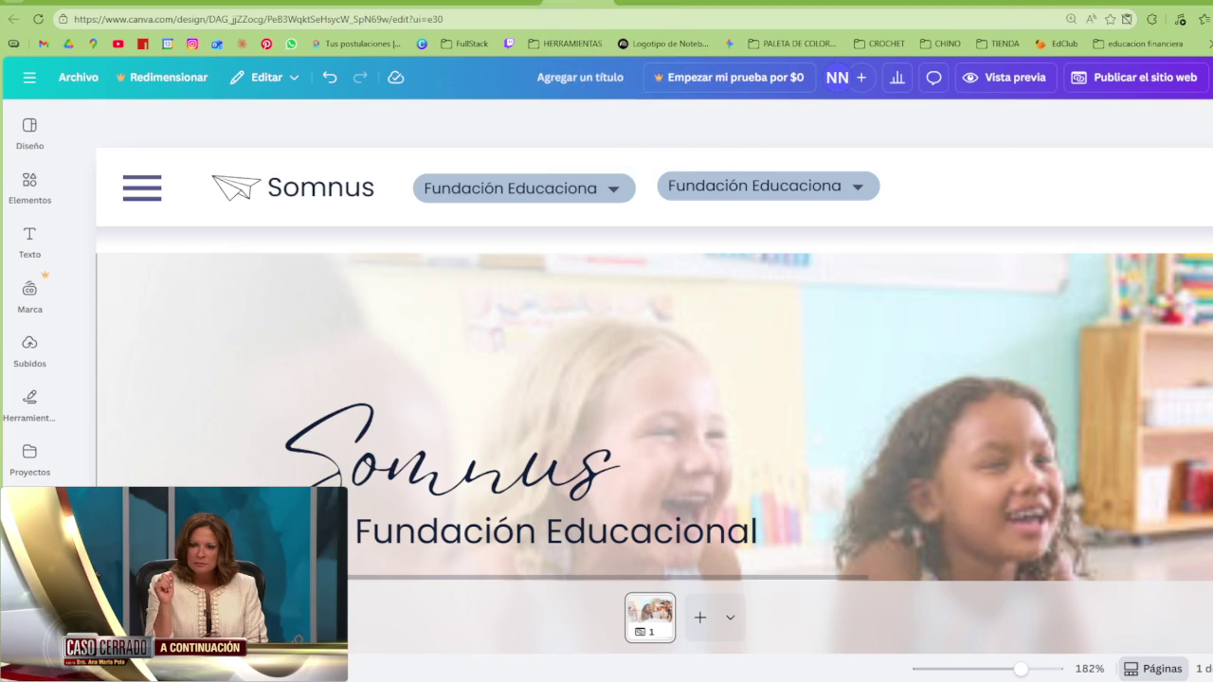
click(872, 187)
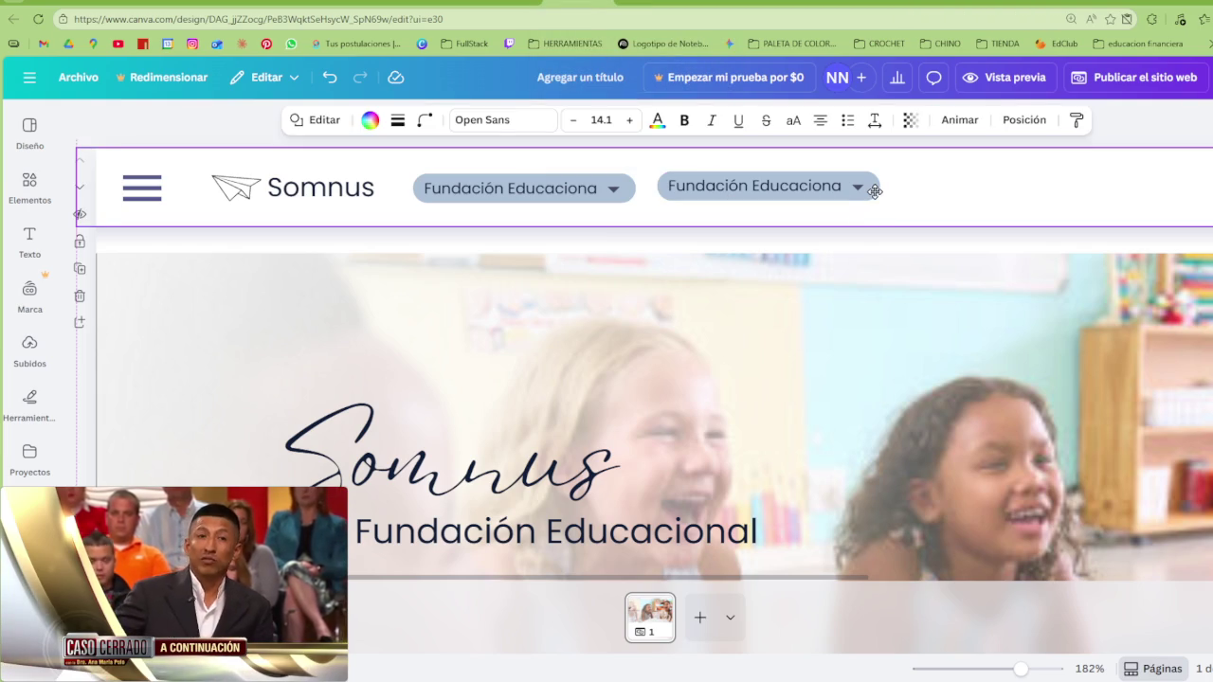
click(1013, 258)
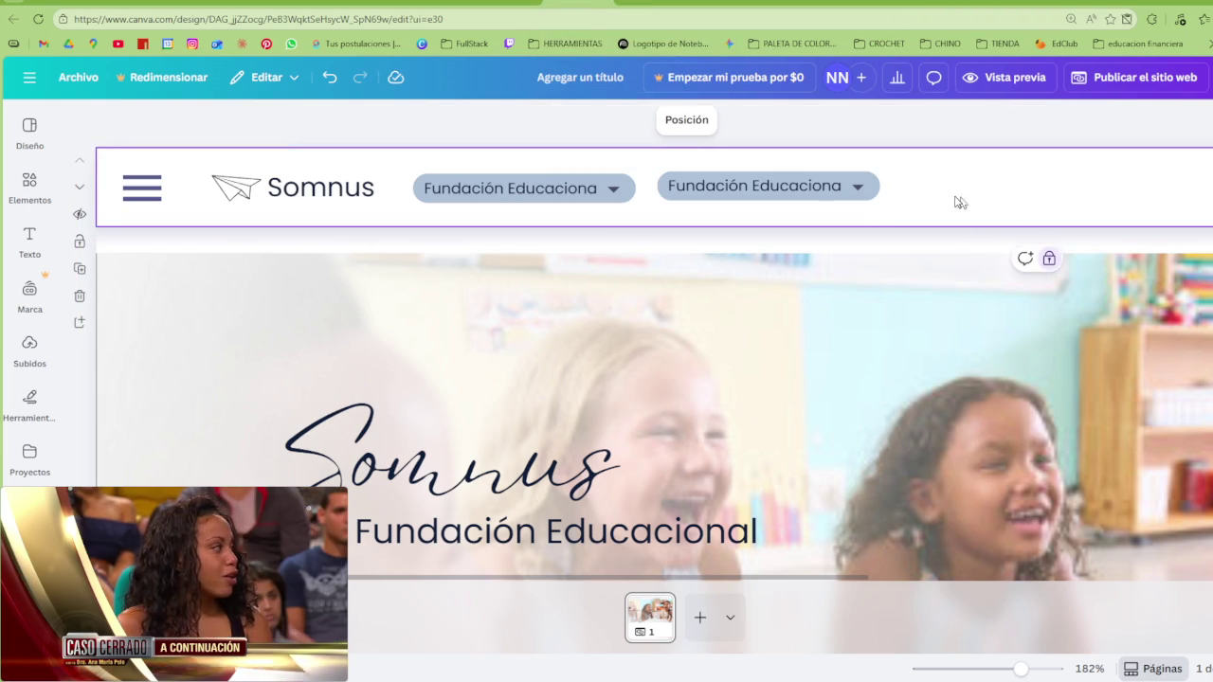
click(807, 193)
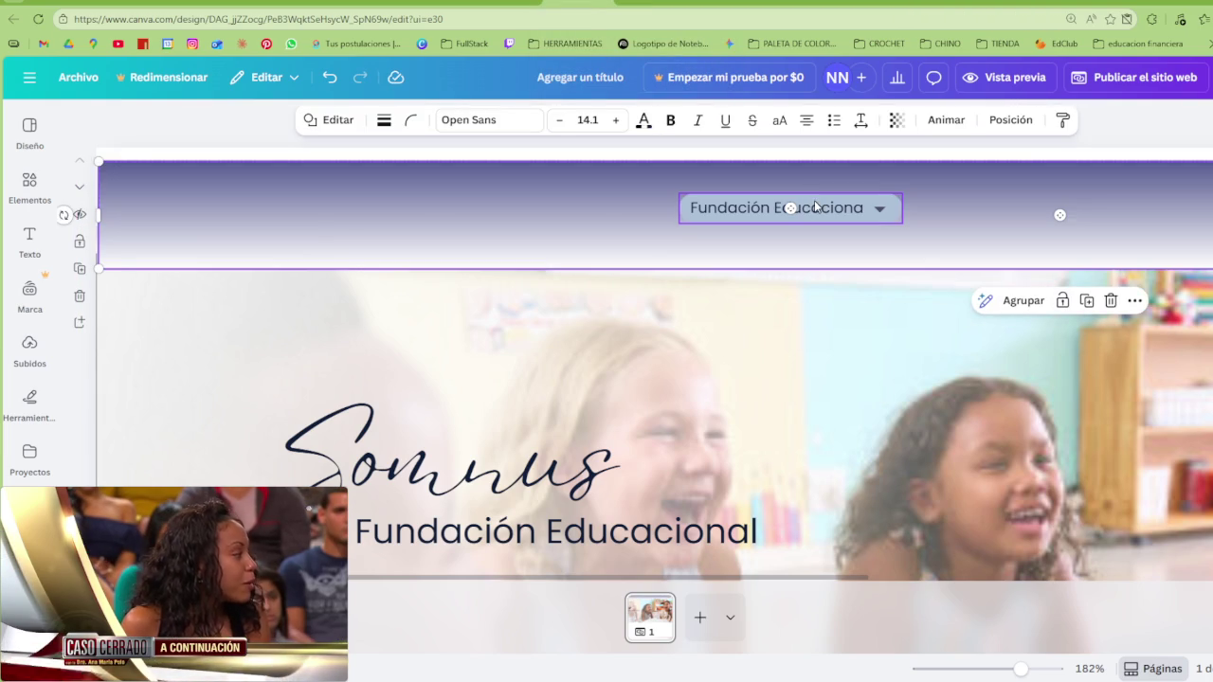
key(Escape)
click(846, 186)
Add two copies of the button to its right in the nav bar
drag(846, 187, 1055, 178)
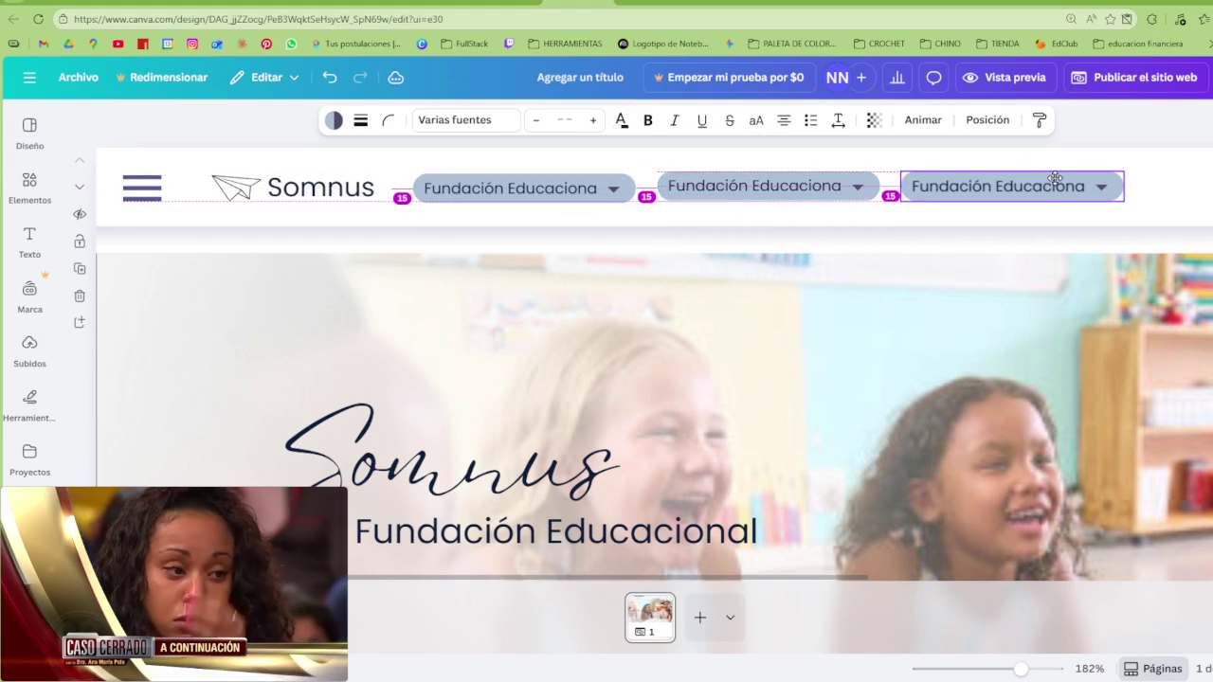
mouse_move(1055, 178)
mouse_down()
mouse_move(837, 207)
mouse_move(1212, 186)
mouse_up()
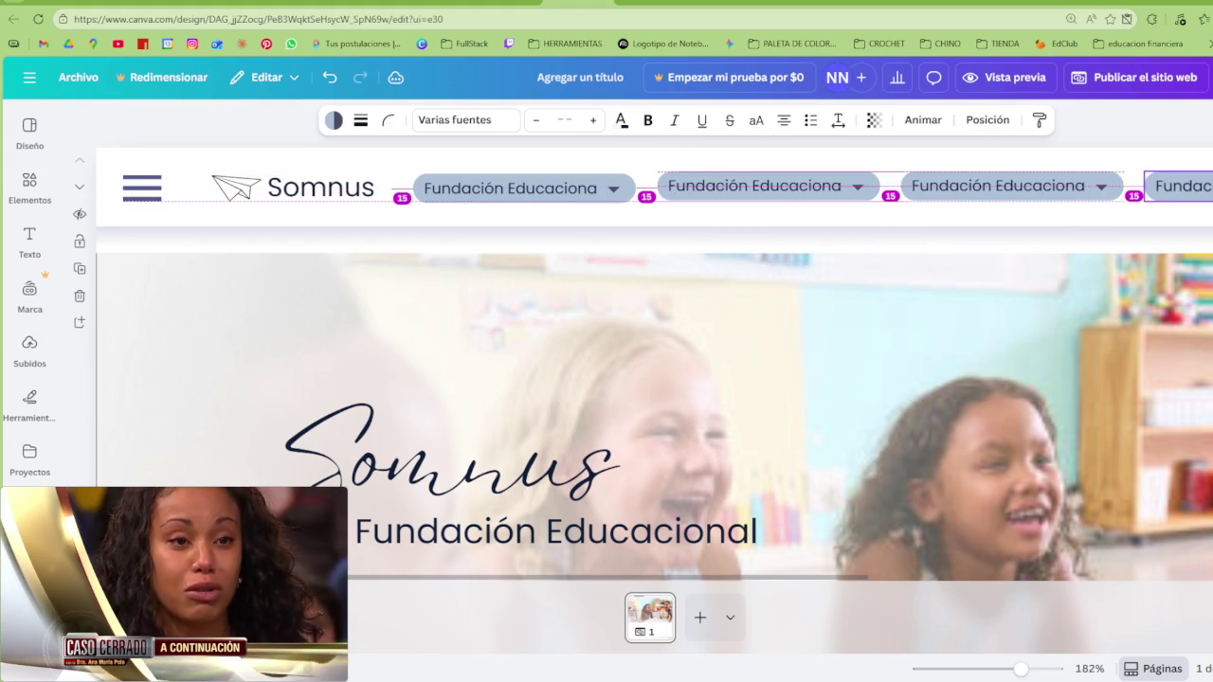
drag(796, 577, 1119, 550)
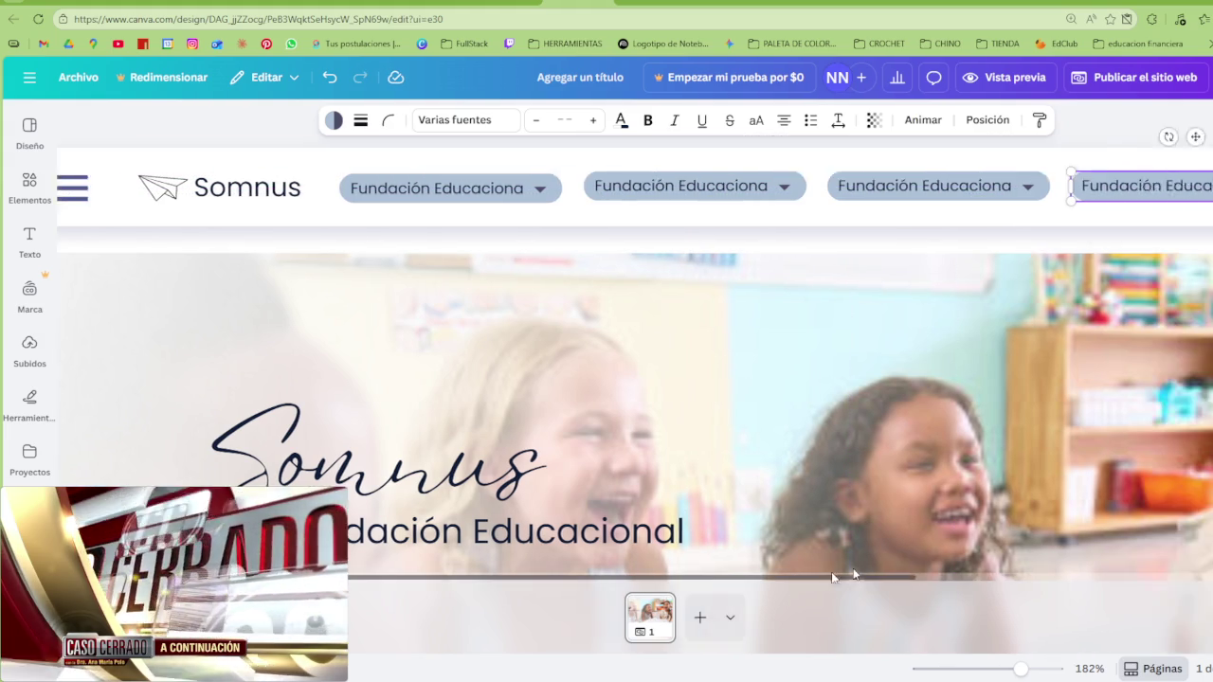
scroll(1118, 549, right, 3)
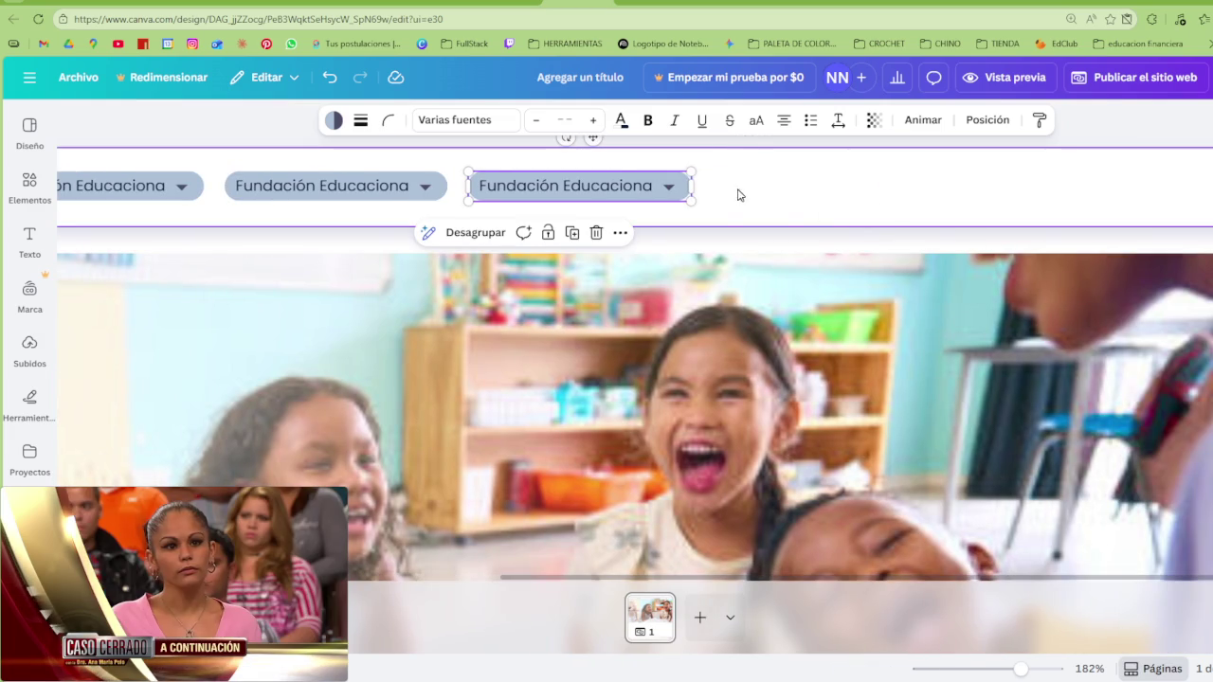
click(1071, 138)
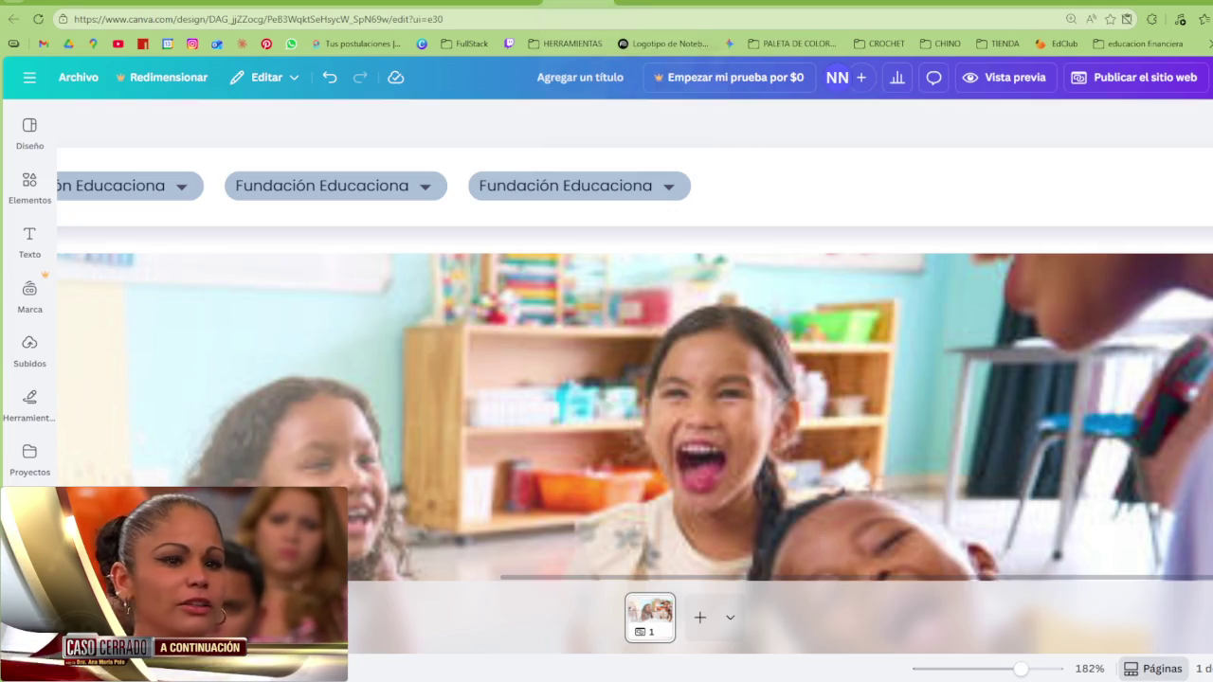
Delete the extra Fundación Educaciona nav button
click(607, 1)
click(681, 186)
key(Delete)
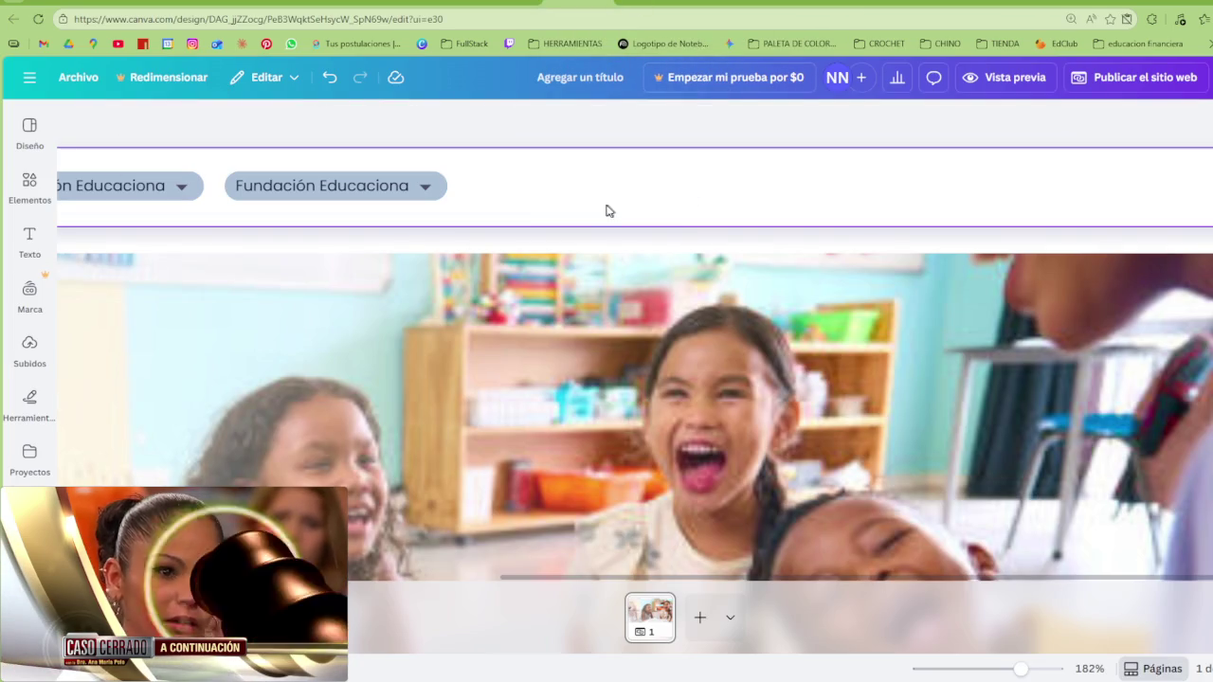
Search Elements for 'user' and filter to Elementos gráficos results
click(30, 137)
click(29, 180)
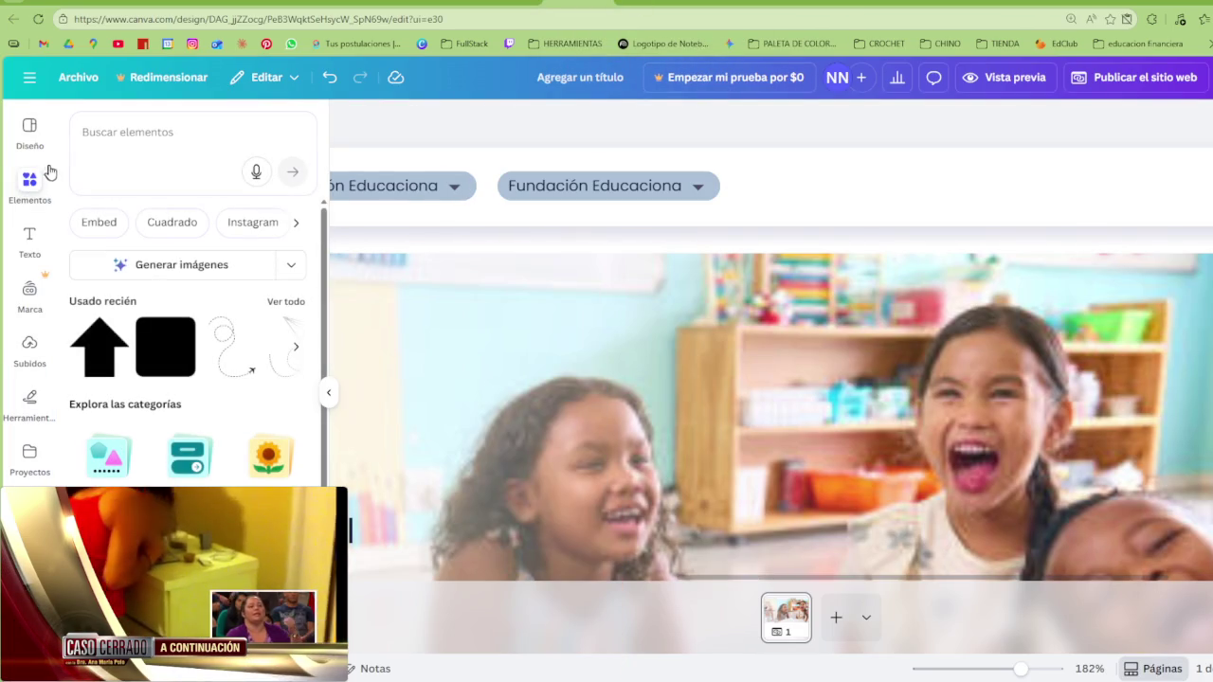
click(124, 134)
text(user)
key(Return)
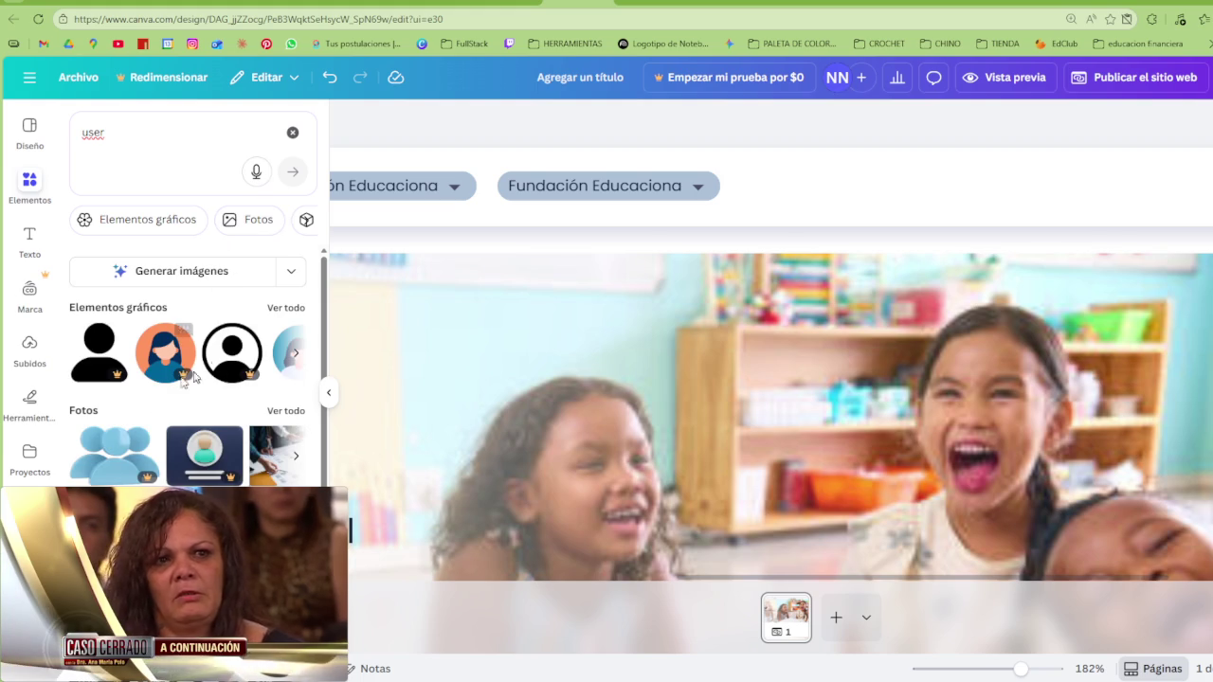
click(289, 305)
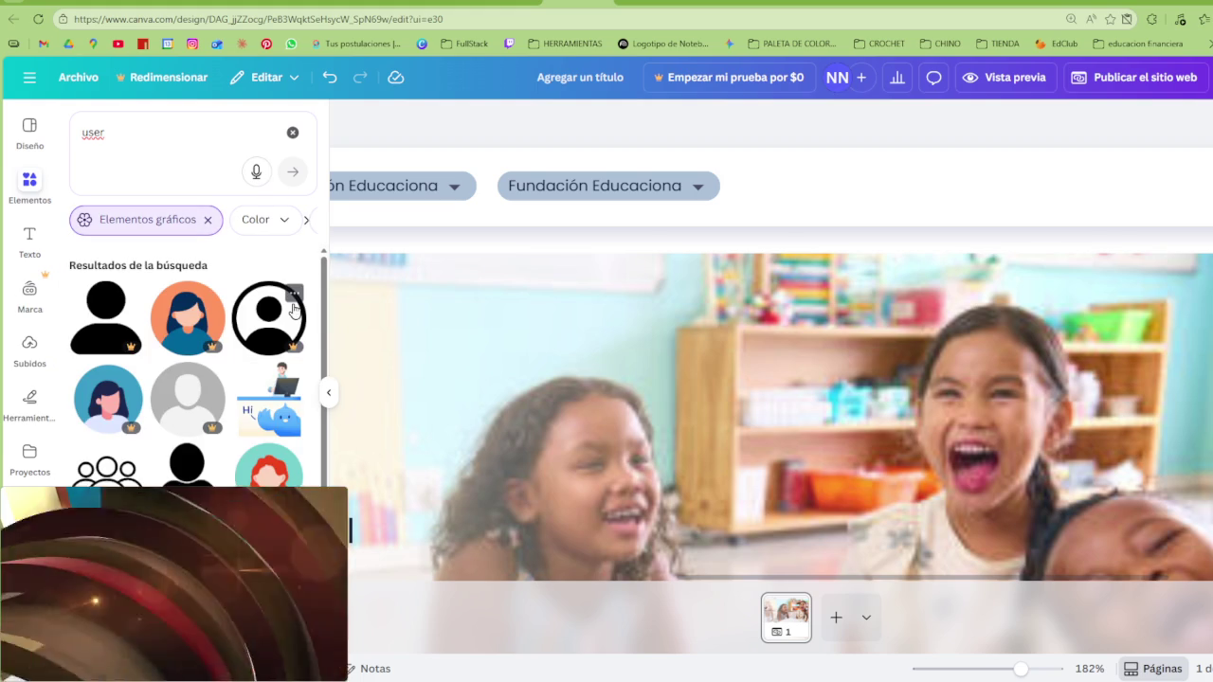
scroll(262, 329, down, 3)
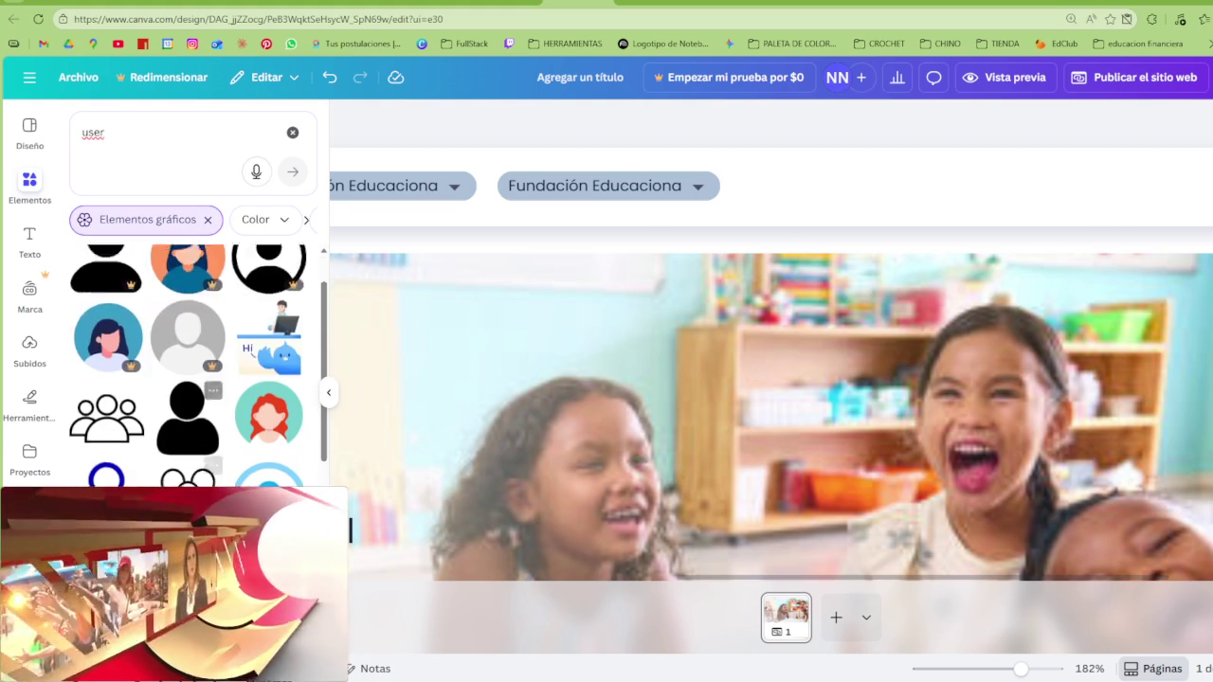
scroll(188, 482, down, 1)
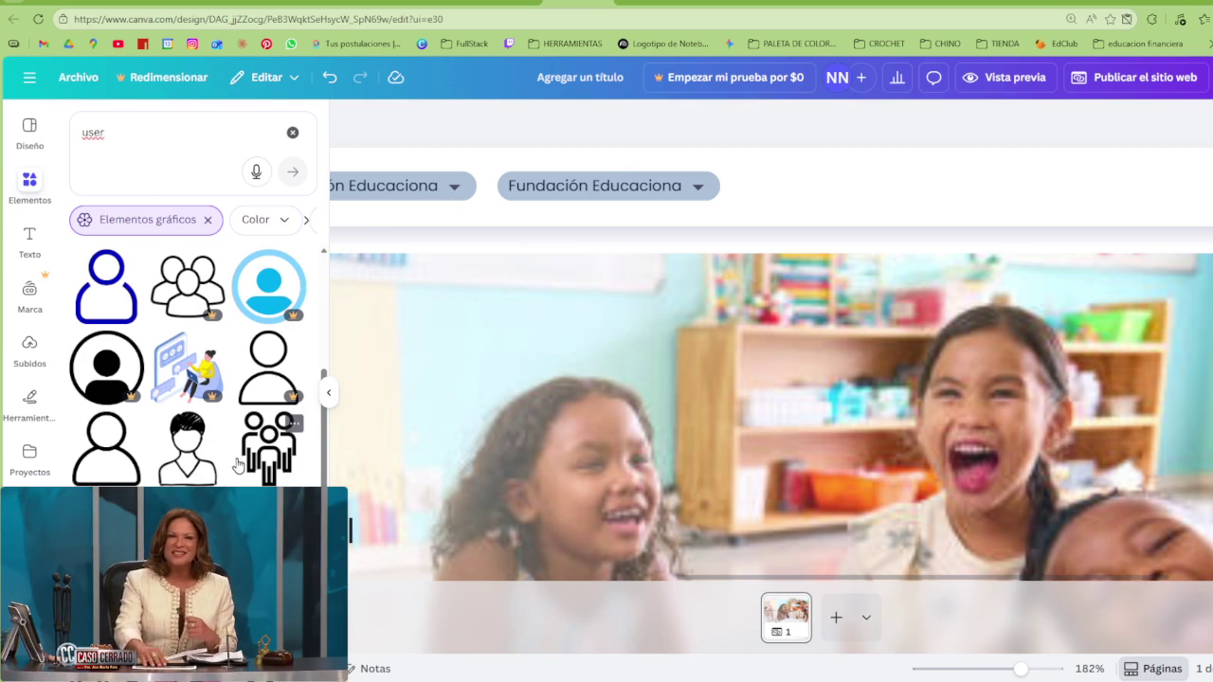
scroll(237, 462, down, 2)
scroll(232, 469, down, 2)
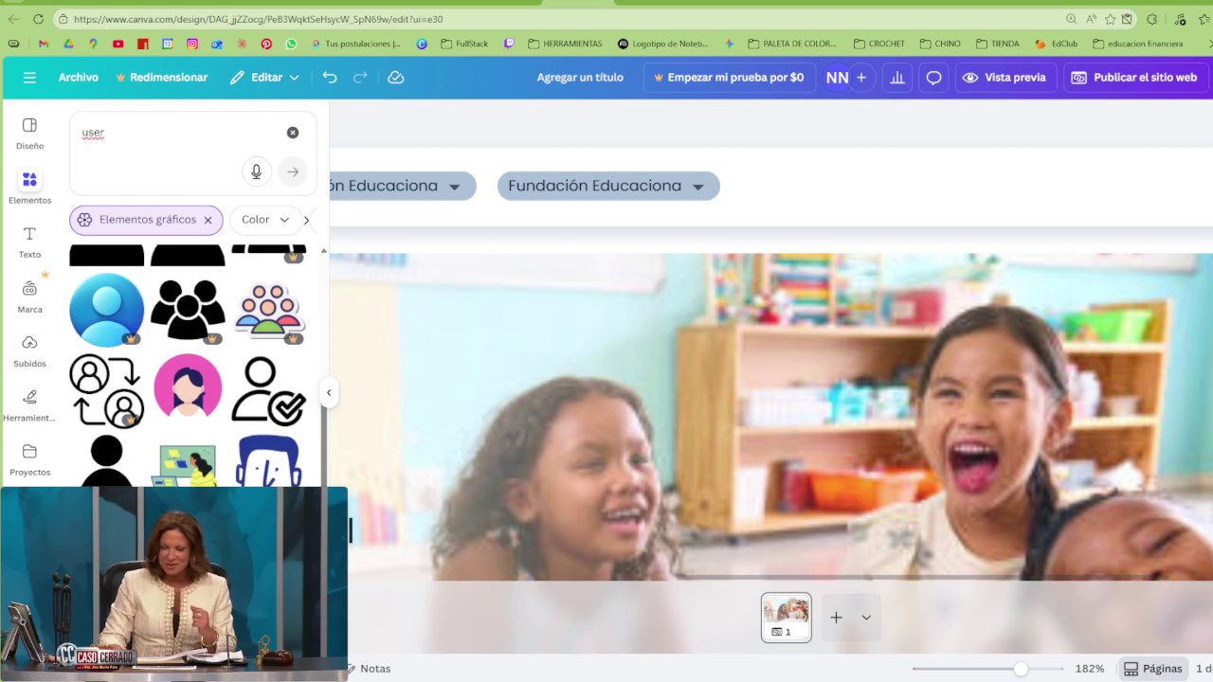
scroll(269, 455, down, 2)
Add the black circular user icon and drag it into the header's right side
click(269, 471)
mouse_move(793, 496)
mouse_down()
mouse_move(986, 220)
mouse_move(742, 484)
mouse_move(1038, 206)
mouse_move(994, 244)
mouse_move(1120, 200)
mouse_up()
drag(846, 578, 952, 578)
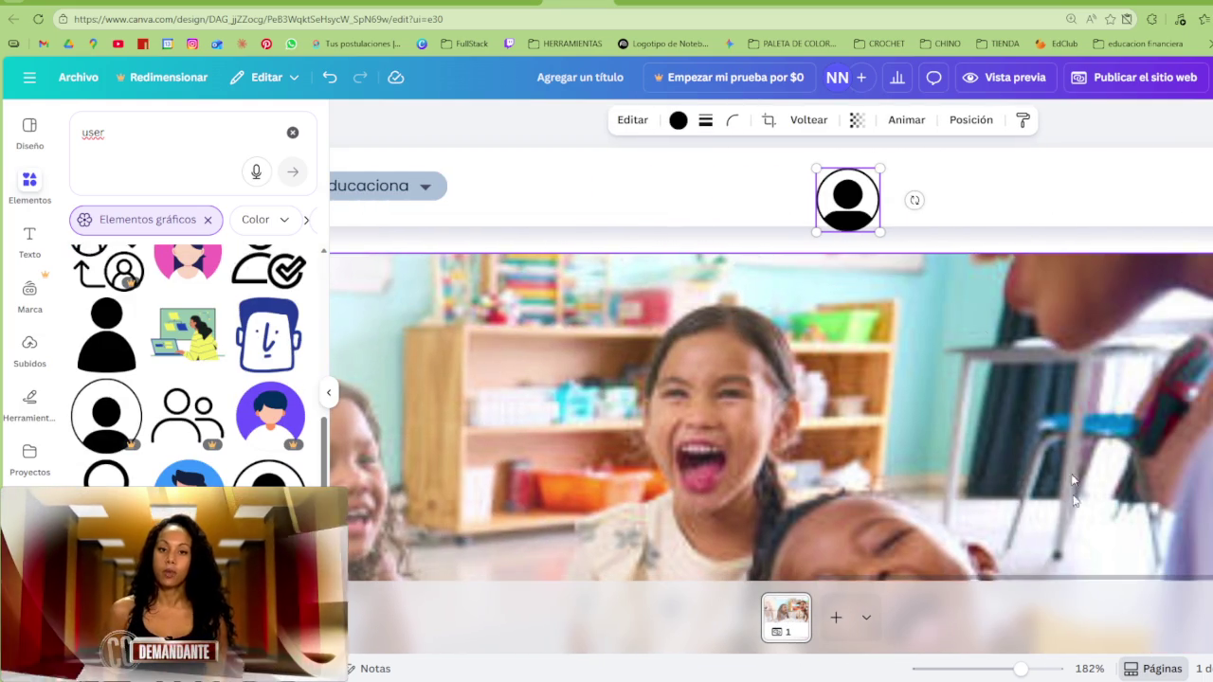
Place the user icon at the header's top-right corner and add a text box beside it
drag(845, 217, 1093, 188)
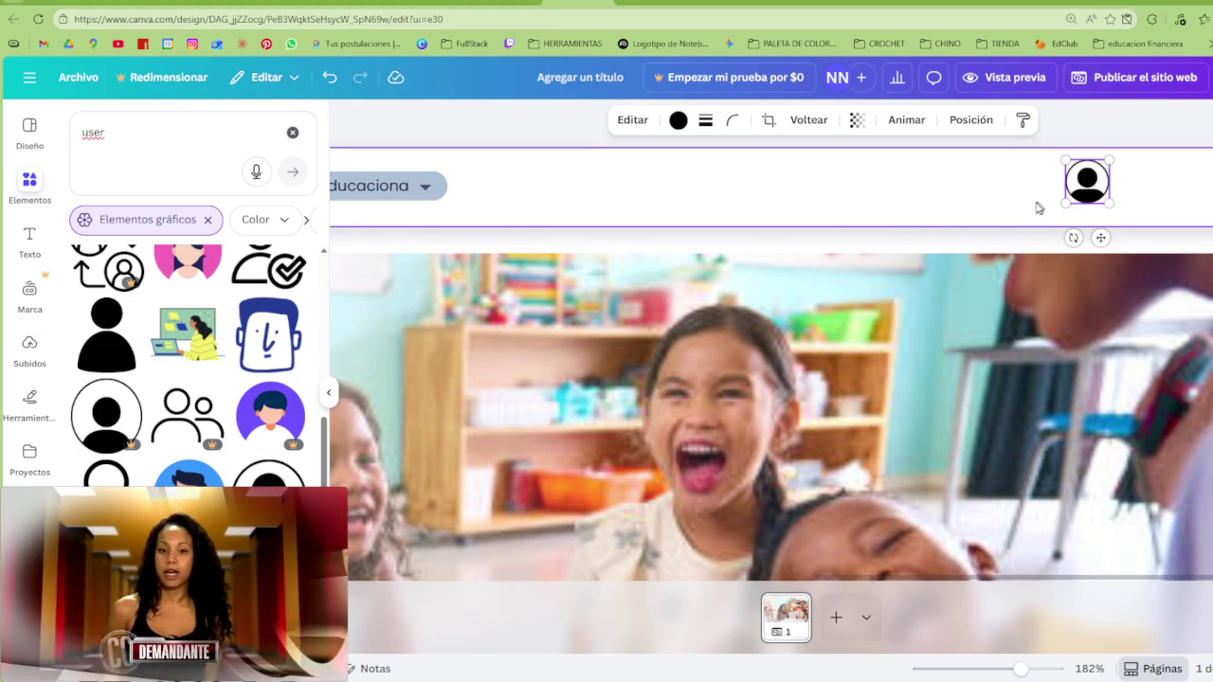
click(626, 206)
key(t)
mouse_move(758, 401)
mouse_down()
mouse_move(1192, 176)
mouse_move(787, 184)
mouse_up()
Replace the placeholder with the user's name and move it next to the icon
click(858, 183)
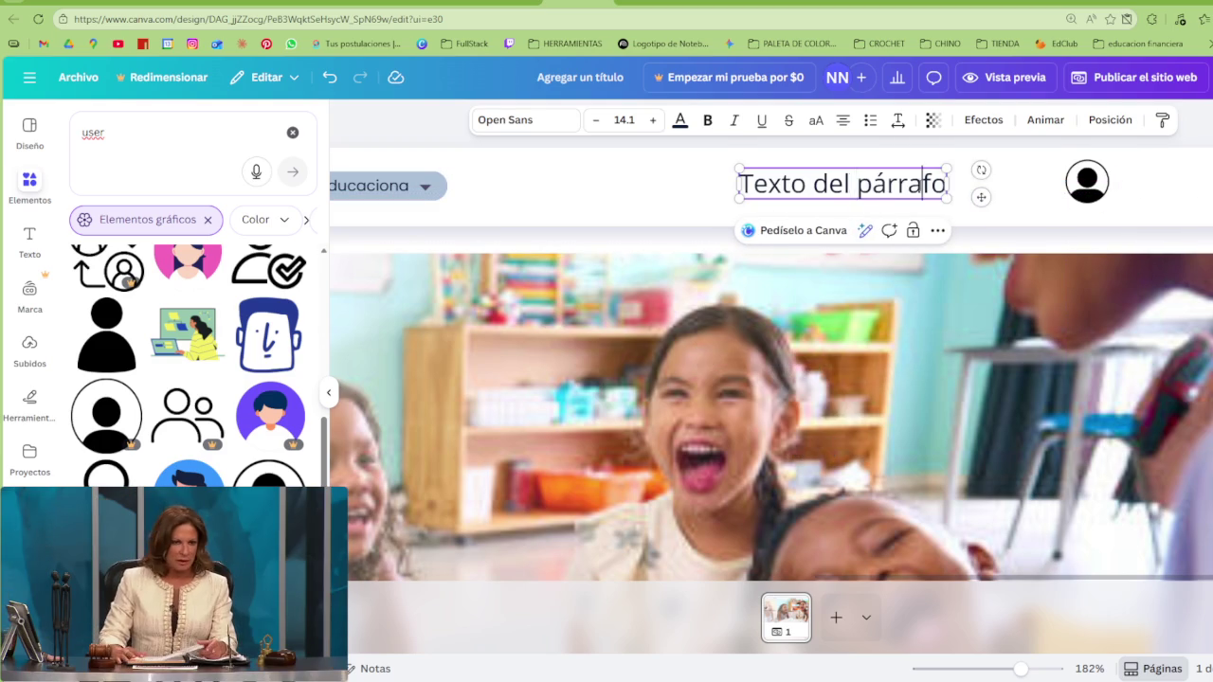
triple_click(921, 185)
text(U)
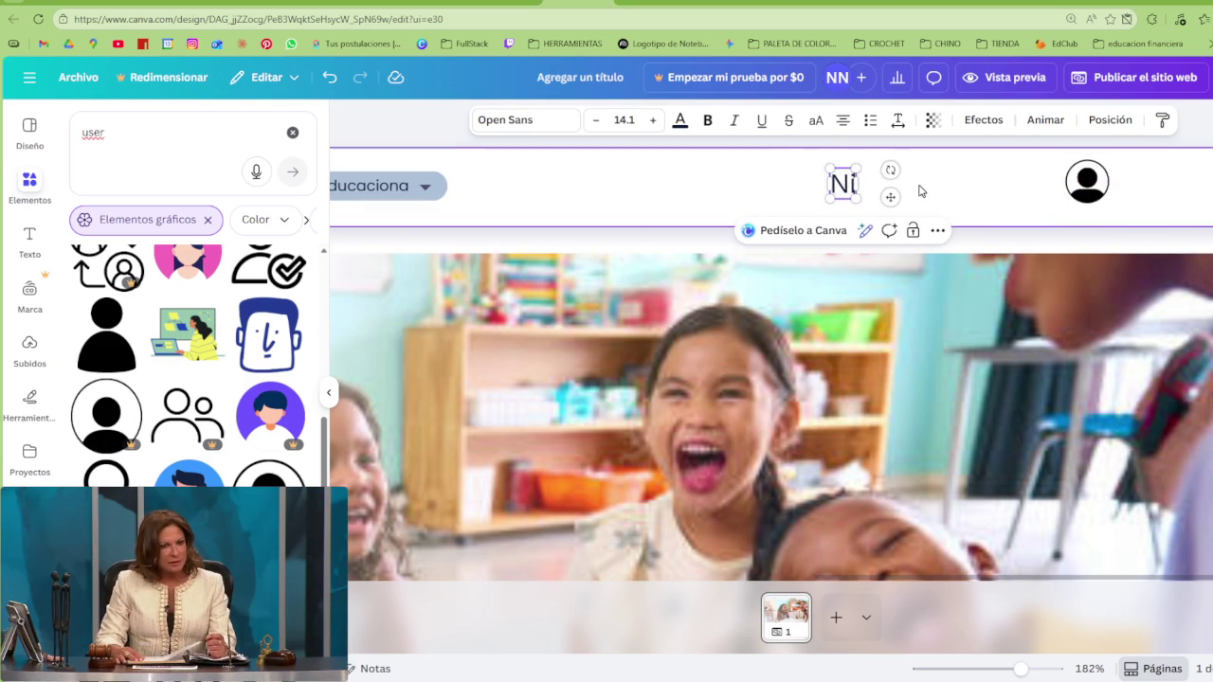
text(e Moix)
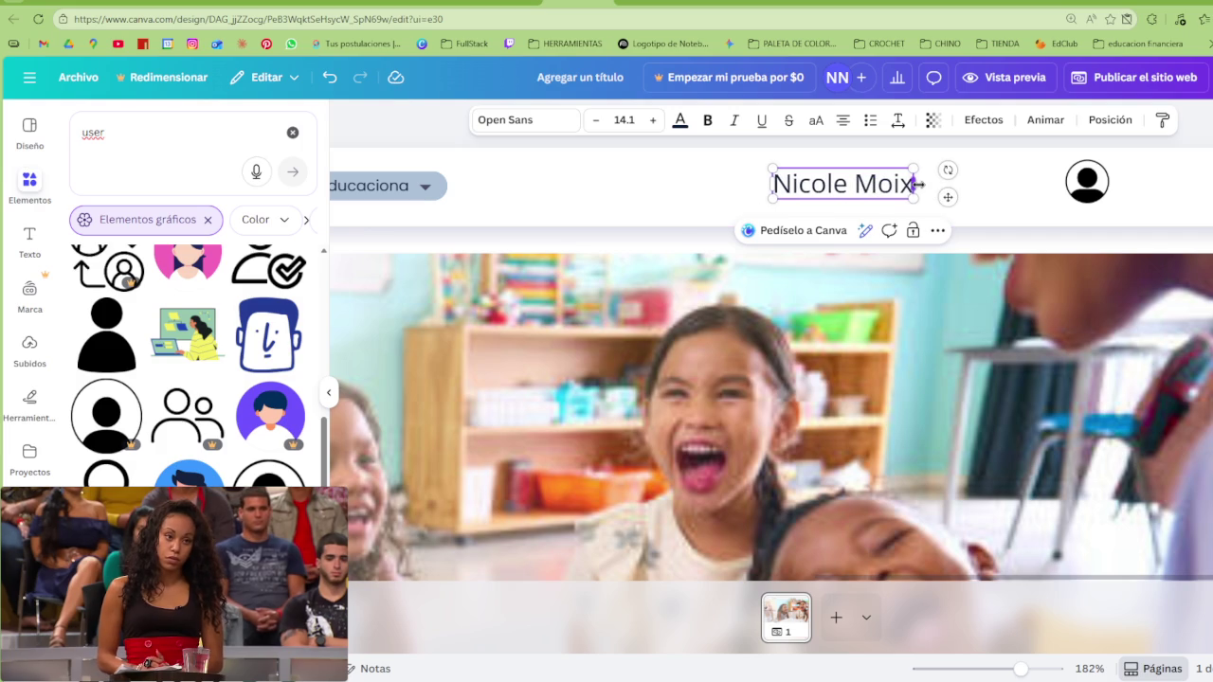
drag(852, 183, 1194, 175)
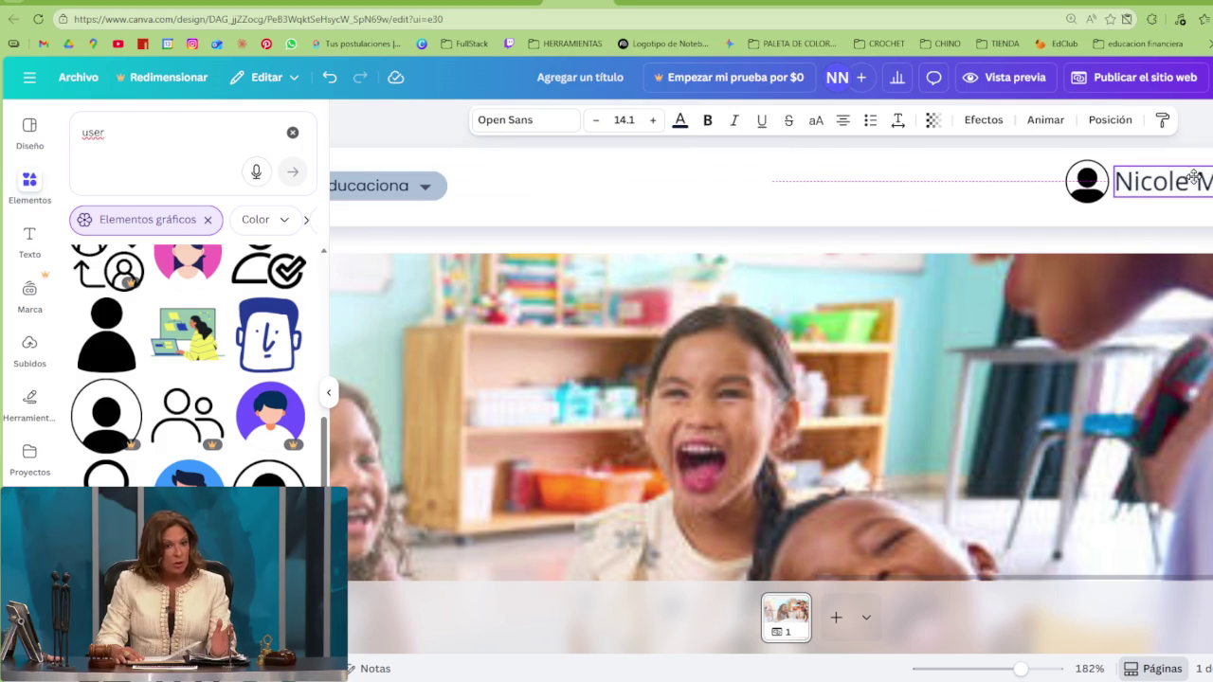
click(1197, 209)
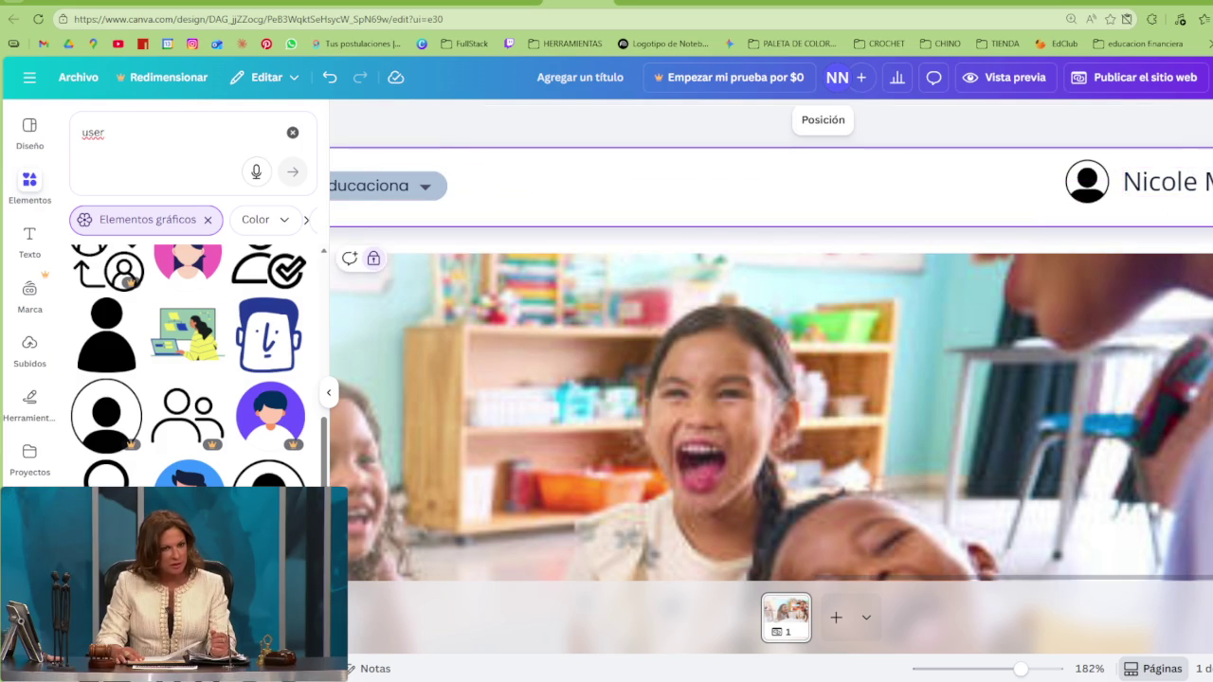
Select the icon and name together and shift them slightly left
shift+click(1088, 190)
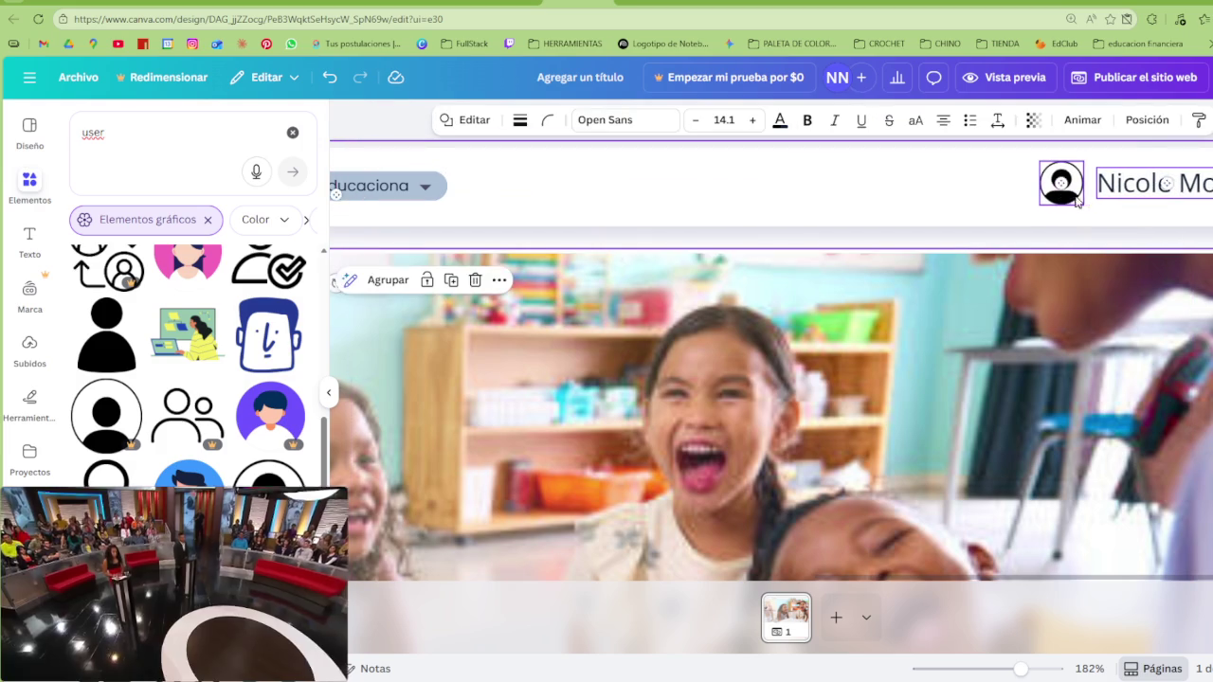
click(1196, 228)
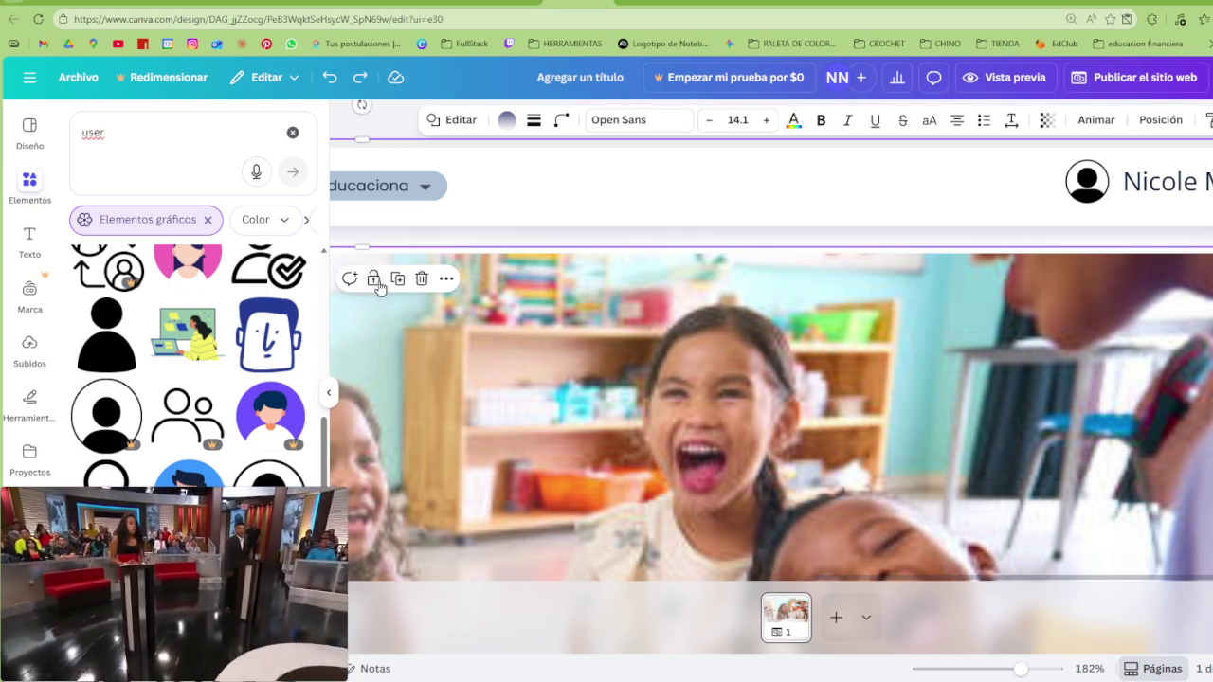
click(1087, 185)
shift+click(1175, 190)
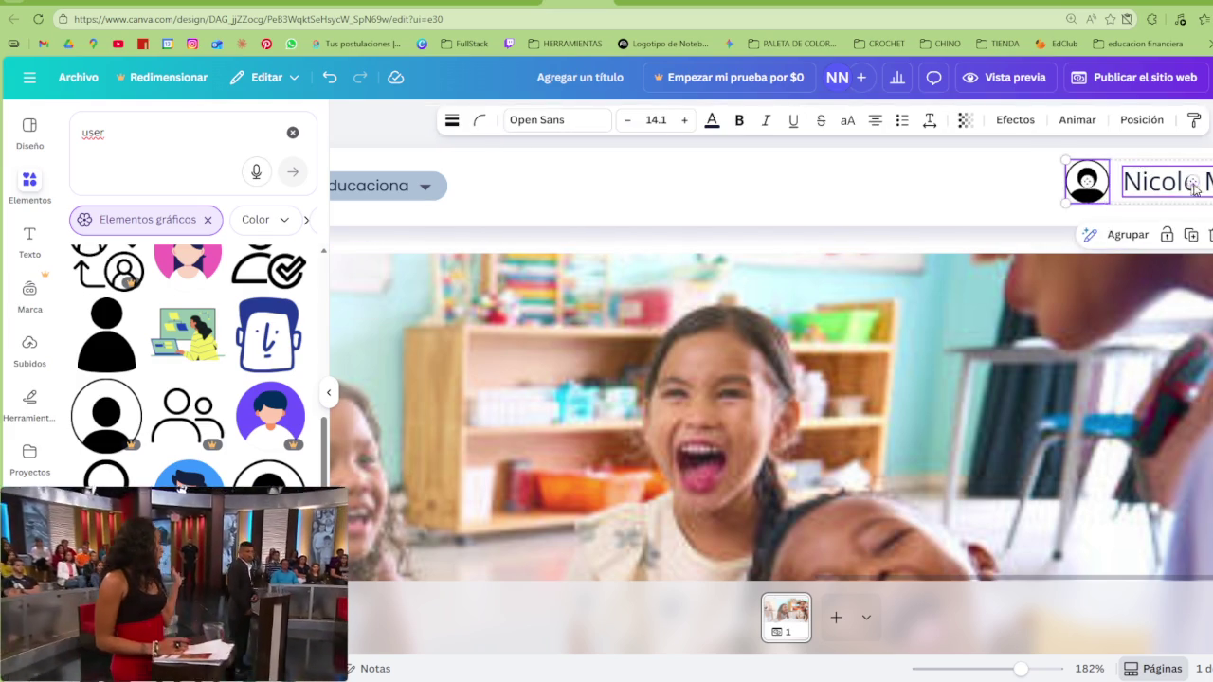
drag(1177, 195, 1151, 195)
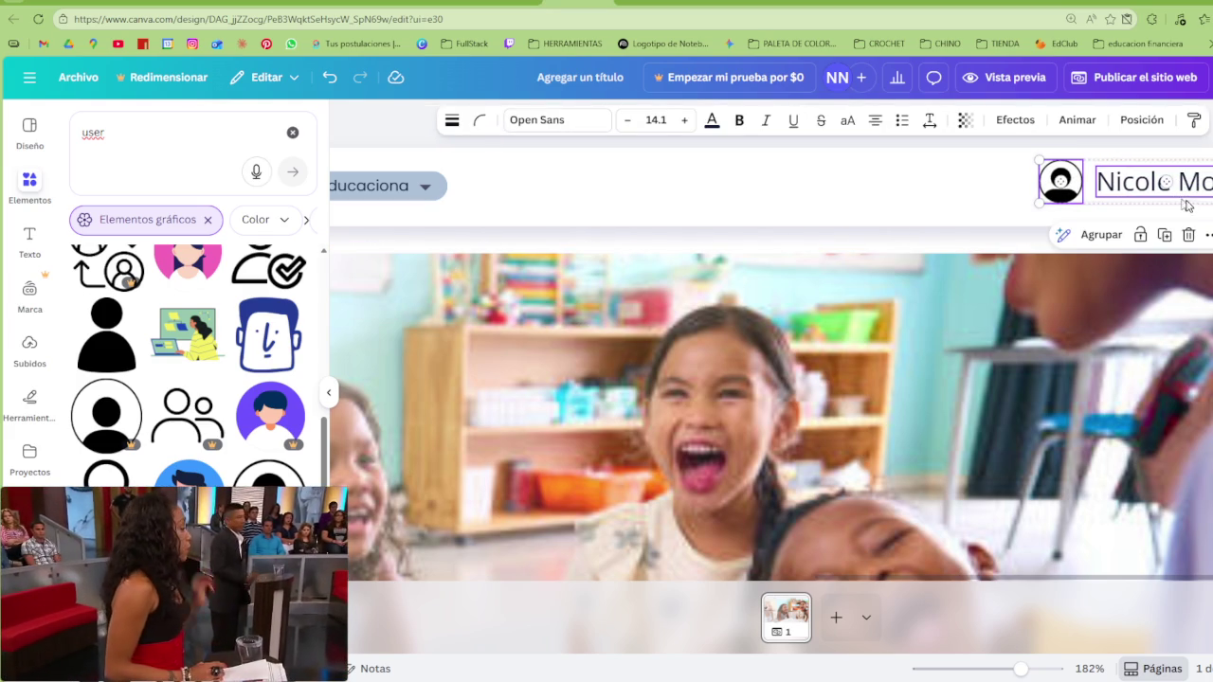
Move the first nav pill's arrow element down and to the right
click(423, 188)
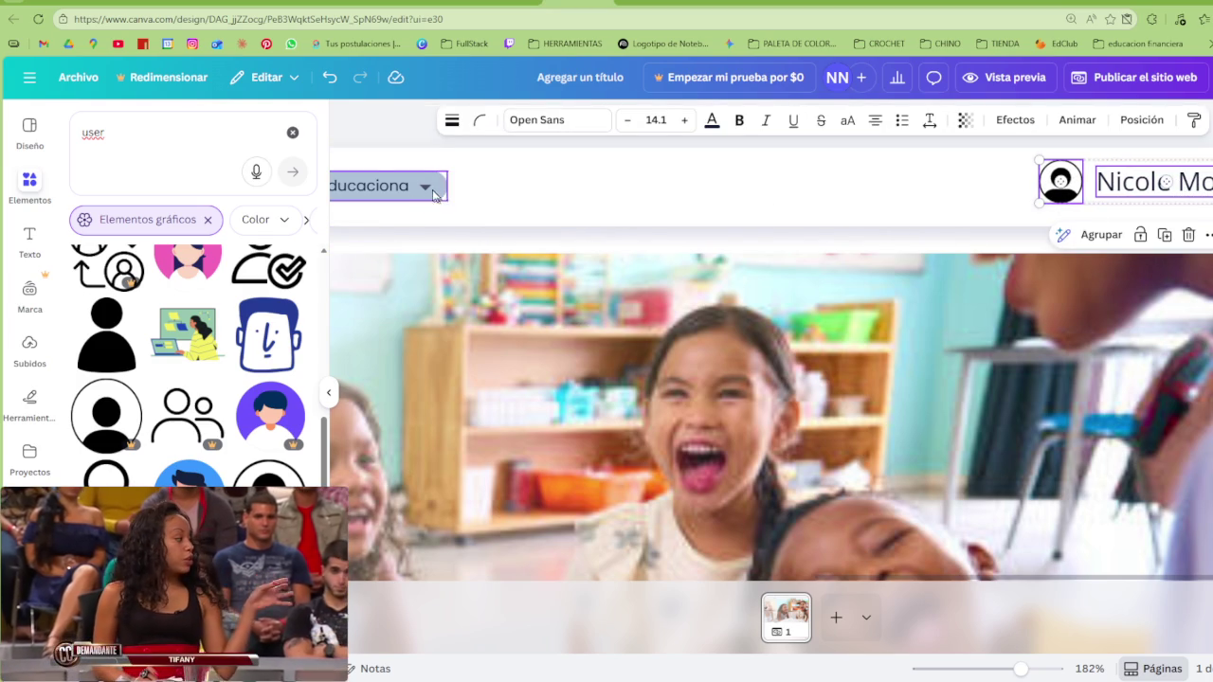
click(425, 189)
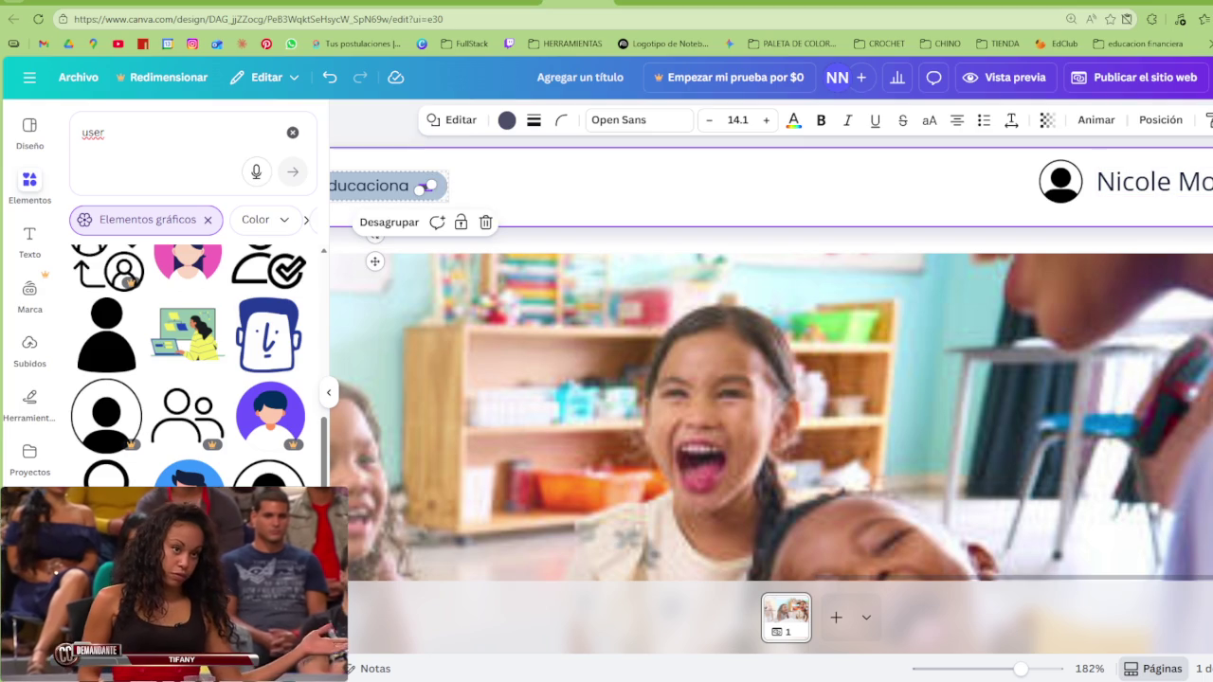
drag(375, 261, 740, 214)
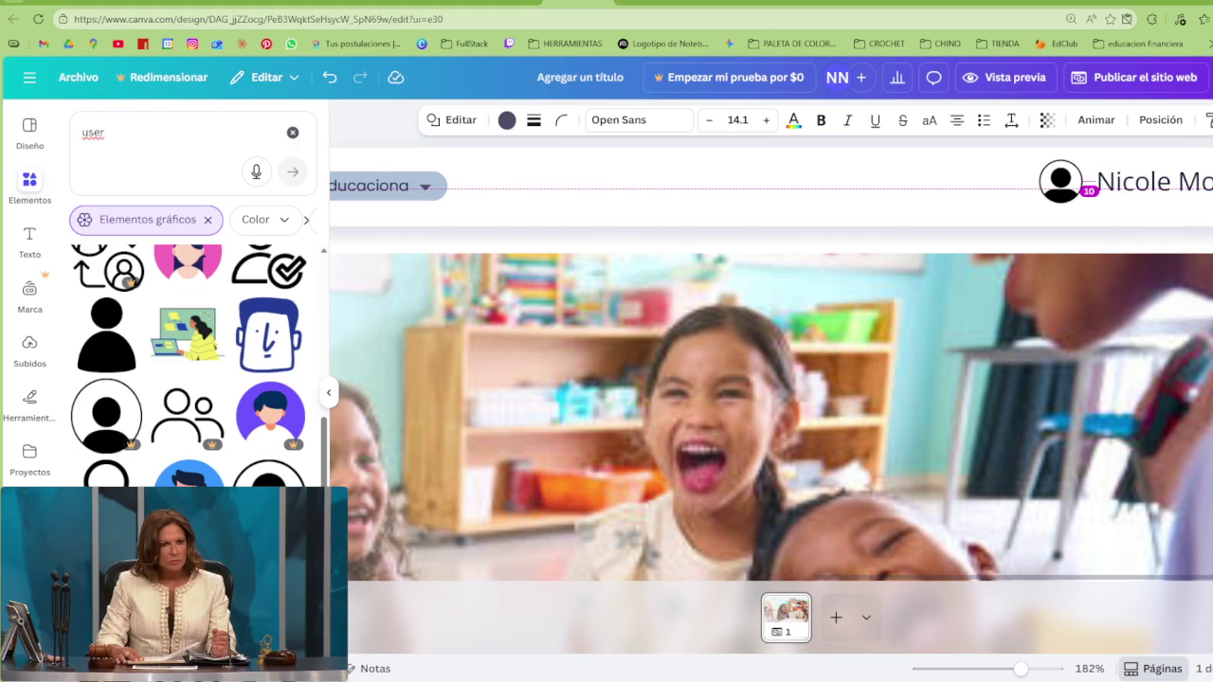
click(1067, 218)
Shrink the name text box beside the avatar icon
ctrl+scroll(925, 194, down, 3)
ctrl+scroll(924, 193, down, 2)
ctrl+scroll(924, 193, down, 1)
ctrl+scroll(1125, 176, up, 5)
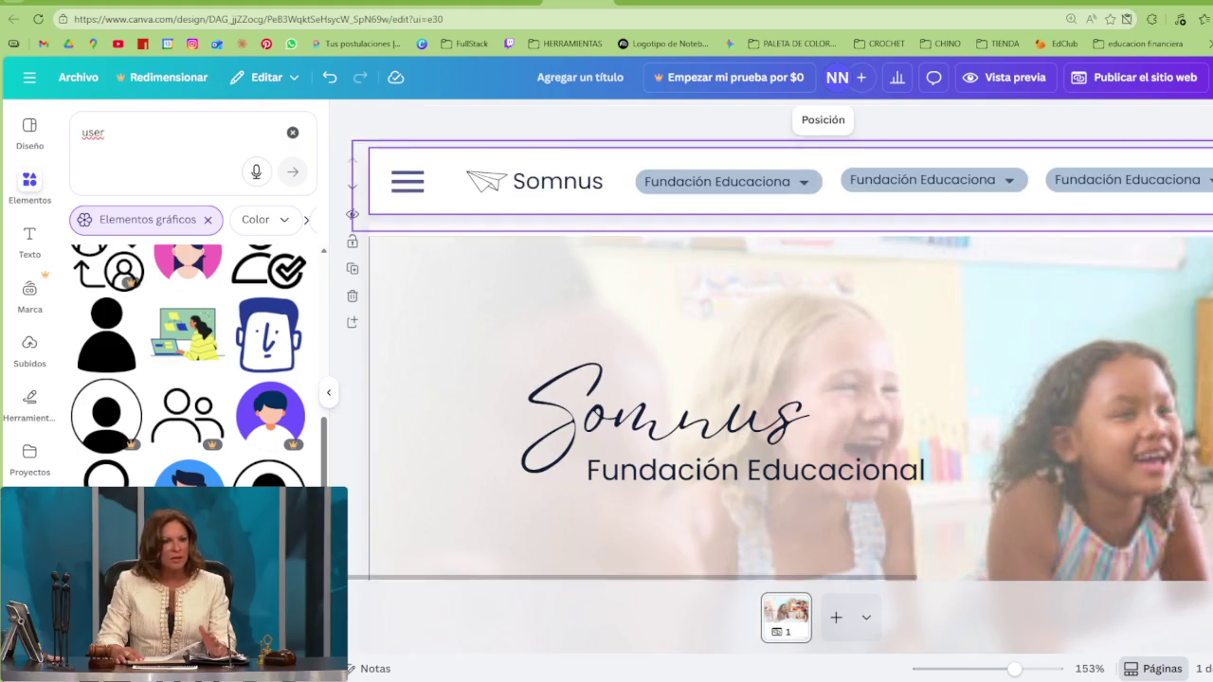
scroll(1125, 176, right, 2)
scroll(1125, 176, right, 4)
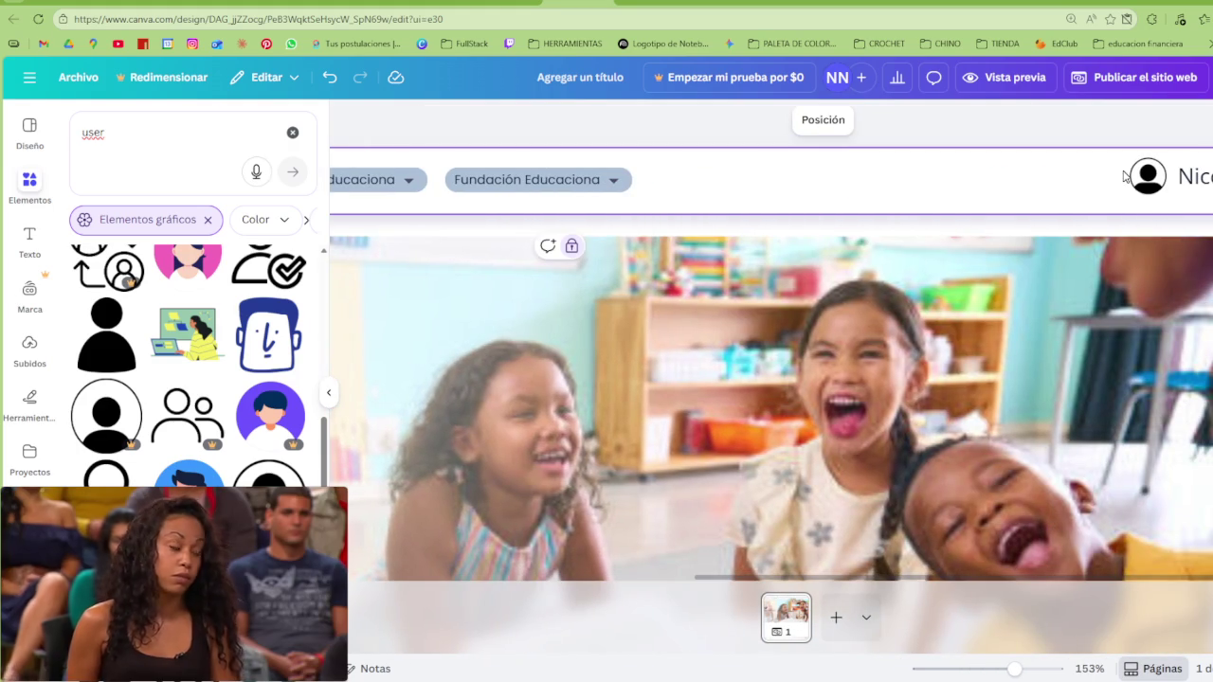
click(1150, 184)
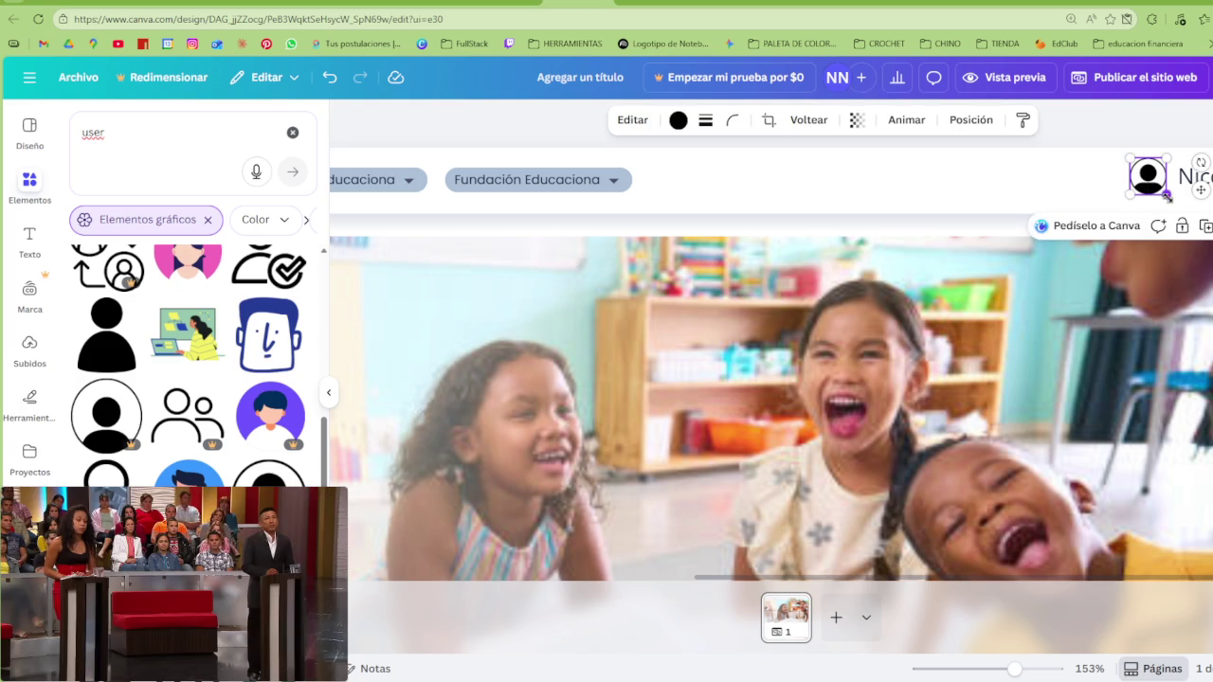
click(1183, 180)
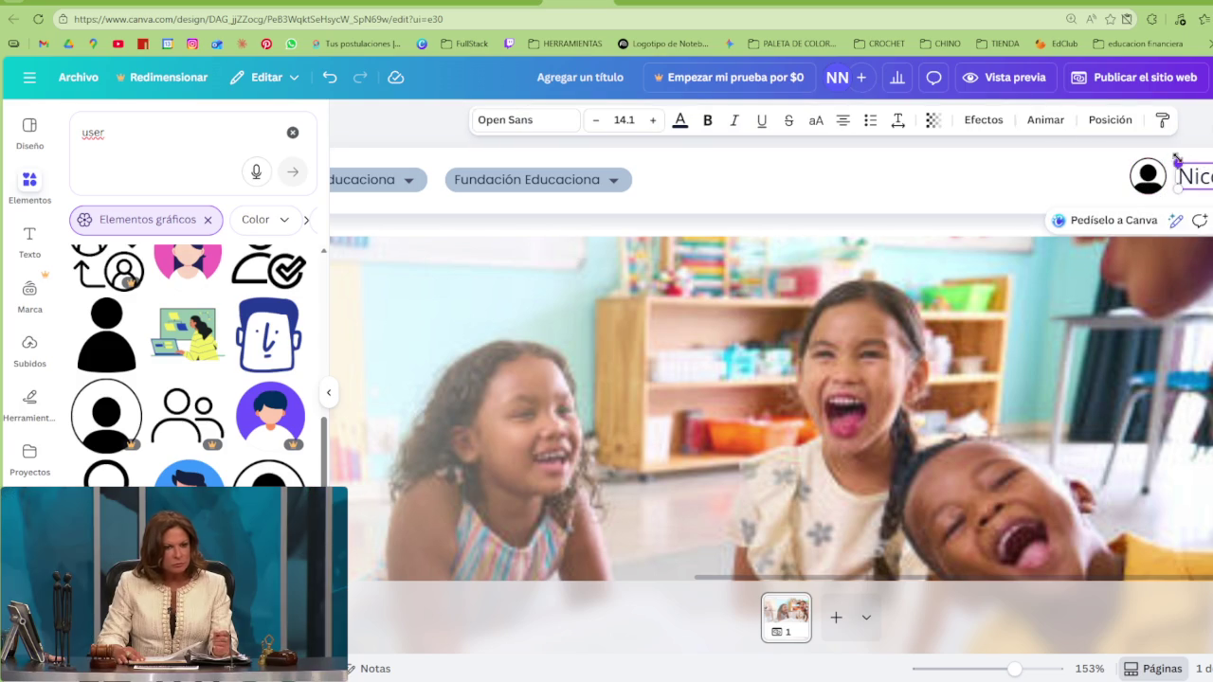
drag(1183, 163, 1204, 177)
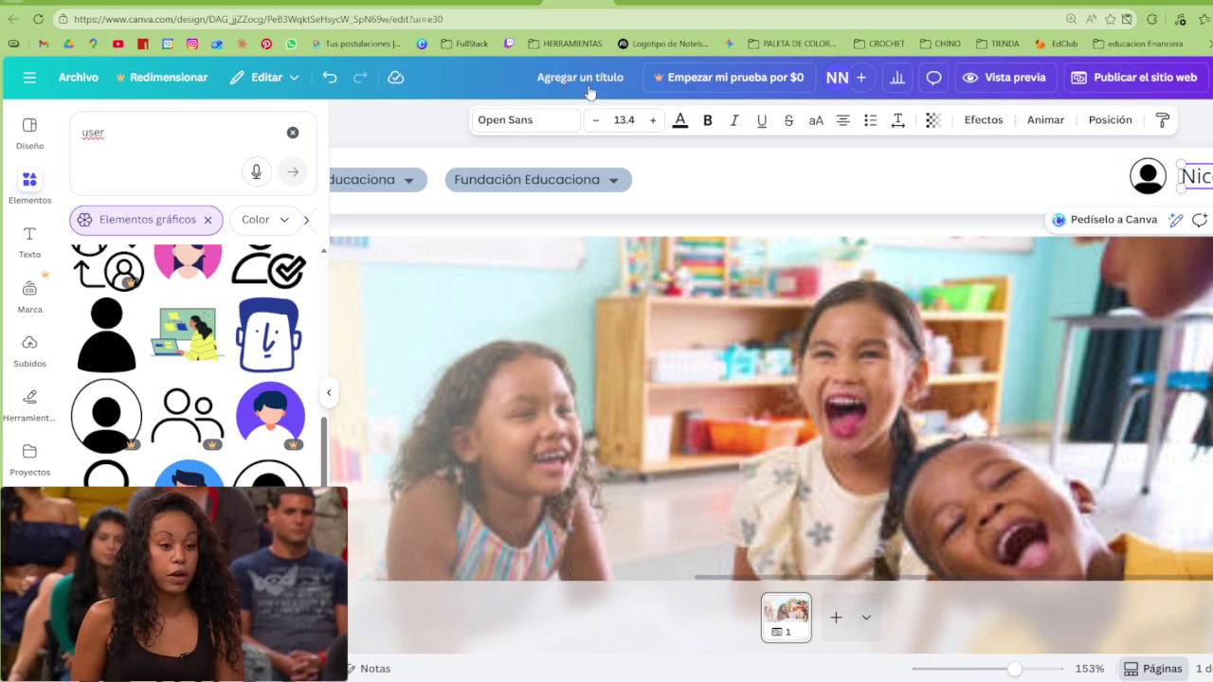
Copy the nav label's style onto the name text and place it right beside the icon
double_click(522, 181)
click(1163, 120)
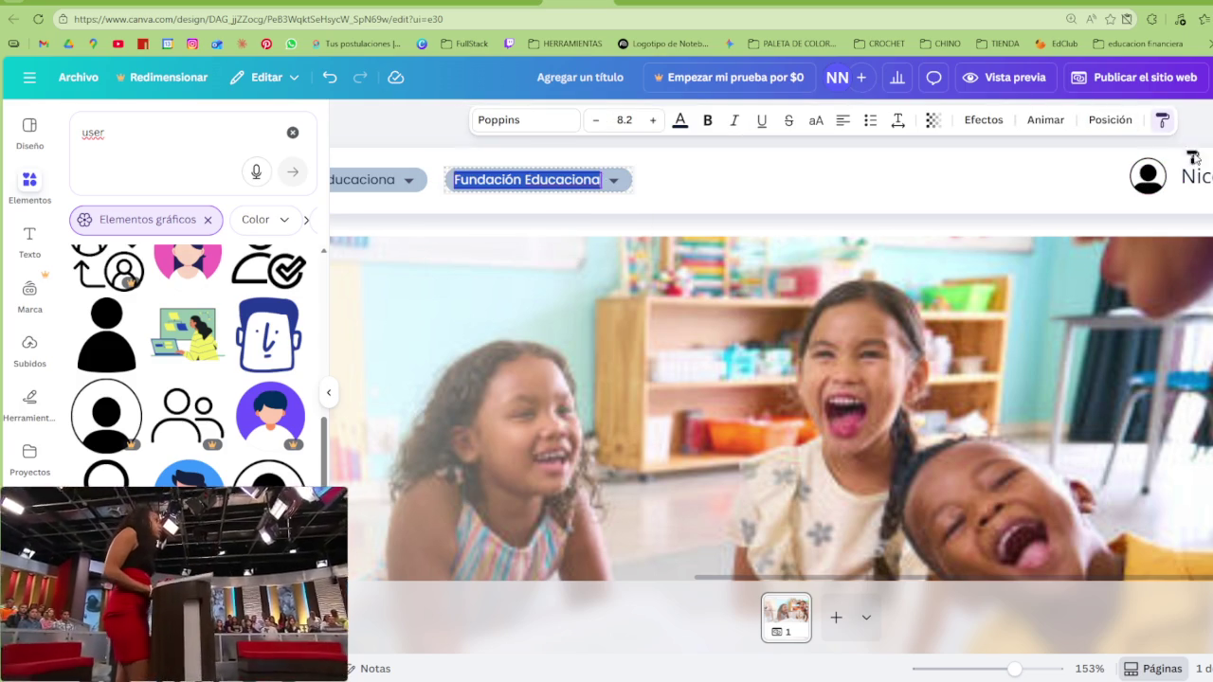
click(1196, 172)
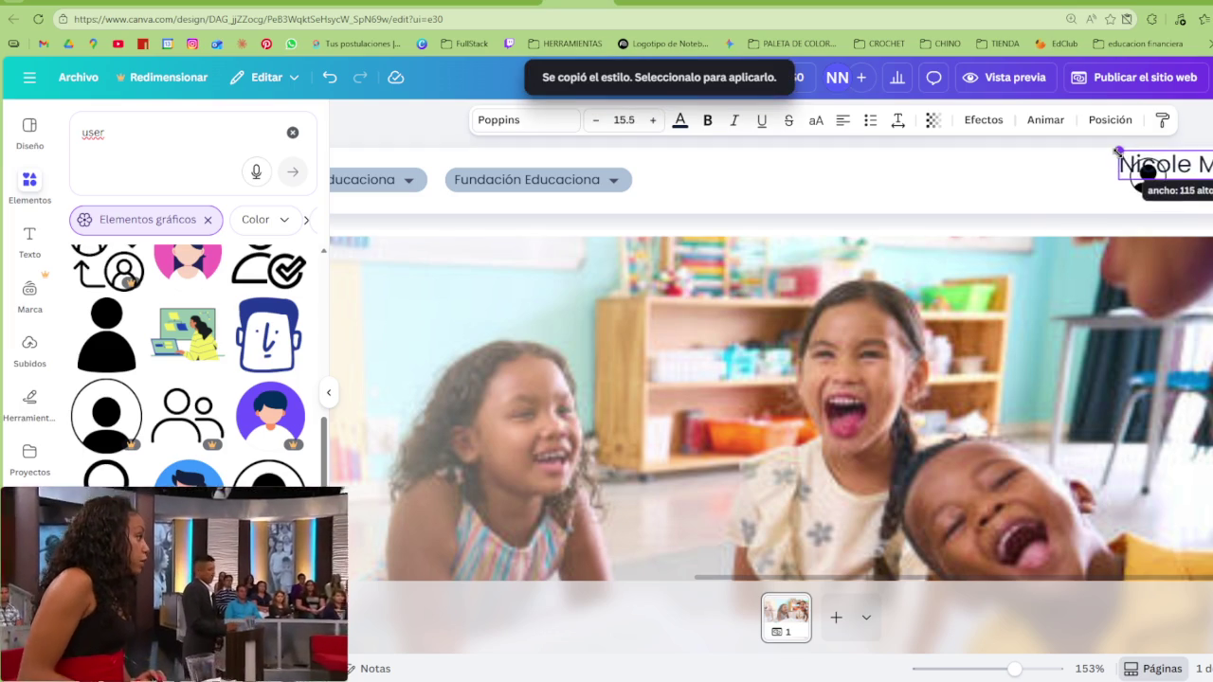
drag(1183, 178, 1199, 182)
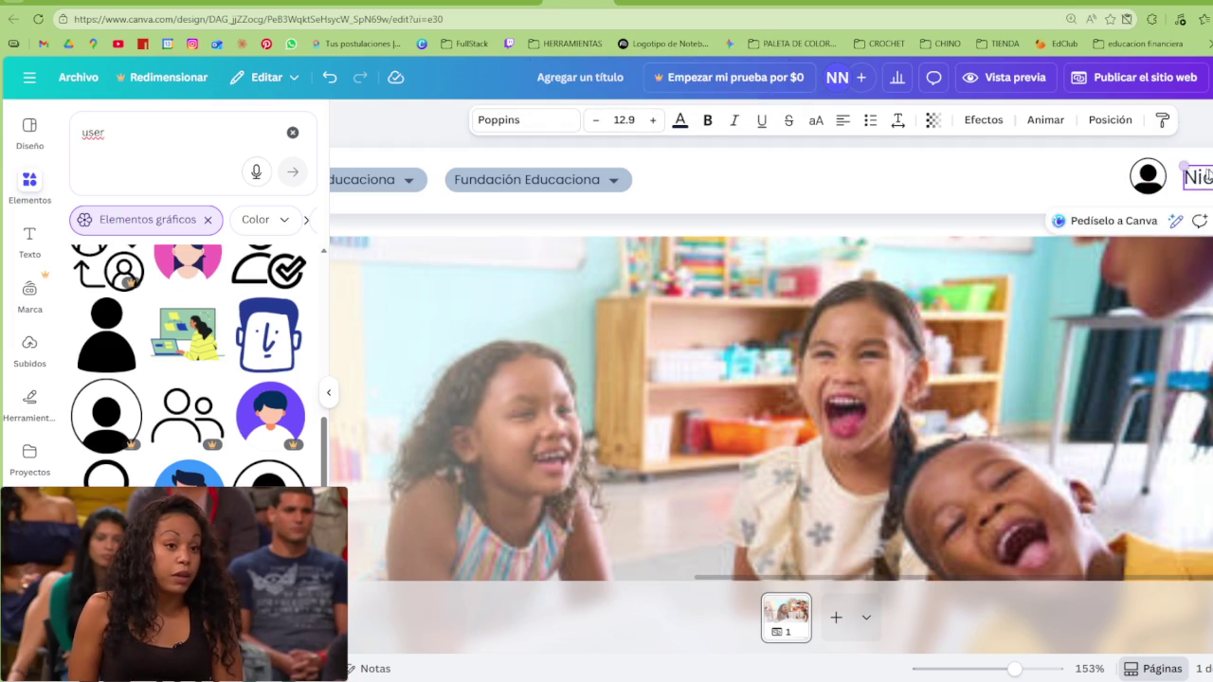
click(1061, 208)
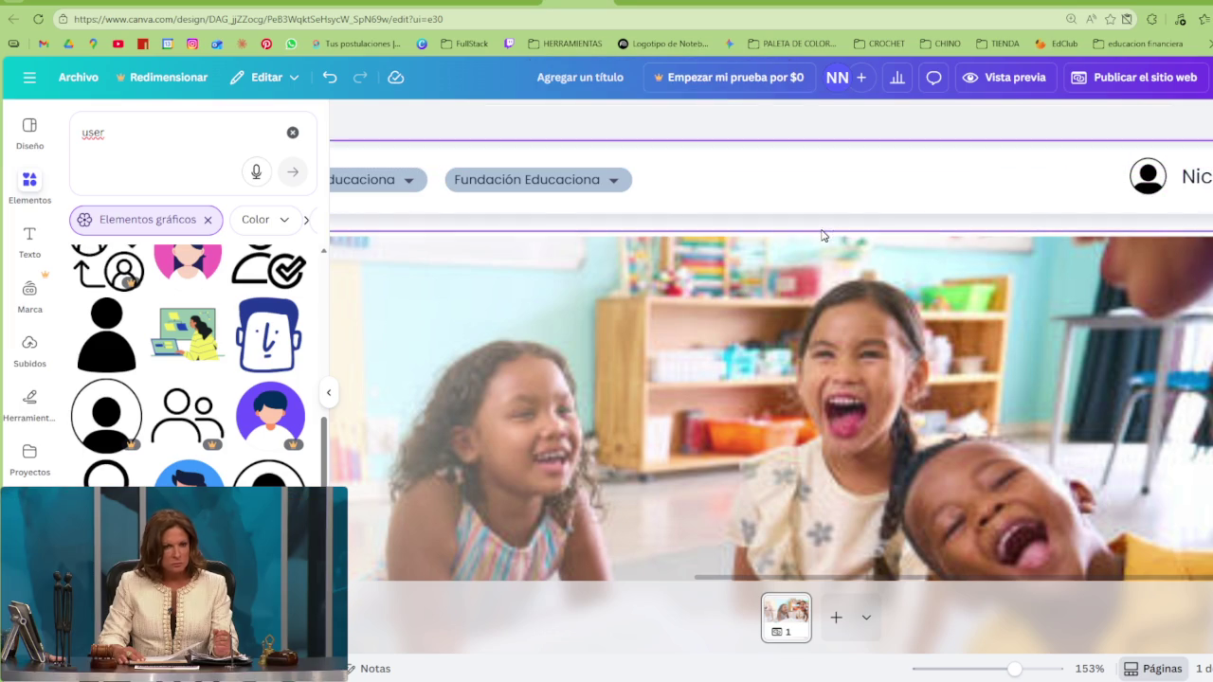
Review the header, reselect the name text, then clear the selection
scroll(876, 224, down, 2)
ctrl+scroll(1121, 319, up, 2)
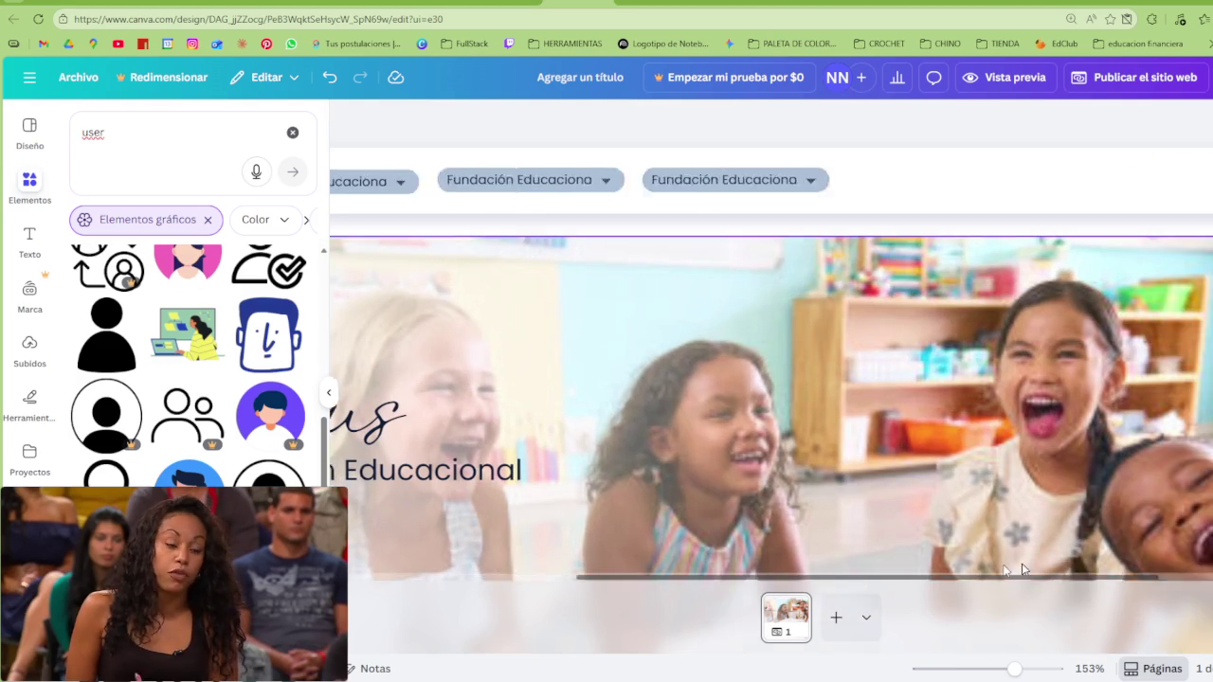
drag(918, 578, 1114, 576)
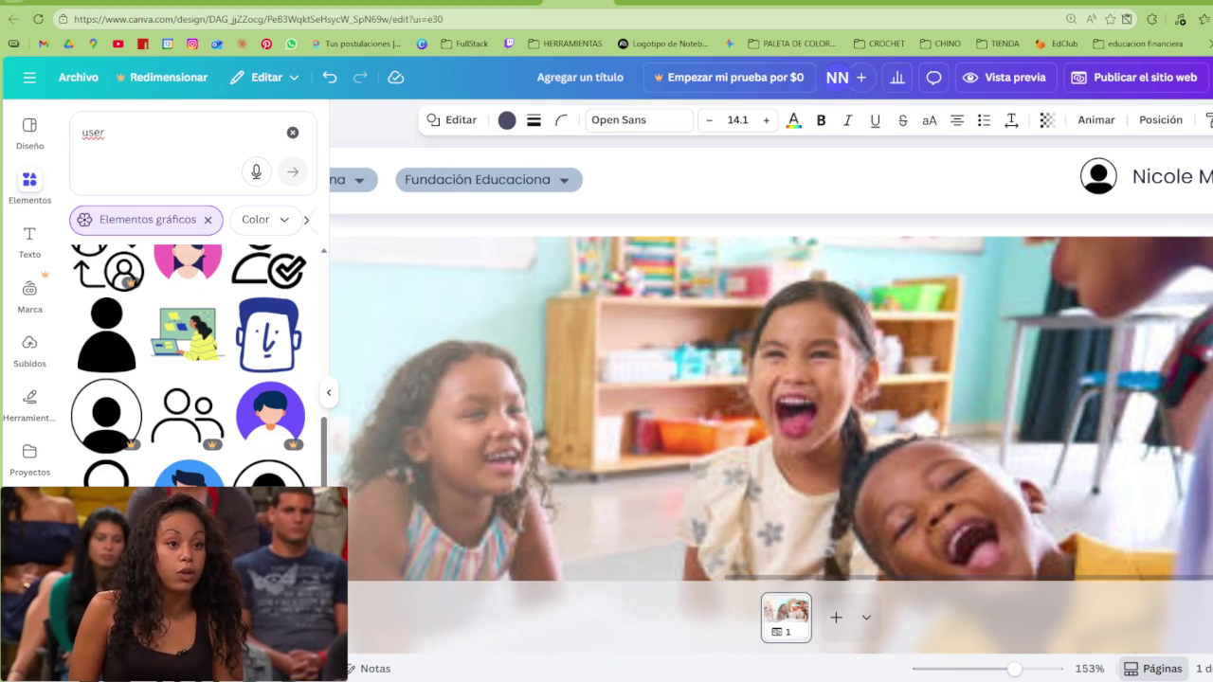
key(Escape)
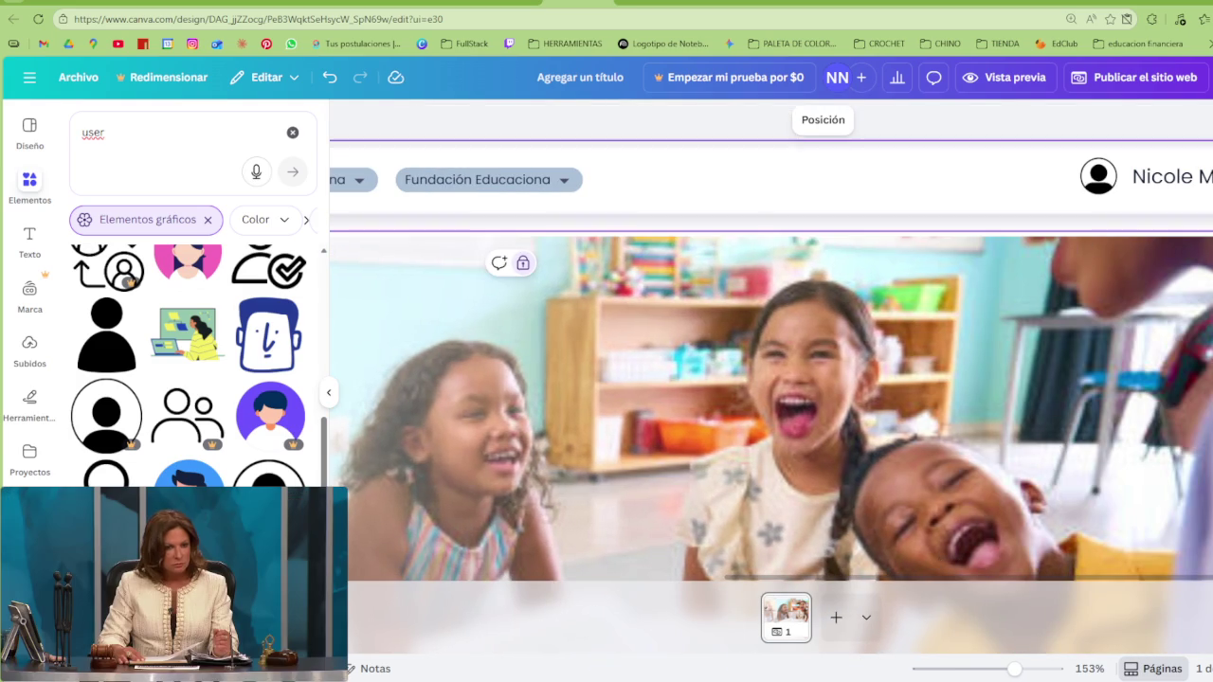
click(1171, 176)
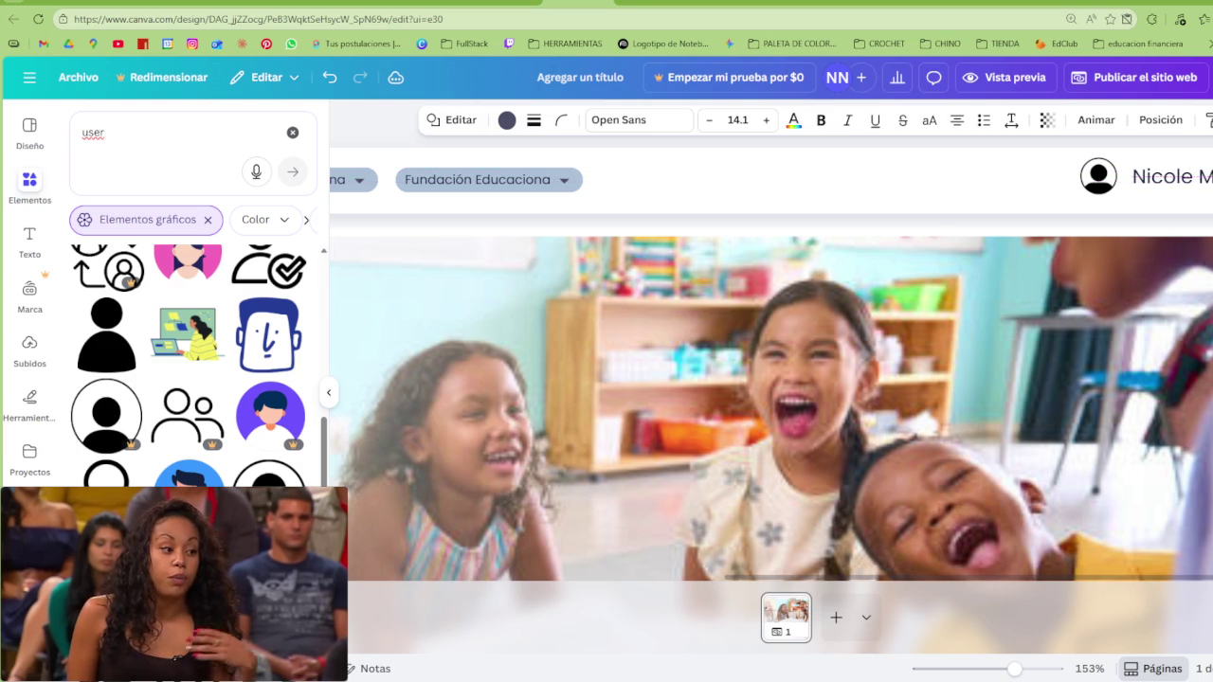
key(Escape)
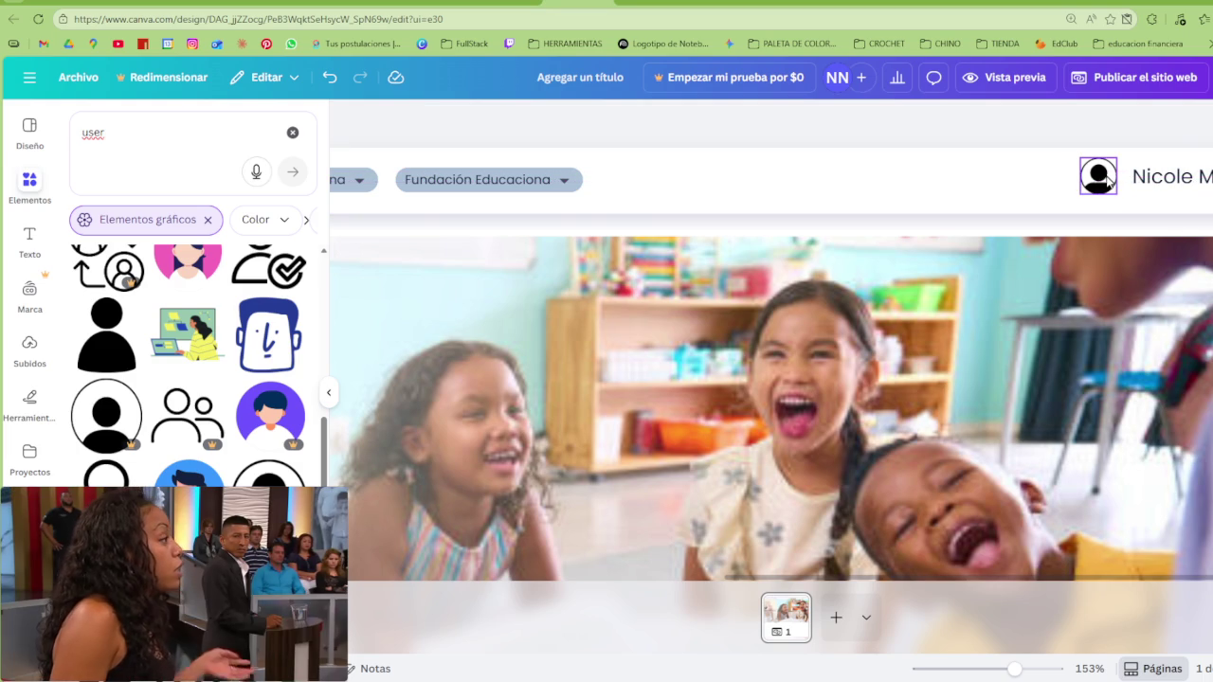
scroll(732, 354, down, 5)
scroll(756, 352, down, 5)
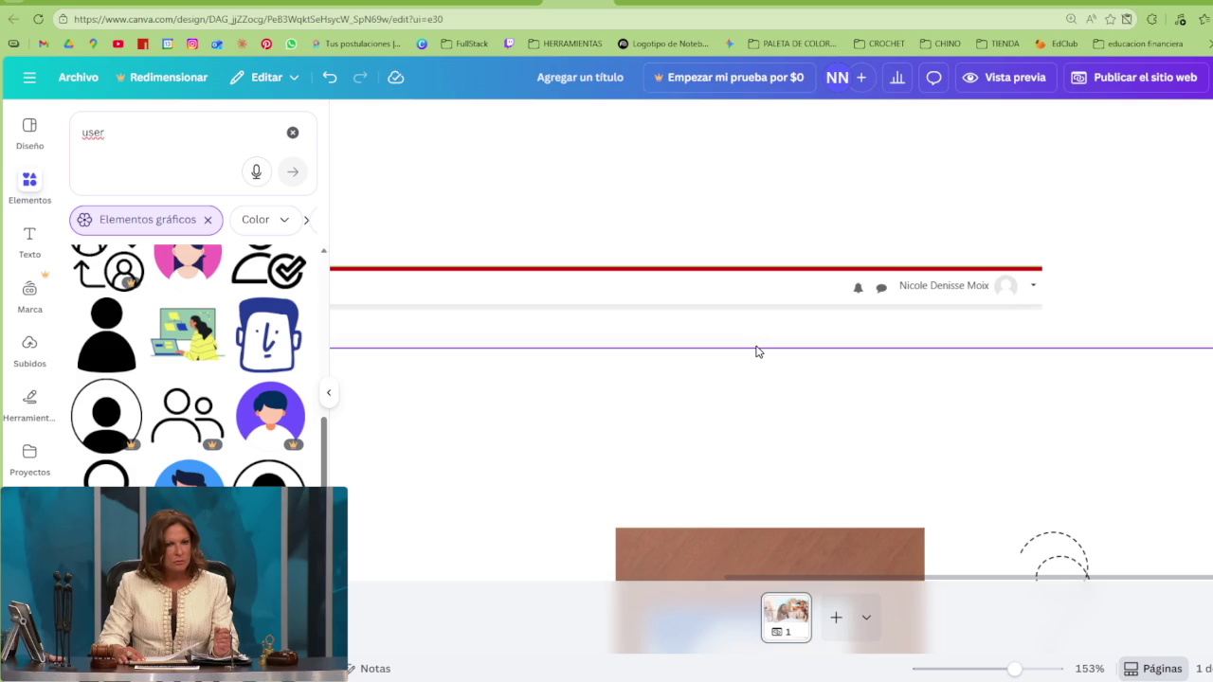
scroll(756, 351, up, 5)
scroll(756, 350, up, 5)
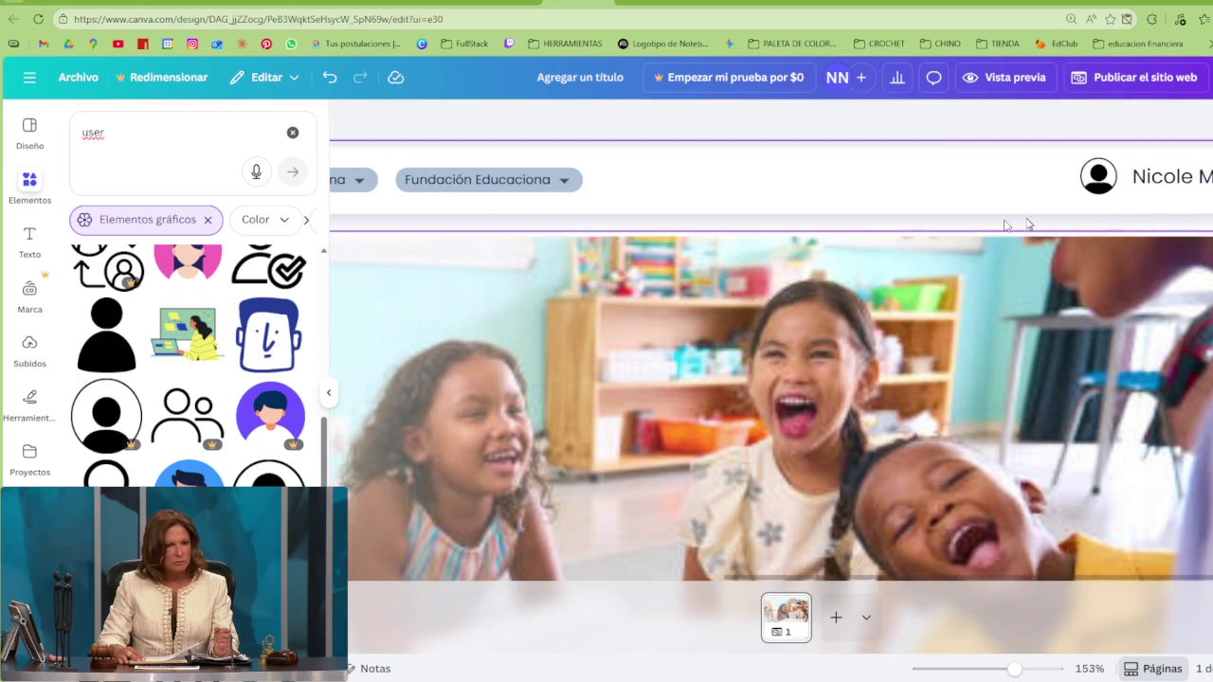
scroll(957, 254, down, 3)
scroll(976, 271, down, 2)
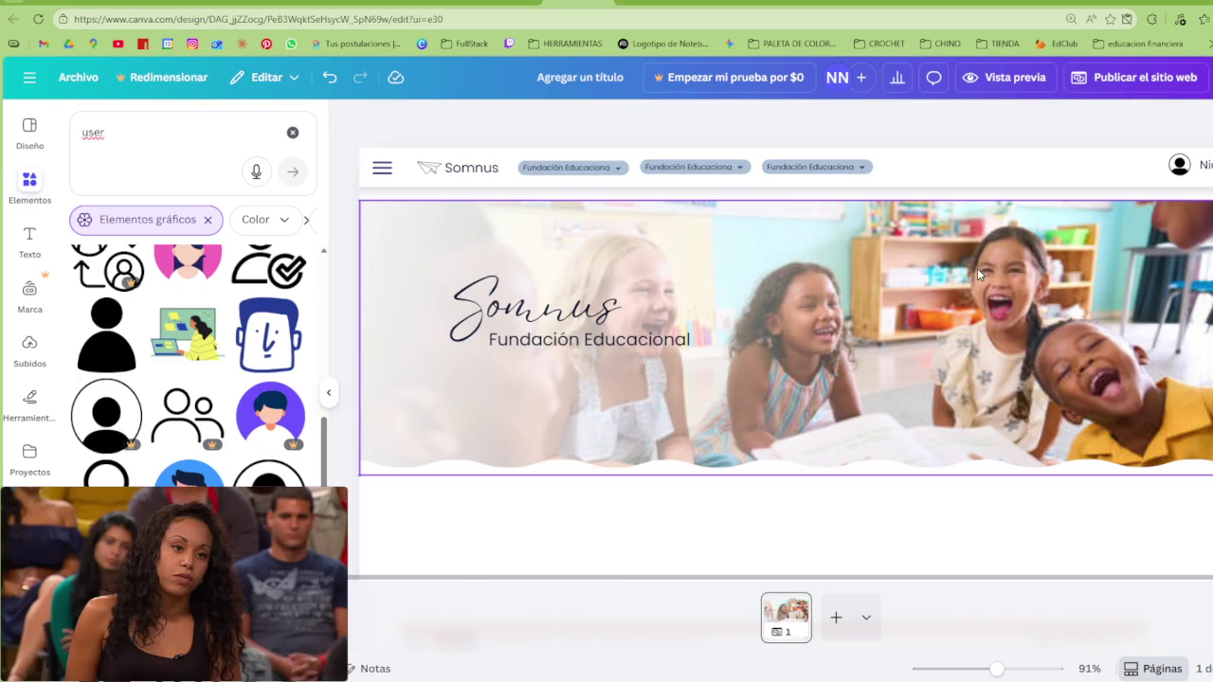
scroll(898, 313, down, 2)
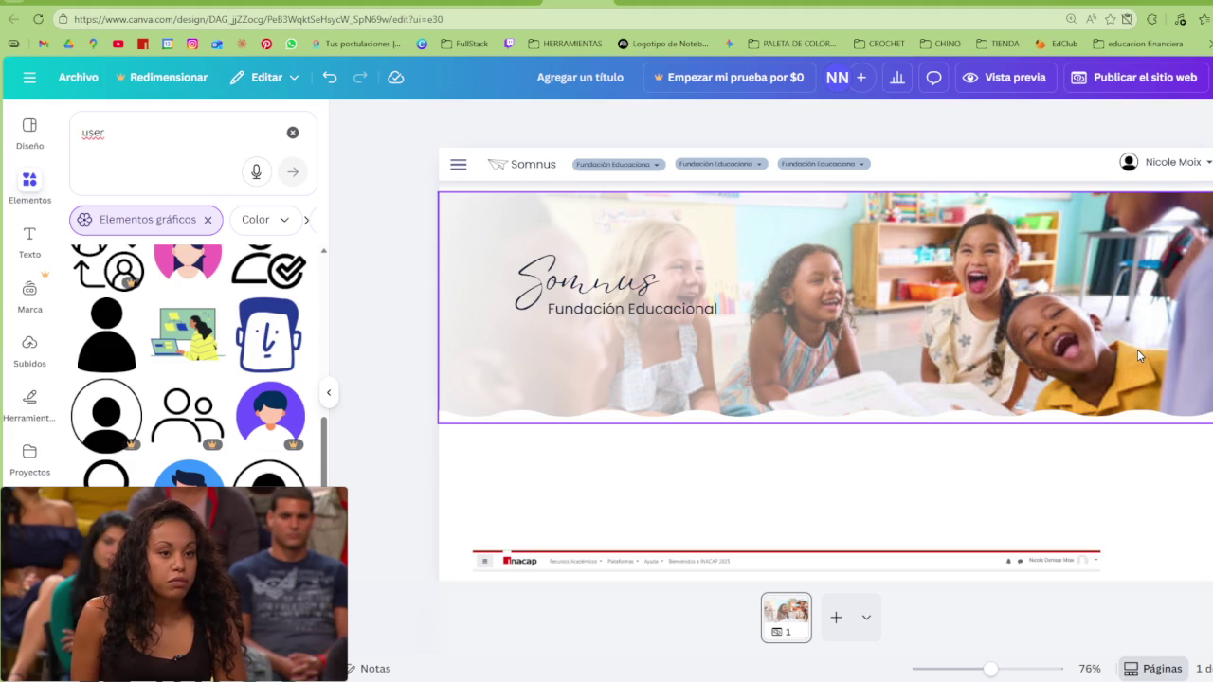
scroll(1137, 352, down, 2)
scroll(960, 408, down, 1)
scroll(959, 408, up, 2)
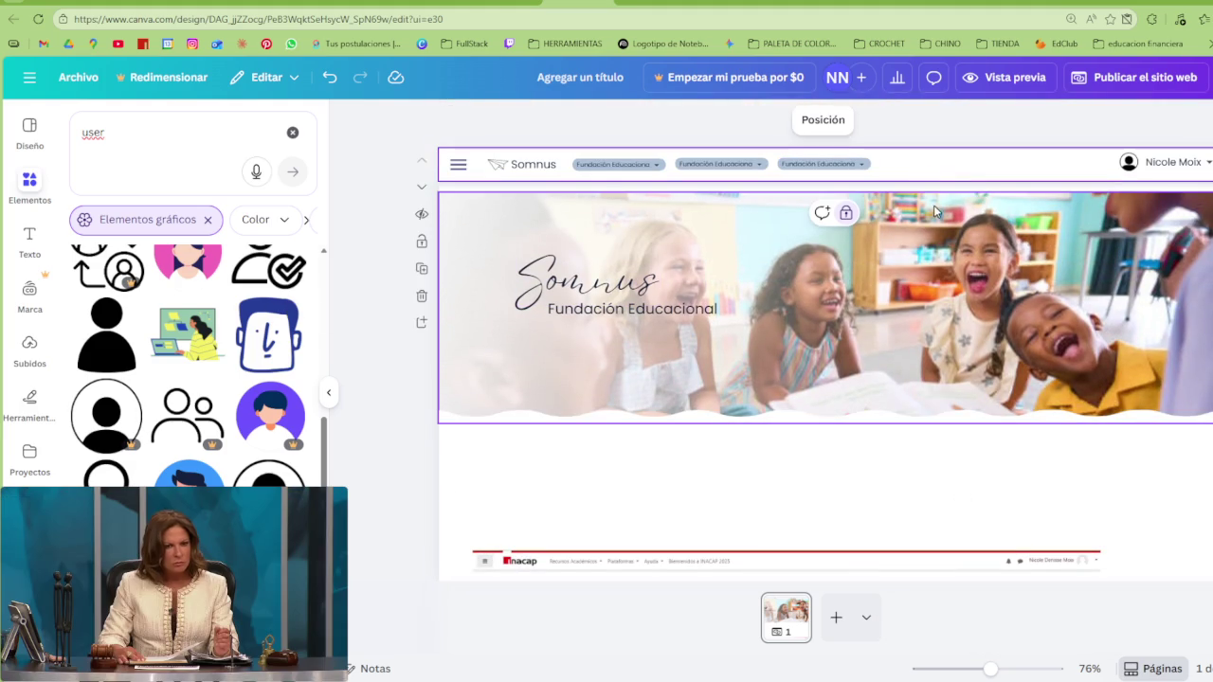
click(934, 207)
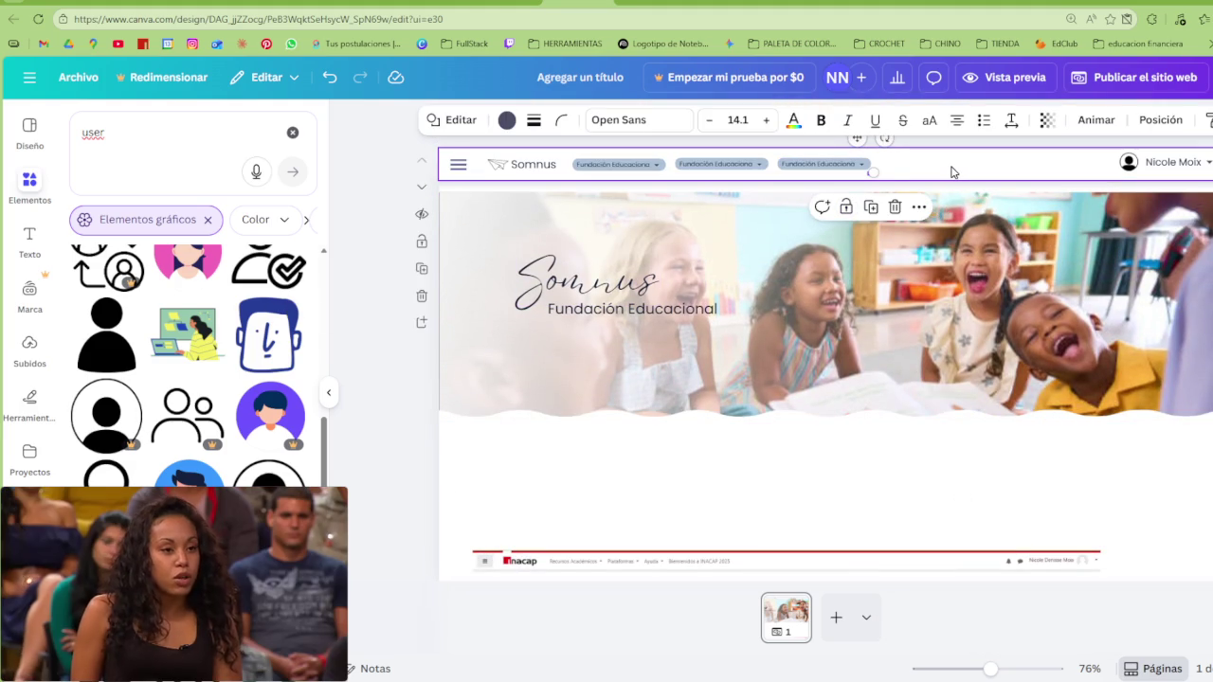
Duplicate the header bar and resize the blank copy into a taller white panel under the name
click(950, 168)
key(ctrl+d)
click(957, 173)
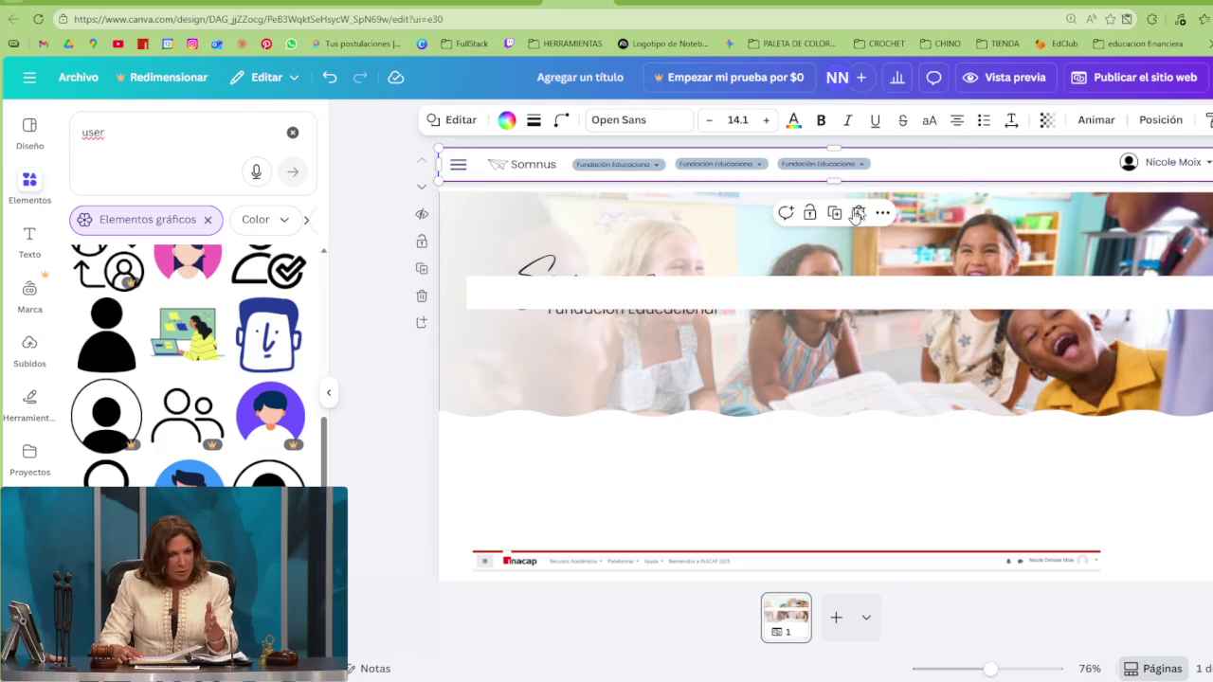
click(615, 301)
drag(468, 294, 1141, 297)
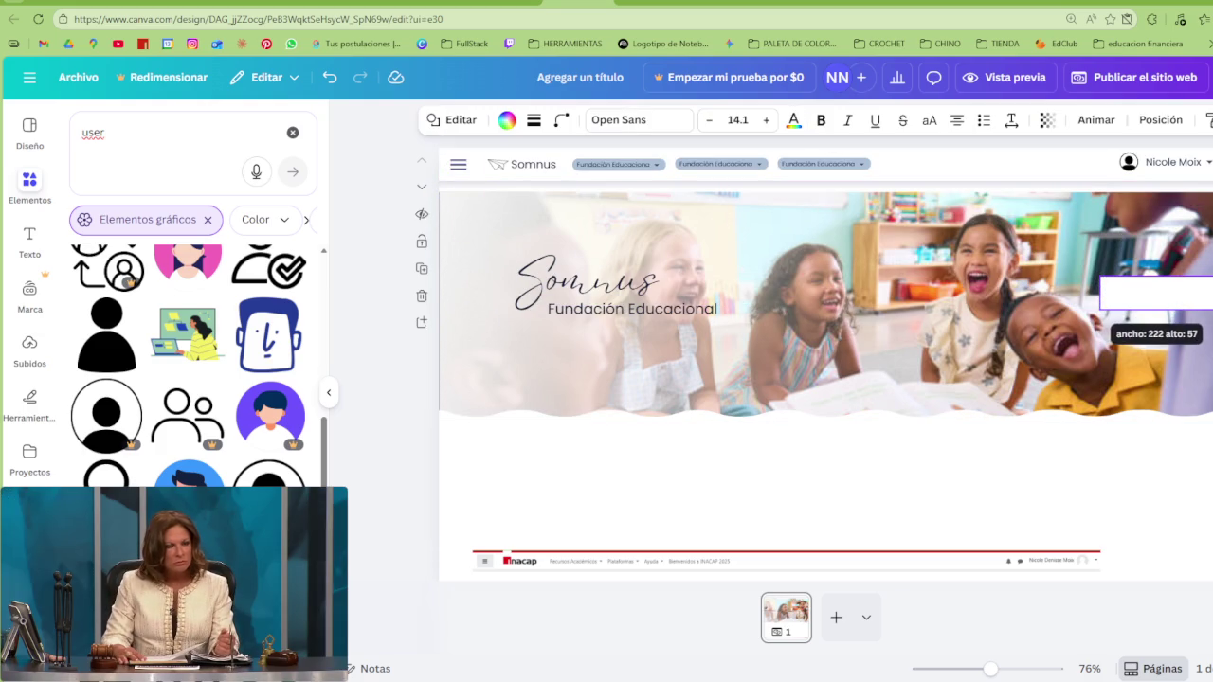
drag(1156, 277, 1163, 177)
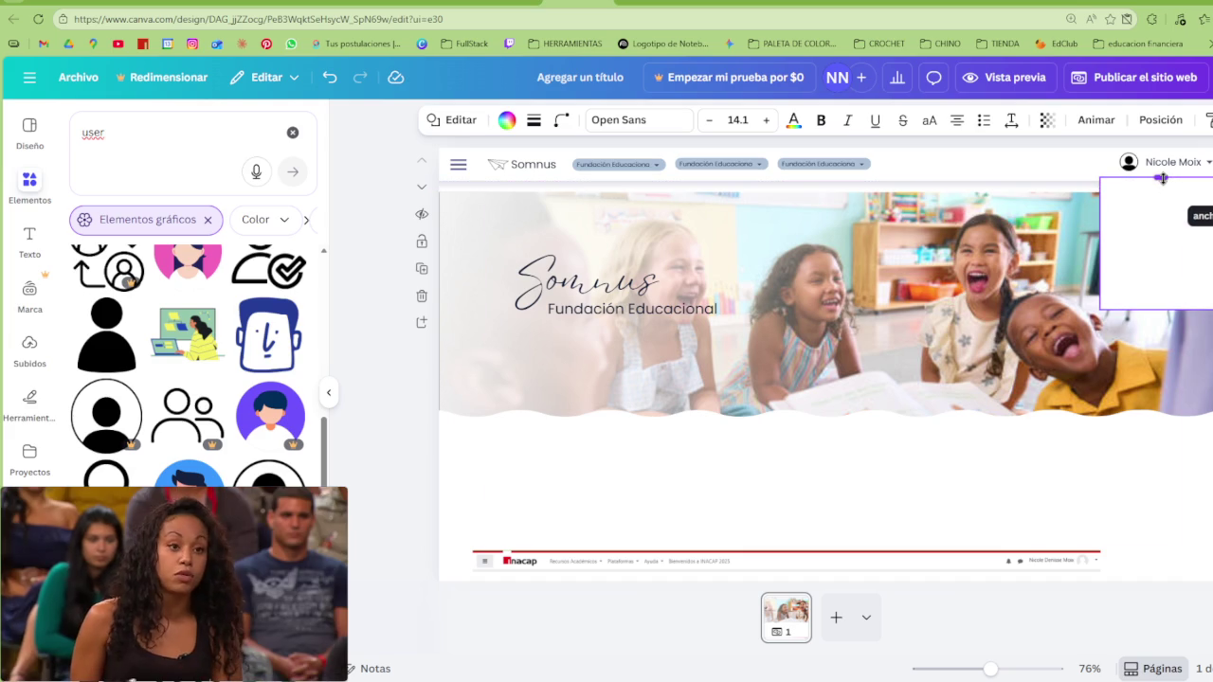
drag(1162, 308, 1169, 278)
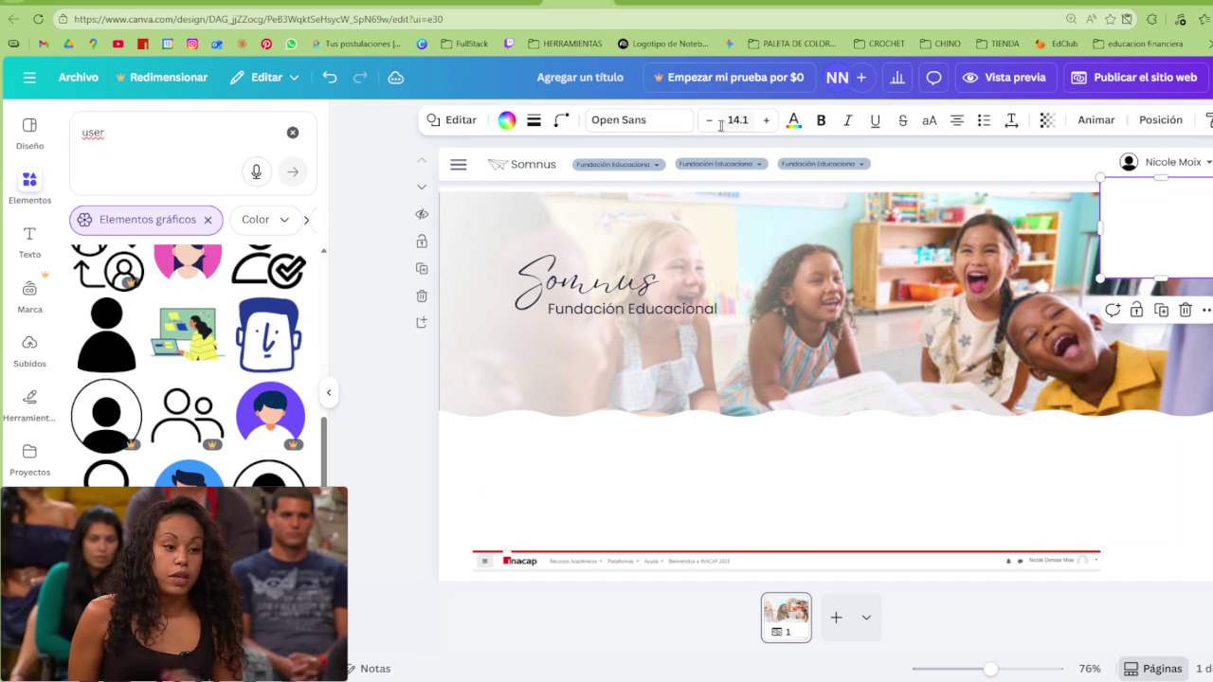
Round the white panel's corners slightly more with Redondear esquinas
click(560, 120)
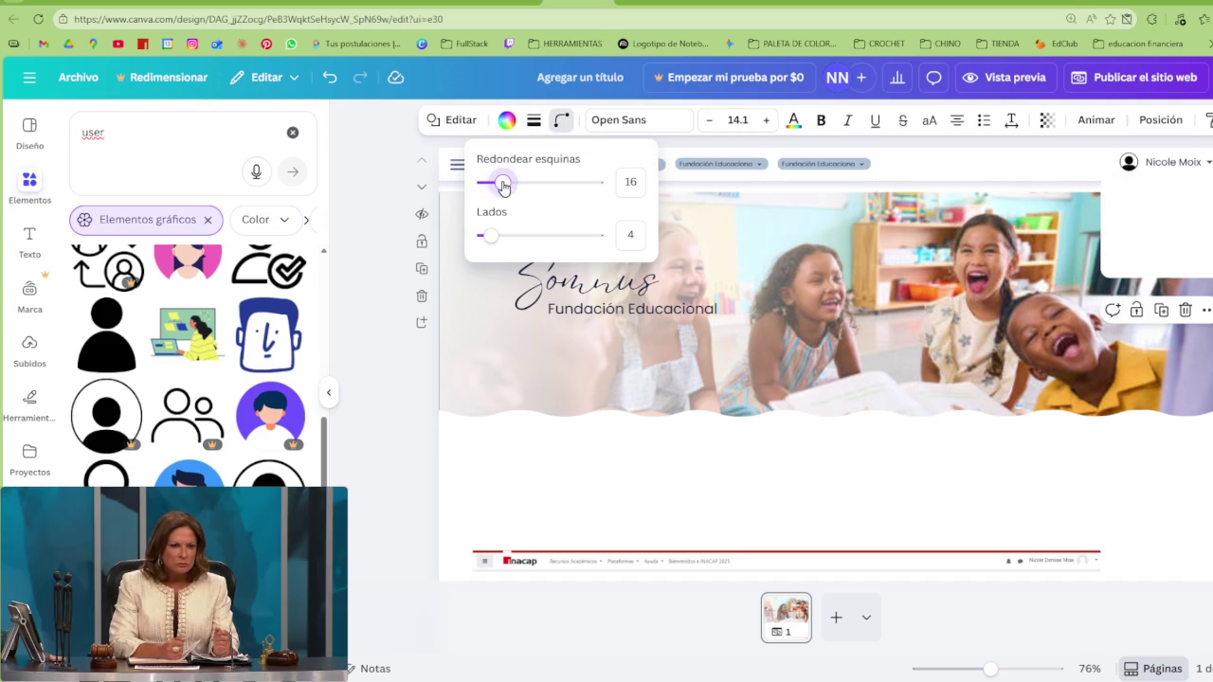
drag(511, 186, 514, 187)
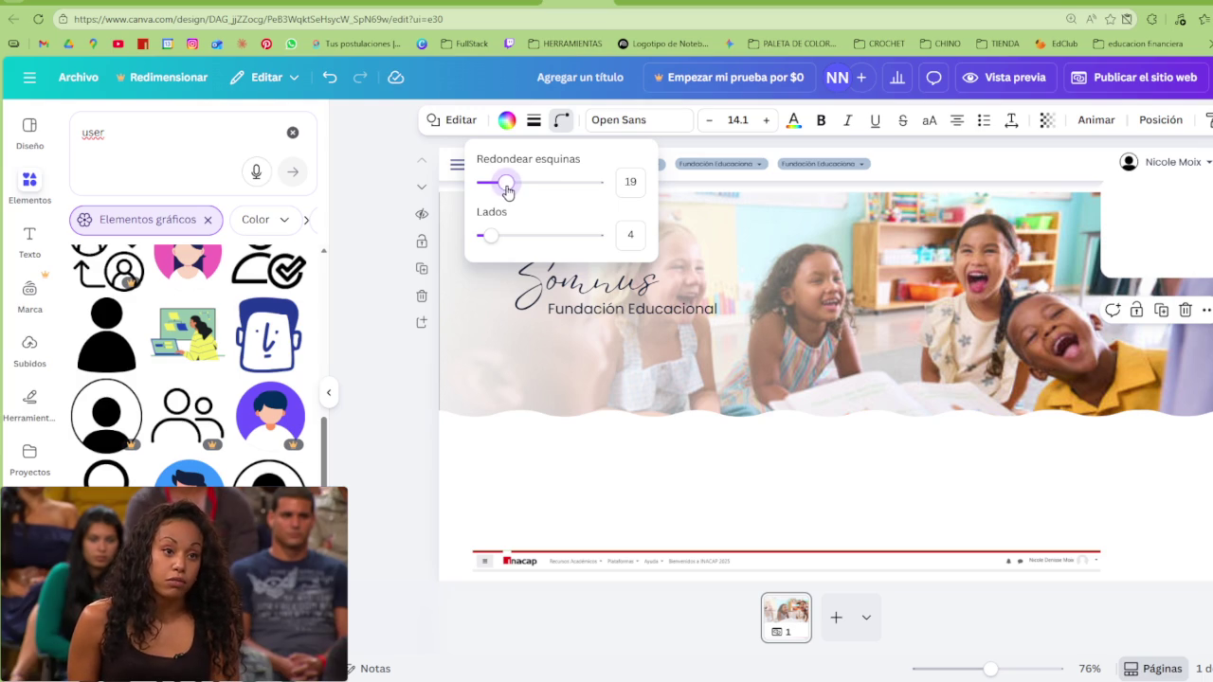
click(1167, 226)
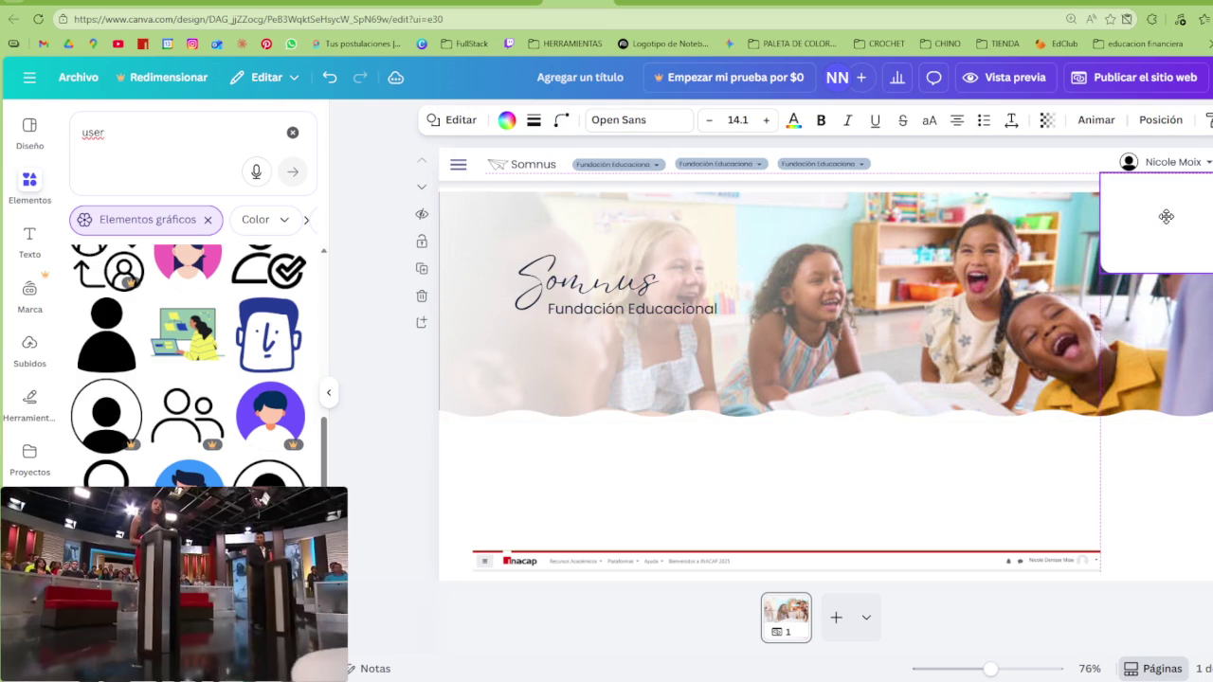
click(1002, 504)
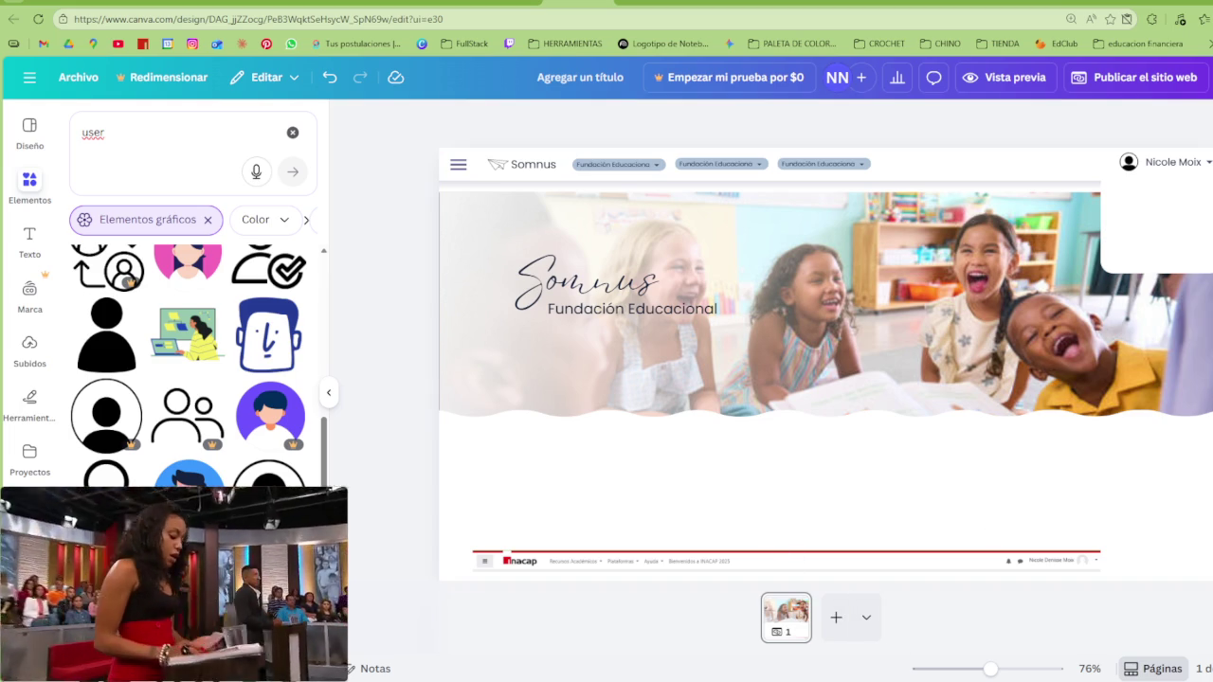
ctrl+scroll(995, 426, up, 2)
ctrl+scroll(948, 503, up, 2)
ctrl+scroll(888, 580, up, 2)
Select the white panel at top right and duplicate it
drag(888, 580, 1158, 580)
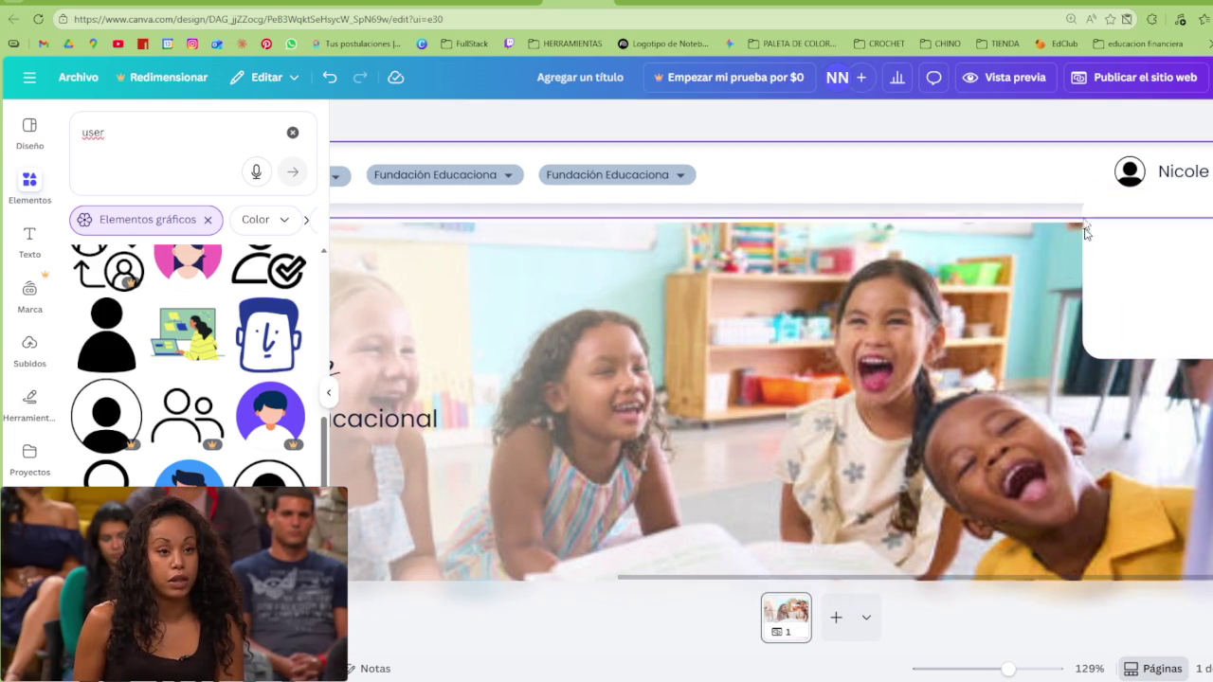
click(1074, 281)
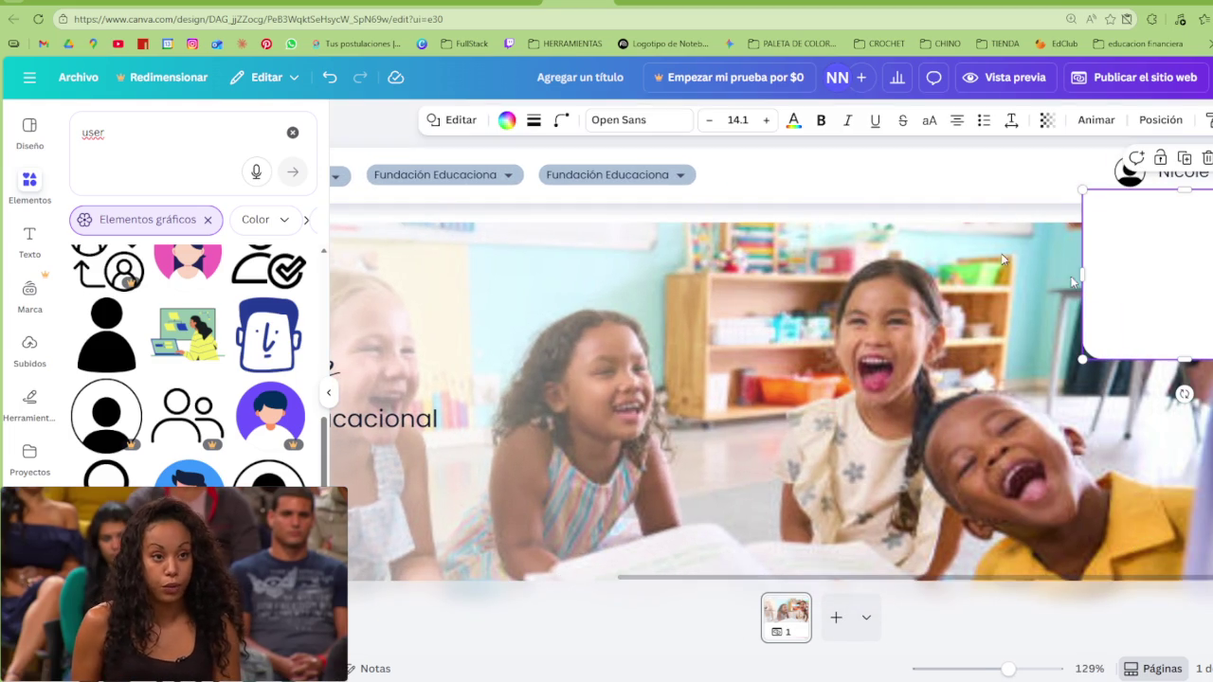
click(451, 121)
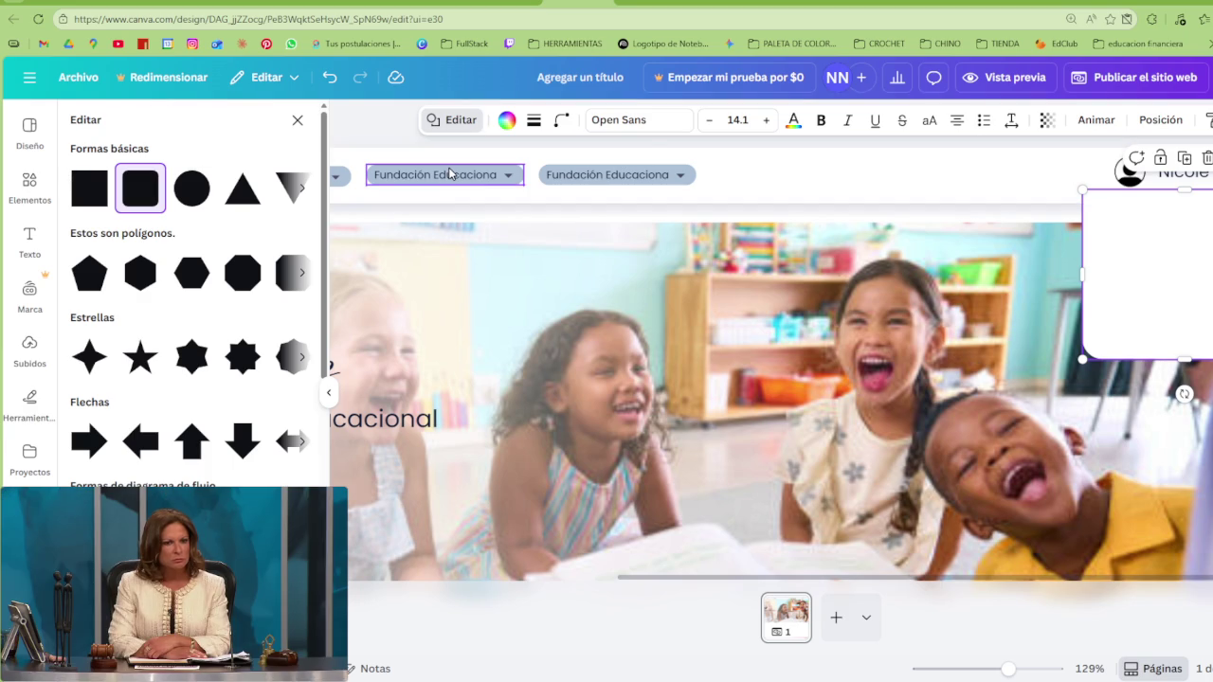
click(507, 119)
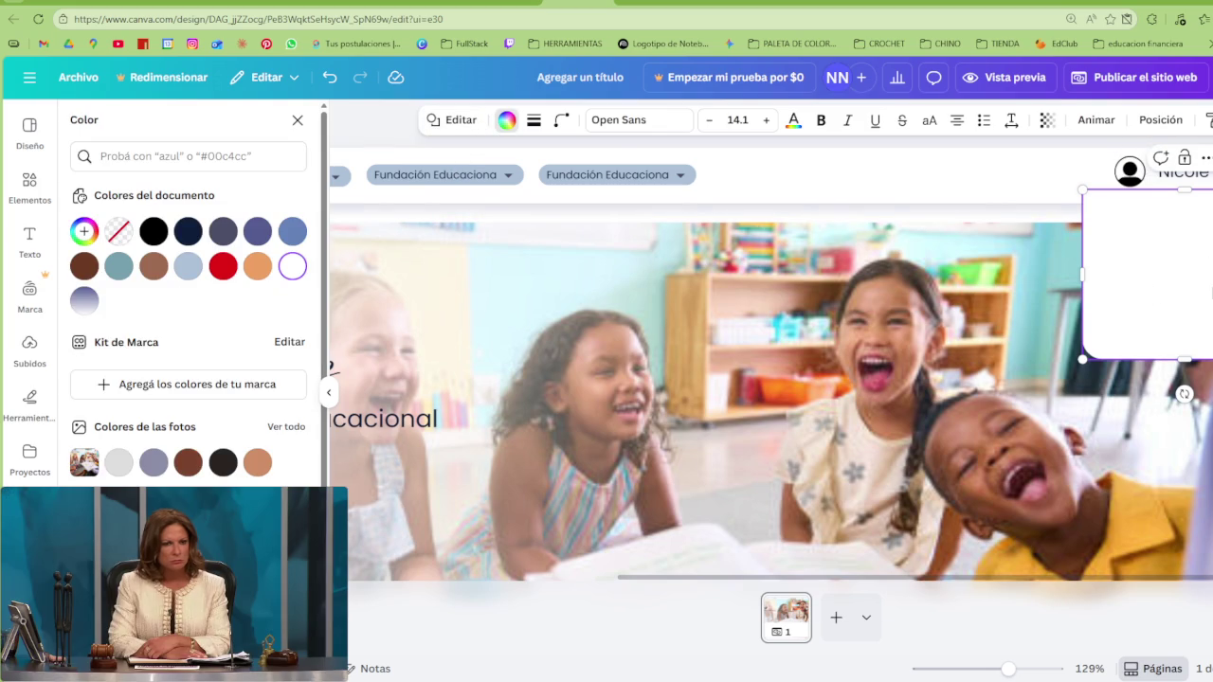
click(1157, 319)
key(ctrl+d)
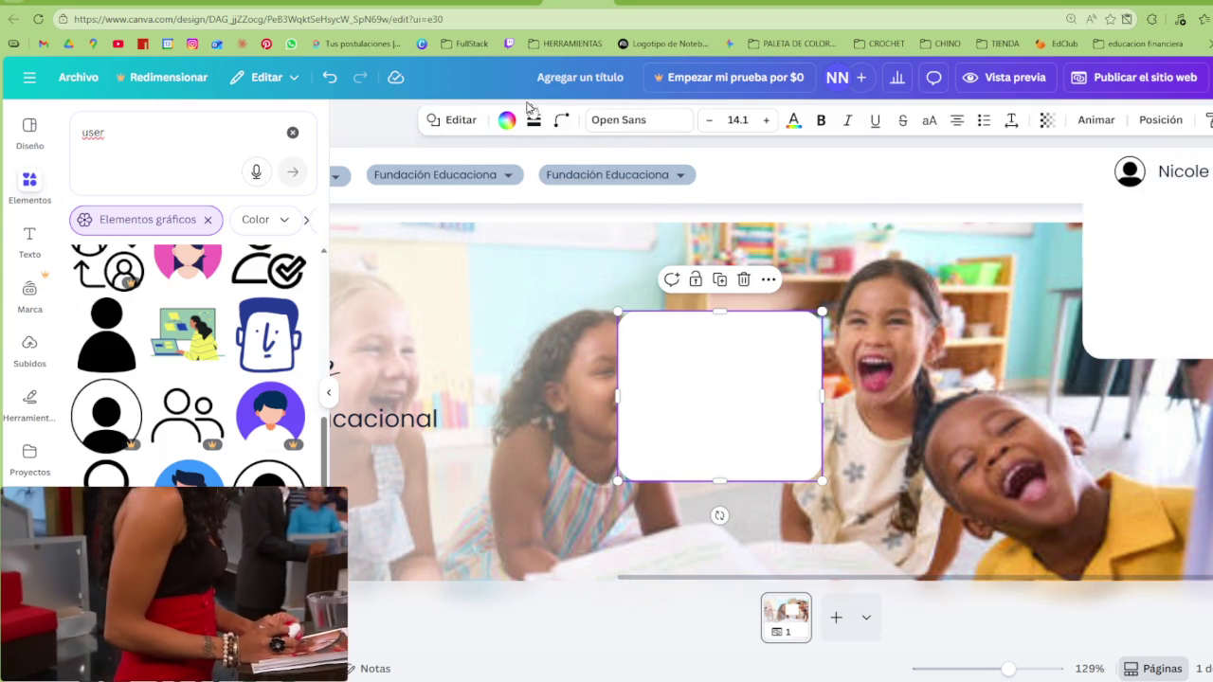
Fill the copy with a radial lavender gradient, enlarge it, and place it beside the panel
click(507, 120)
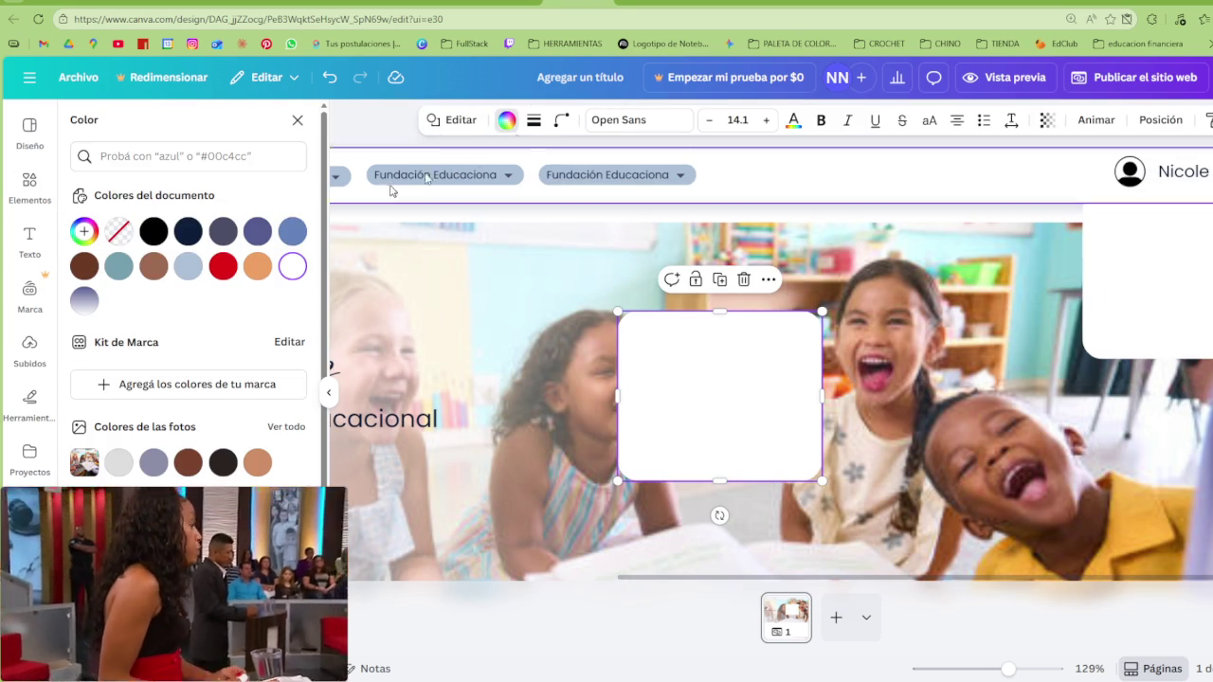
click(85, 301)
click(84, 301)
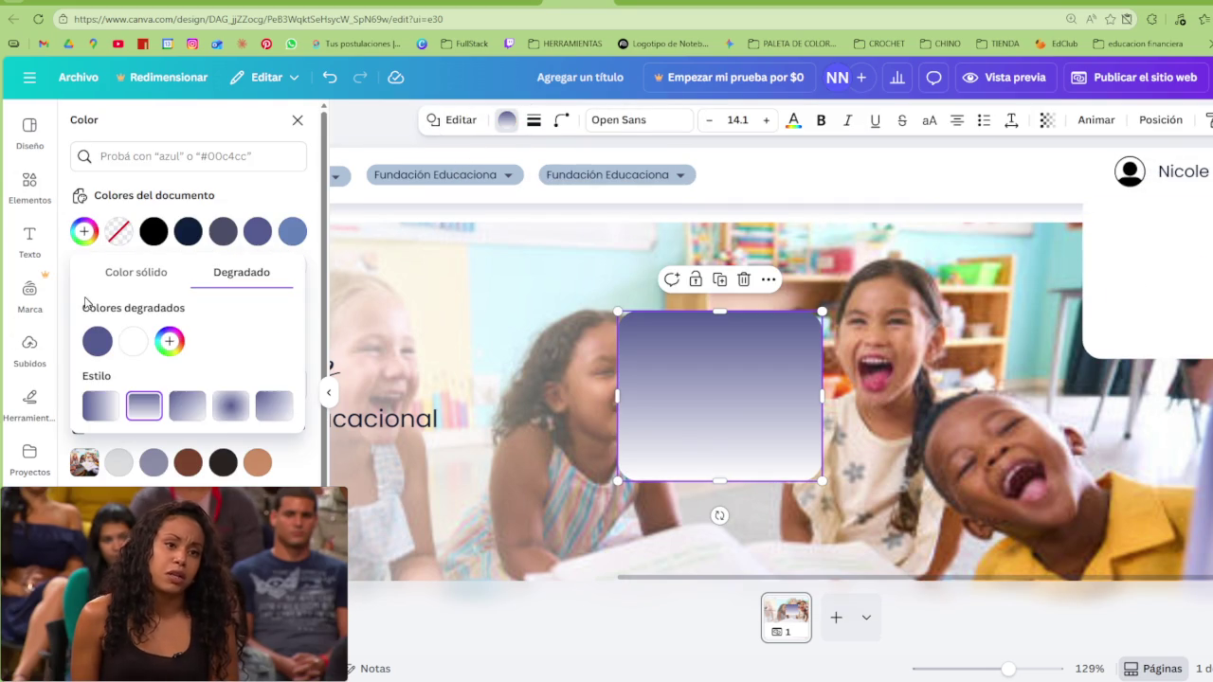
click(231, 406)
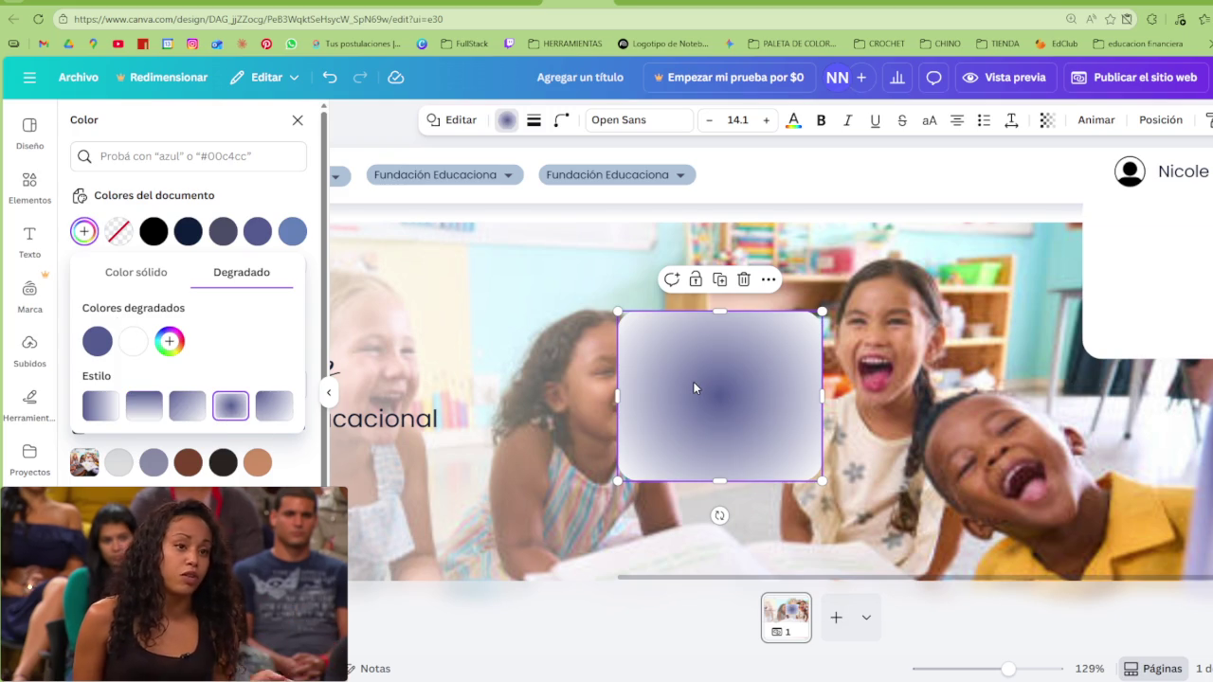
drag(719, 312, 723, 254)
drag(822, 367, 872, 367)
mouse_move(735, 377)
mouse_down()
mouse_move(1008, 327)
mouse_move(941, 329)
mouse_up()
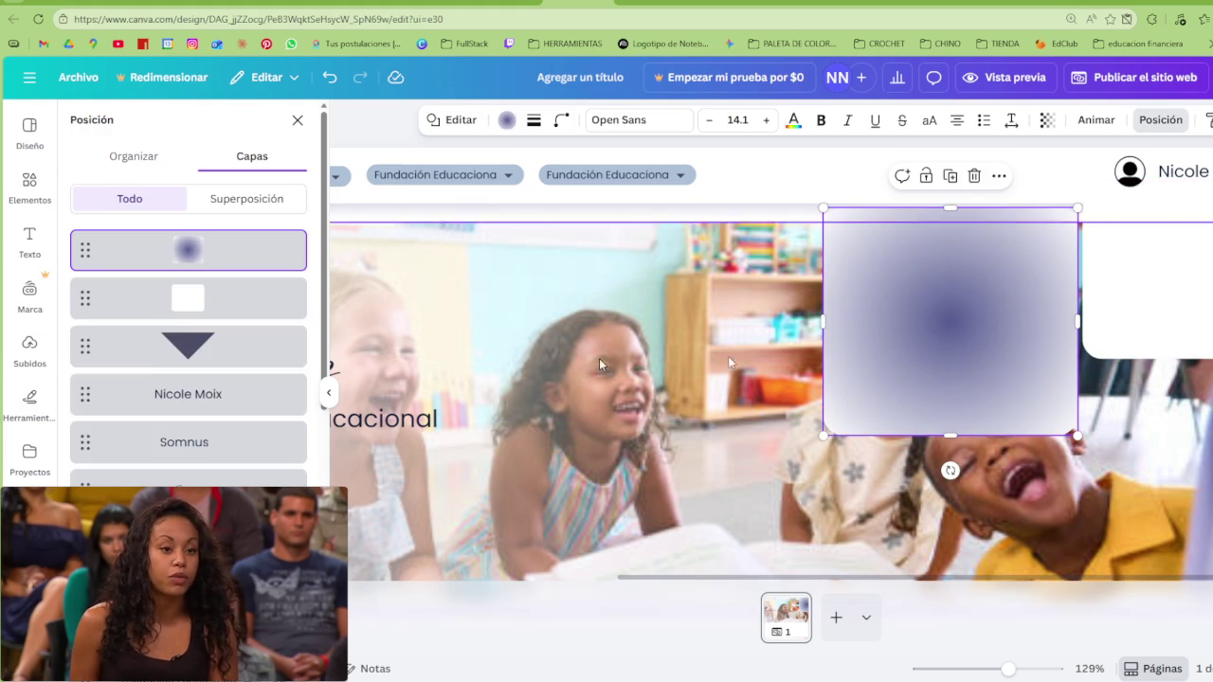
Layer the gradient box beneath the white panel and resize it to frame the panel
drag(186, 254, 186, 301)
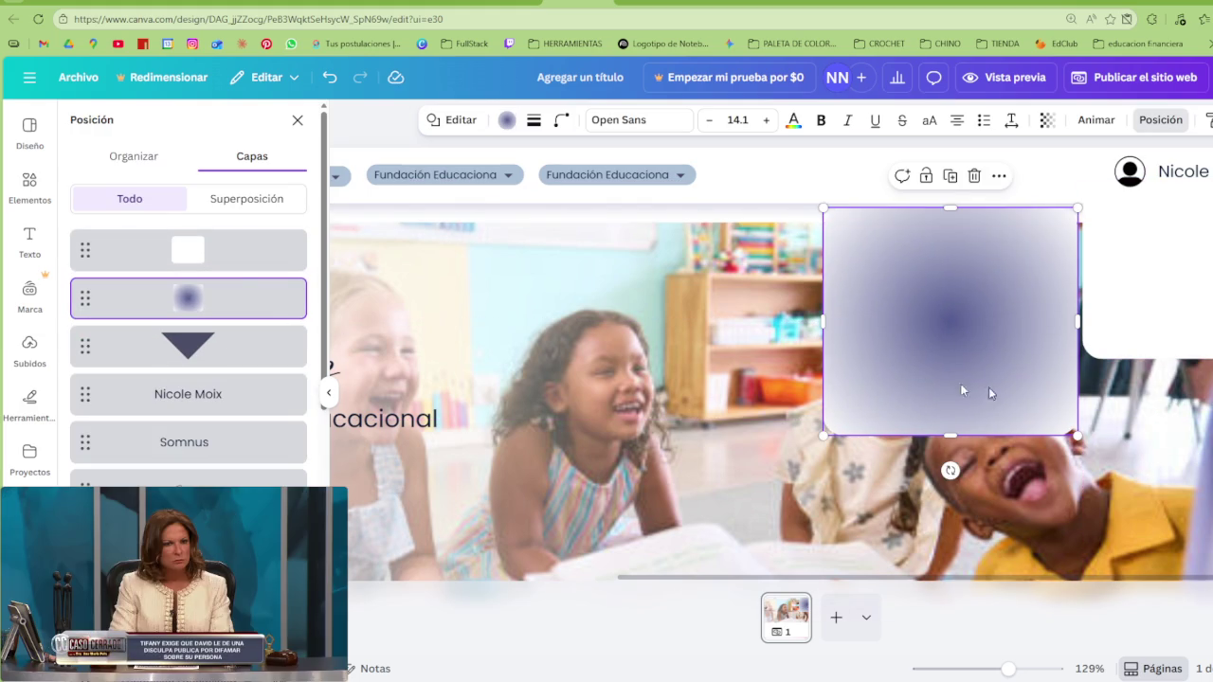
drag(924, 380, 1184, 323)
drag(1052, 168, 1133, 205)
drag(1196, 382, 1137, 352)
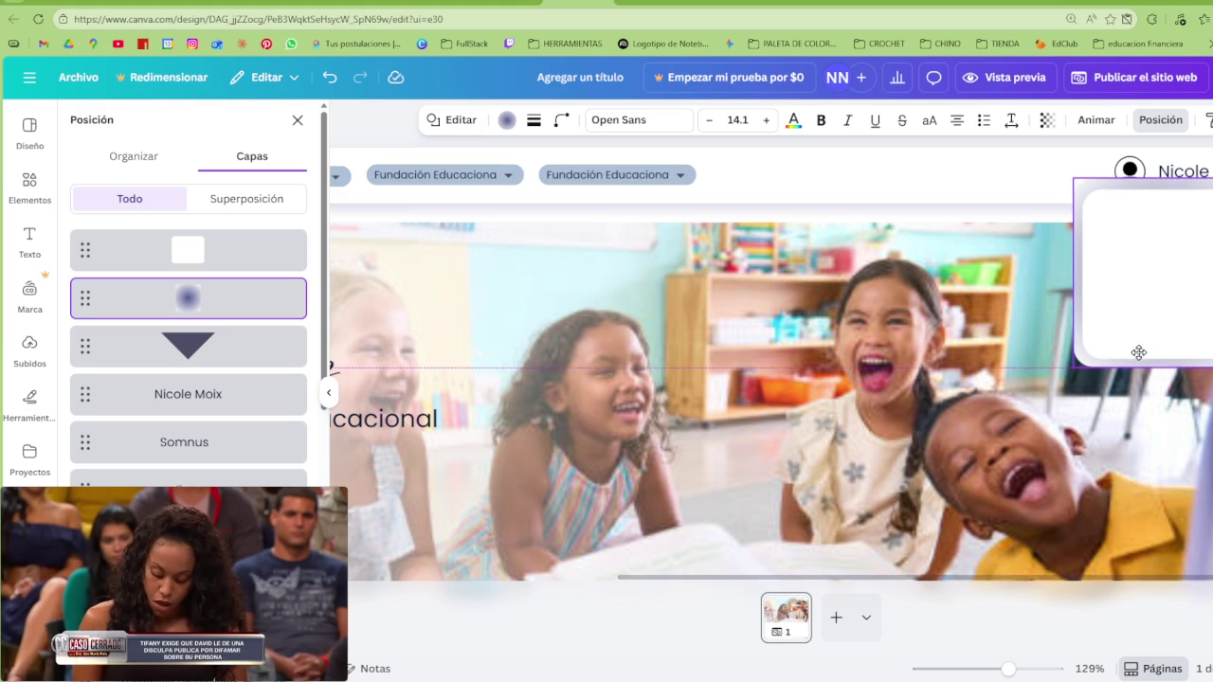
drag(1210, 273, 1209, 285)
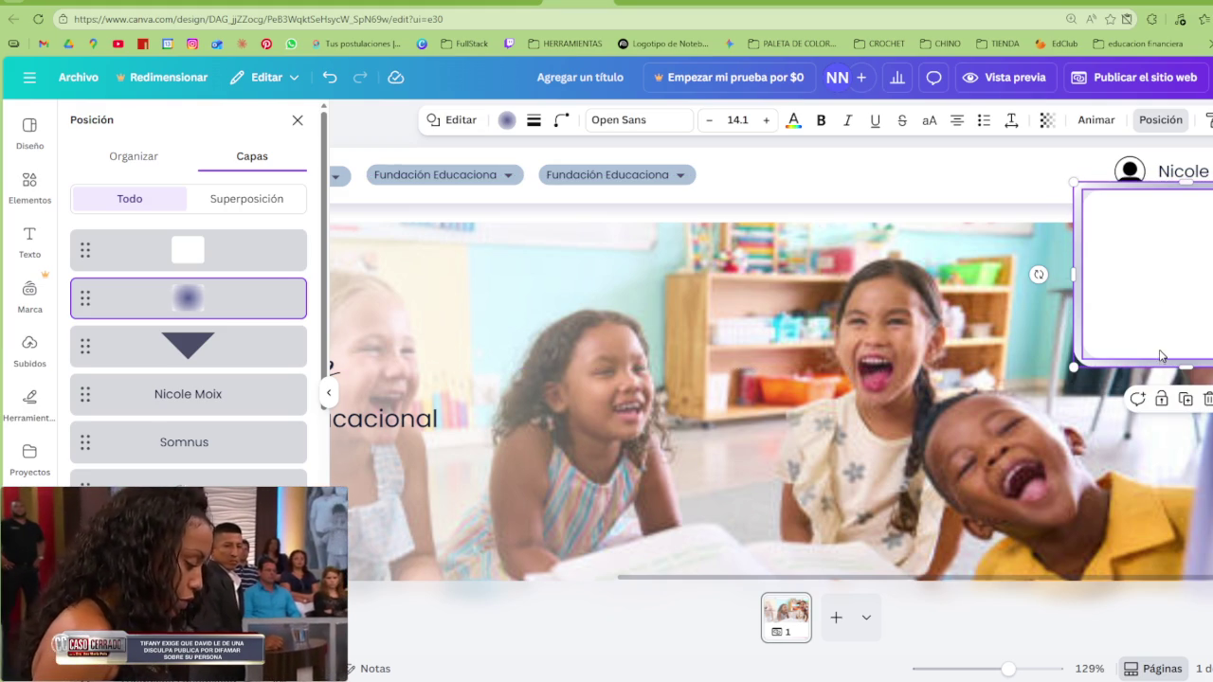
click(508, 120)
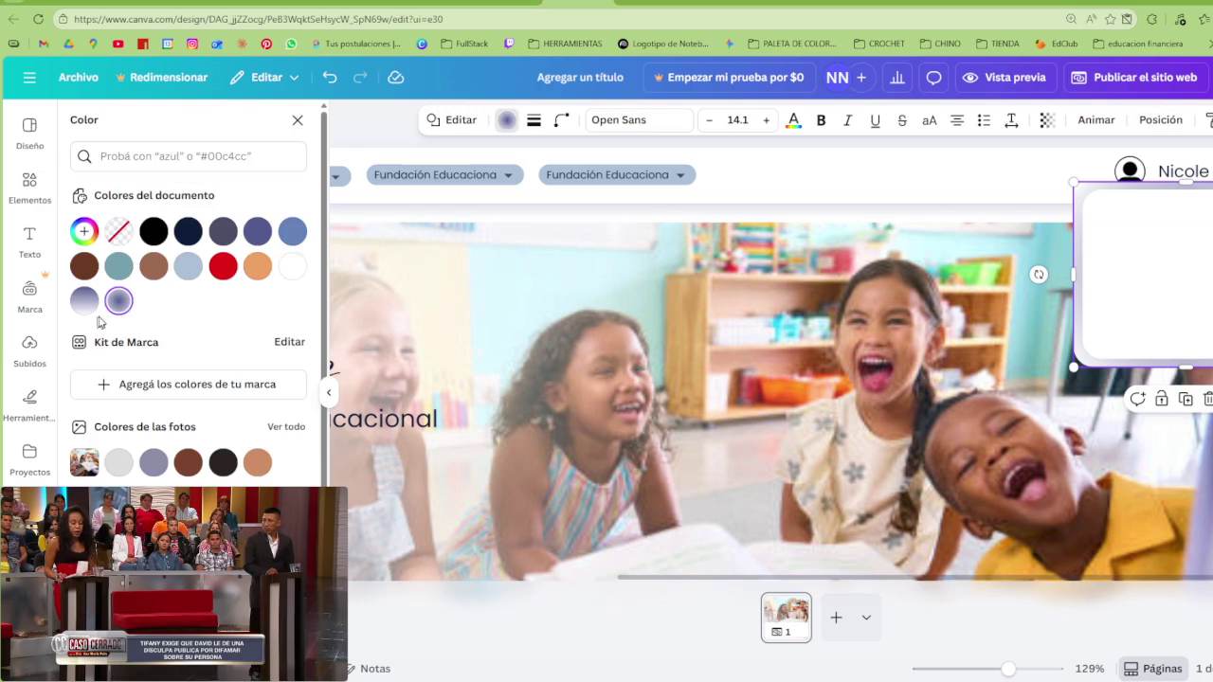
Set the glow gradient's first colour to vivid blue, fading to transparent
click(120, 302)
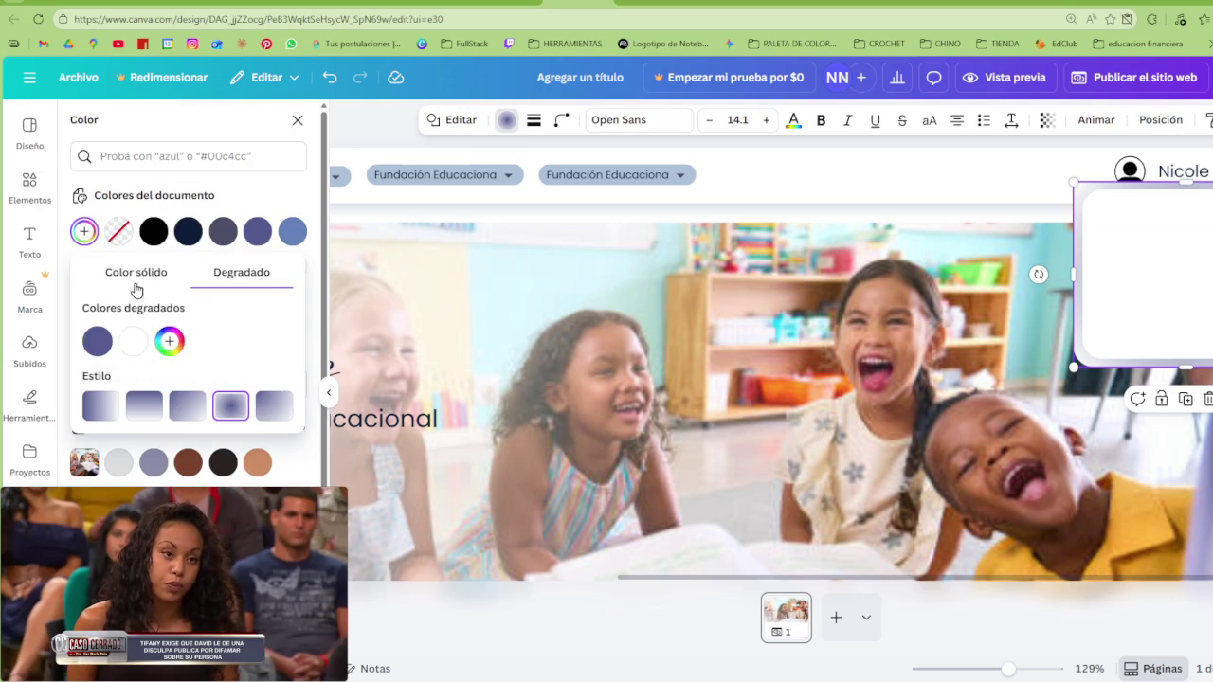
click(97, 339)
click(97, 339)
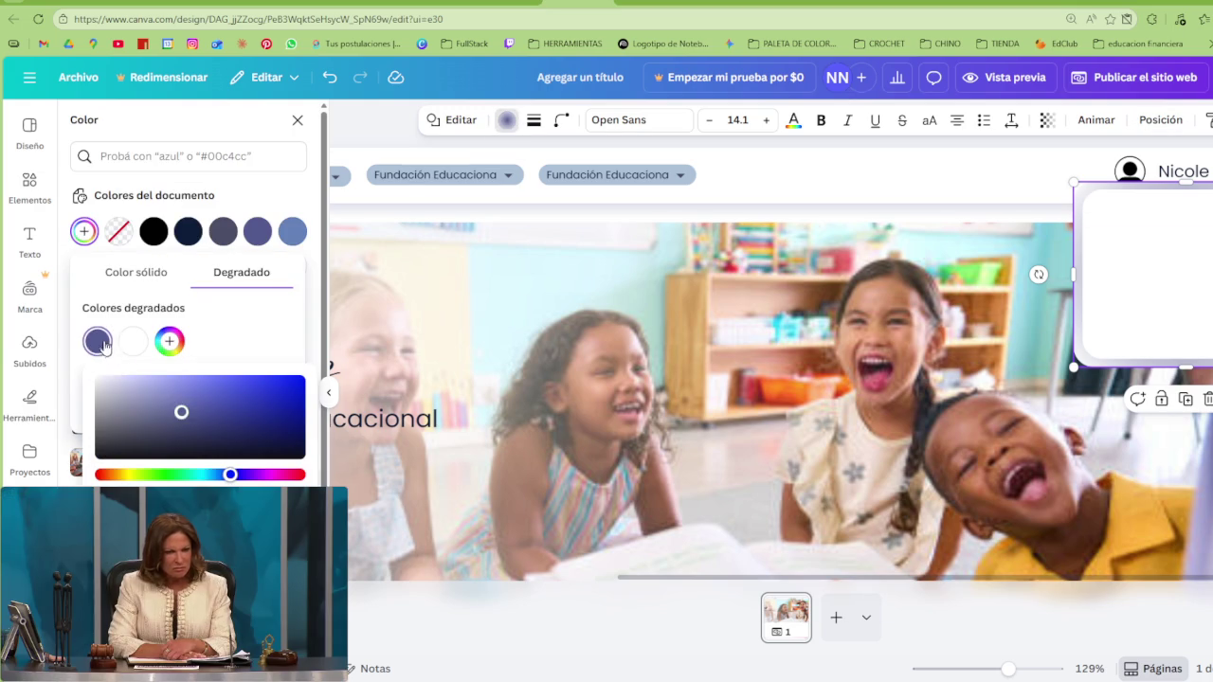
click(126, 384)
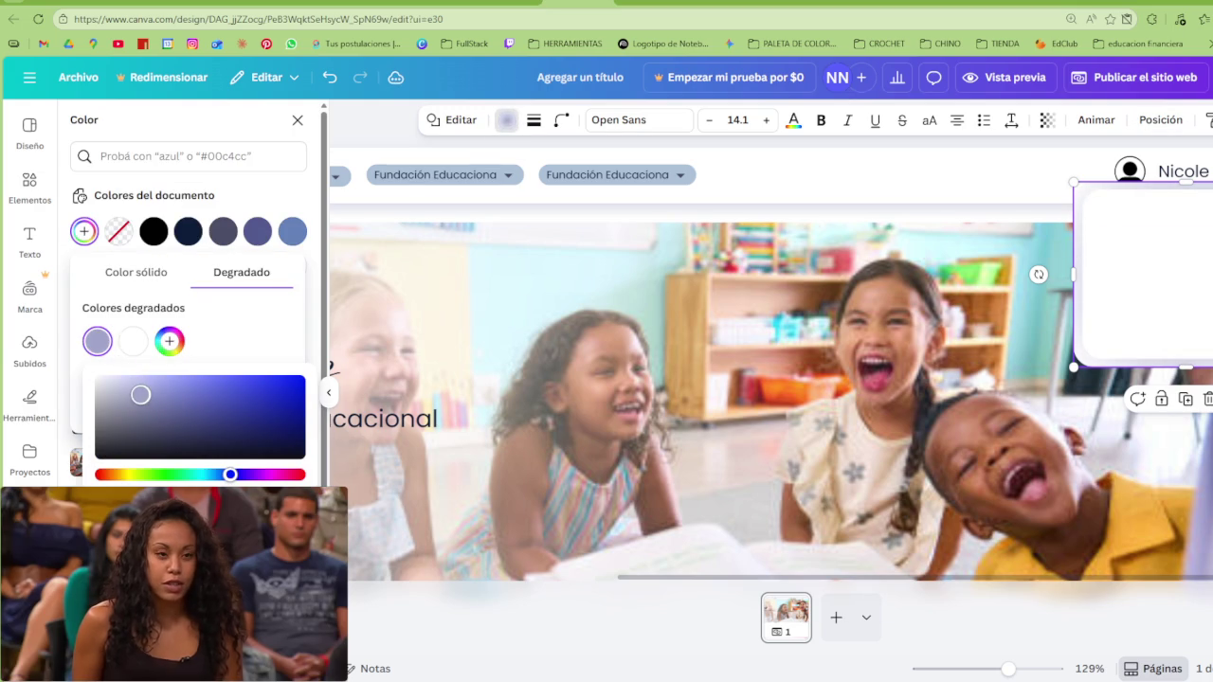
click(133, 341)
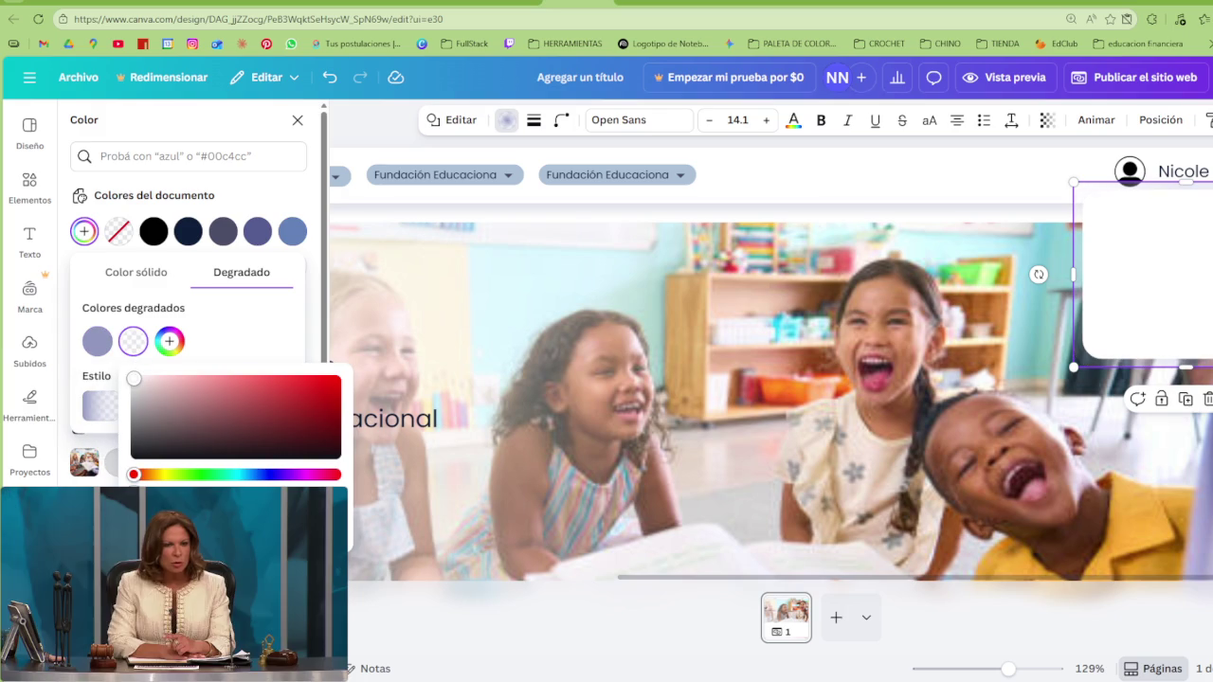
click(98, 341)
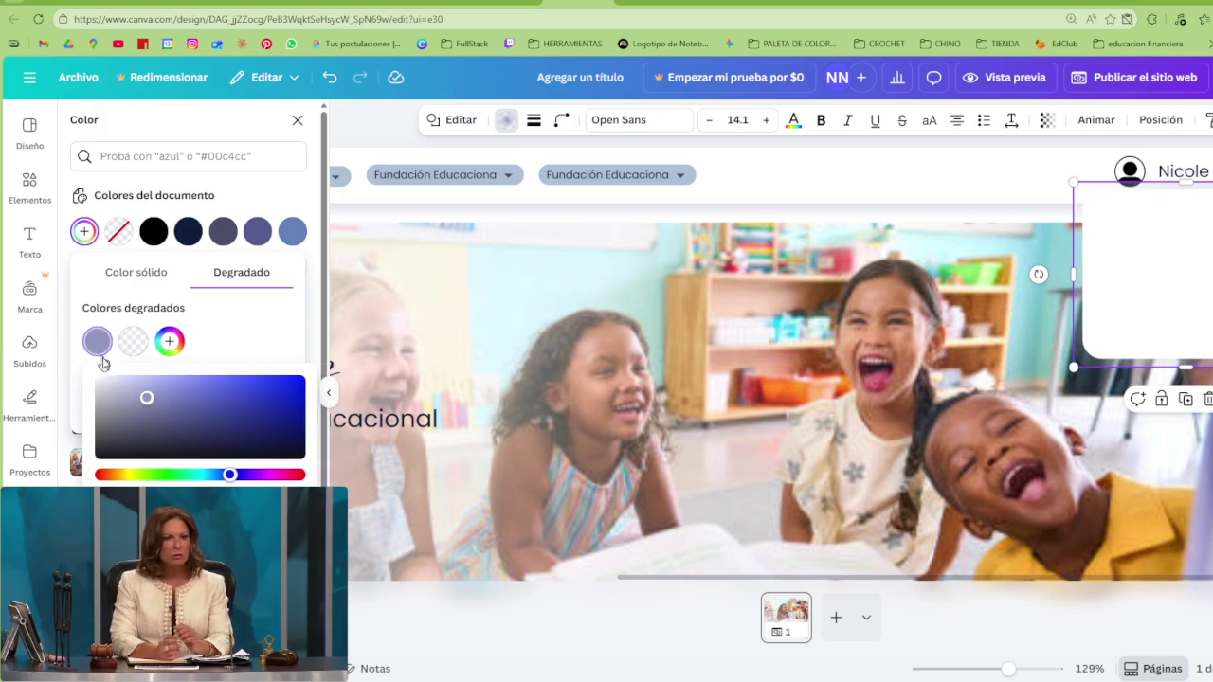
drag(194, 413, 301, 378)
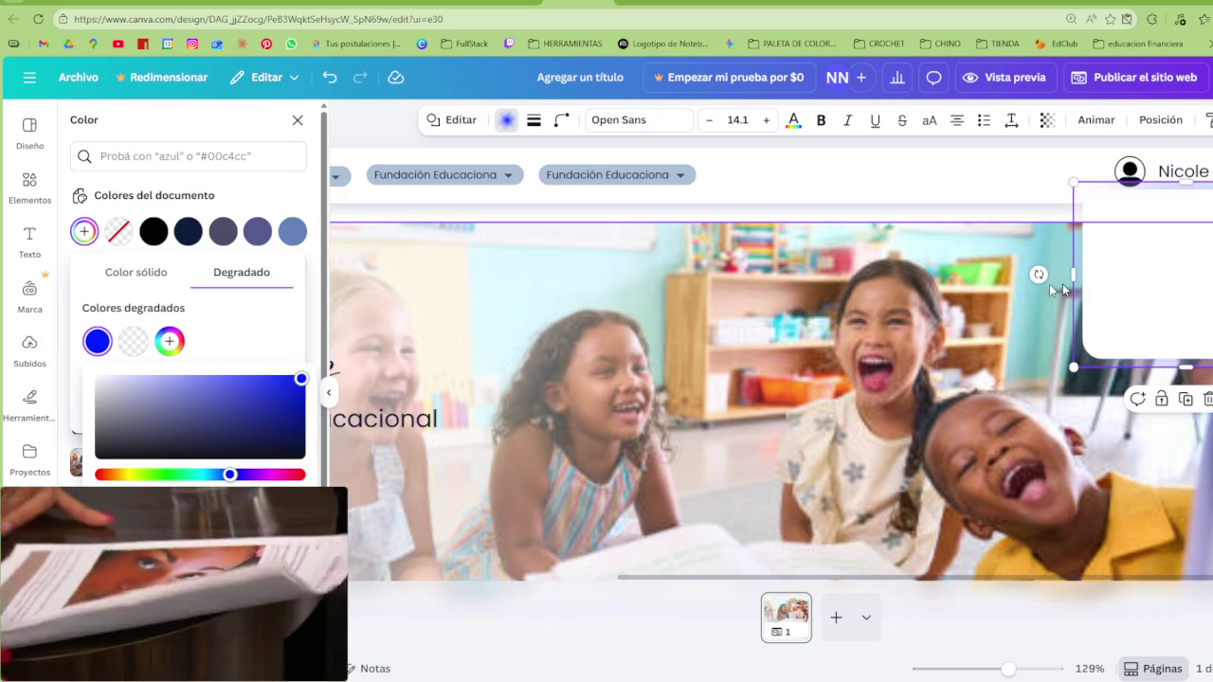
Widen the glow box toward the left and adjust its right side
mouse_move(1063, 274)
mouse_down()
mouse_move(953, 274)
mouse_move(1031, 292)
mouse_up()
drag(1208, 275, 1205, 284)
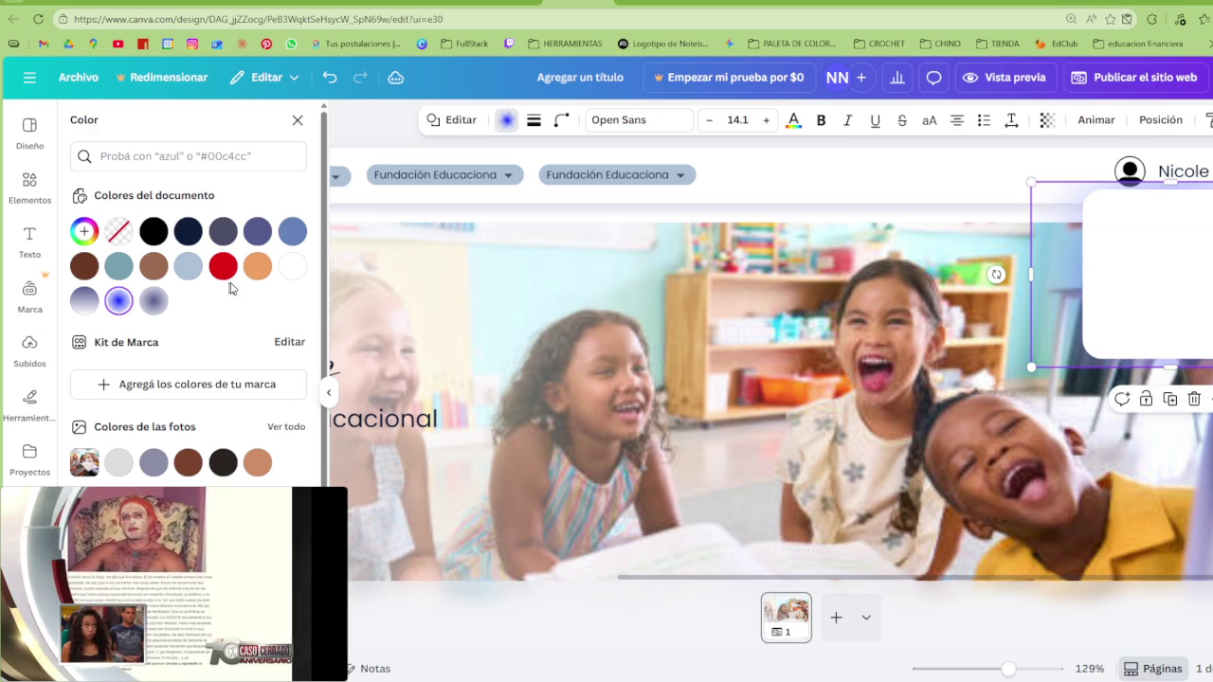
click(118, 300)
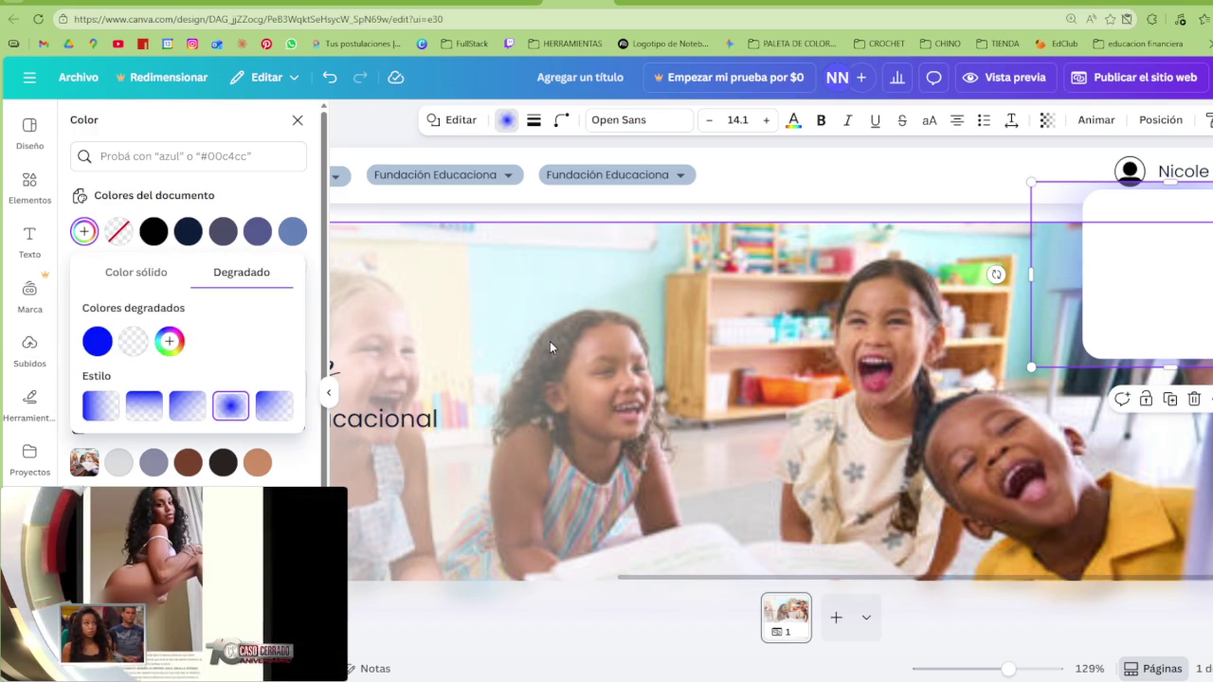
Resize the white panel below the user name from its top-left corner, left side and bottom edge
scroll(619, 323, down, 4)
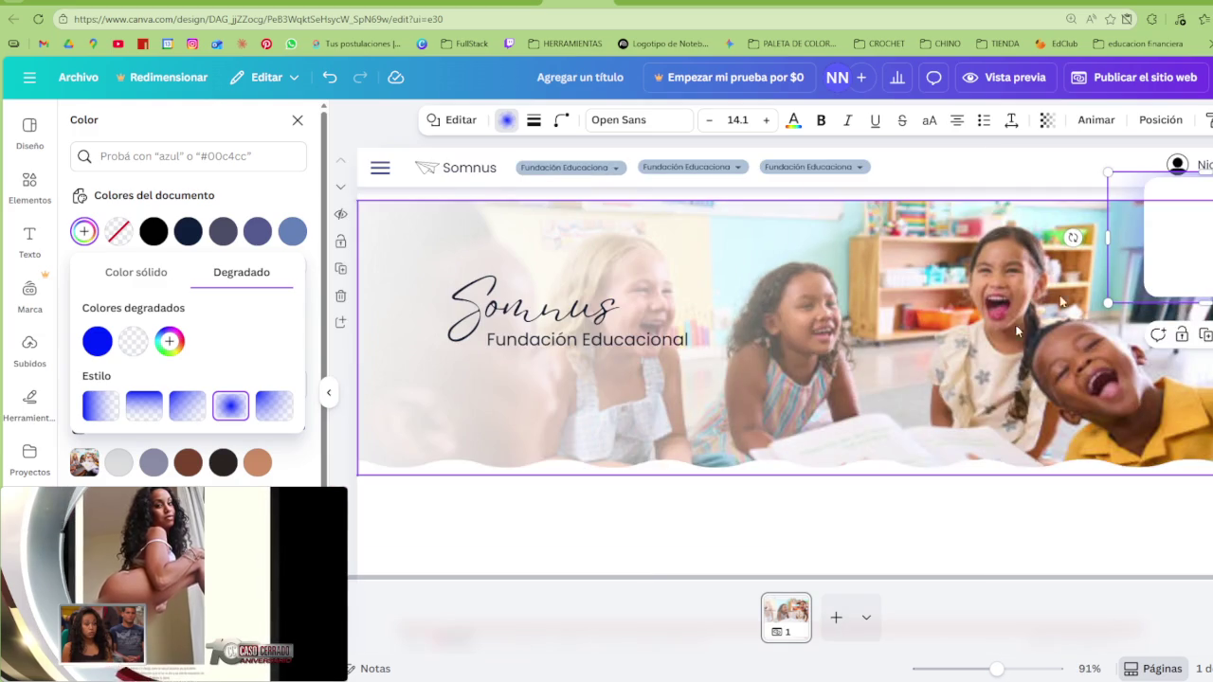
scroll(967, 487, up, 1)
scroll(967, 486, up, 3)
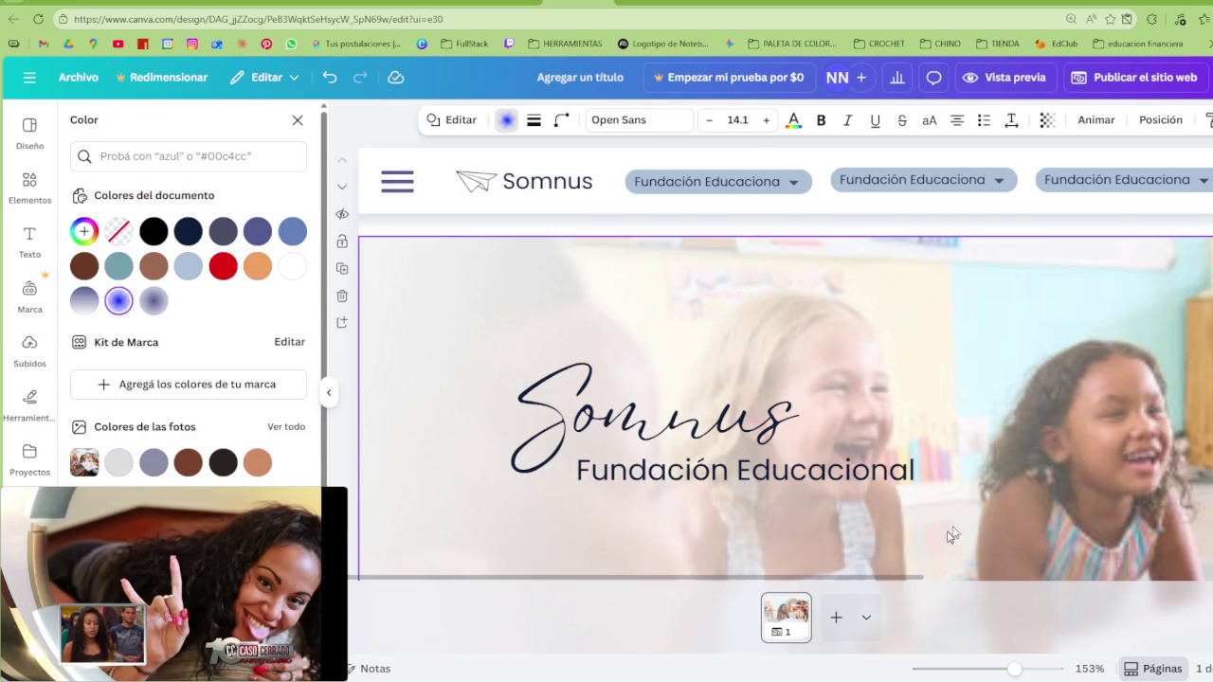
drag(910, 577, 1192, 535)
scroll(1191, 536, right, 2)
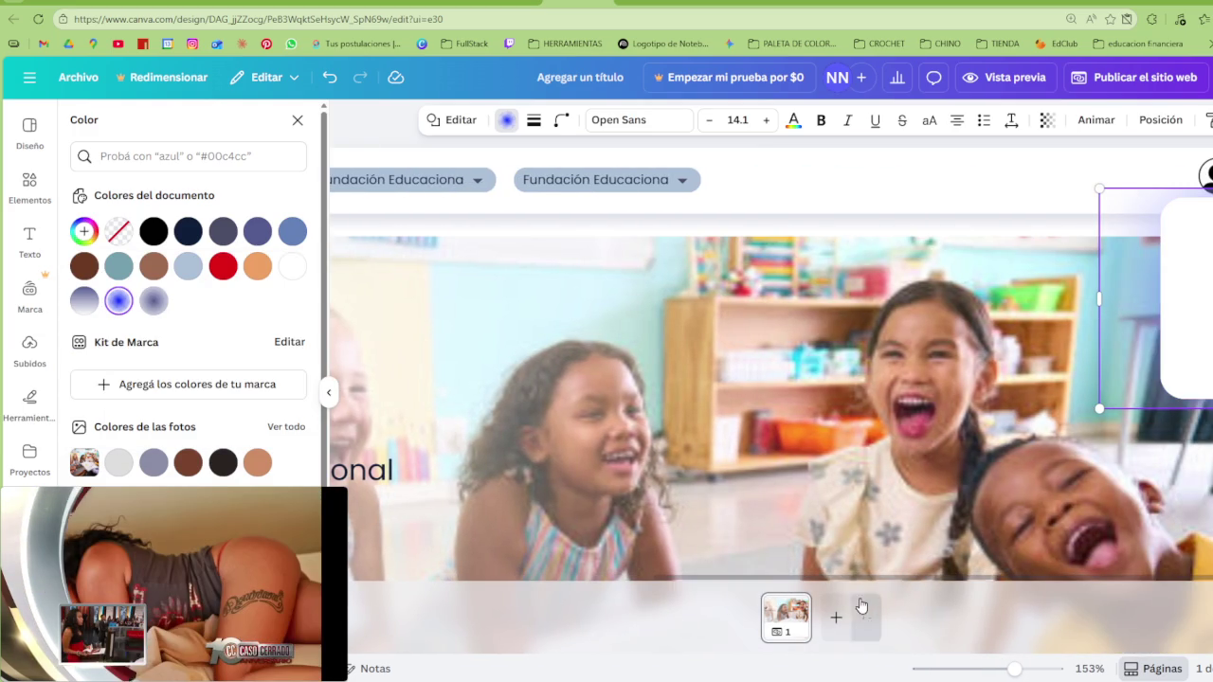
scroll(1128, 554, right, 3)
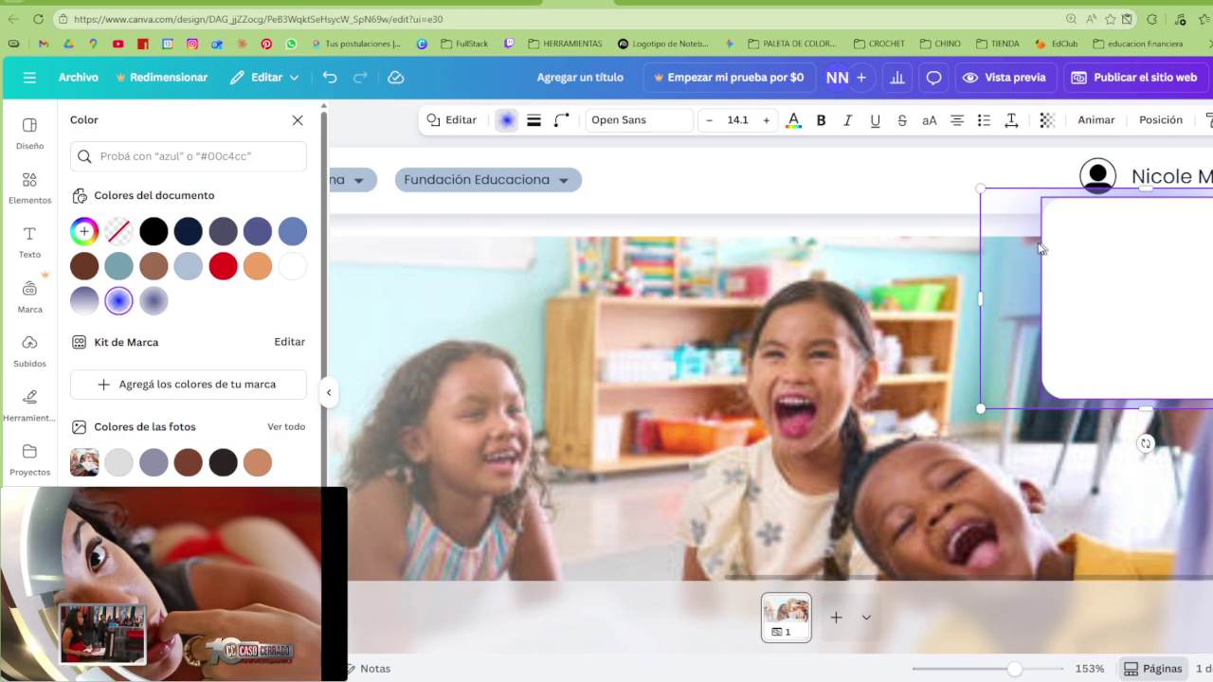
drag(976, 195, 992, 198)
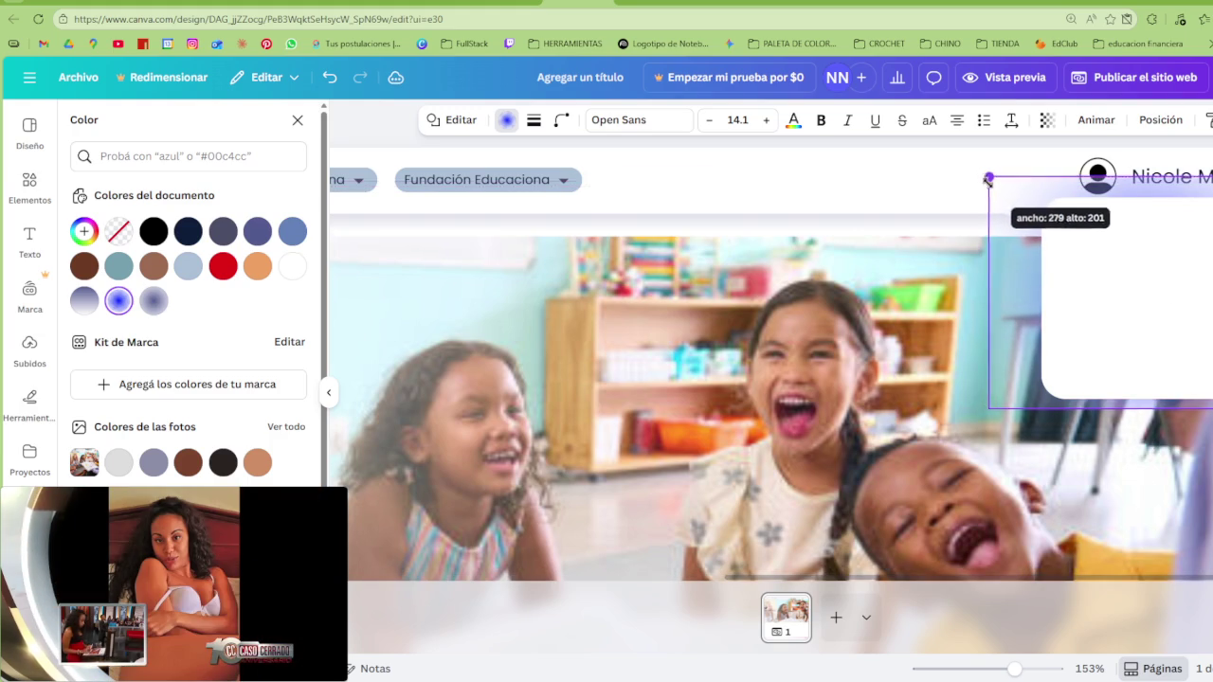
mouse_move(994, 302)
mouse_down()
mouse_move(1018, 299)
mouse_move(848, 299)
mouse_move(961, 302)
mouse_up()
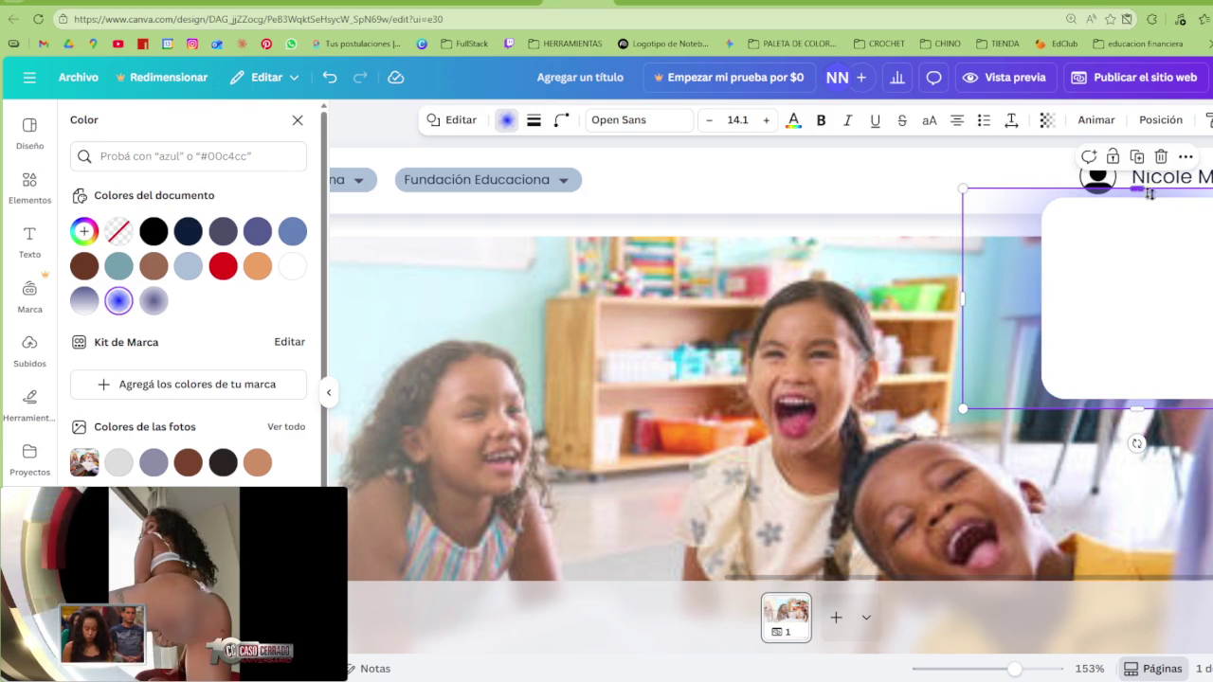
scroll(772, 379, down, 1)
drag(1128, 325, 1077, 348)
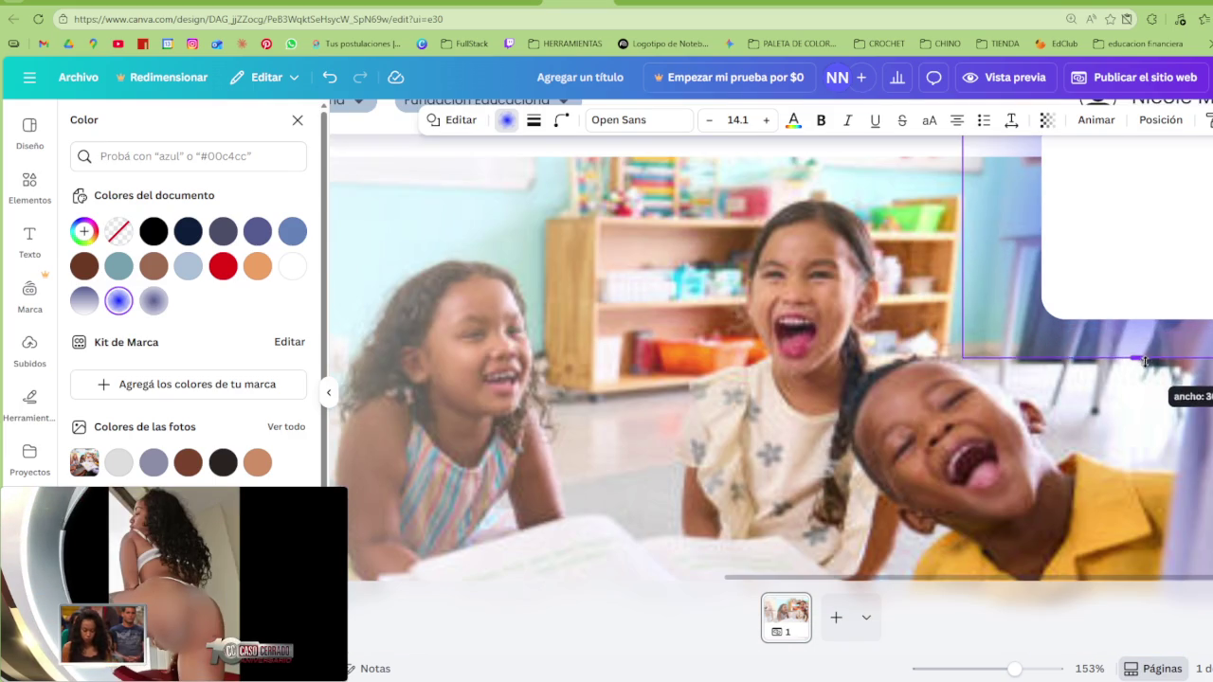
Test fading the classroom photo, then set the text element's transparency to 15
click(894, 383)
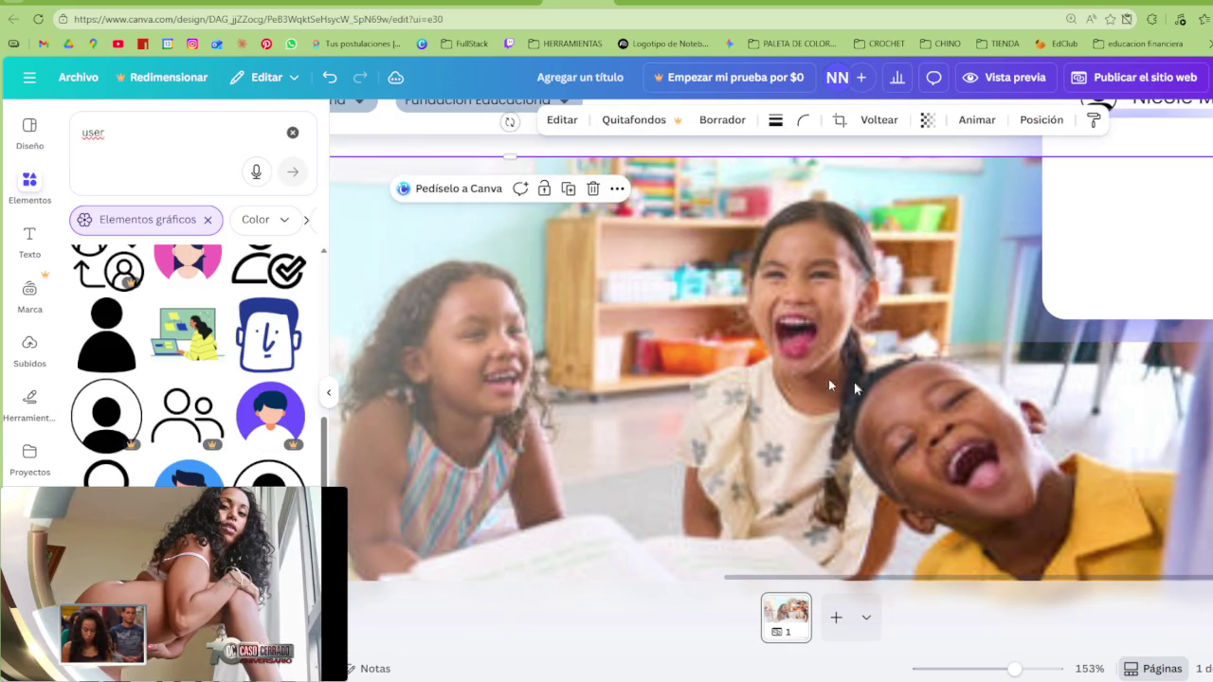
scroll(1048, 297, down, 2)
scroll(1048, 297, up, 1)
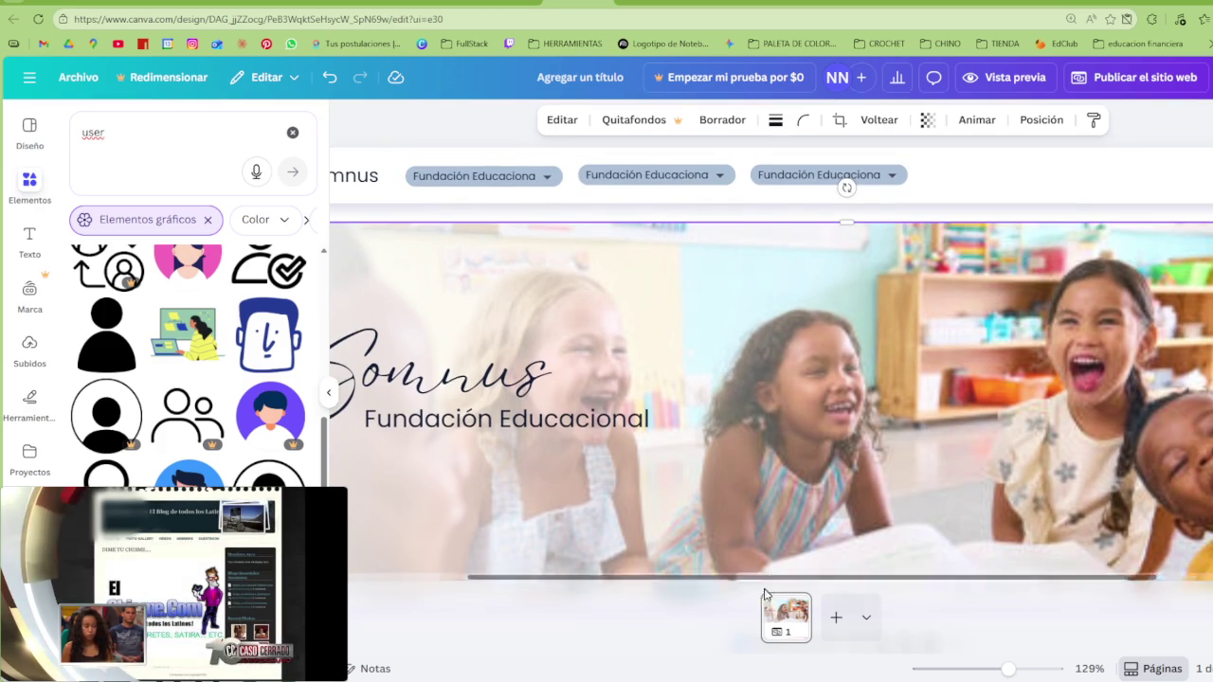
drag(780, 578, 930, 577)
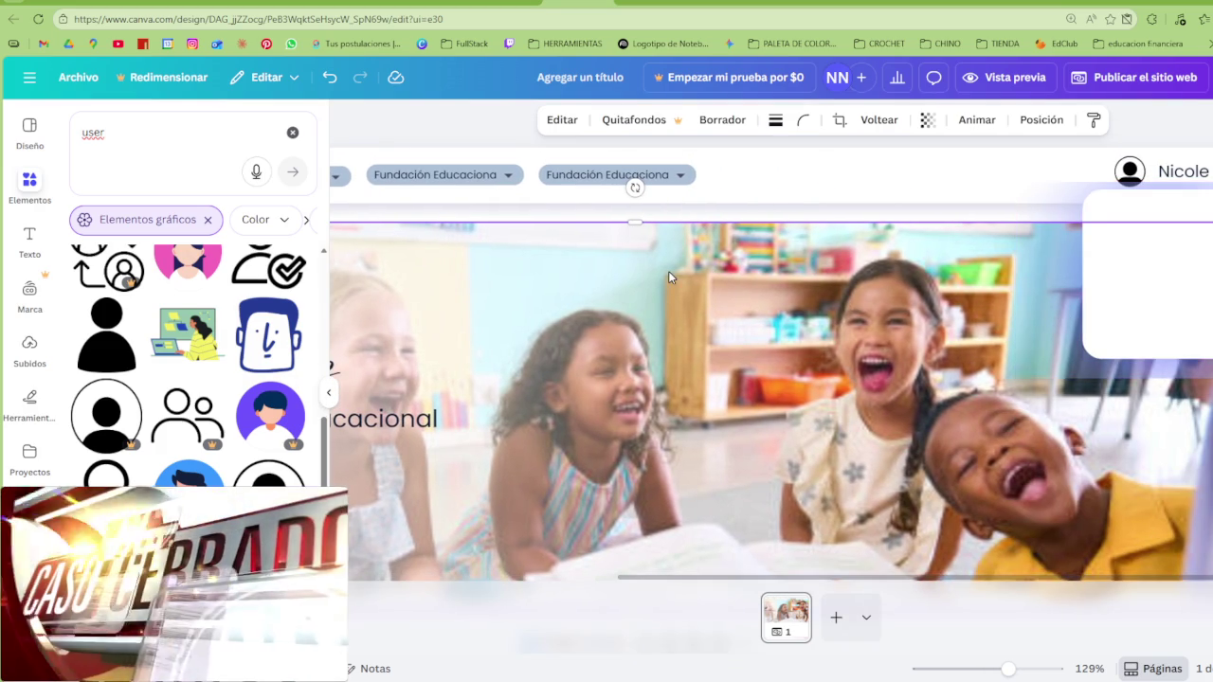
click(927, 119)
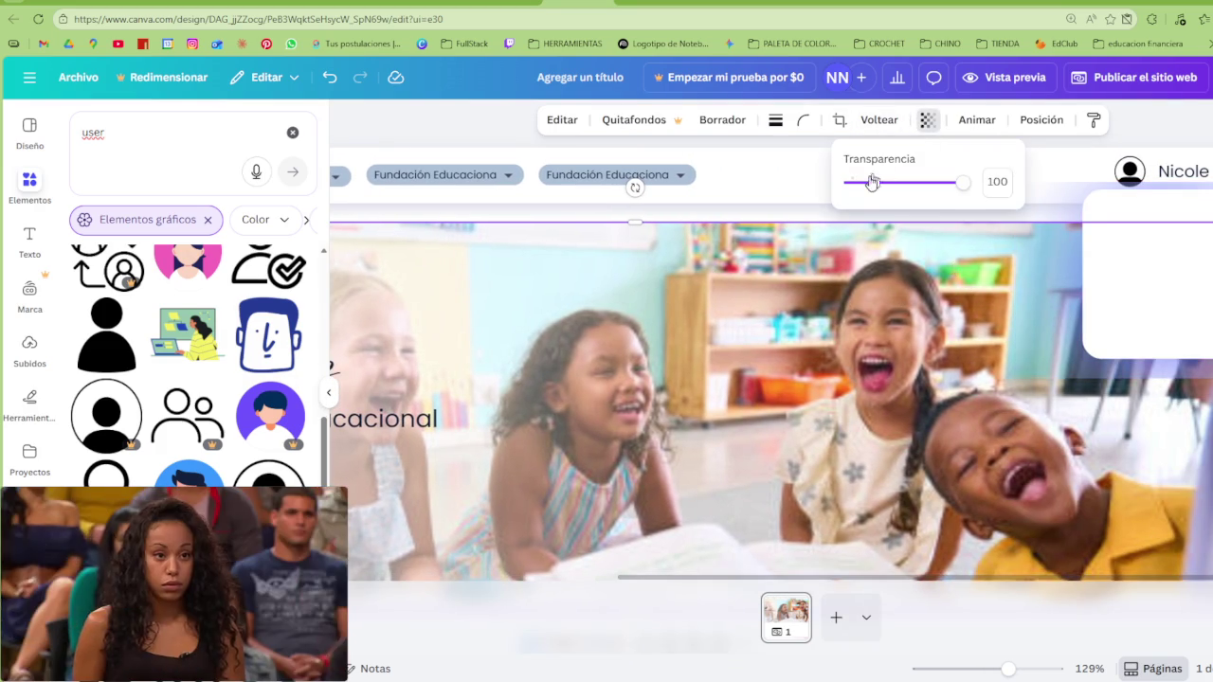
drag(915, 184, 1033, 194)
click(1051, 284)
click(1047, 119)
mouse_move(1088, 182)
mouse_down()
mouse_move(987, 188)
mouse_move(1032, 185)
mouse_up()
click(967, 373)
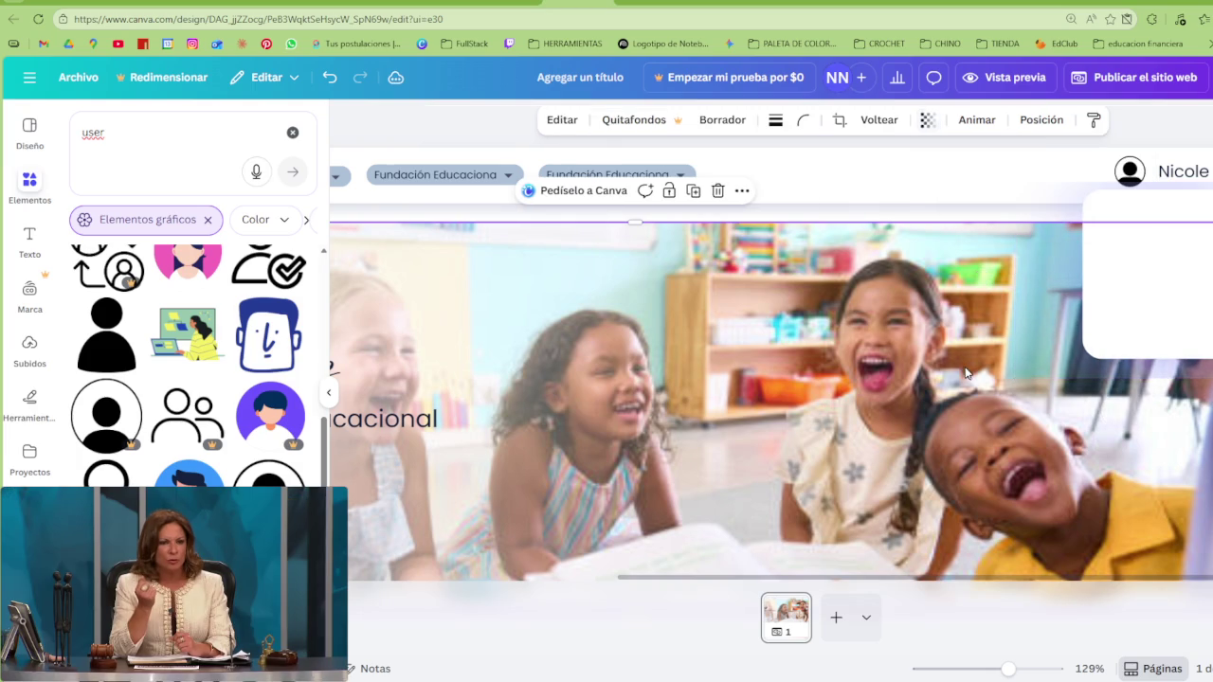
Nudge the white panel just under the header and show the layers list
click(1055, 358)
click(1113, 318)
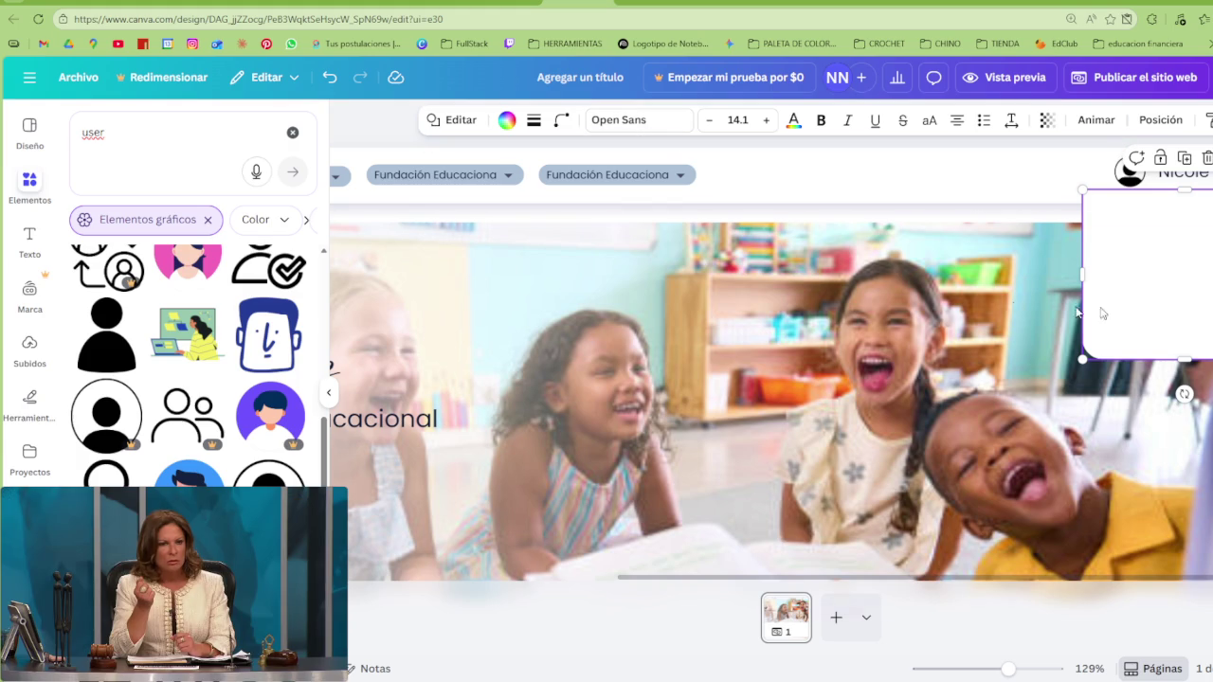
click(1126, 365)
click(1127, 344)
mouse_move(1127, 344)
mouse_down()
mouse_move(1140, 326)
mouse_move(1125, 284)
mouse_up()
click(1161, 119)
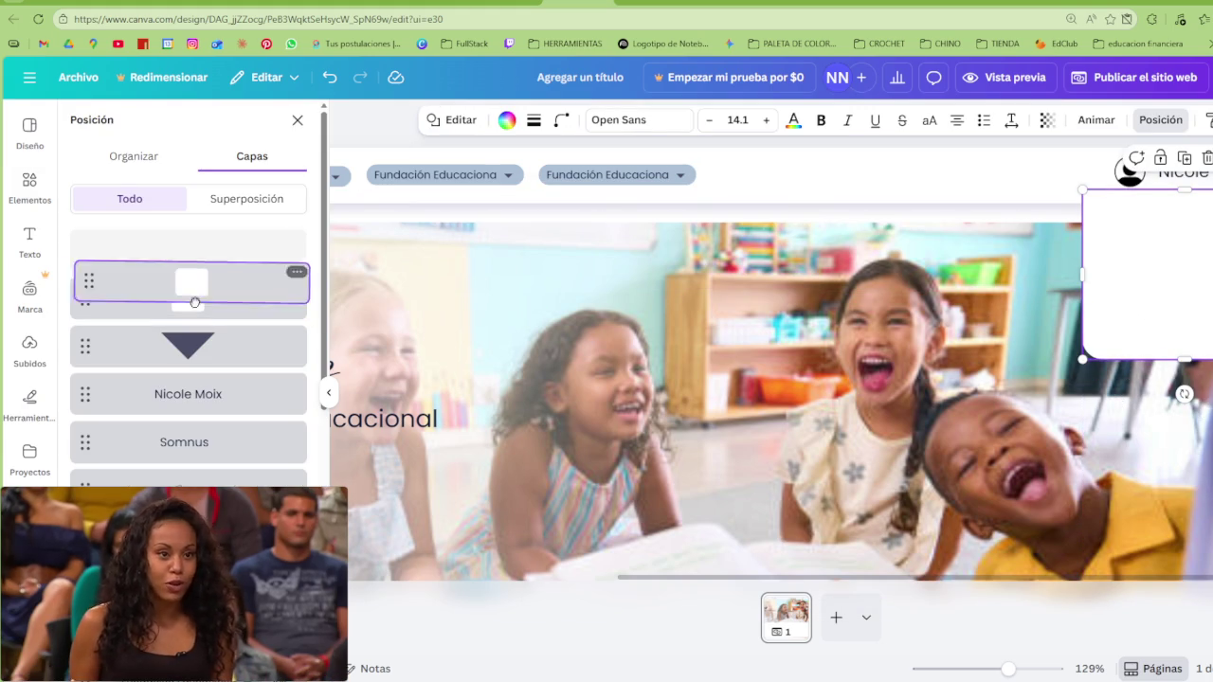
Select the second white box layer, give it a purple border and fine-tune its size
click(194, 288)
drag(1081, 190, 1072, 181)
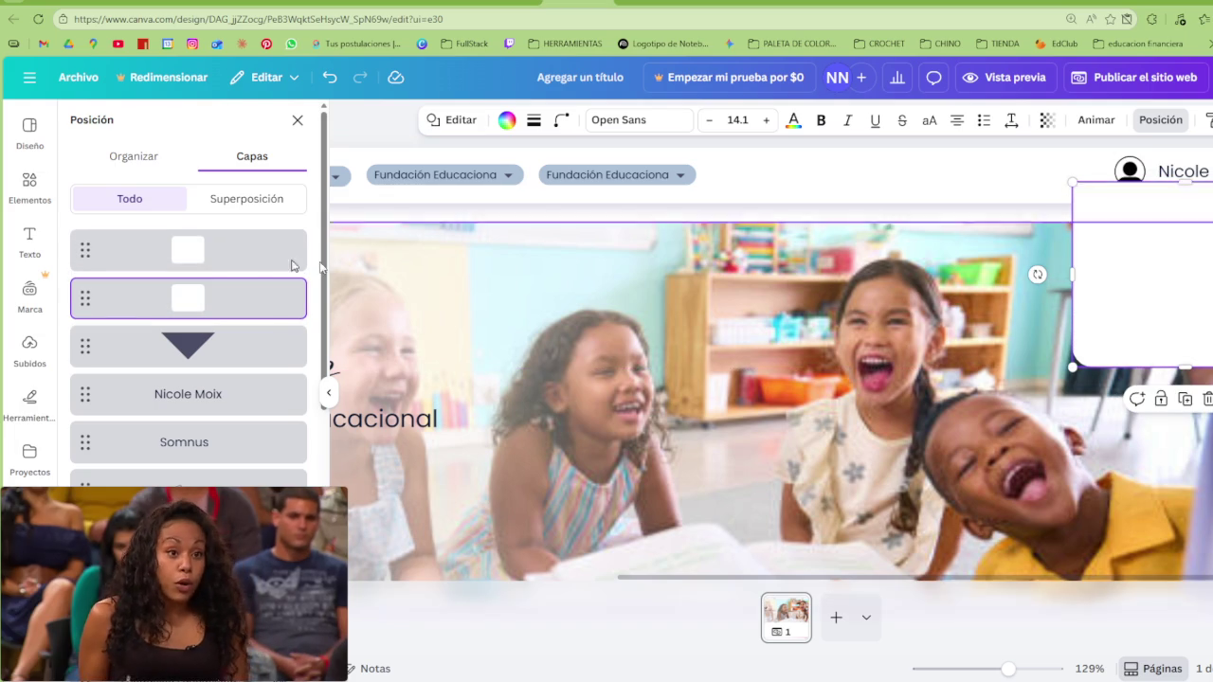
click(507, 120)
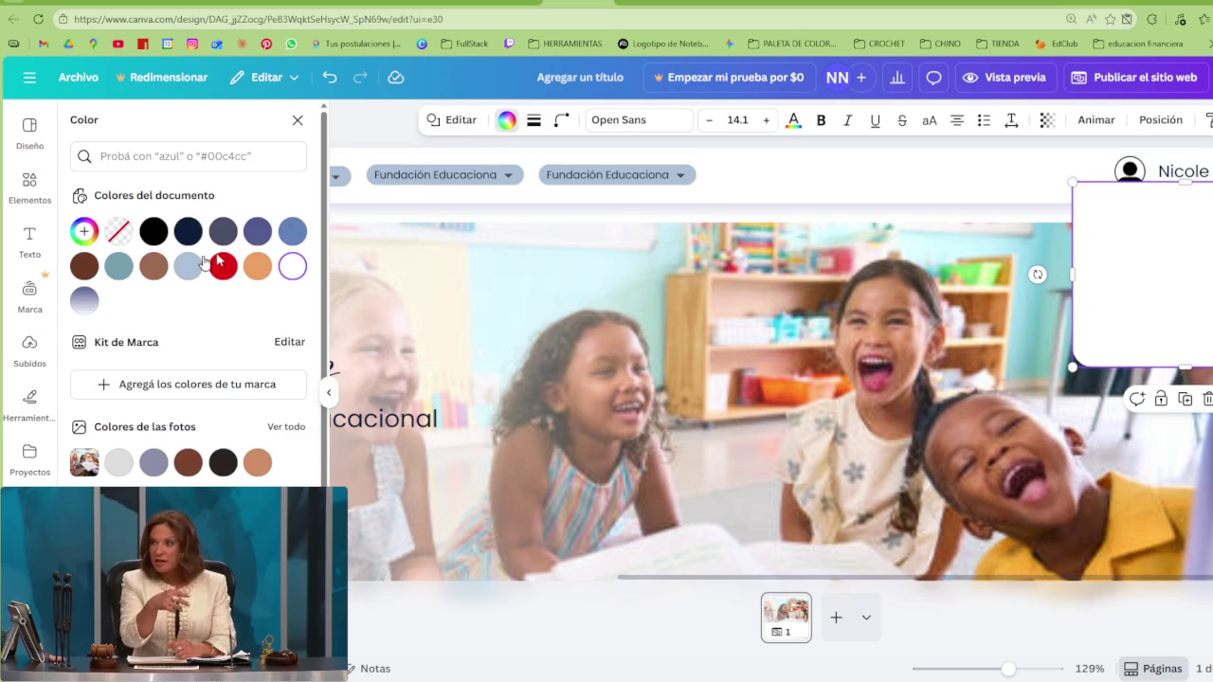
click(257, 231)
drag(1073, 190, 1077, 186)
drag(1184, 368, 1184, 364)
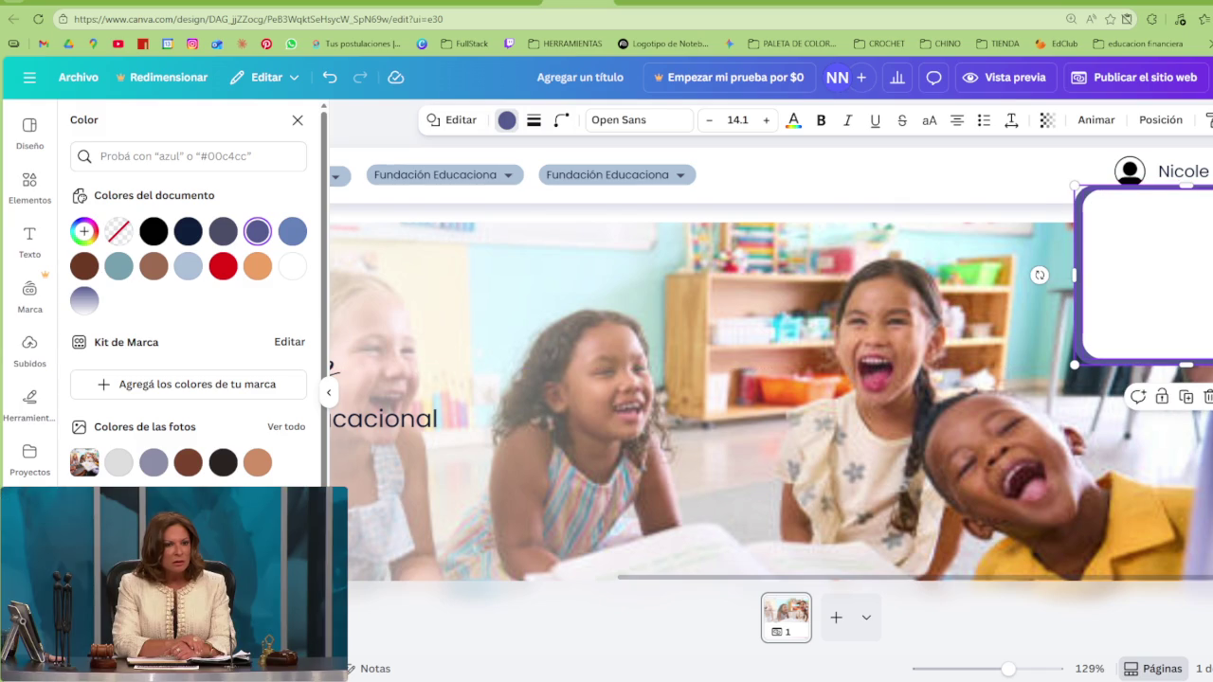
drag(1074, 275, 1078, 274)
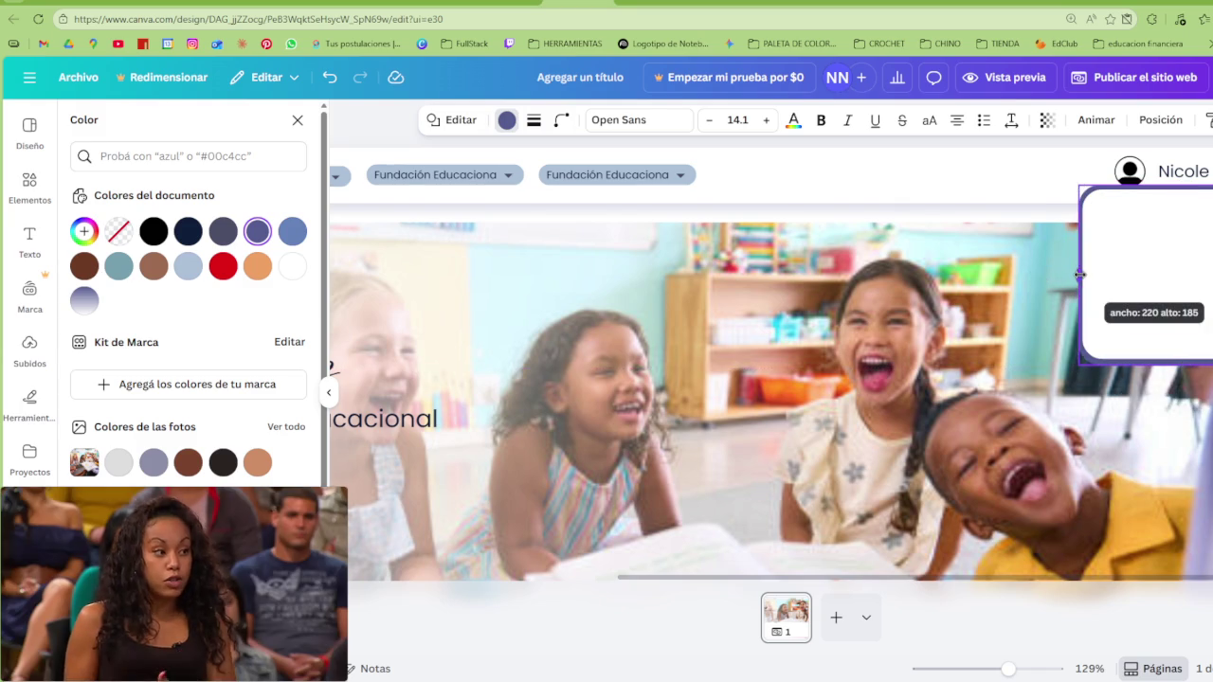
Lower the panel's transparency to about 30 and finish editing it
click(1046, 120)
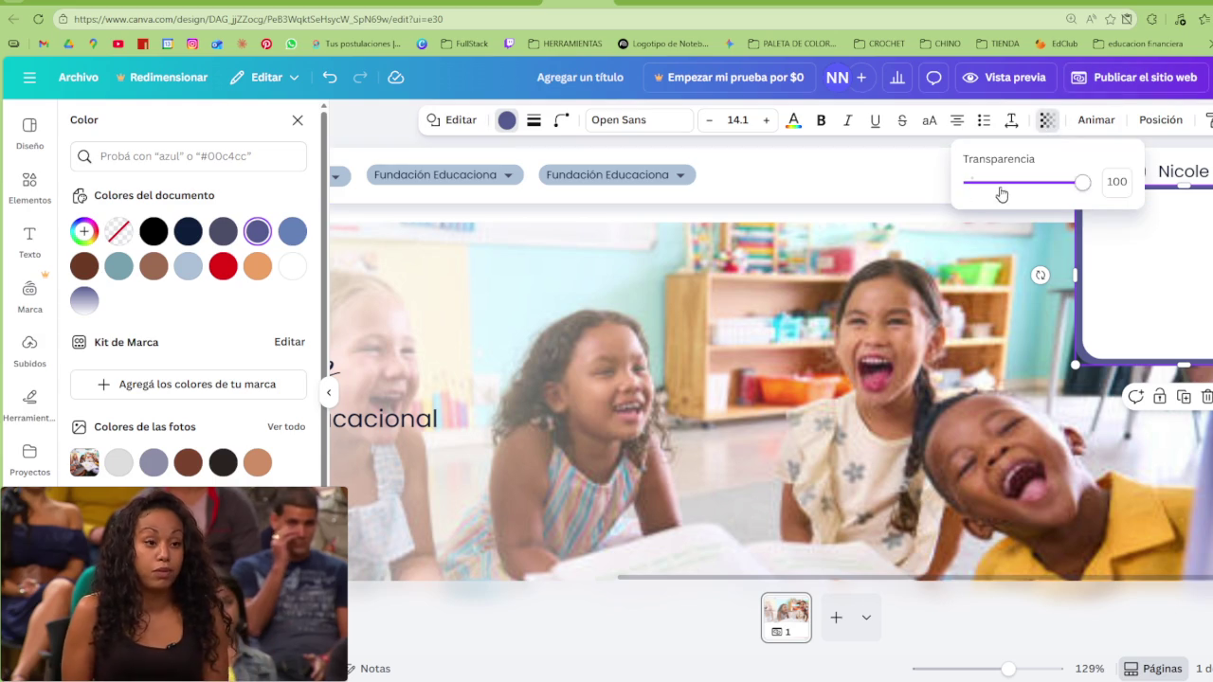
click(1007, 182)
mouse_move(1007, 184)
mouse_down()
mouse_move(1050, 190)
mouse_move(1010, 200)
mouse_up()
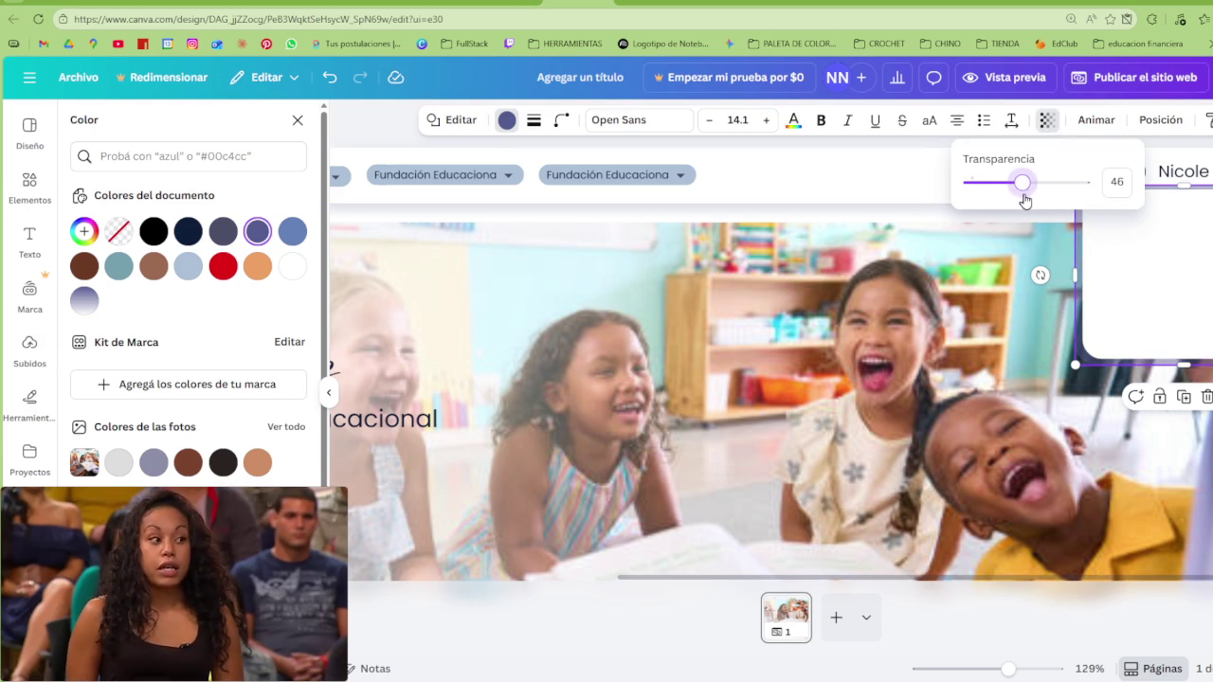
drag(1033, 202, 1001, 202)
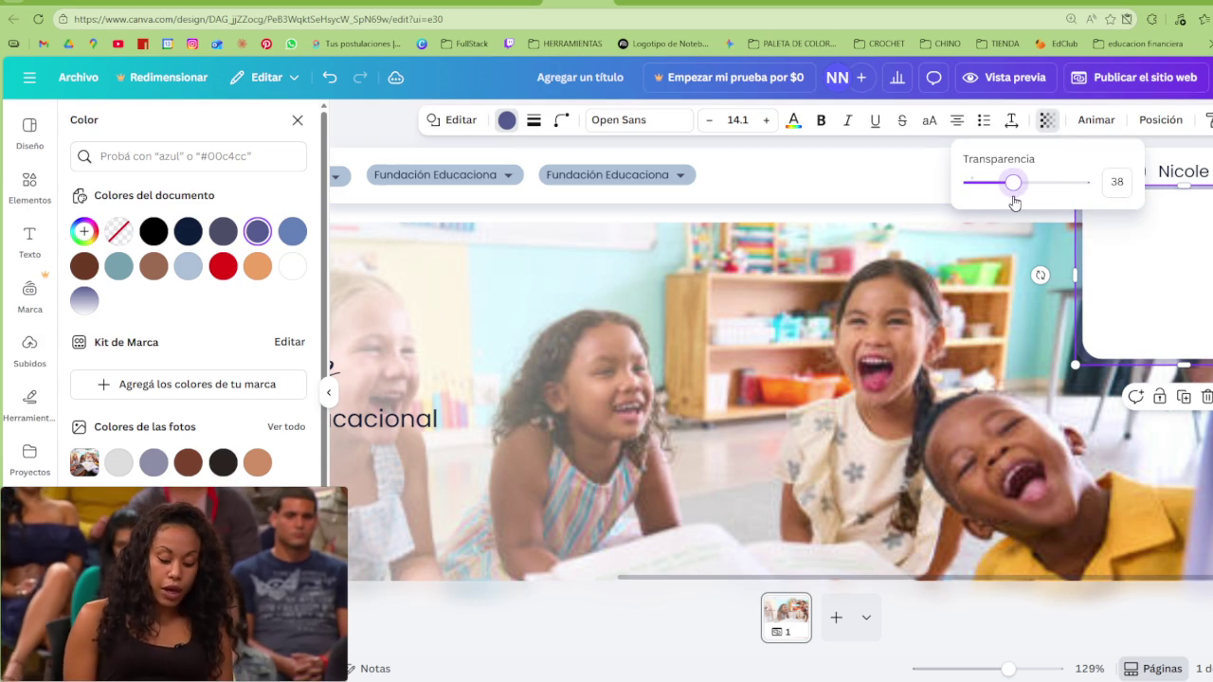
click(880, 204)
click(979, 305)
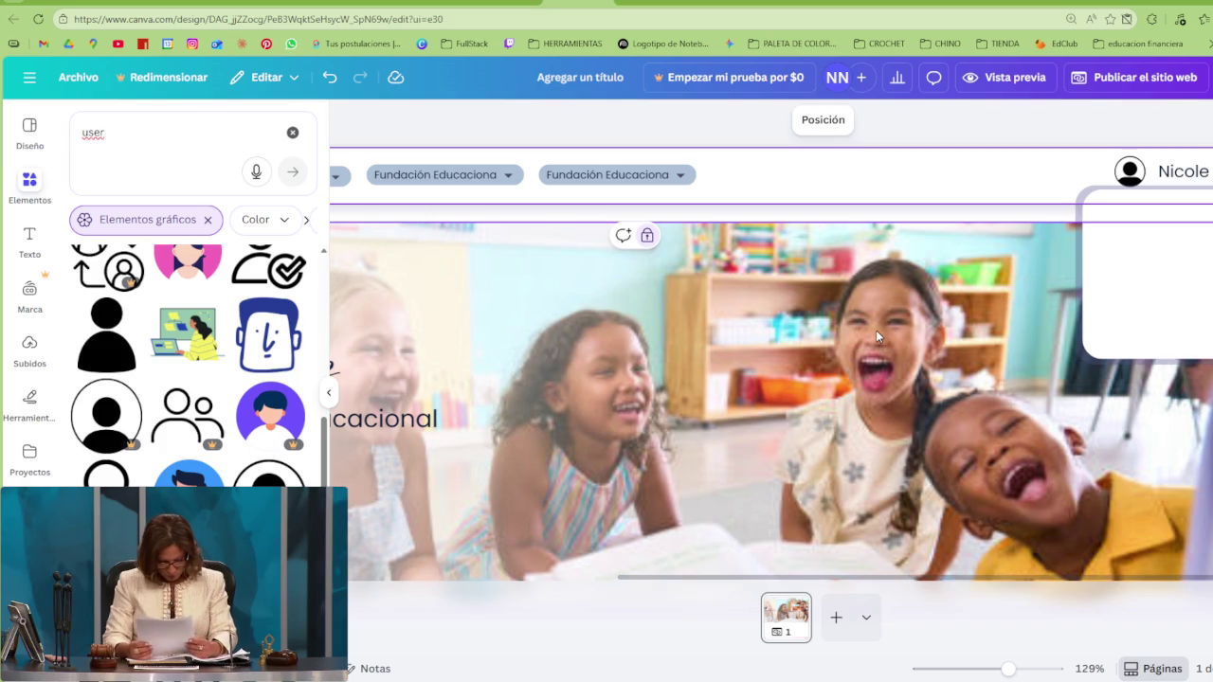
click(1132, 171)
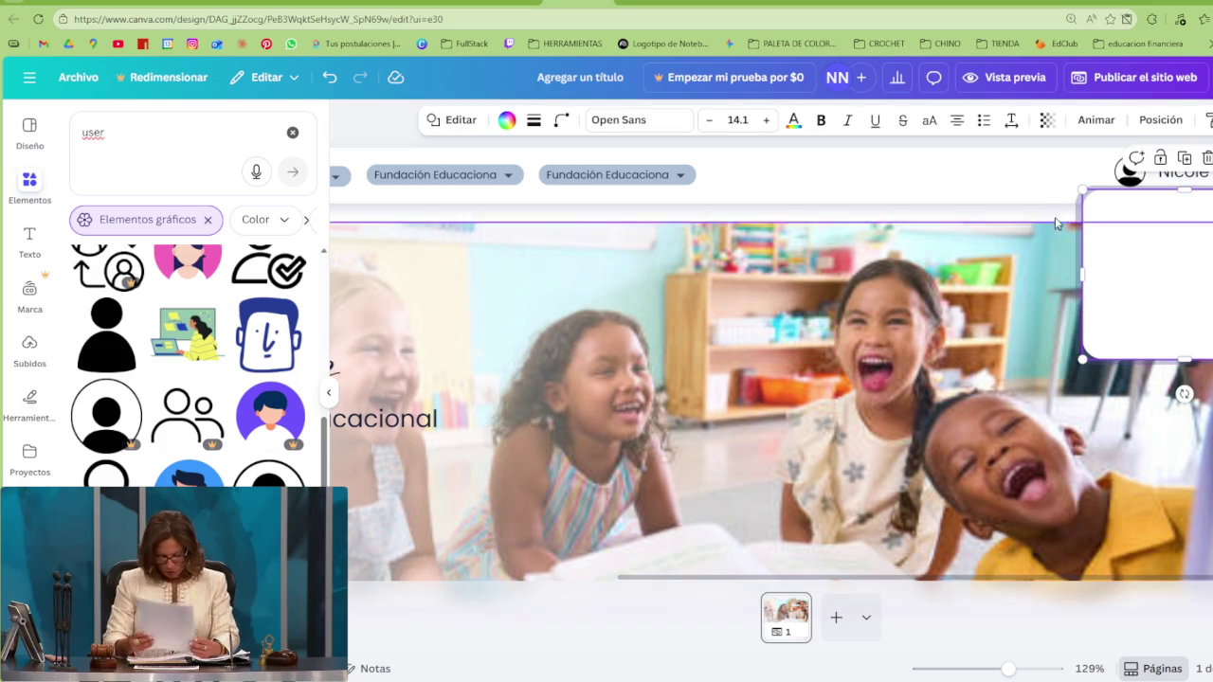
Copy the name text into the panel top as a 'Notificaciones' title, then switch to the INACAP LMS tab
click(627, 178)
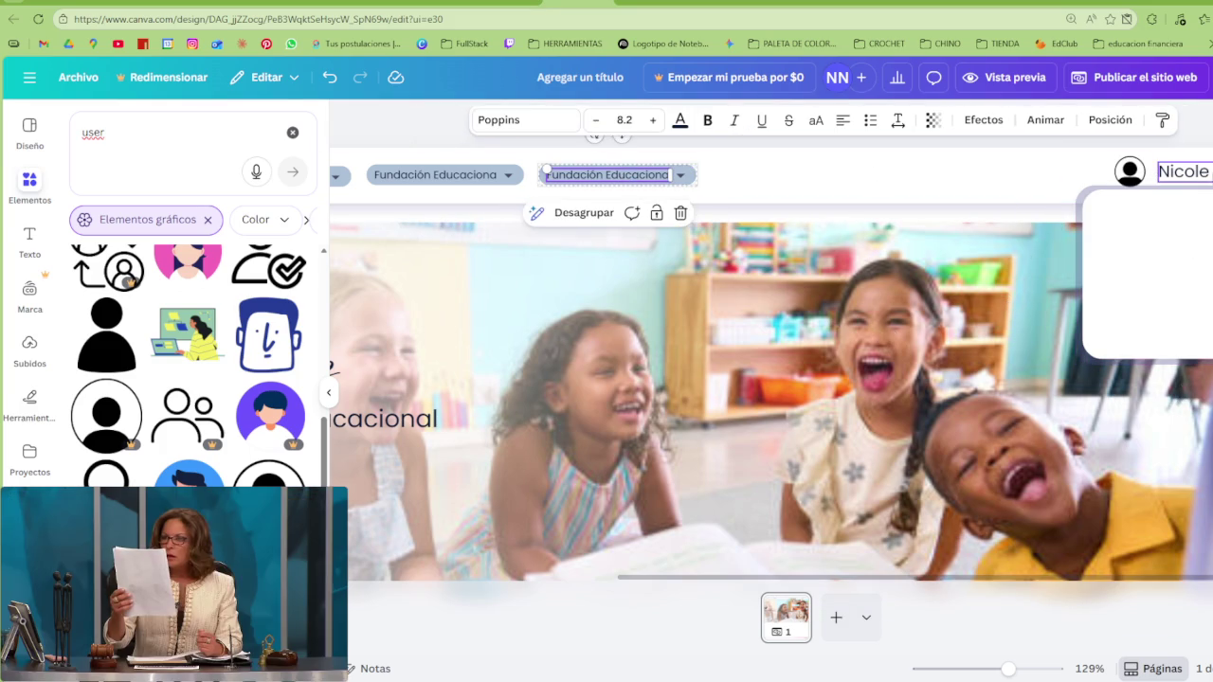
click(1185, 180)
drag(1212, 193, 1151, 222)
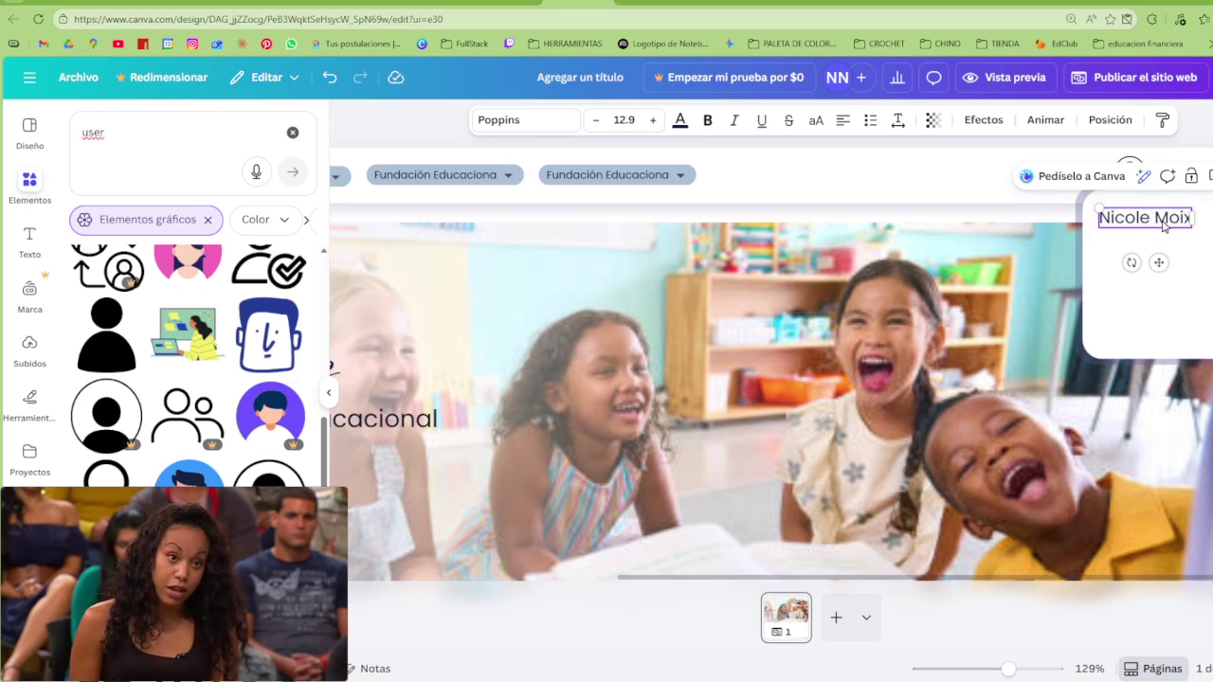
double_click(1165, 219)
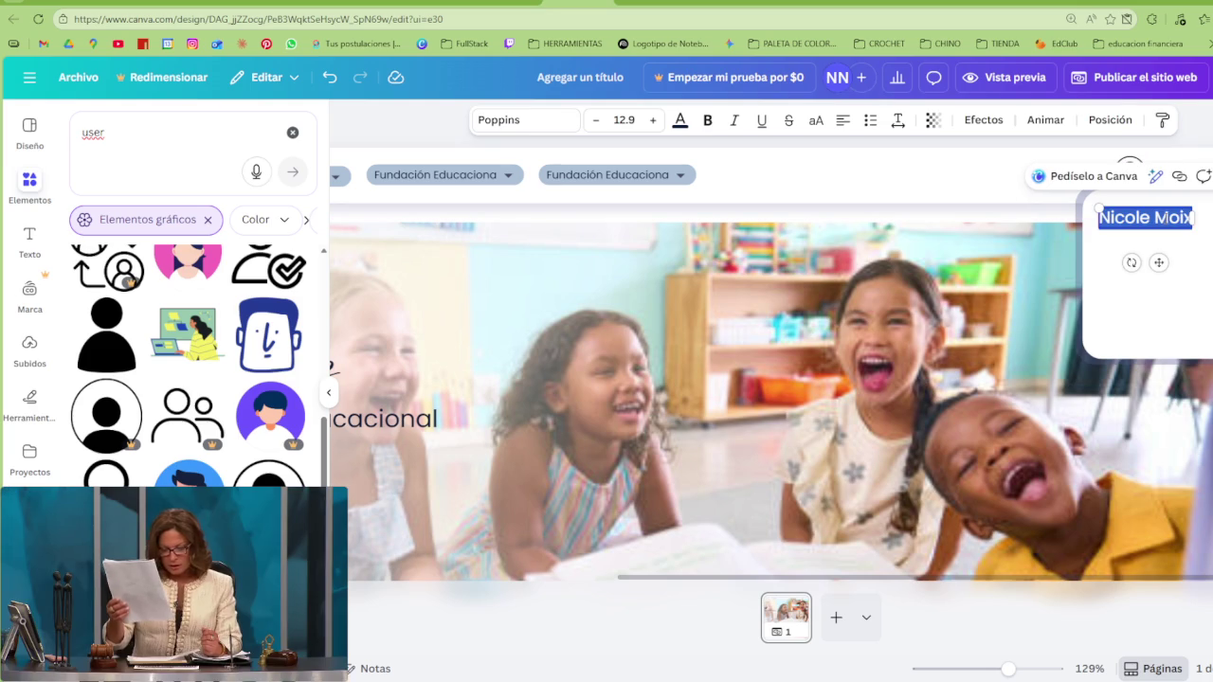
text(Notificacion)
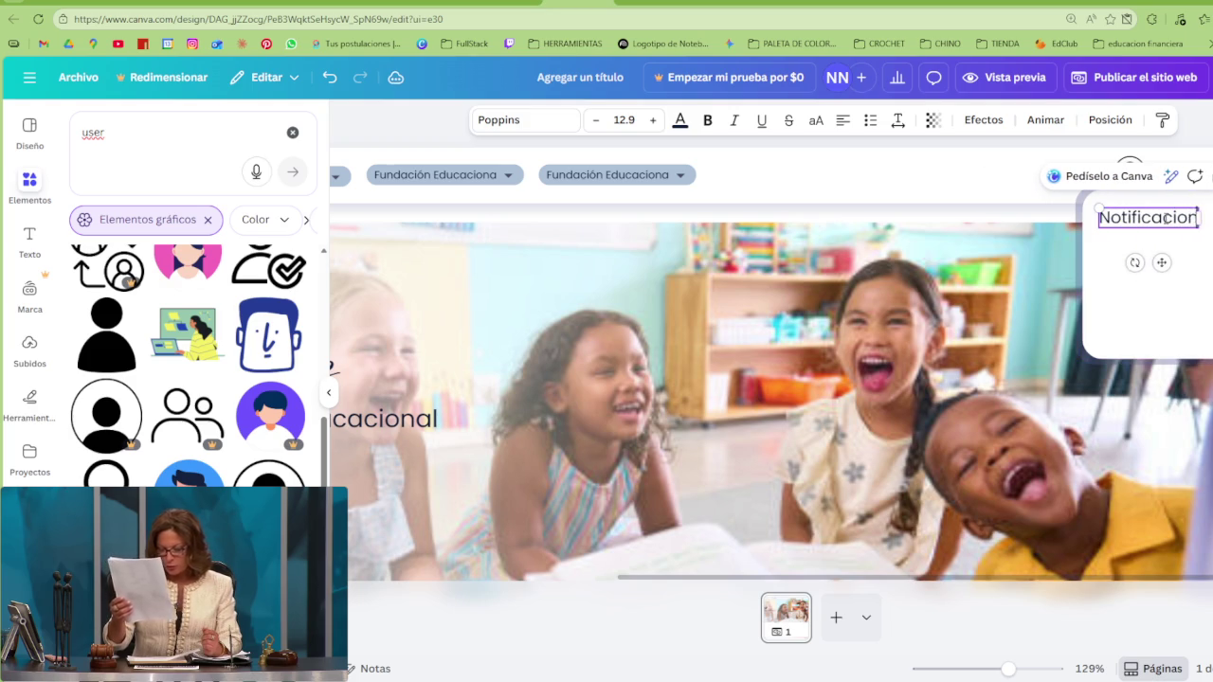
text(es)
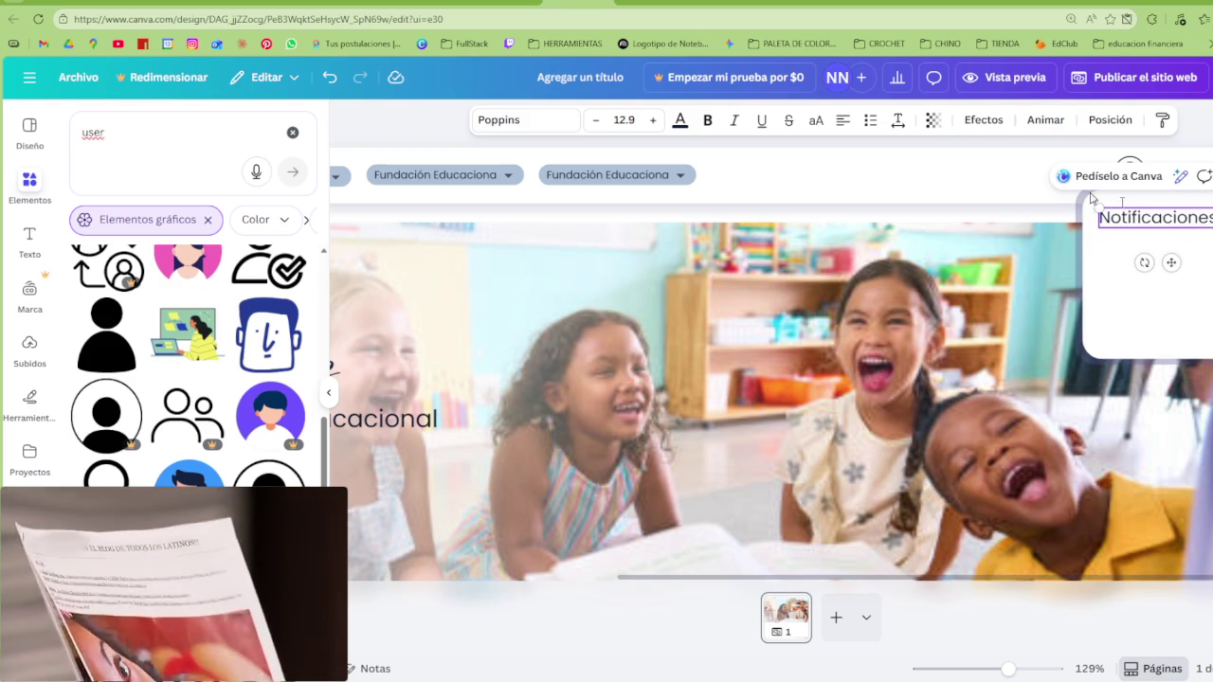
click(261, 5)
click(1182, 76)
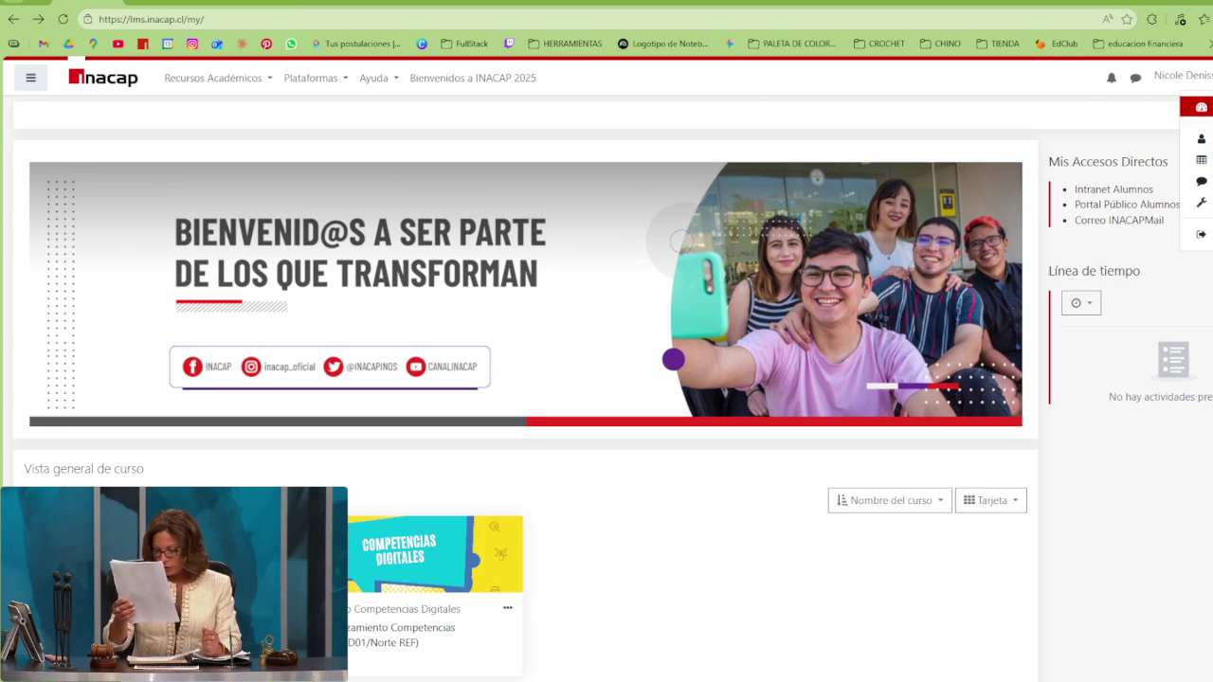
Open the INACAP profile page, browse the account menu's other options, and pause the floating video
click(1201, 139)
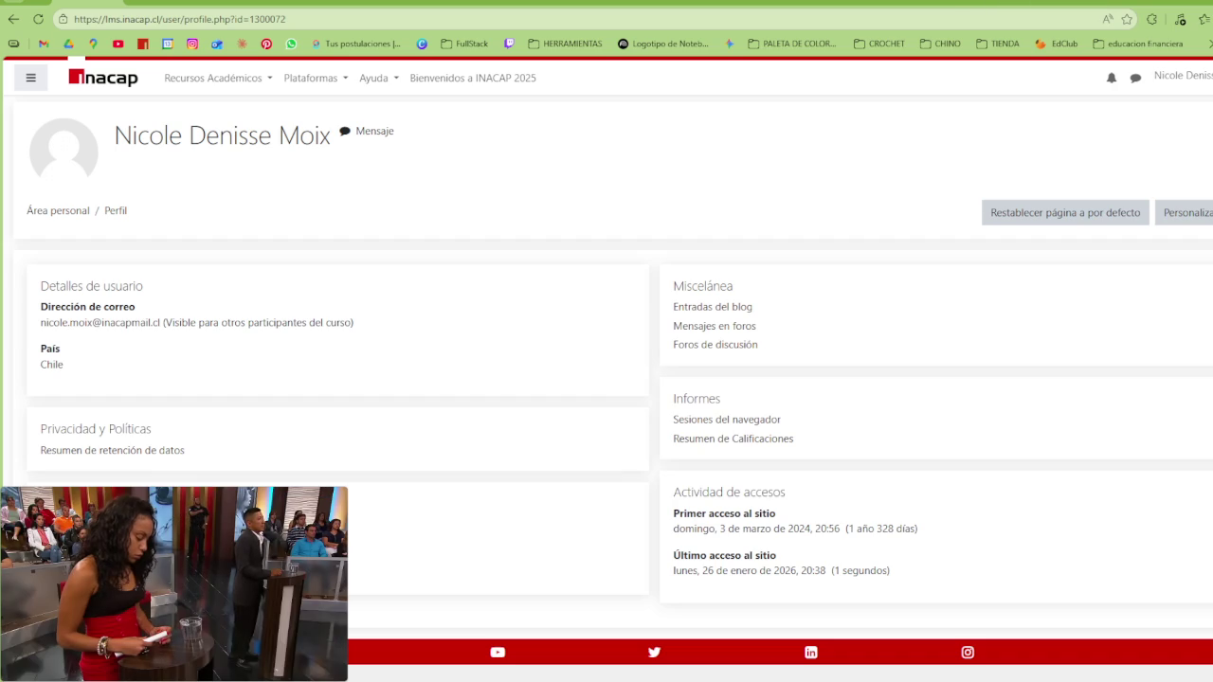
click(1185, 76)
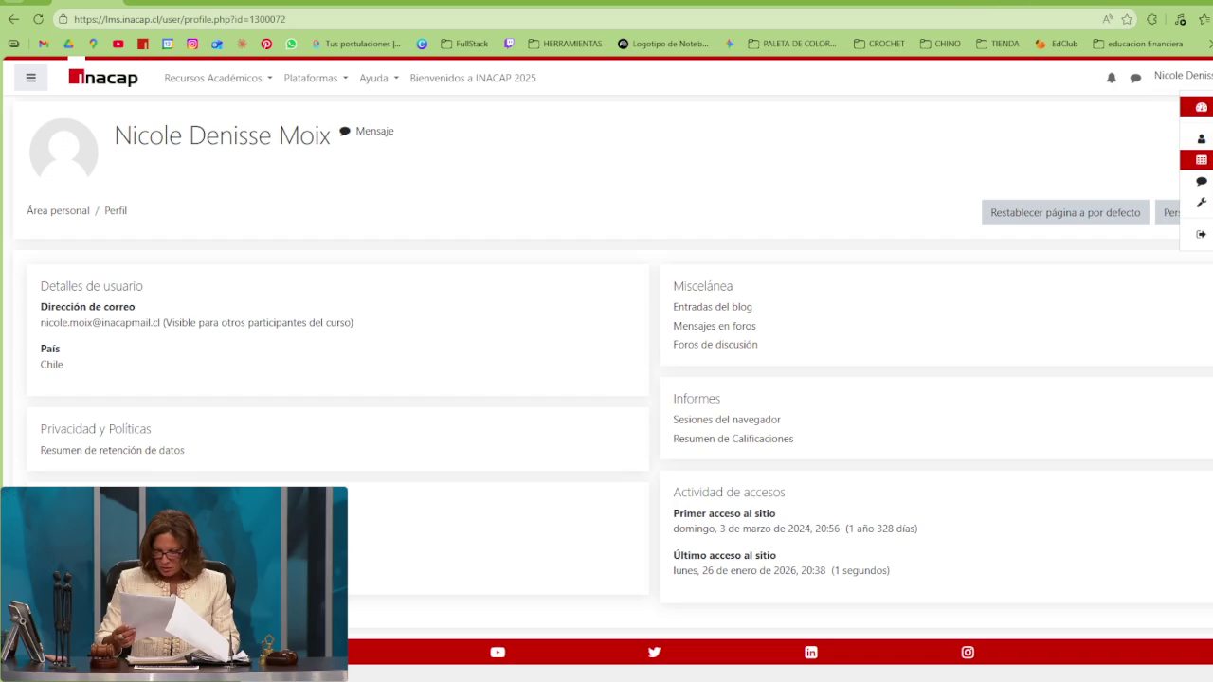
click(1201, 159)
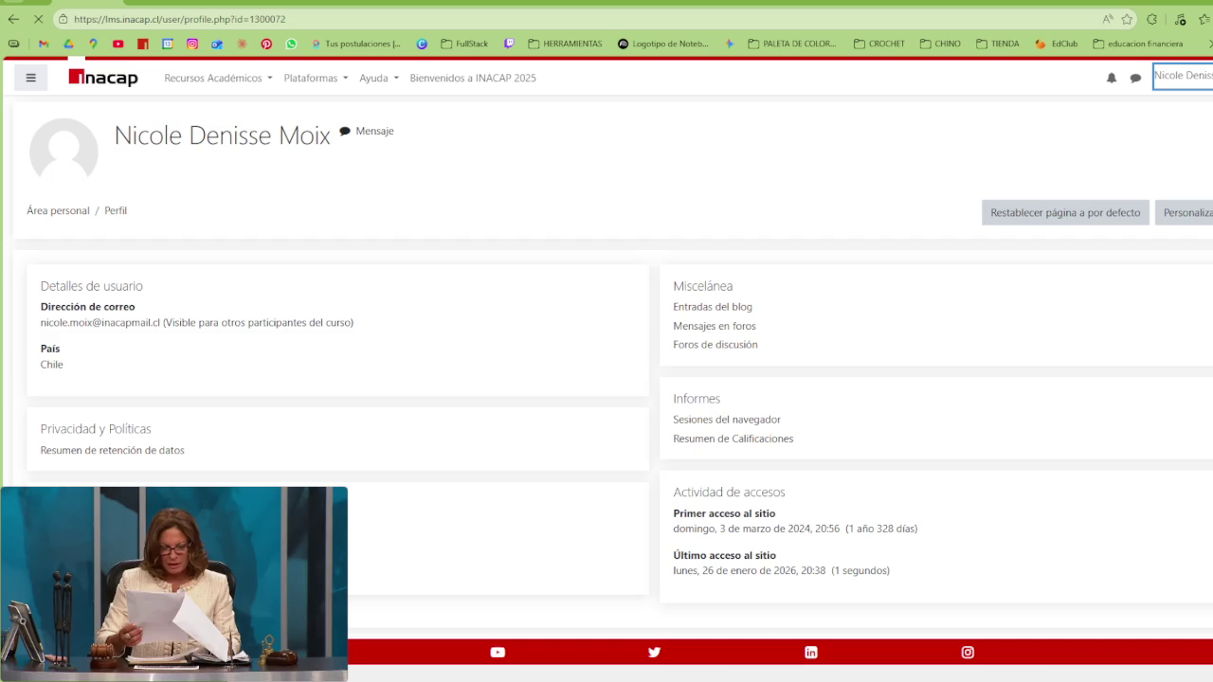
key(Return)
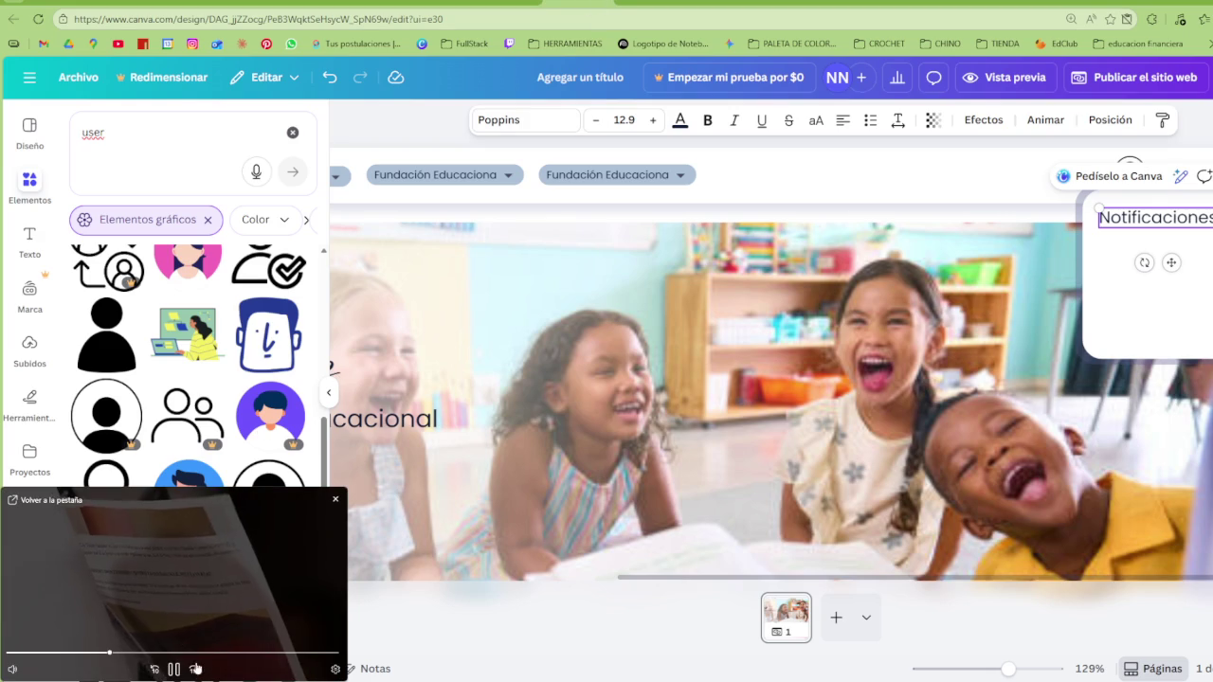
click(184, 671)
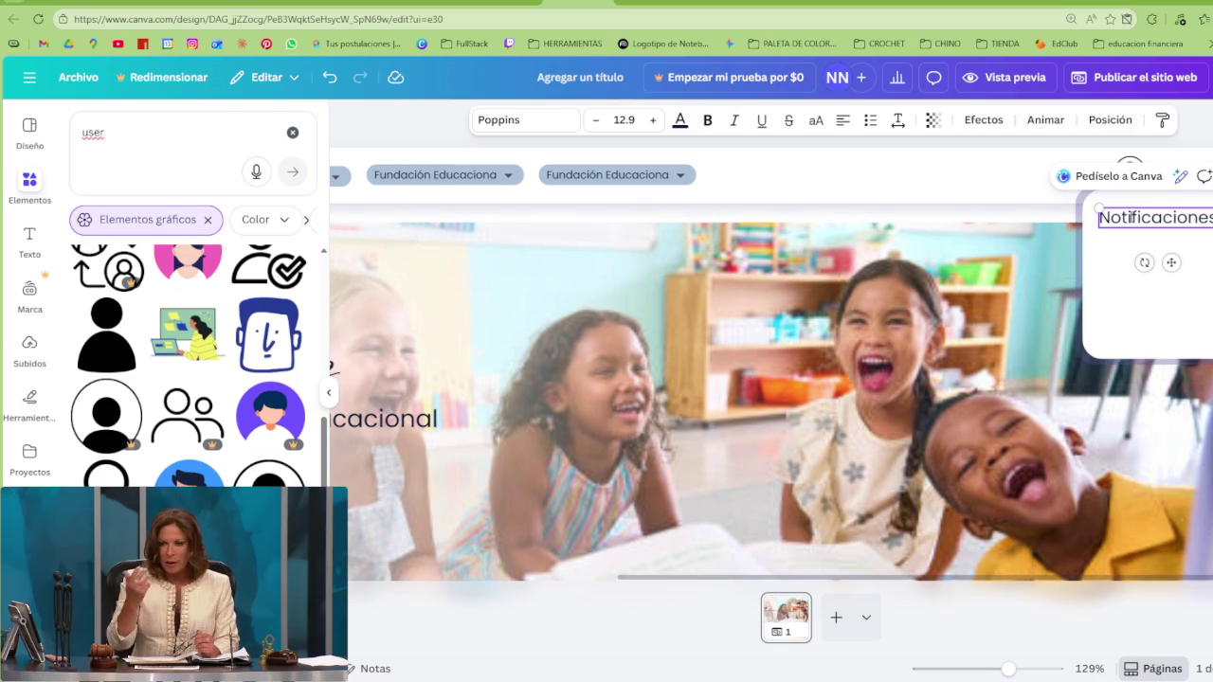
Scroll down the Canva canvas
scroll(674, 370, down, 3)
scroll(674, 371, down, 3)
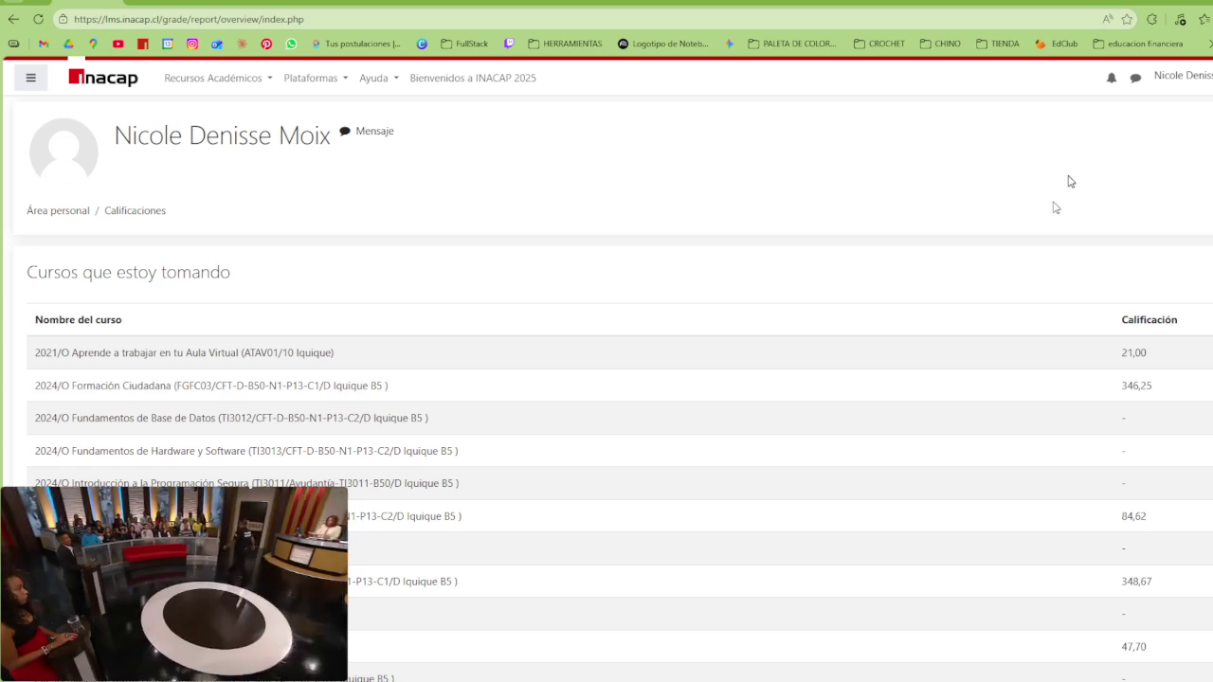
Open the INACAP profile page, capture the user dropdown menu to the clipboard, and return to Canva
click(1182, 76)
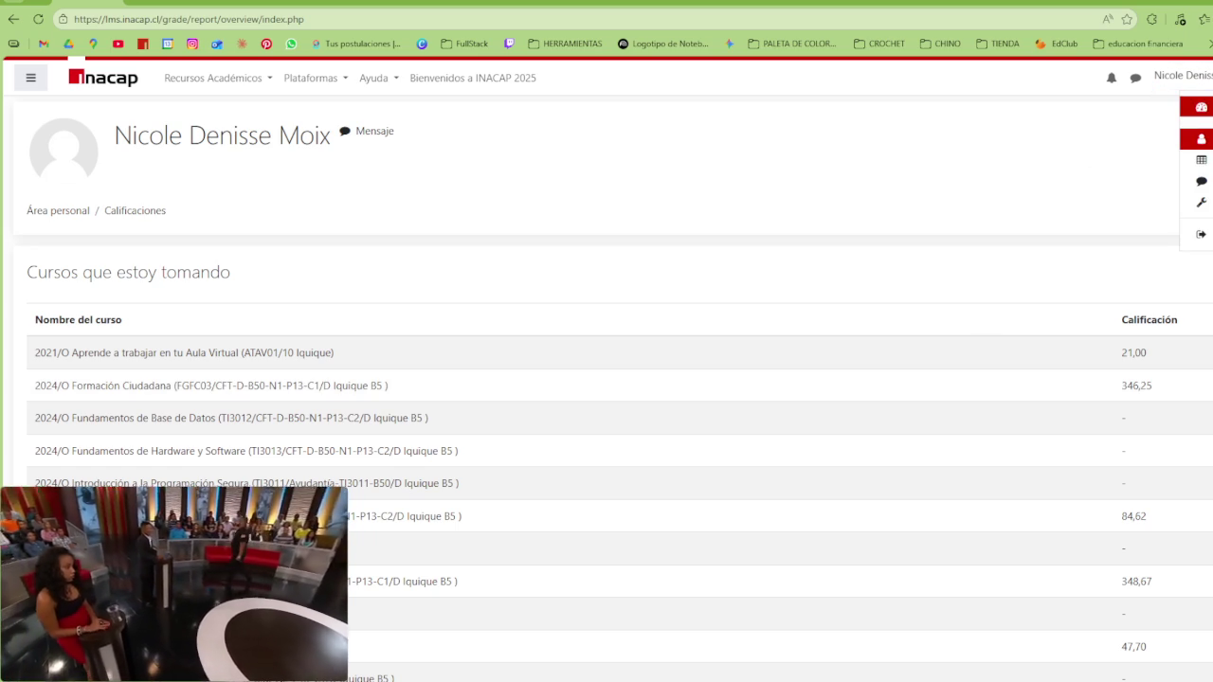
click(1201, 140)
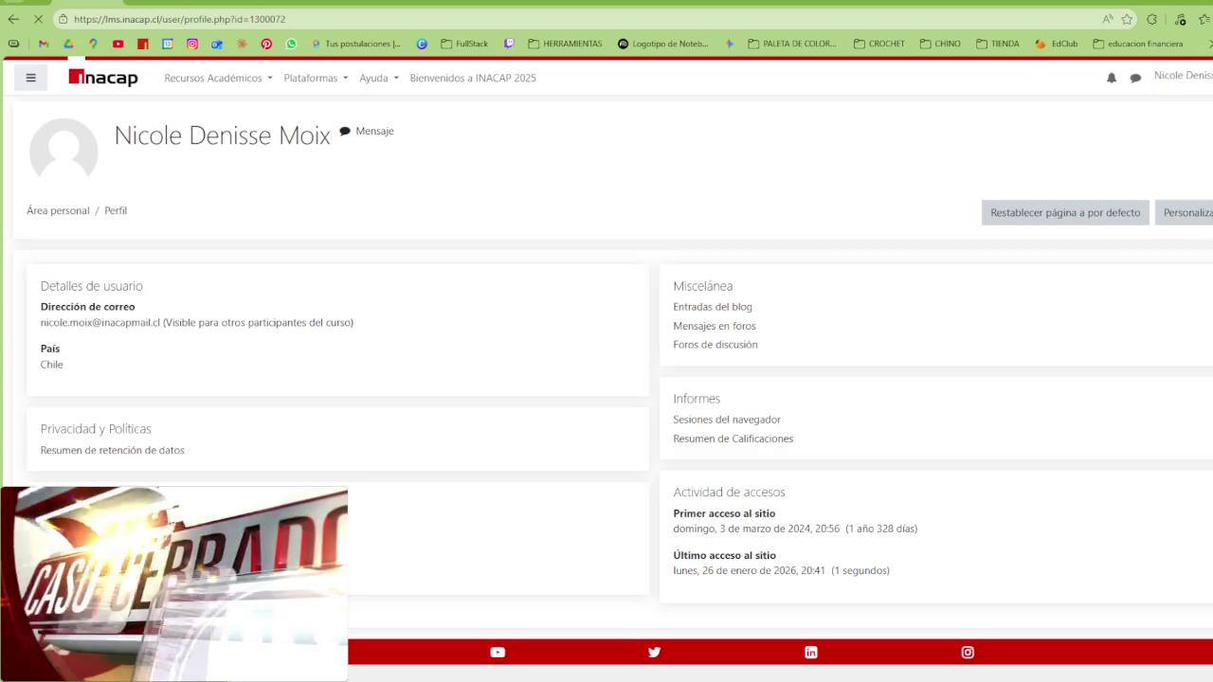
click(1182, 76)
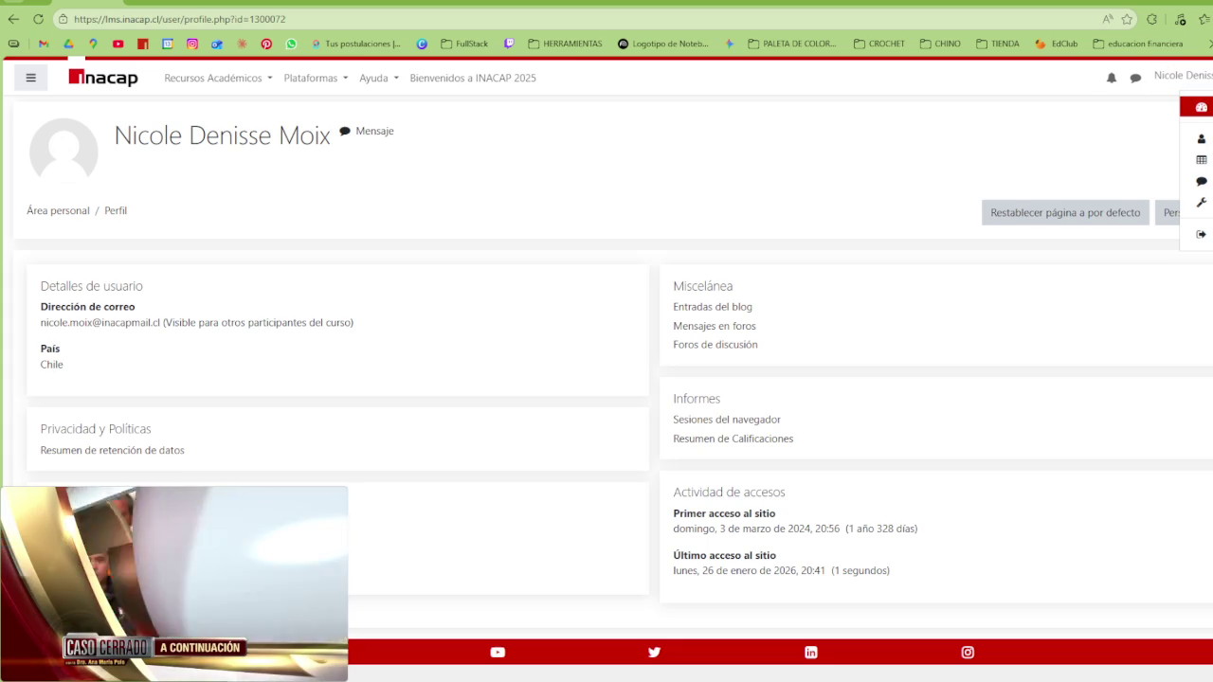
key(super+shift+s)
drag(1084, 60, 1212, 263)
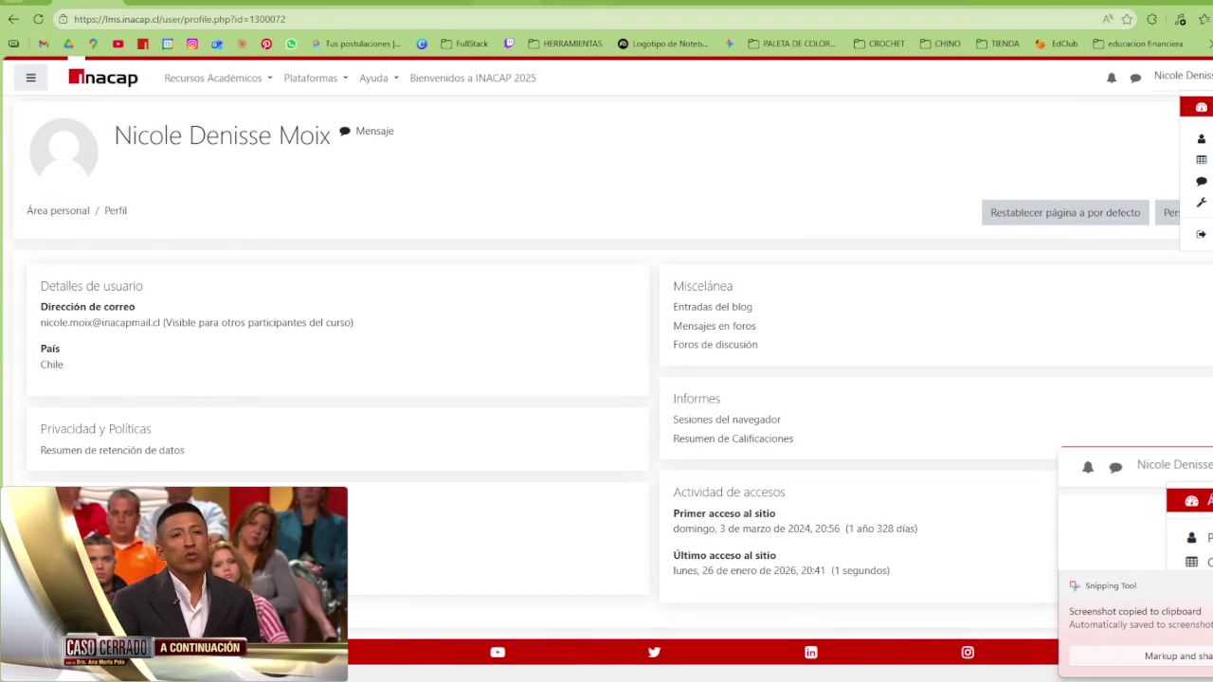
key(ctrl+Tab)
scroll(787, 355, up, 3)
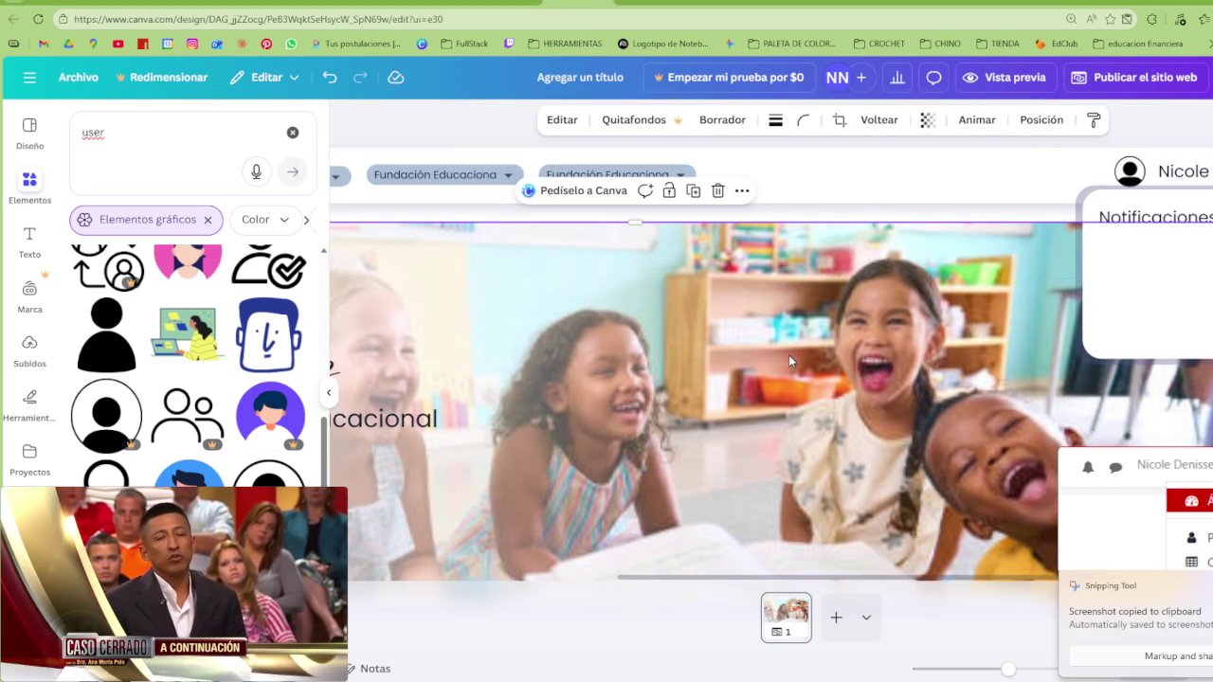
Paste the INACAP menu screenshot, shrink it, and place it over the classroom photo
key(ctrl+v)
drag(748, 433, 863, 326)
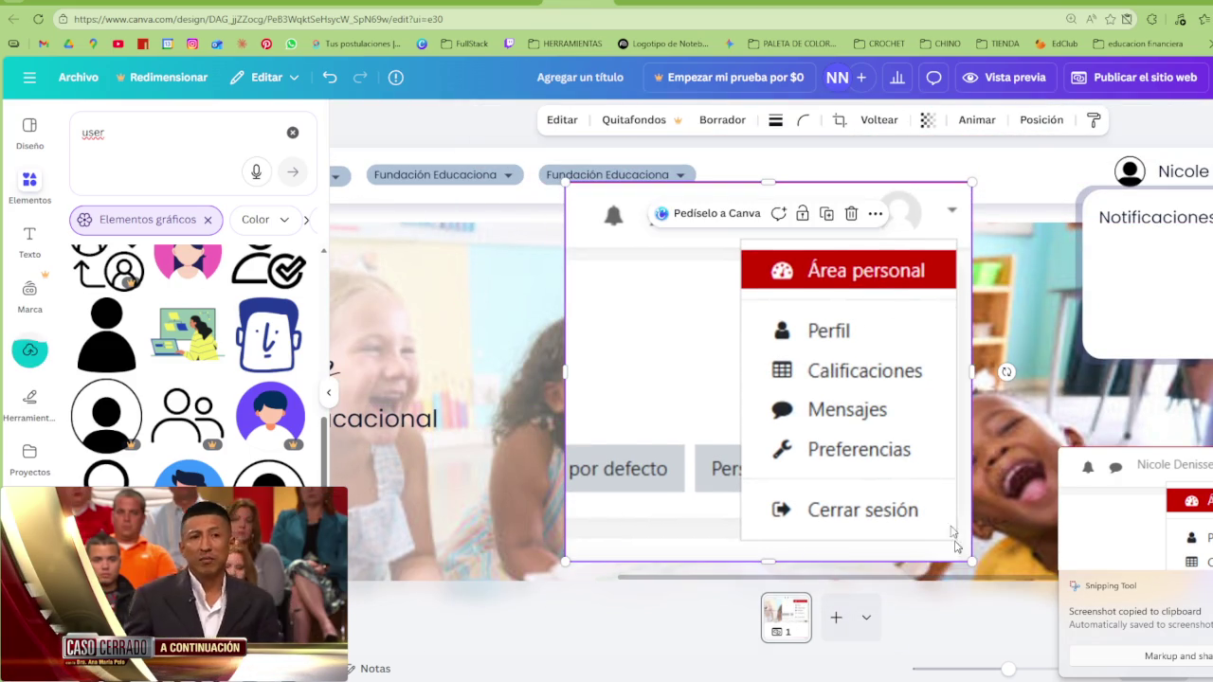
drag(959, 580, 834, 442)
drag(772, 335, 875, 393)
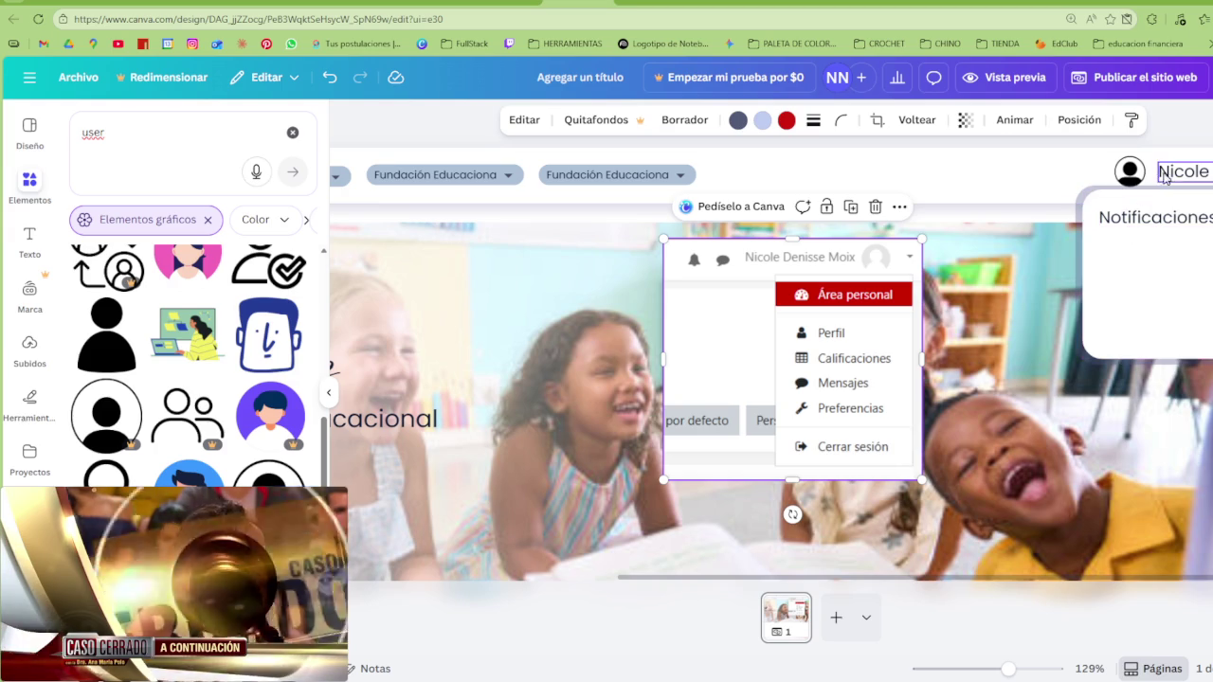
Nudge the Notificaciones title slightly up and right within the white card
click(1171, 220)
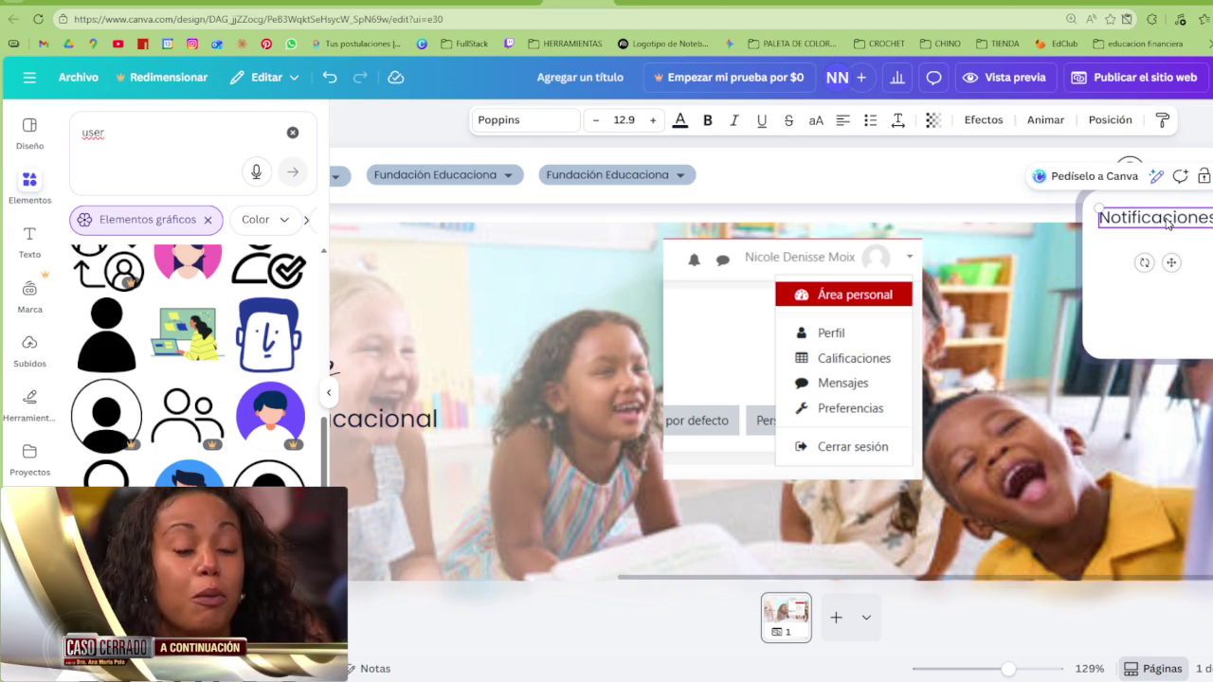
drag(1168, 223, 1180, 219)
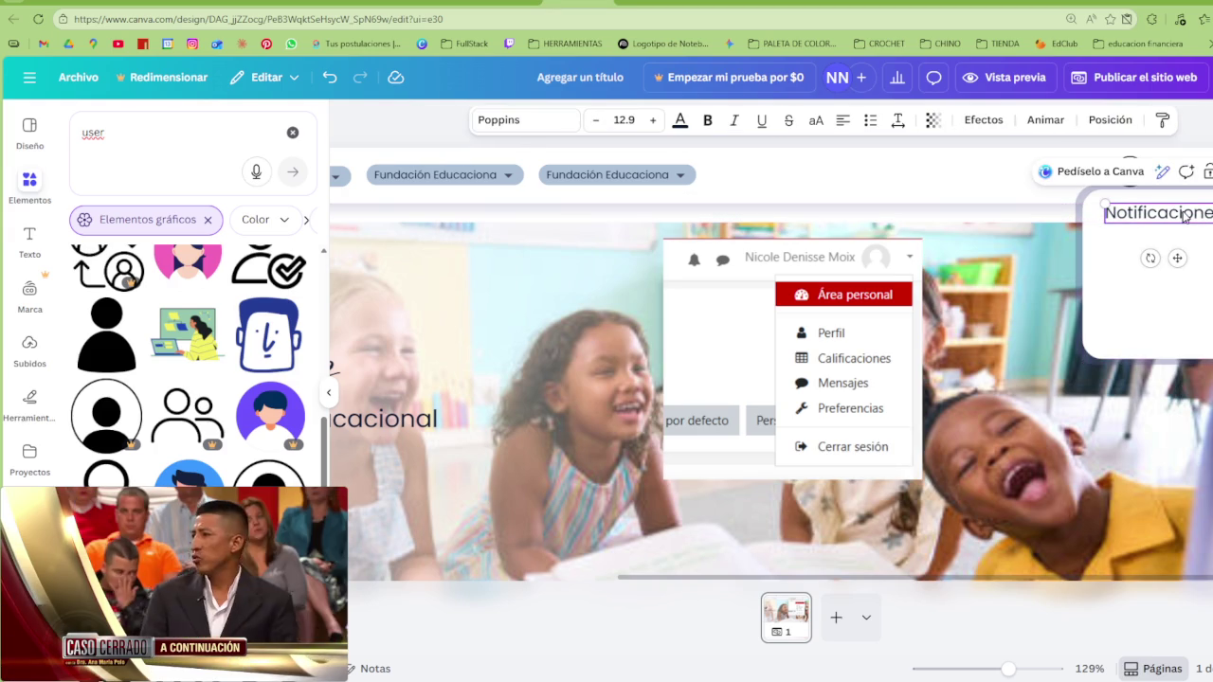
click(1171, 284)
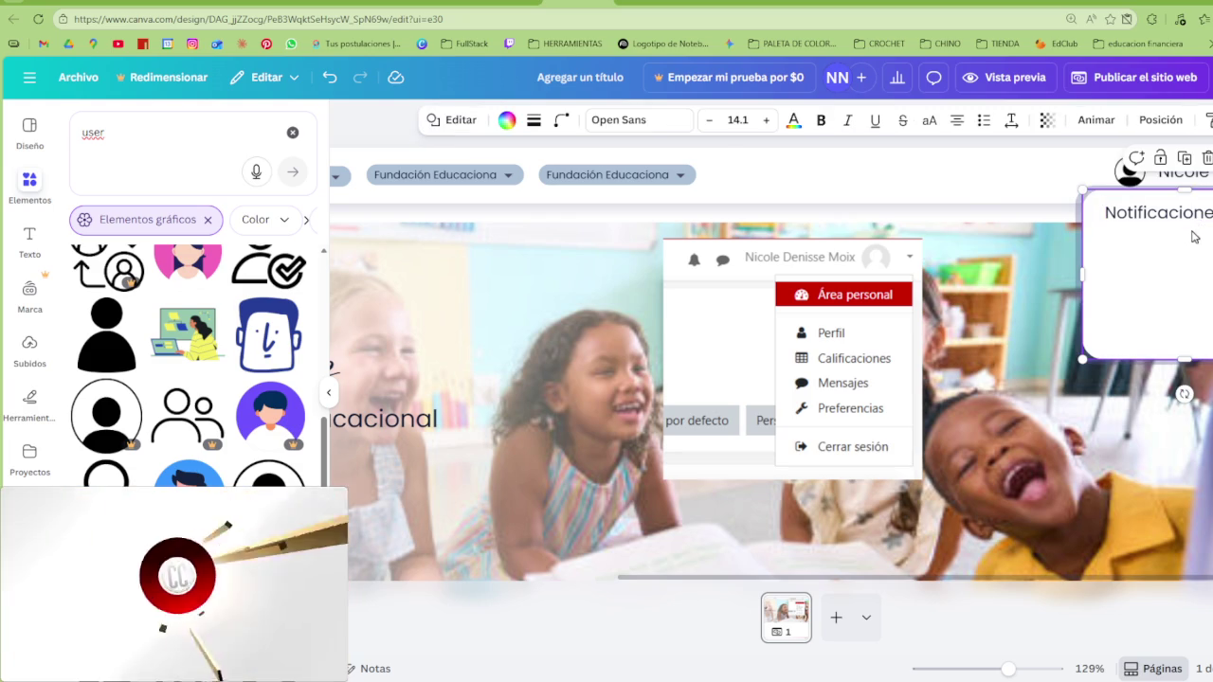
scroll(190, 322, up, 5)
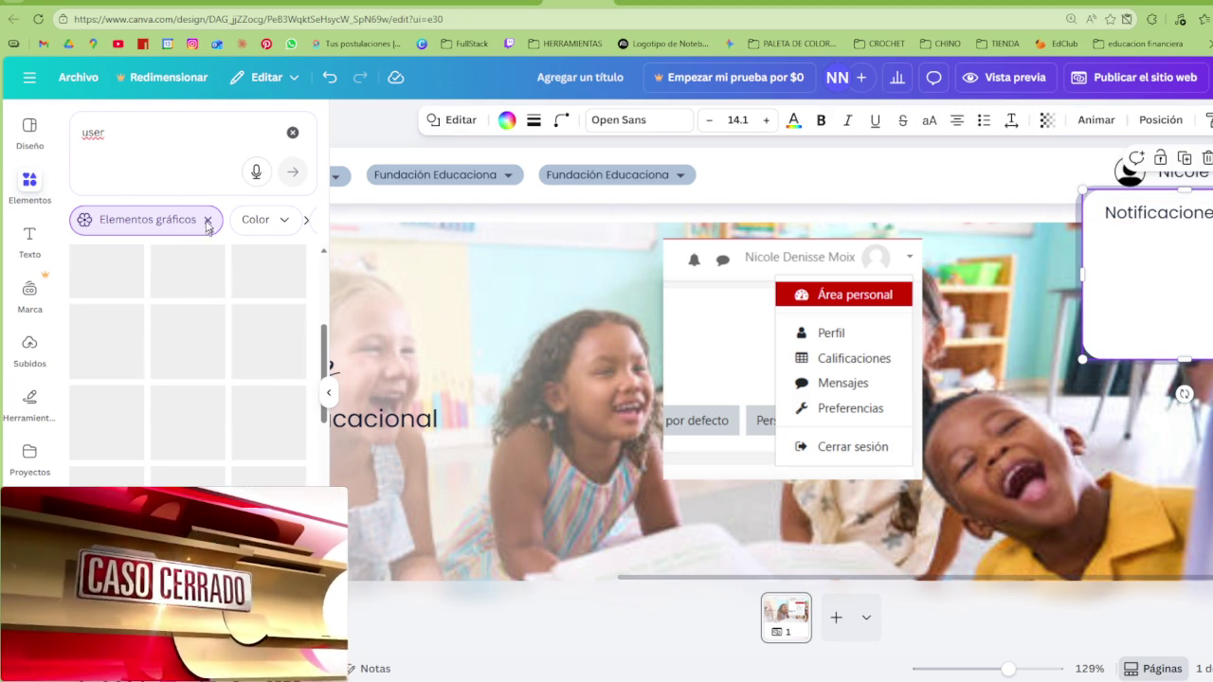
click(291, 136)
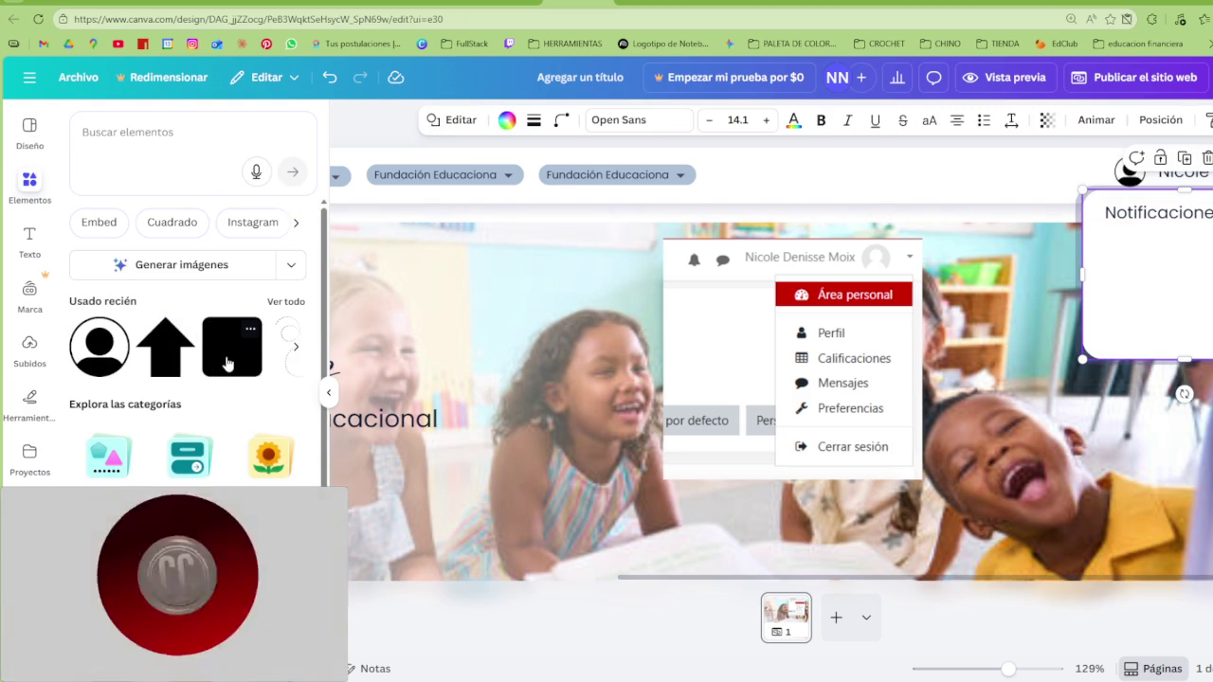
Turn a rounded square into a 50×50 red circle and move it near the navigation bar
click(231, 349)
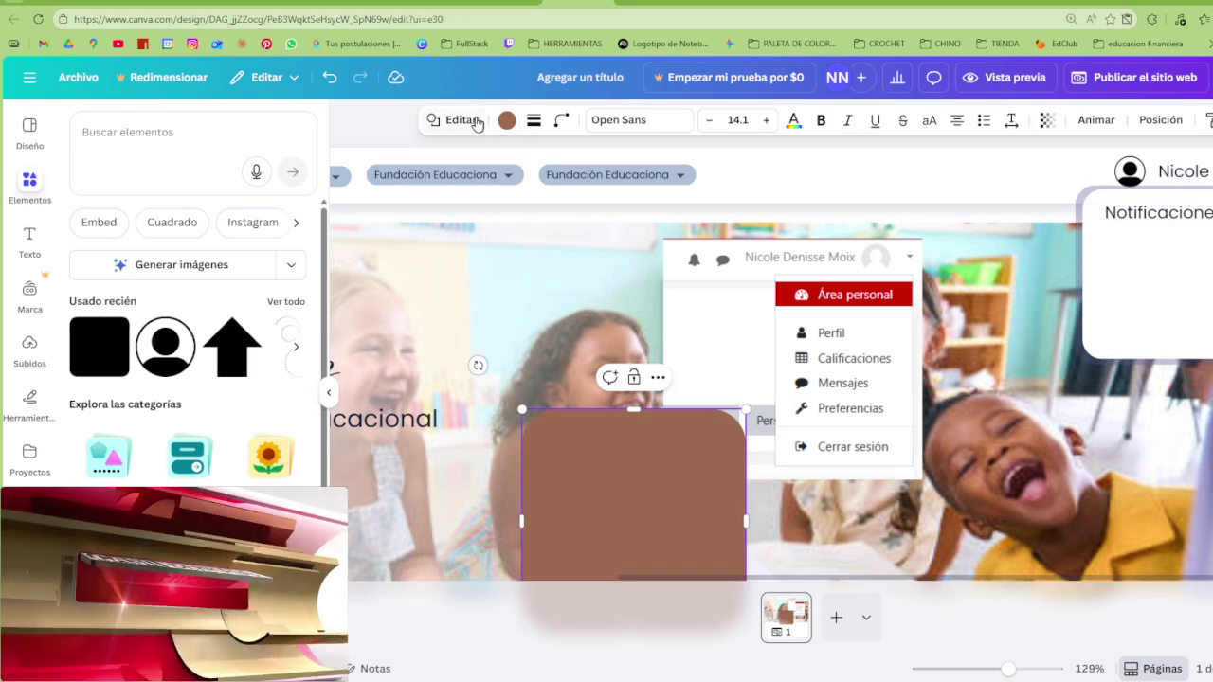
click(471, 120)
click(192, 188)
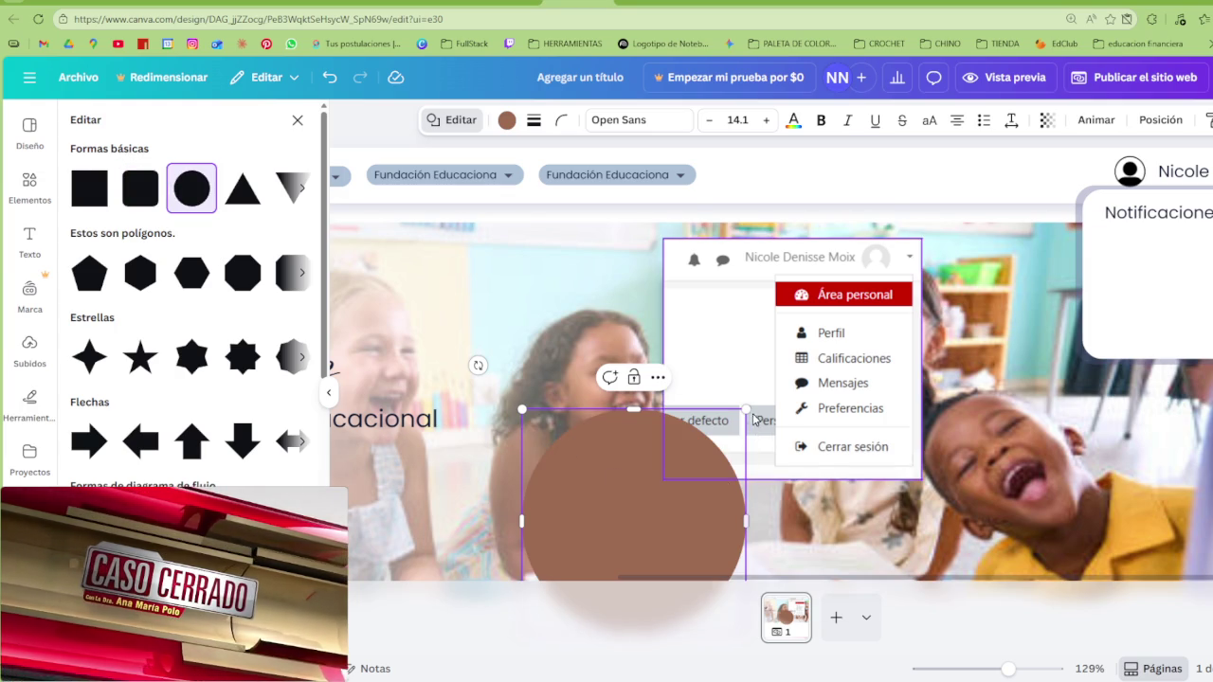
drag(652, 475, 596, 353)
drag(697, 284, 539, 436)
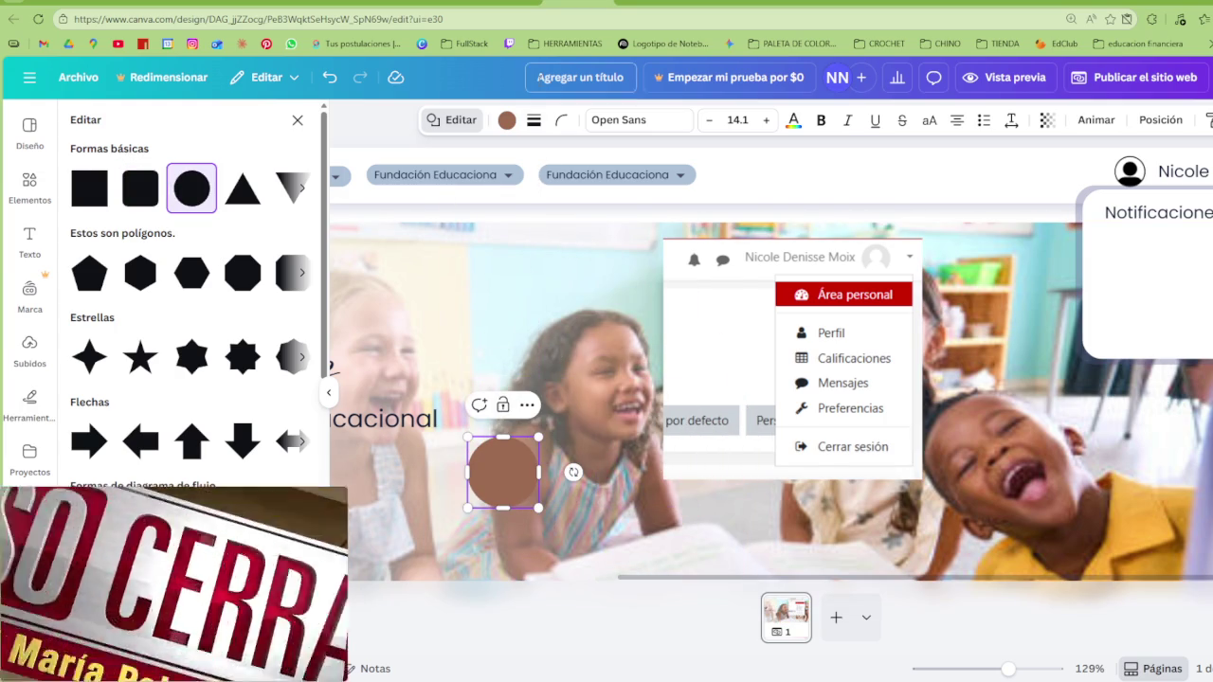
click(534, 120)
drag(539, 437, 480, 497)
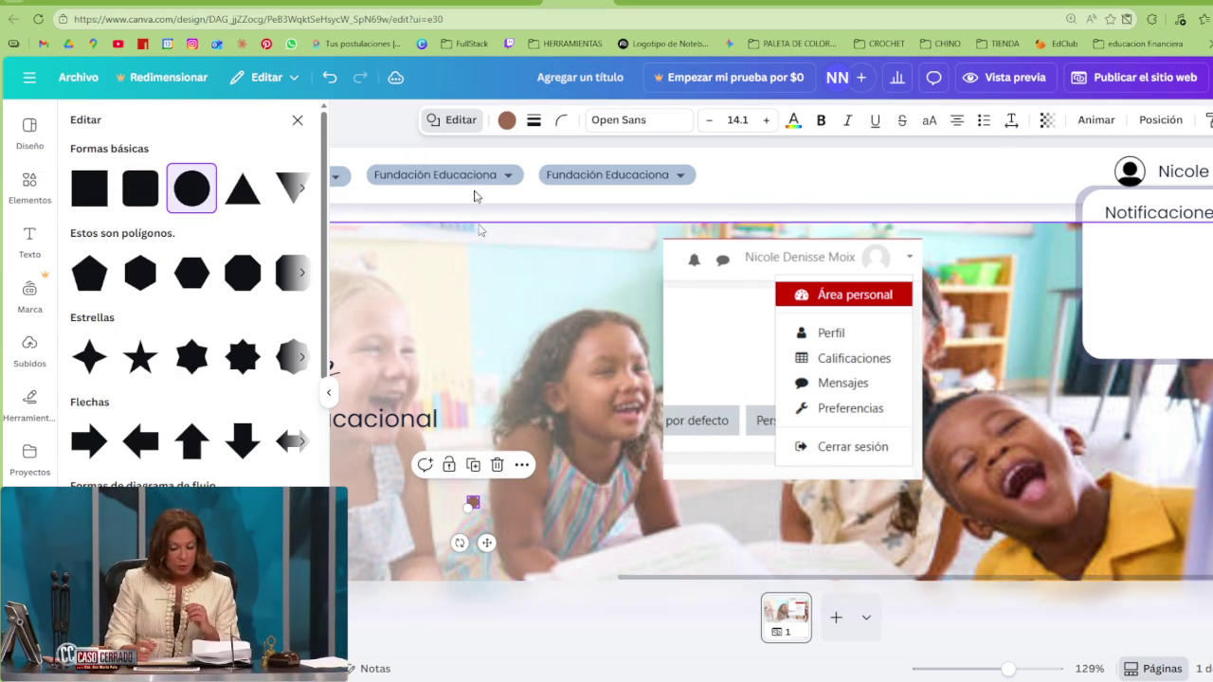
click(508, 121)
click(292, 274)
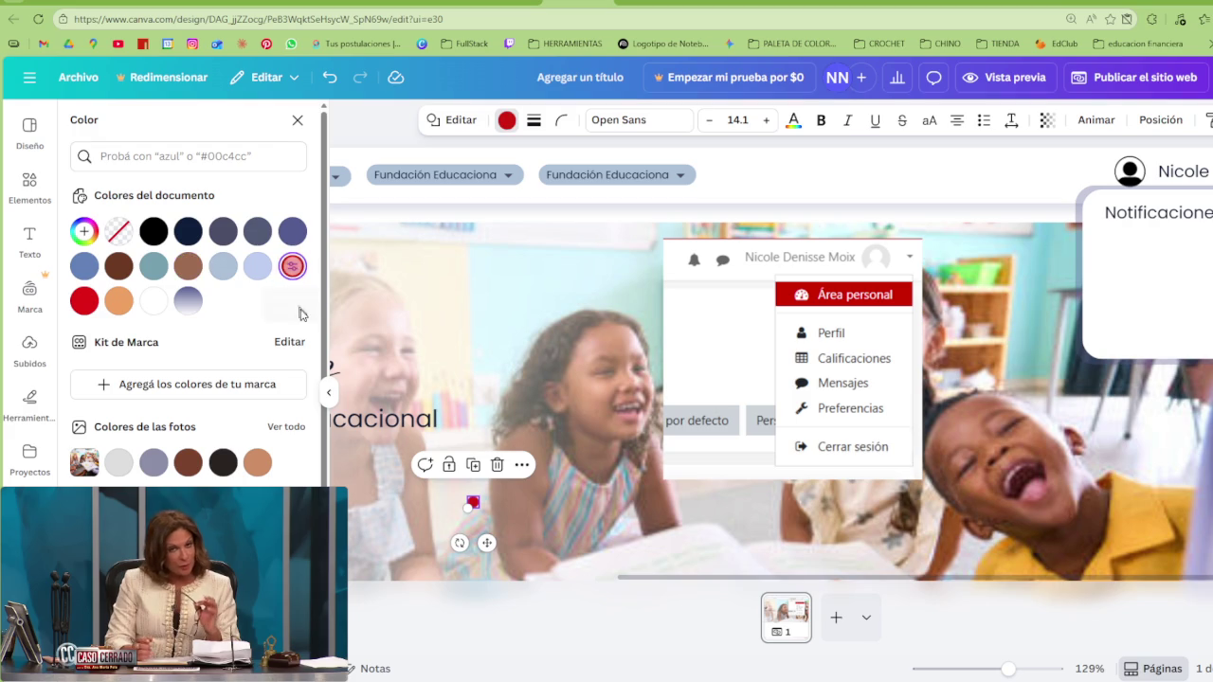
mouse_move(487, 543)
mouse_down()
mouse_move(1144, 319)
mouse_move(1142, 236)
mouse_up()
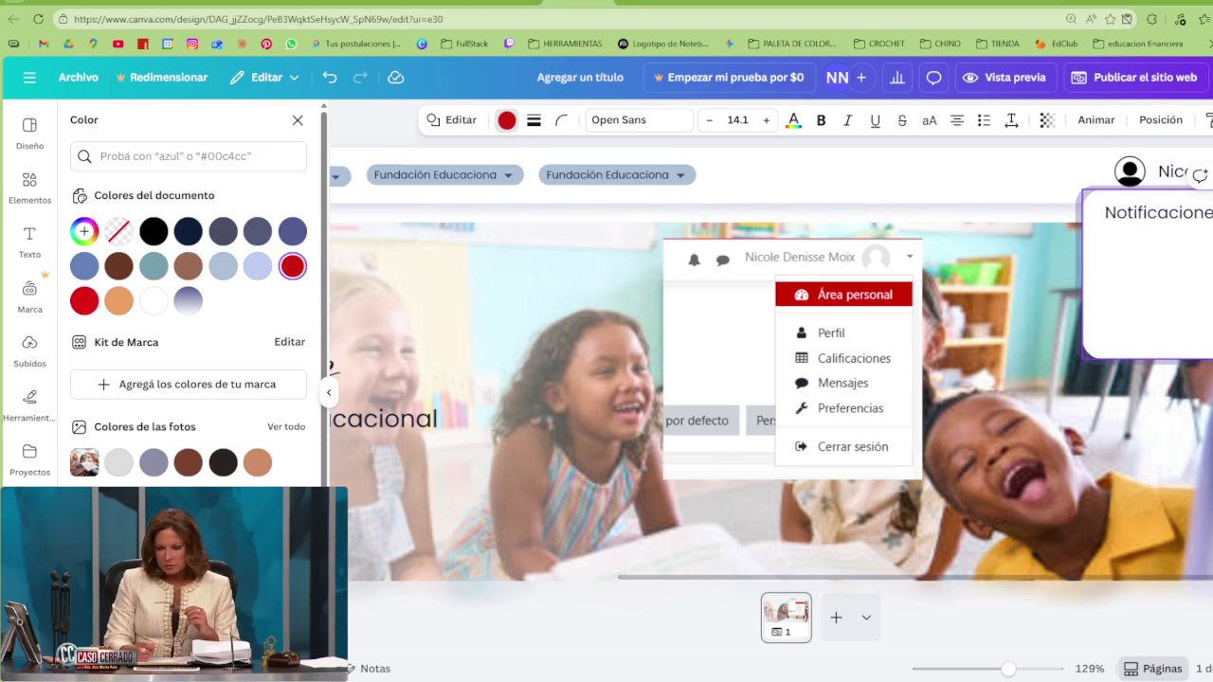
Resize the Notificaciones card to about 201 wide, then narrow it from the left side
click(1143, 275)
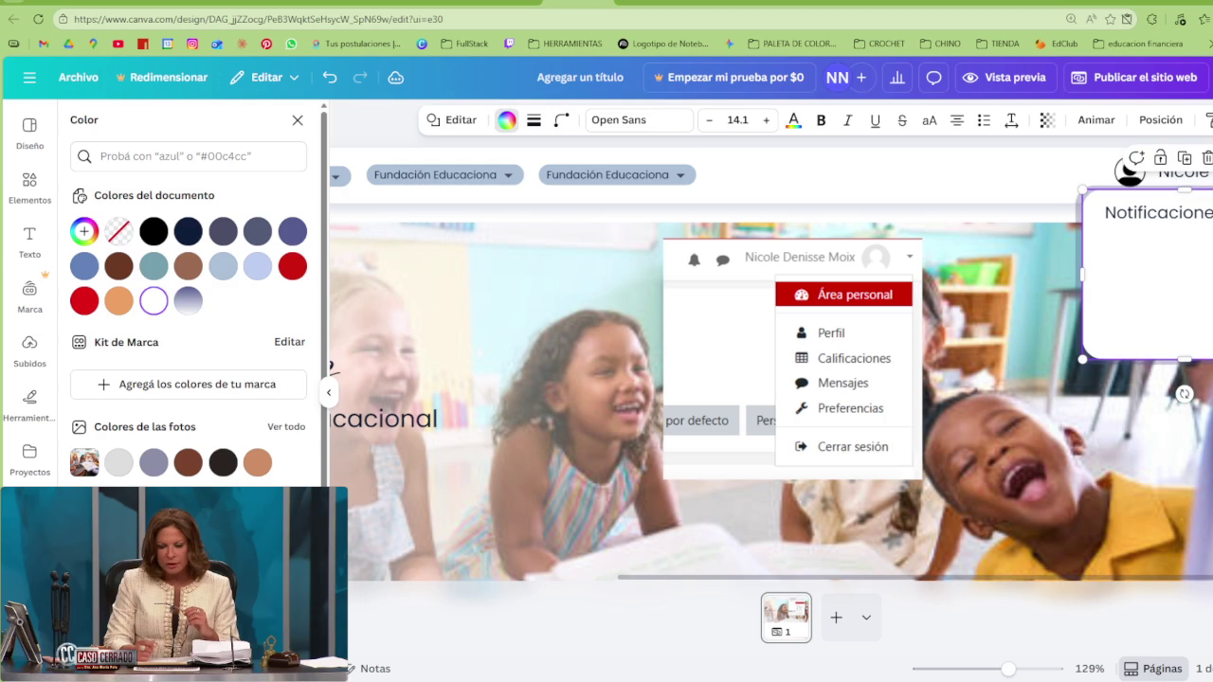
drag(1175, 284, 1176, 287)
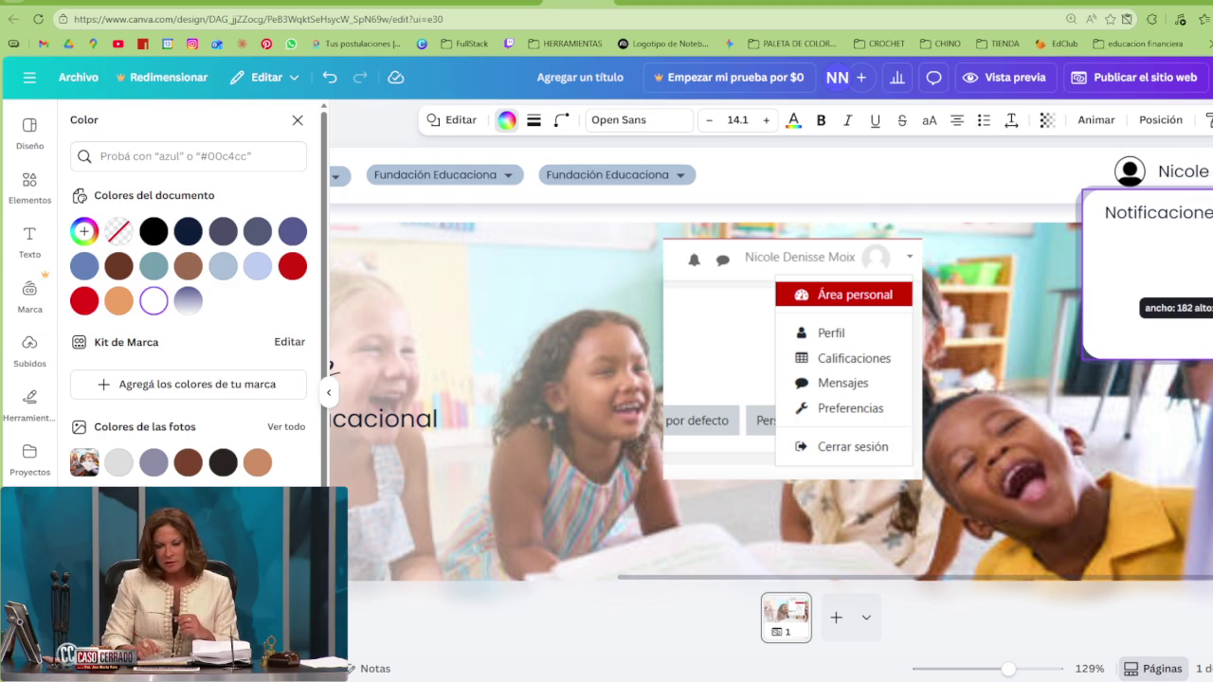
drag(1185, 284, 1138, 282)
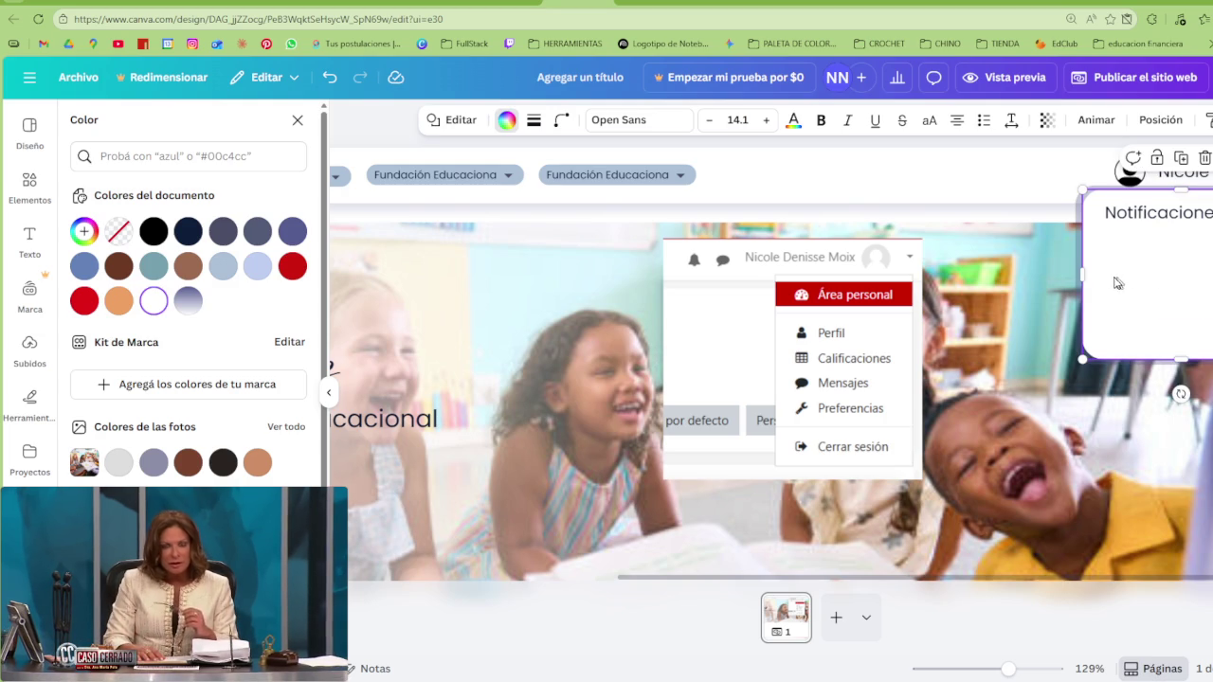
click(292, 265)
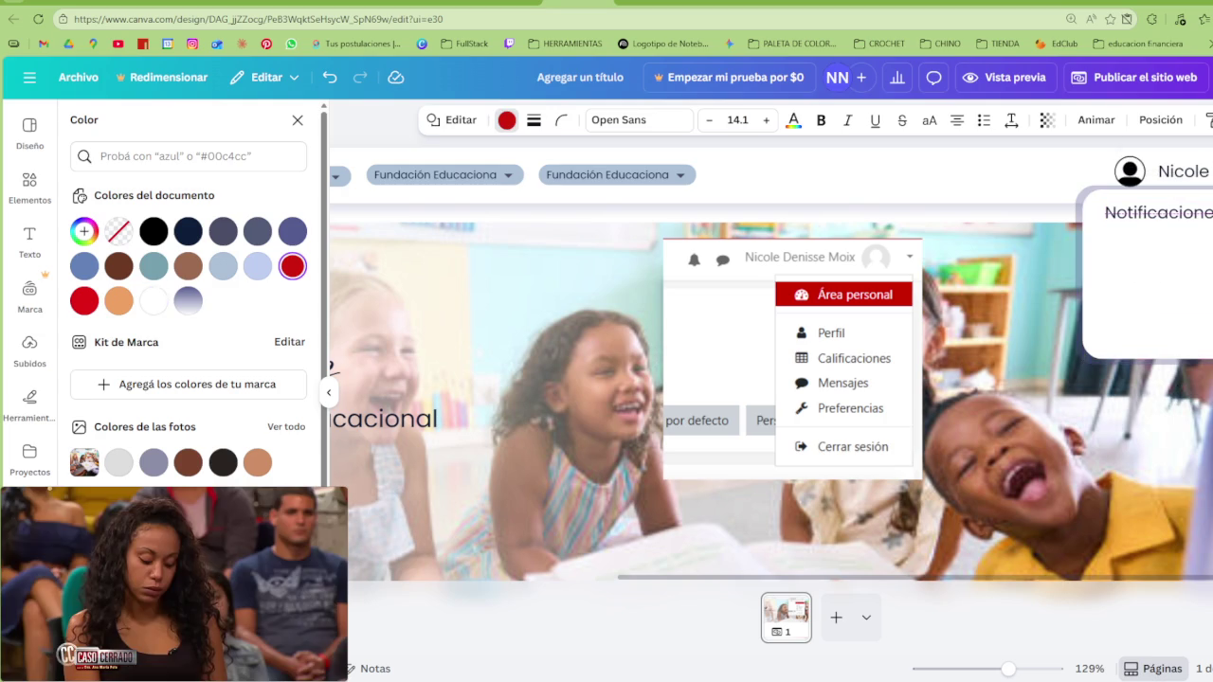
click(1138, 213)
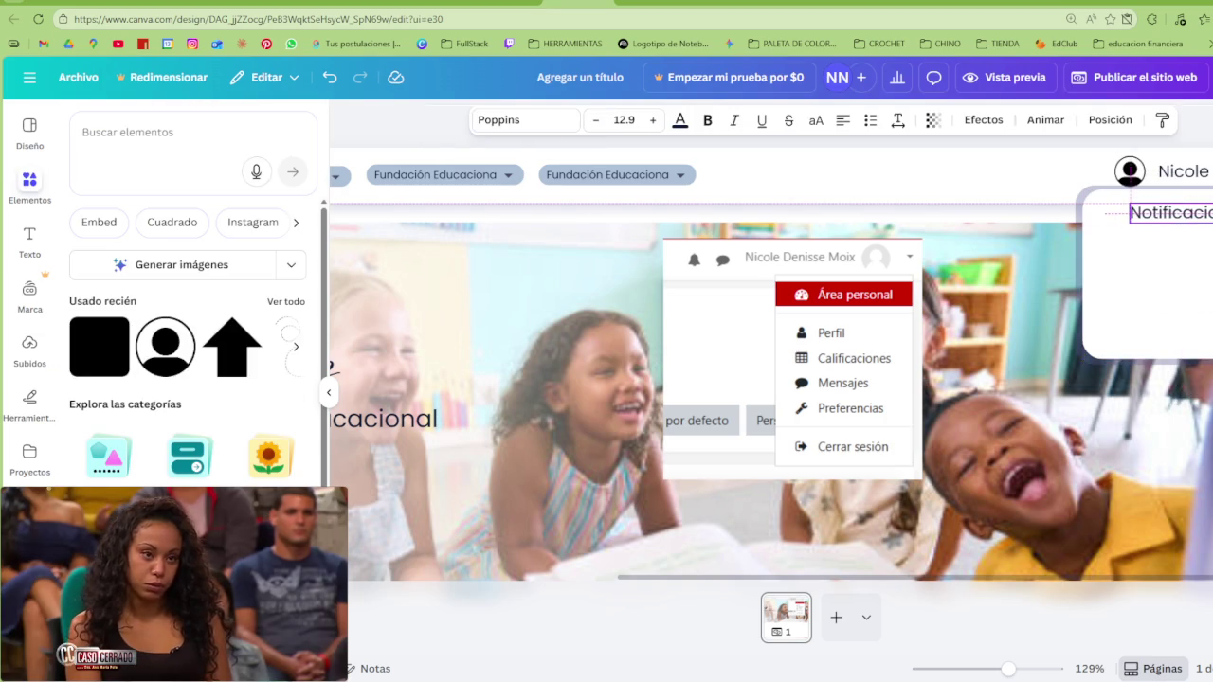
drag(1084, 268, 1110, 266)
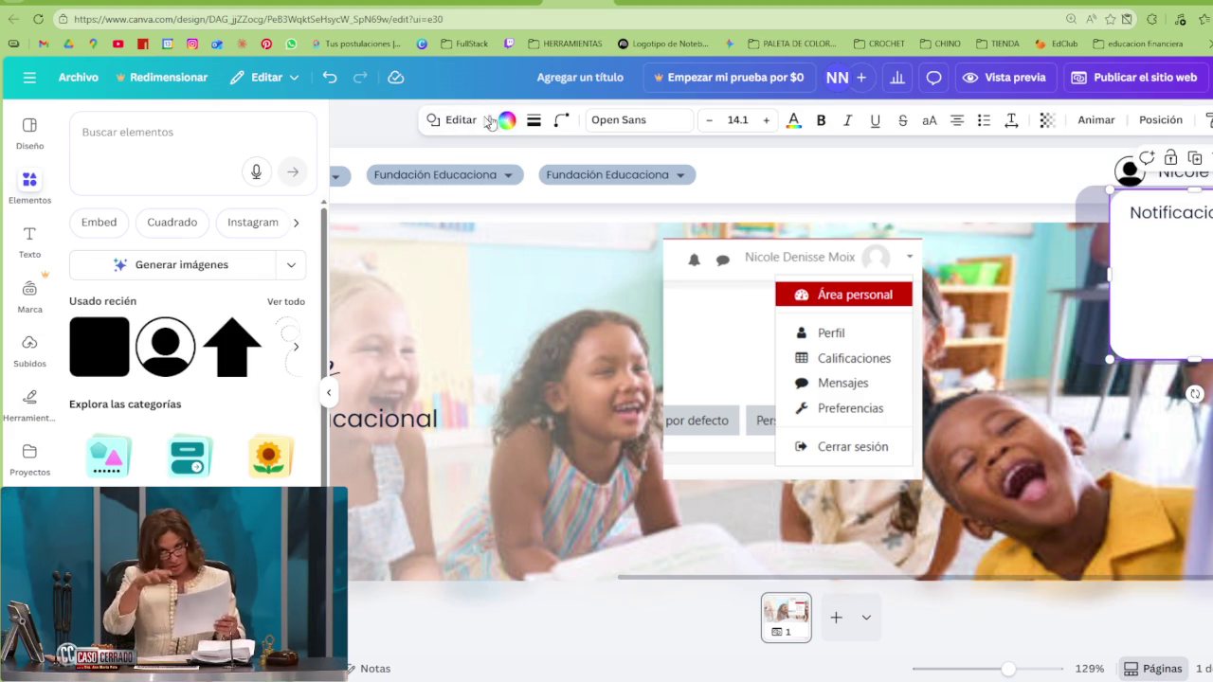
Narrow the card further from the left and shift the Notificaciones title slightly right
click(1201, 175)
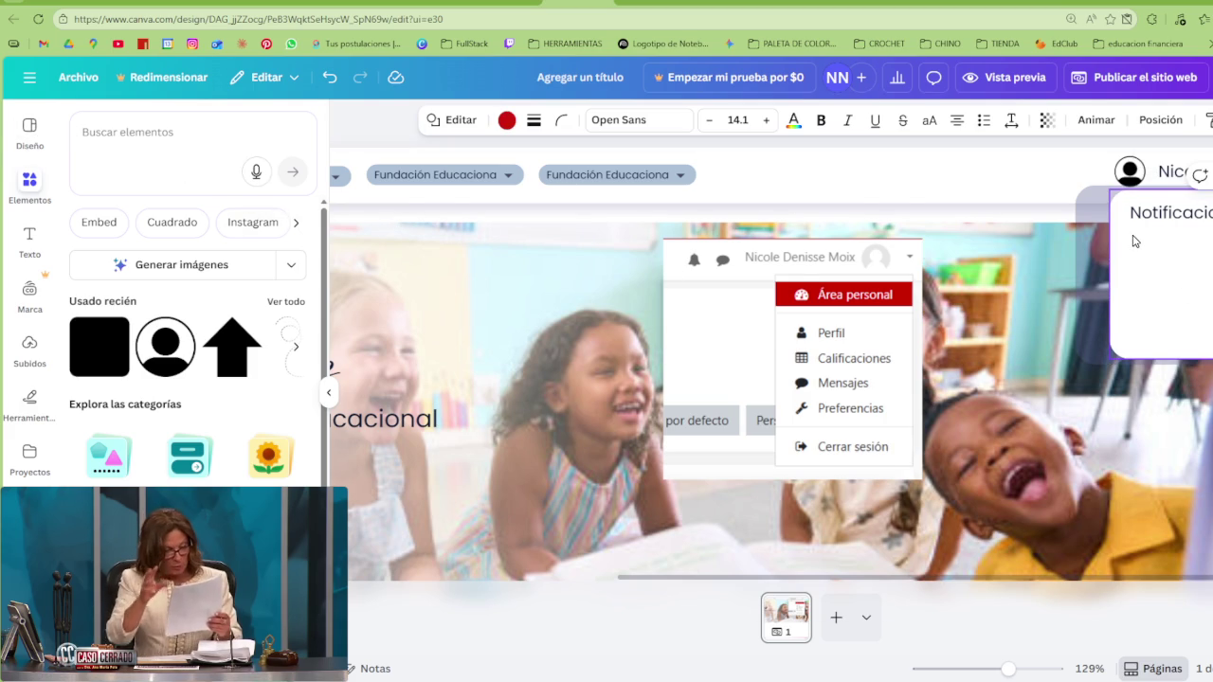
click(1152, 218)
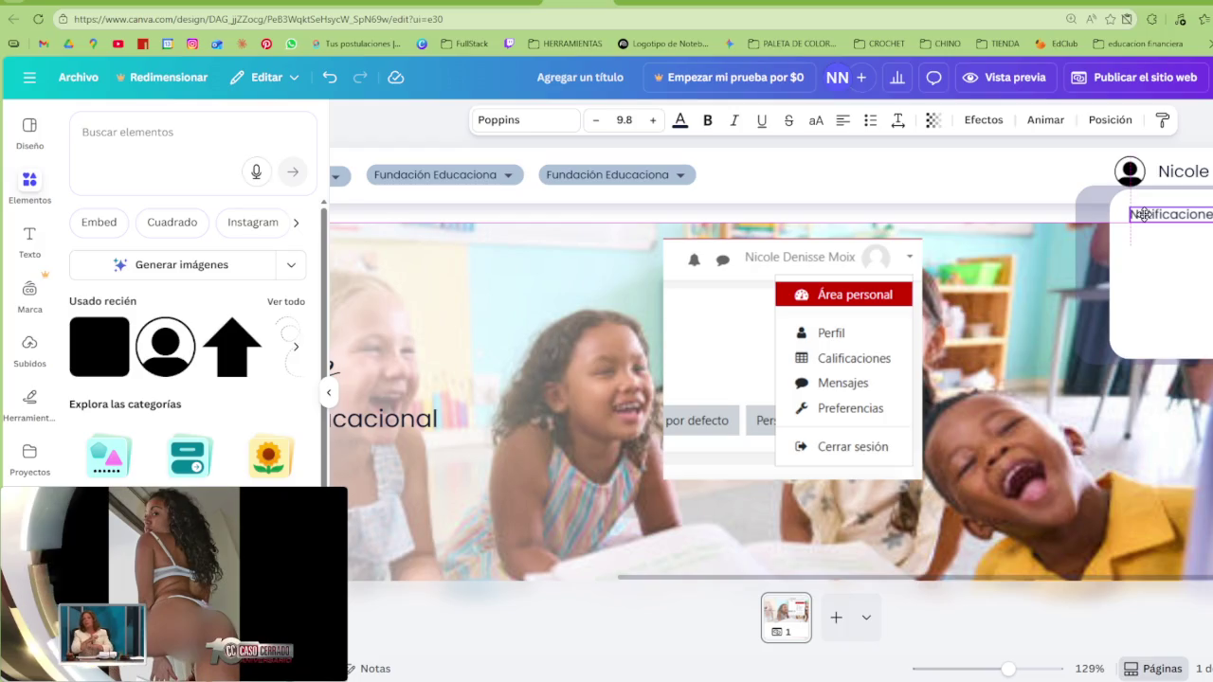
click(1127, 259)
click(1166, 216)
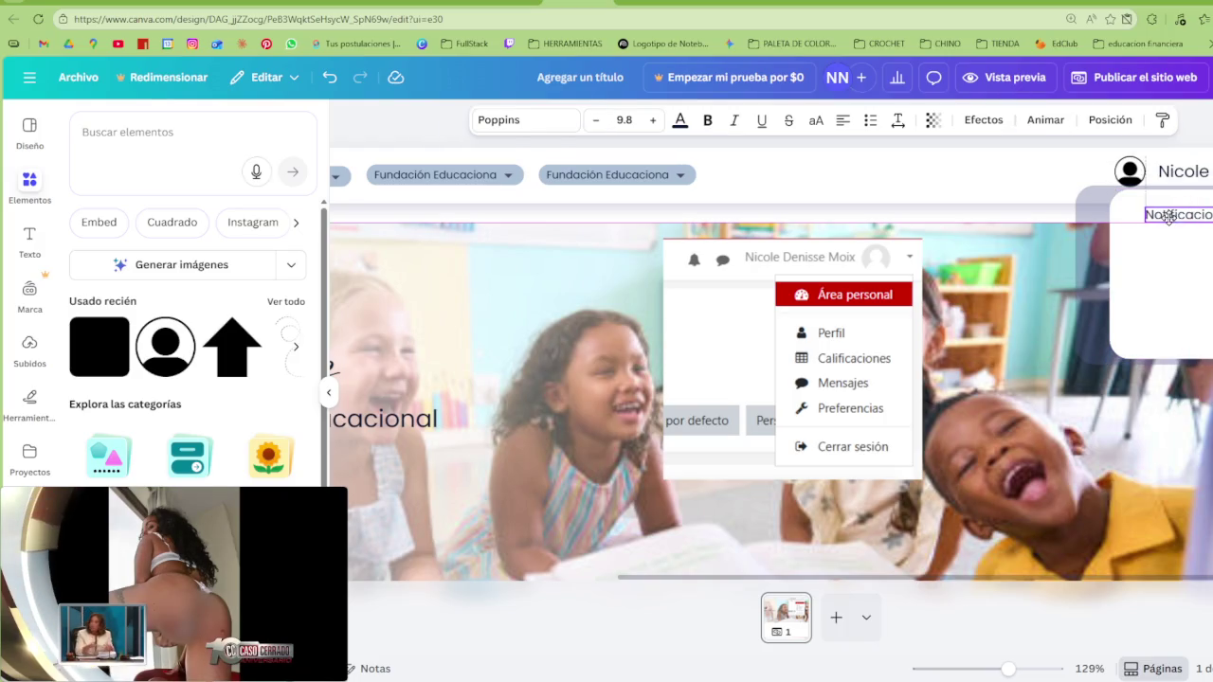
click(1117, 274)
drag(1117, 273, 1133, 274)
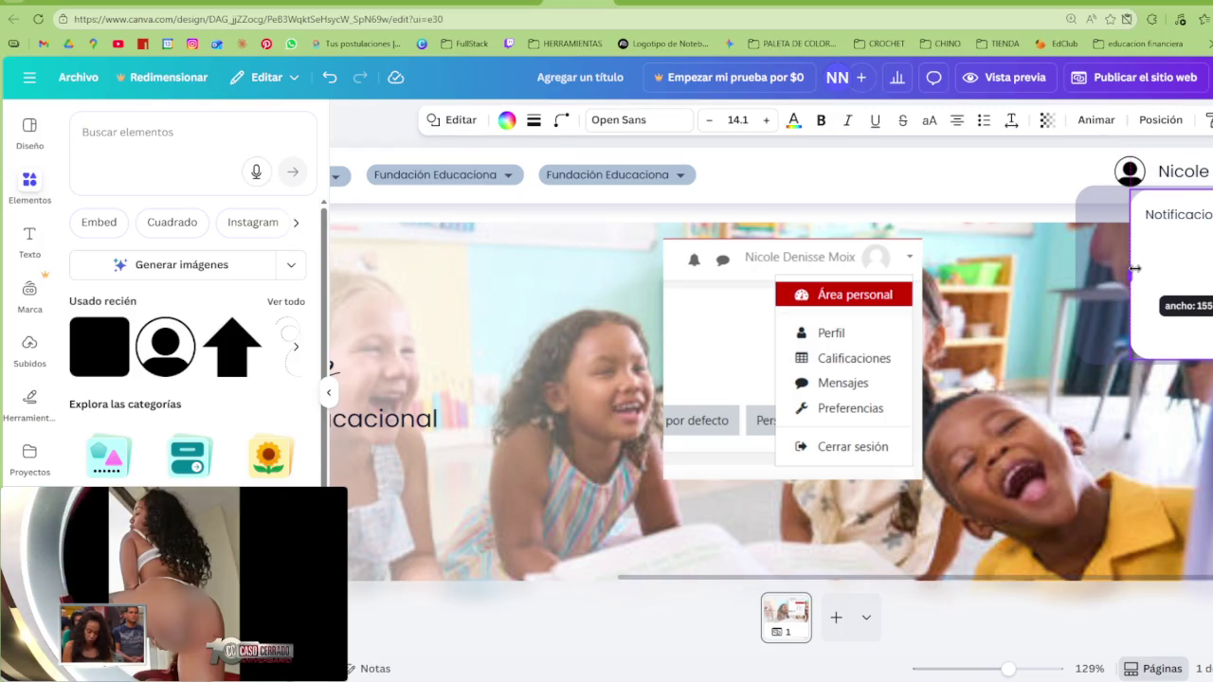
click(1206, 217)
drag(1205, 217, 1204, 214)
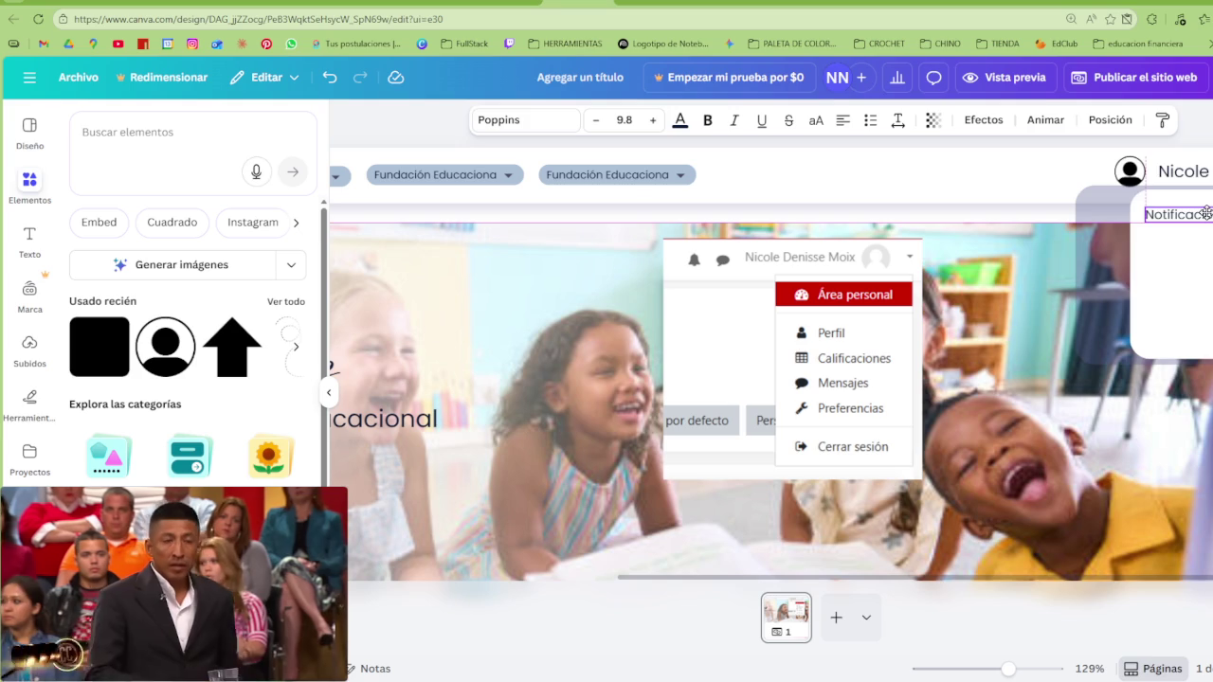
Select only the Notificación panel box and widen it leftward to about 183
click(1200, 174)
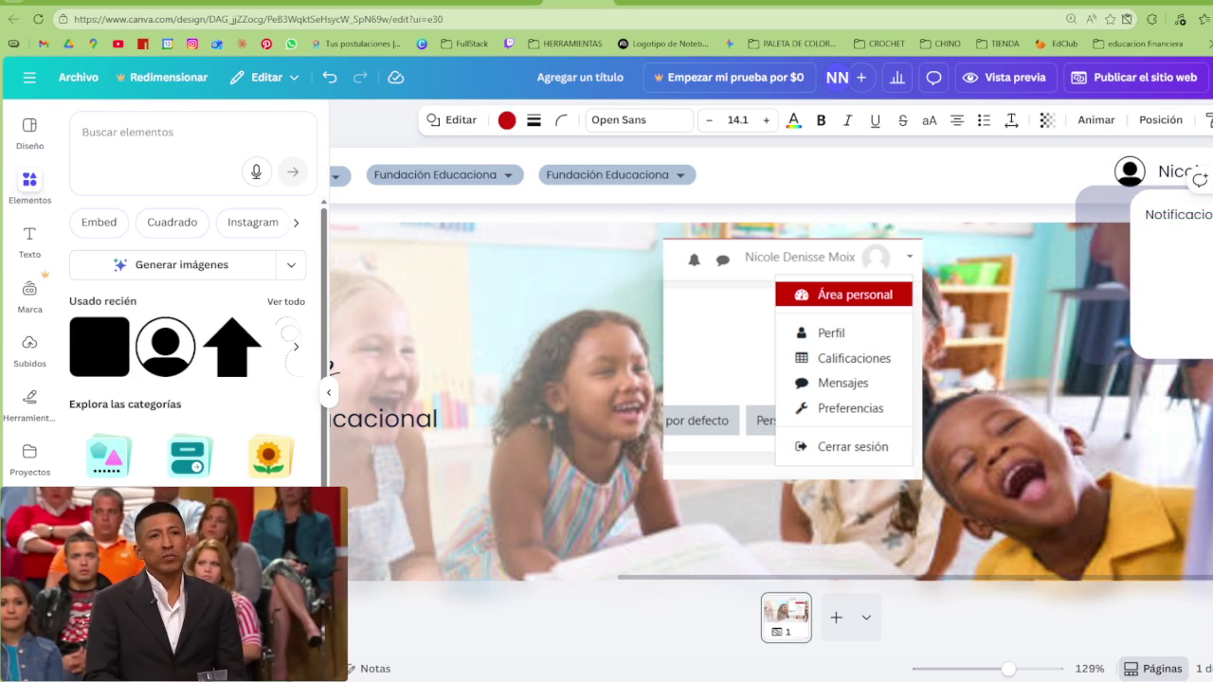
shift+click(1170, 285)
shift+click(1170, 285)
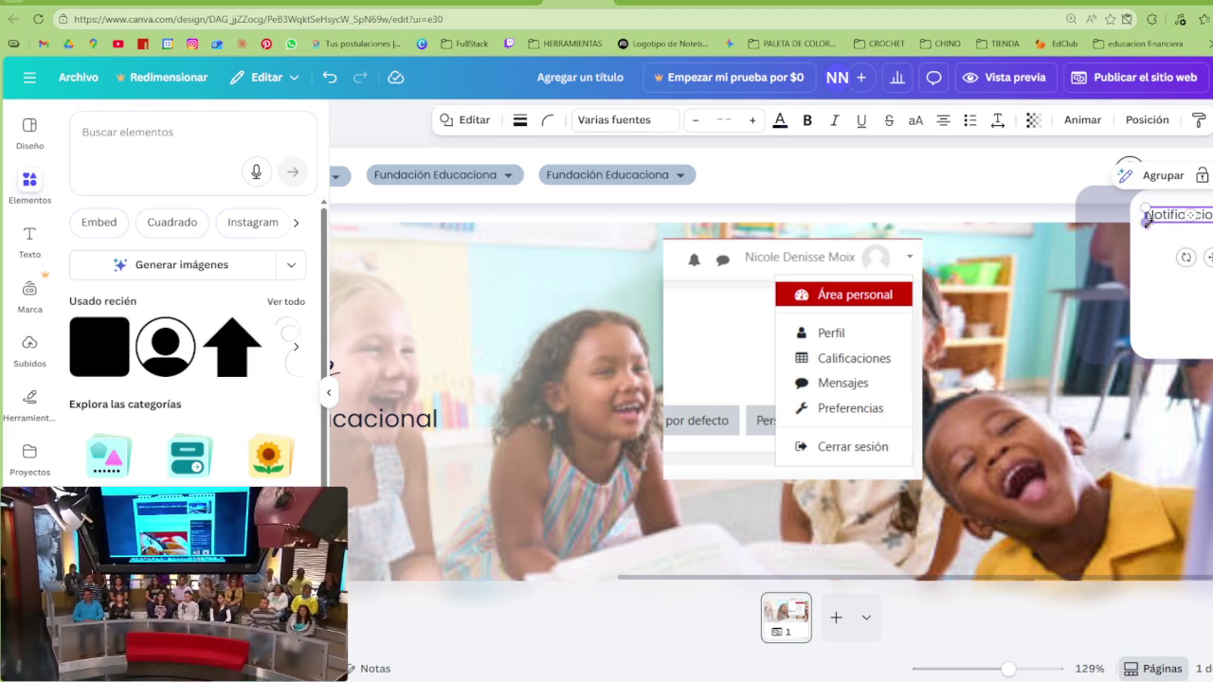
shift+click(1180, 215)
click(1147, 270)
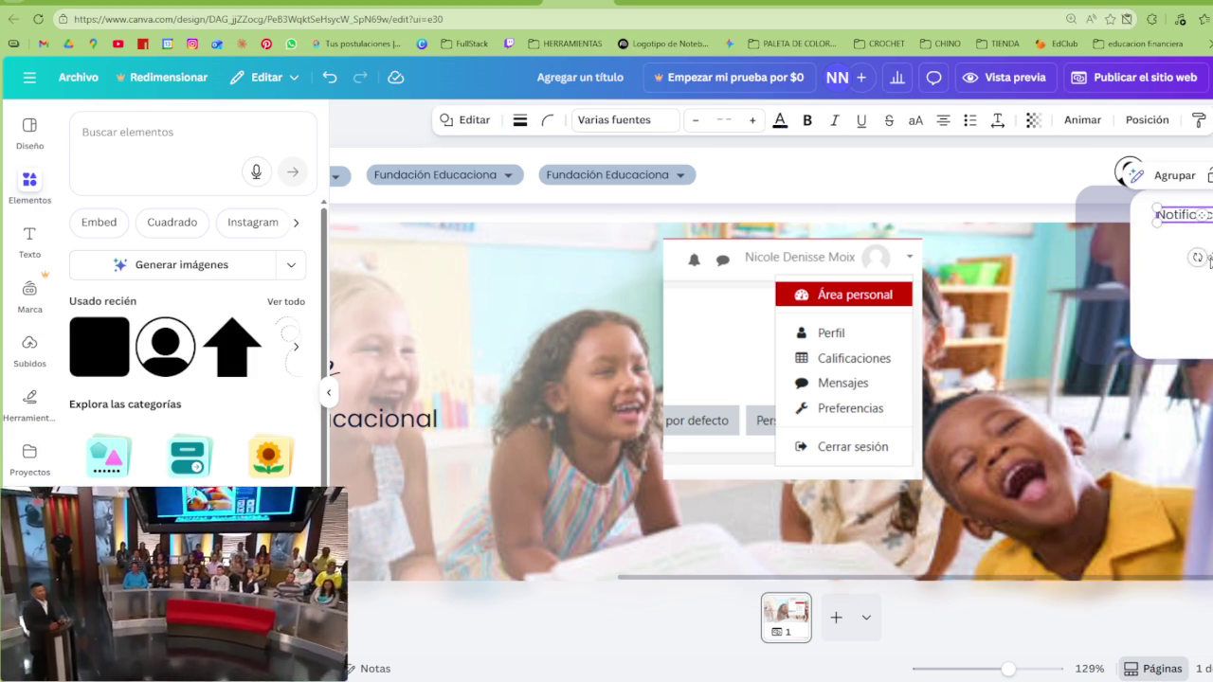
drag(1131, 264, 1133, 265)
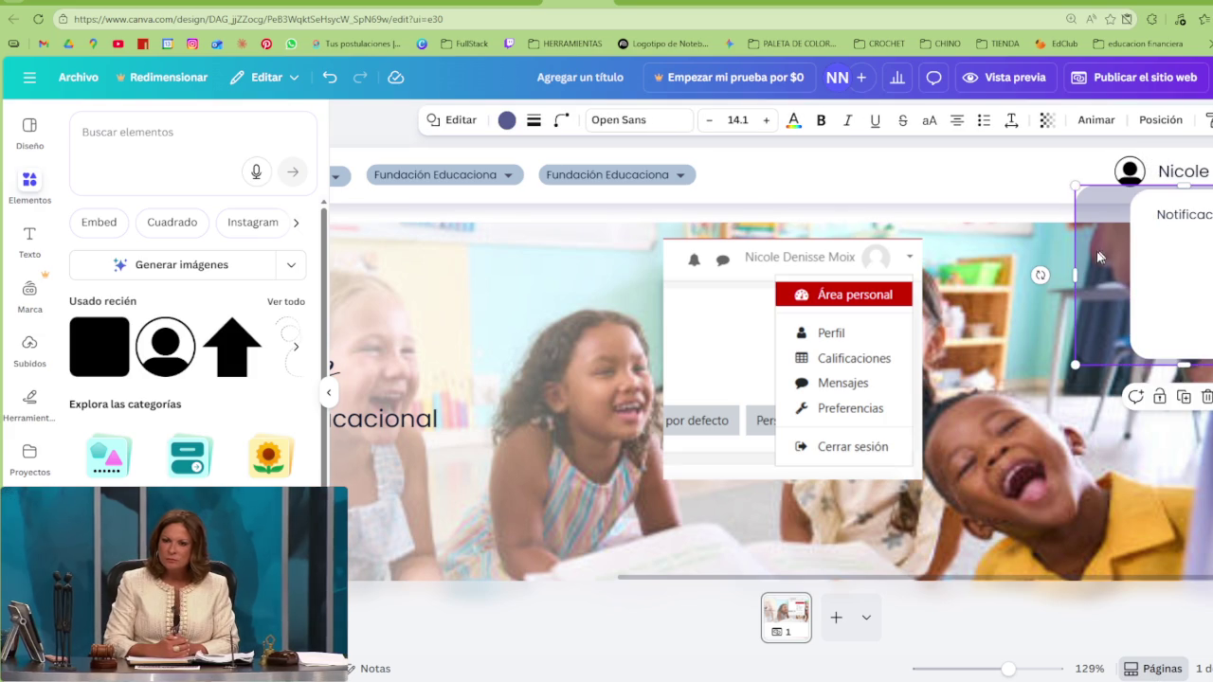
mouse_move(1134, 265)
mouse_down()
mouse_move(1112, 272)
mouse_move(1130, 272)
mouse_up()
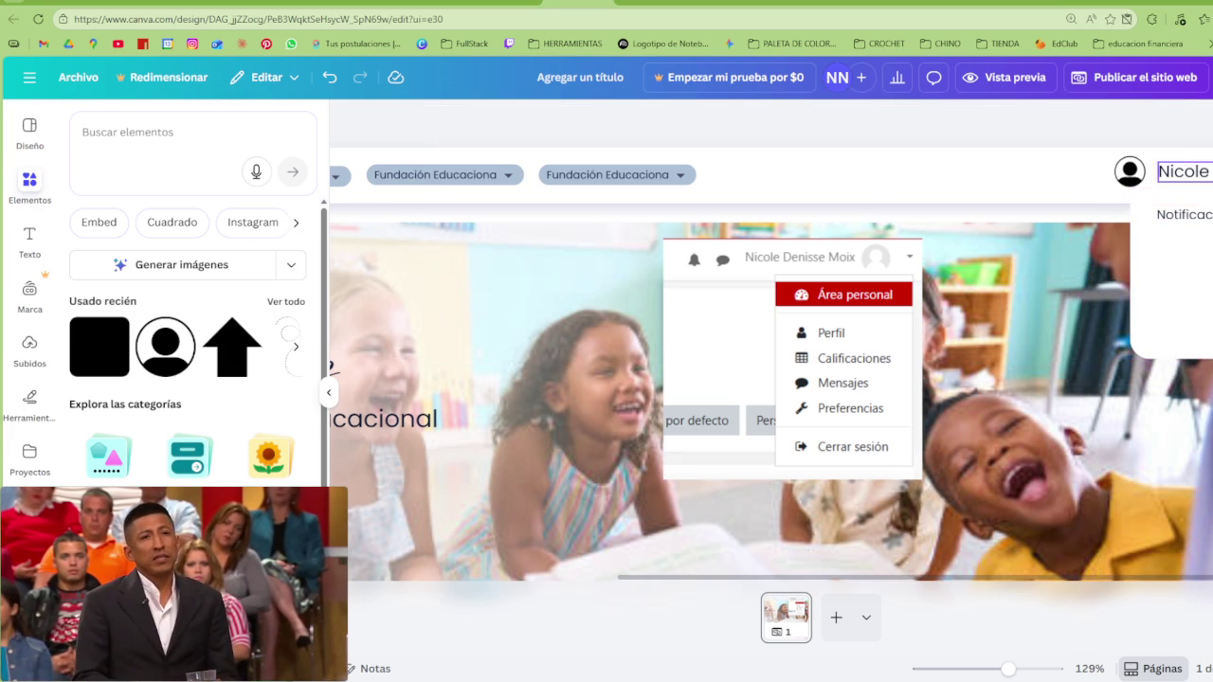
Give the Notificación panel a solid border with thickness 1
click(1145, 269)
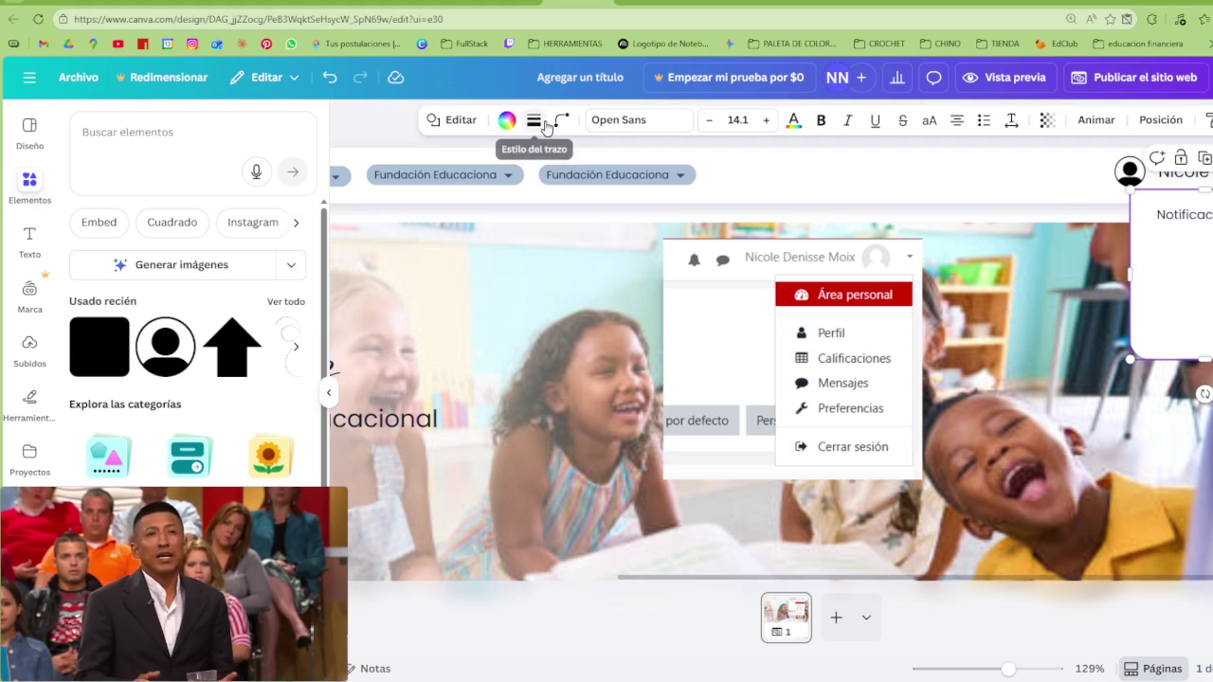
click(534, 120)
click(488, 169)
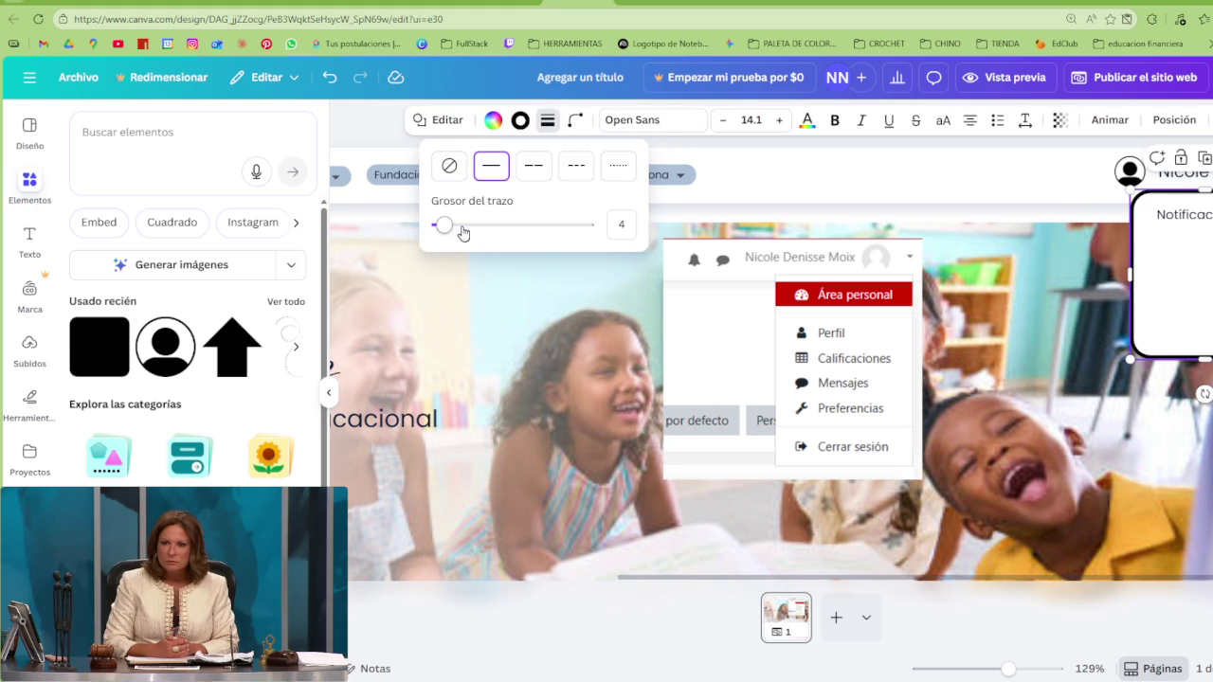
drag(445, 227, 436, 225)
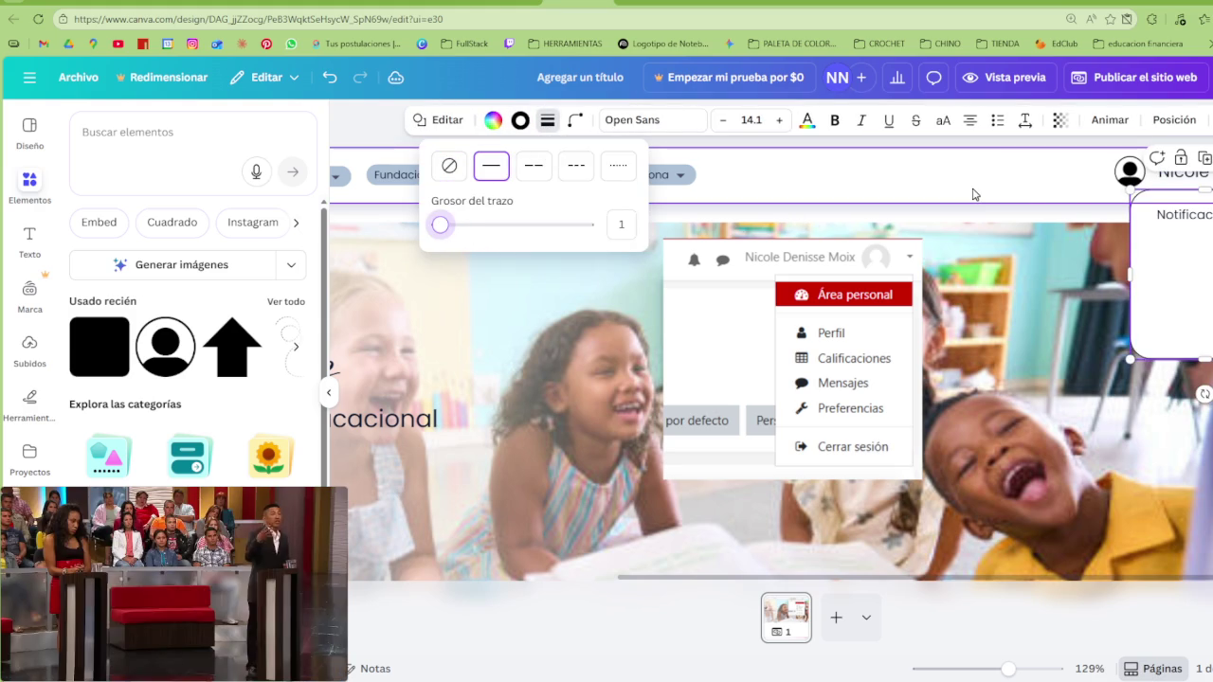
click(1061, 220)
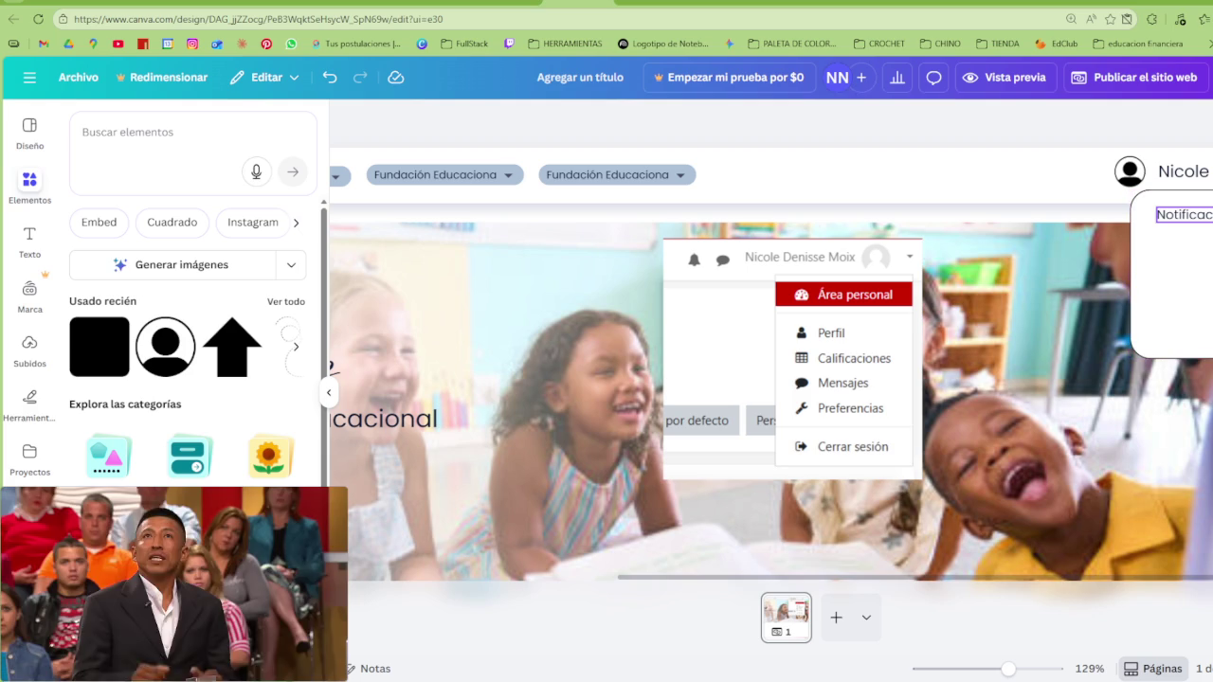
Move the Notificación panel group slightly lower beneath the user name
click(1193, 216)
click(1192, 216)
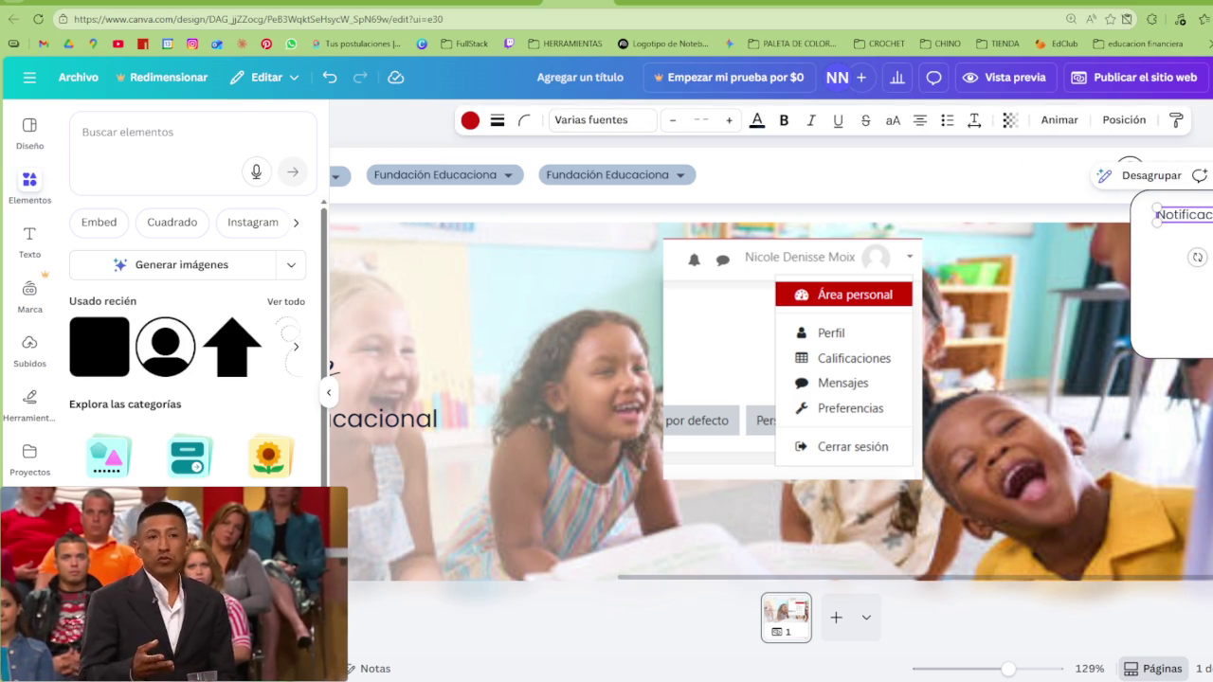
drag(1192, 216, 1192, 240)
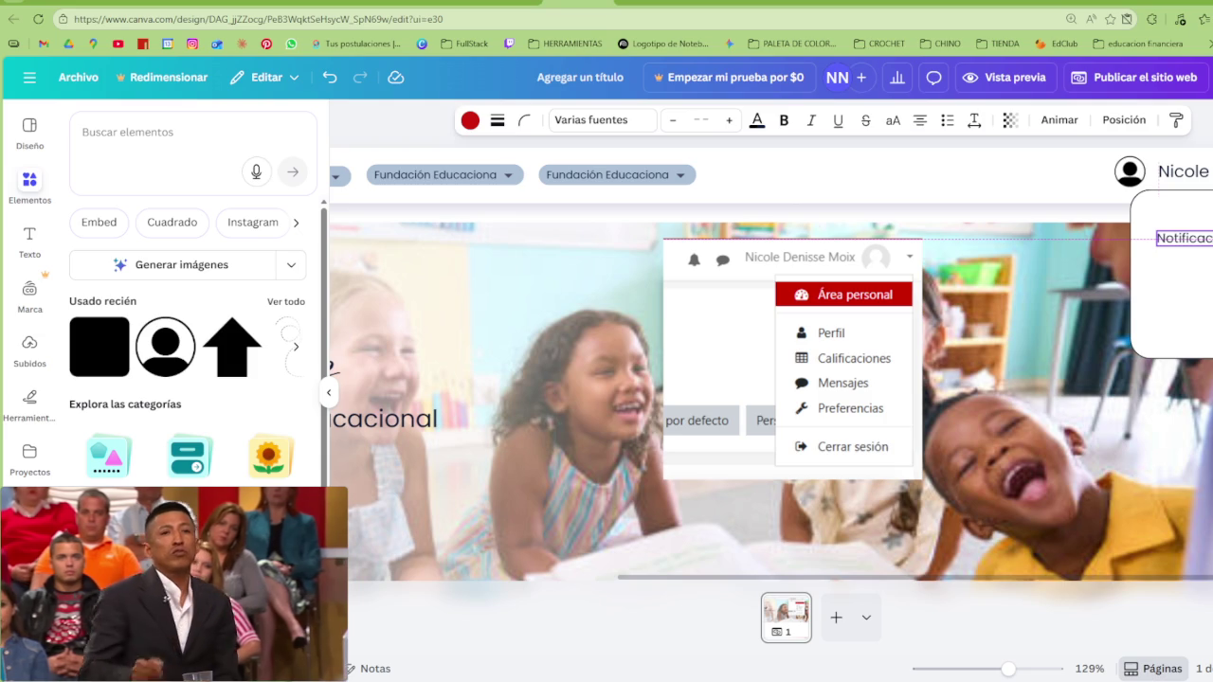
click(148, 138)
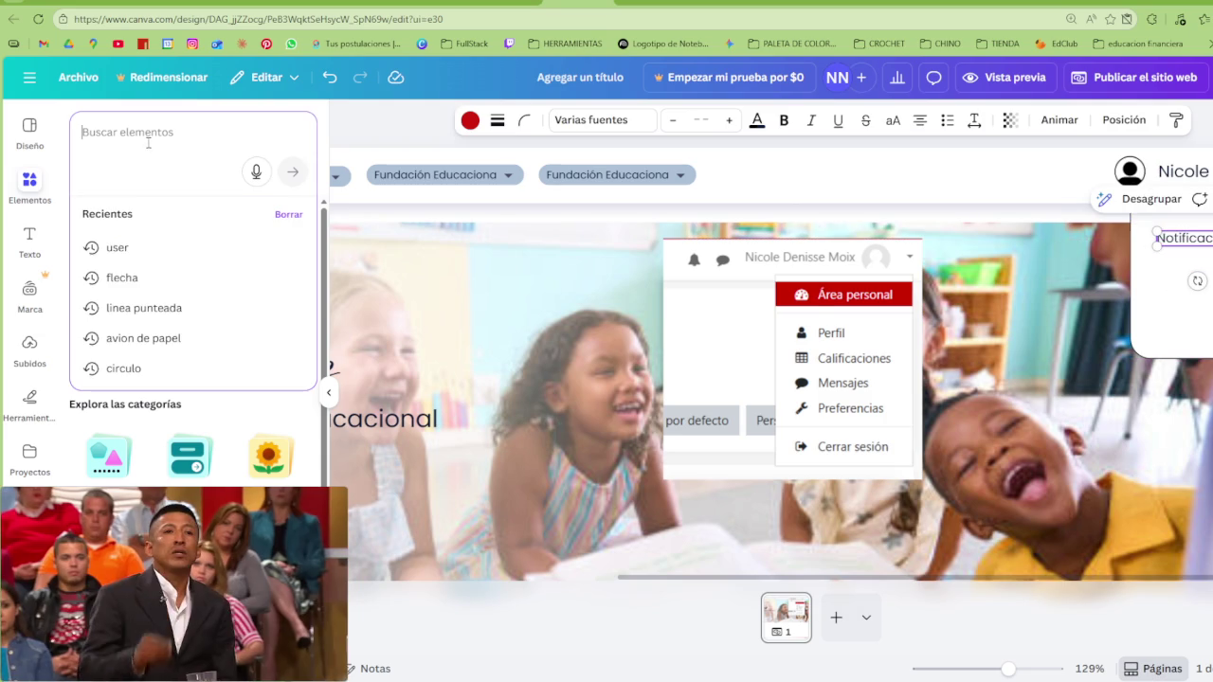
Add a straight line from an Elementos search for 'linea', move it toward the panel, and set its stroke thickness to 1
text(lin)
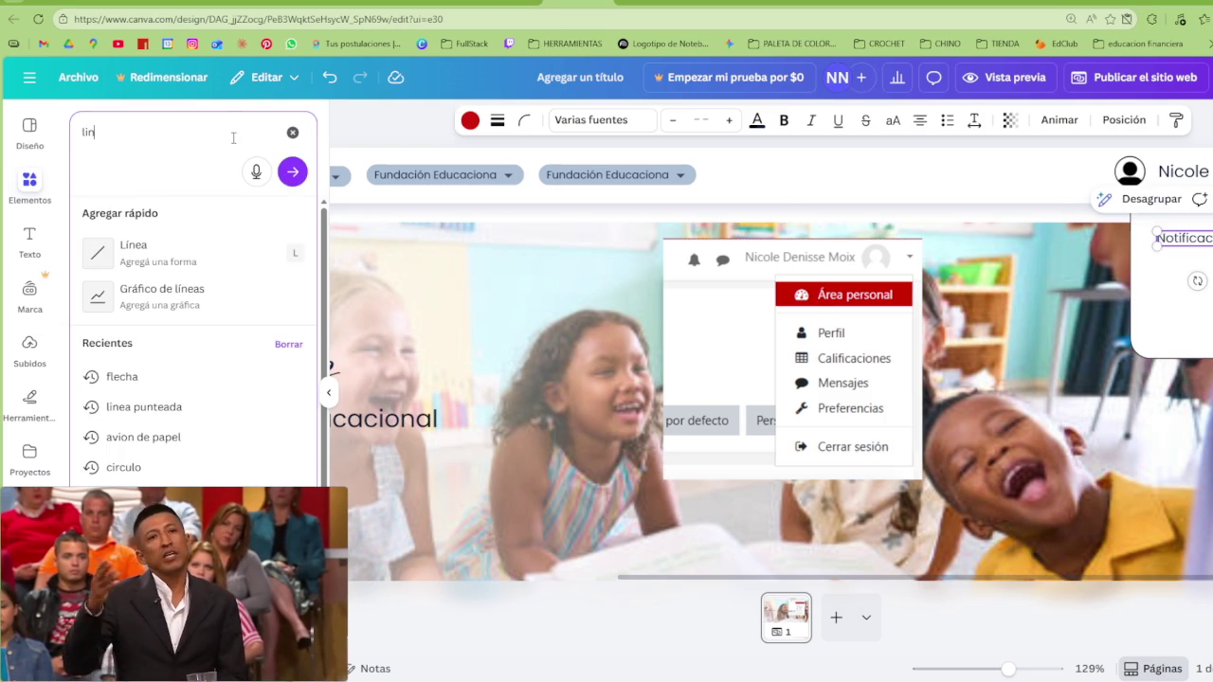
text(ea)
key(Return)
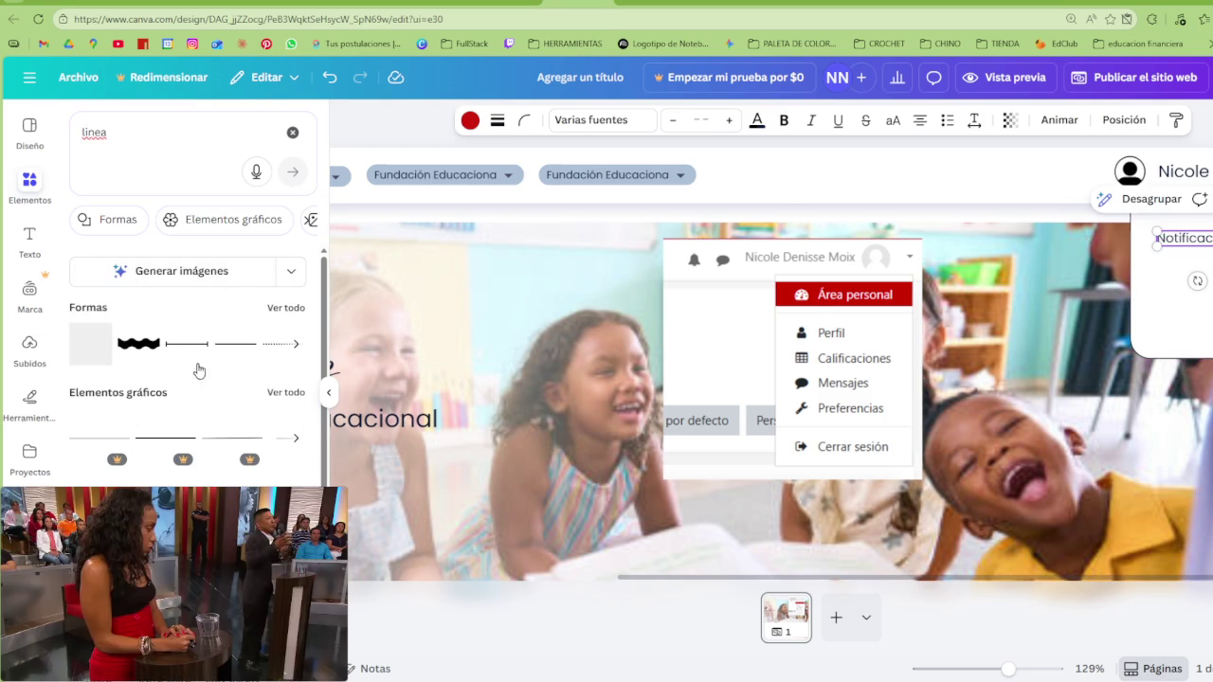
click(236, 352)
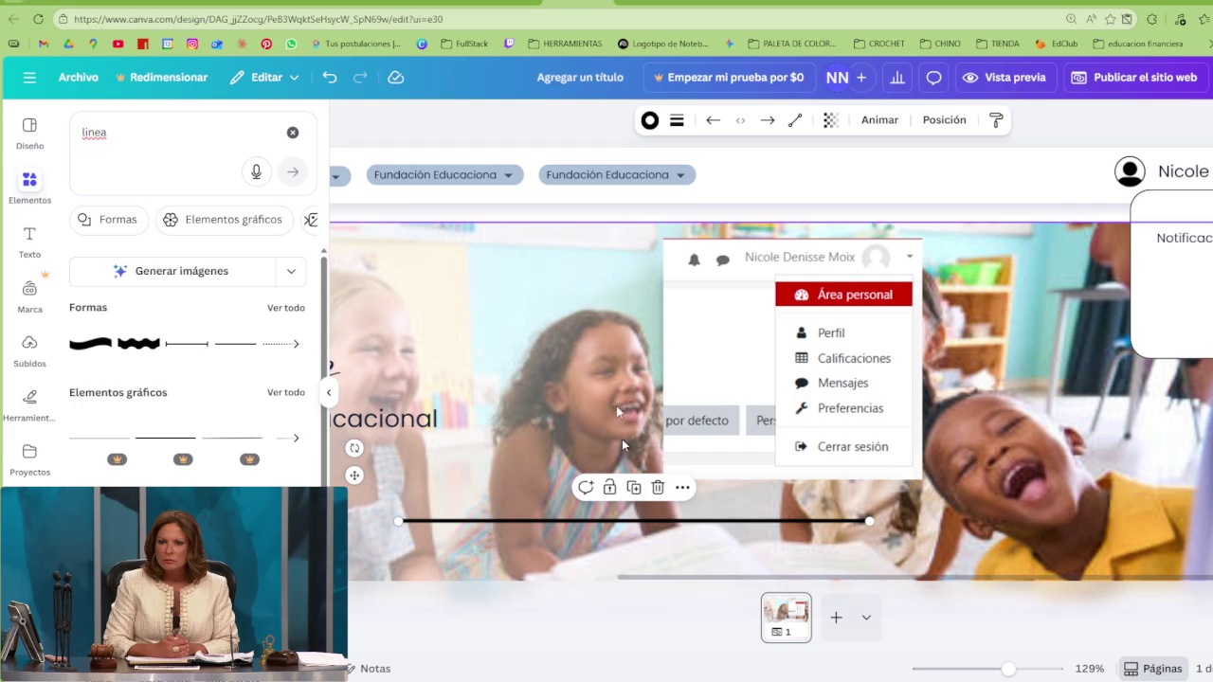
drag(646, 520, 883, 432)
click(676, 119)
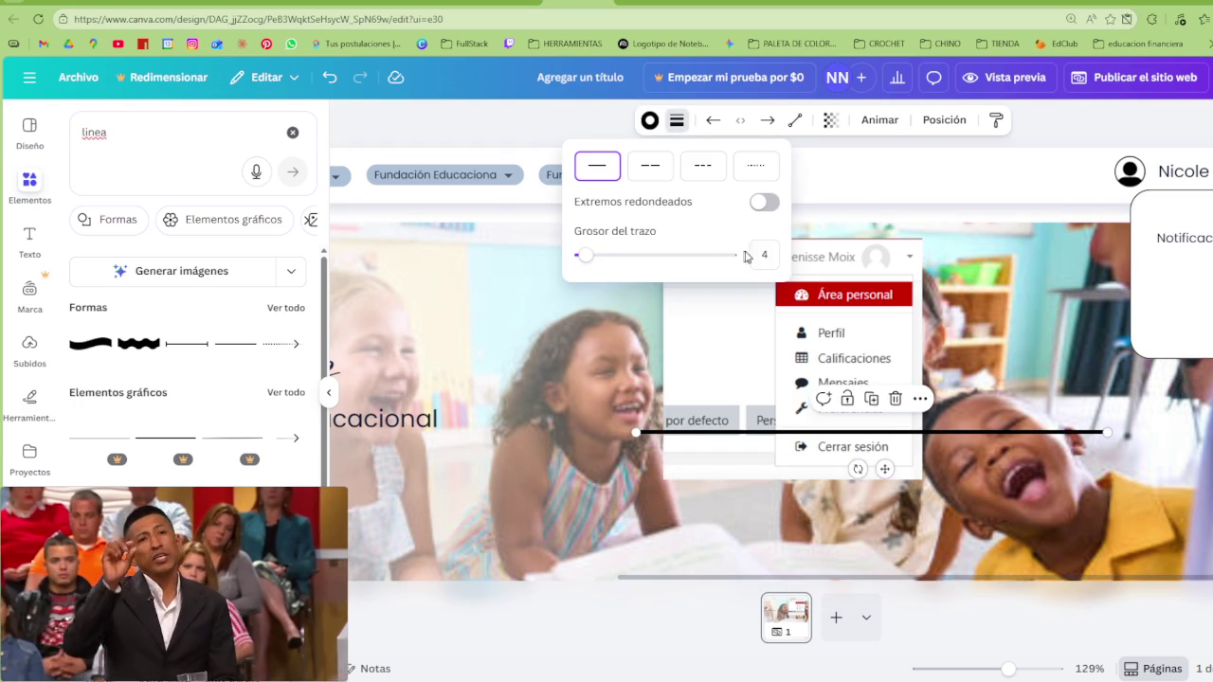
text(1)
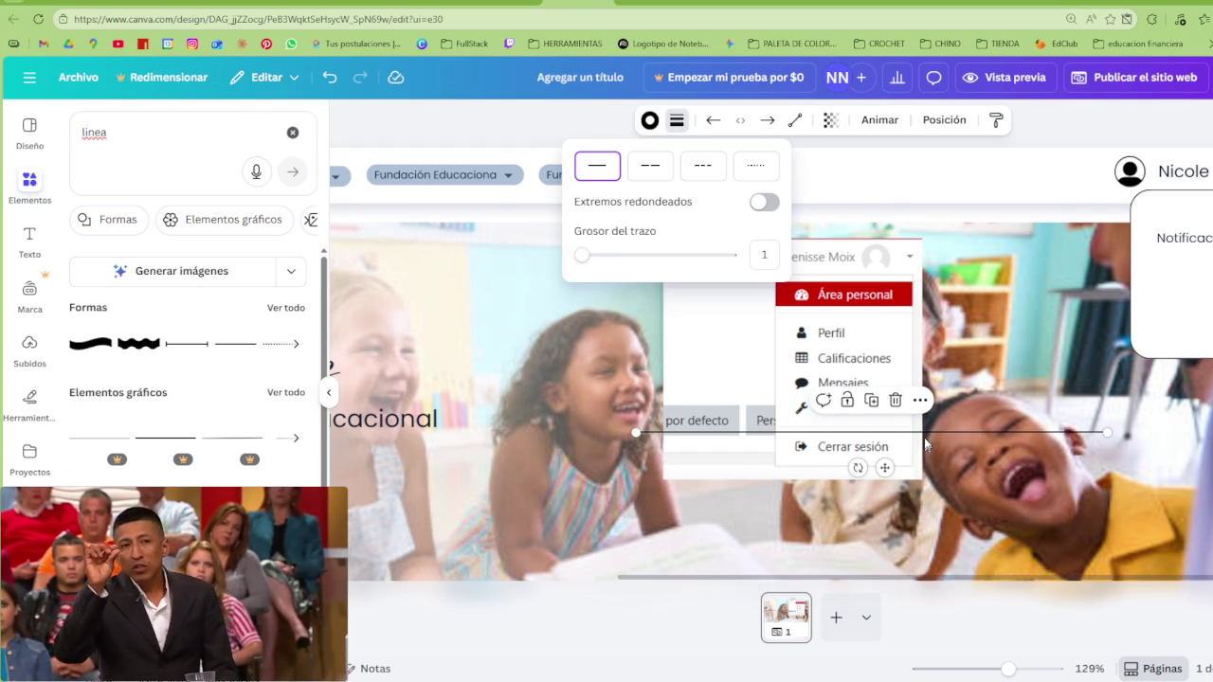
Colour the line grey #999898 and shorten it to fit the panel
click(651, 120)
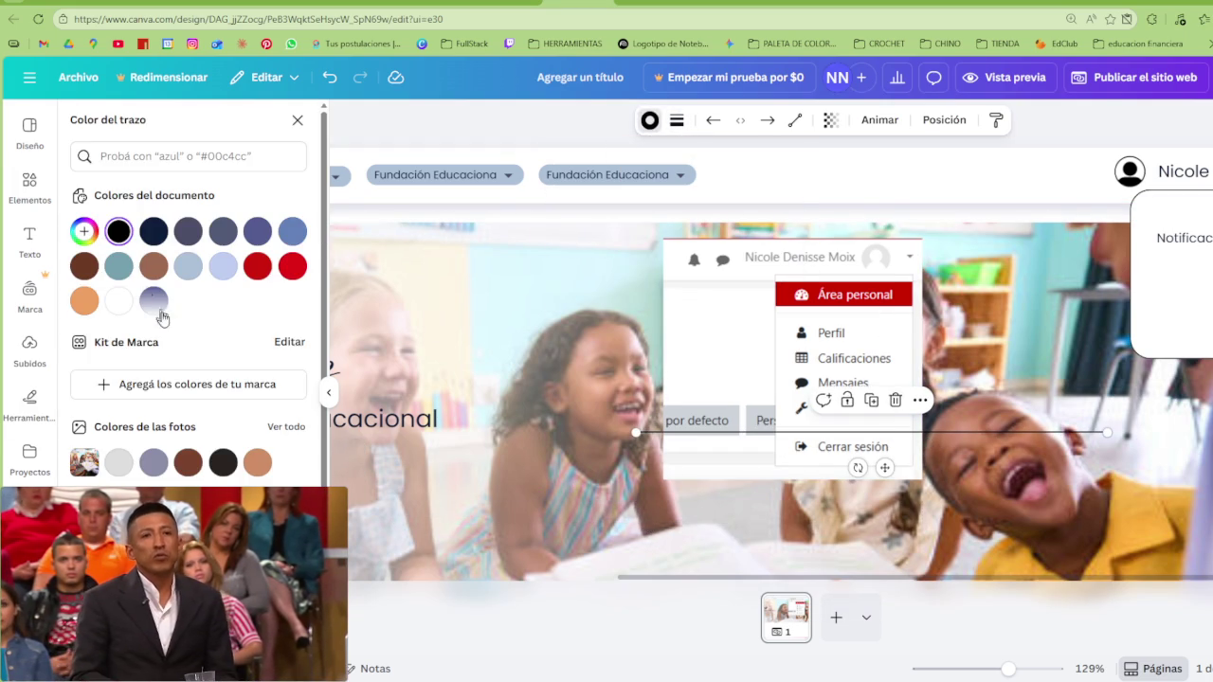
click(118, 232)
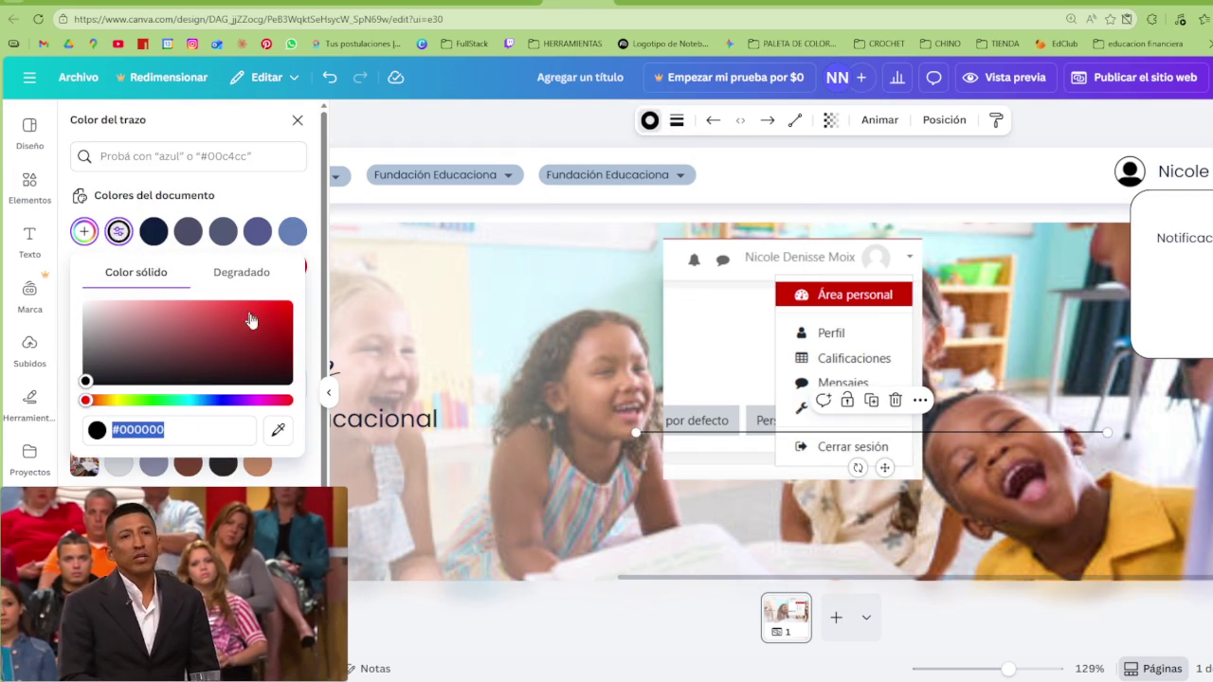
click(85, 341)
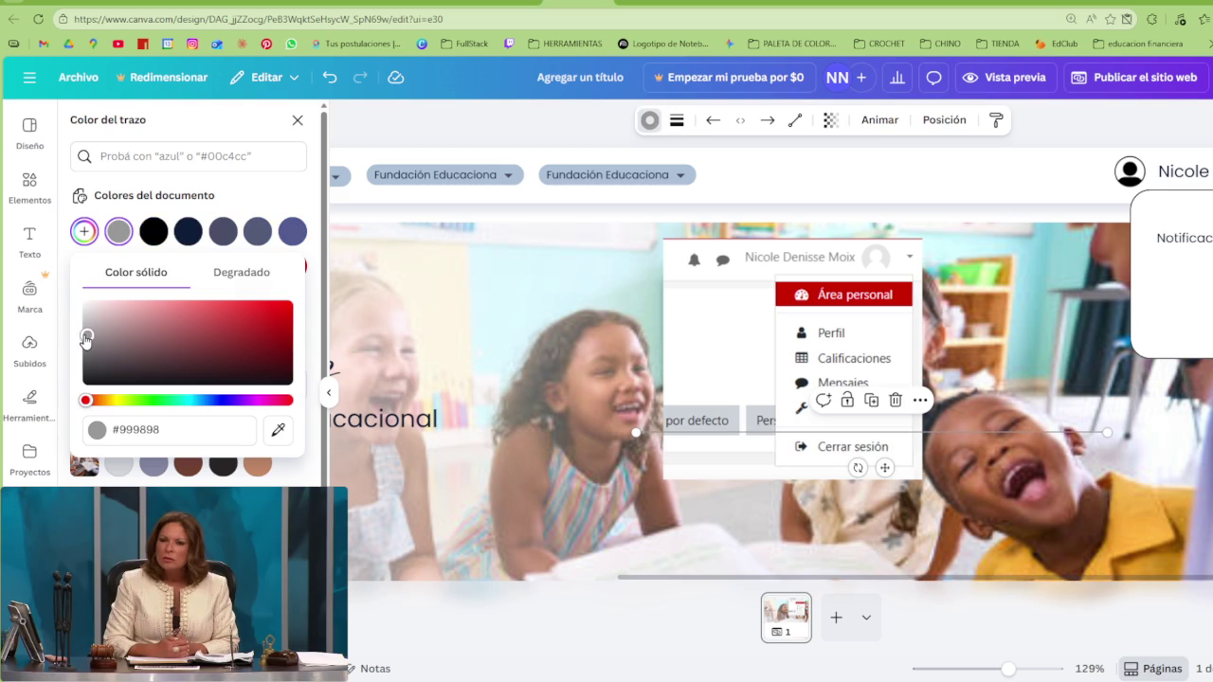
drag(910, 431, 1055, 338)
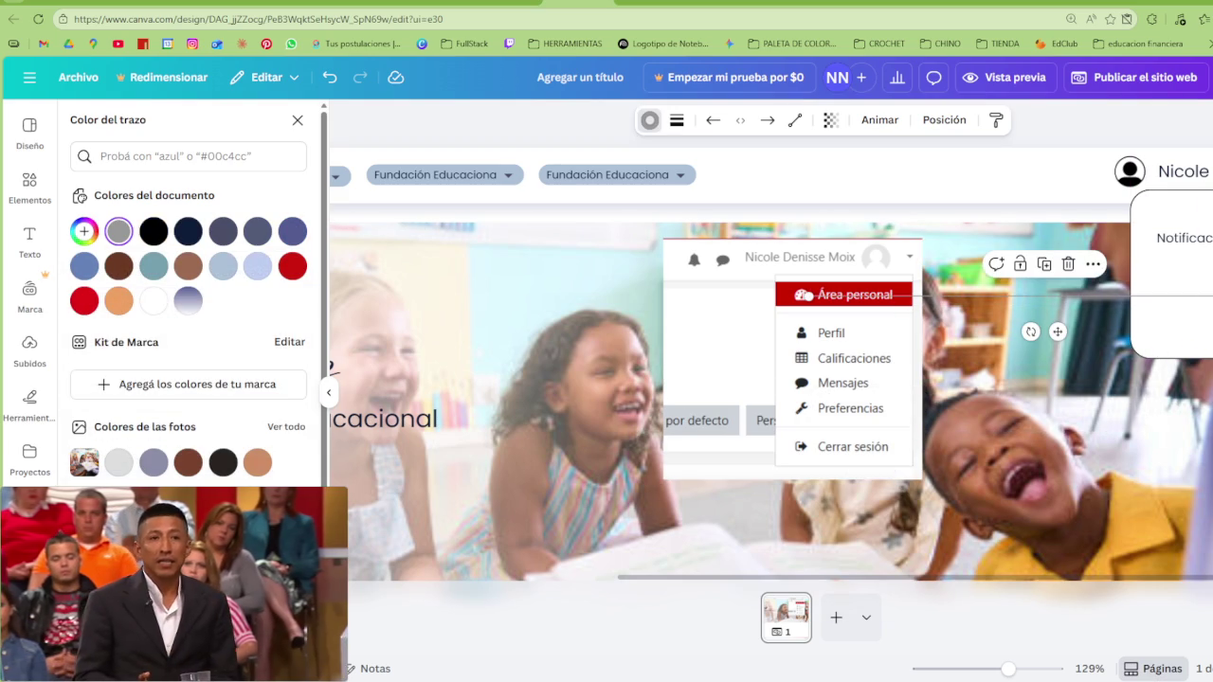
mouse_move(1185, 295)
mouse_down()
mouse_move(905, 297)
mouse_move(1142, 305)
mouse_move(1196, 254)
mouse_move(1184, 254)
mouse_move(1209, 258)
mouse_up()
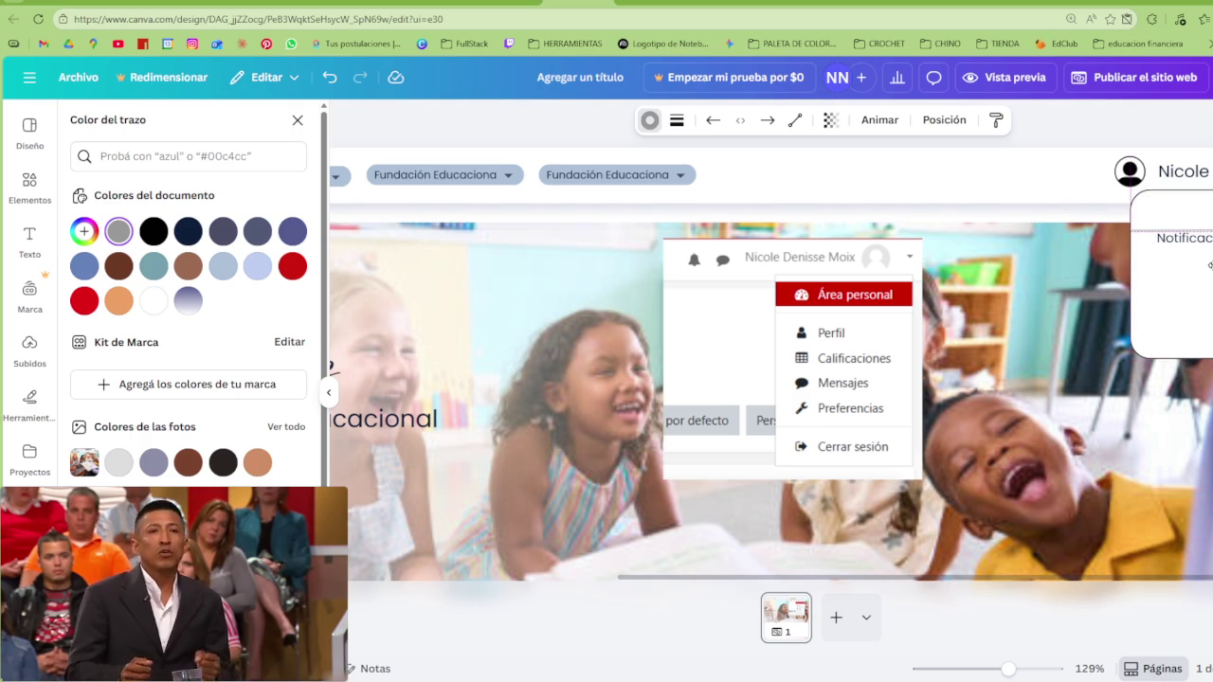
Nudge the Notificación title slightly down and left, then reselect the divider line
click(1183, 239)
click(1185, 239)
drag(1185, 239, 1193, 247)
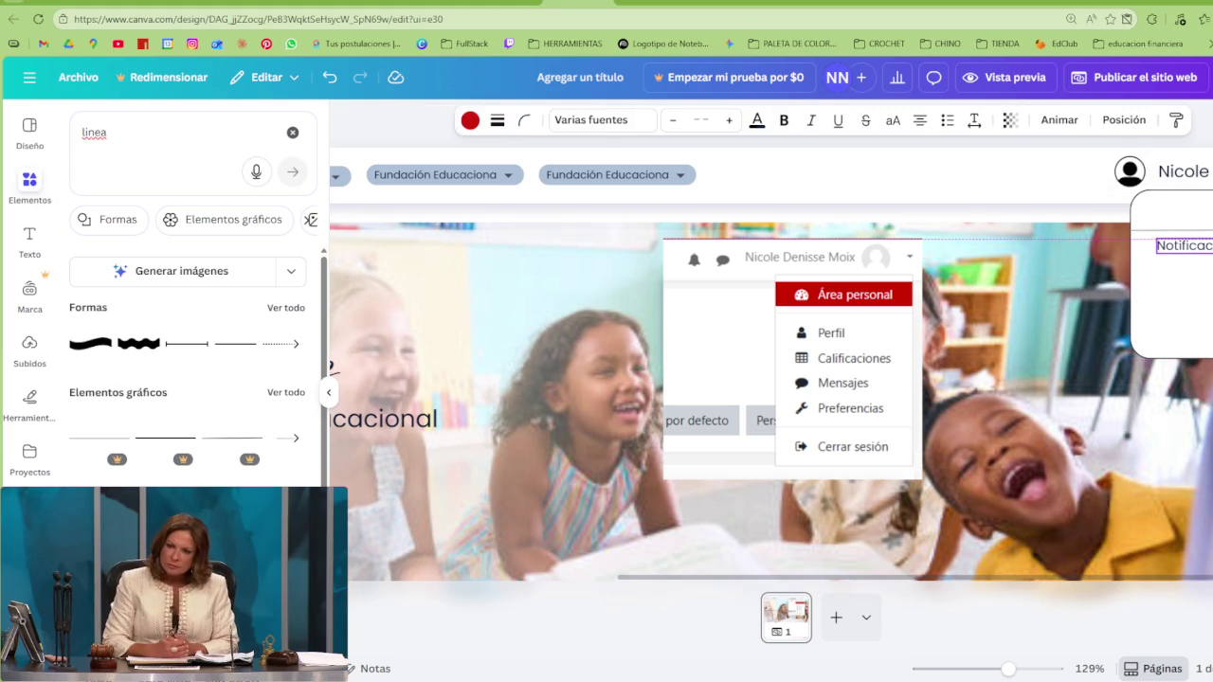
drag(1193, 247, 1187, 246)
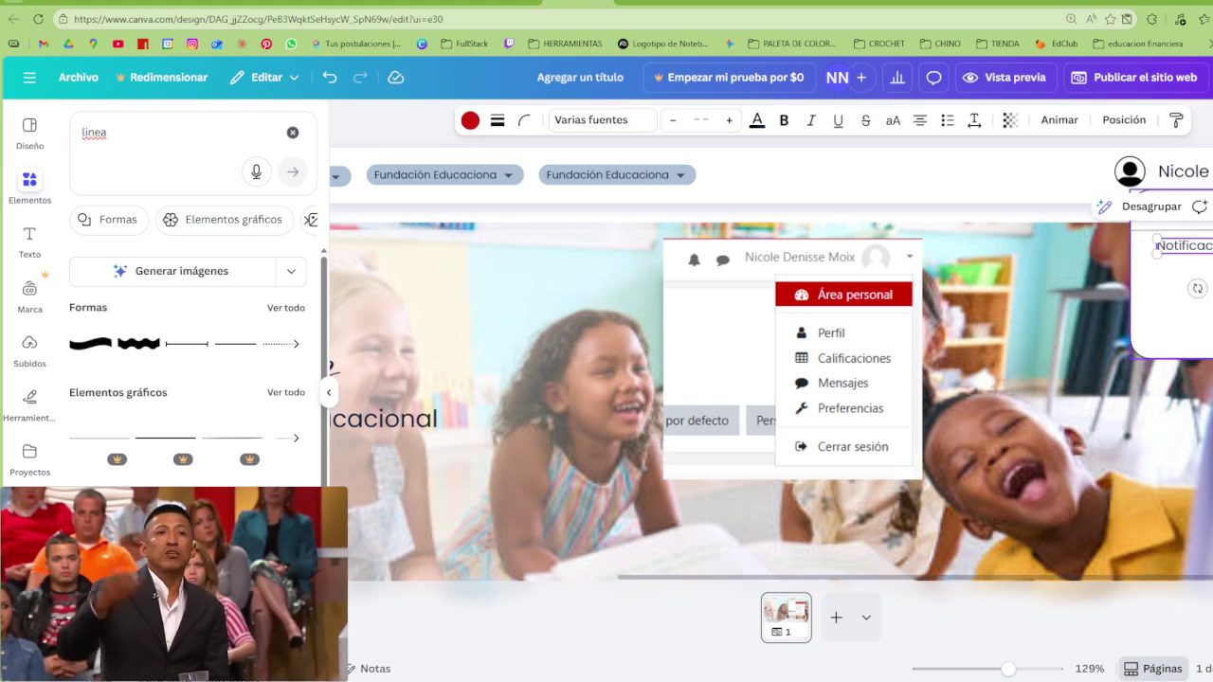
key(Escape)
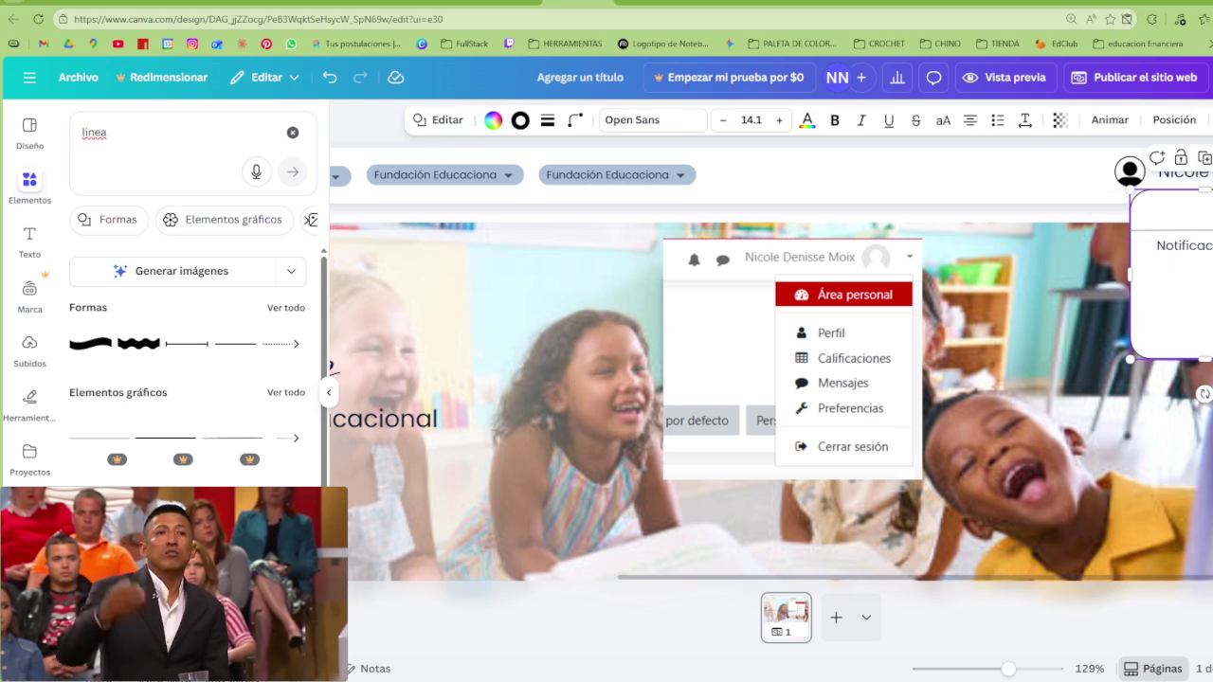
key(Tab)
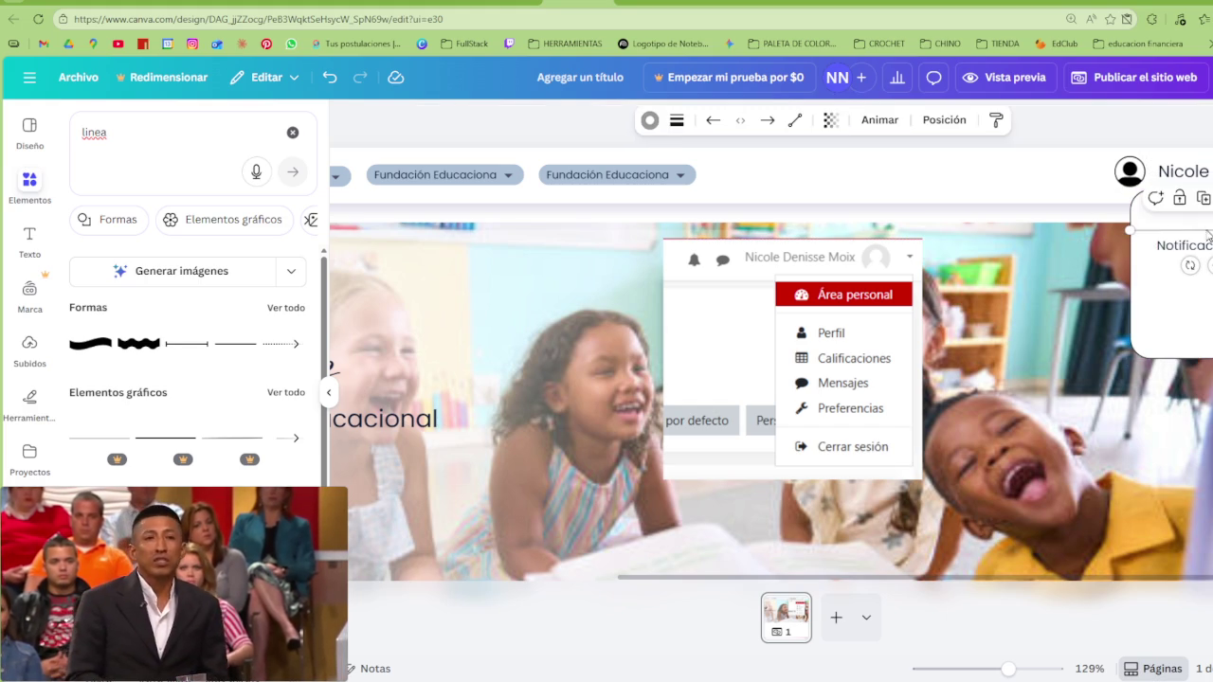
Review the colour options of the divider line and the panel border
click(649, 120)
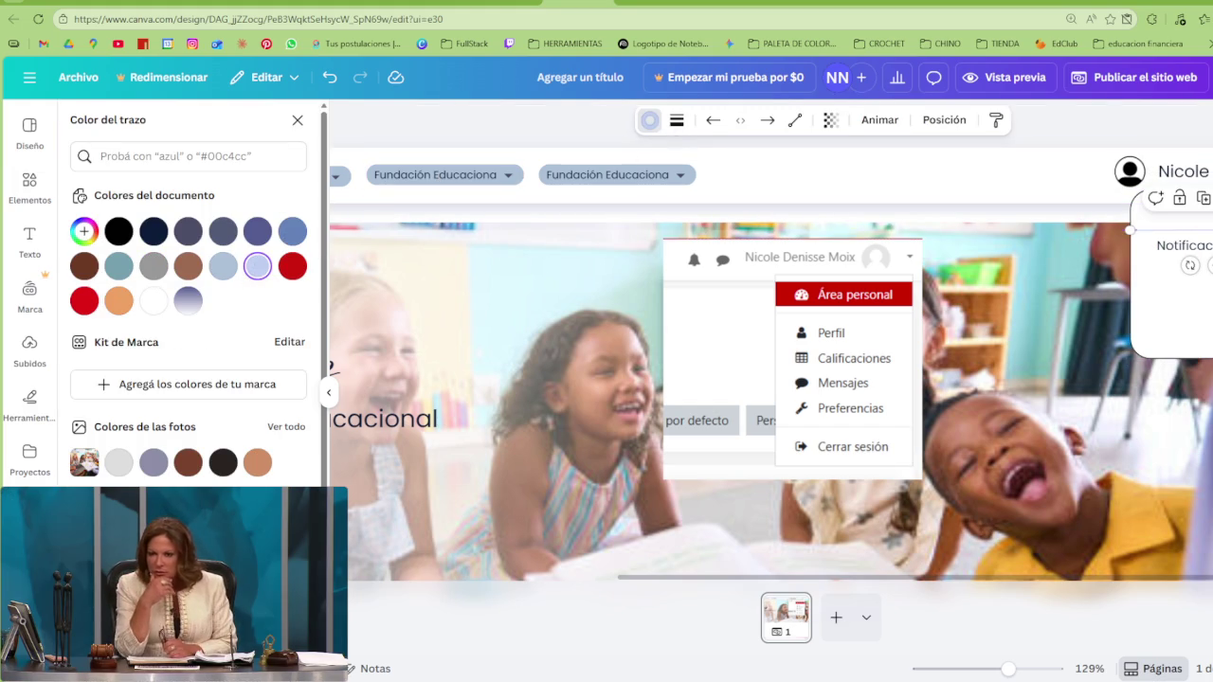
key(shift+Tab)
click(519, 121)
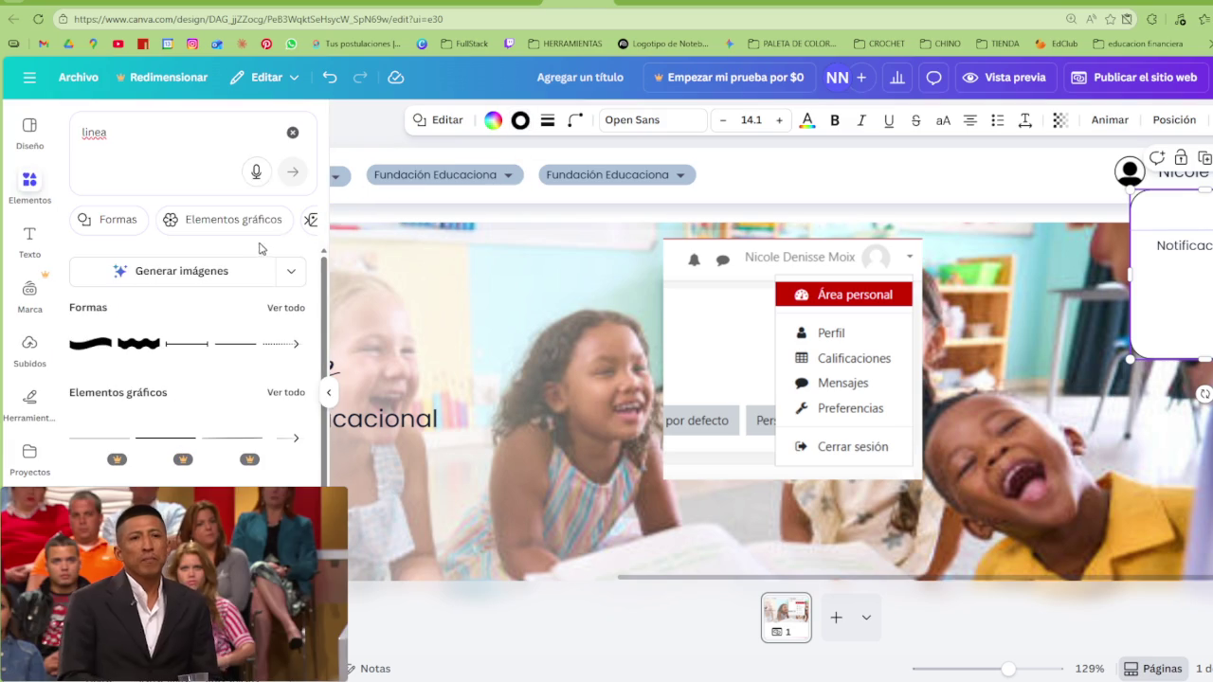
click(519, 121)
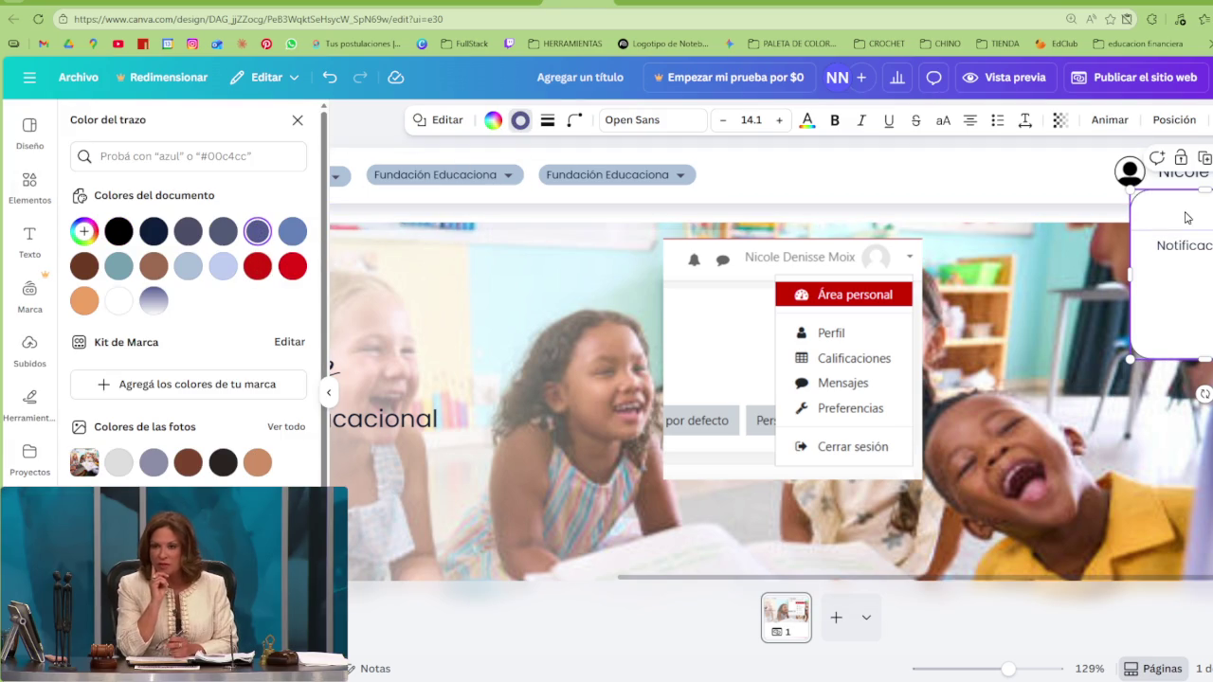
Move the Notificación title up above the divider and select its wording for editing
click(1204, 237)
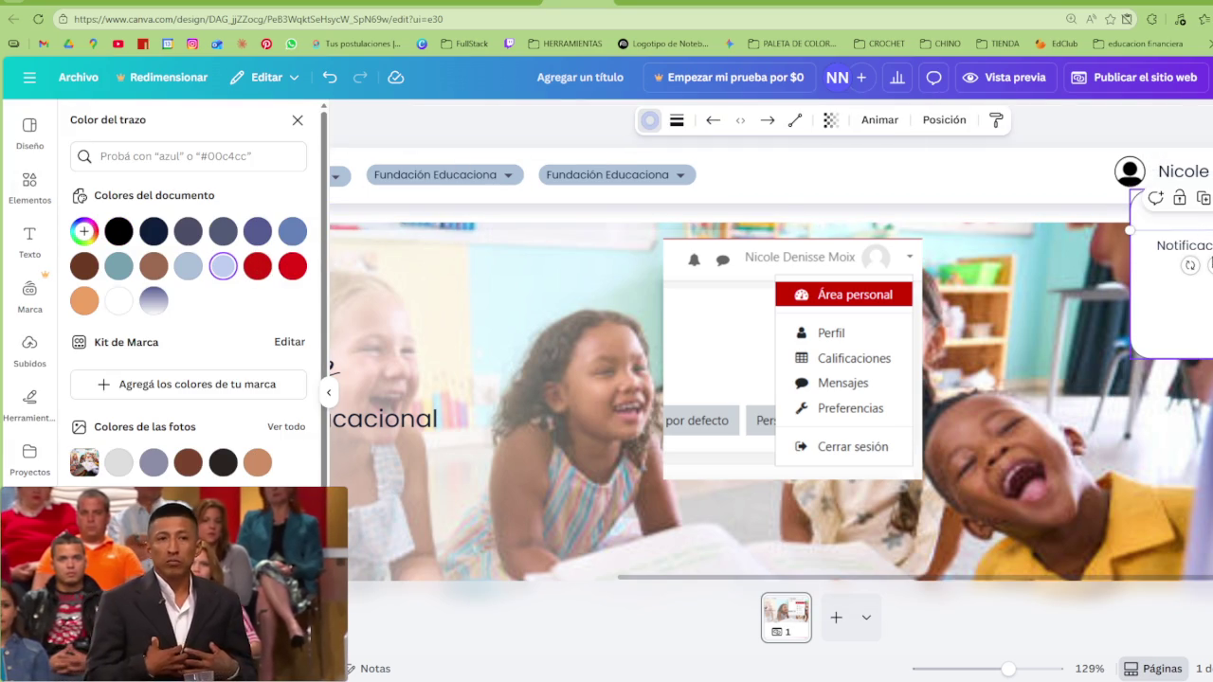
drag(1210, 248, 1204, 210)
click(1190, 214)
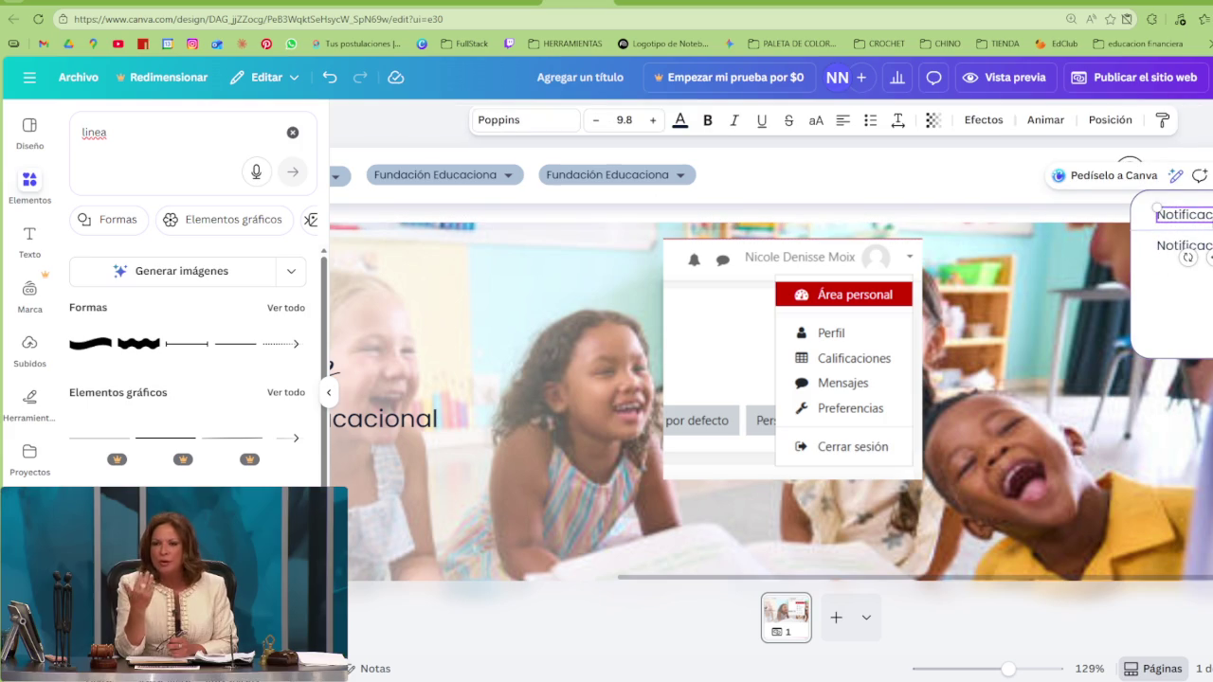
double_click(1185, 215)
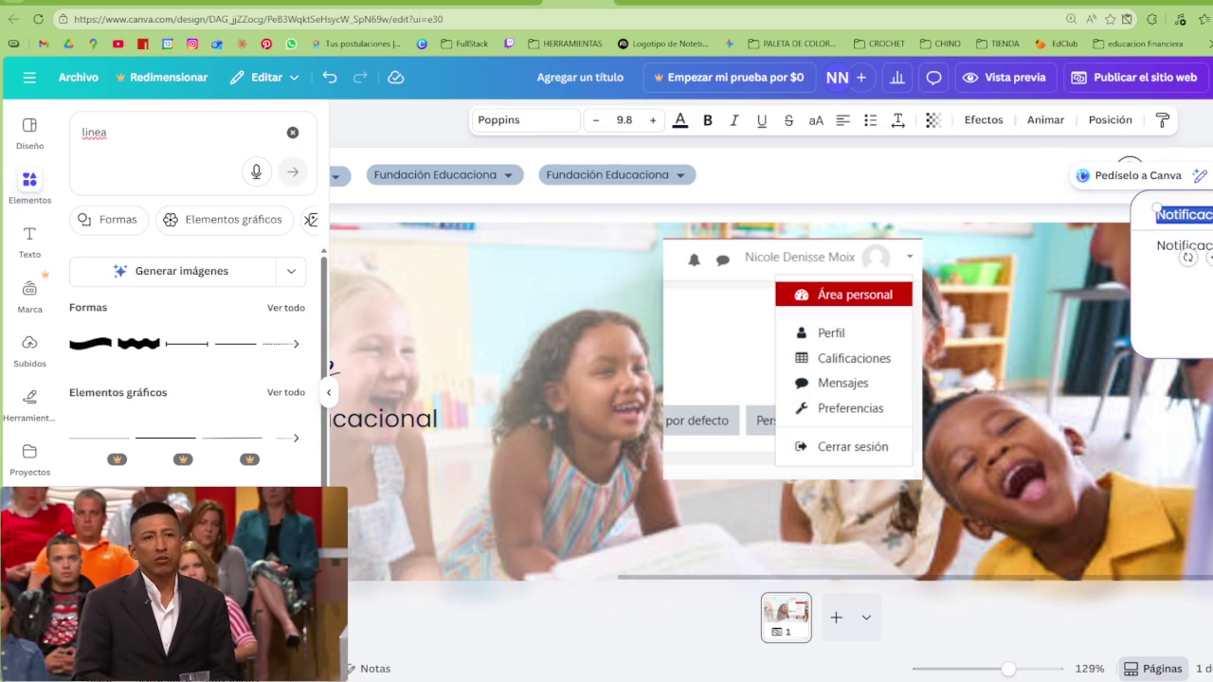
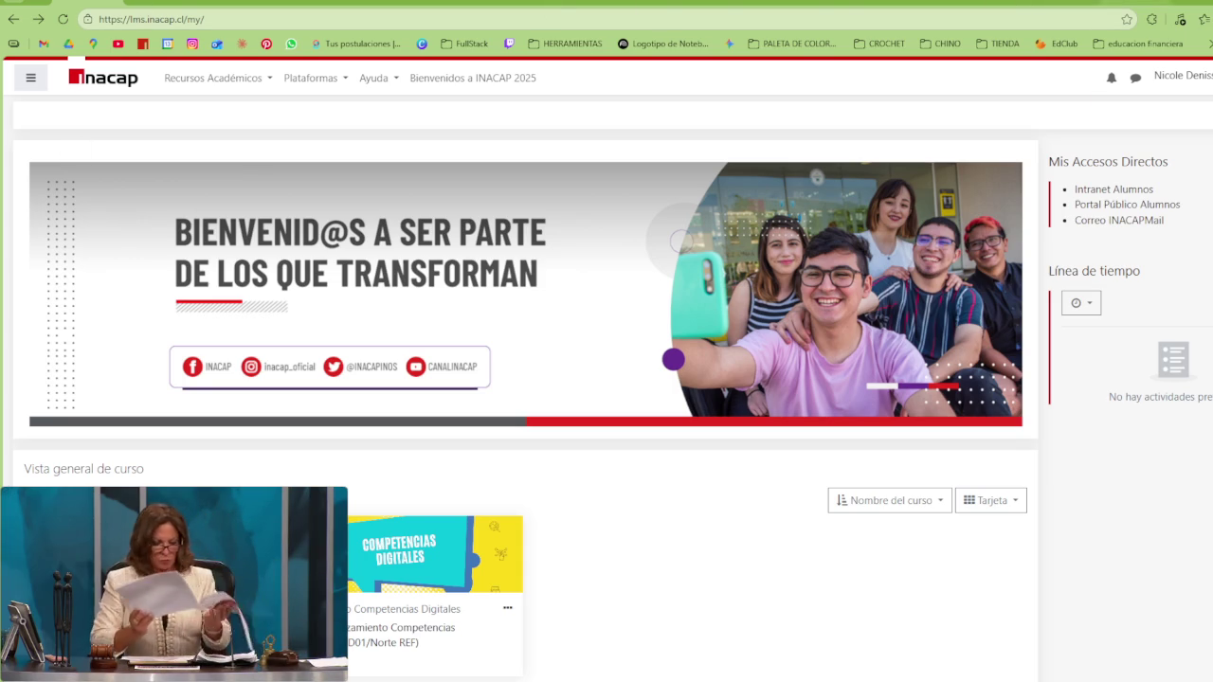
Switch from the INACAP dashboard to the Canva design tab
click(588, 2)
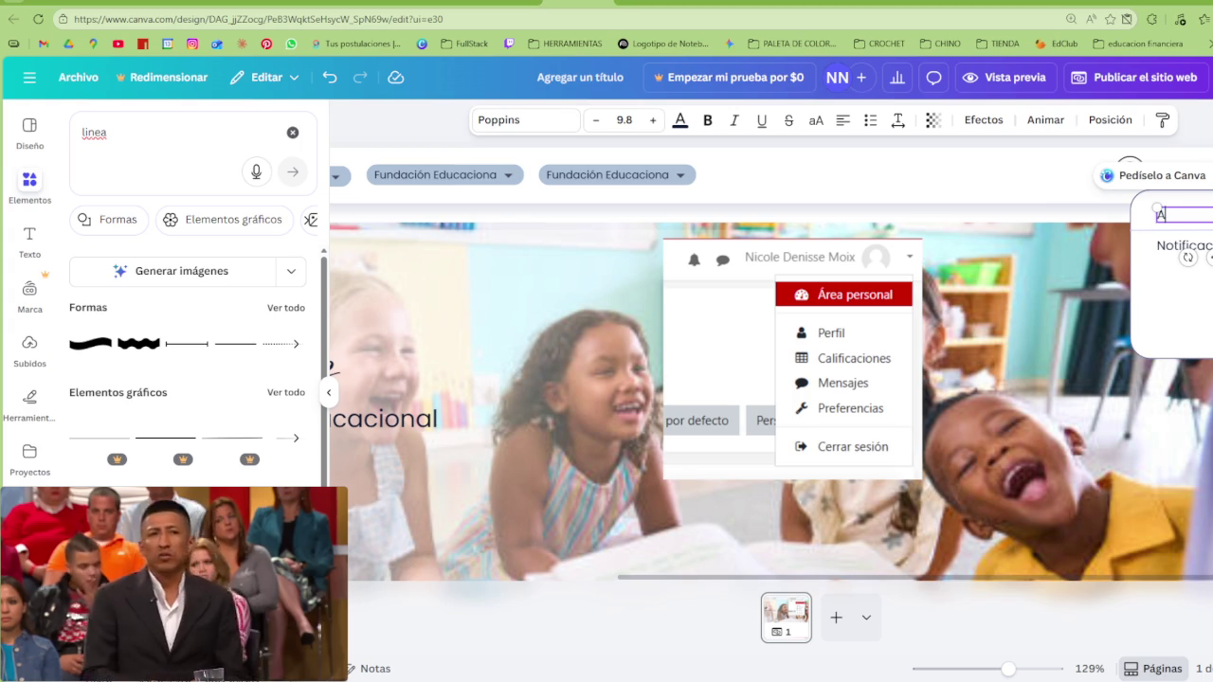
Replace the first dropdown item with 'Académico', correcting its accent via spelling suggestions
text(Academi)
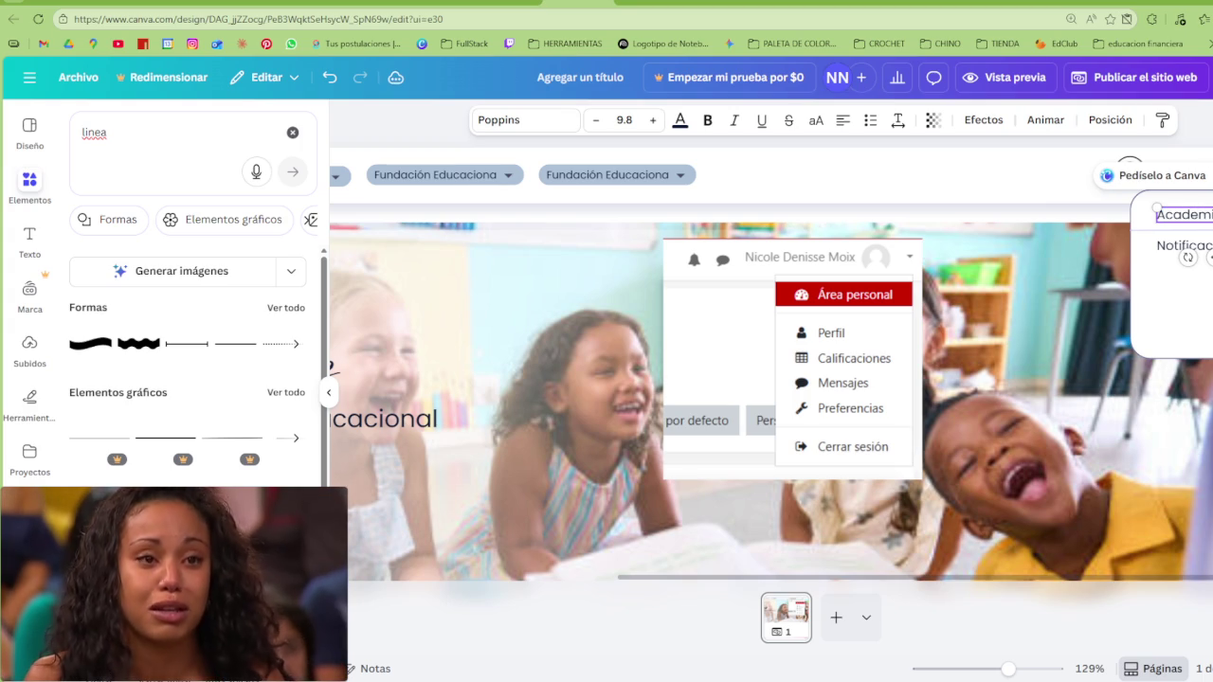
right_click(1186, 216)
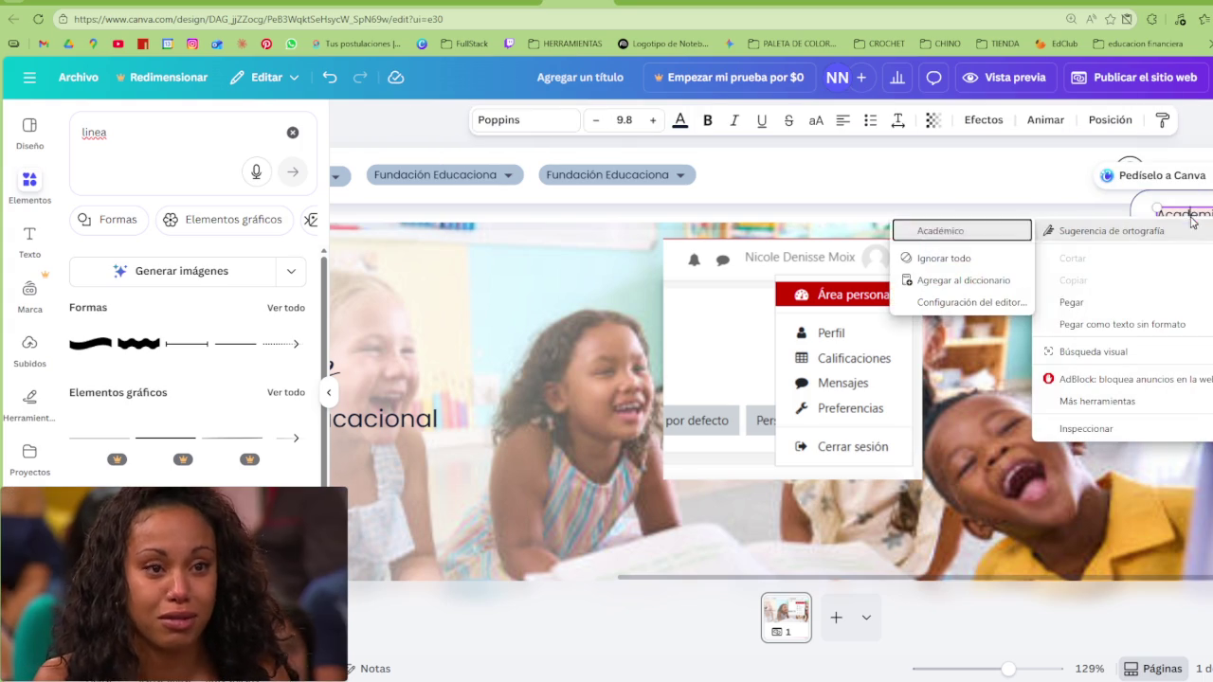
click(976, 230)
click(1200, 262)
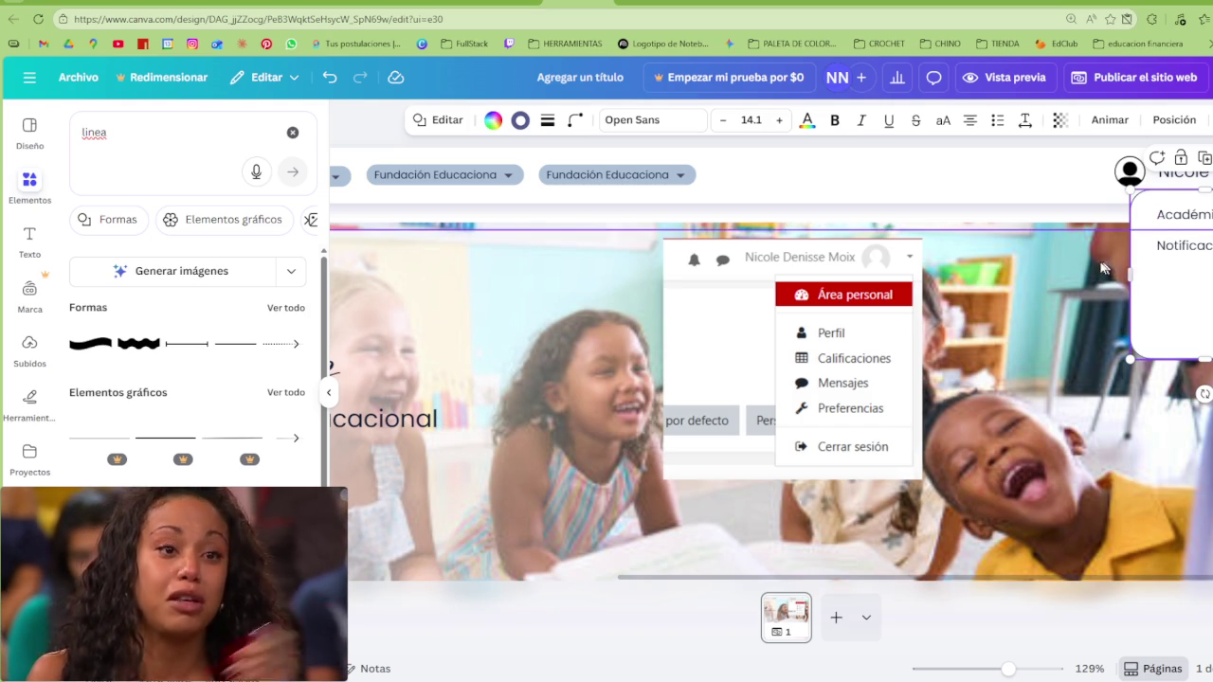
Duplicate a Fundación Educaciona chip, undo it, and show recently used elements
click(692, 175)
key(ctrl+d)
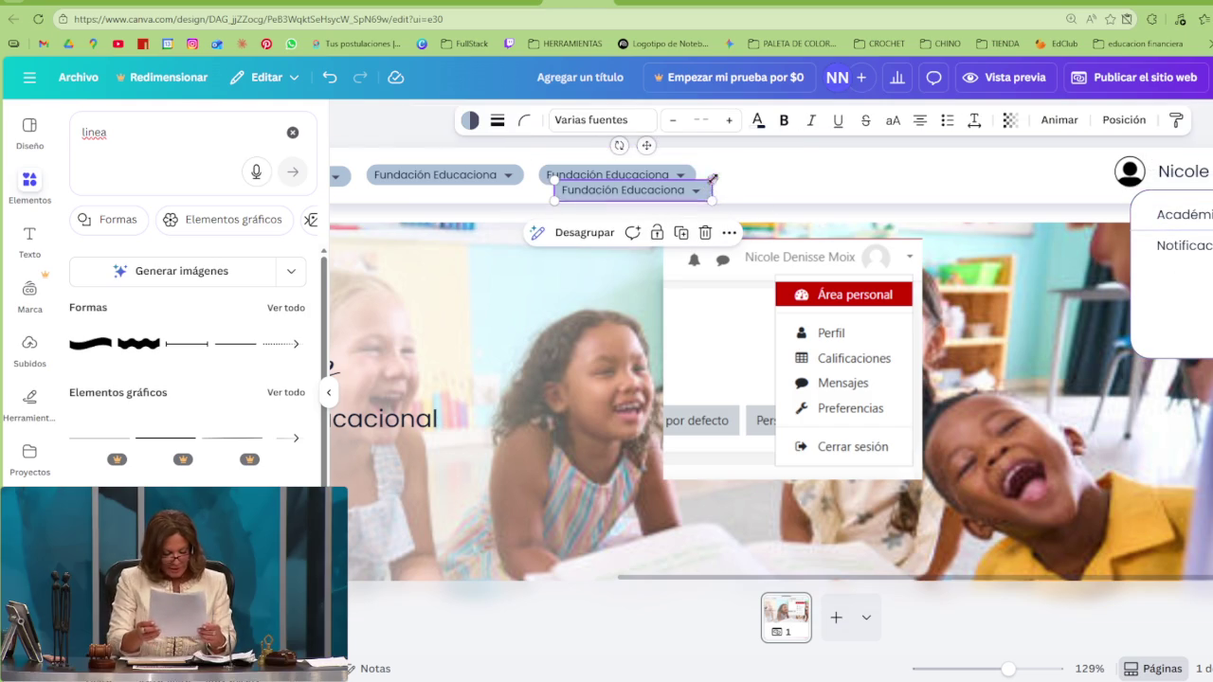
key(ctrl+z)
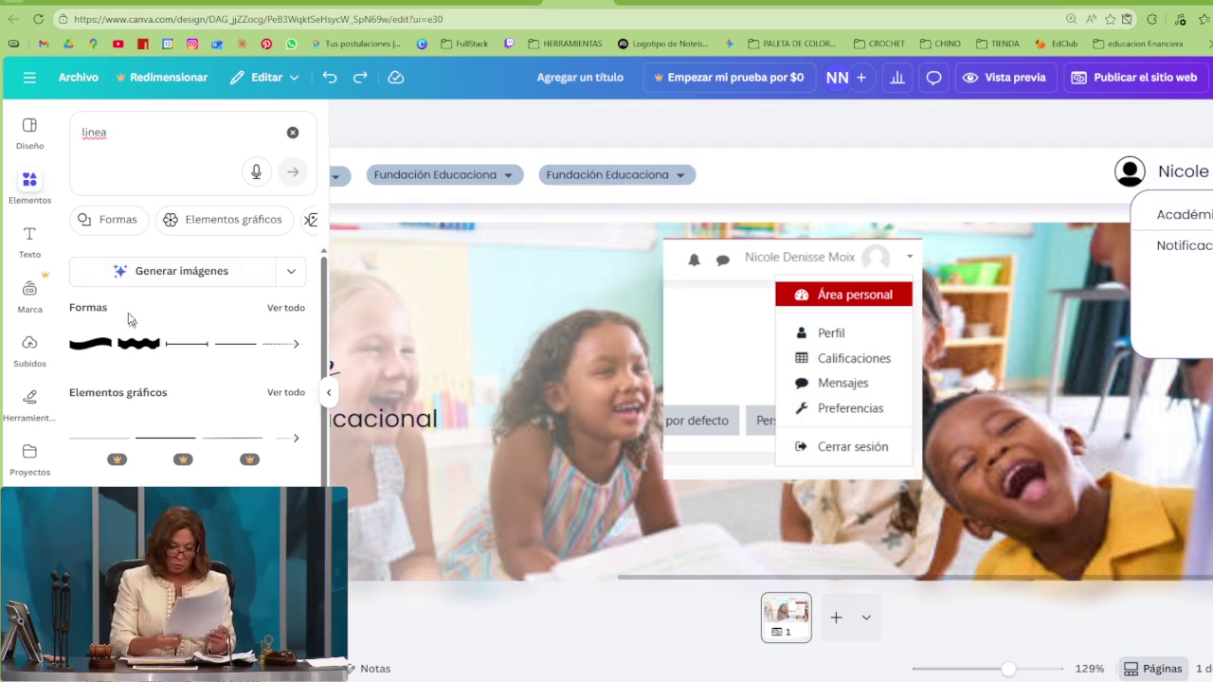
click(31, 189)
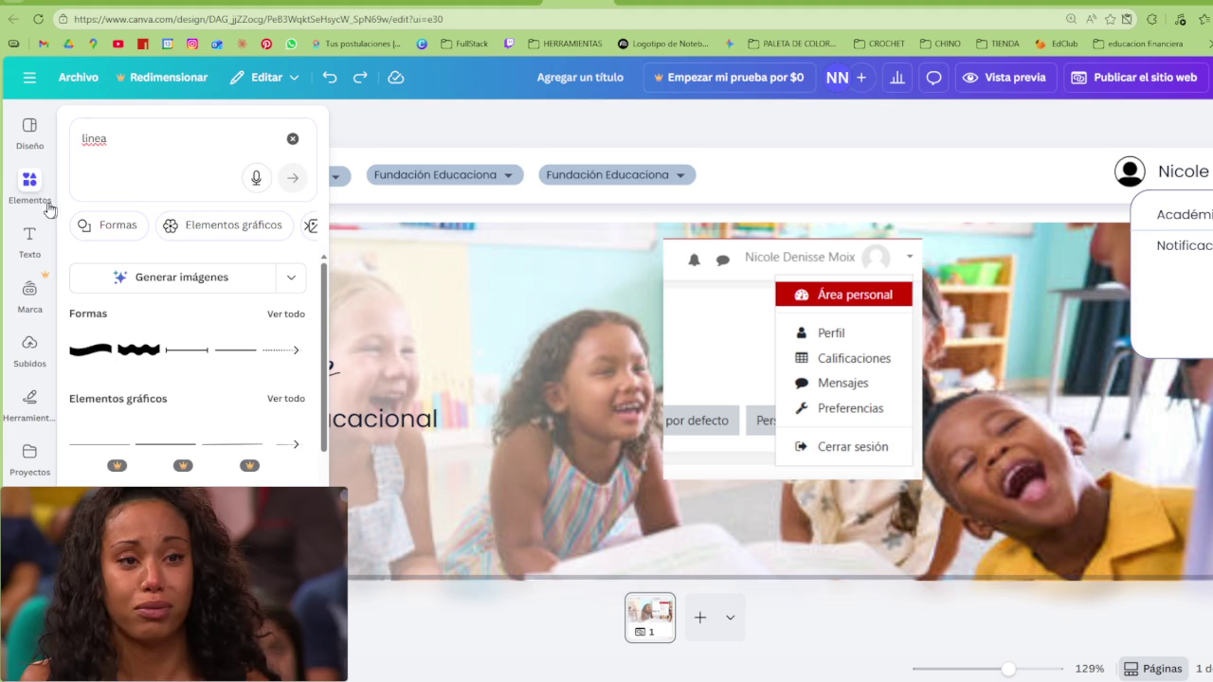
click(294, 139)
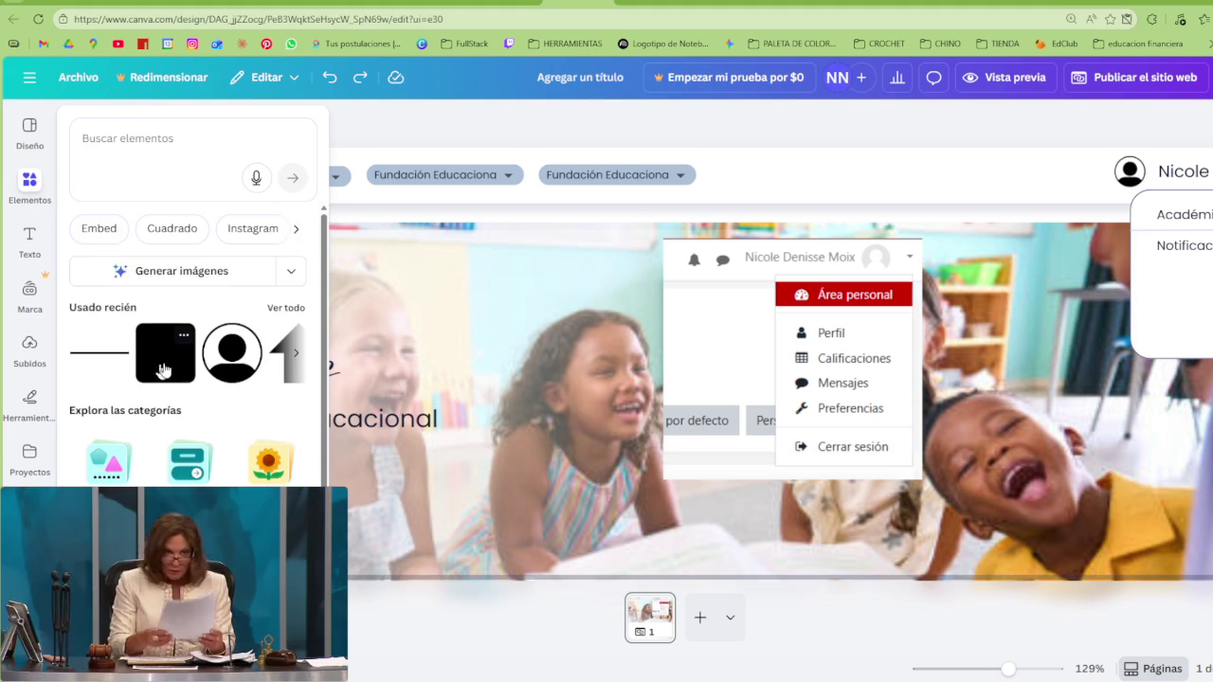
Add a brown square, shrink it into a wide bar, and reduce its corner rounding
click(161, 355)
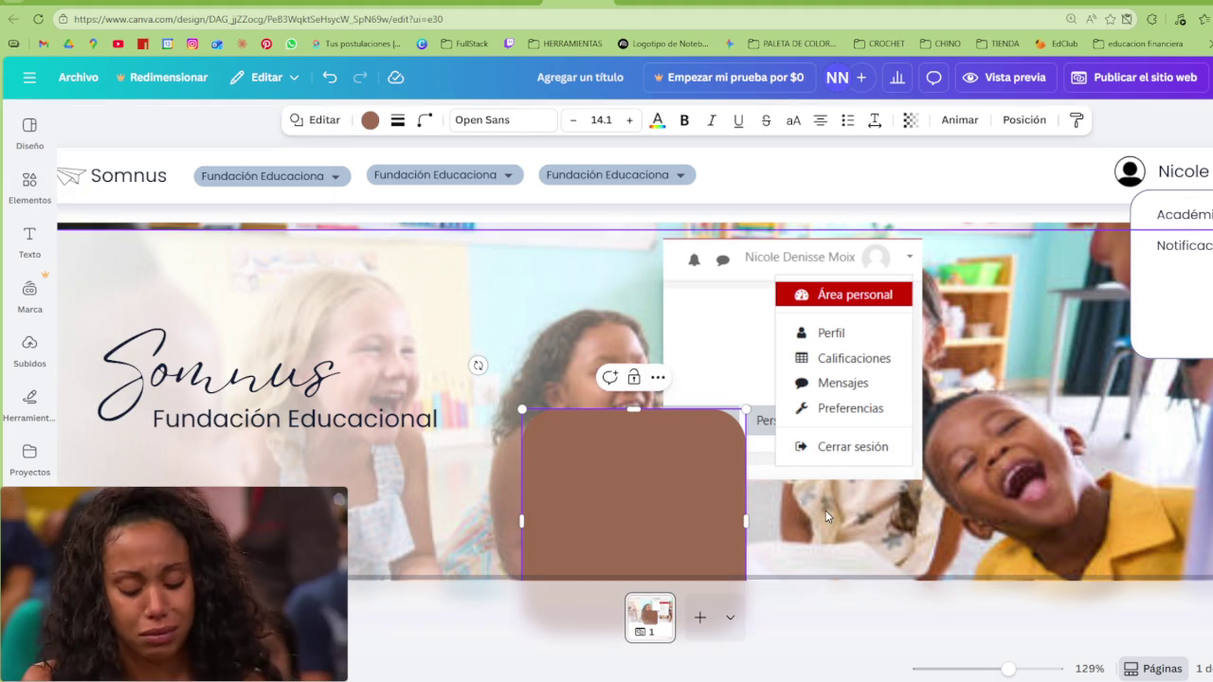
click(666, 521)
click(833, 429)
click(669, 541)
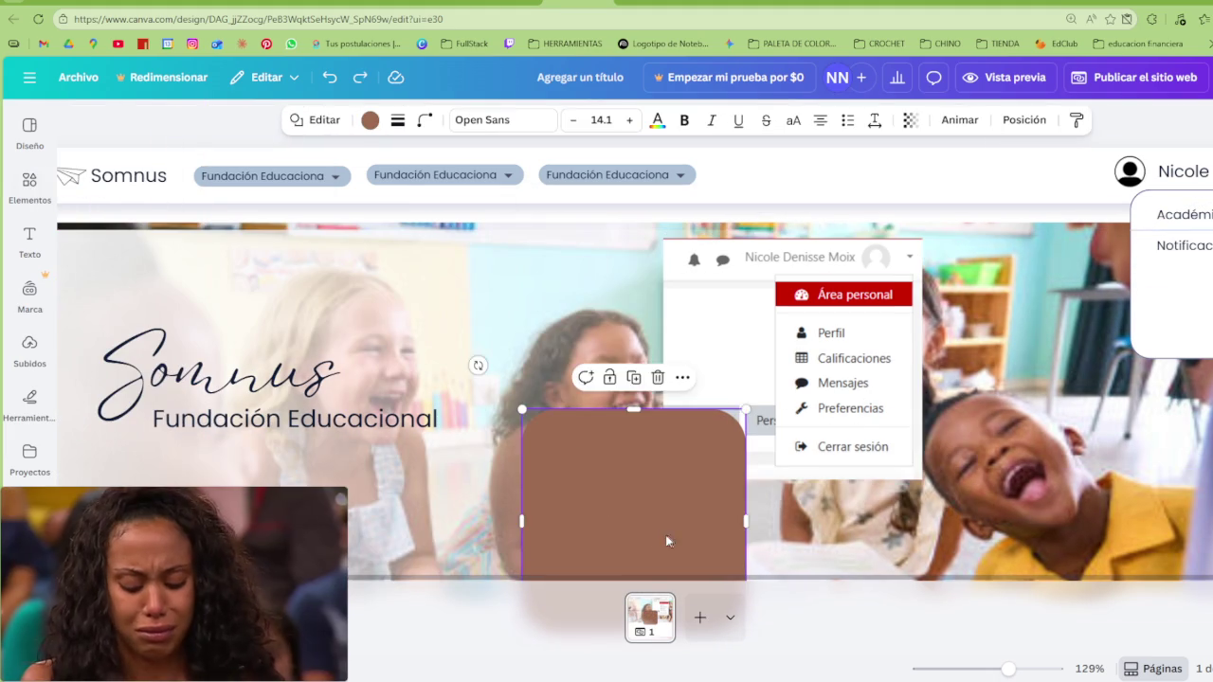
drag(670, 541, 891, 350)
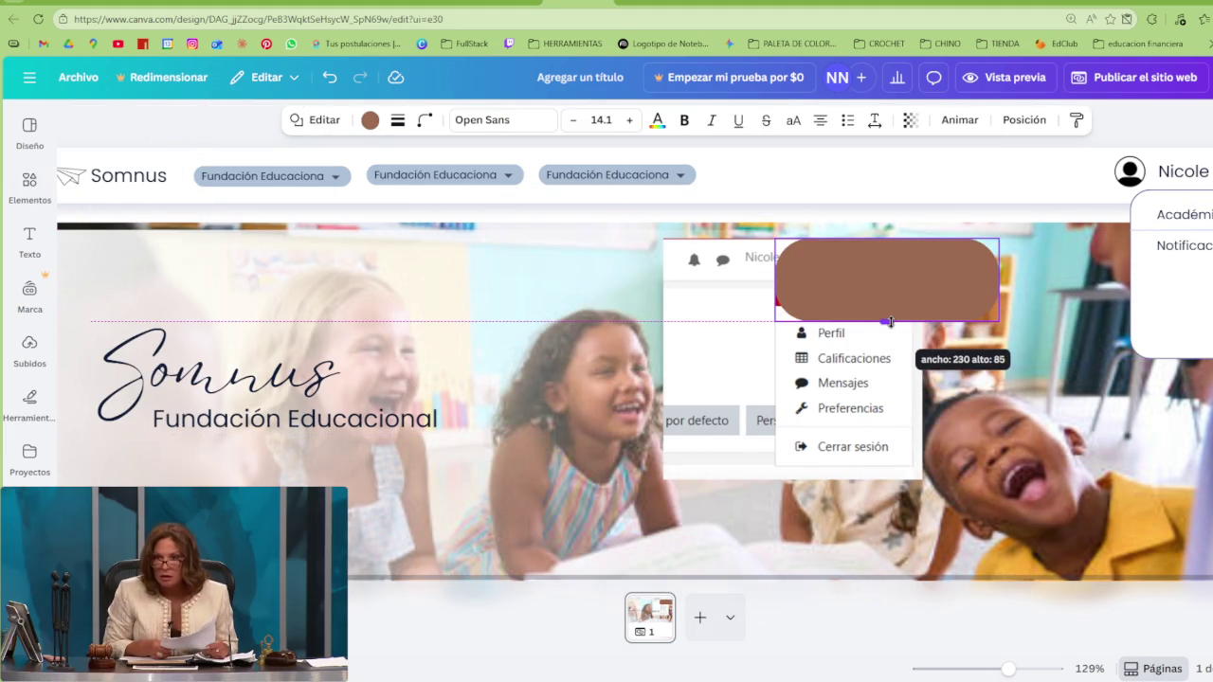
drag(889, 464, 887, 311)
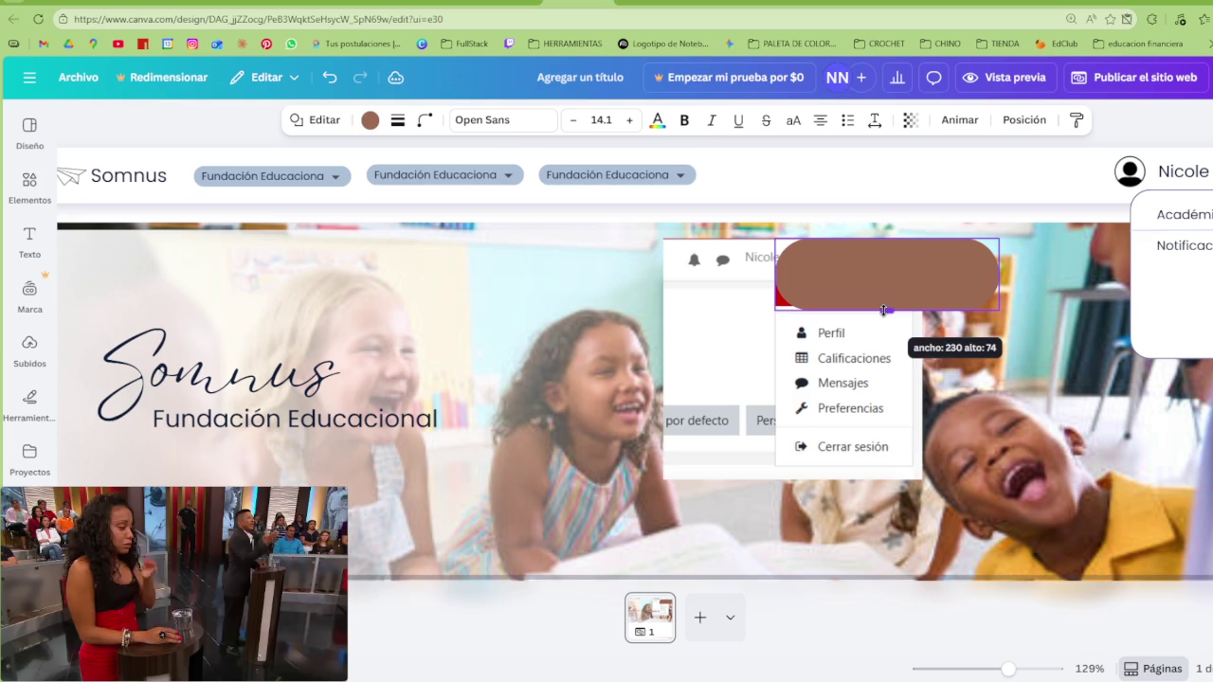
click(424, 119)
drag(382, 184, 358, 185)
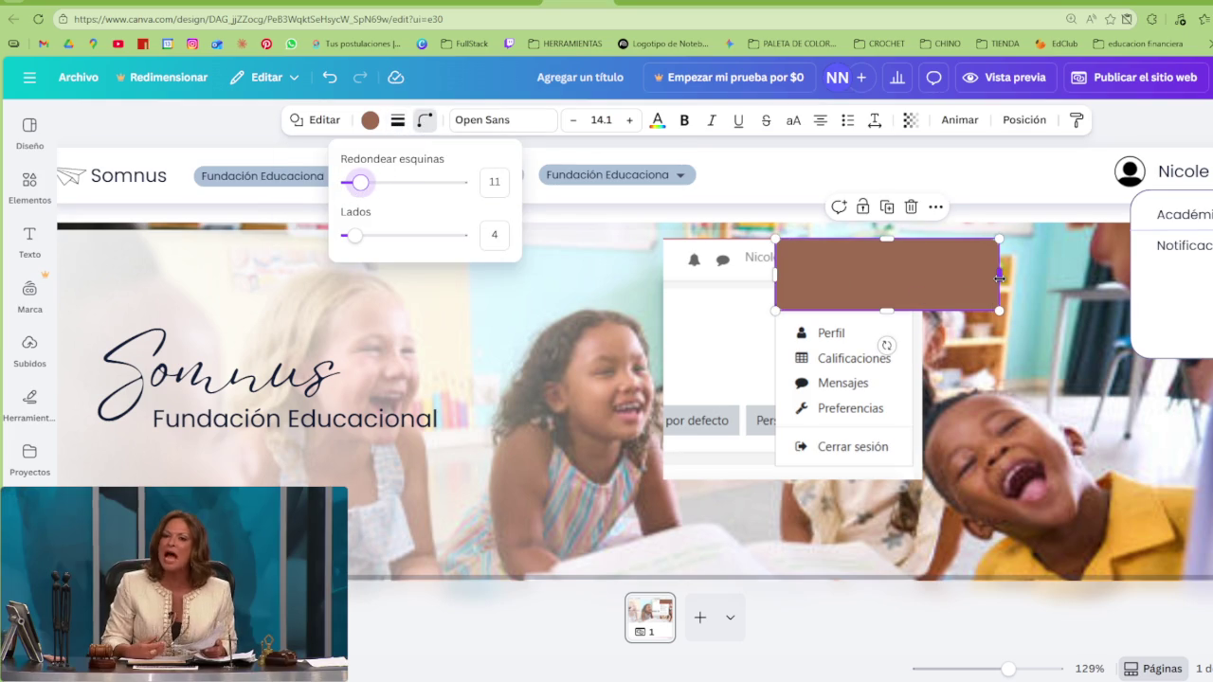
Place the brown bar behind Académico in the top-right dropdown and resize it to fit
mouse_move(937, 306)
mouse_down()
mouse_move(1204, 275)
mouse_move(1165, 249)
mouse_move(1167, 203)
mouse_up()
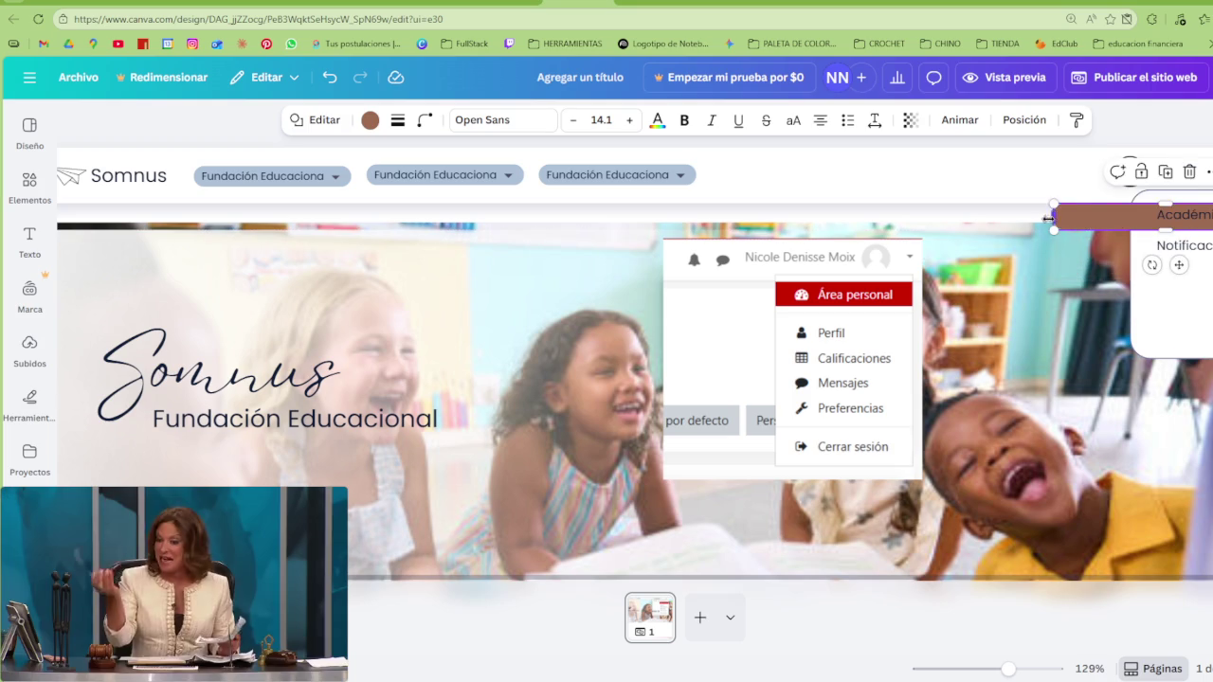
drag(1055, 216, 1108, 216)
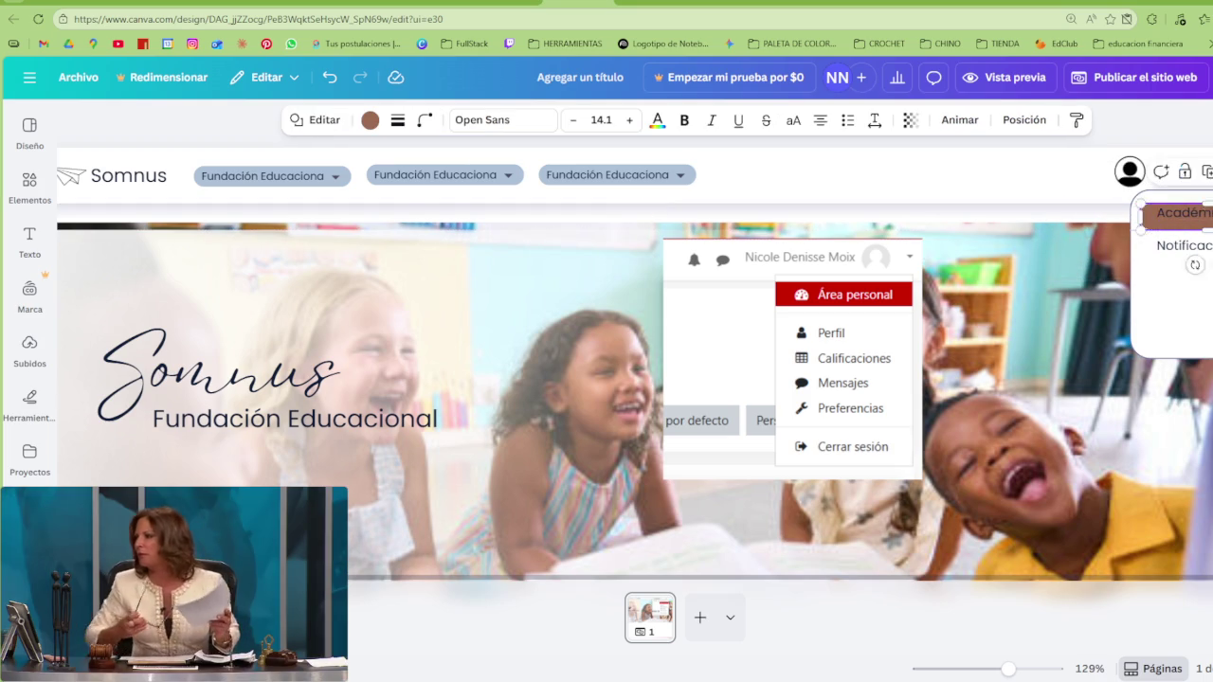
click(1137, 212)
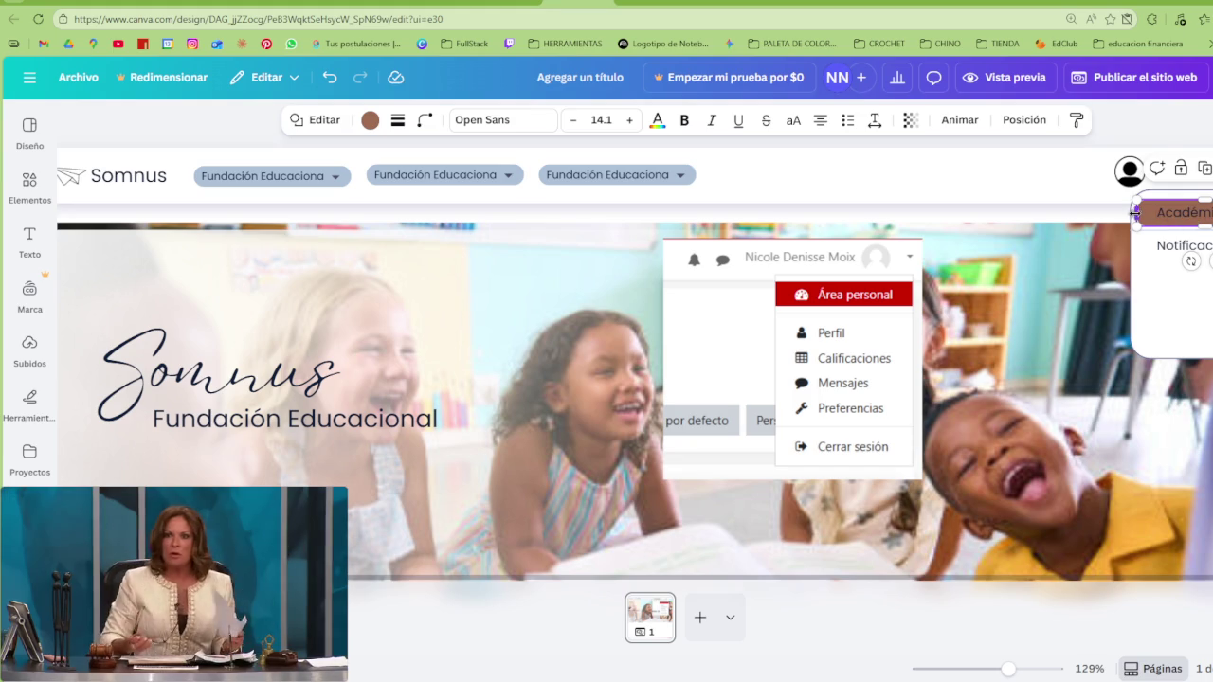
drag(1133, 212, 1128, 212)
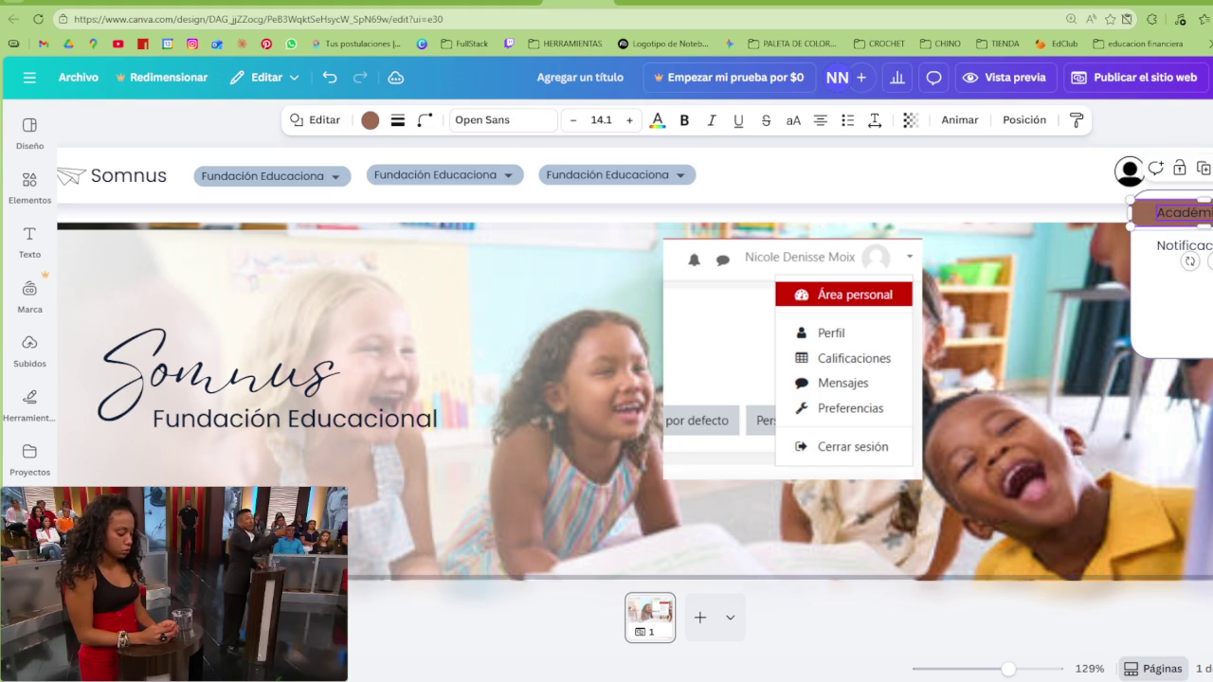
click(1137, 284)
scroll(970, 290, up, 5)
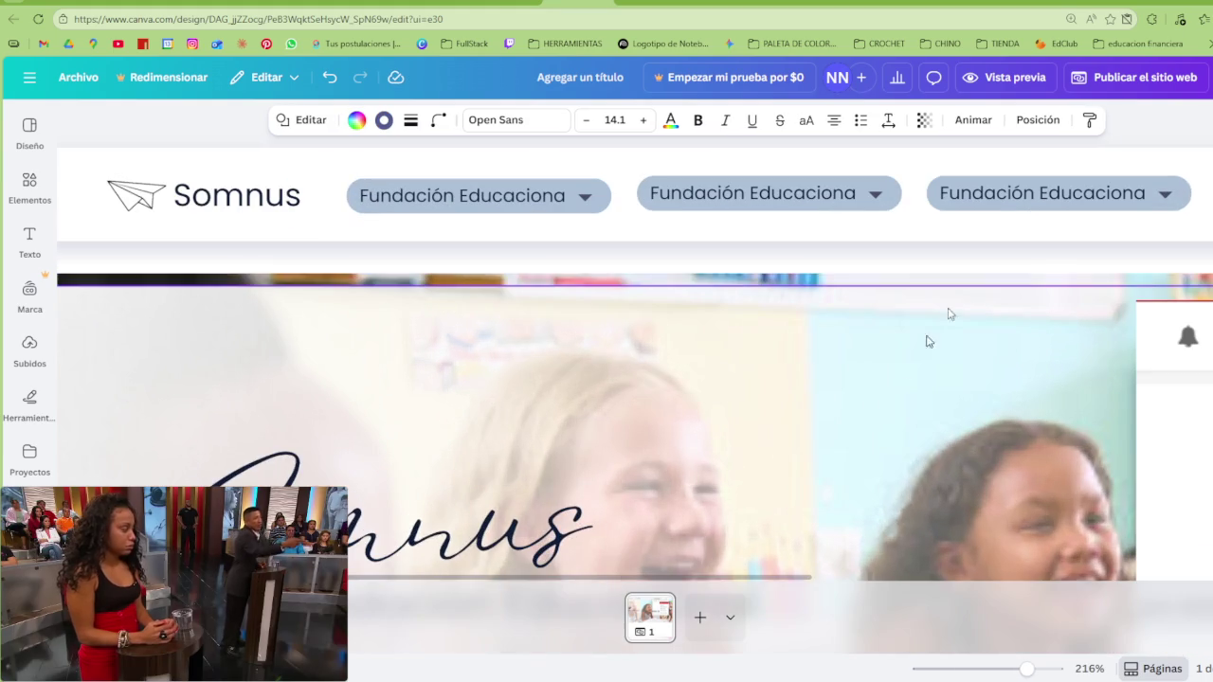
Zoom in and set the Académico bar's Redondear esquinas to about 7
scroll(1024, 541, right, 5)
scroll(1024, 541, right, 3)
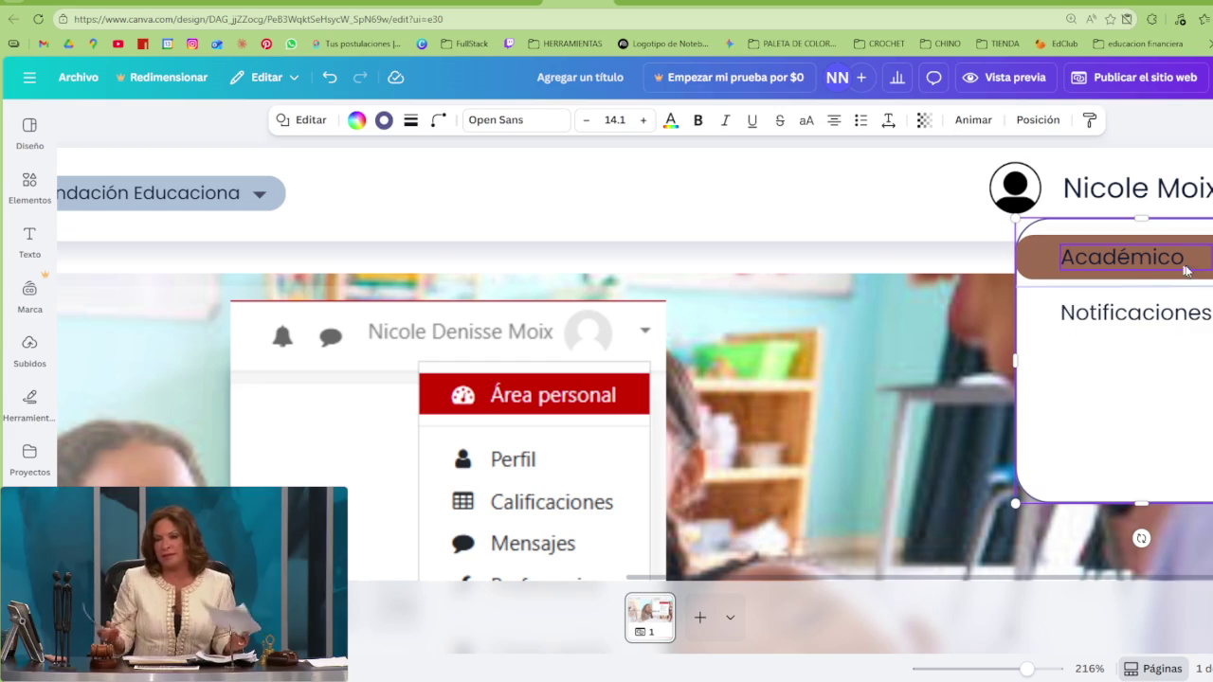
click(1122, 257)
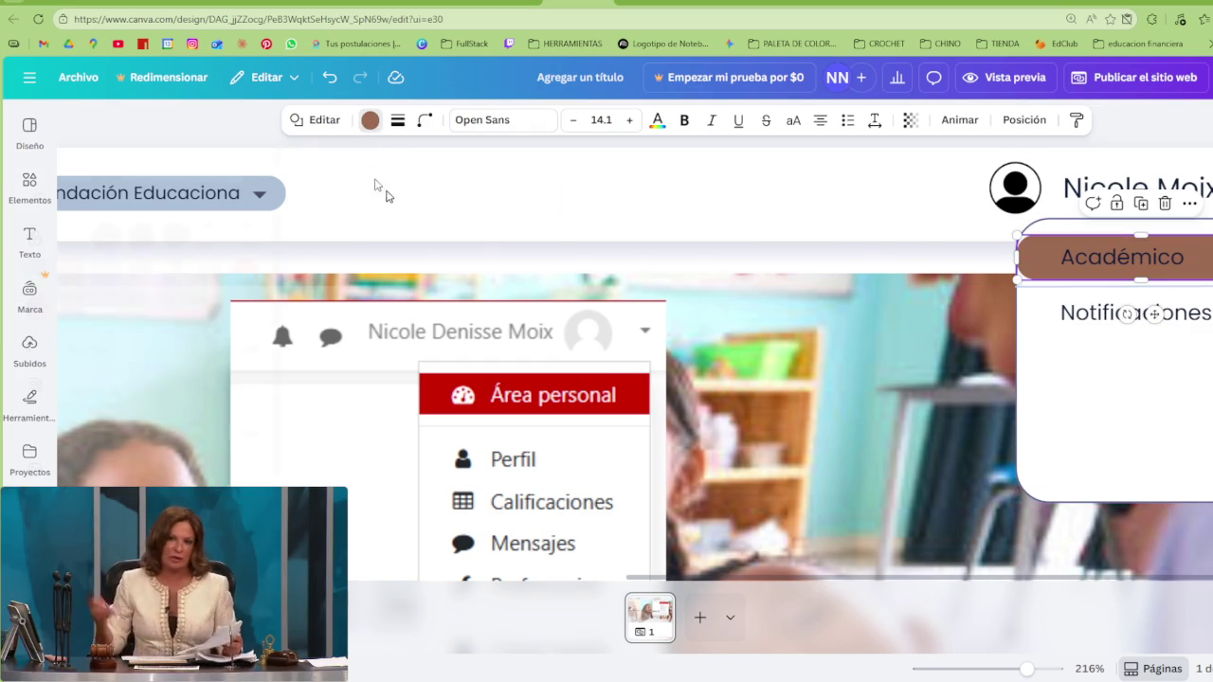
click(370, 119)
click(425, 119)
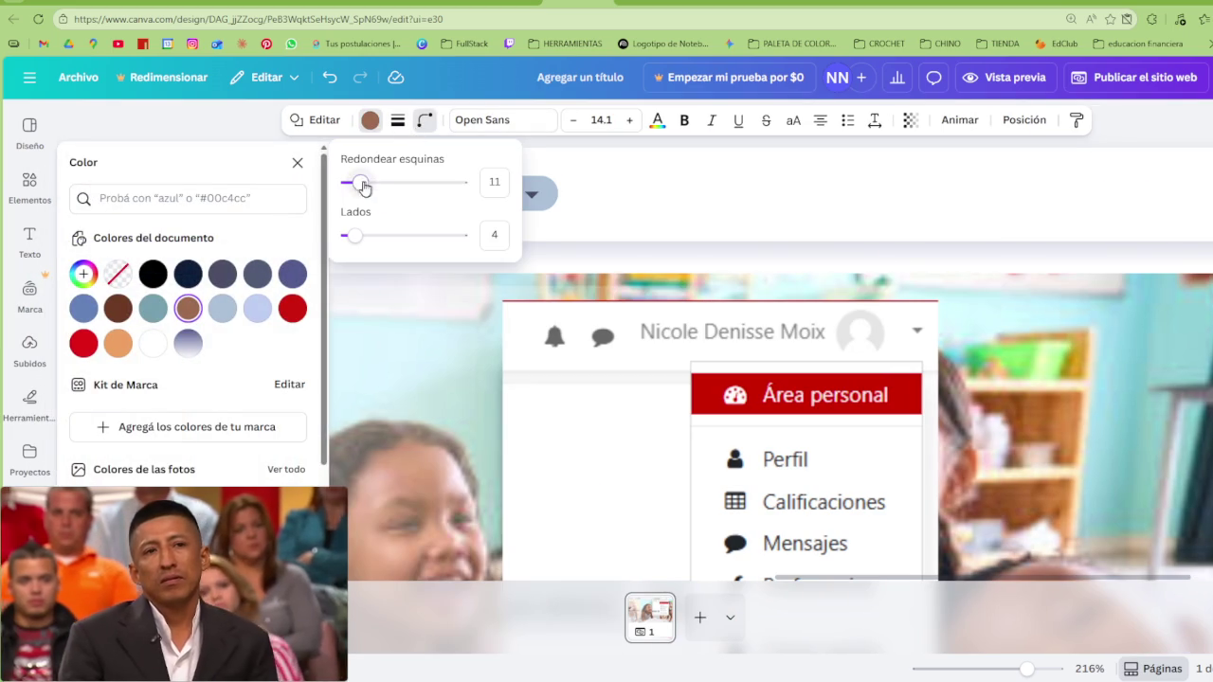
click(739, 217)
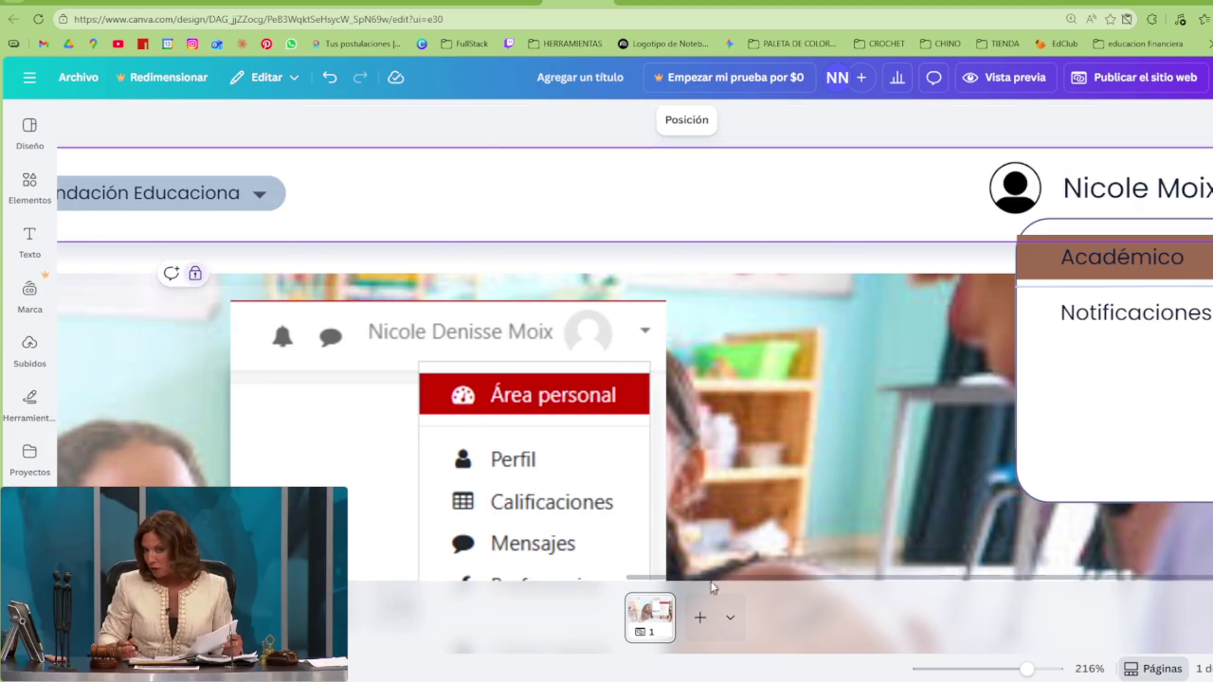
click(1031, 262)
click(424, 119)
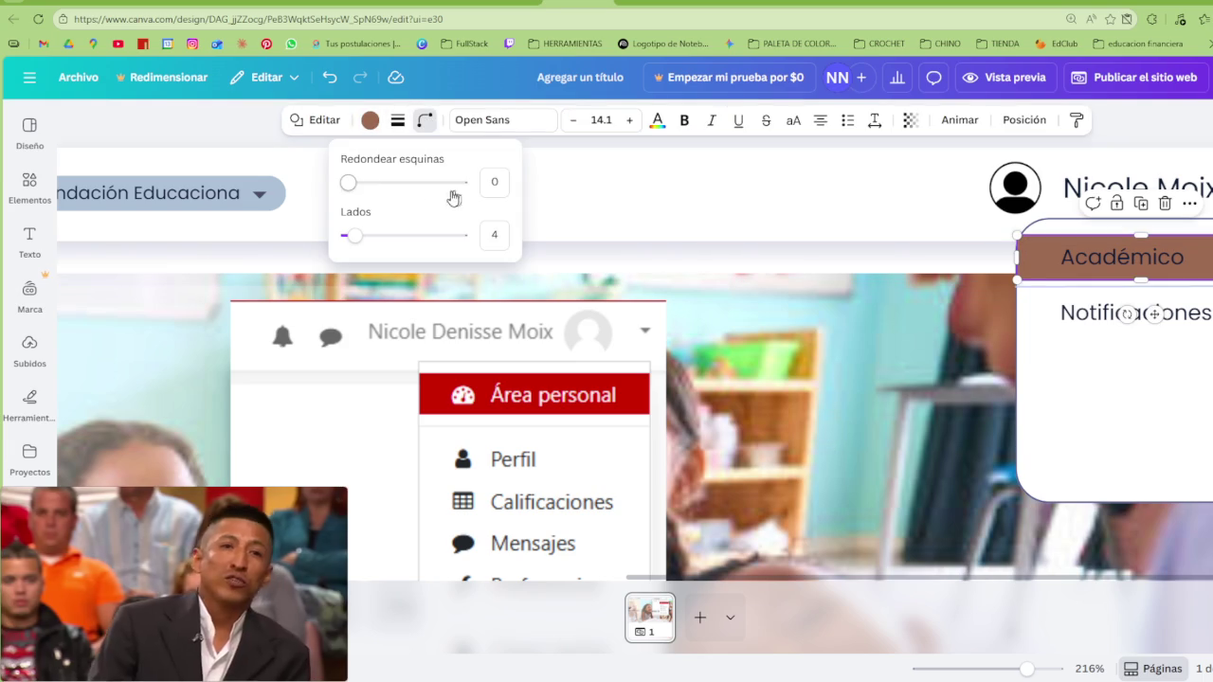
drag(347, 190, 351, 182)
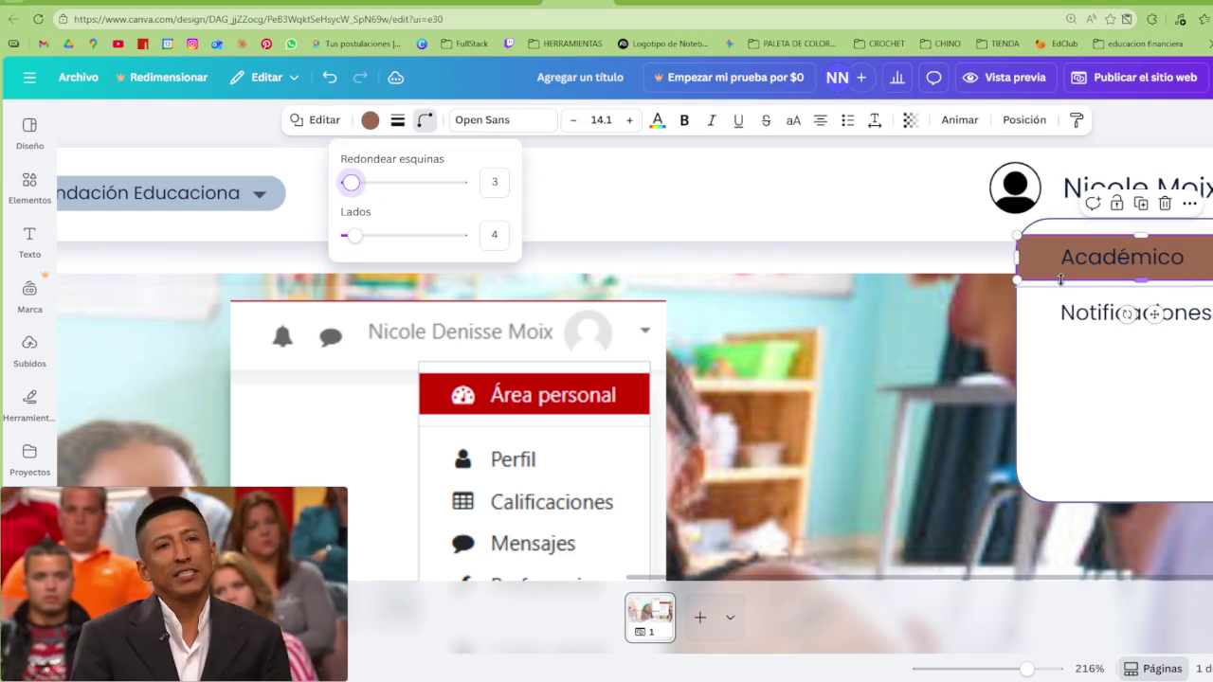
Make the Académico bar slightly taller and align it around the label
drag(1141, 284, 1141, 290)
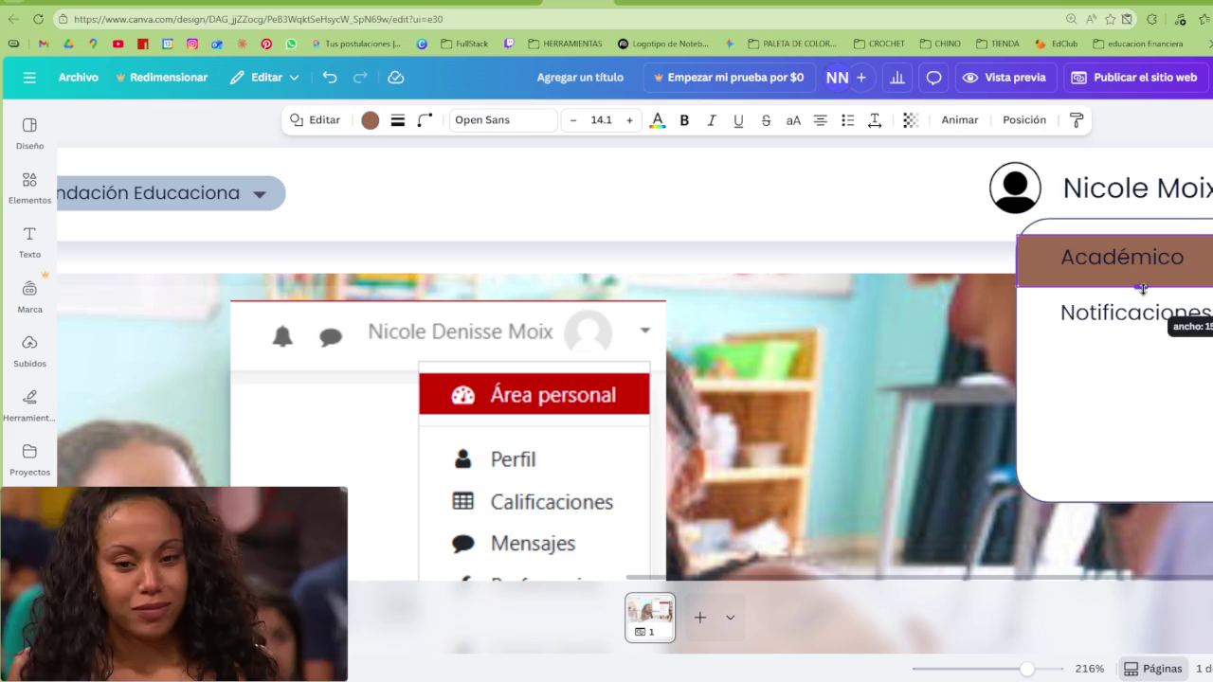
click(425, 120)
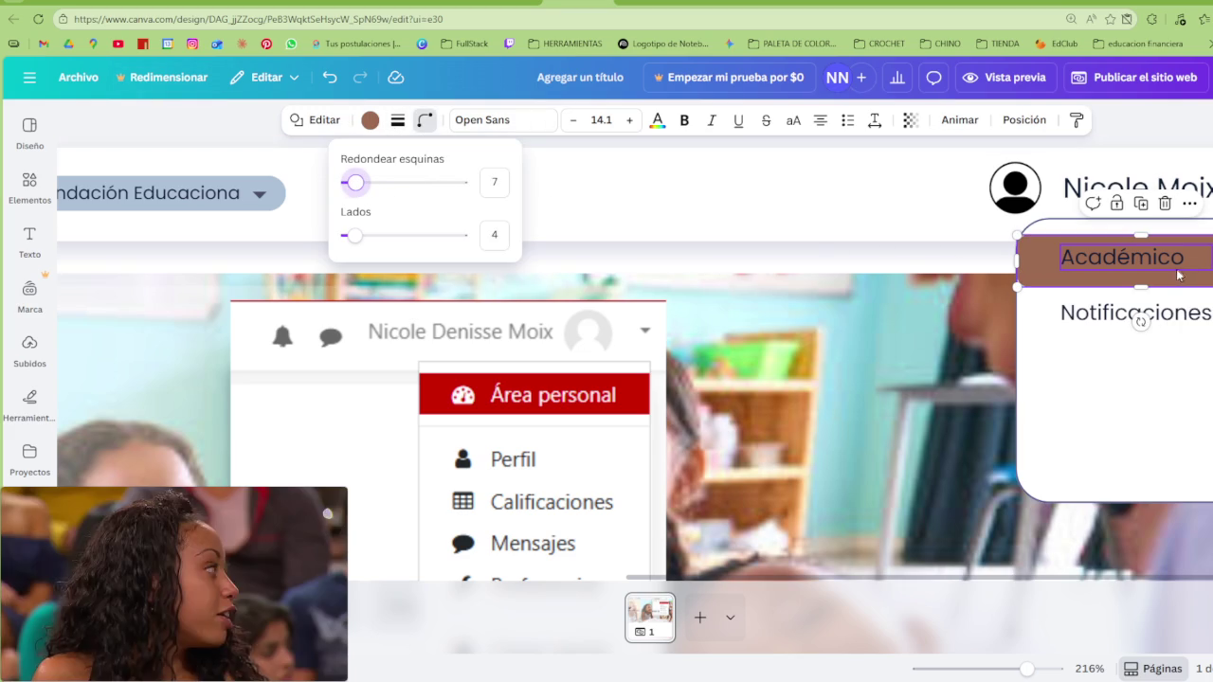
drag(1141, 320, 1142, 280)
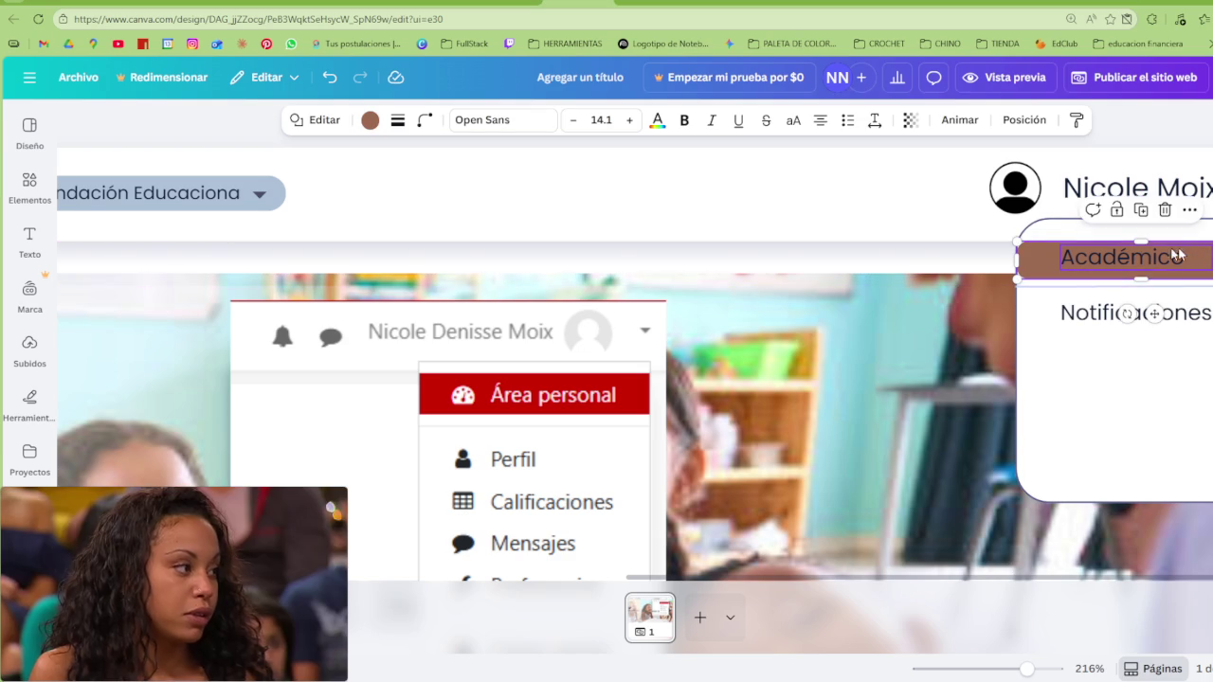
click(1118, 268)
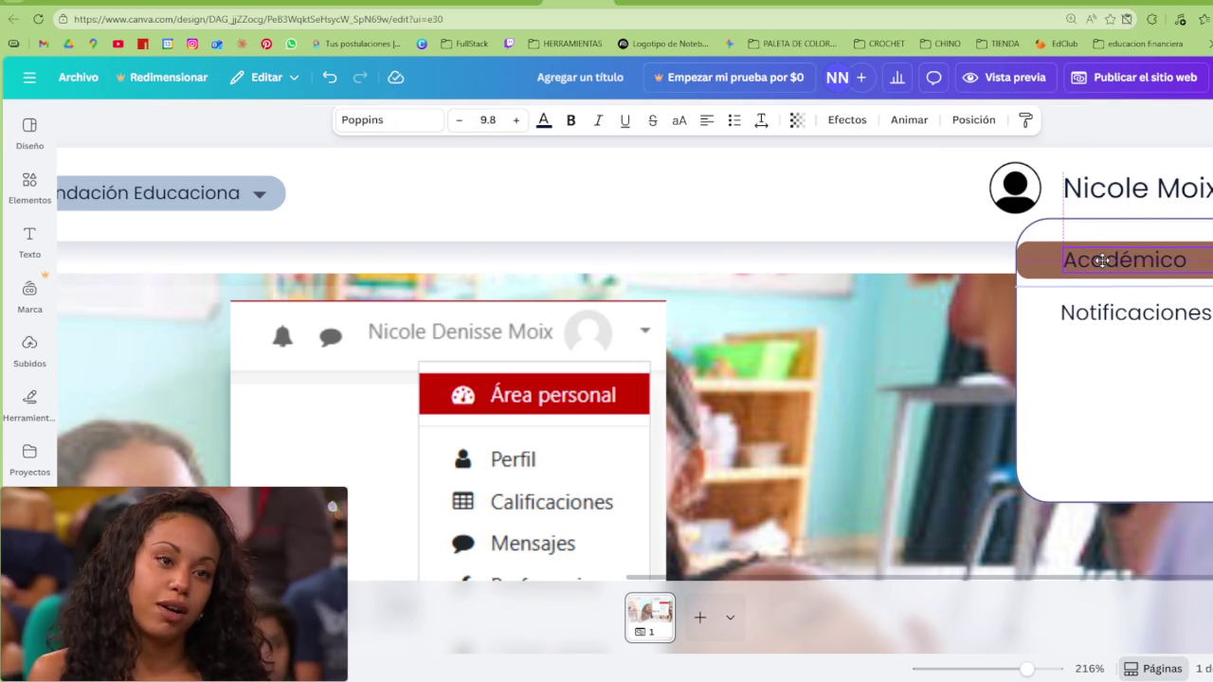
Move the Académico label slightly lower and recolour its bar purple
drag(1100, 257, 1098, 260)
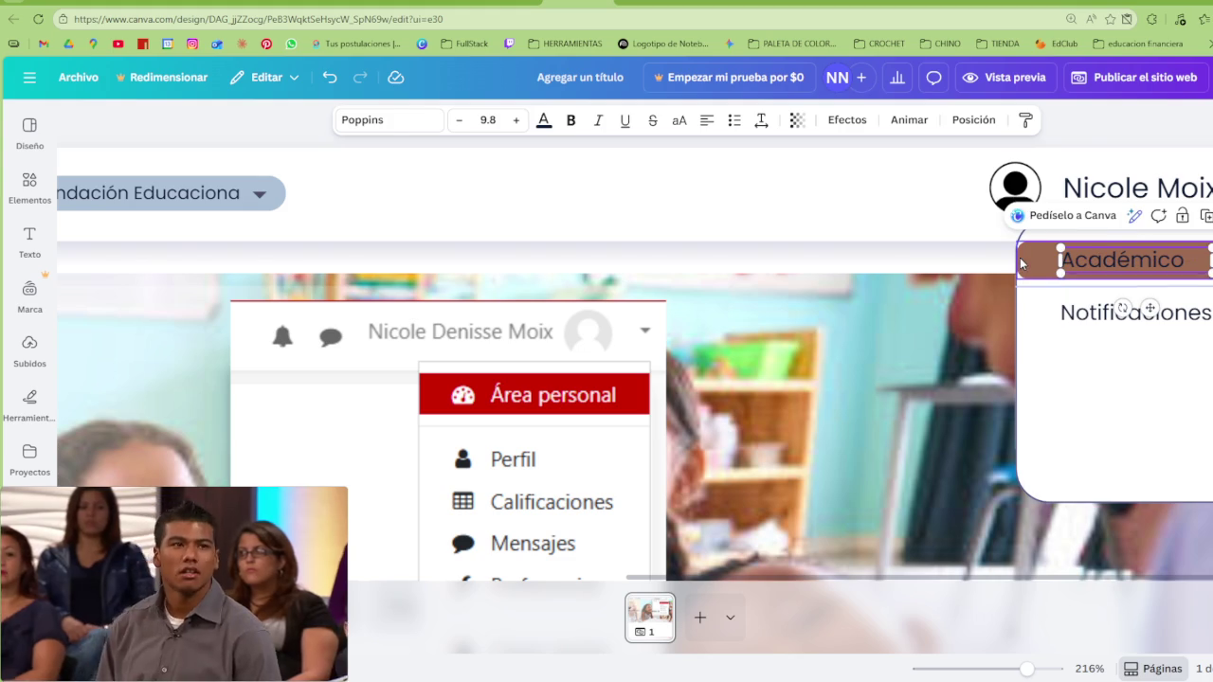
click(1053, 274)
click(371, 120)
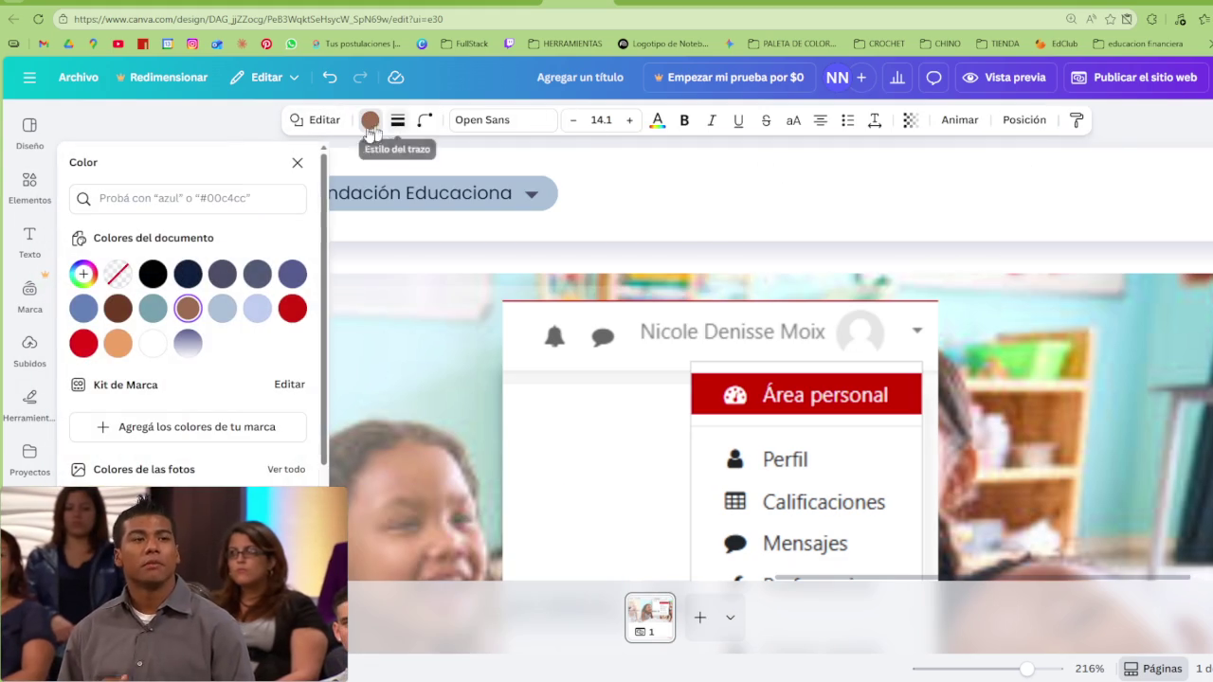
click(293, 276)
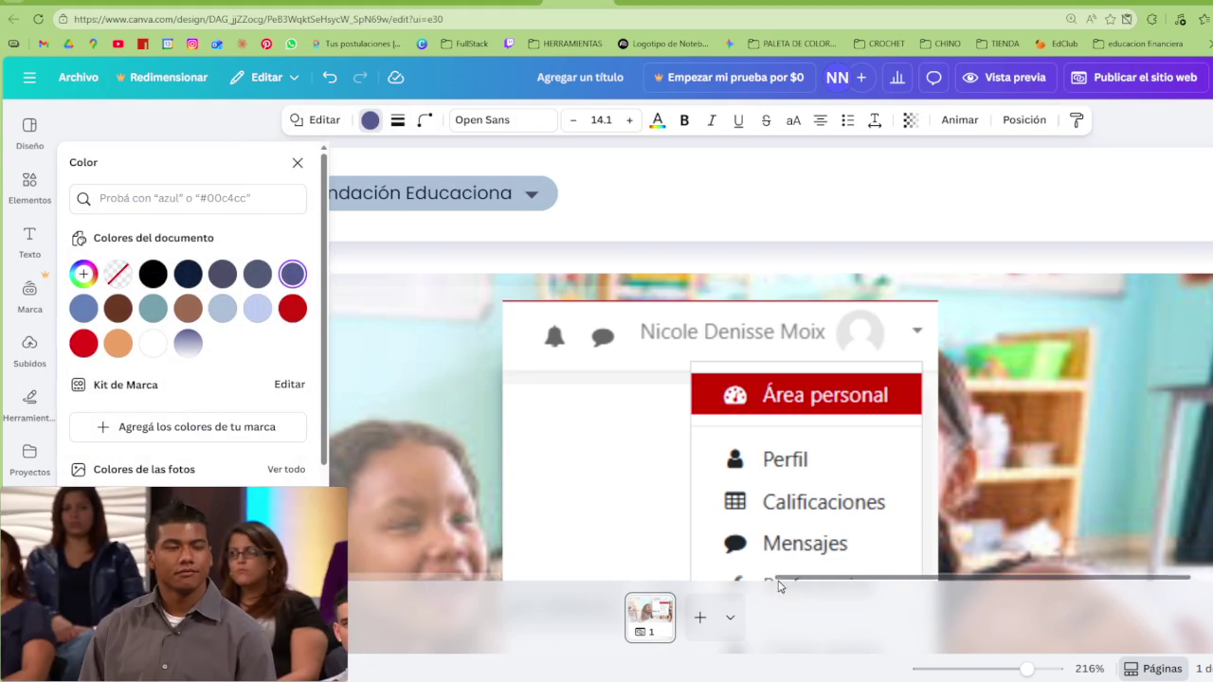
drag(790, 577, 906, 577)
Make the Académico label text white
click(1082, 258)
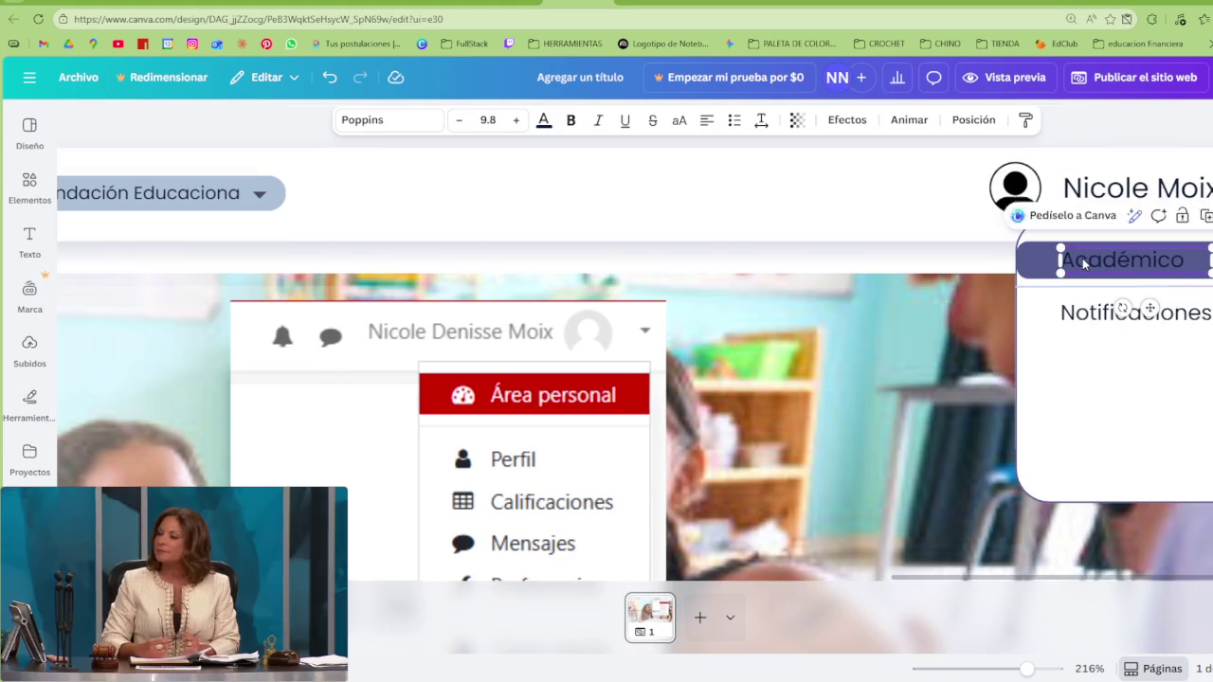
click(543, 123)
click(119, 306)
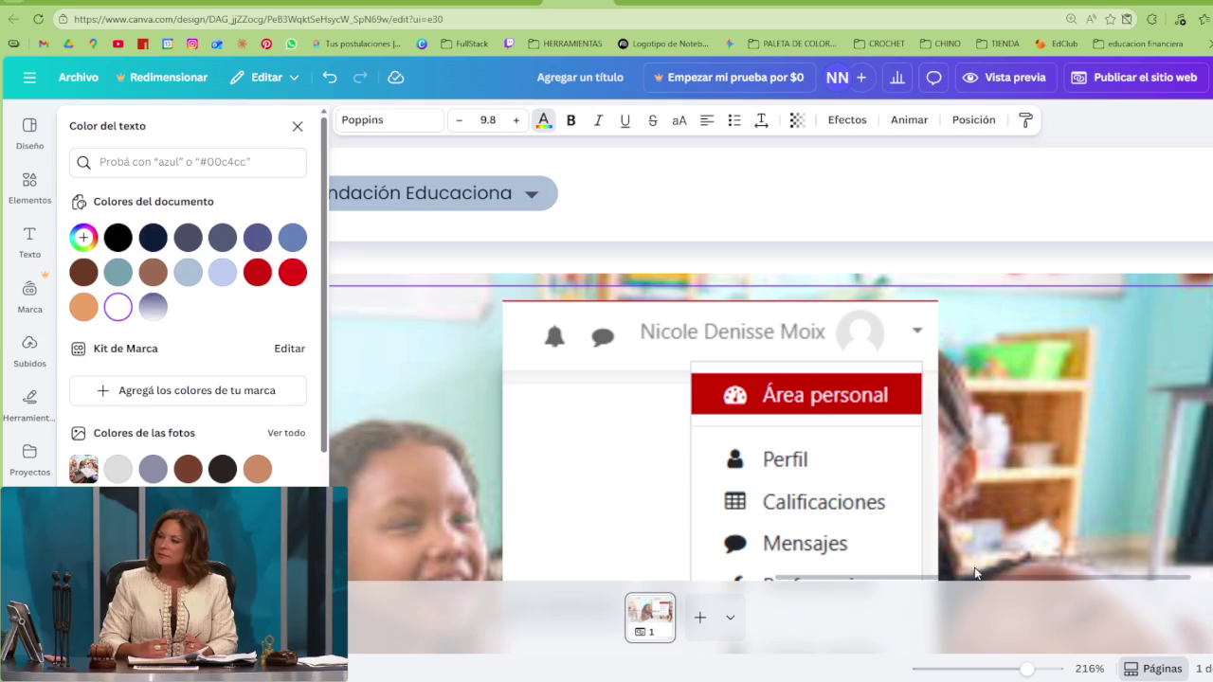
scroll(894, 238, right, 3)
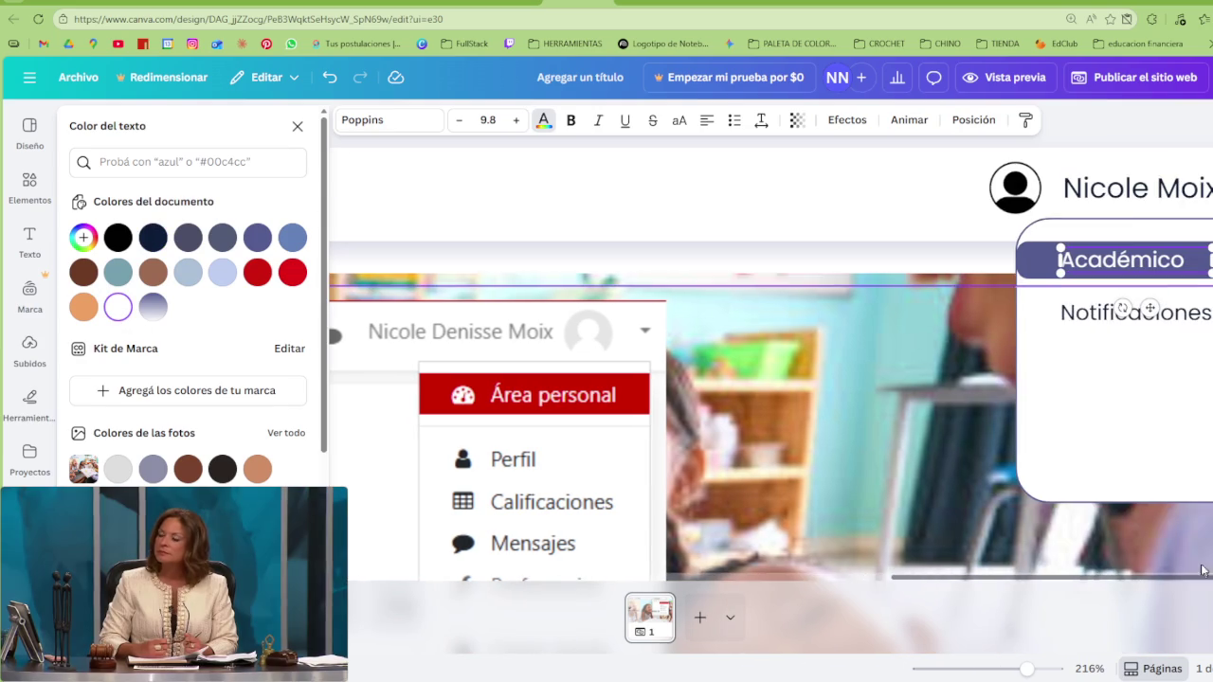
click(946, 249)
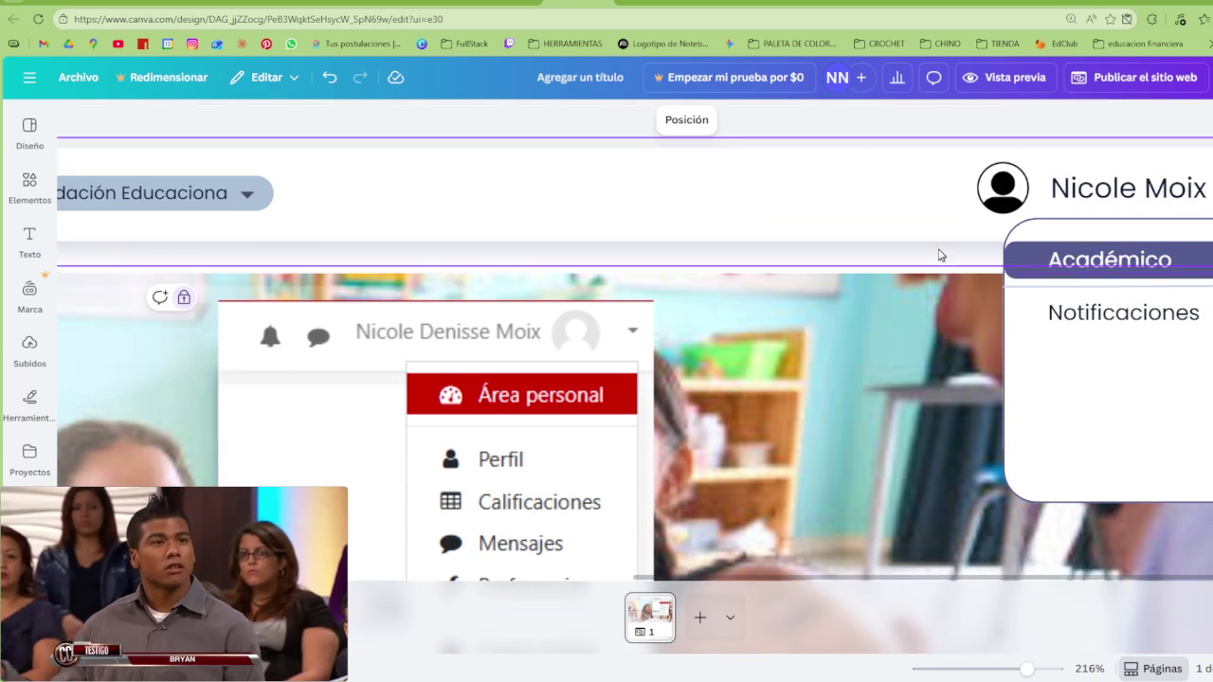
click(1138, 312)
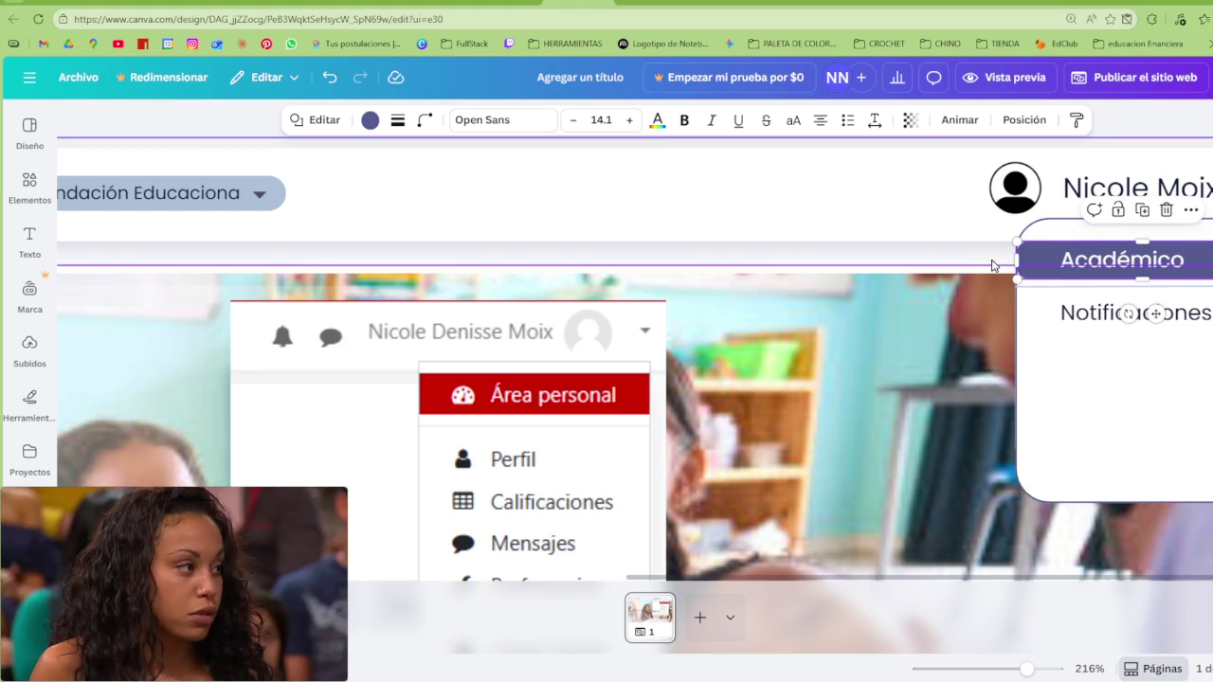
Inspect the header elements' layer order, then open a new blank browser tab
click(1024, 263)
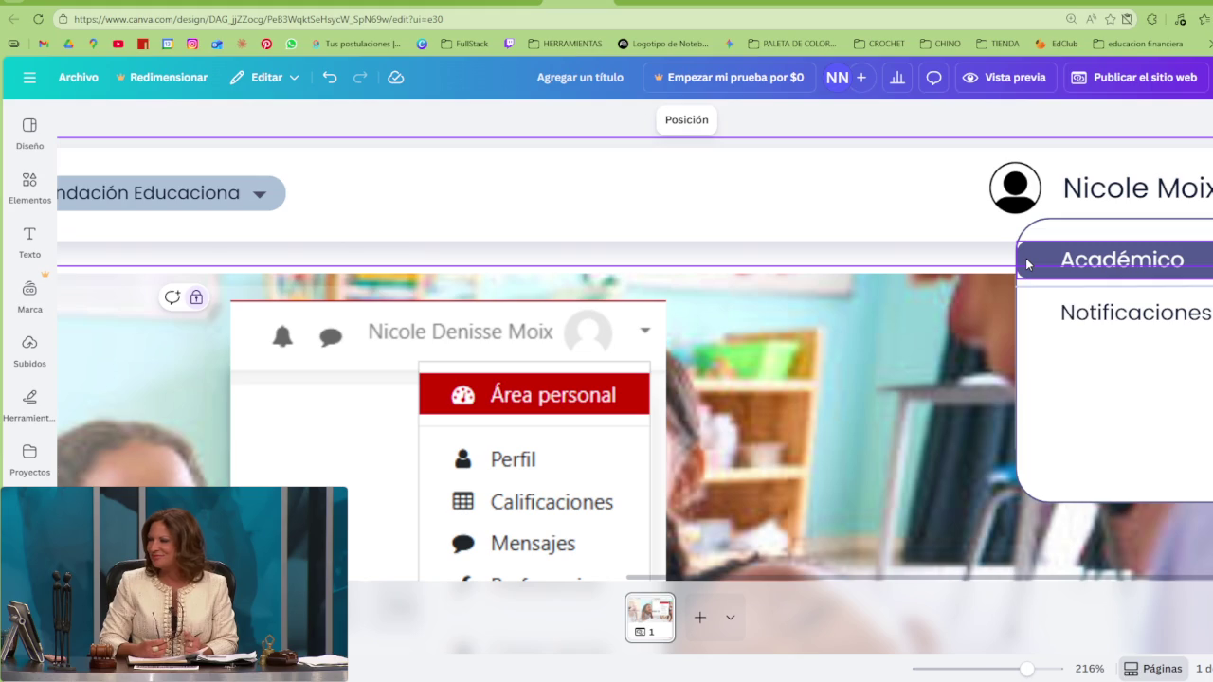
click(1026, 258)
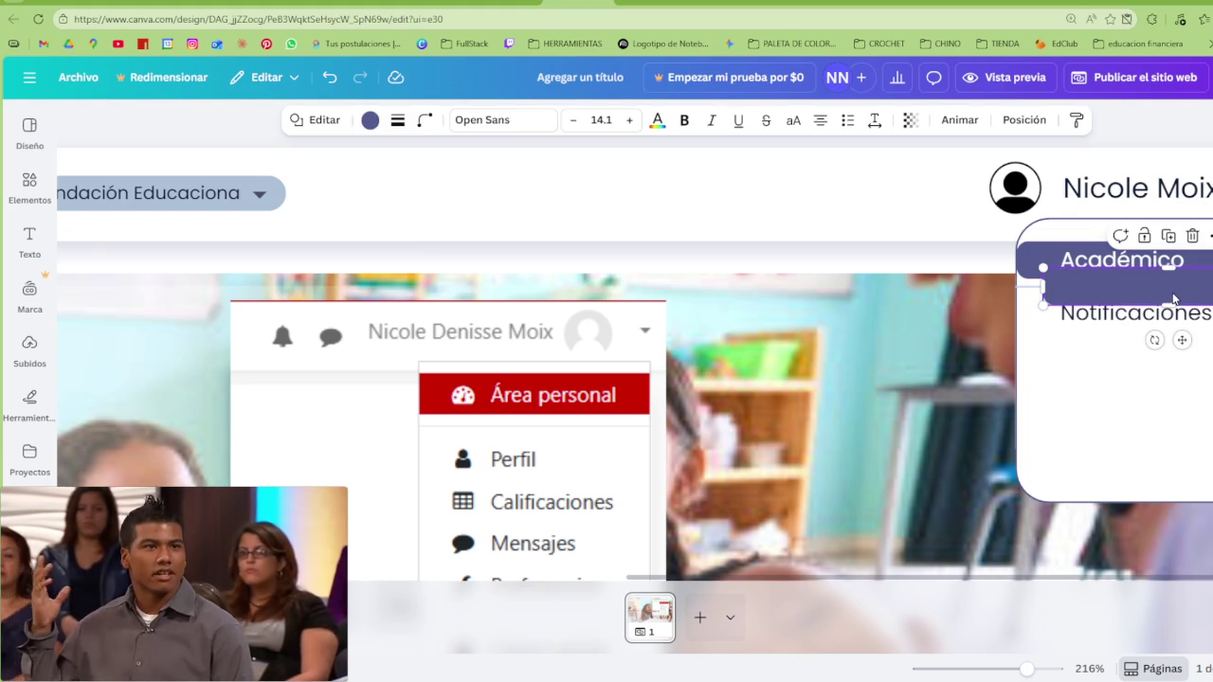
click(399, 119)
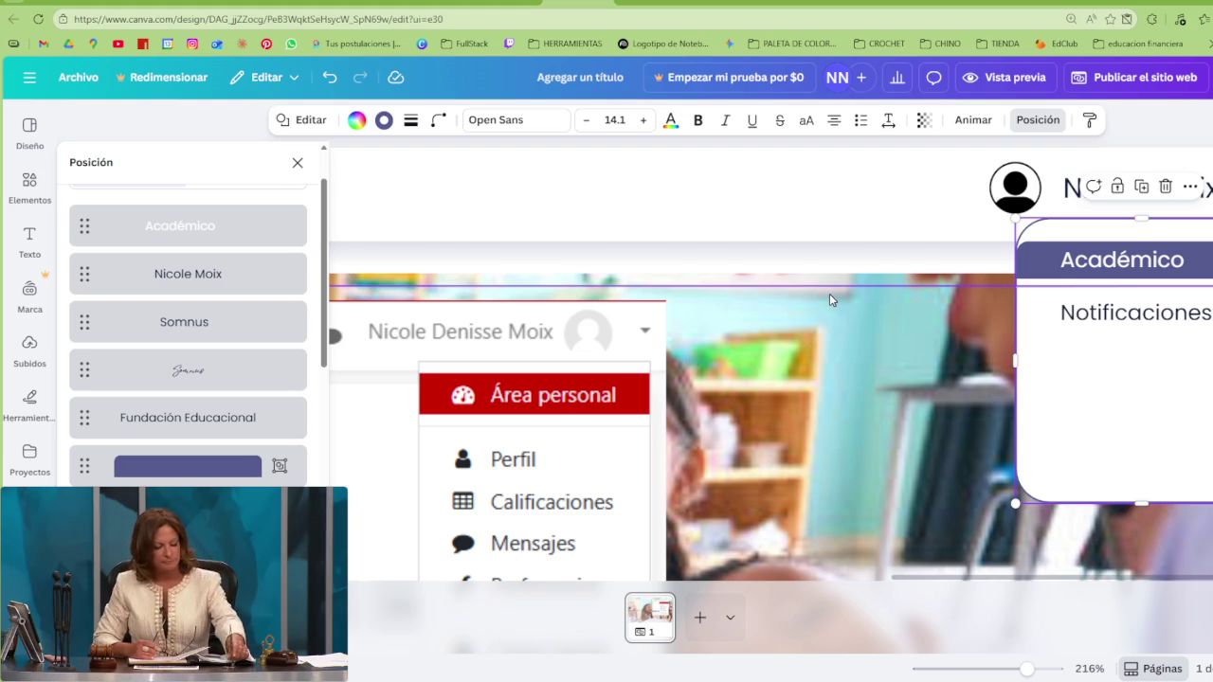
click(988, 252)
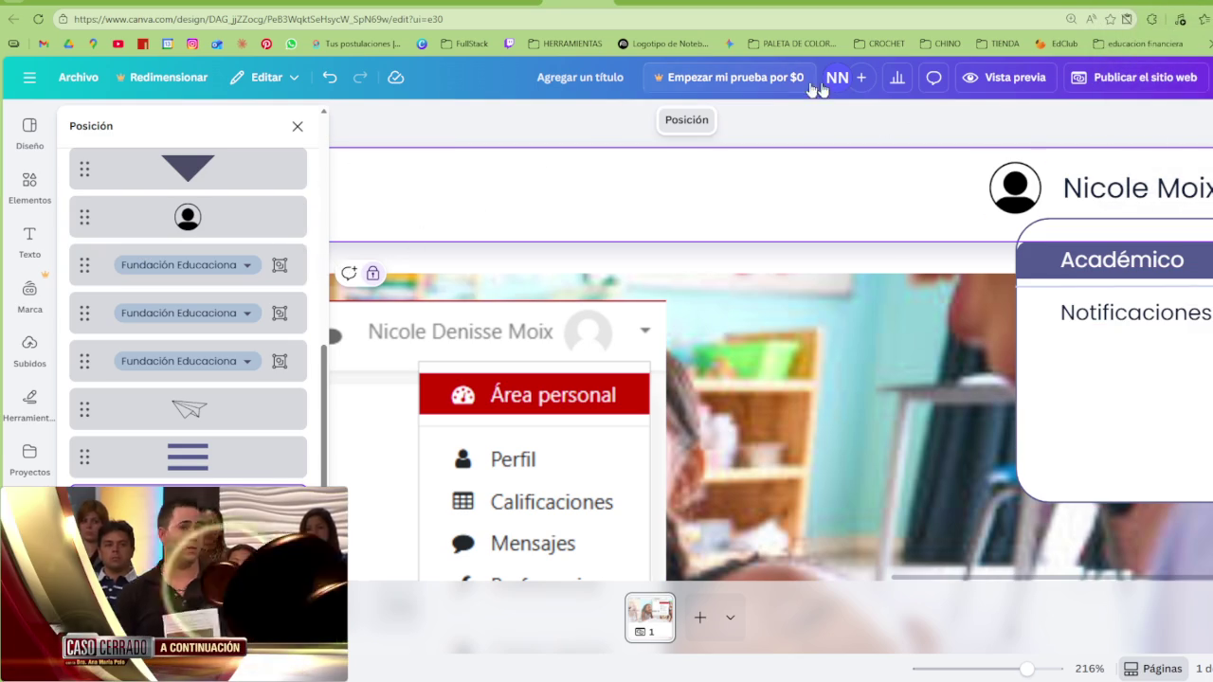
click(1033, 3)
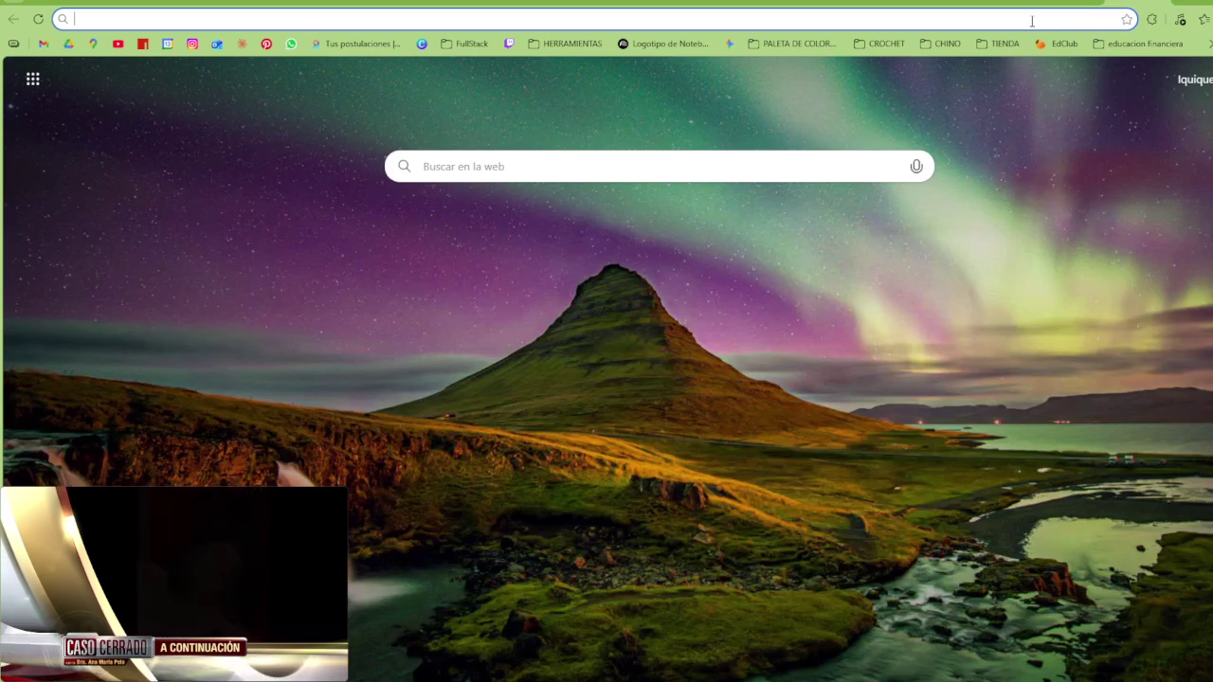
Visit LinkedIn's profile, notifications and jobs pages, then return to the Canva tab
text(linkedin.com/in/nicole-moix)
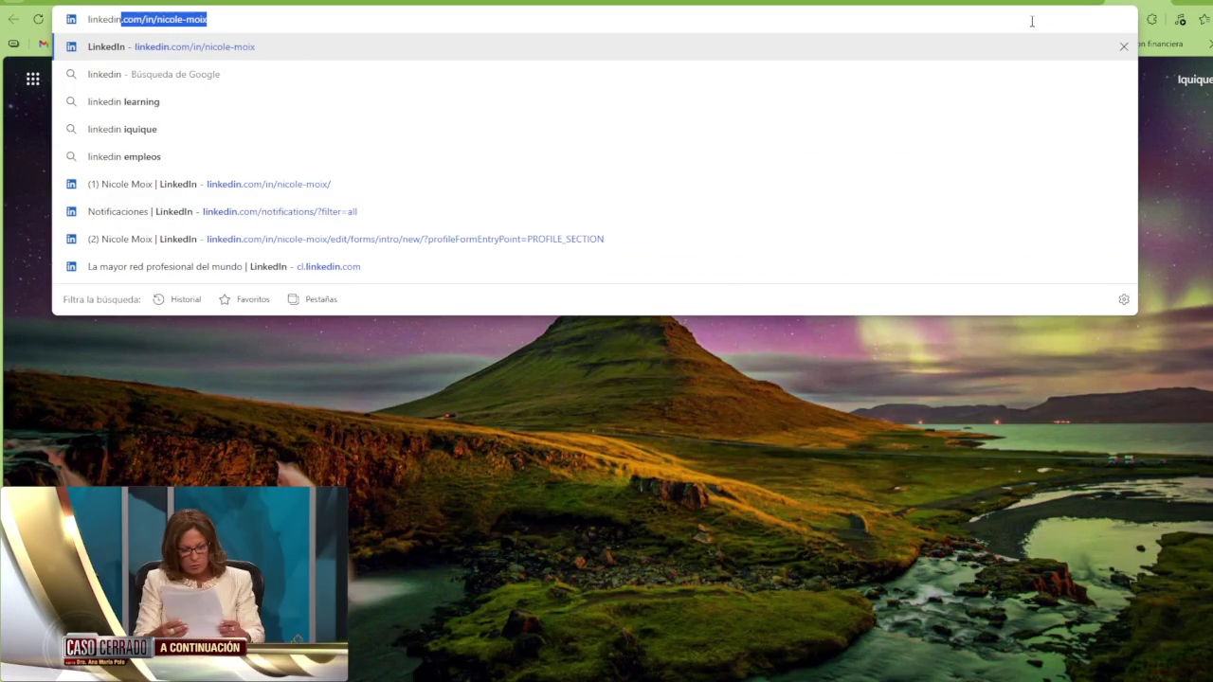
key(Return)
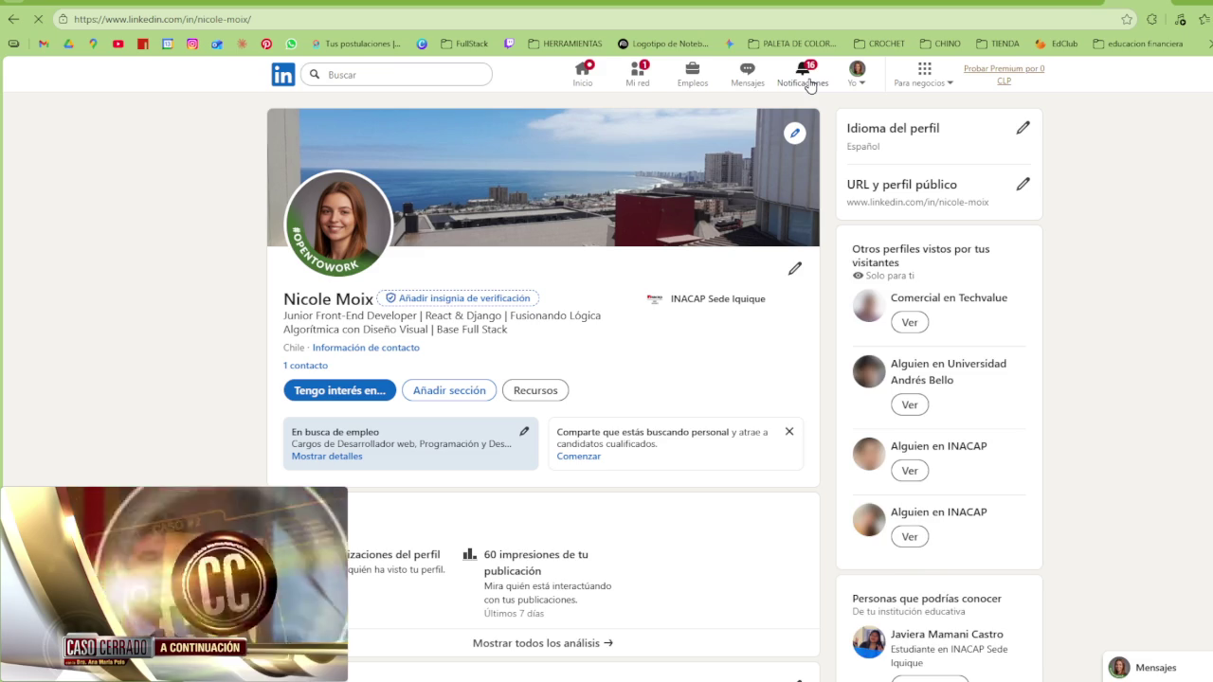
click(813, 92)
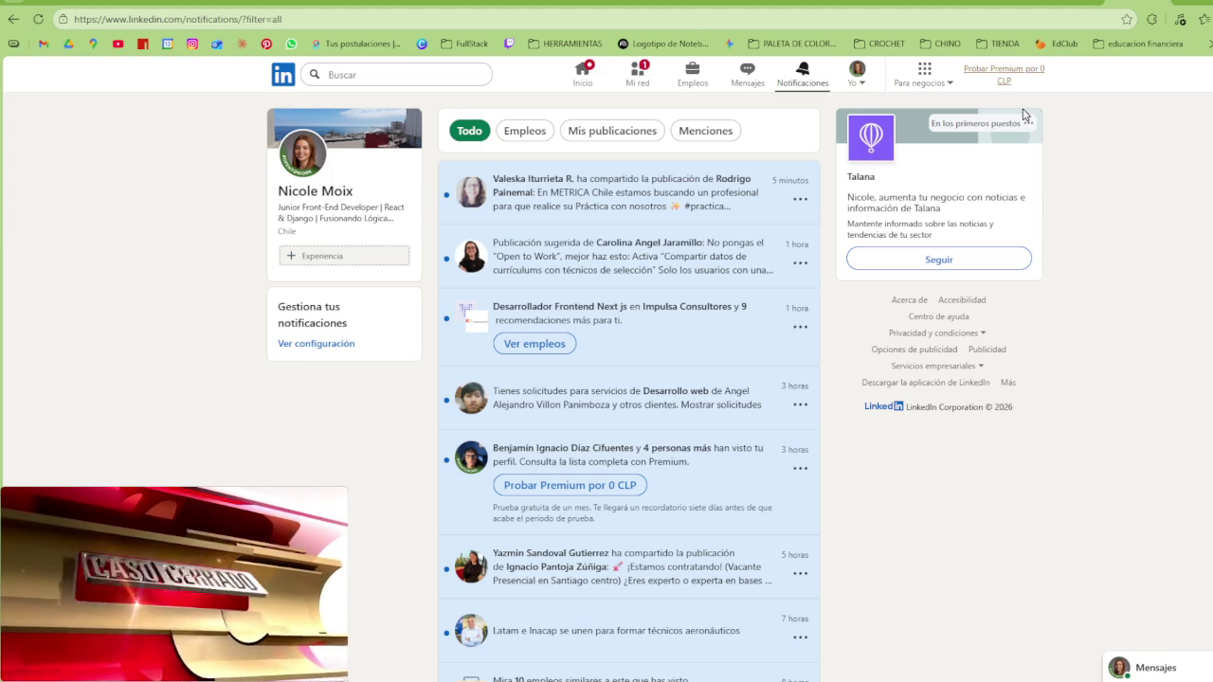
click(707, 78)
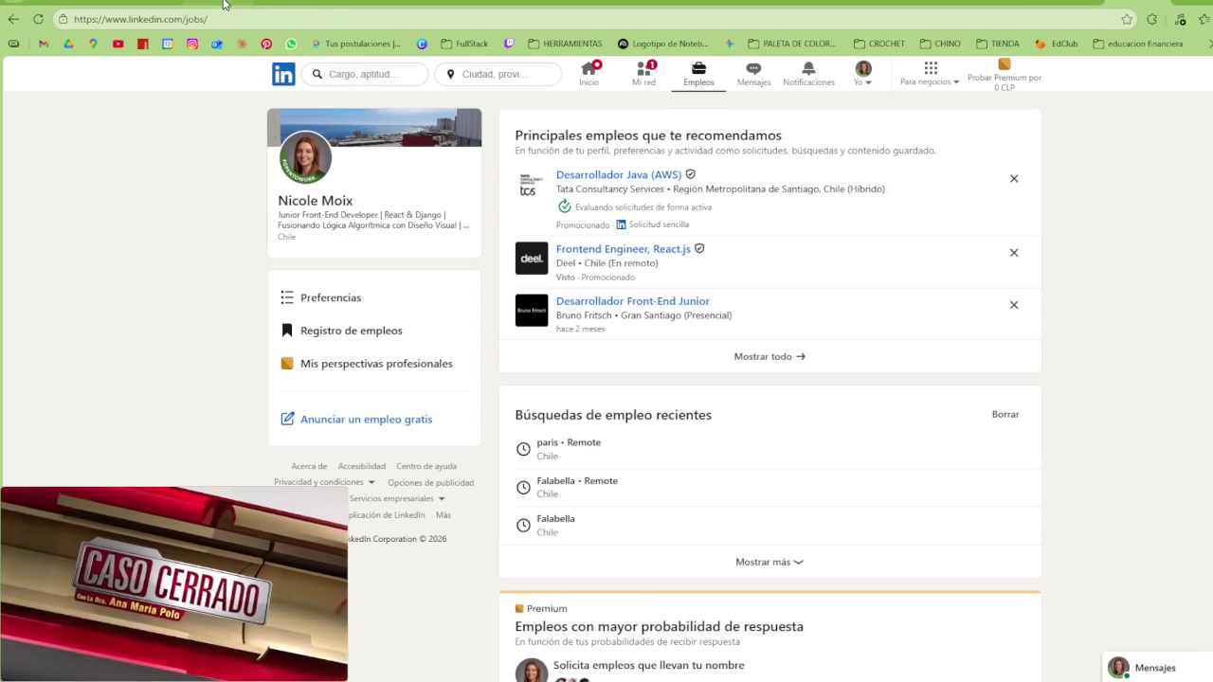
key(ctrl+Tab)
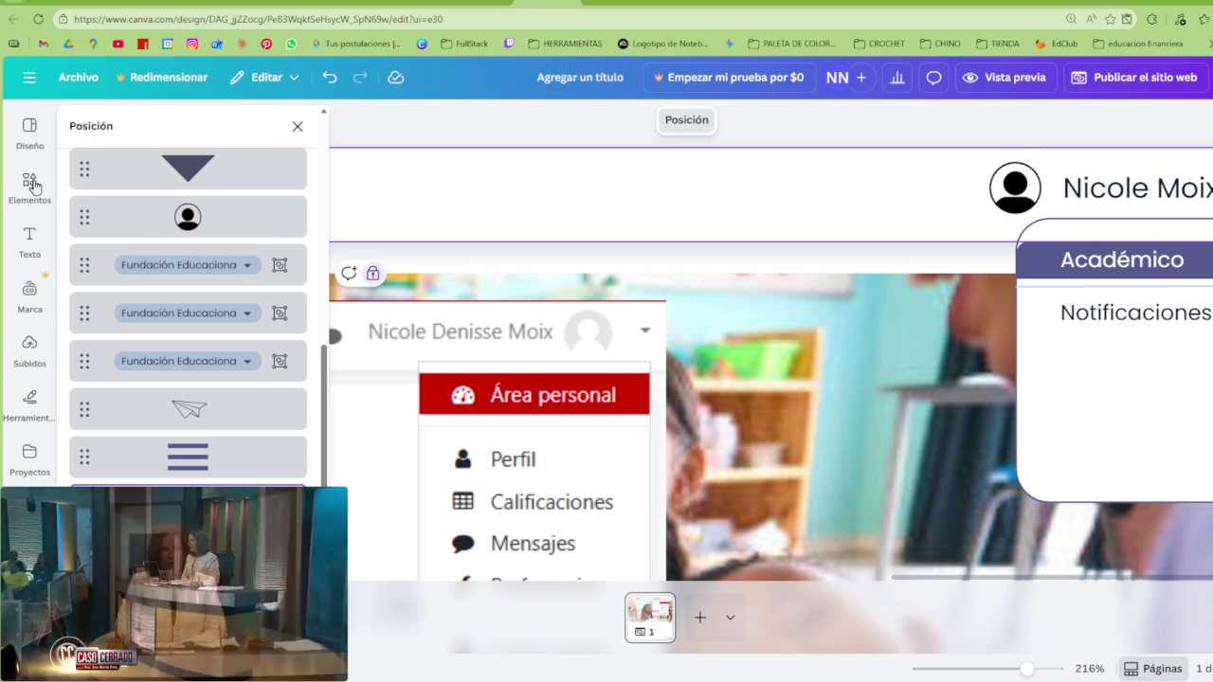
Search the elements library for 'campana' and show all graphic results
click(29, 185)
click(164, 141)
text(campana)
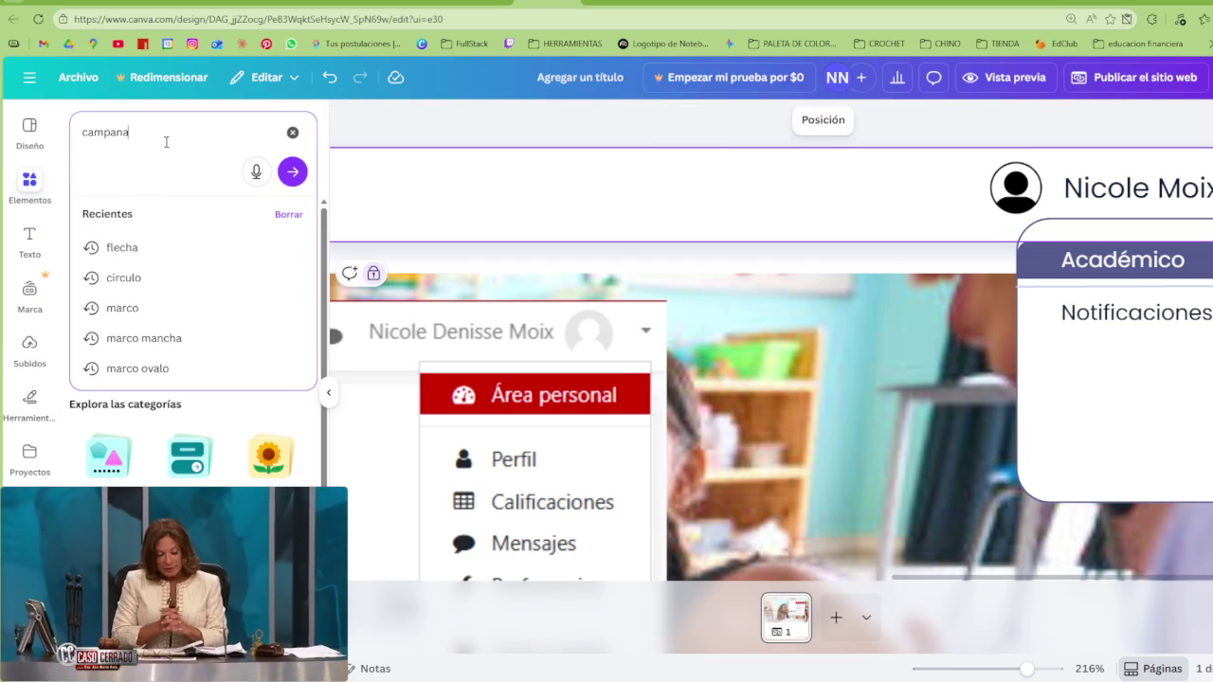
key(Return)
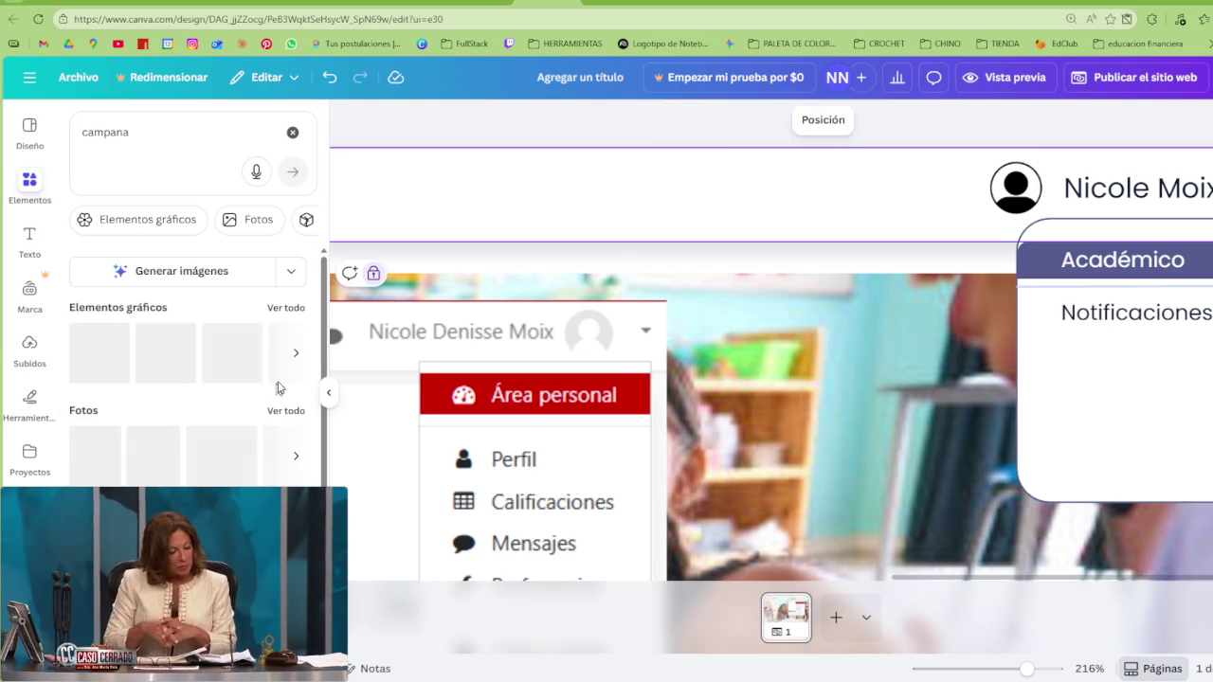
click(286, 309)
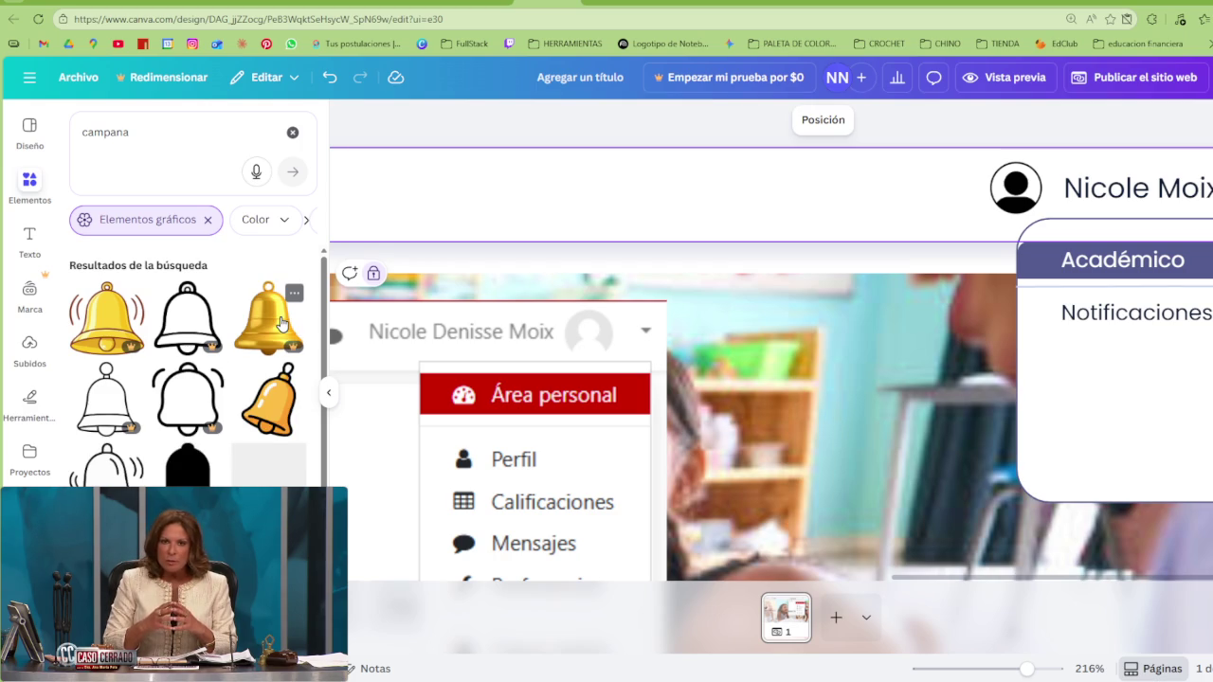
Browse the bell graphic results and add one to the design
scroll(264, 379, down, 1)
scroll(265, 407, down, 1)
scroll(264, 436, down, 1)
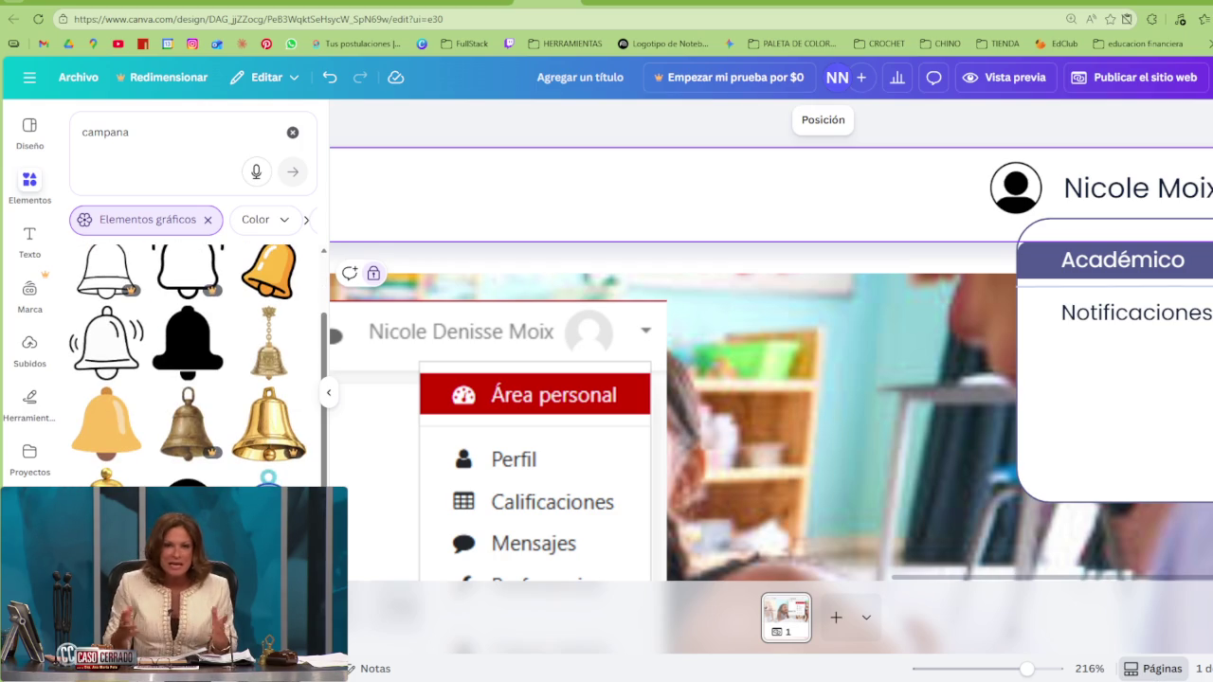
scroll(190, 365, down, 3)
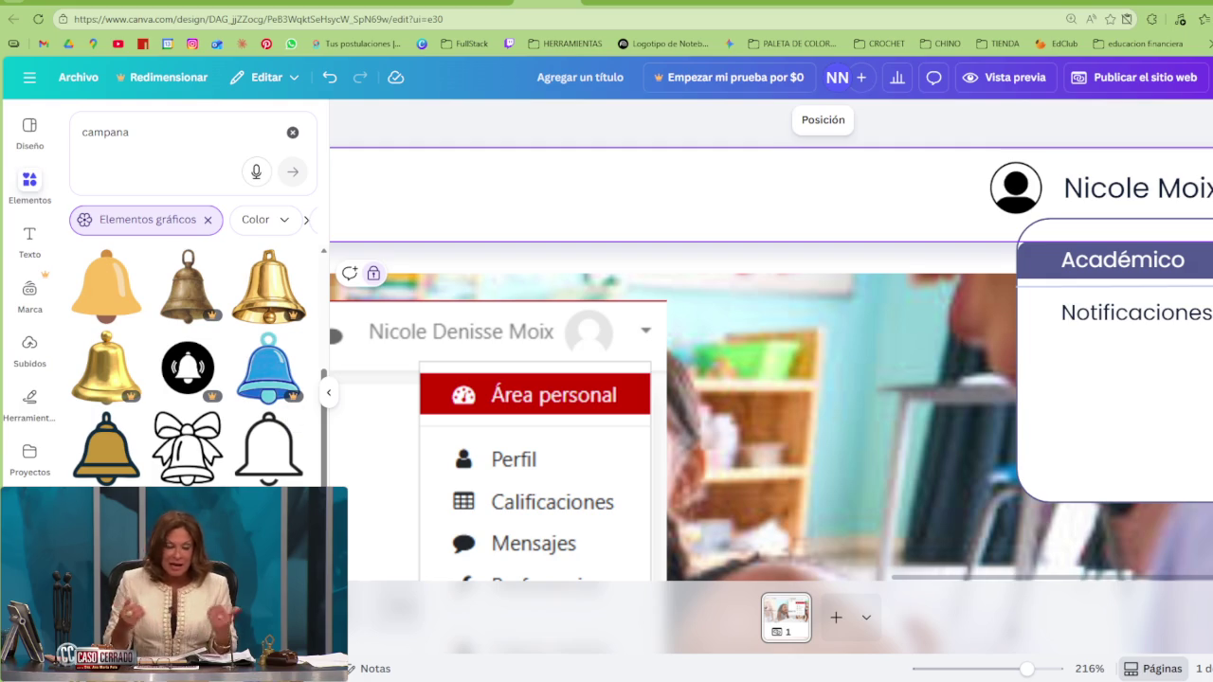
scroll(189, 365, down, 2)
scroll(189, 365, down, 2)
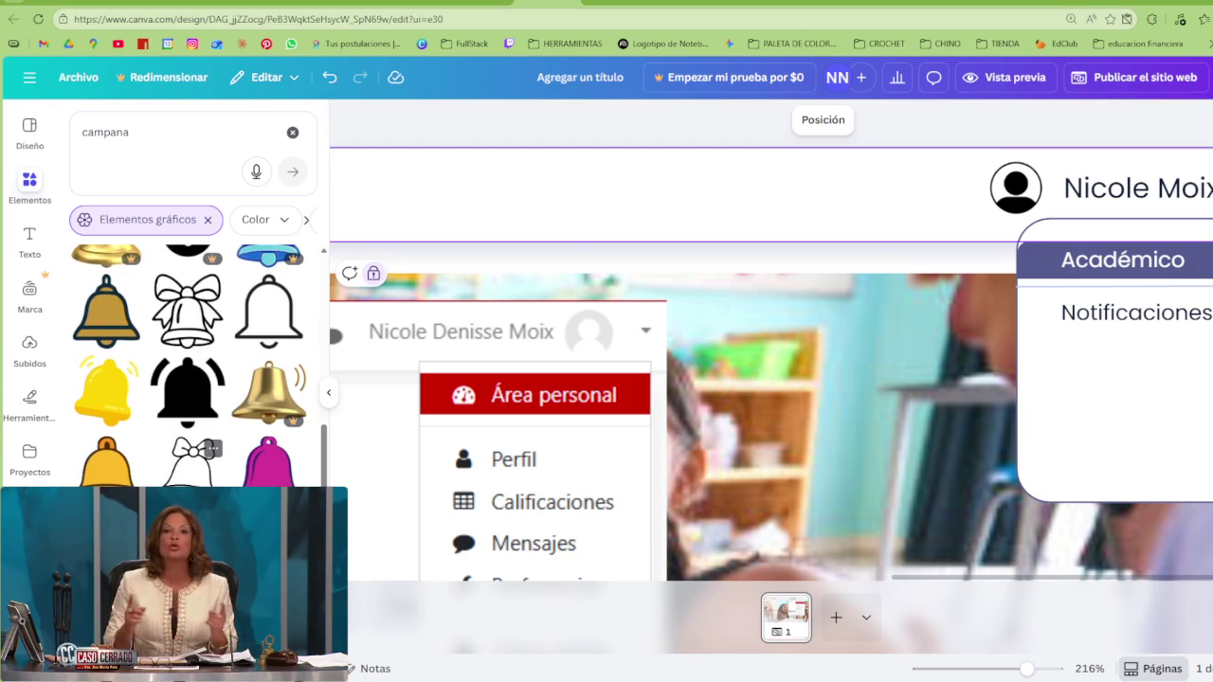
scroll(190, 365, down, 2)
scroll(190, 365, down, 2)
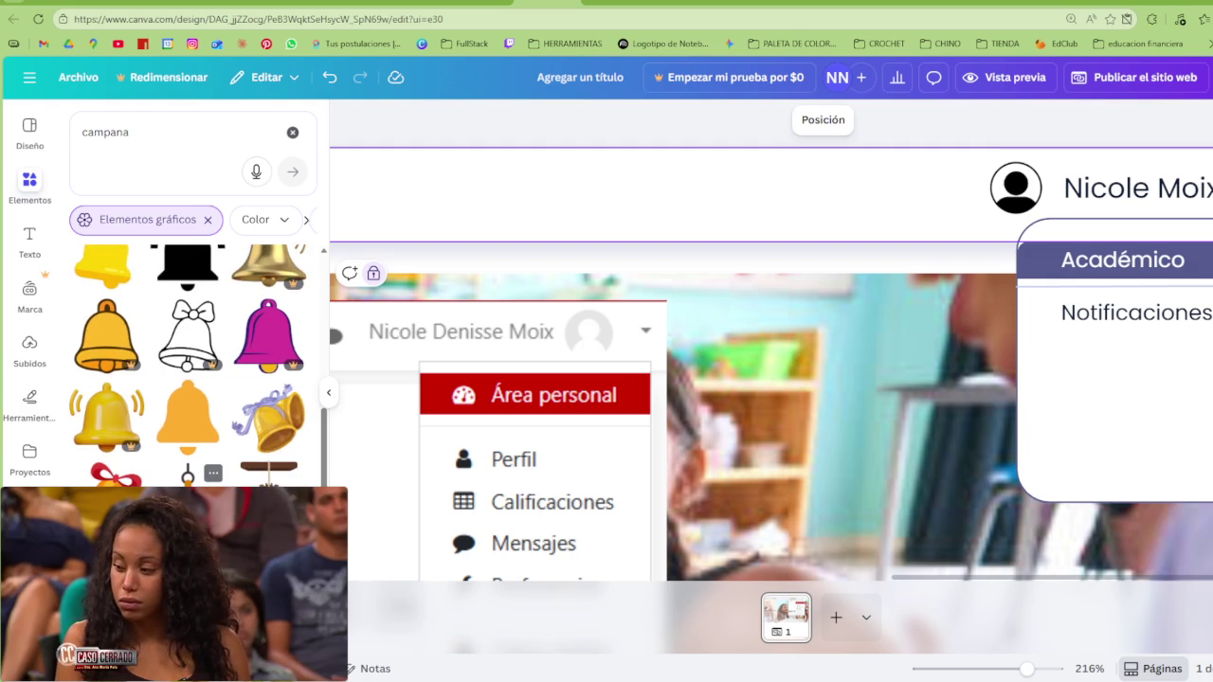
scroll(243, 358, up, 1)
scroll(243, 358, up, 1)
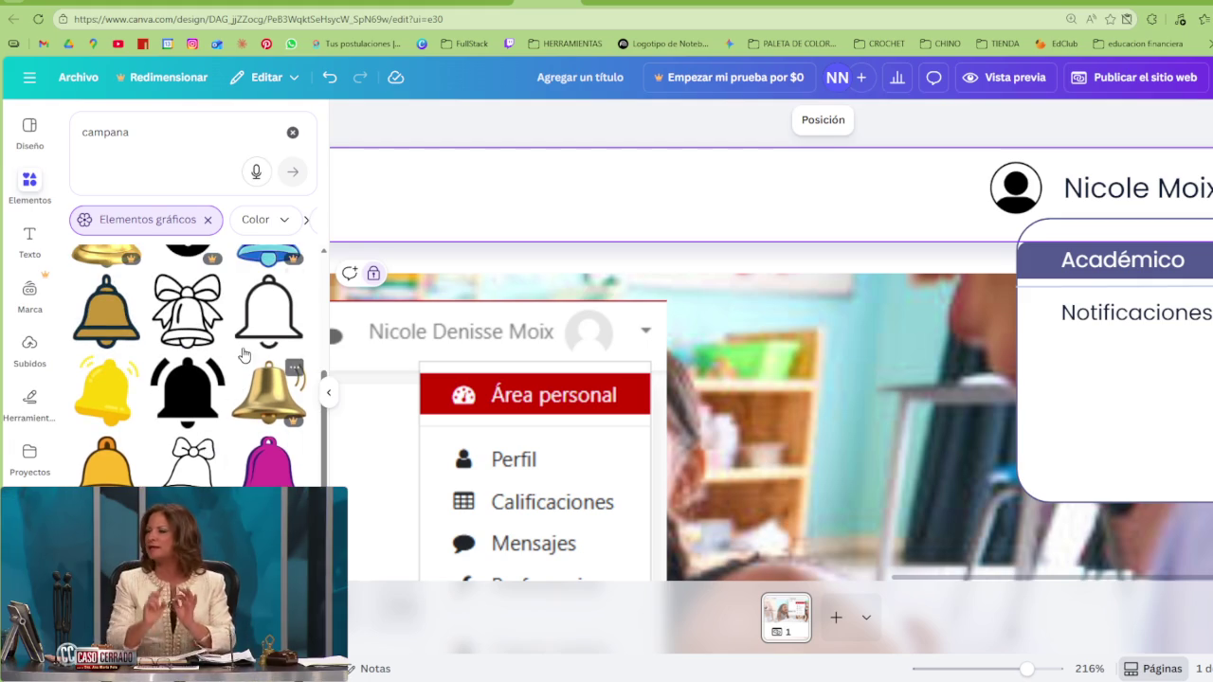
mouse_move(269, 310)
scroll(187, 408, down, 2)
scroll(187, 408, down, 1)
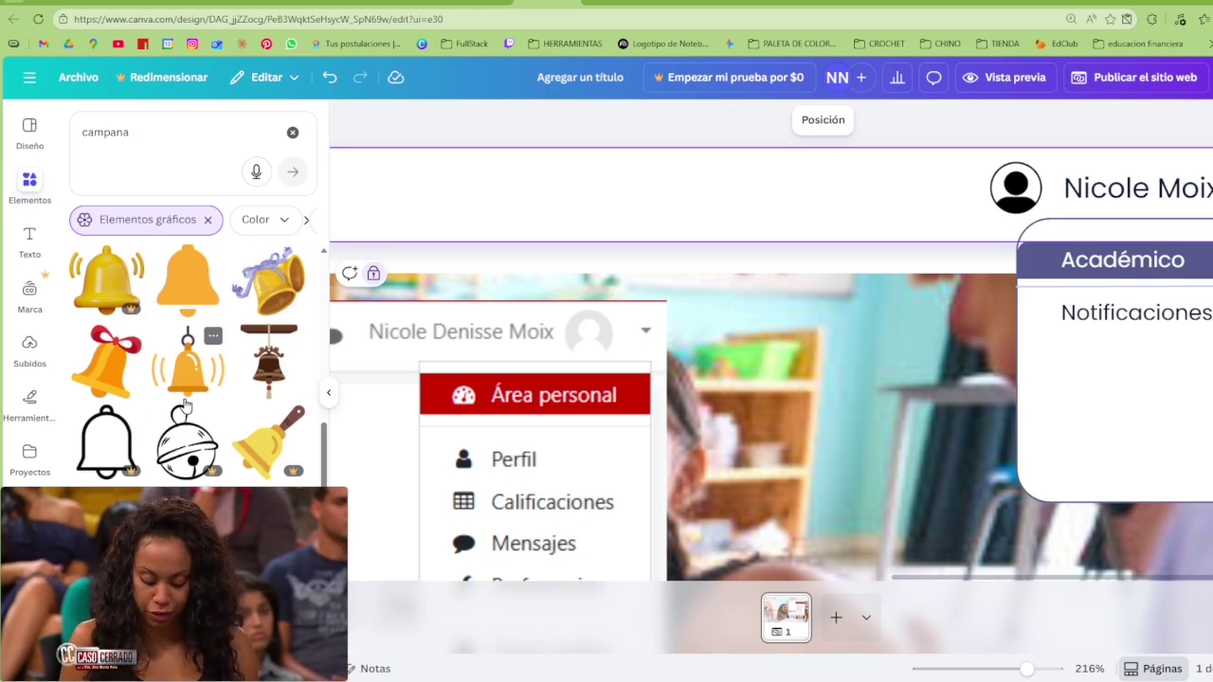
scroll(176, 438, down, 2)
scroll(176, 438, down, 1)
scroll(175, 438, down, 1)
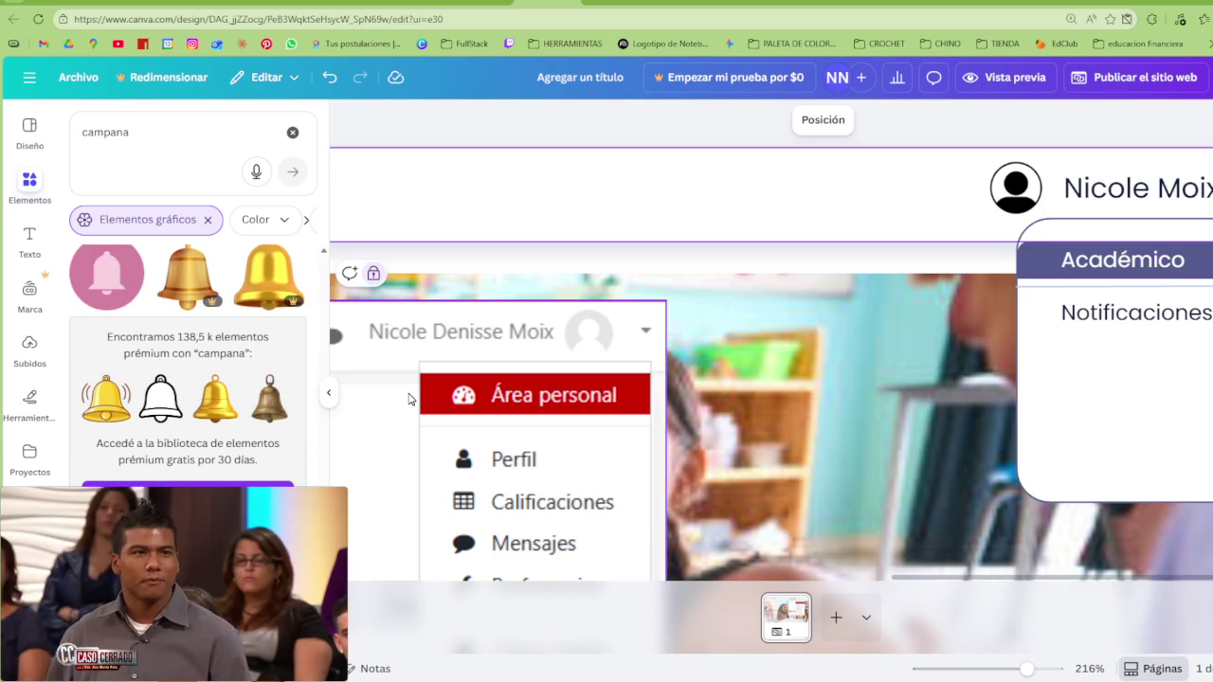
scroll(405, 407, down, 4)
scroll(468, 399, up, 4)
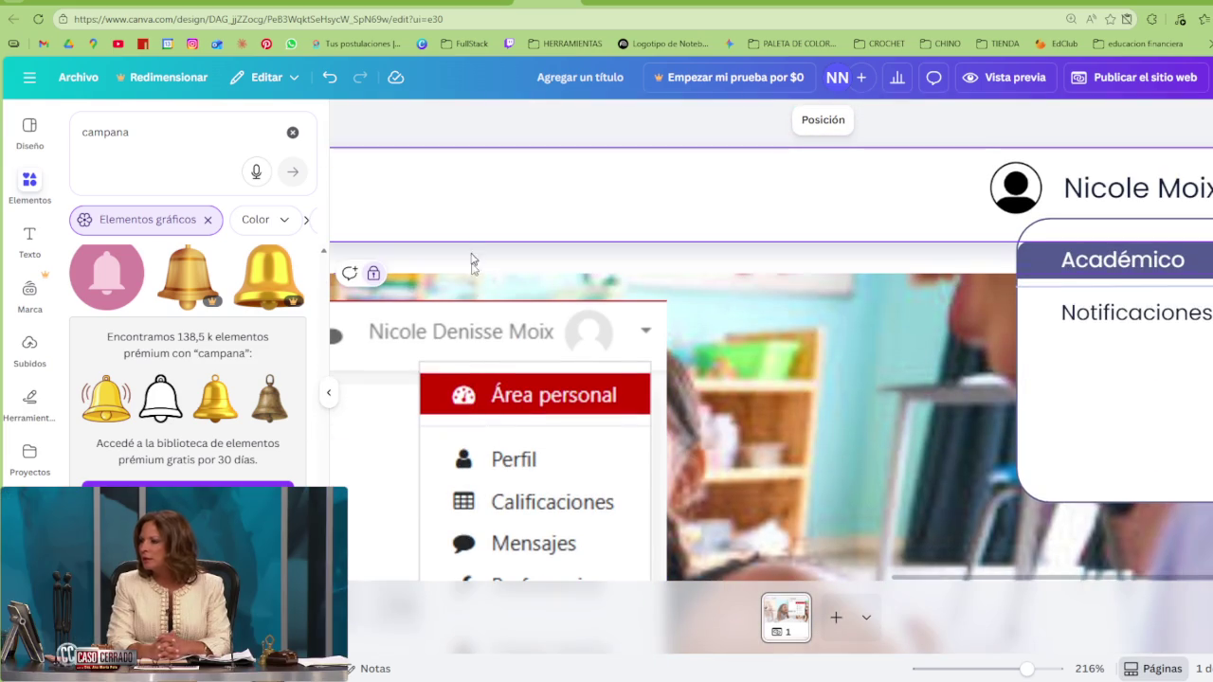
click(163, 402)
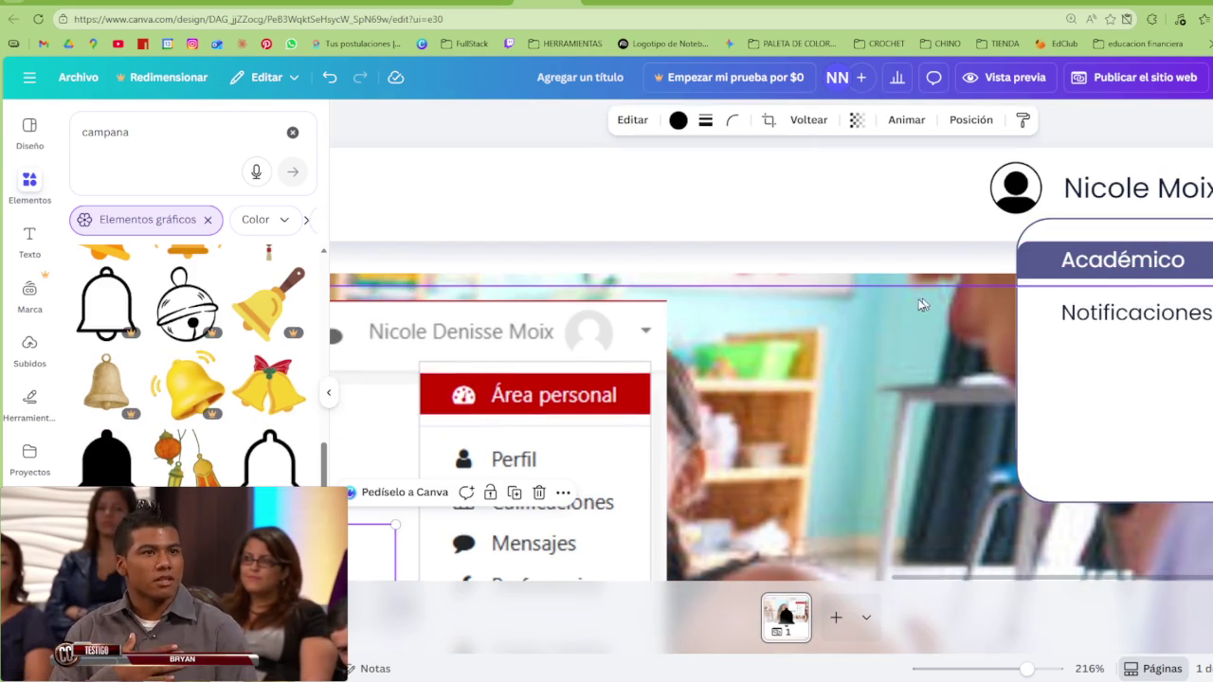
Add the solid black bell, shrink it to icon size, and place it left of the profile icon
click(106, 458)
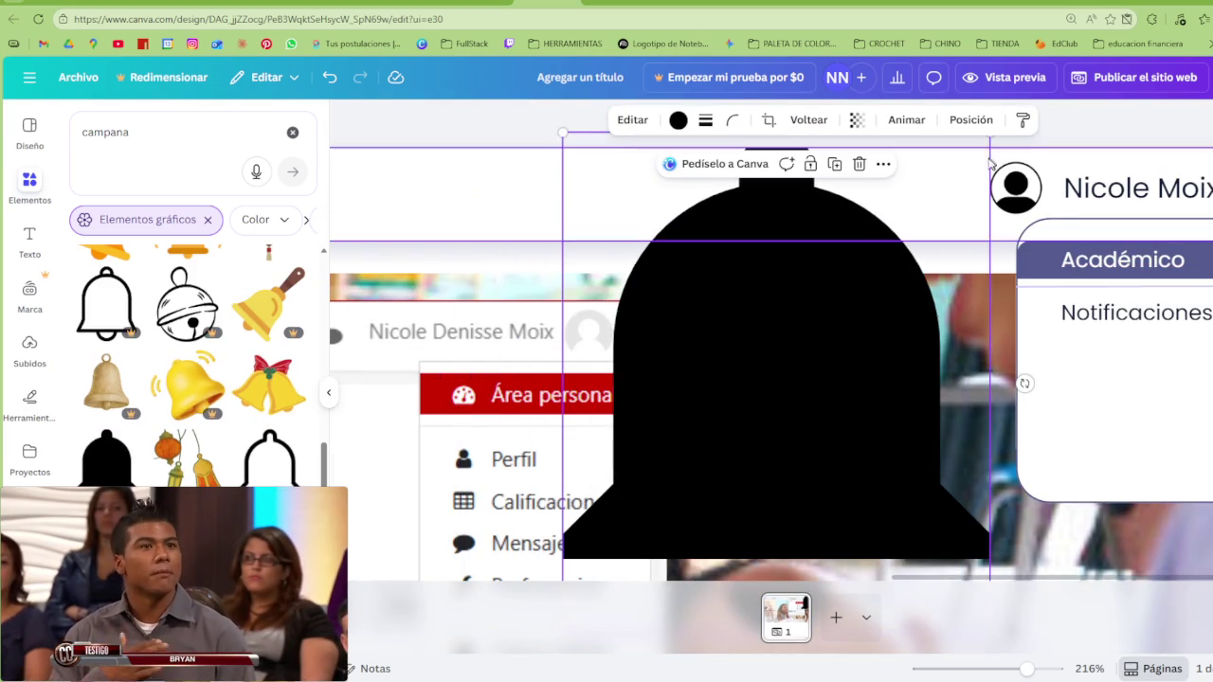
mouse_move(989, 133)
mouse_down()
mouse_move(922, 258)
mouse_move(715, 493)
mouse_move(946, 183)
mouse_up()
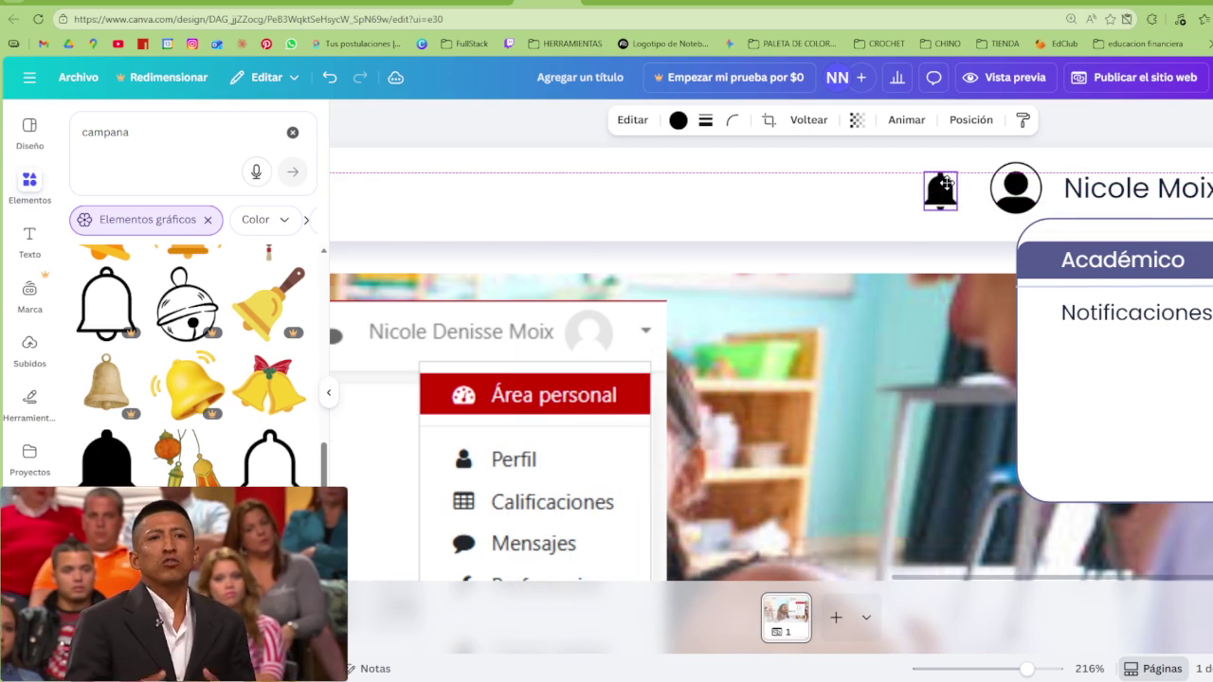
drag(956, 173, 947, 190)
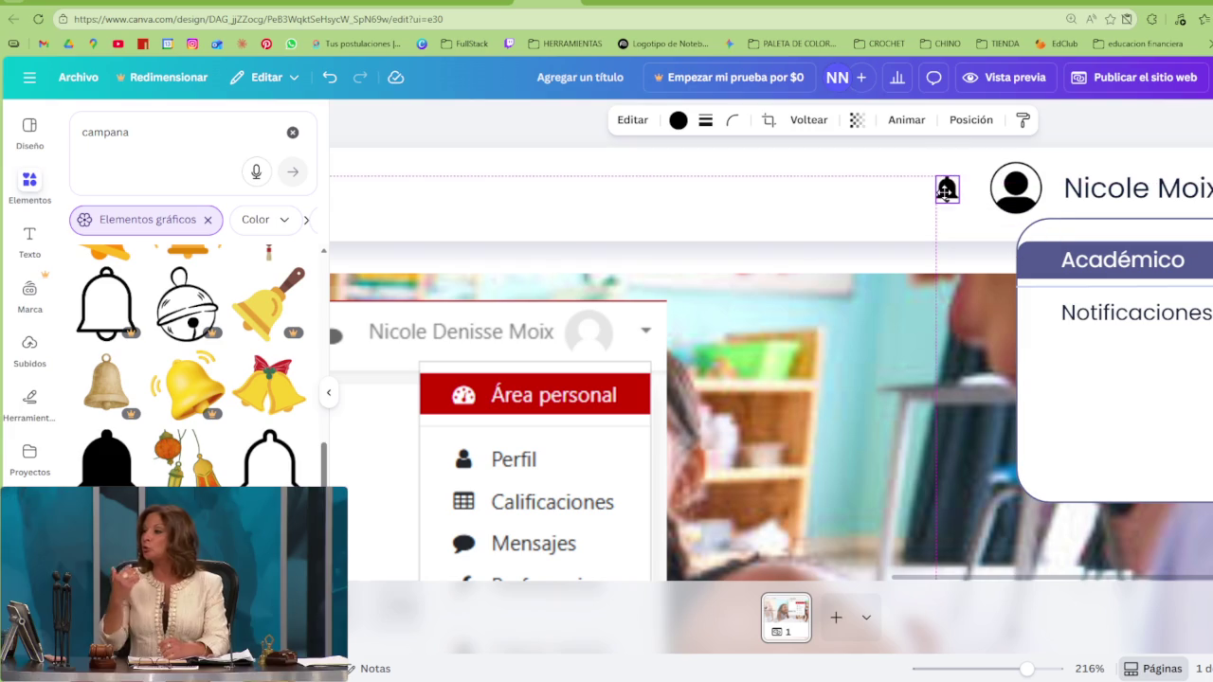
click(1123, 302)
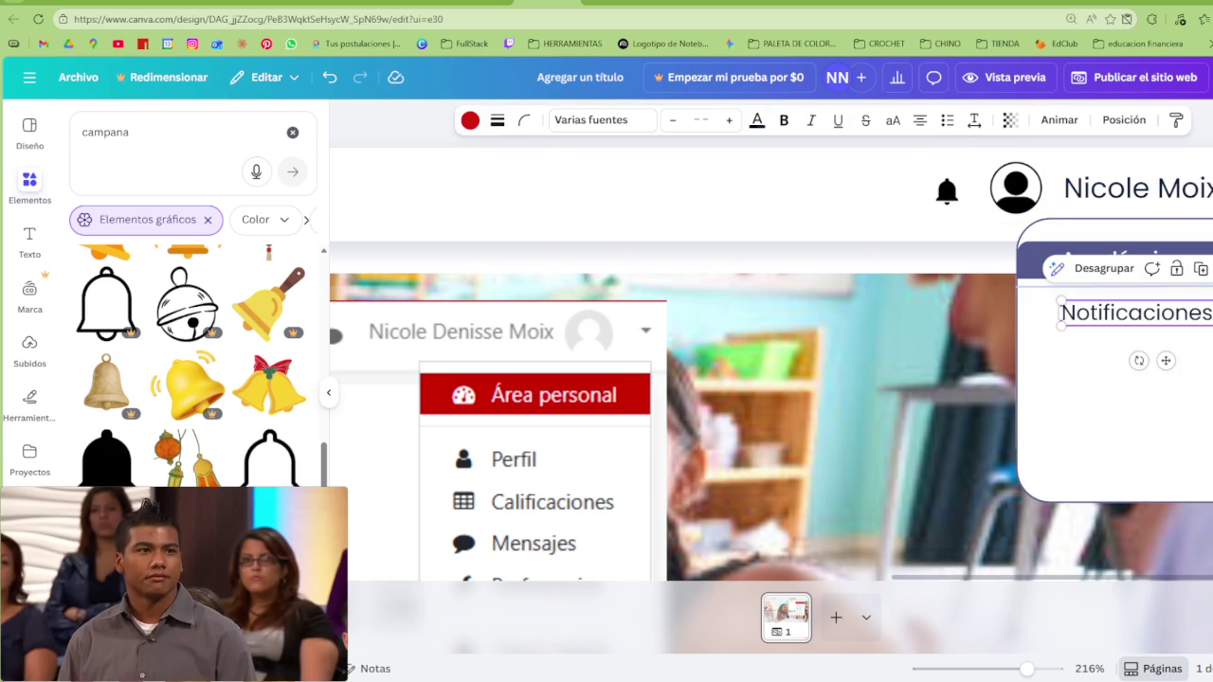
drag(947, 190, 957, 183)
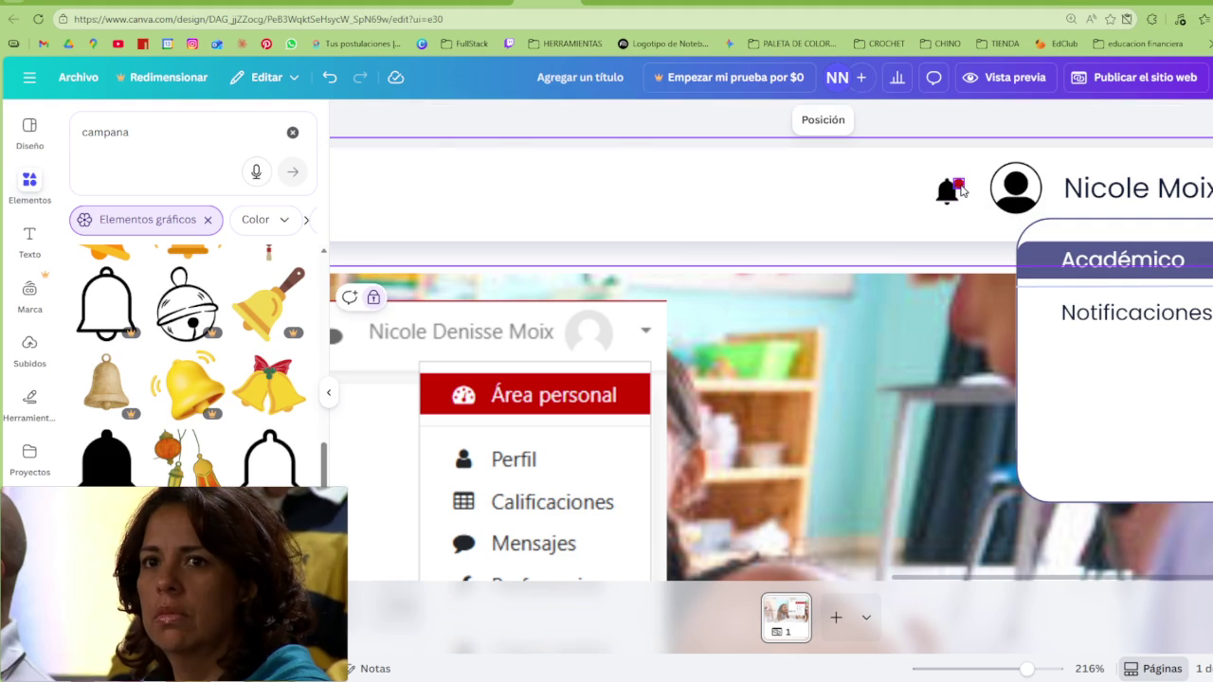
click(960, 187)
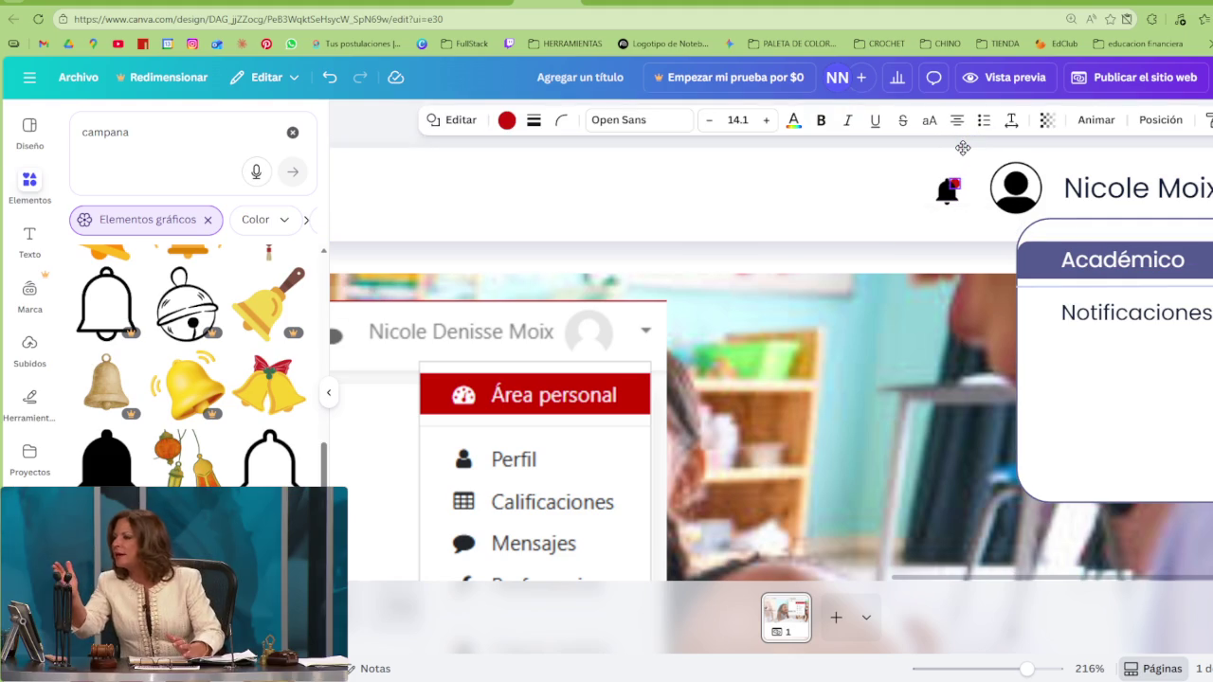
click(1161, 119)
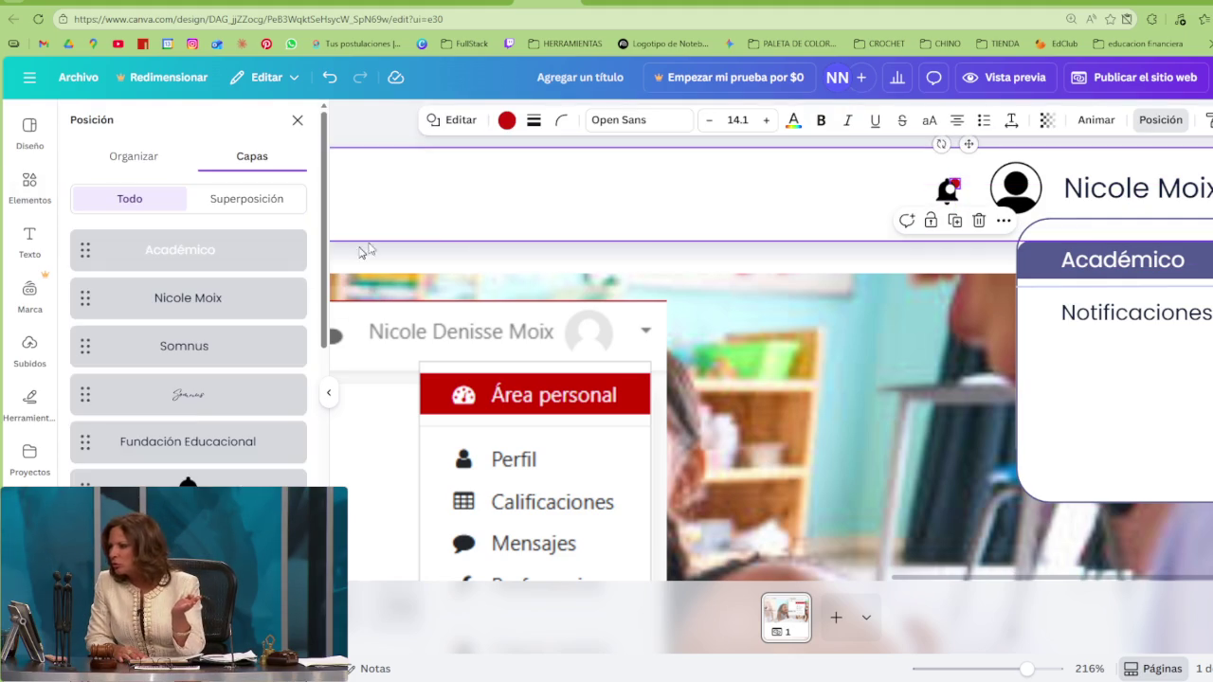
Try a solid outline on the bell's red dot, then remove it again
scroll(187, 313, down, 3)
drag(188, 511, 188, 492)
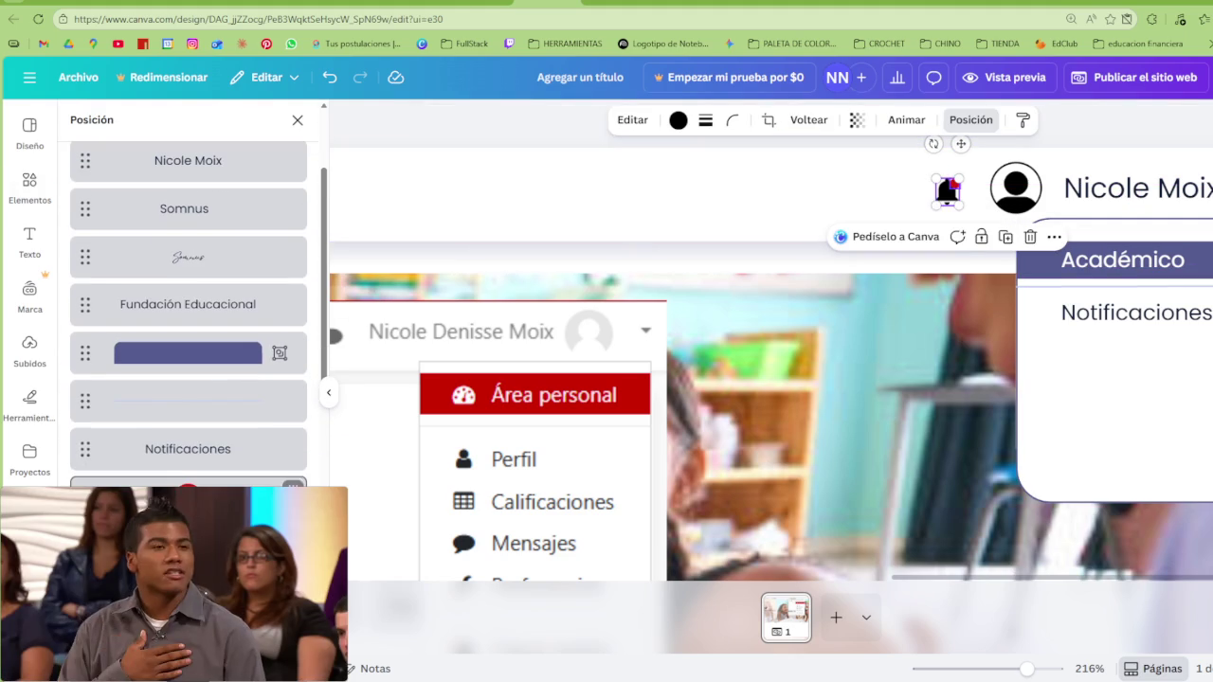
click(491, 165)
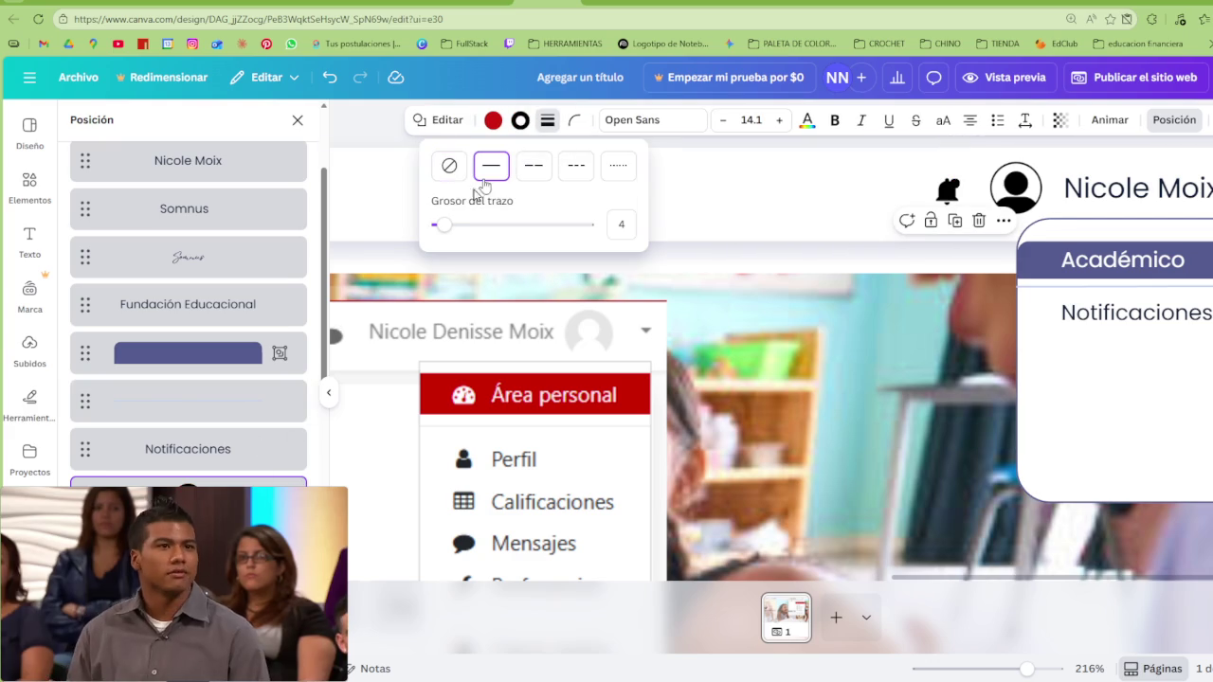
drag(444, 225, 440, 225)
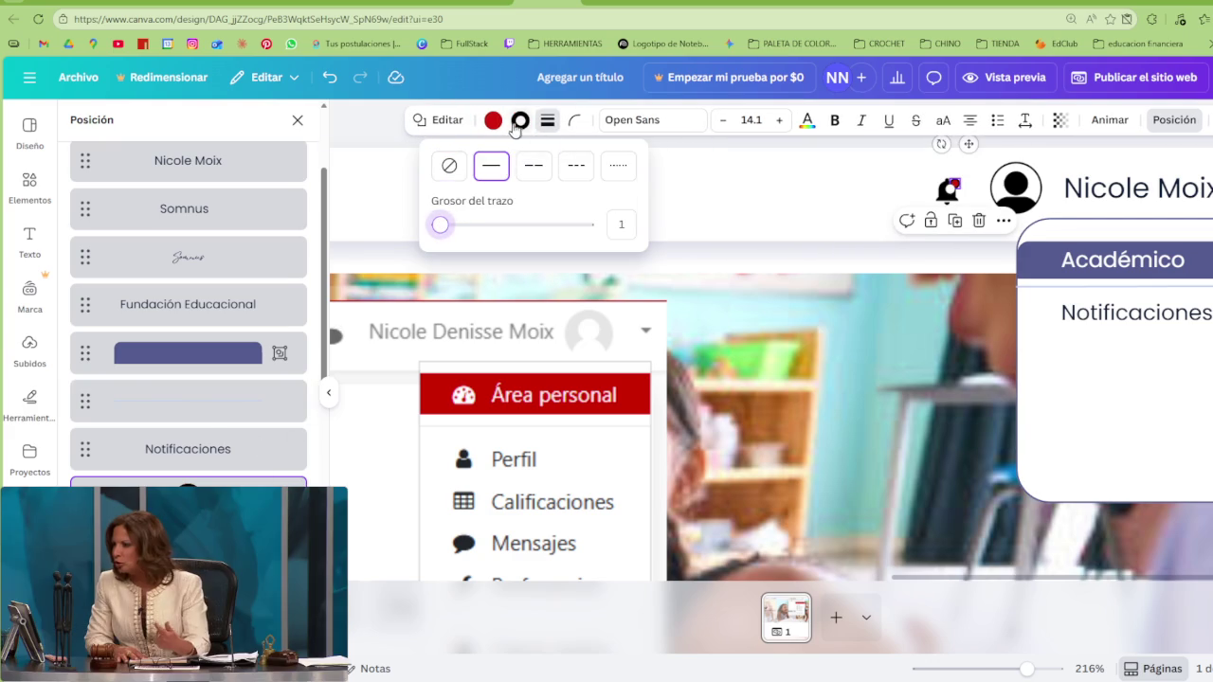
click(492, 119)
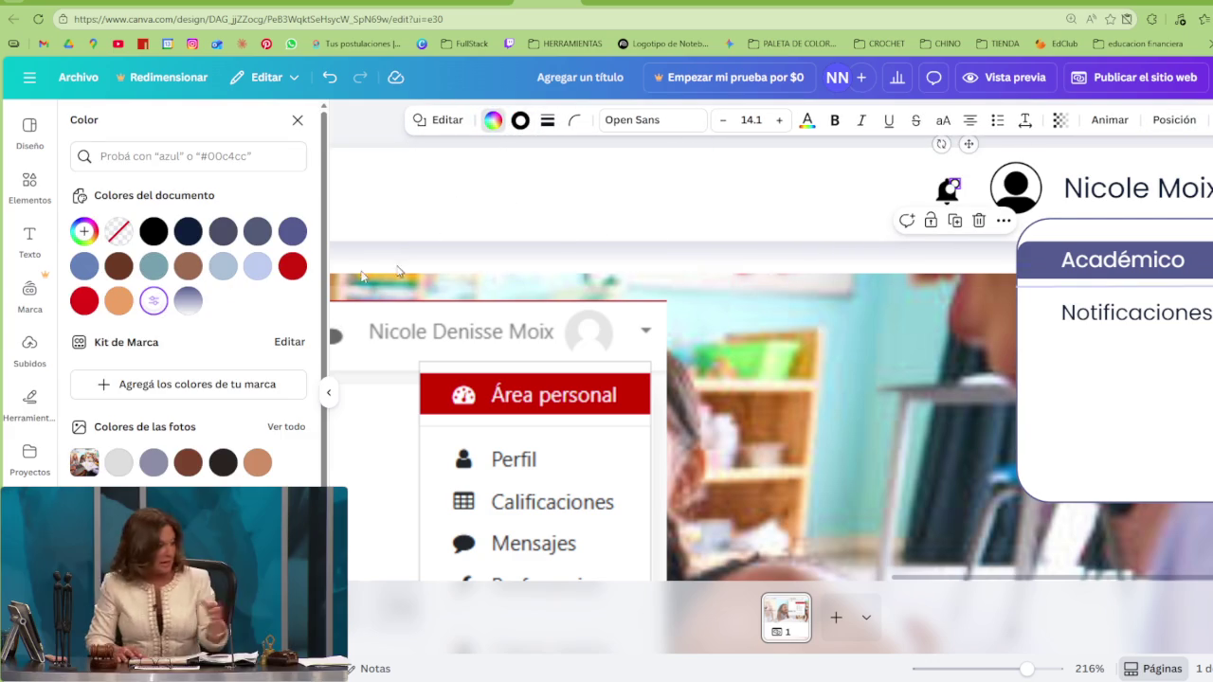
click(521, 119)
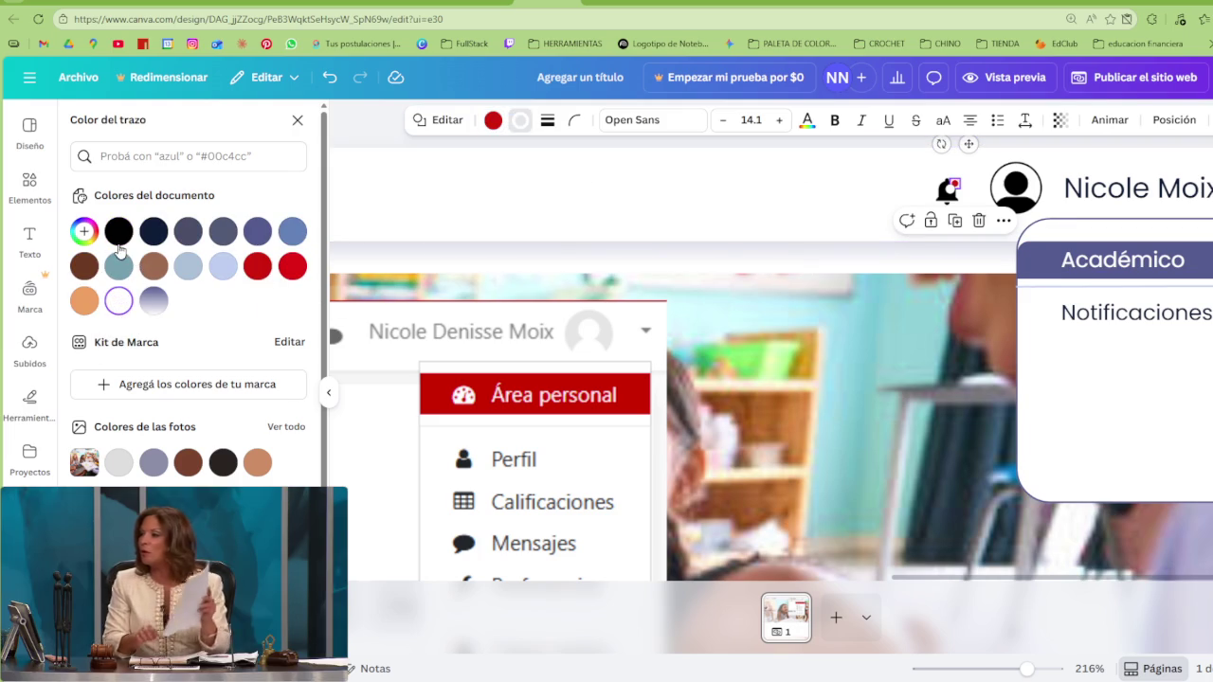
click(547, 121)
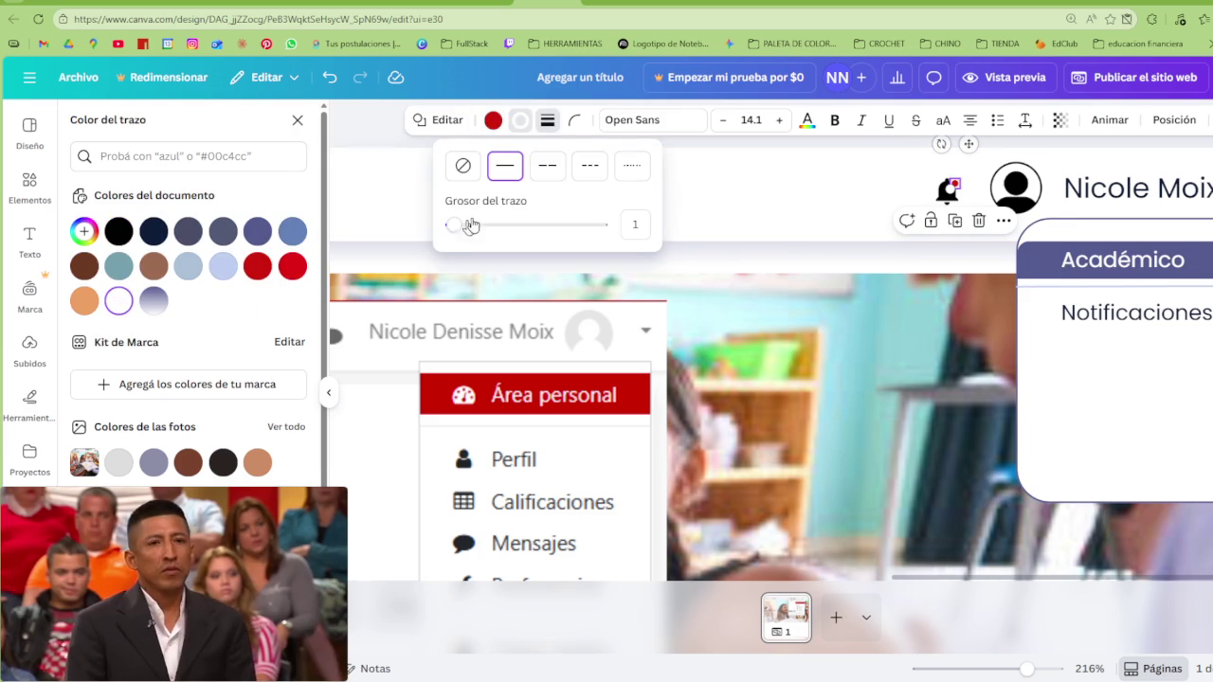
click(749, 196)
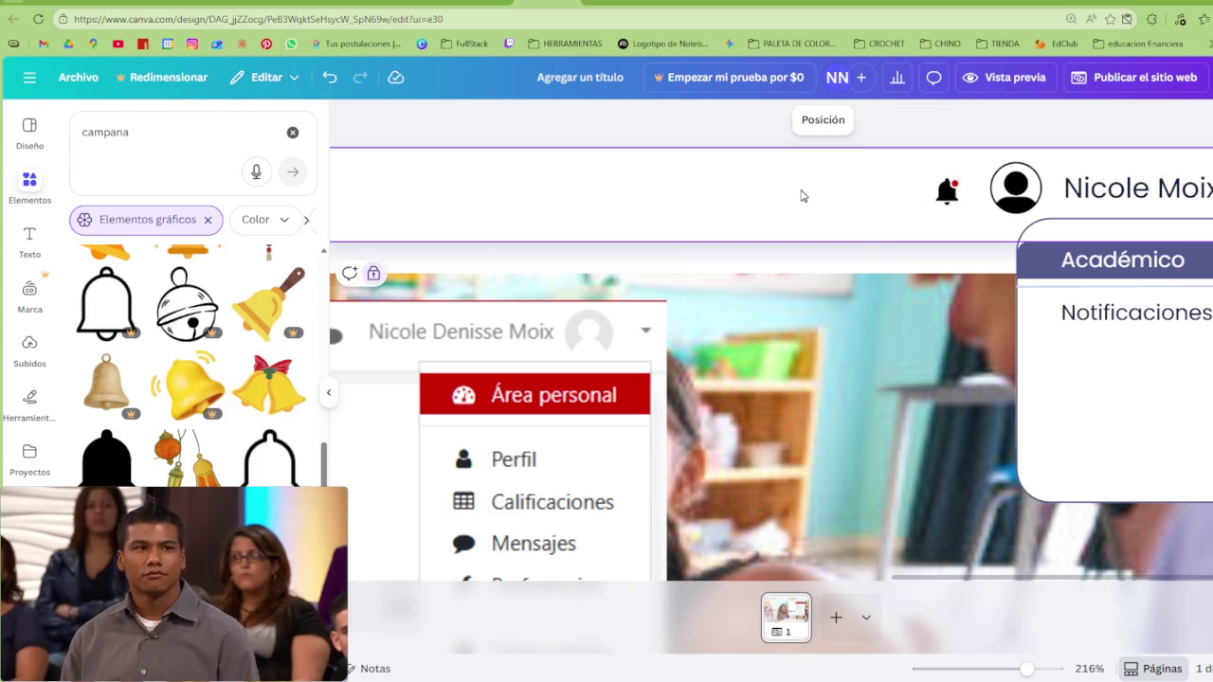
Recolour the header bell to the Azul apagado document colour
click(947, 191)
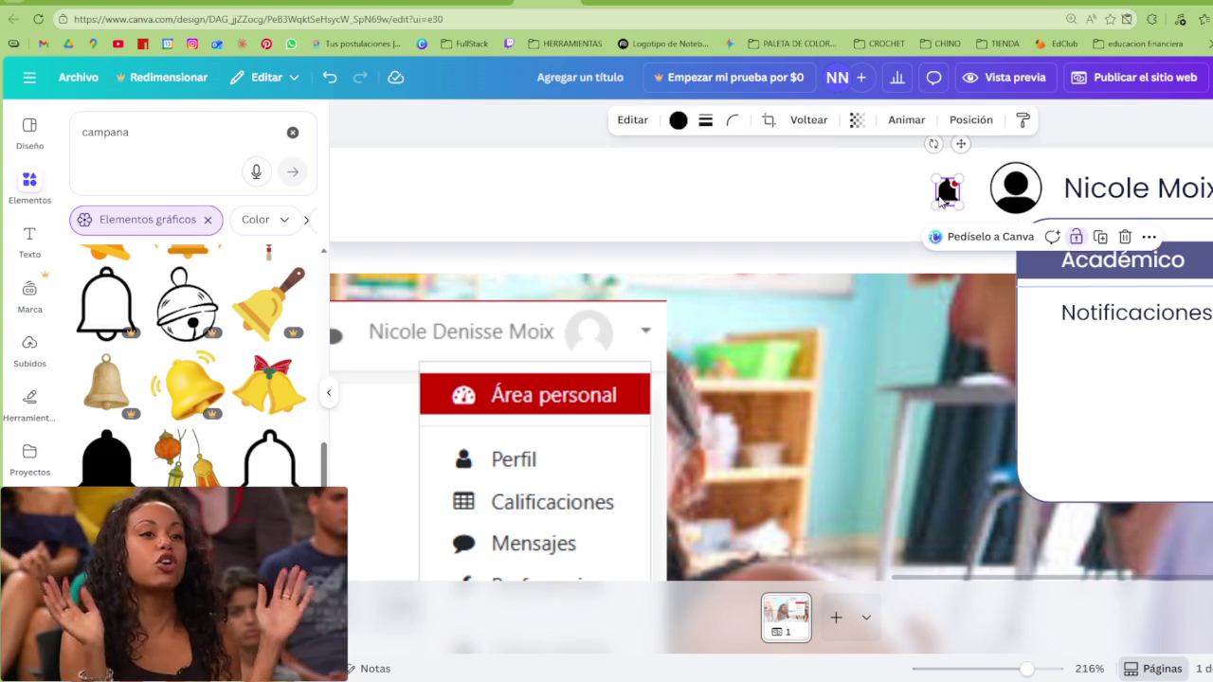
click(677, 122)
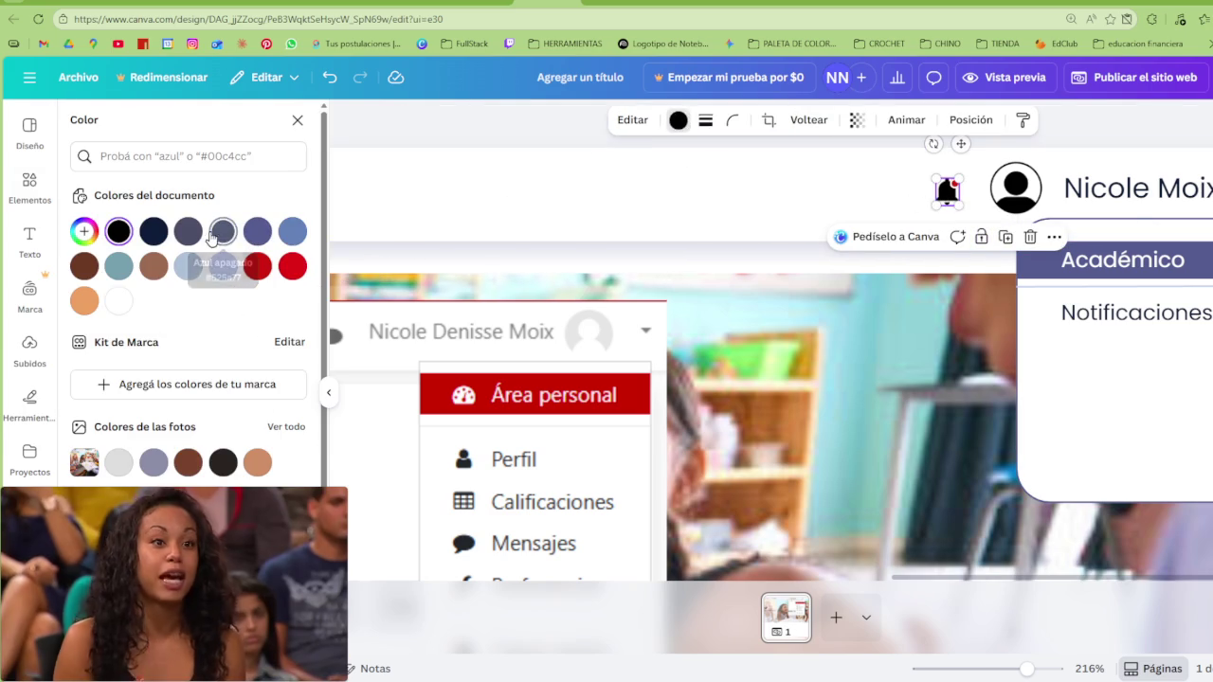
click(154, 231)
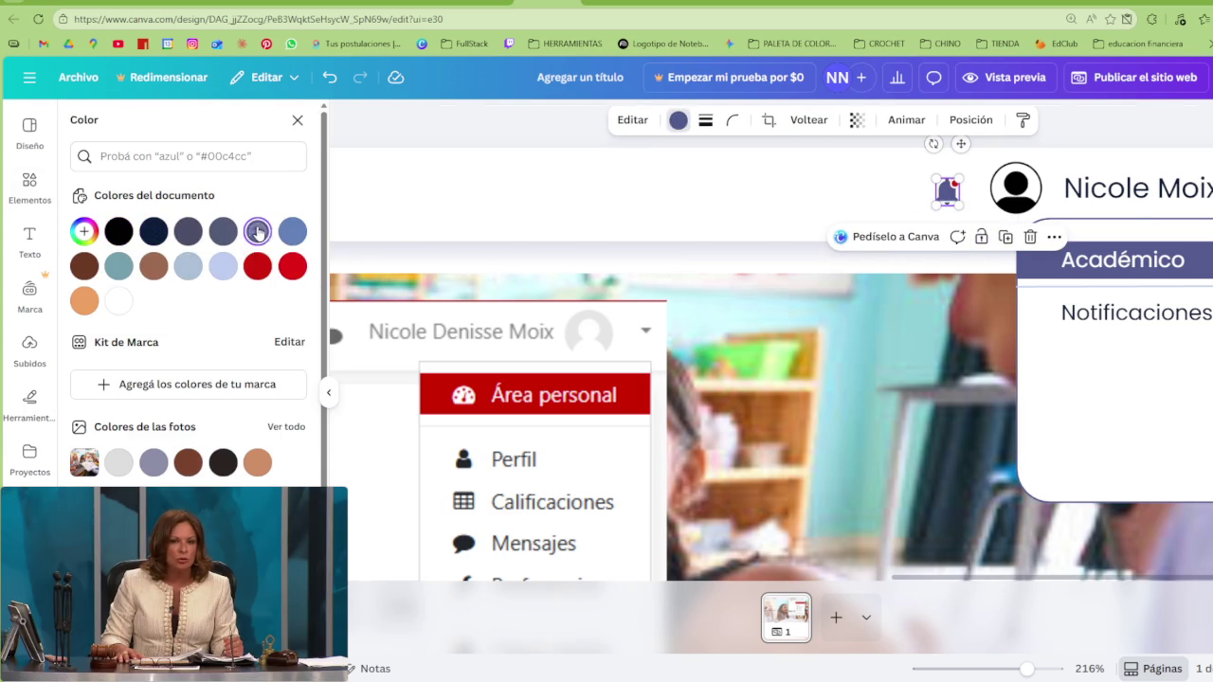
click(746, 197)
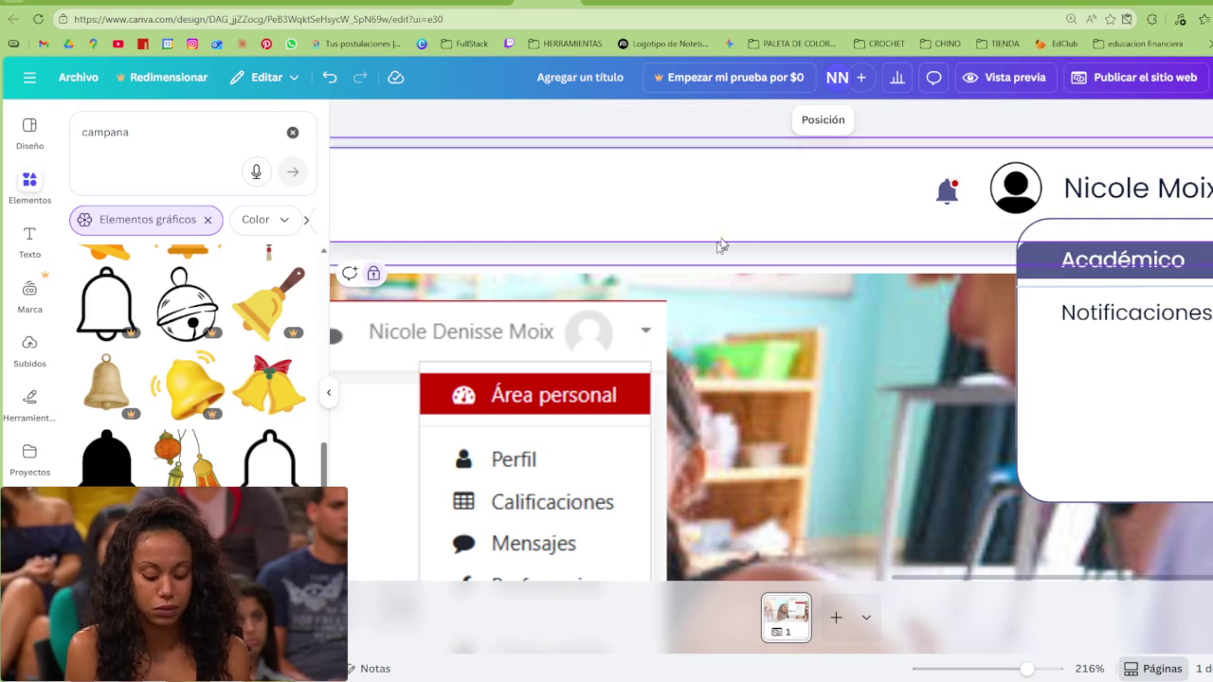
Nudge the Notificaciones label a few pixels left to align with the Académico card's inner edge
scroll(717, 247, down, 3)
scroll(1007, 242, up, 2)
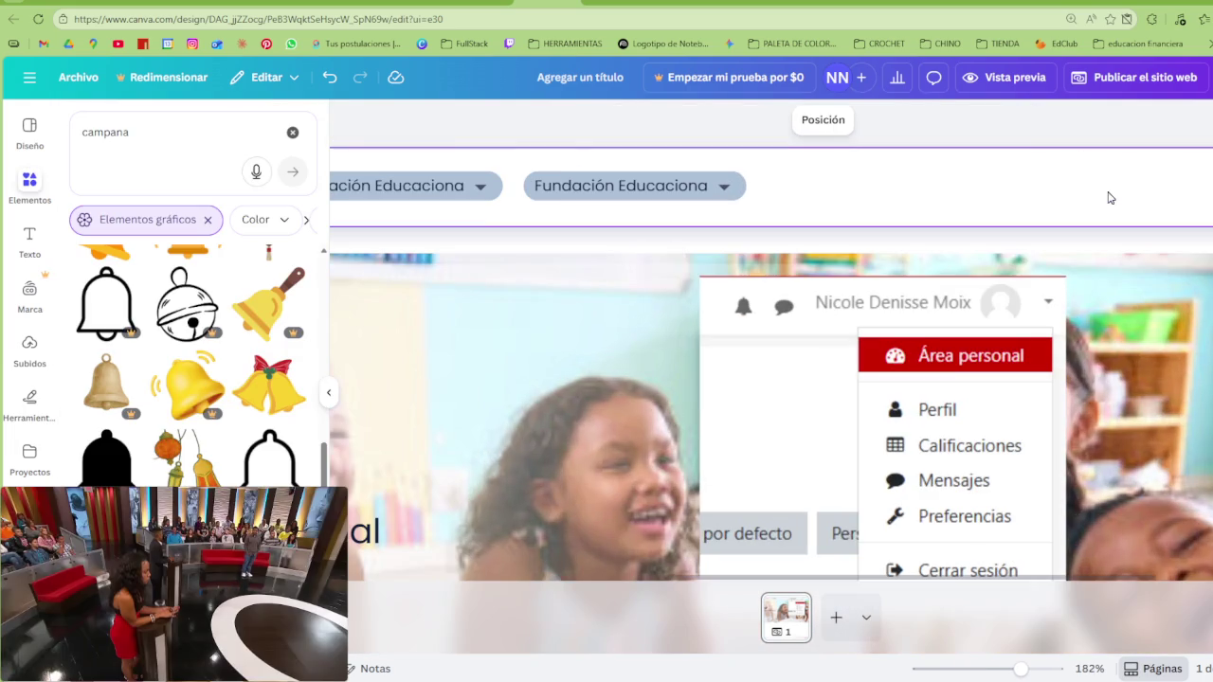
drag(816, 578, 886, 579)
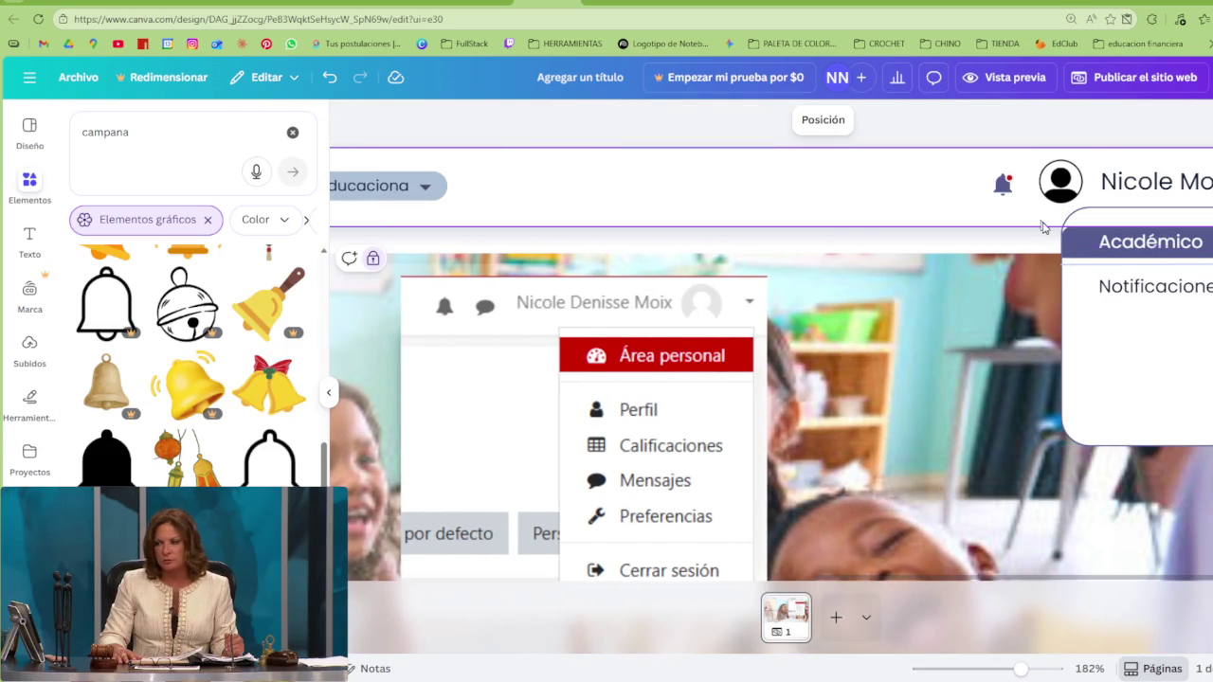
click(1173, 288)
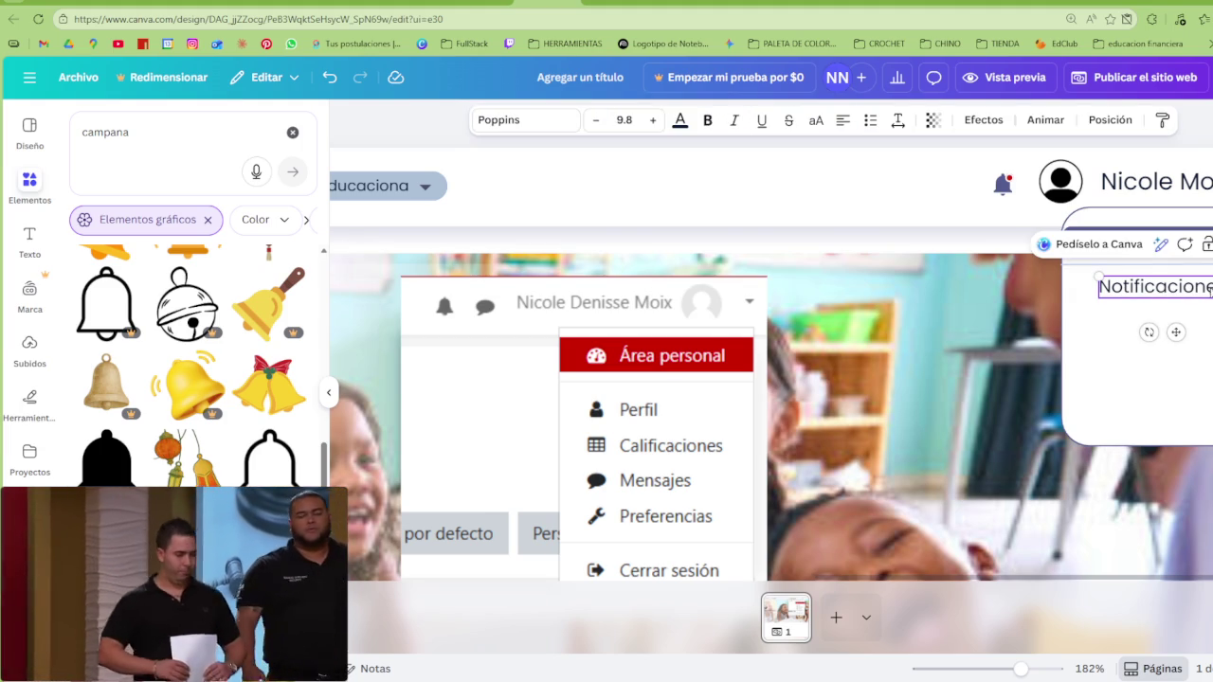
drag(1185, 288, 1175, 280)
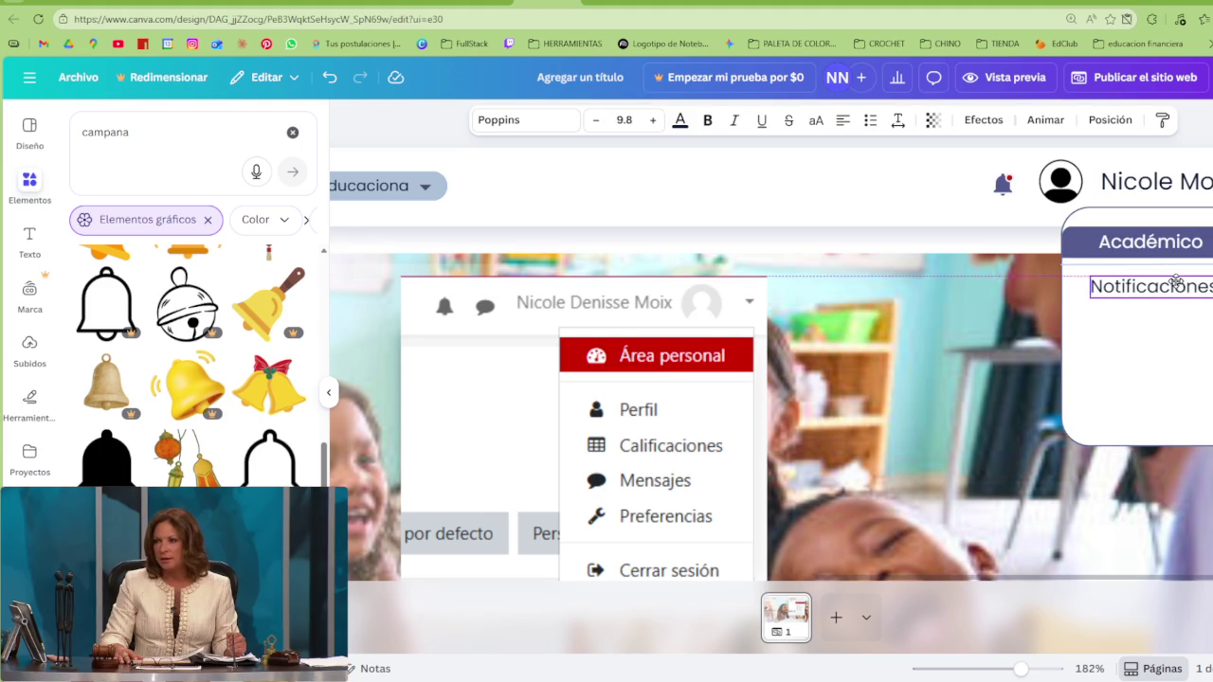
Edit the Notificaciones text inside the Académico card, then select and deselect the bell with its red dot
double_click(1183, 285)
click(1192, 316)
double_click(1185, 287)
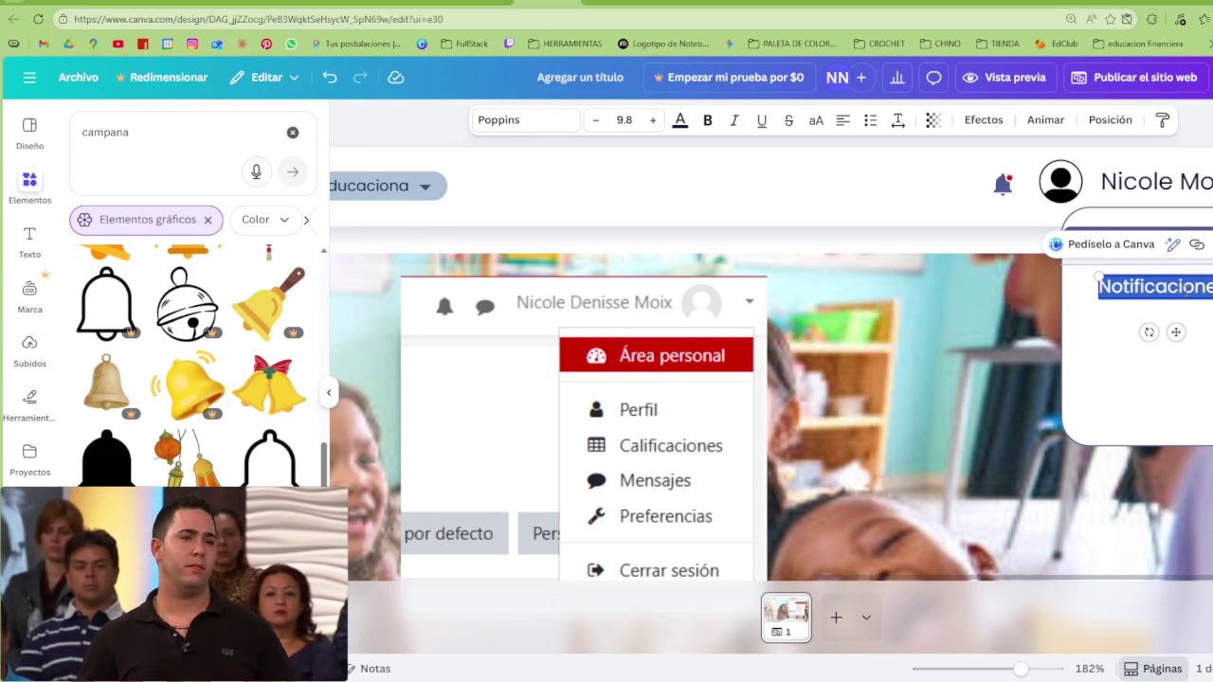
click(1003, 186)
shift+click(1004, 194)
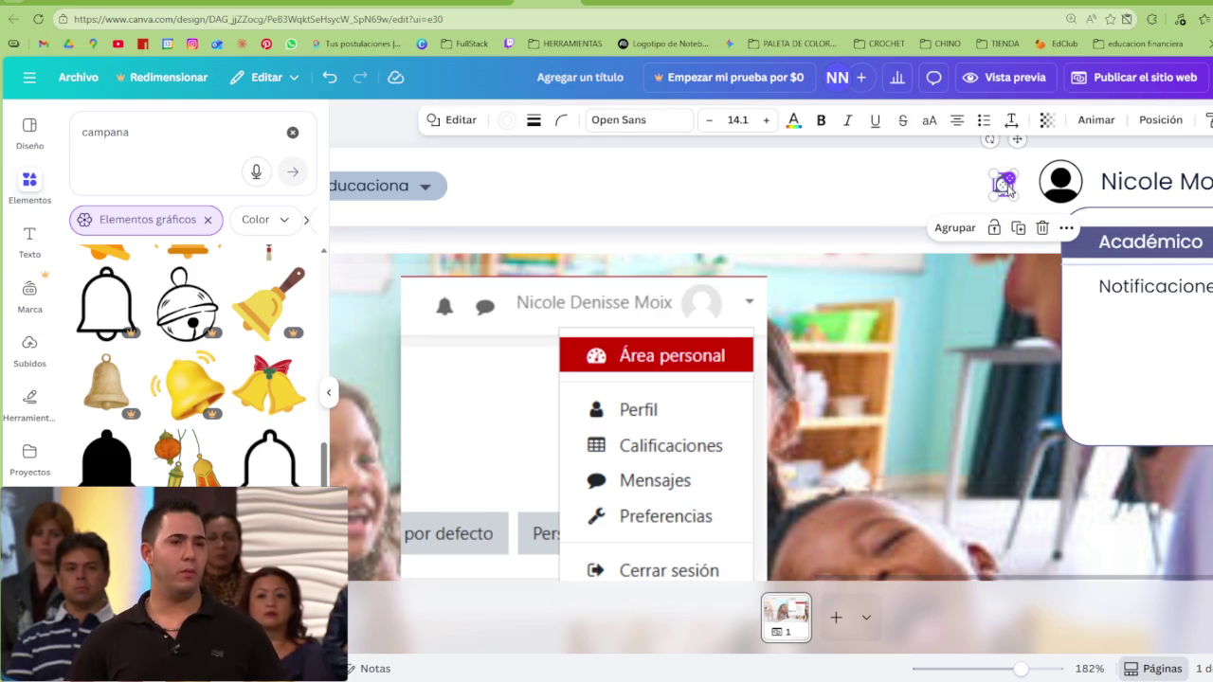
click(756, 228)
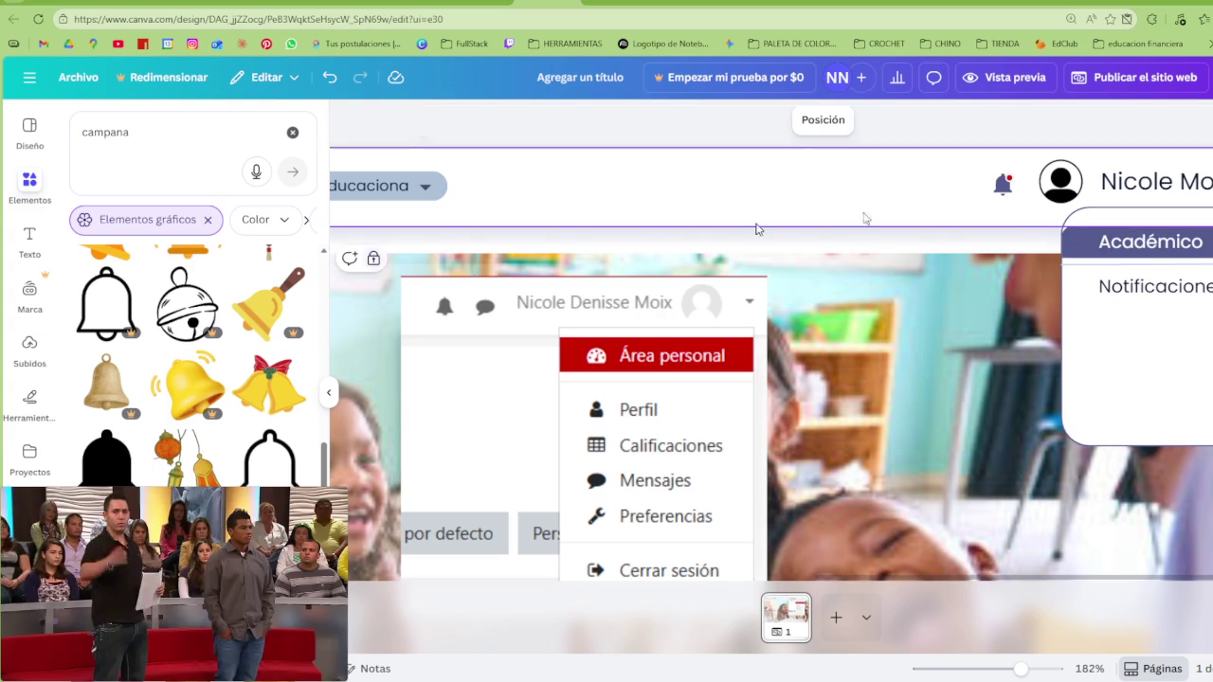
click(188, 161)
Search Elementos for 'mensaje' and add a red speech-bubble graphic to the page
text(mensaje)
key(Return)
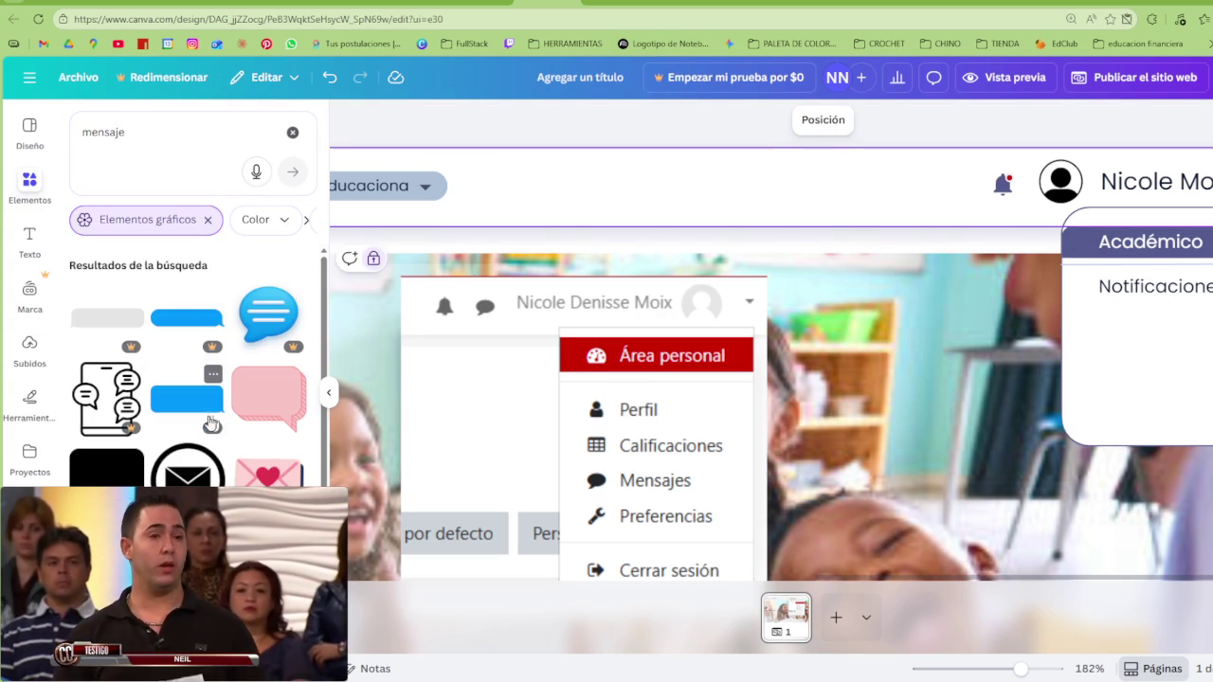
scroll(196, 243, down, 2)
scroll(195, 365, down, 2)
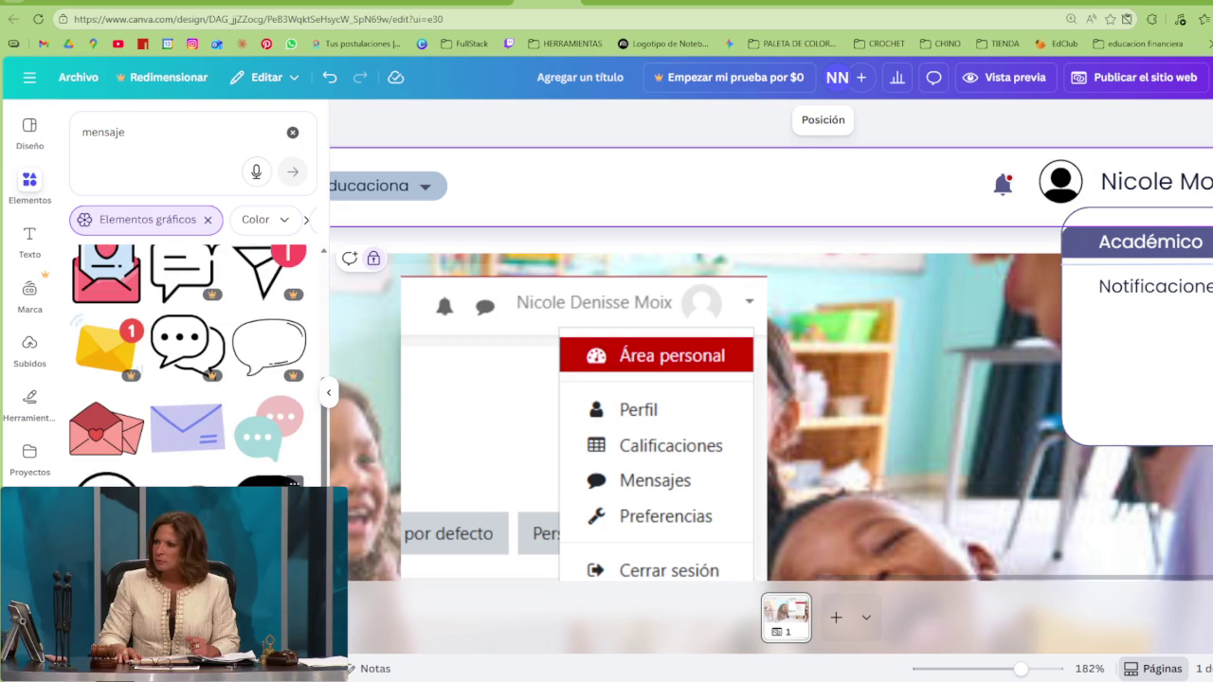
scroll(195, 365, down, 2)
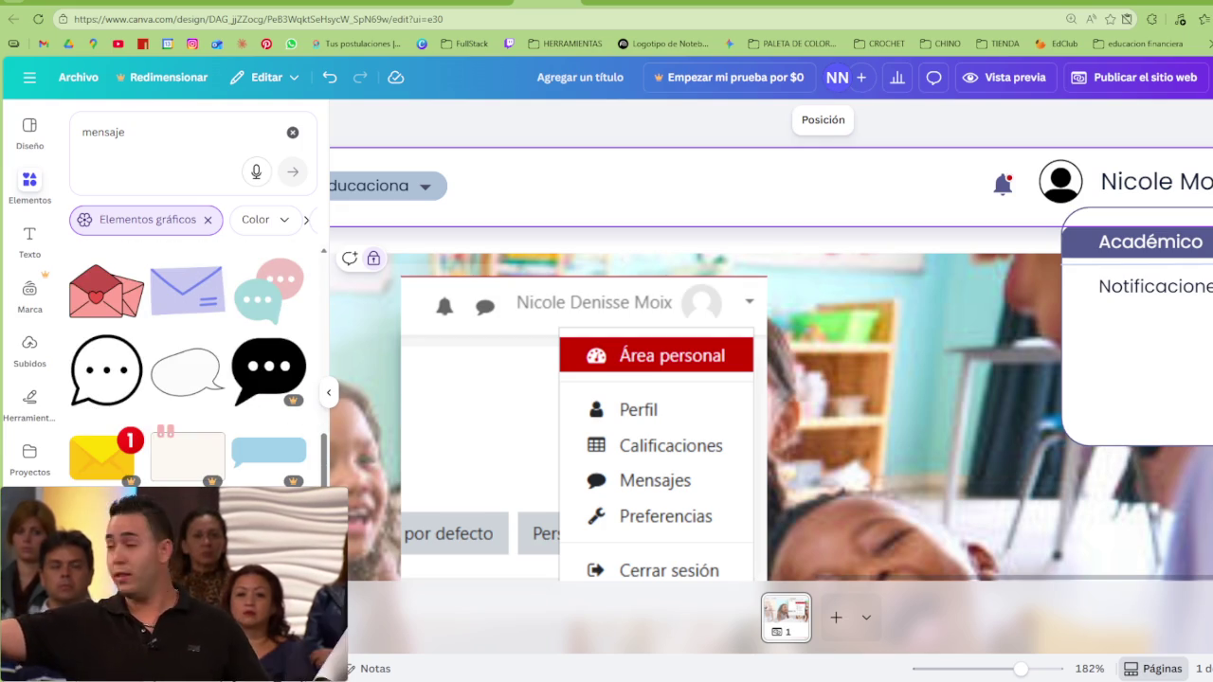
scroll(195, 365, down, 2)
scroll(211, 434, down, 2)
scroll(210, 434, down, 1)
scroll(211, 434, down, 2)
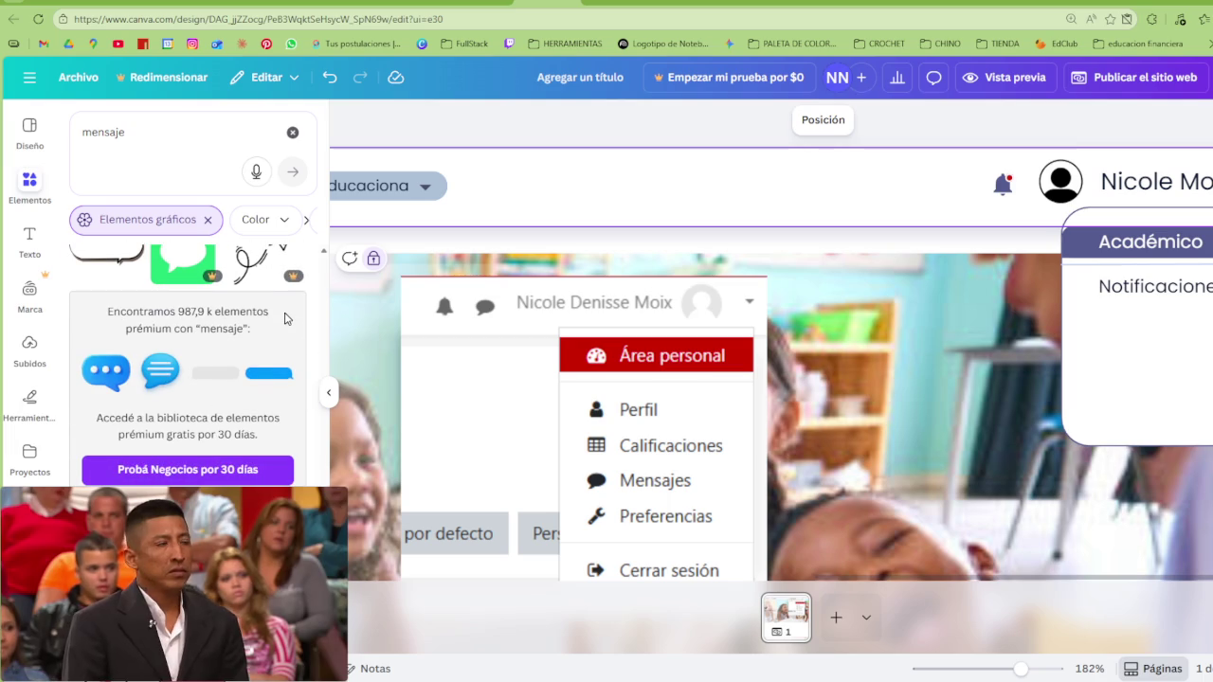
key(c)
Shrink the speech bubble, place it beside the bell, and recolour it slate blue
drag(518, 544, 988, 254)
drag(1037, 197, 717, 495)
drag(631, 527, 860, 244)
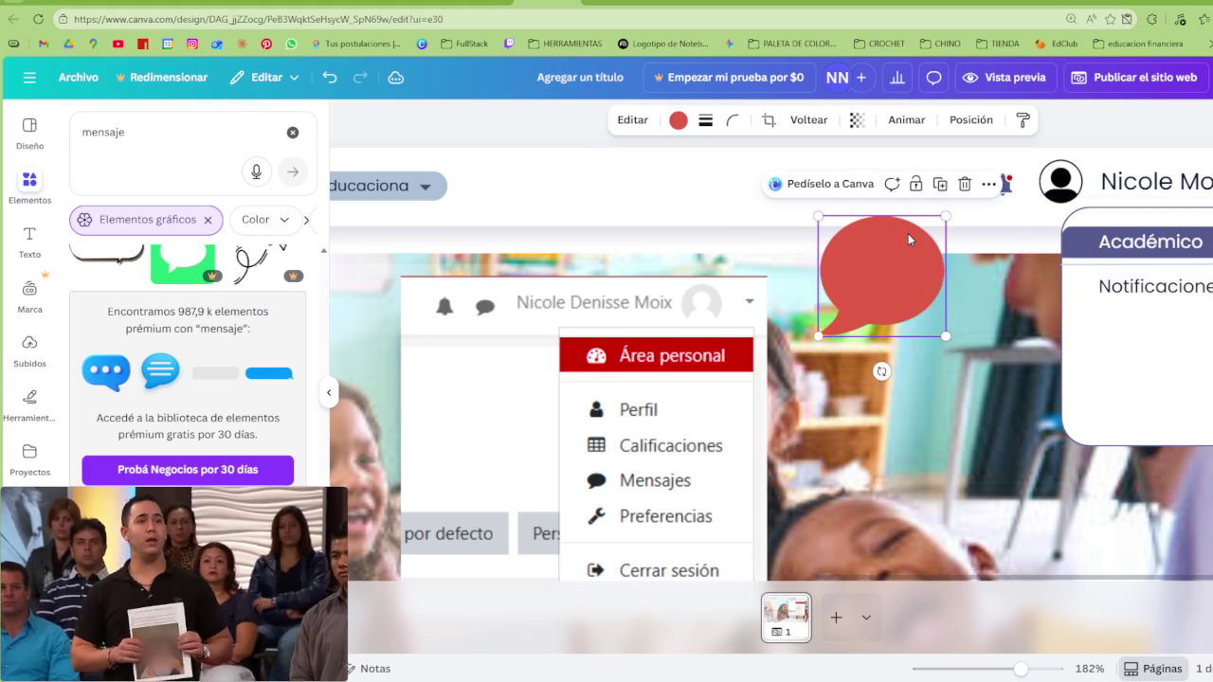
mouse_move(945, 216)
mouse_down()
mouse_move(859, 296)
mouse_move(969, 176)
mouse_up()
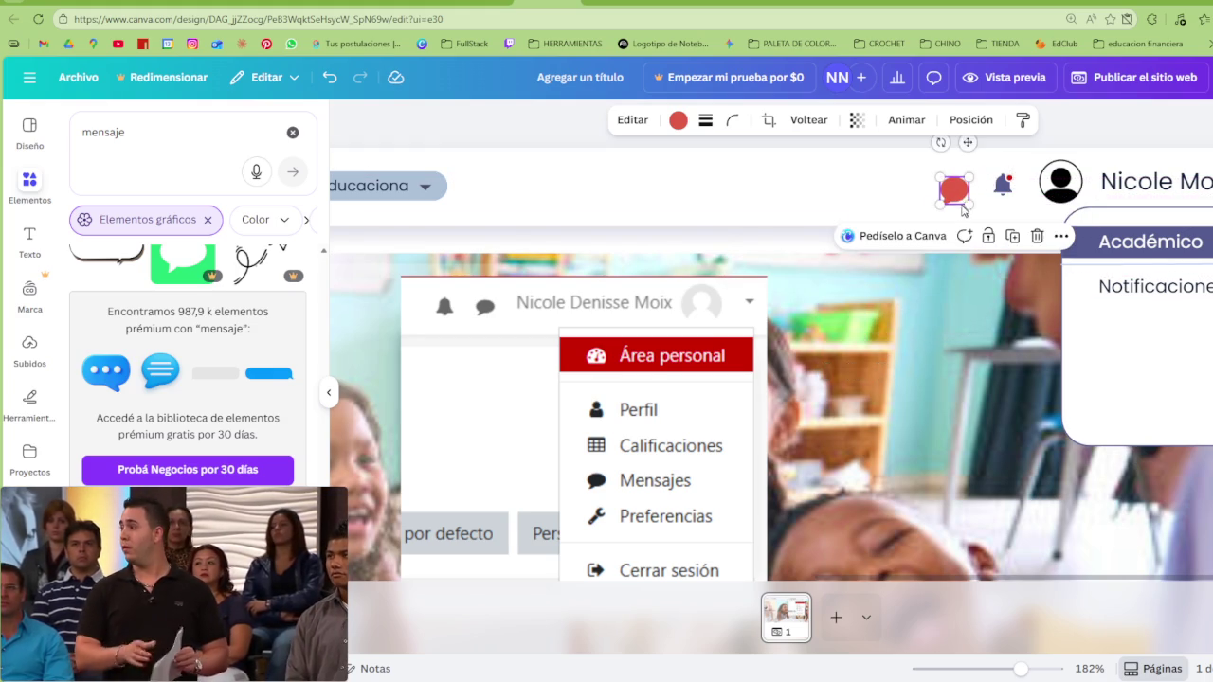
drag(958, 190, 969, 189)
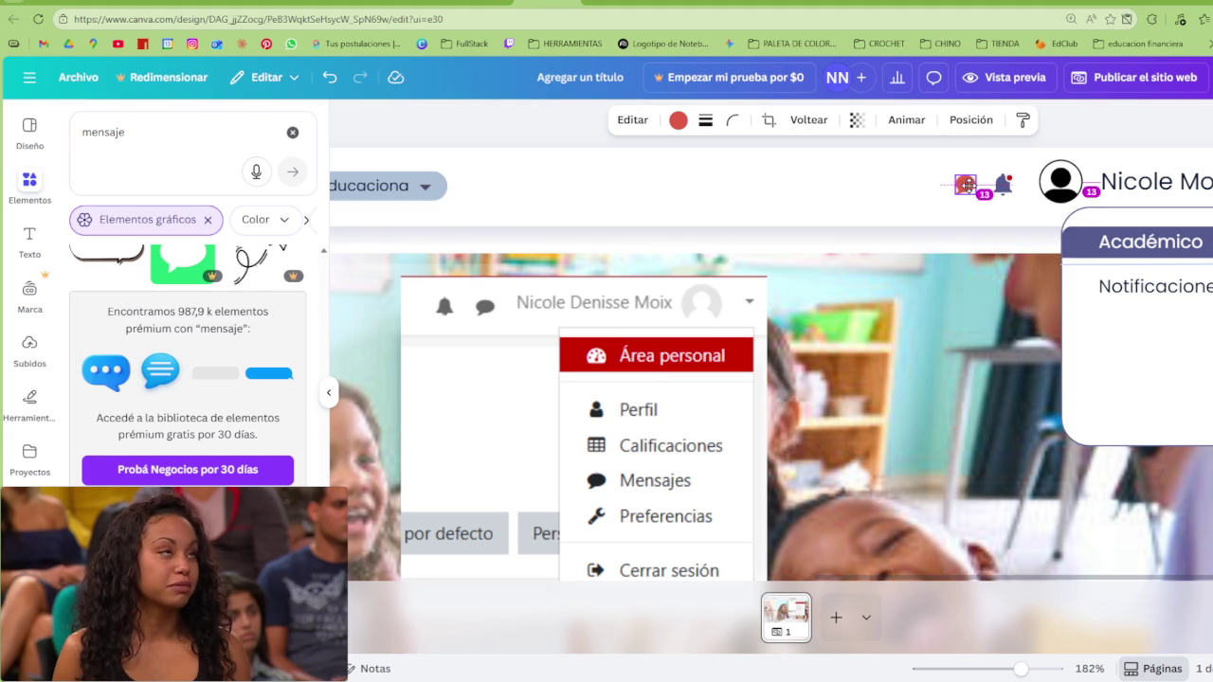
click(679, 119)
click(254, 233)
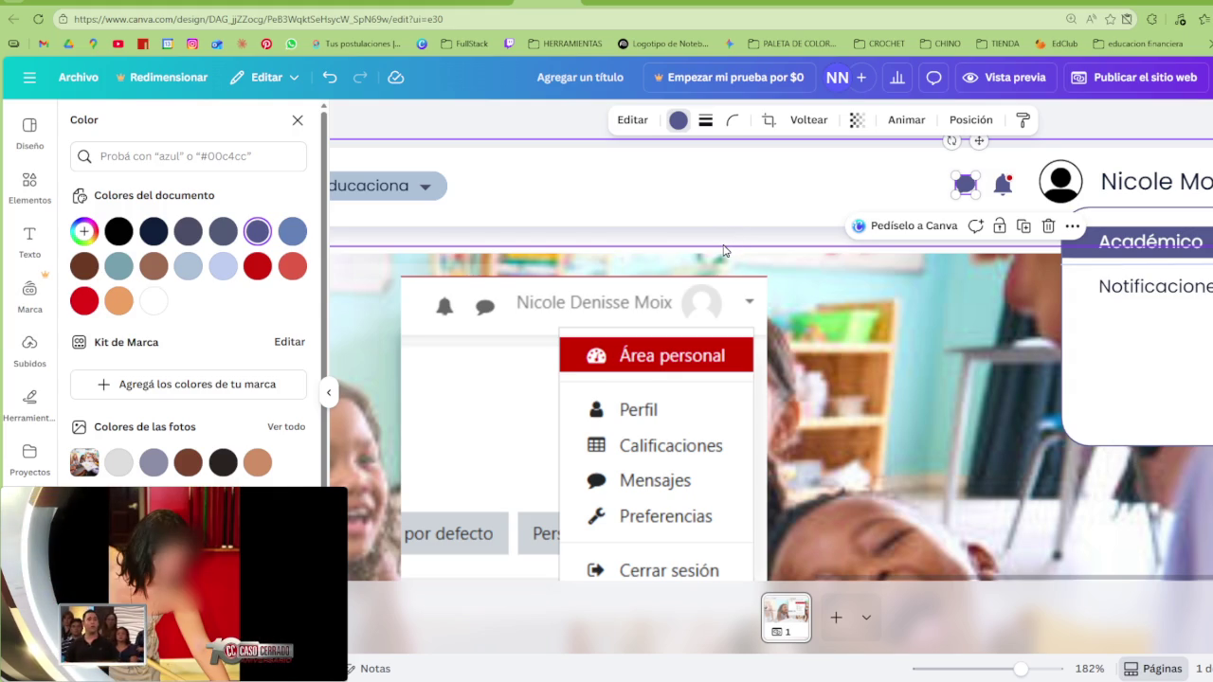
click(937, 196)
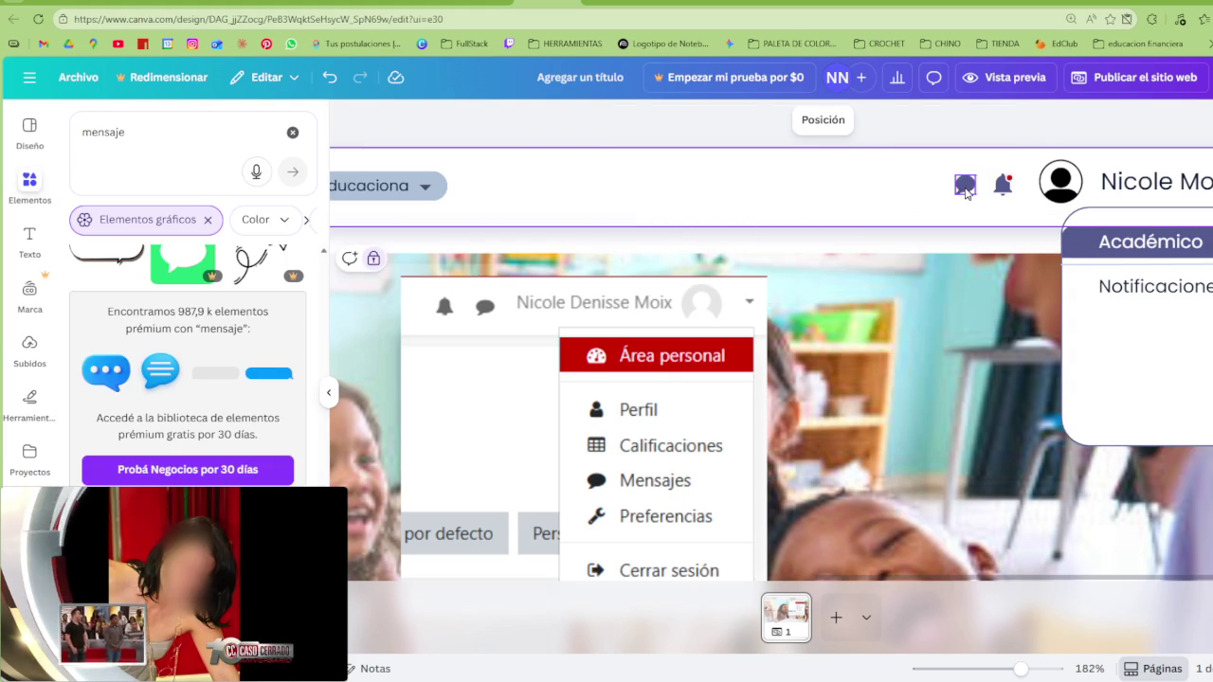
Put a red badge dot on the speech bubble
click(1005, 182)
drag(1012, 183, 985, 217)
right_click(1043, 194)
key(Escape)
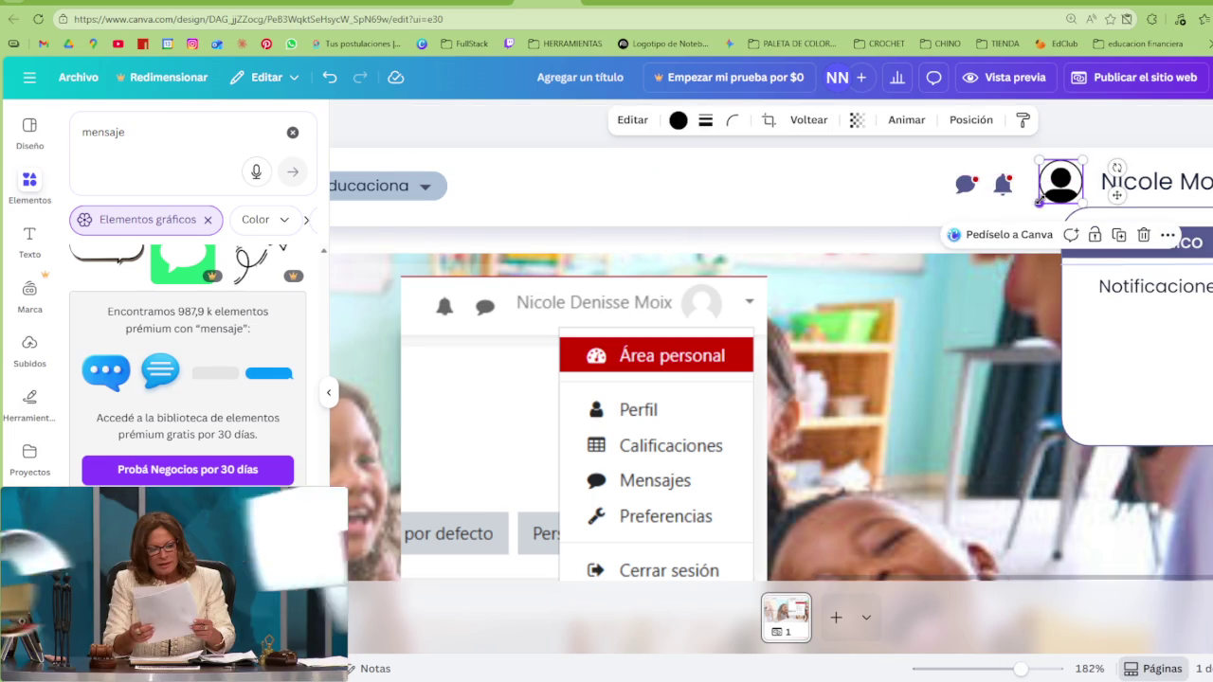
click(875, 205)
Retype Notificaciones as Calificaciones and duplicate the entry below the original
ctrl+scroll(875, 208, down, 5)
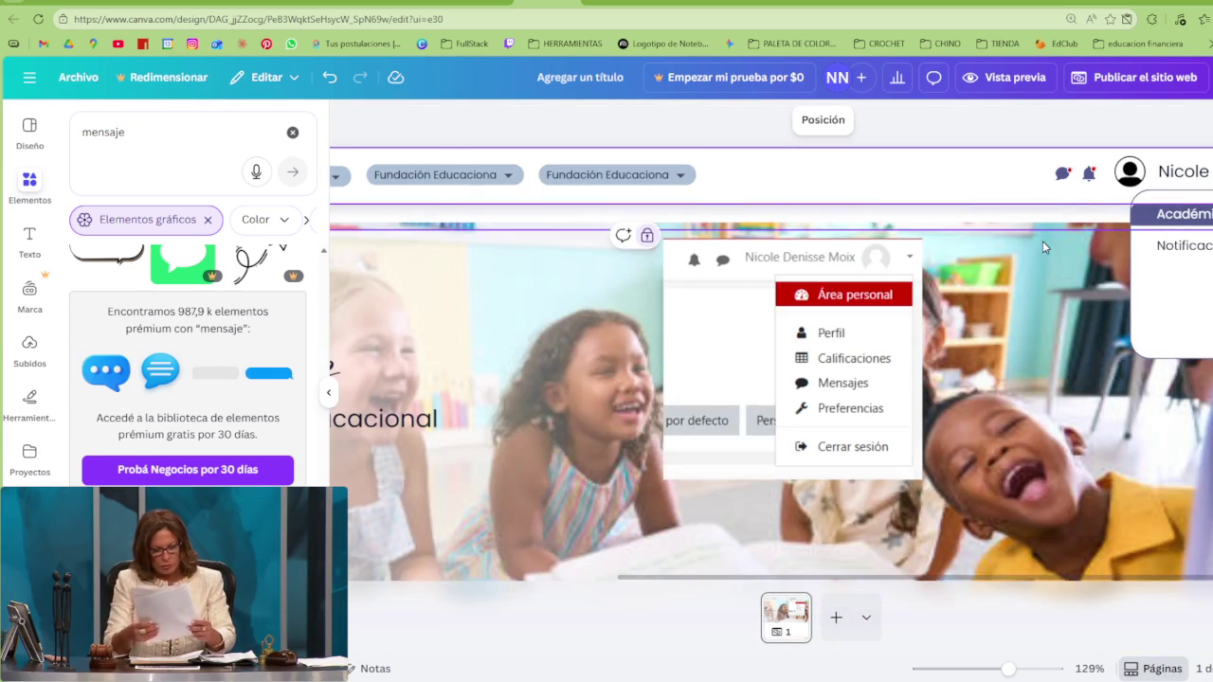
ctrl+scroll(1043, 241, up, 2)
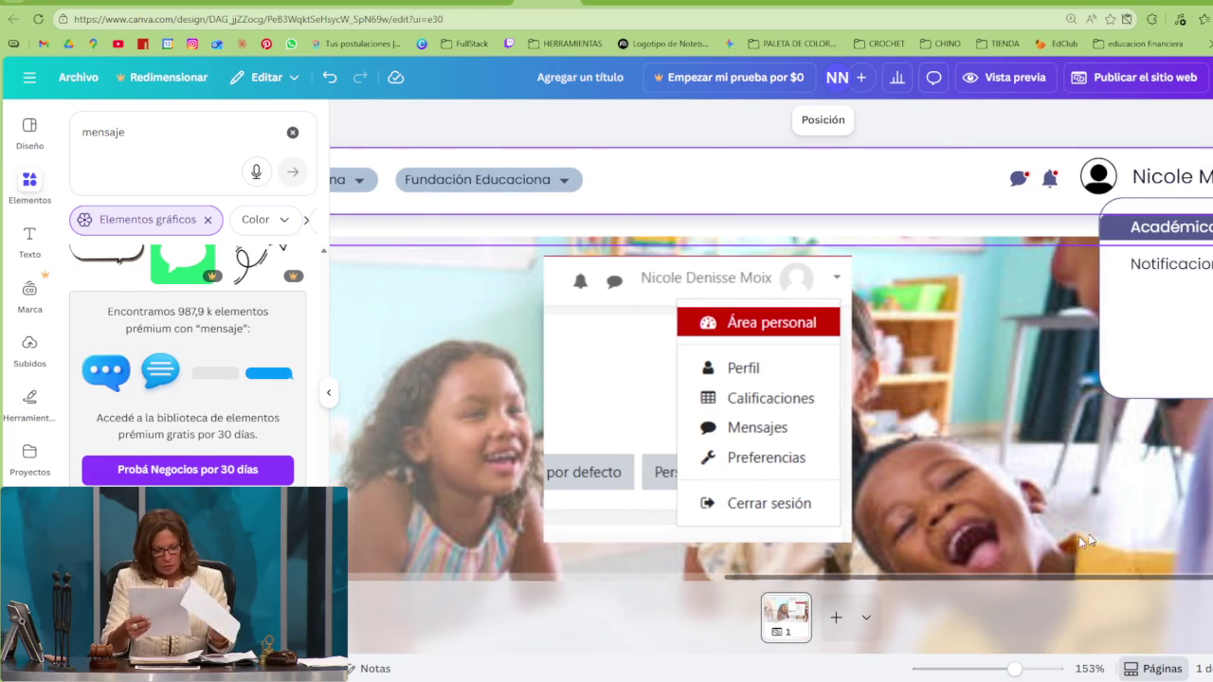
click(1171, 267)
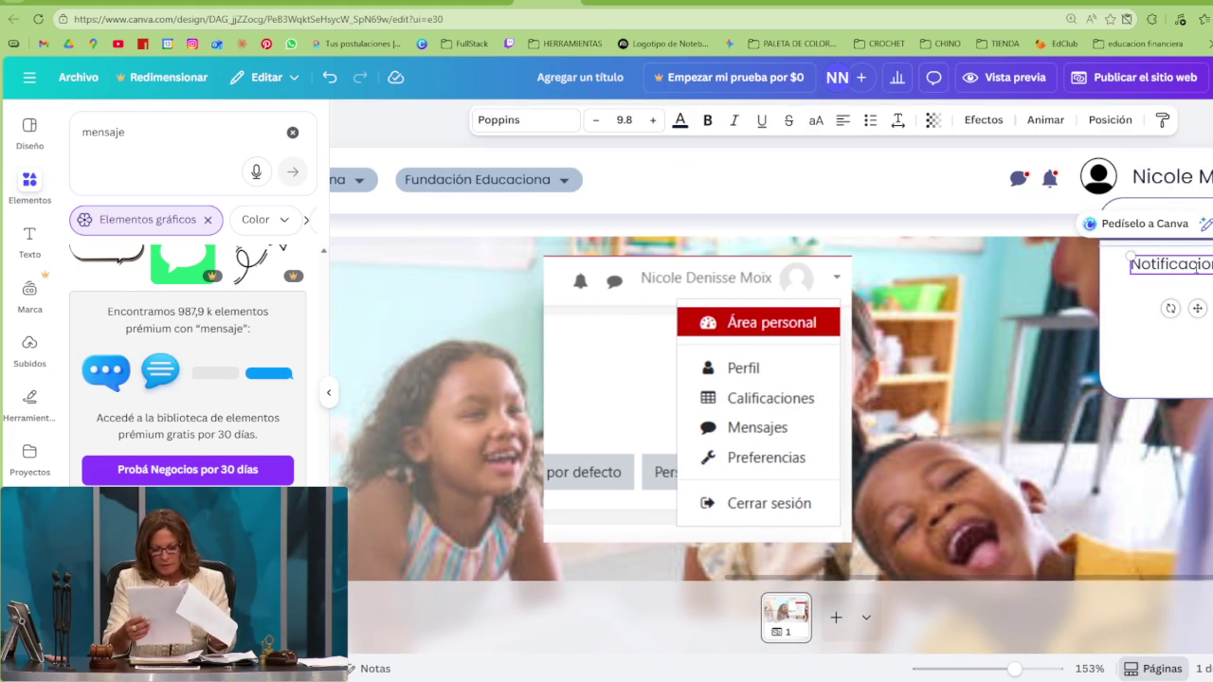
text(Cal)
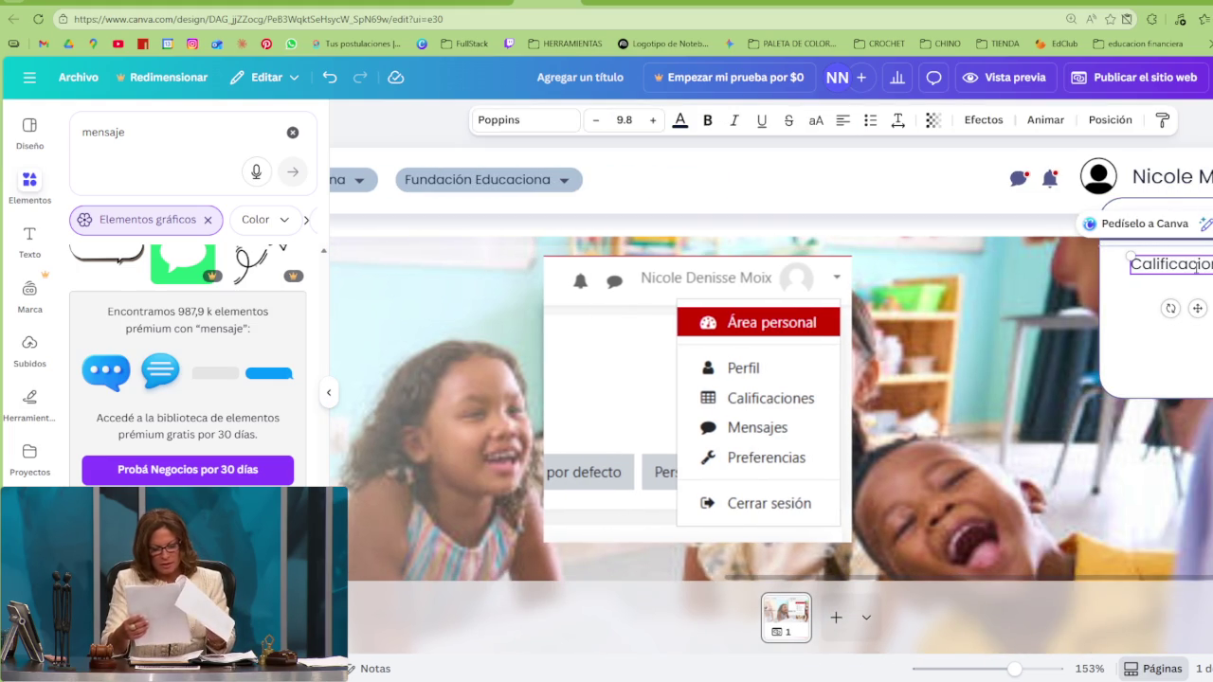
drag(1204, 269, 1180, 290)
click(1178, 265)
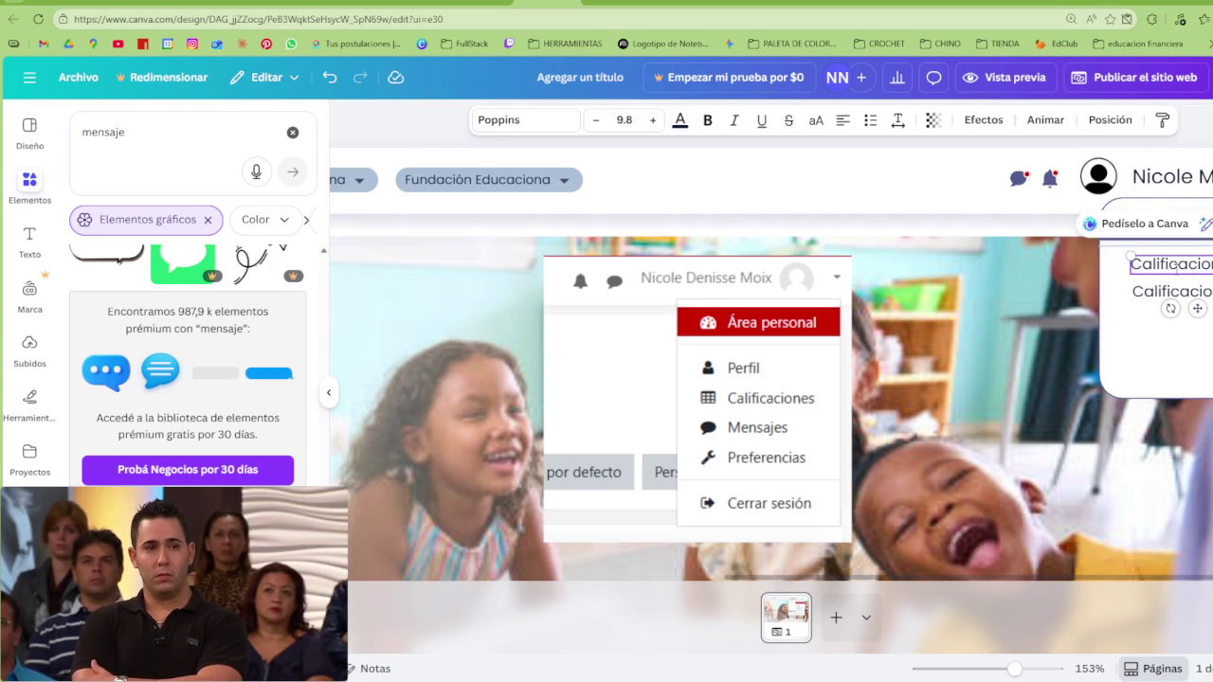
Rename the top entry to Perfil and space the entries down the list
double_click(1178, 265)
text(Perfi)
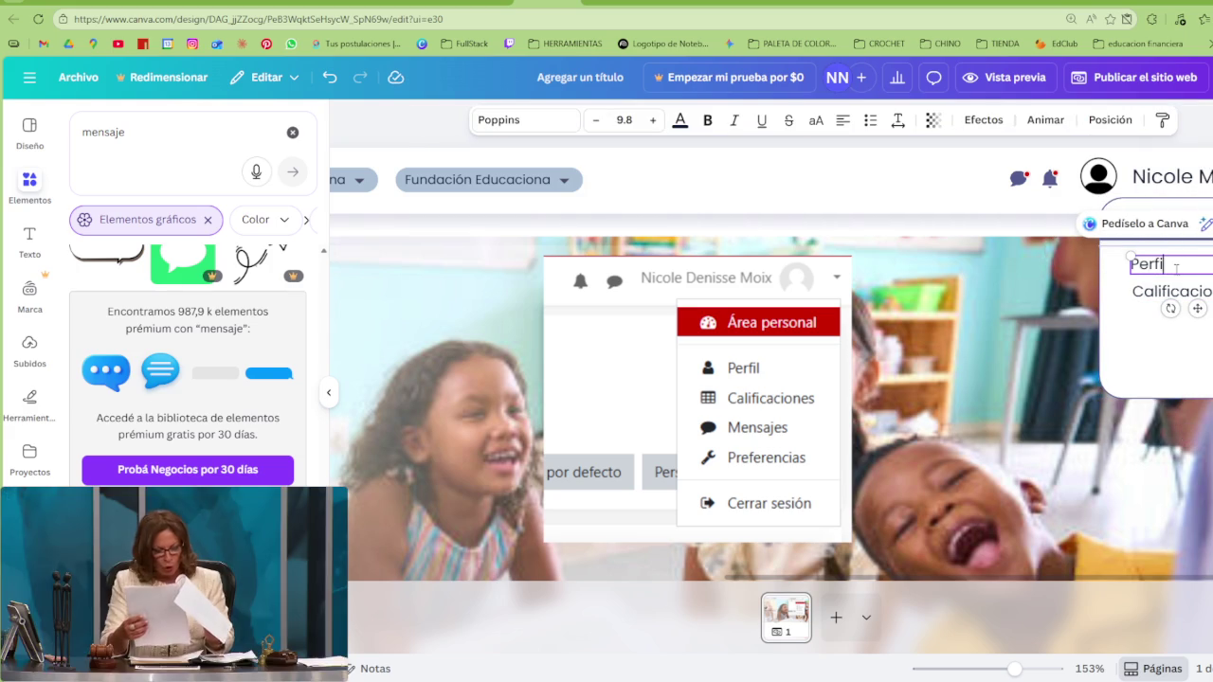
text(l)
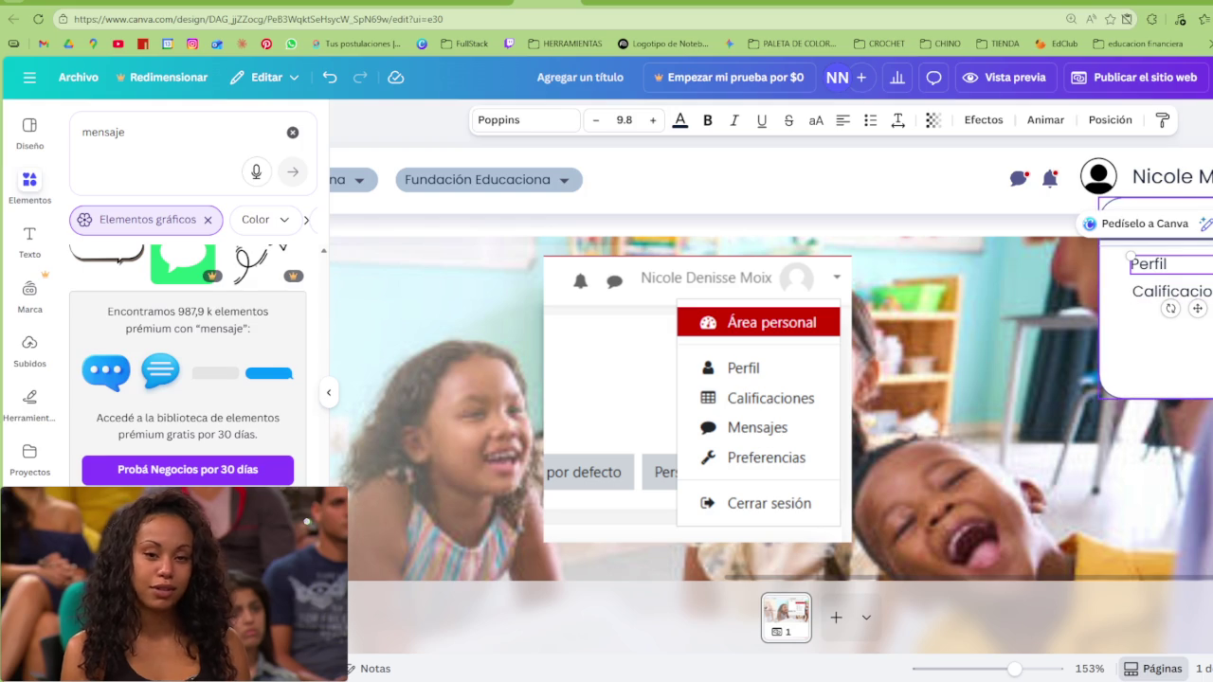
key(ctrl+z)
drag(1198, 308, 1179, 311)
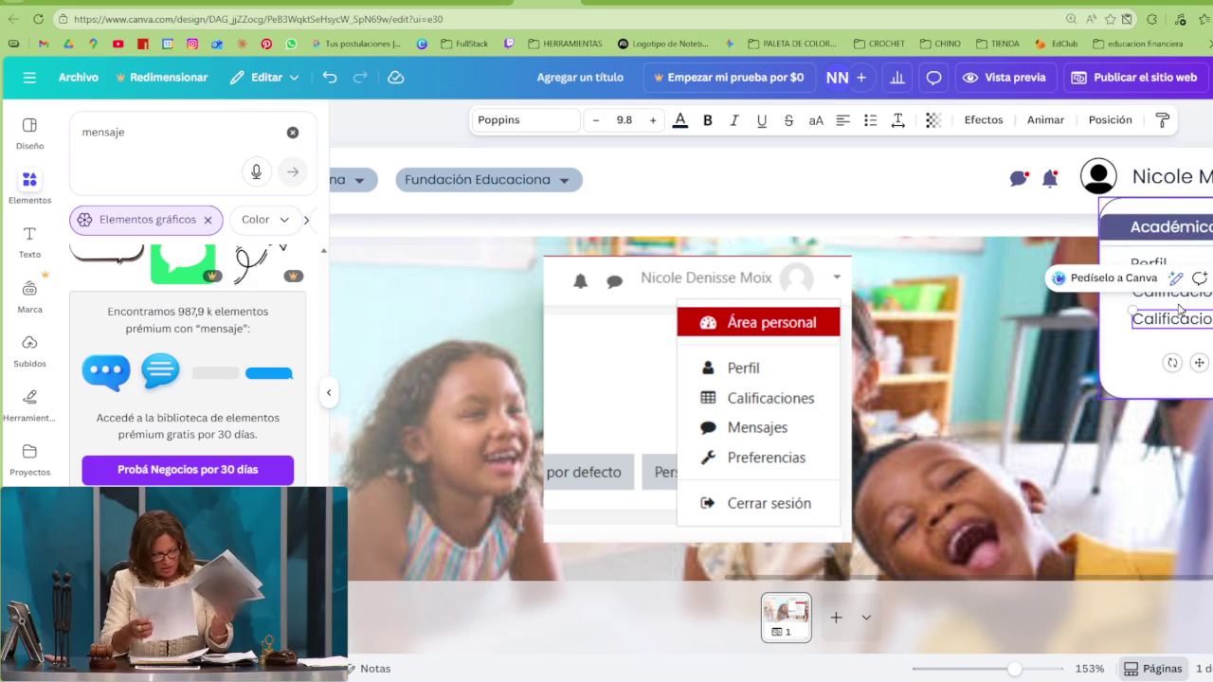
drag(1157, 265, 1158, 260)
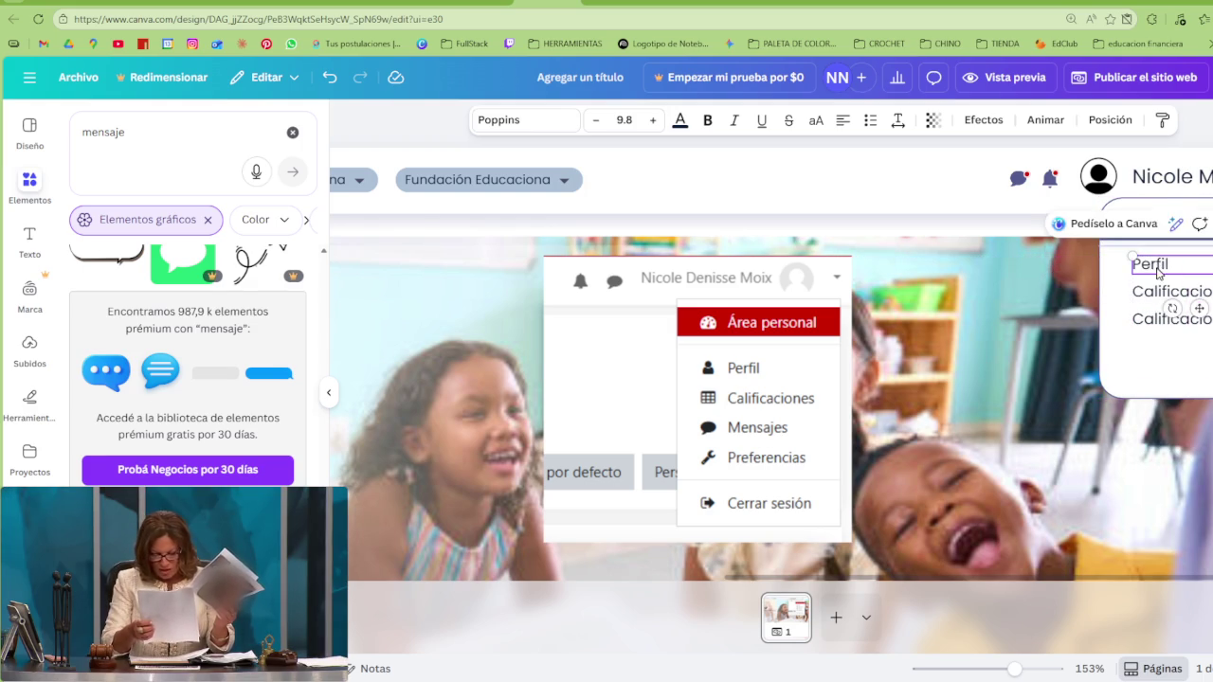
Rename the lower copy to Configuración and widen its text box onto one line
click(1170, 318)
double_click(1171, 319)
text(Co)
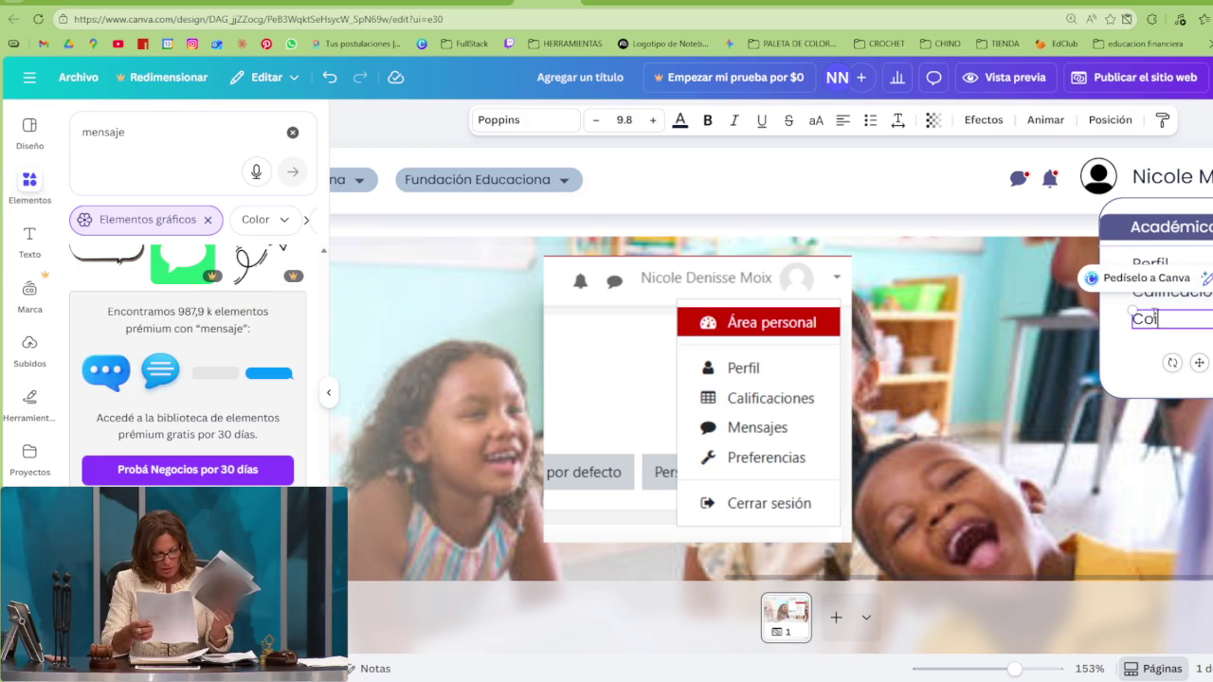
text(nfig)
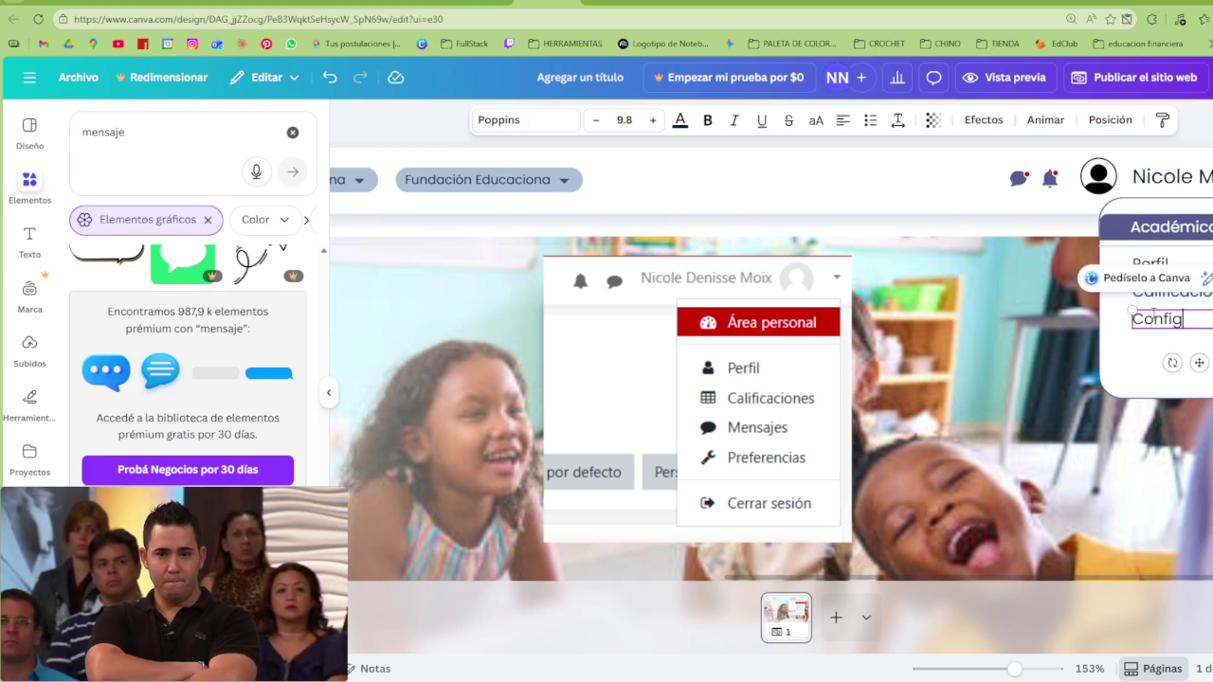
text(c)
key(BackSpace)
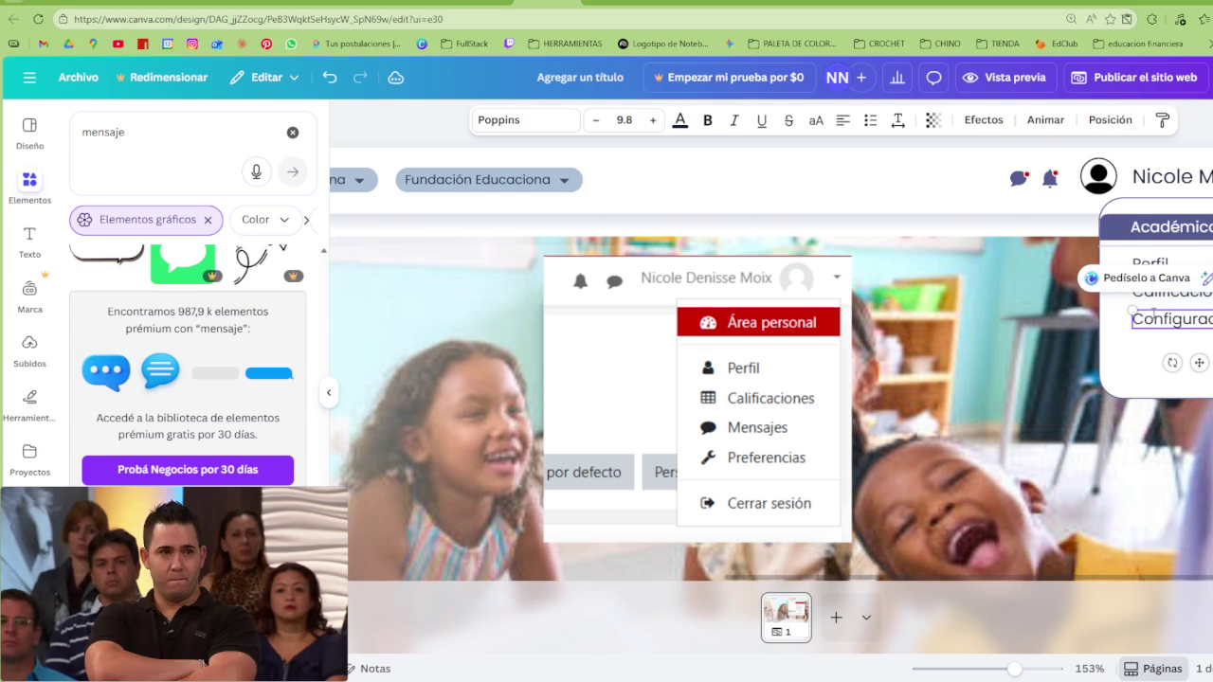
key(super+space)
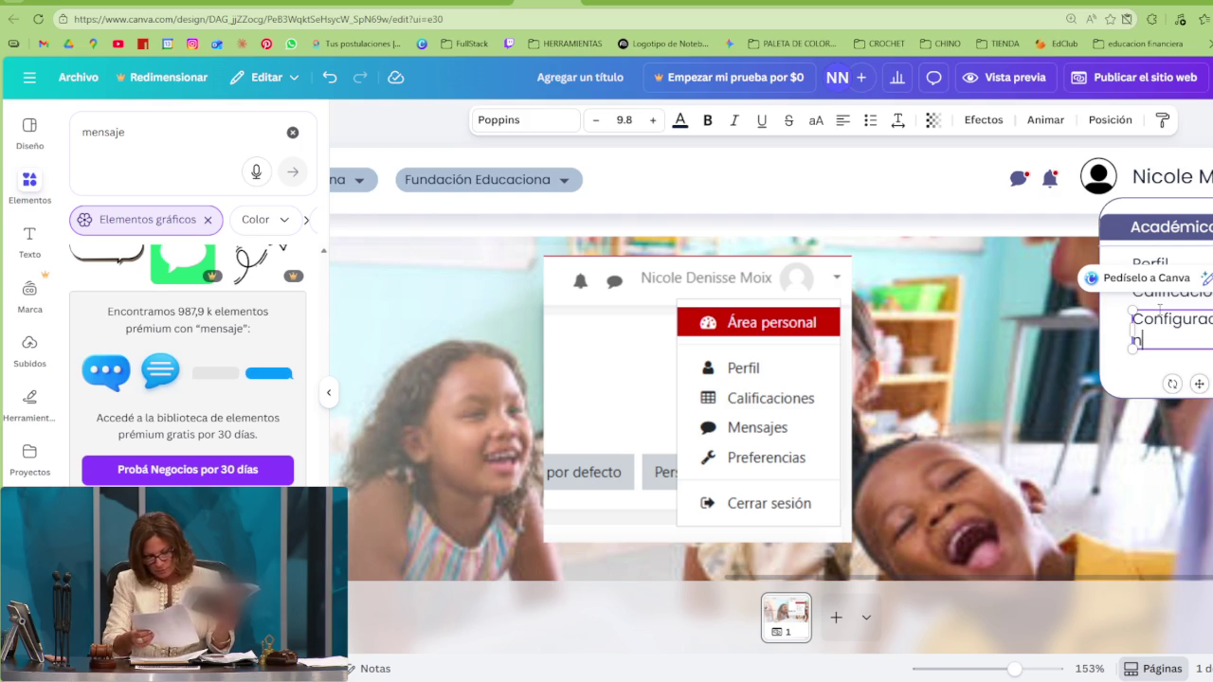
drag(1209, 329, 1212, 330)
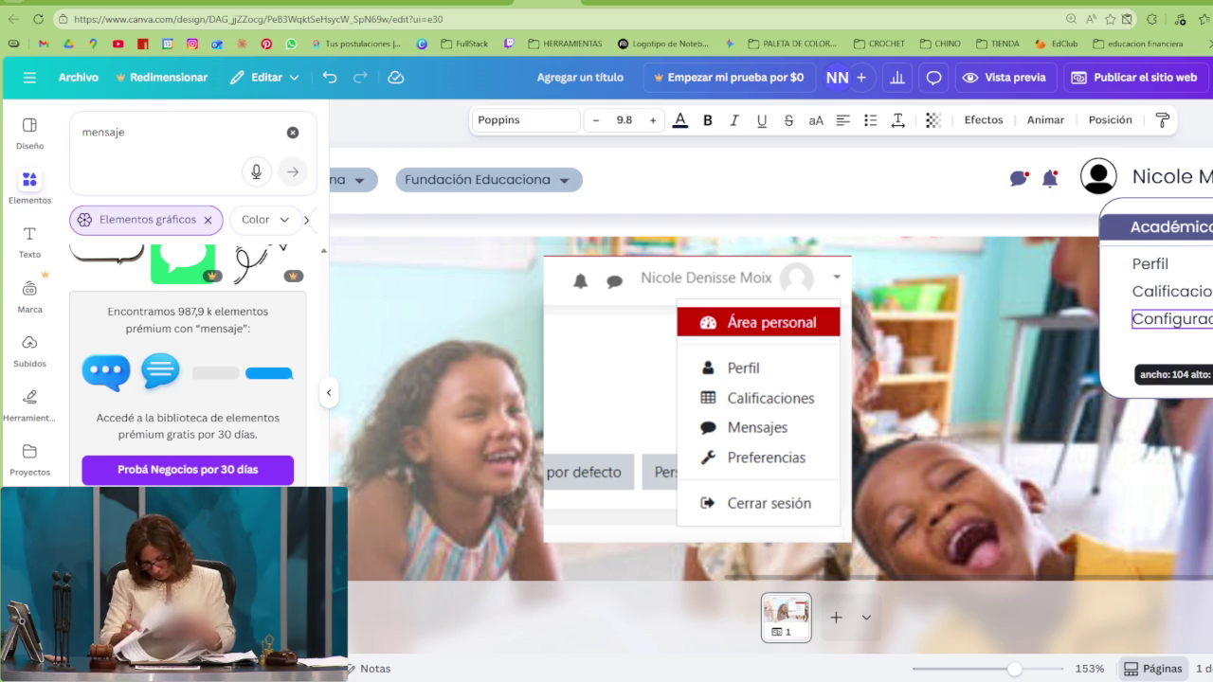
key(Escape)
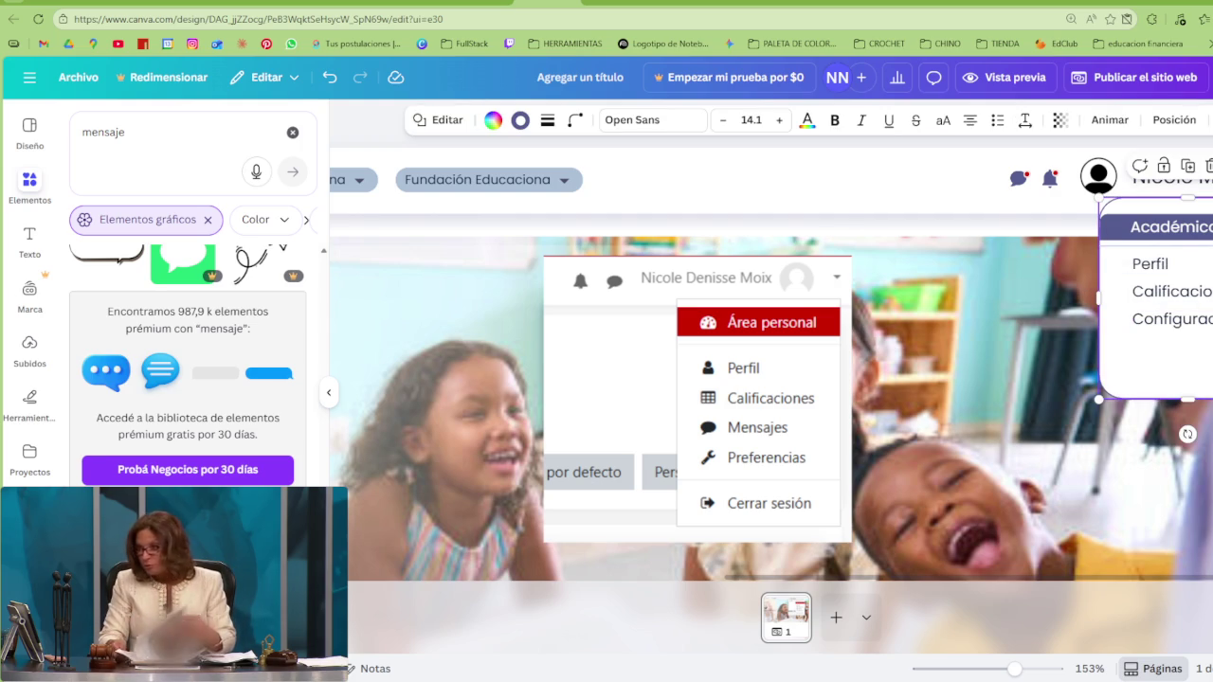
Cycle through the menu card's elements to select the Académico header inside the group
key(Tab)
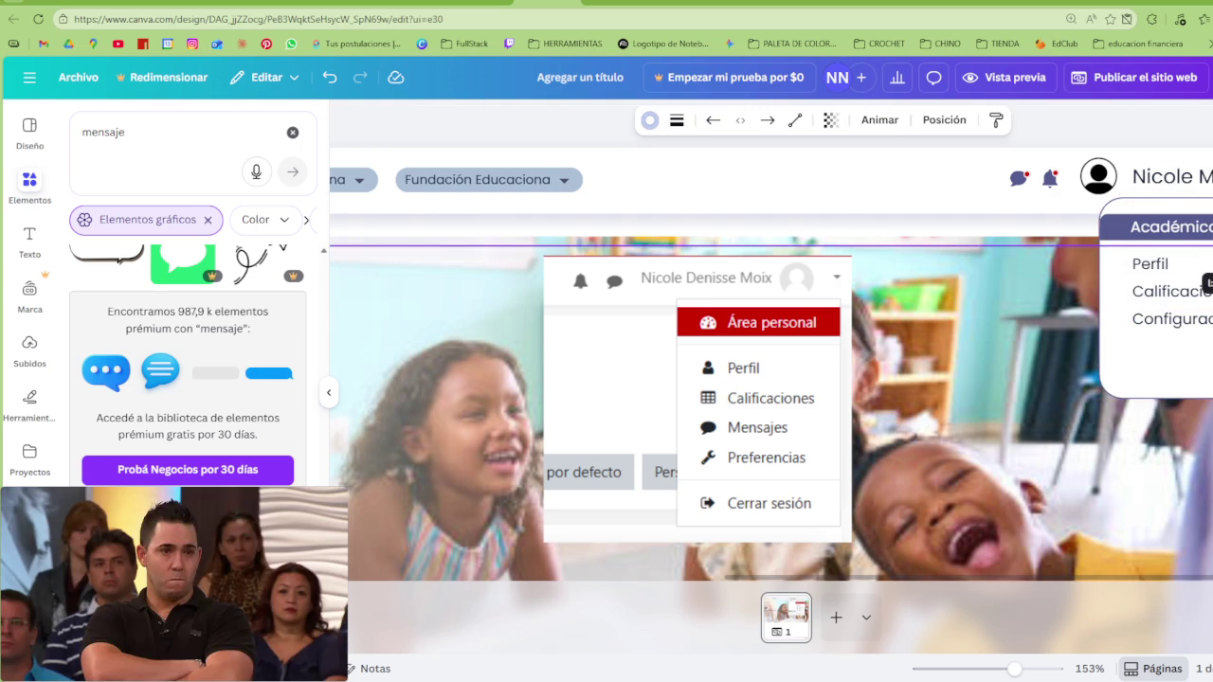
click(1130, 249)
key(Tab)
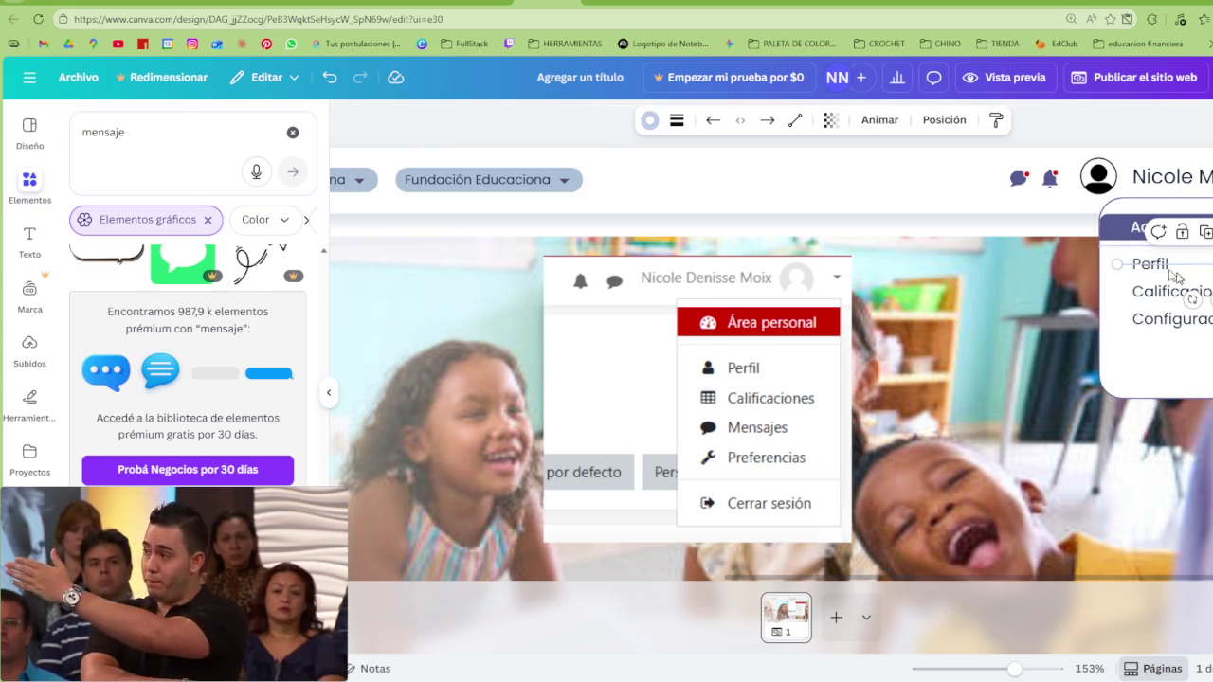
key(Tab)
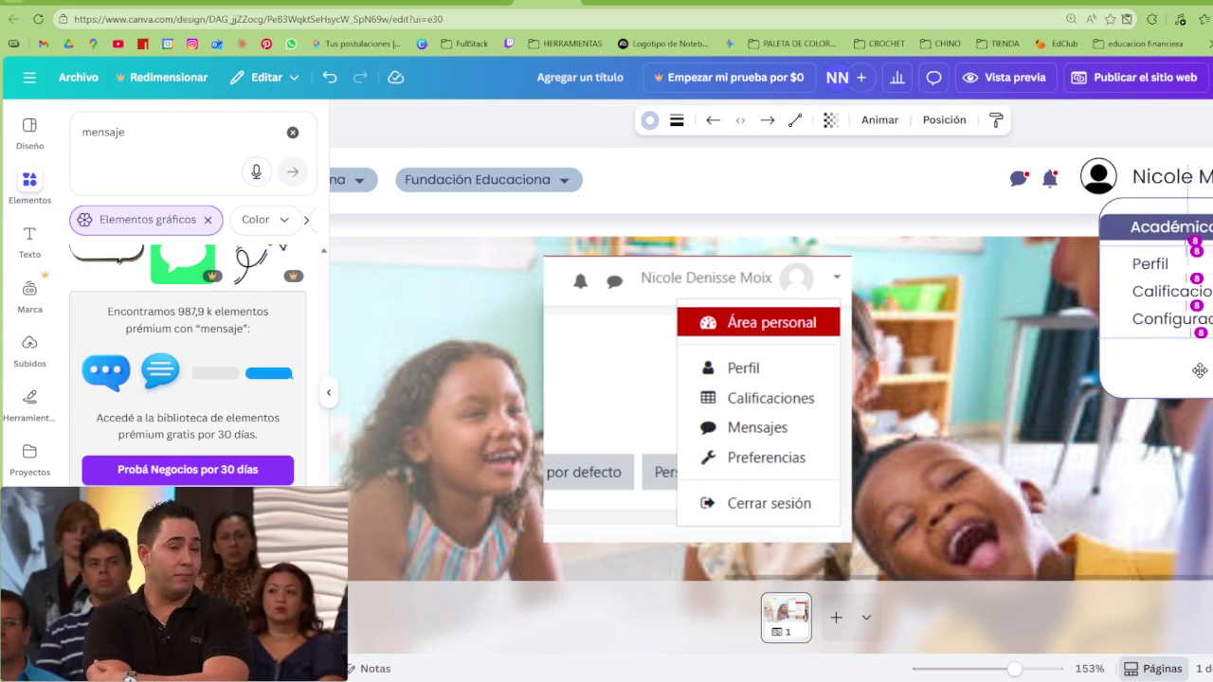
key(Tab)
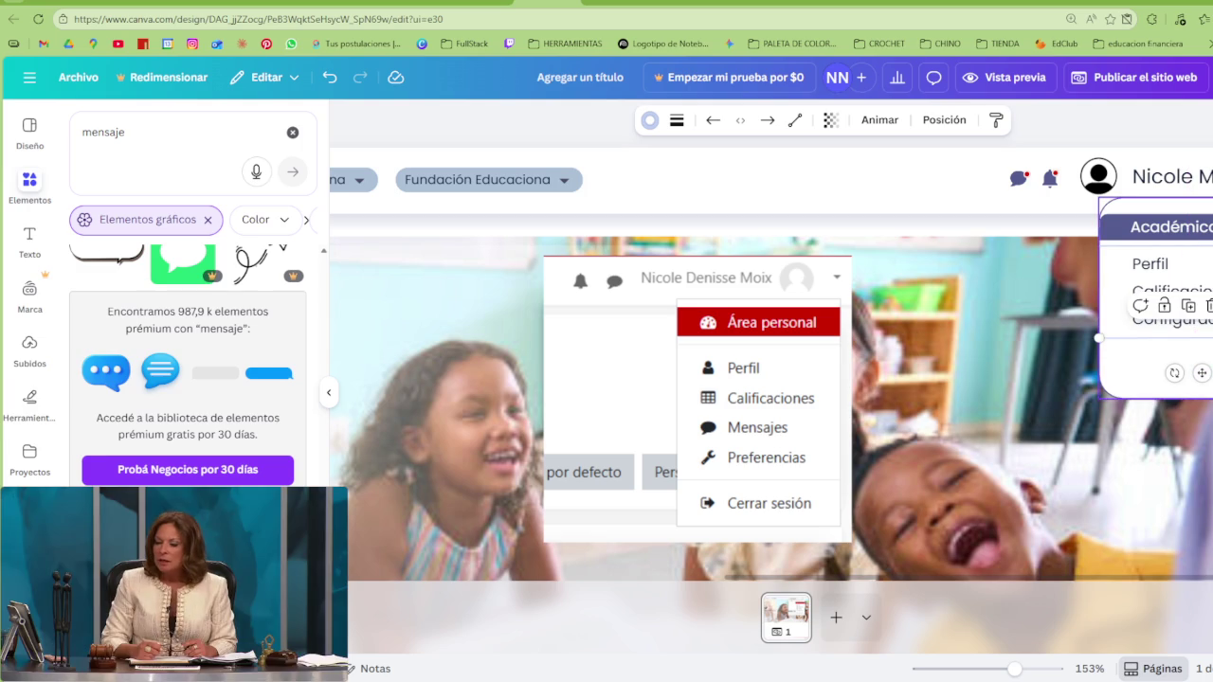
key(Tab)
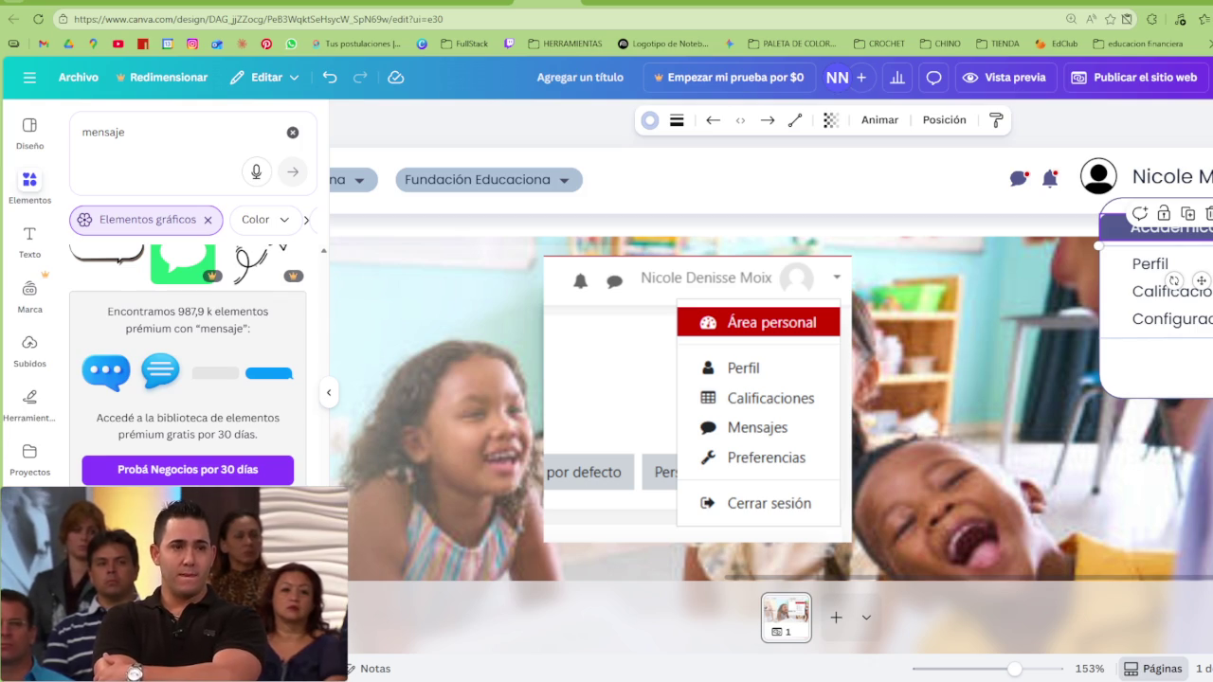
click(1171, 226)
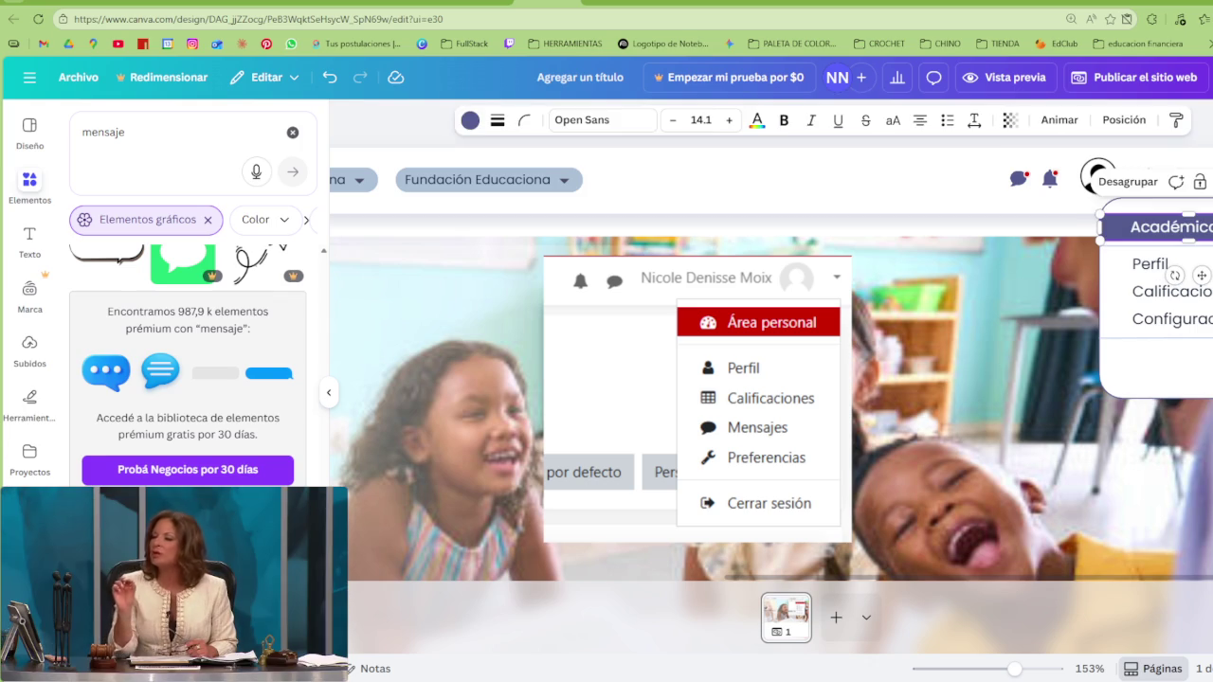
Copy Configuración below the divider as Cerrar sesión and shorten the card to fit
click(1173, 322)
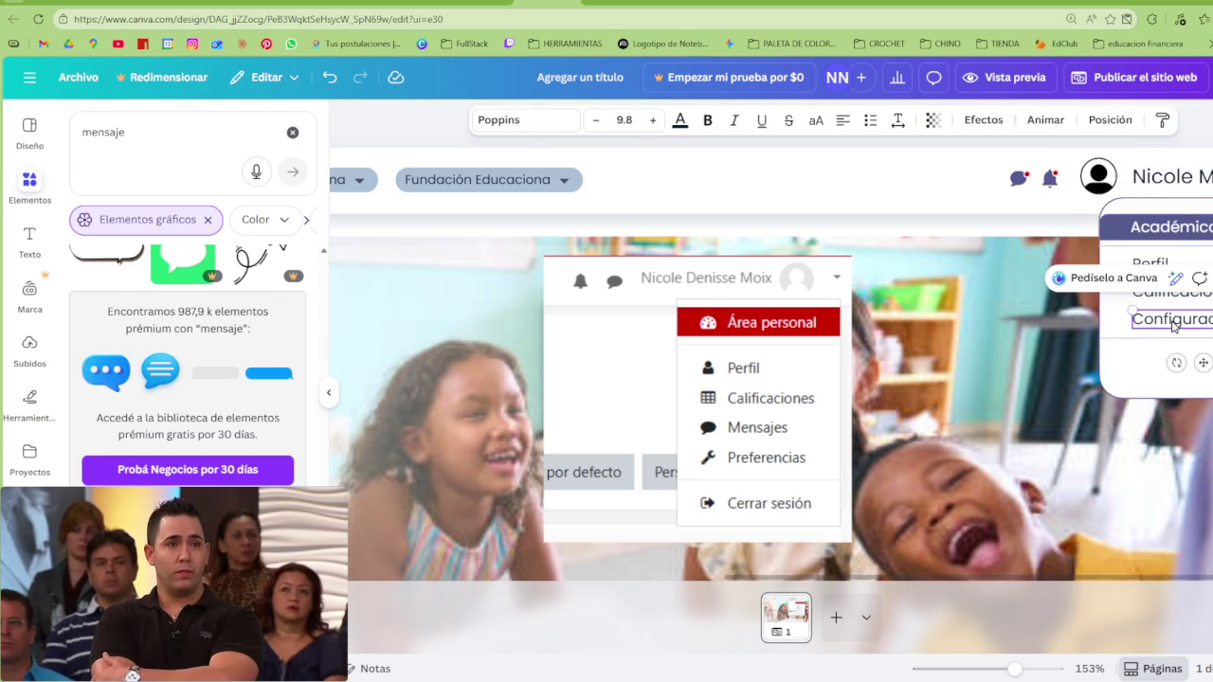
drag(1171, 346, 1171, 383)
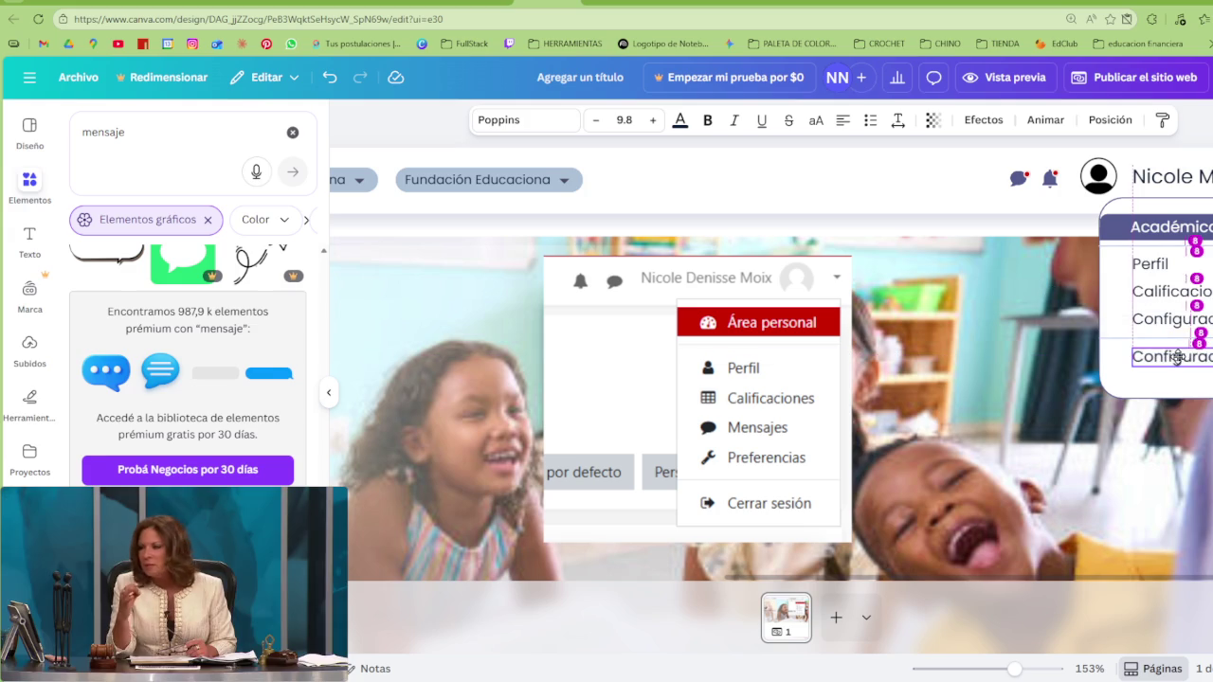
text(Cerrar sesi)
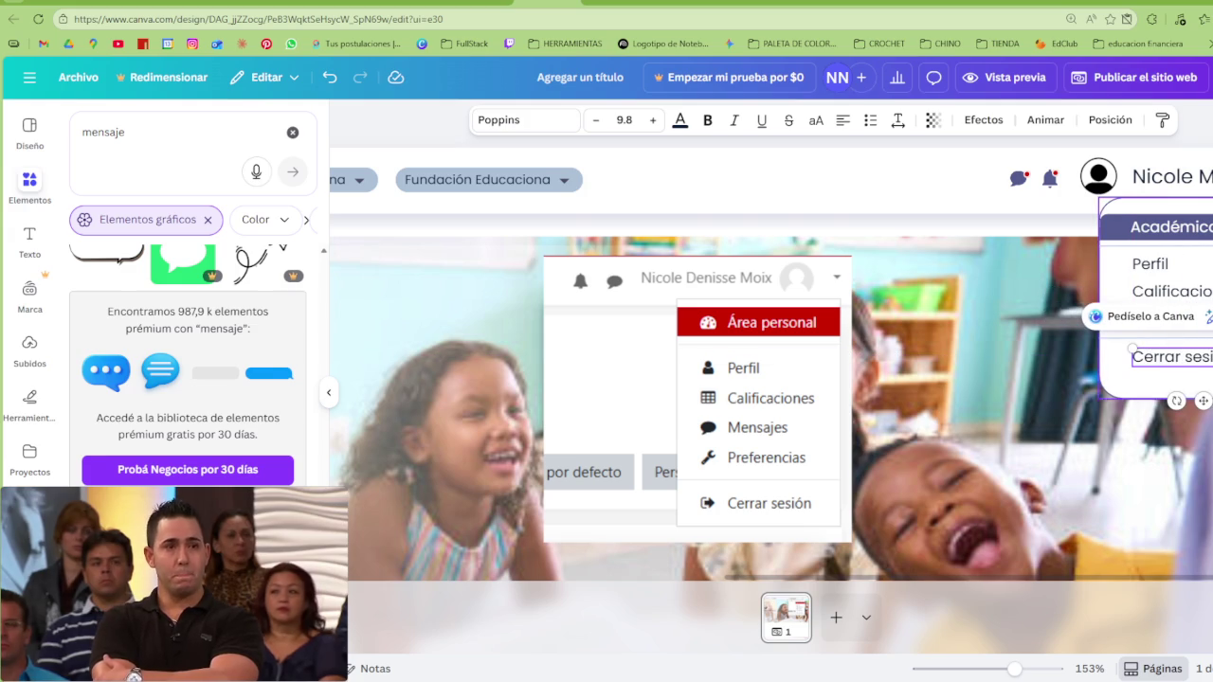
key(Escape)
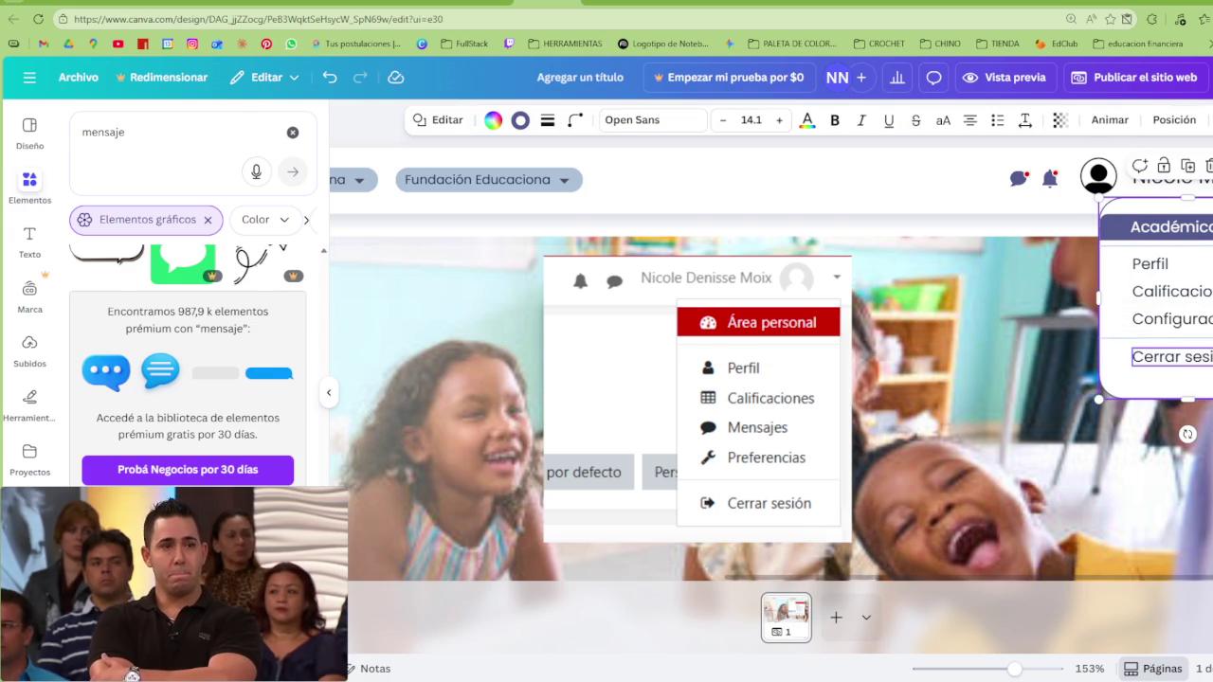
drag(1188, 398, 1188, 378)
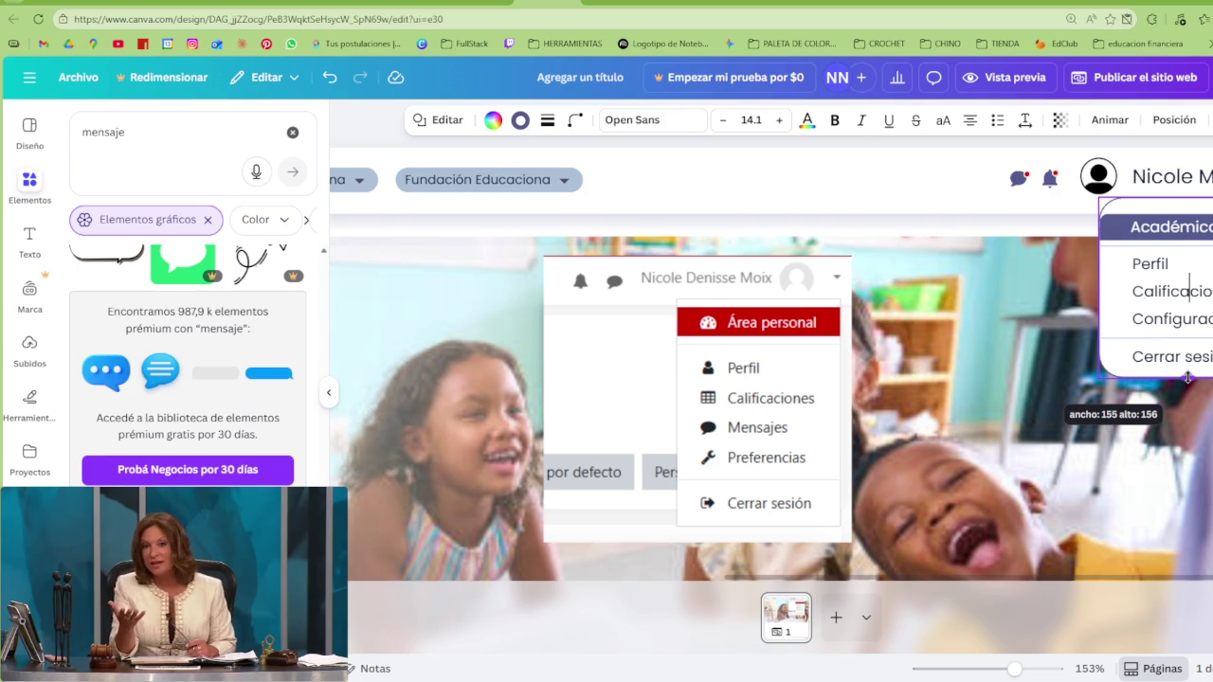
drag(1188, 378, 1187, 379)
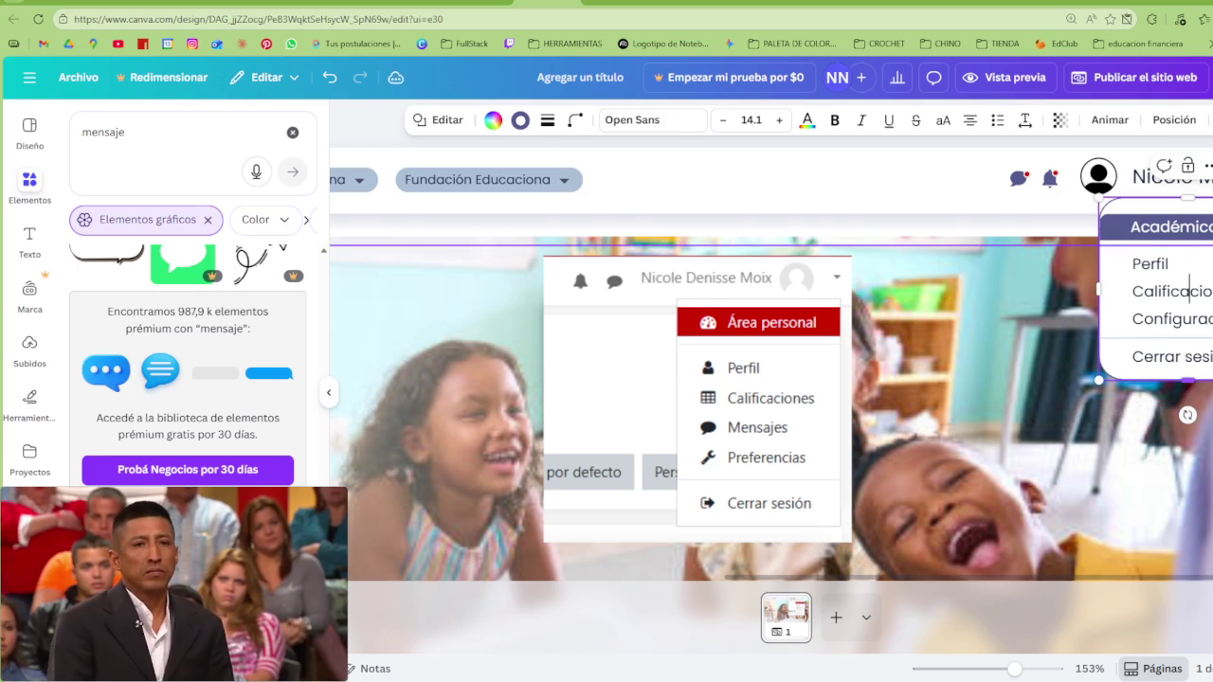
scroll(886, 207, down, 5)
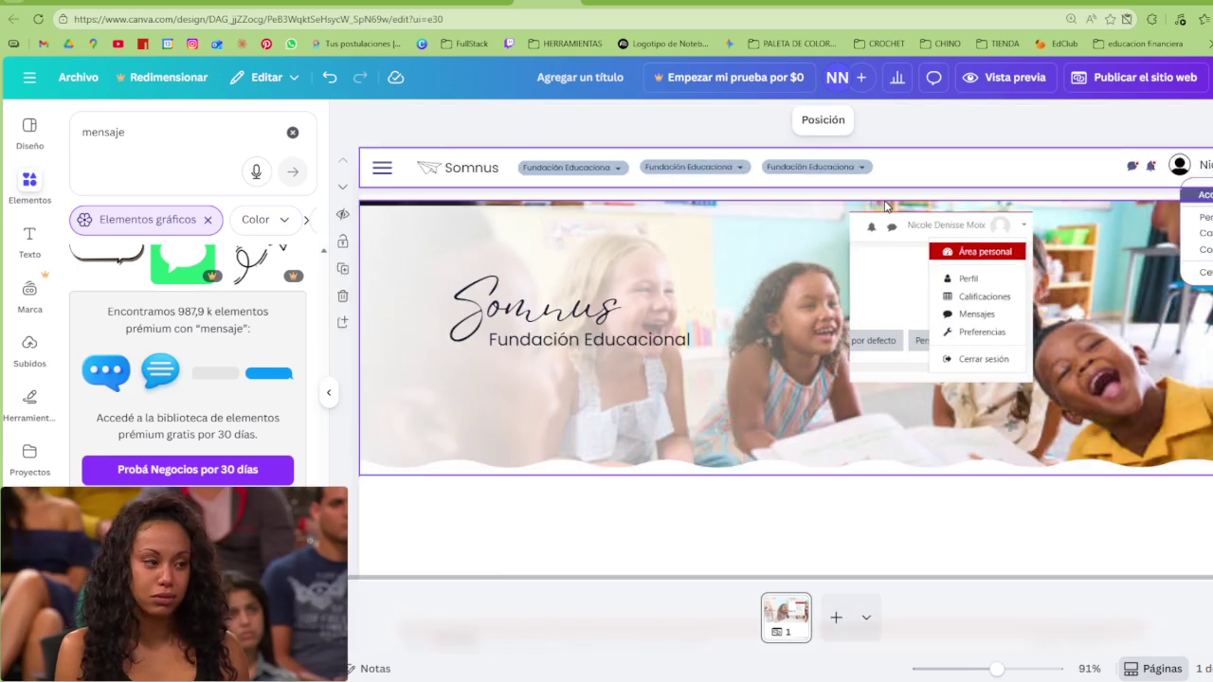
scroll(887, 206, down, 2)
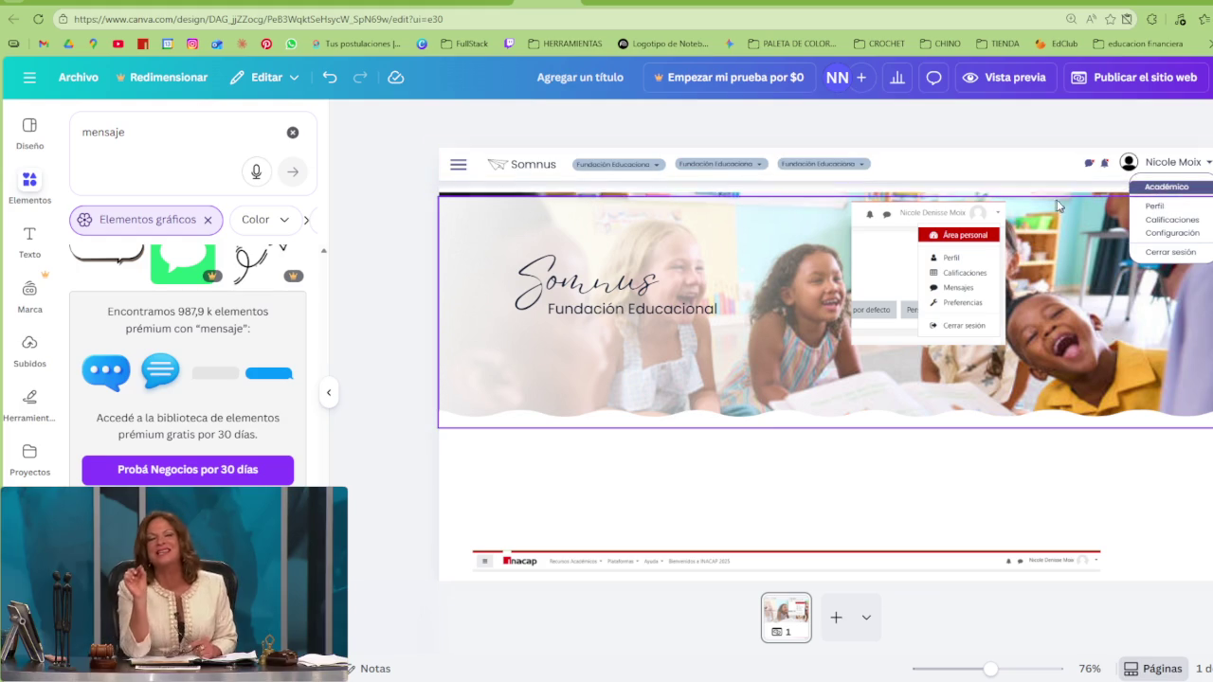
click(1160, 182)
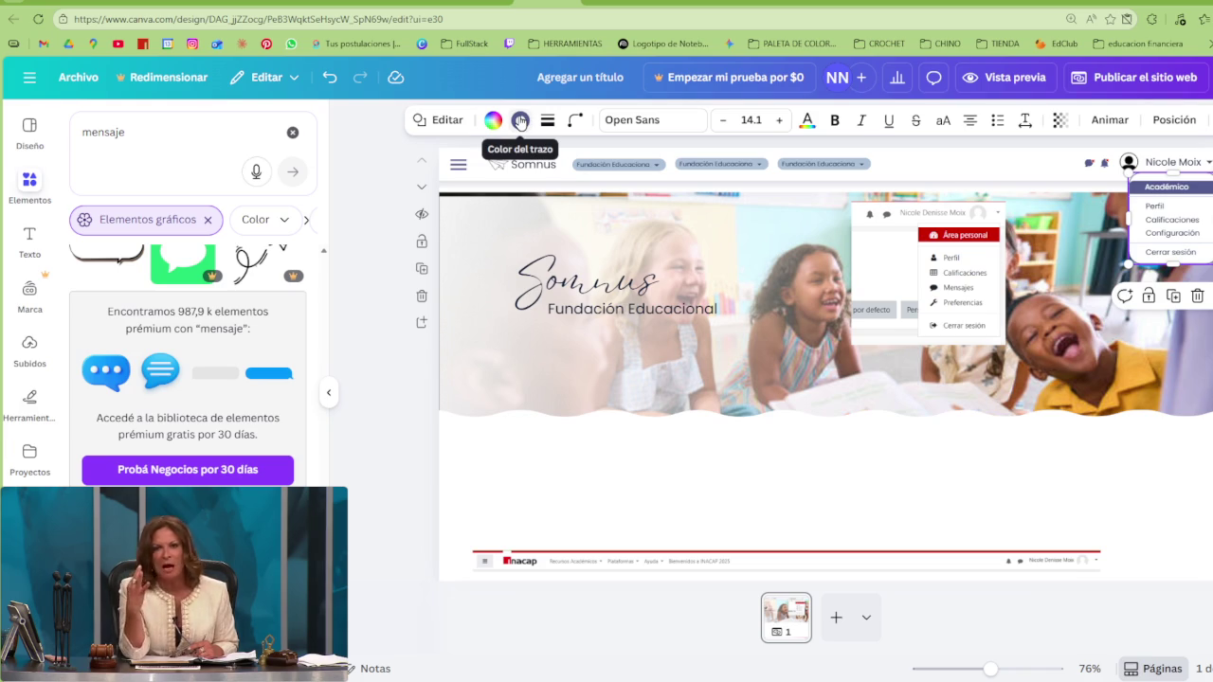
click(520, 121)
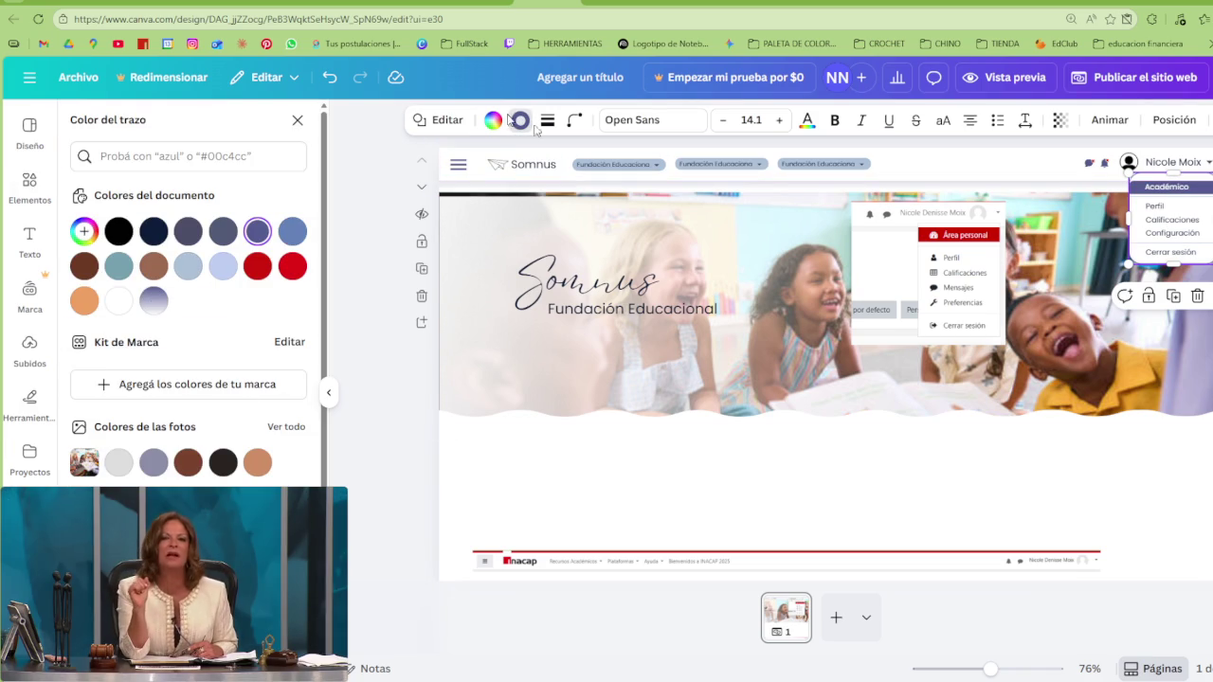
Select the white panel behind the Académico menu, checking its corner rounding and layer order
click(586, 128)
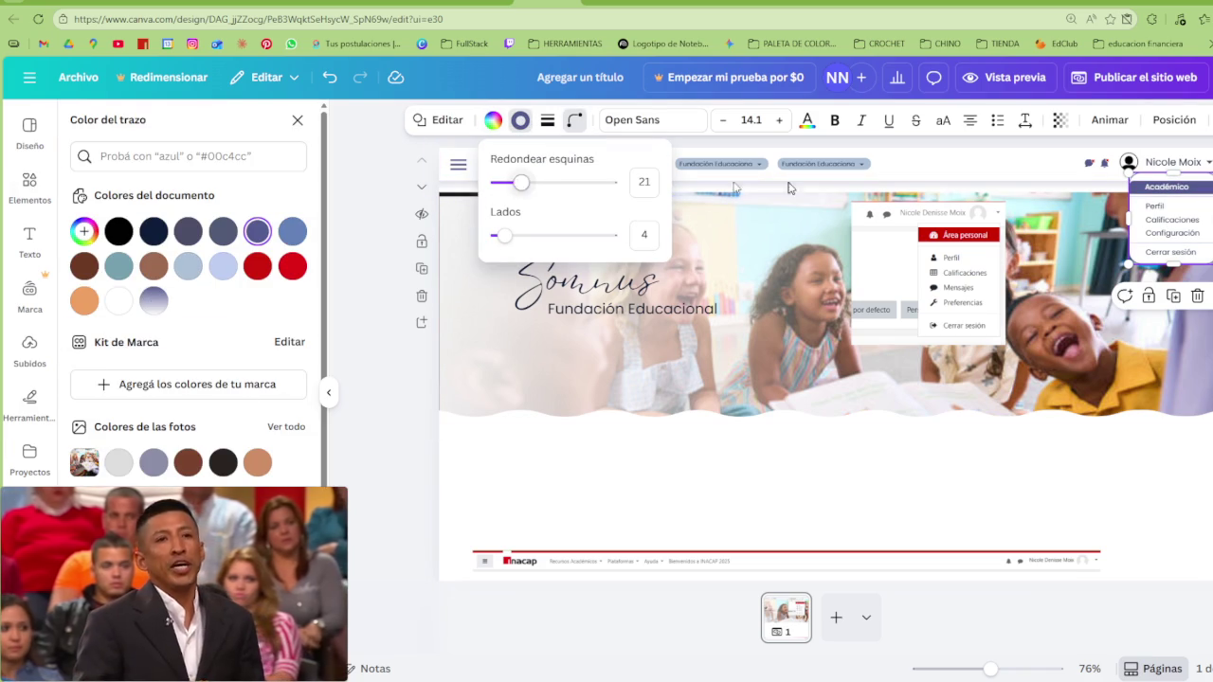
scroll(1076, 319, up, 3)
scroll(1179, 276, up, 2)
click(1164, 269)
click(1198, 282)
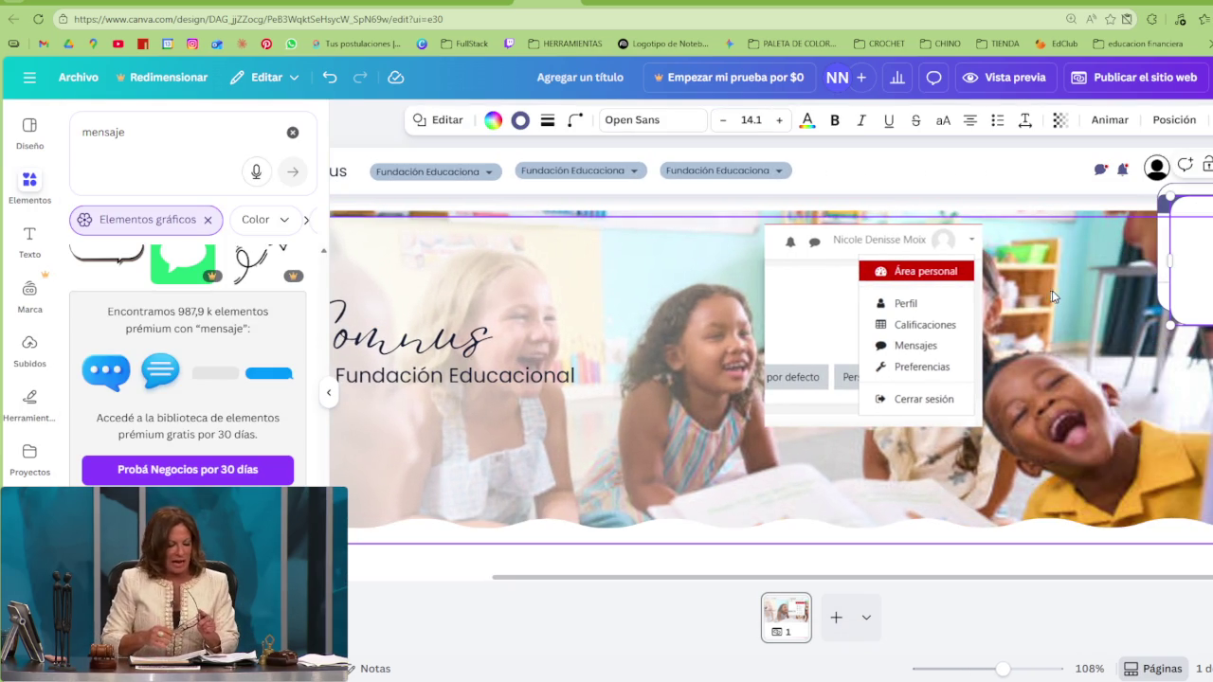
click(1174, 120)
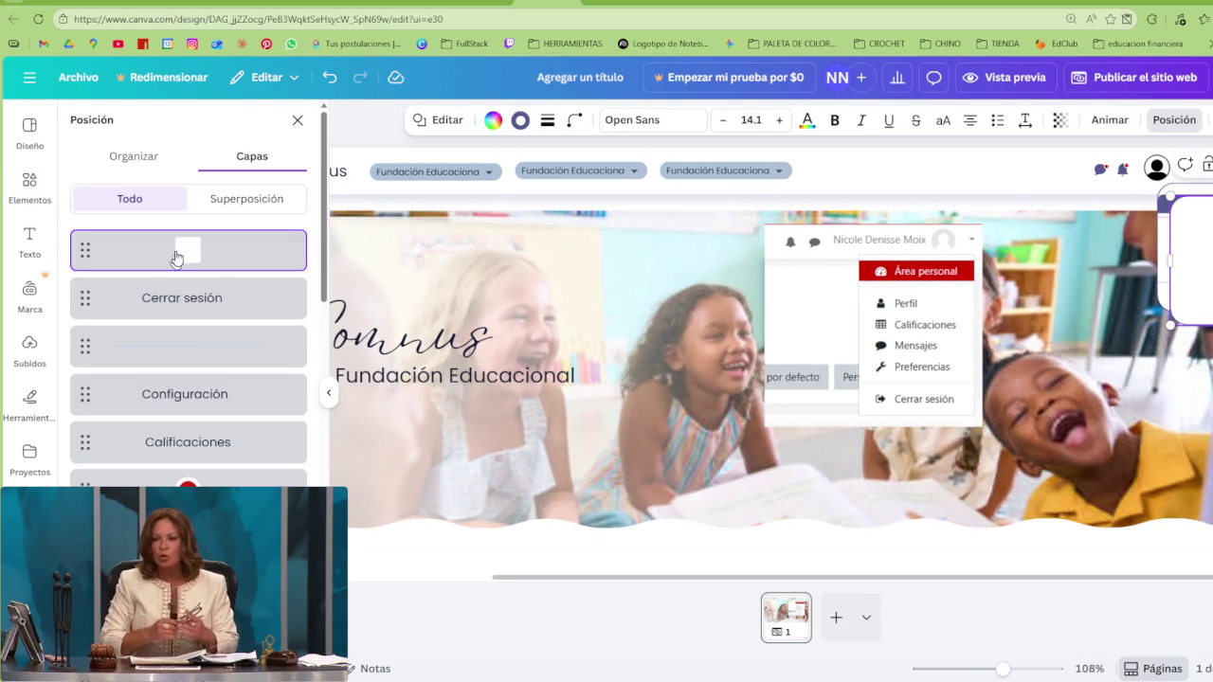
scroll(188, 313, down, 3)
drag(188, 331, 188, 471)
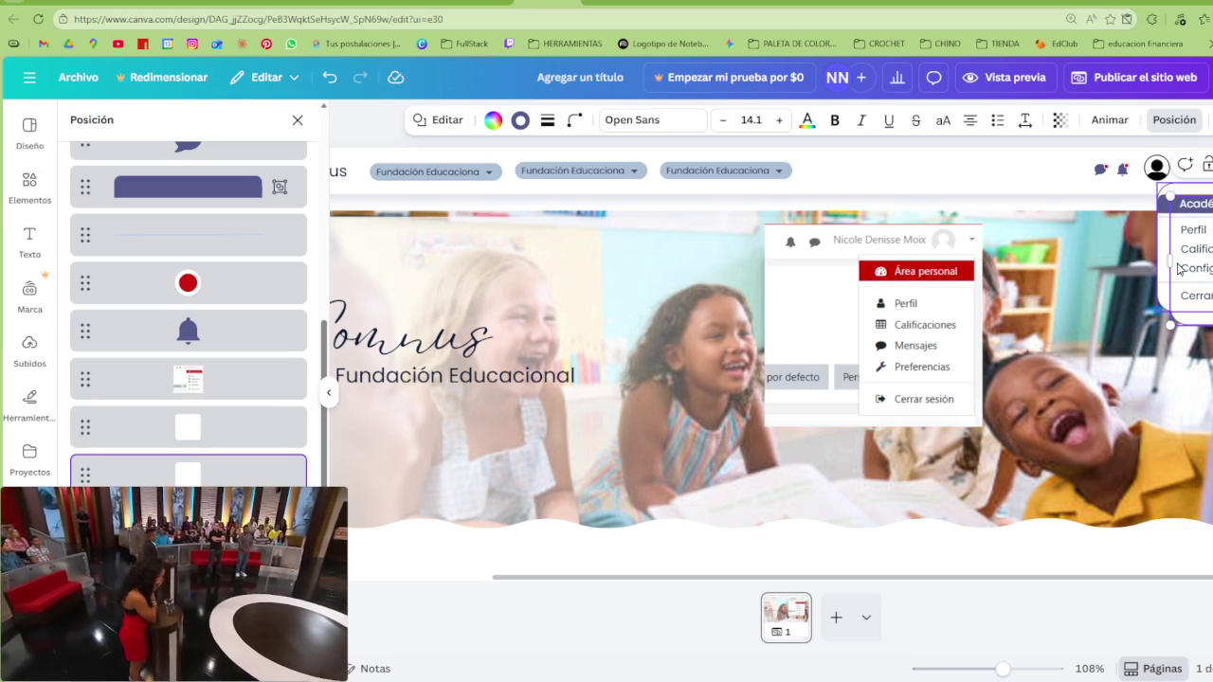
Give the panel a 90° purple-to-white gradient outline and the same gradient fill
click(520, 120)
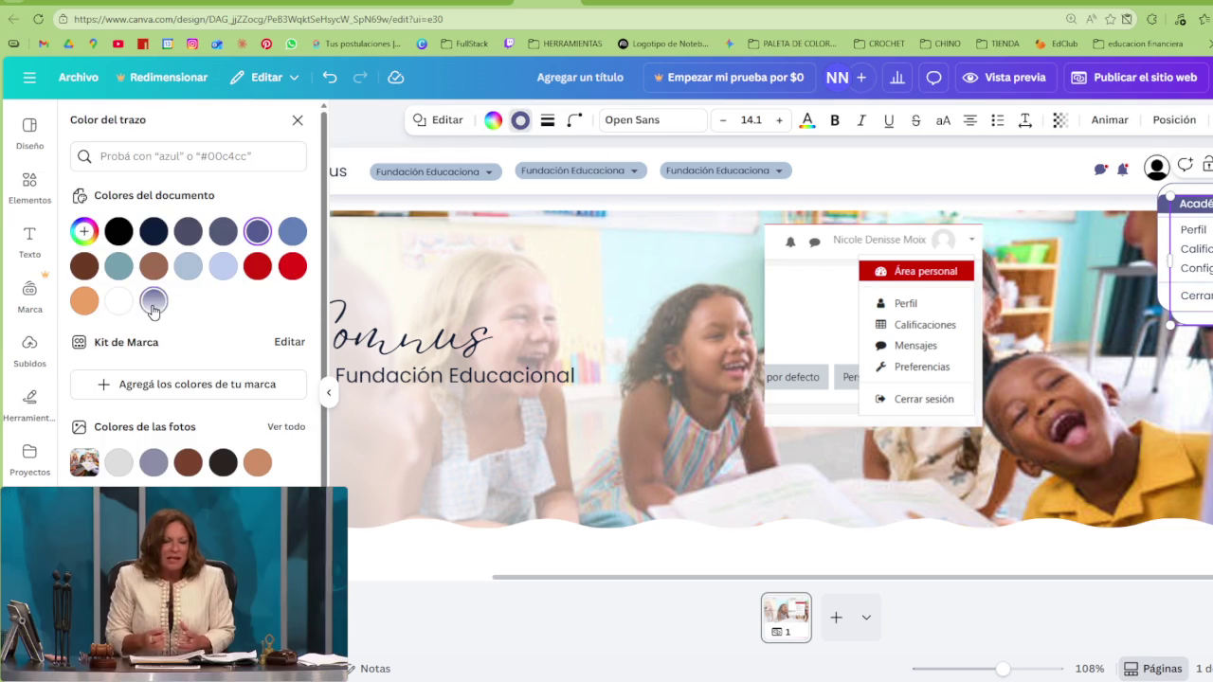
click(152, 303)
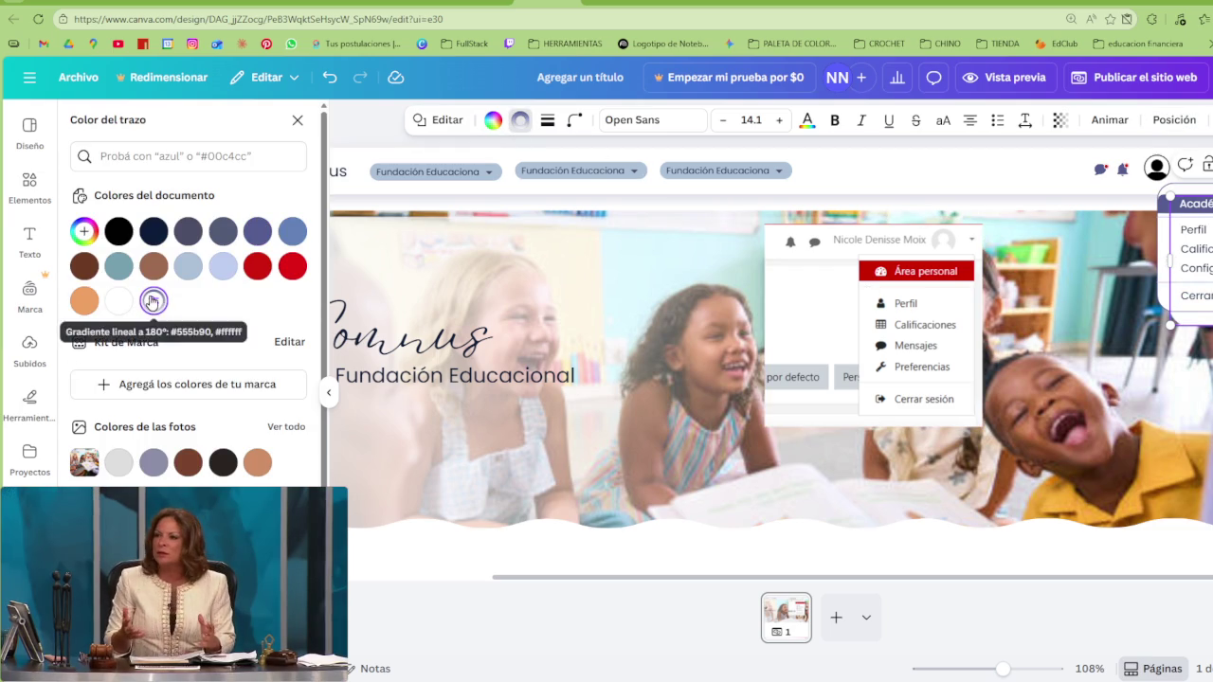
click(155, 301)
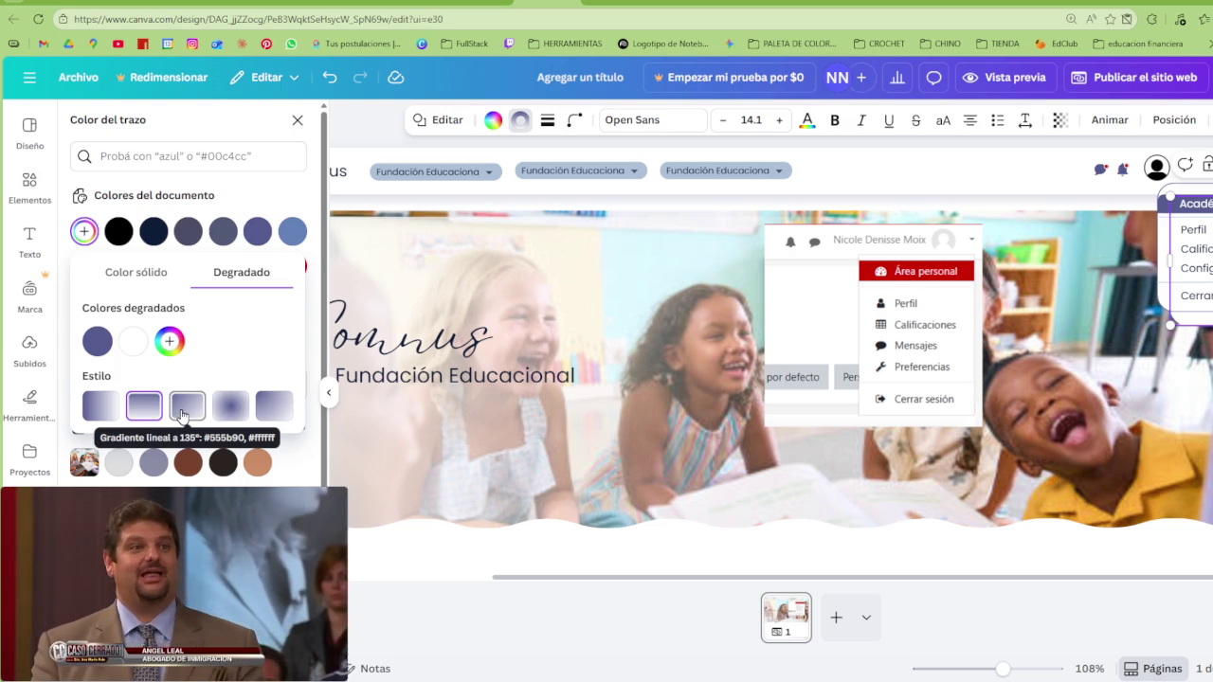
click(101, 407)
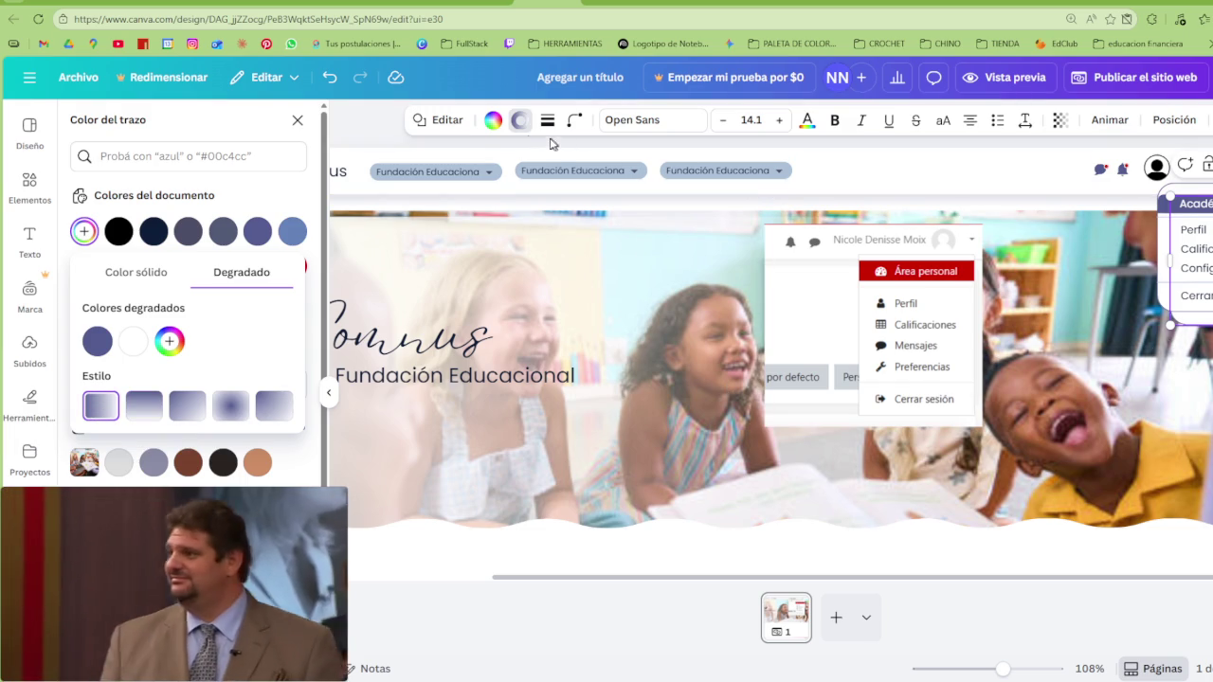
click(493, 120)
click(220, 304)
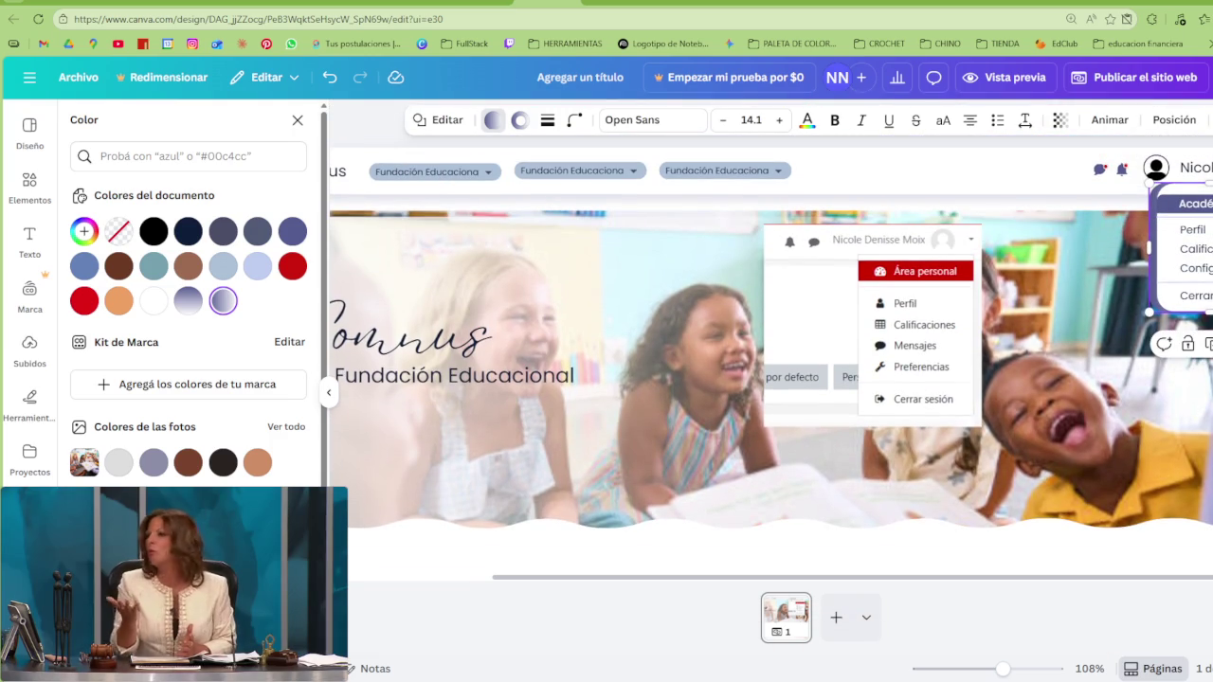
Rotate the gradient panel 180° to flip its direction
drag(1164, 344, 1101, 239)
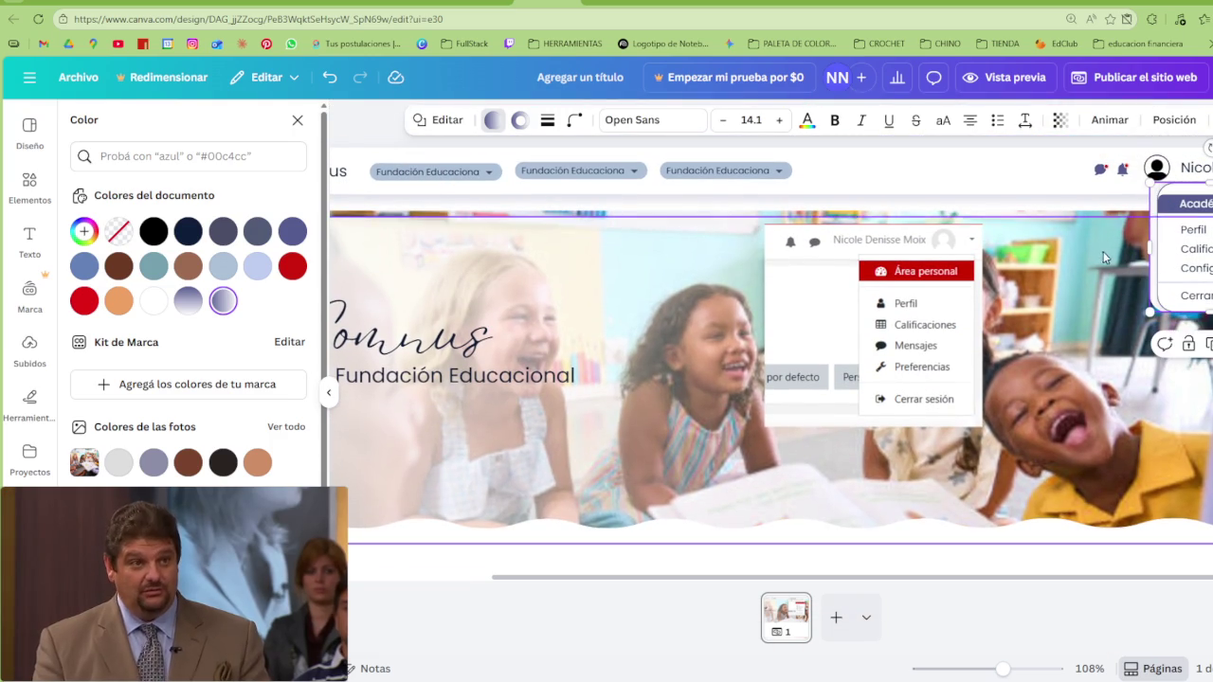
mouse_move(1102, 251)
mouse_down()
mouse_move(1141, 248)
mouse_move(1113, 244)
mouse_up()
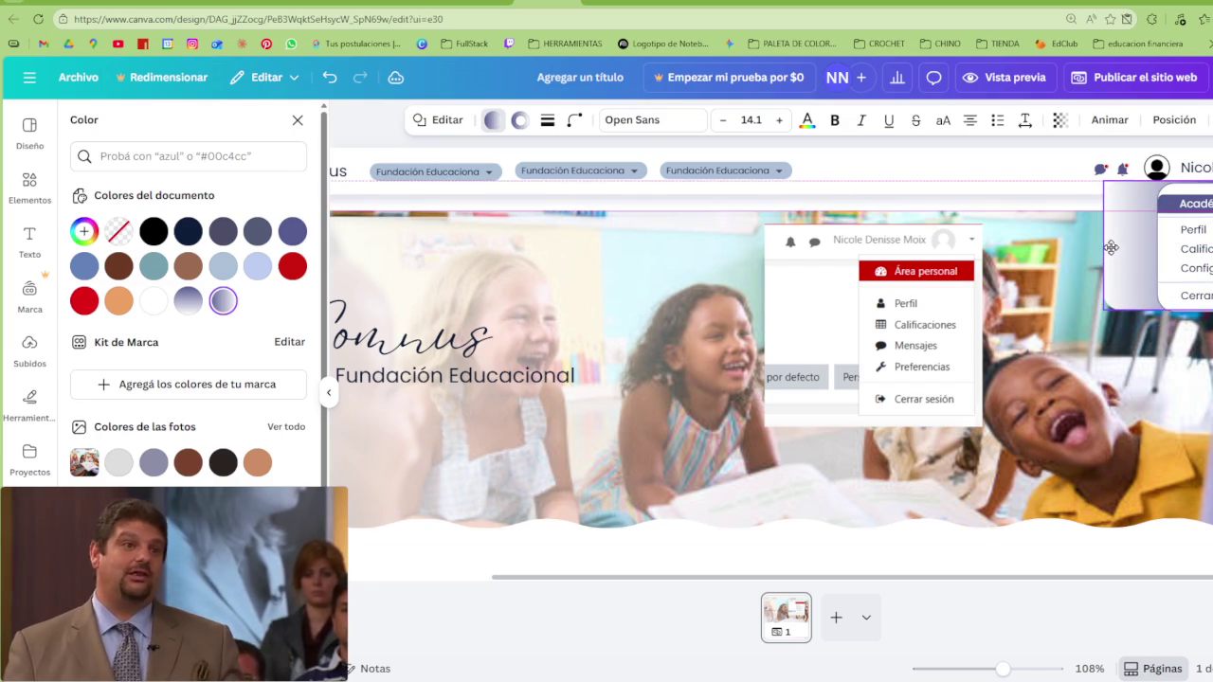
click(521, 121)
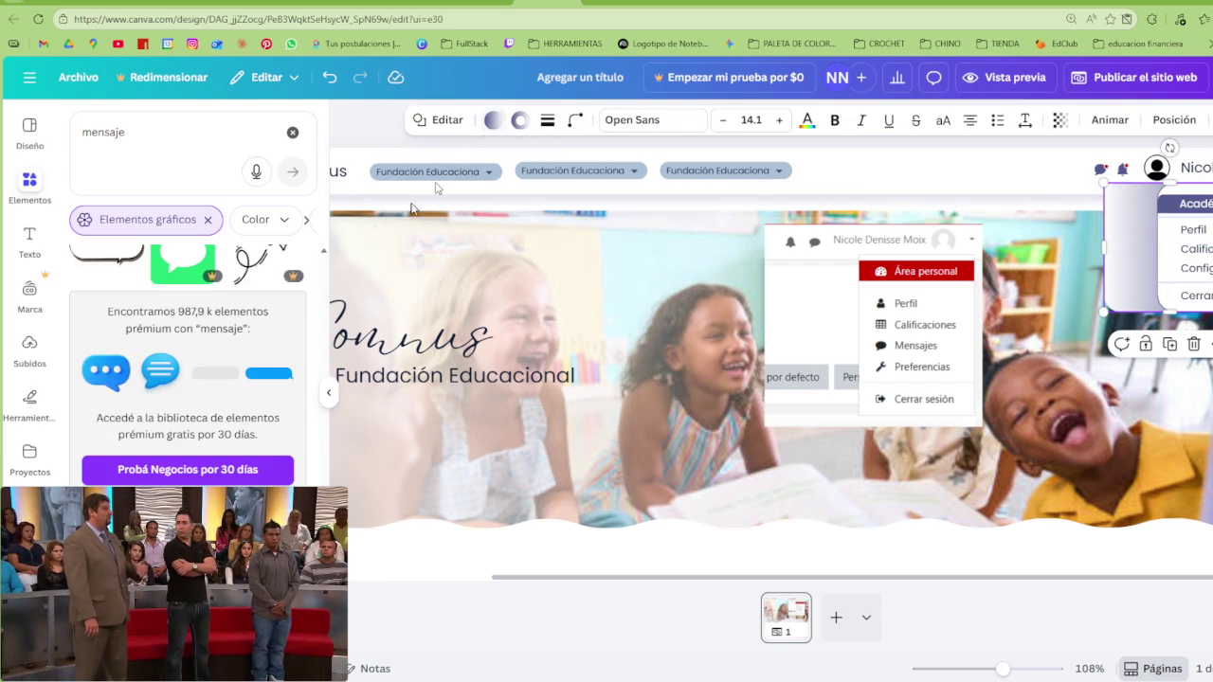
scroll(204, 347, down, 5)
Make the gradient's white end transparent and nudge the panel behind the menu
click(493, 121)
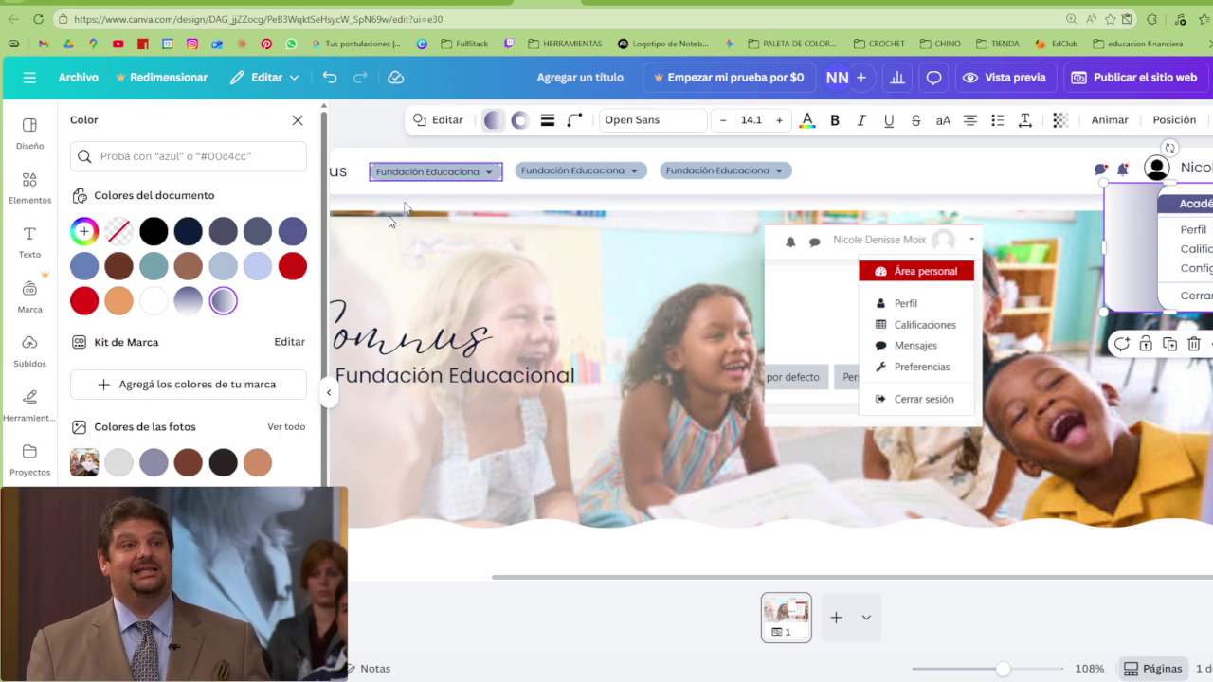
click(223, 301)
click(132, 341)
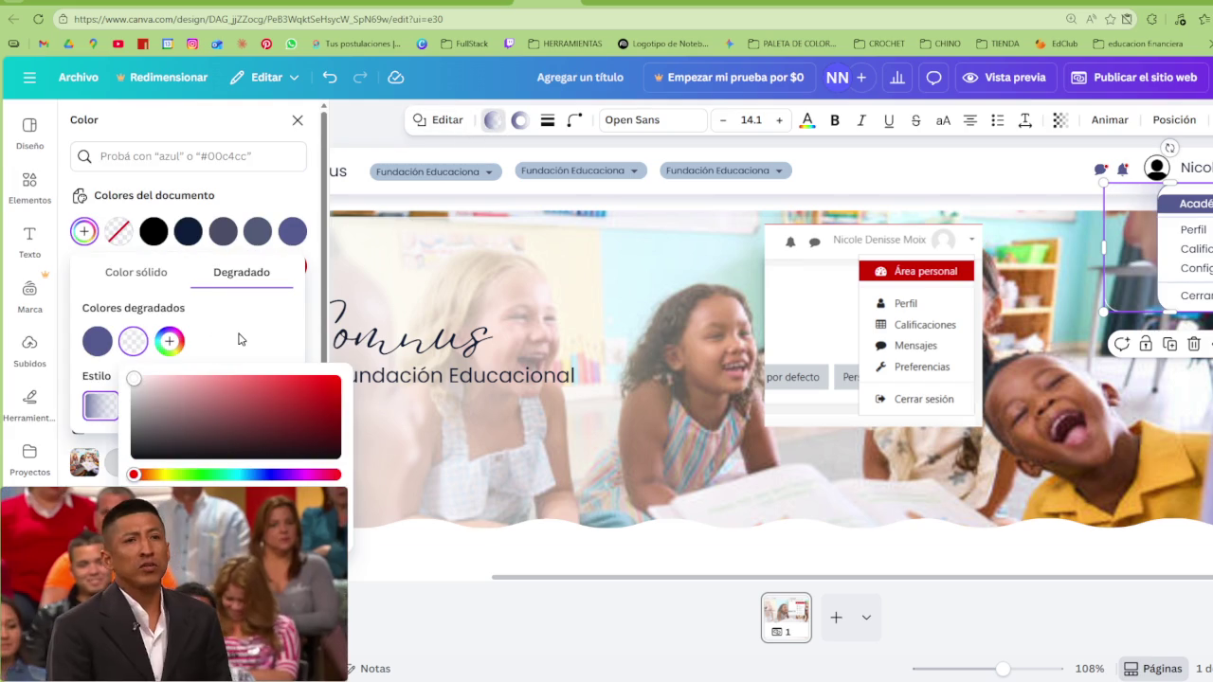
click(208, 345)
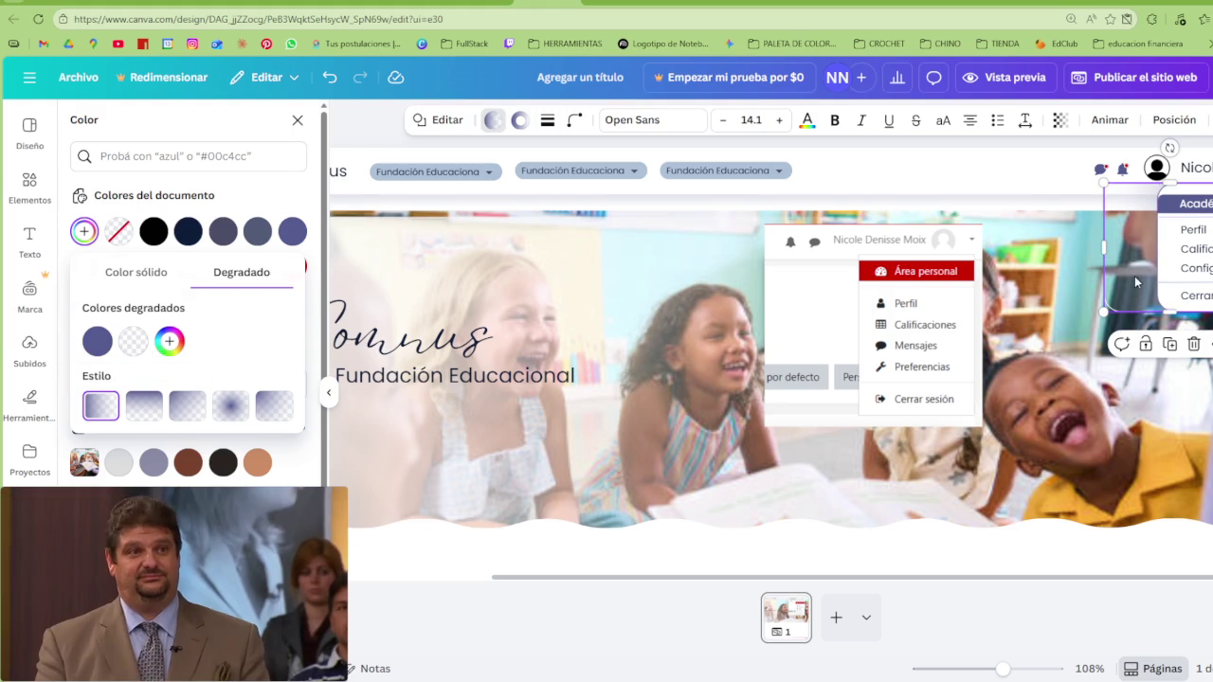
click(1094, 278)
drag(1093, 278, 1112, 277)
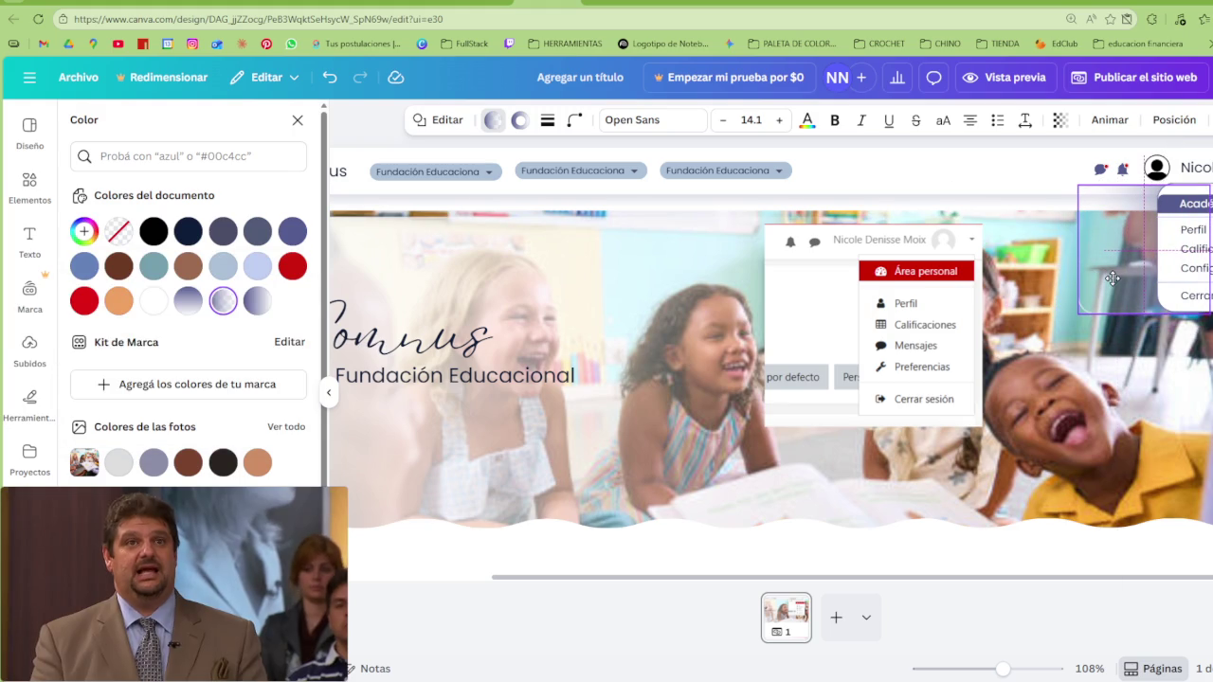
drag(1118, 278, 1118, 273)
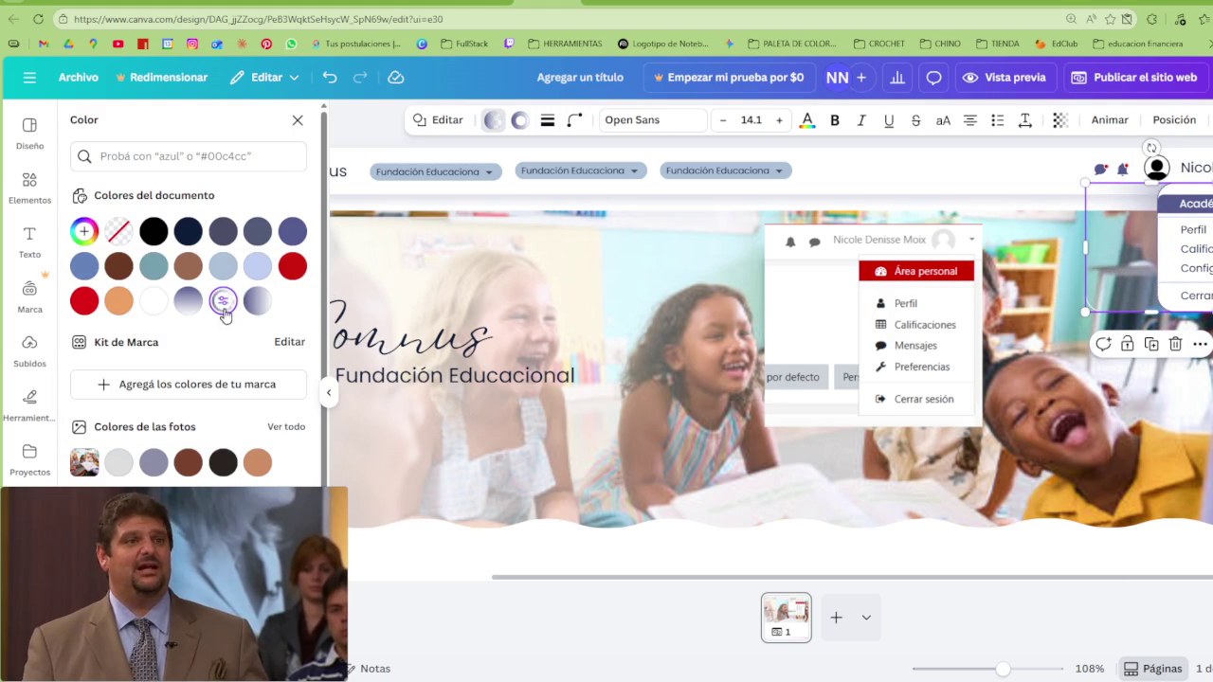
Switch the panel fill to a radial gradient and adjust its outline thickness
click(224, 304)
click(228, 405)
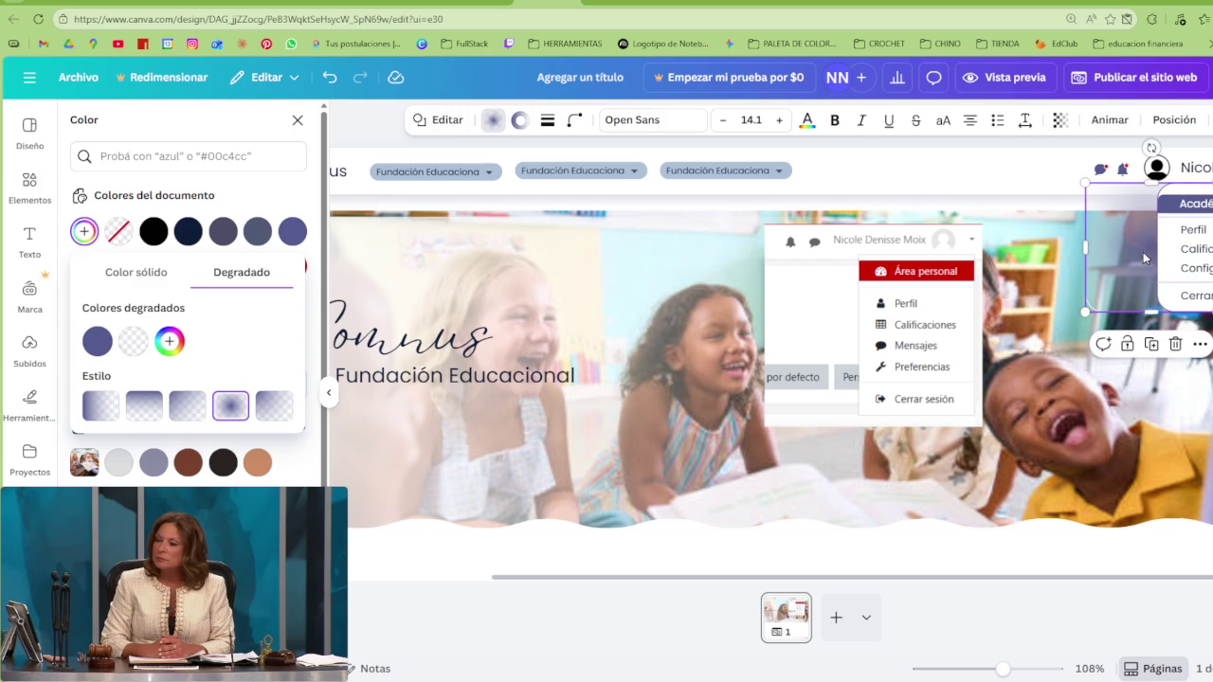
drag(1147, 259, 1207, 254)
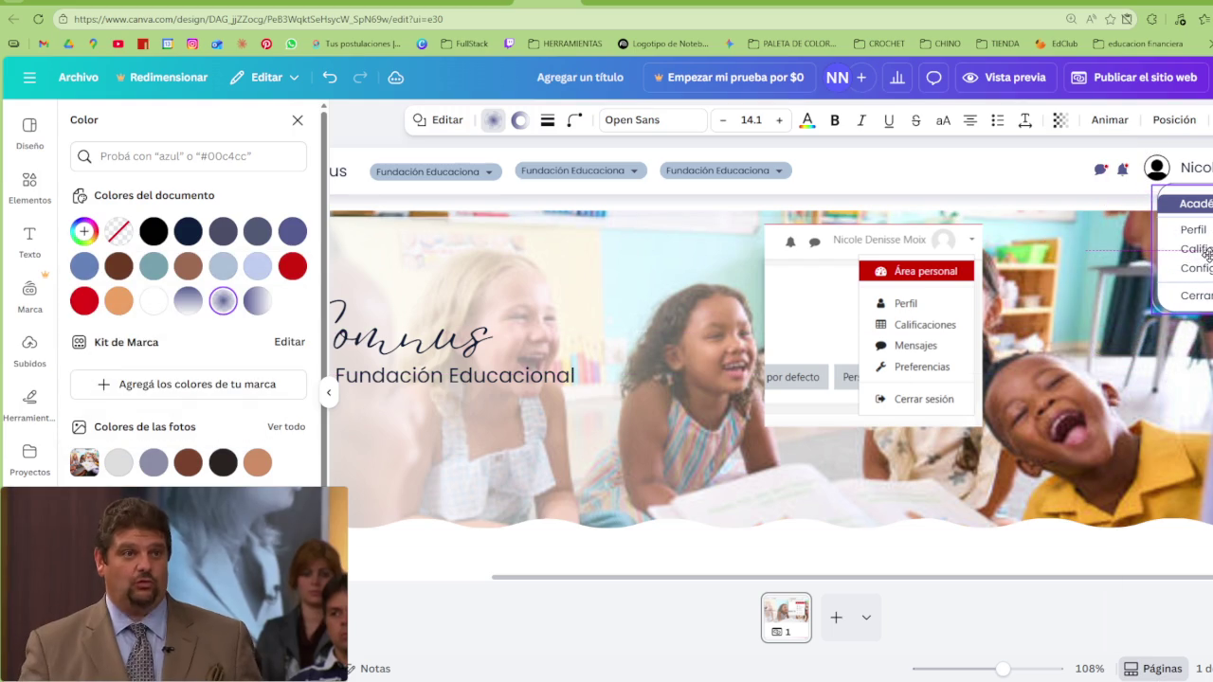
click(521, 121)
click(548, 120)
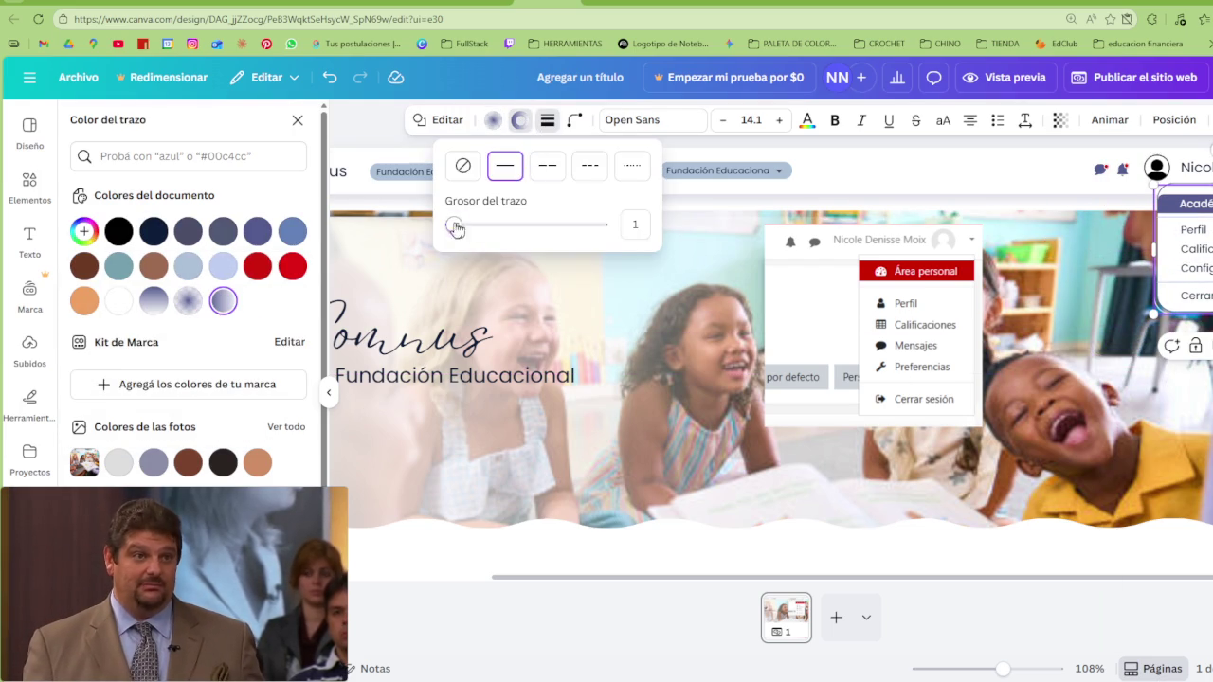
click(463, 167)
click(509, 122)
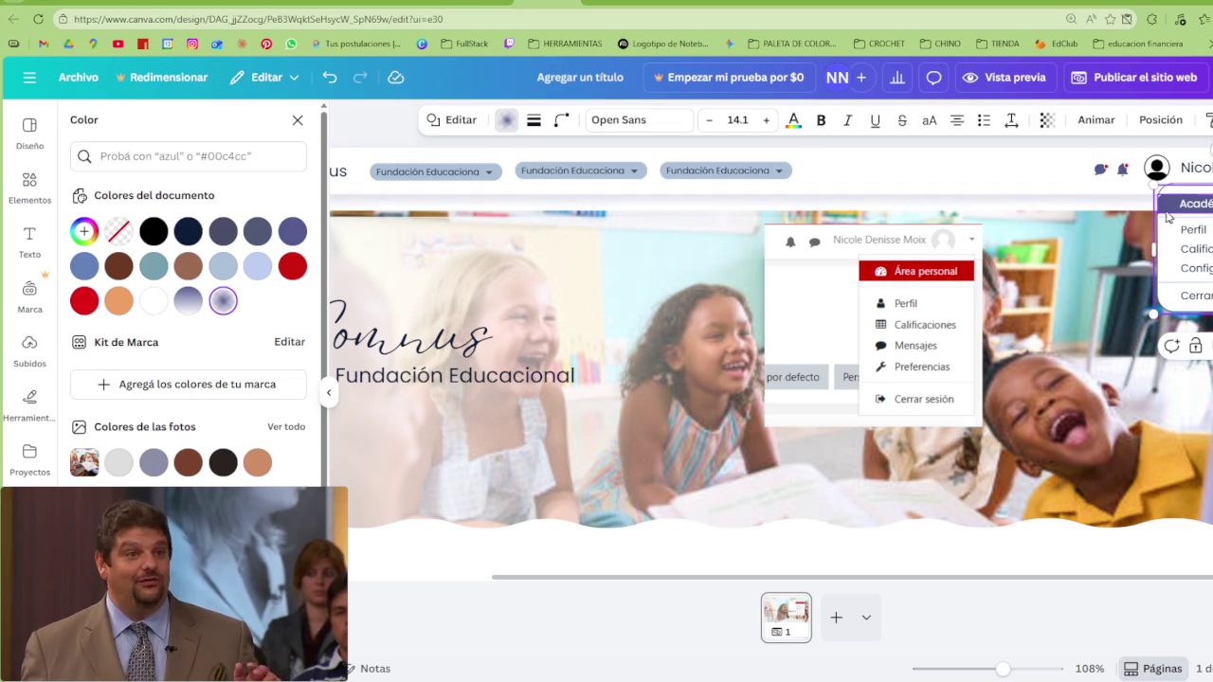
Resize the panel to about 185 wide and 175 tall to frame the menu
drag(1154, 248, 1135, 248)
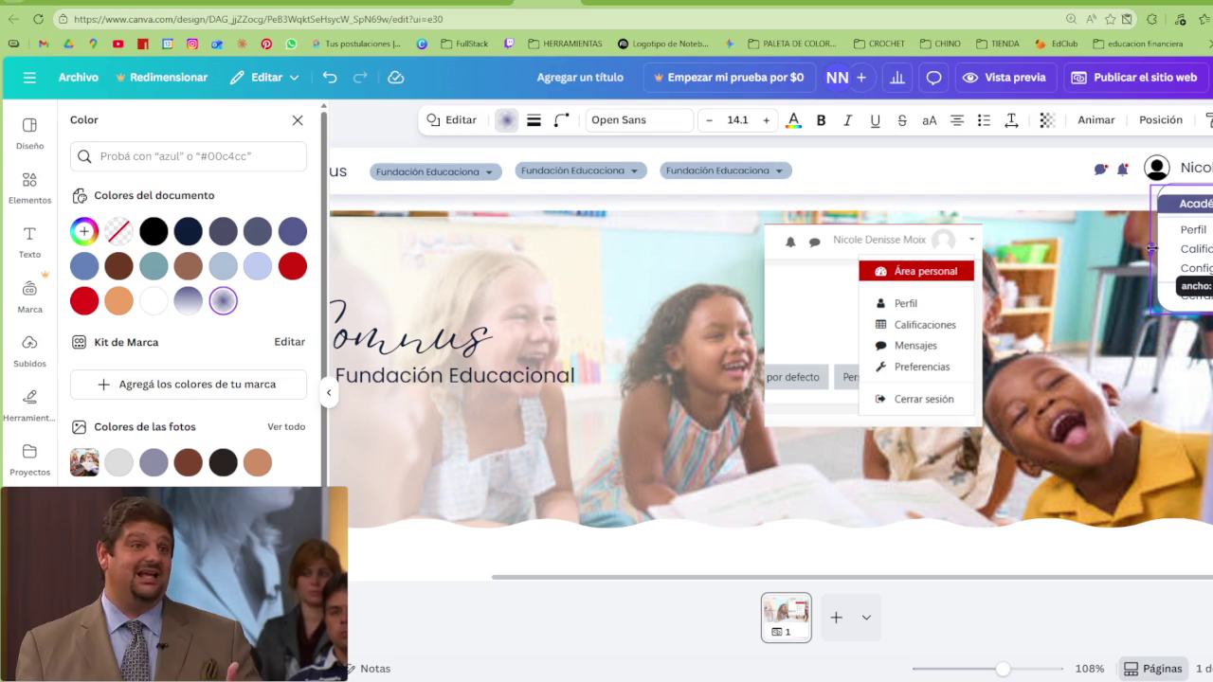
click(1088, 303)
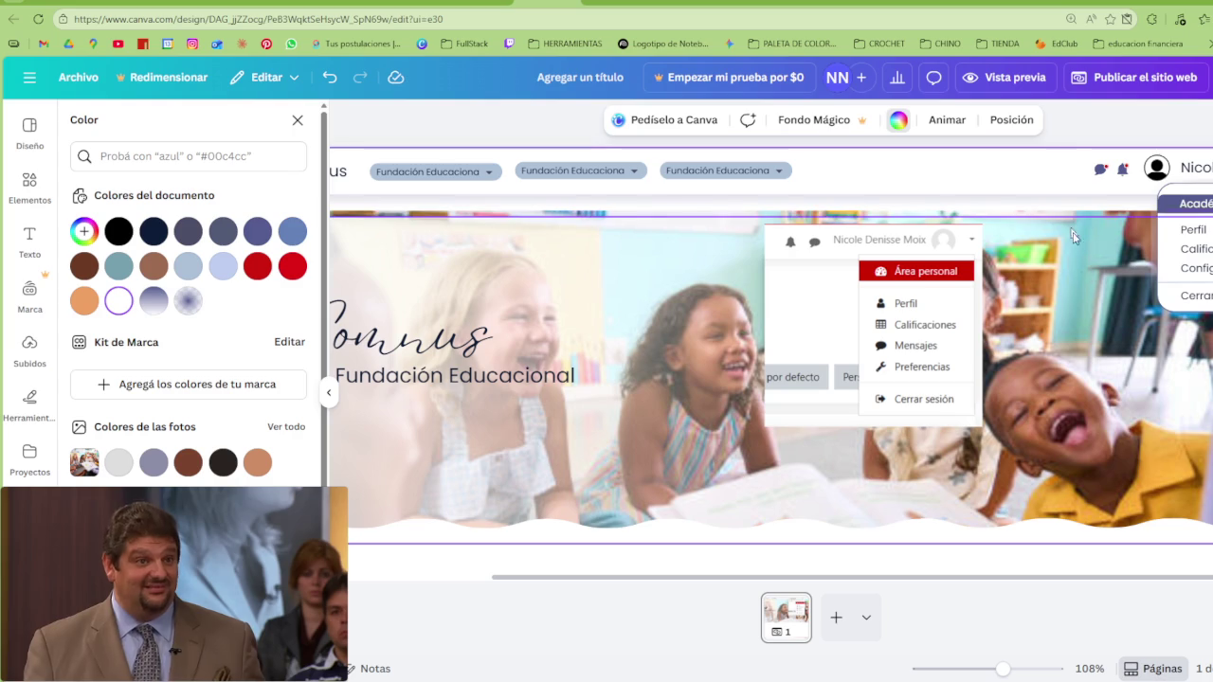
click(1154, 270)
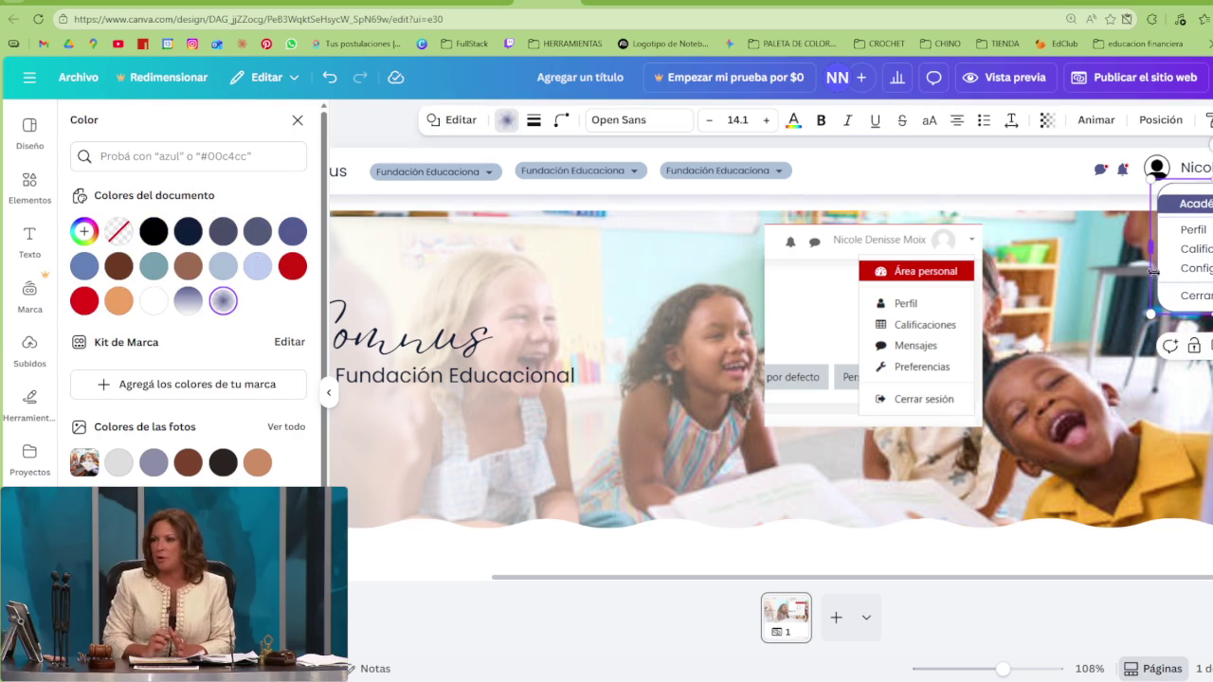
drag(1150, 314, 1150, 319)
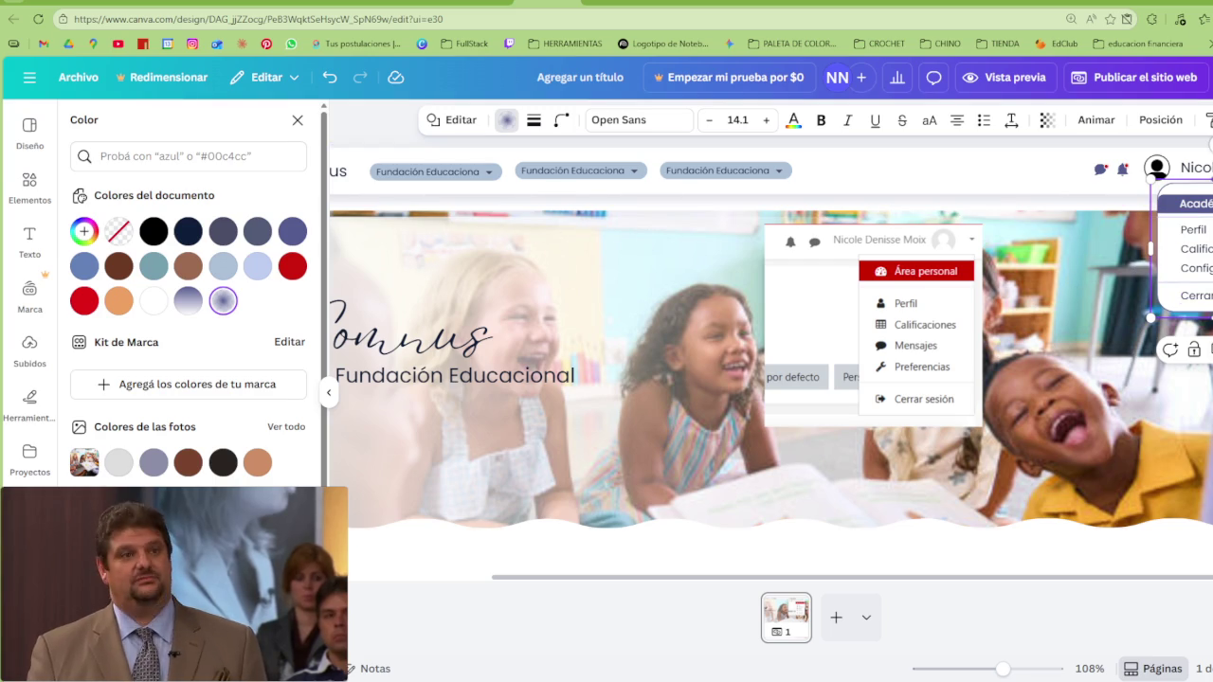
drag(1151, 180, 1153, 182)
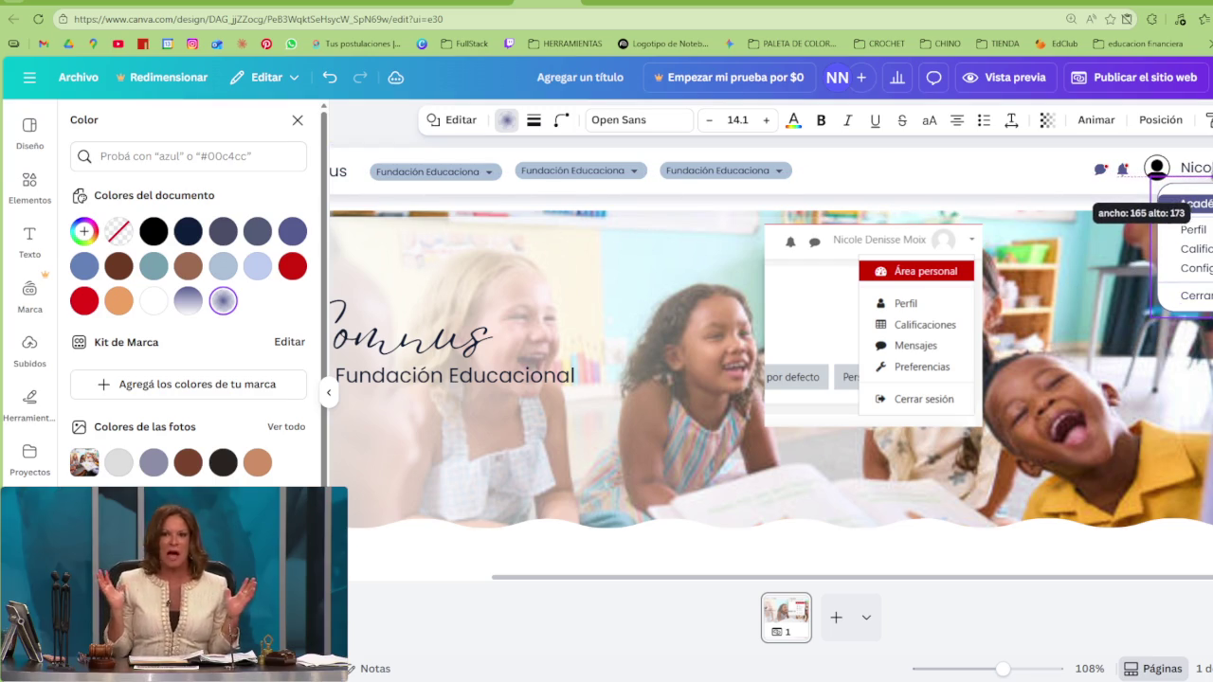
drag(1152, 248, 1145, 245)
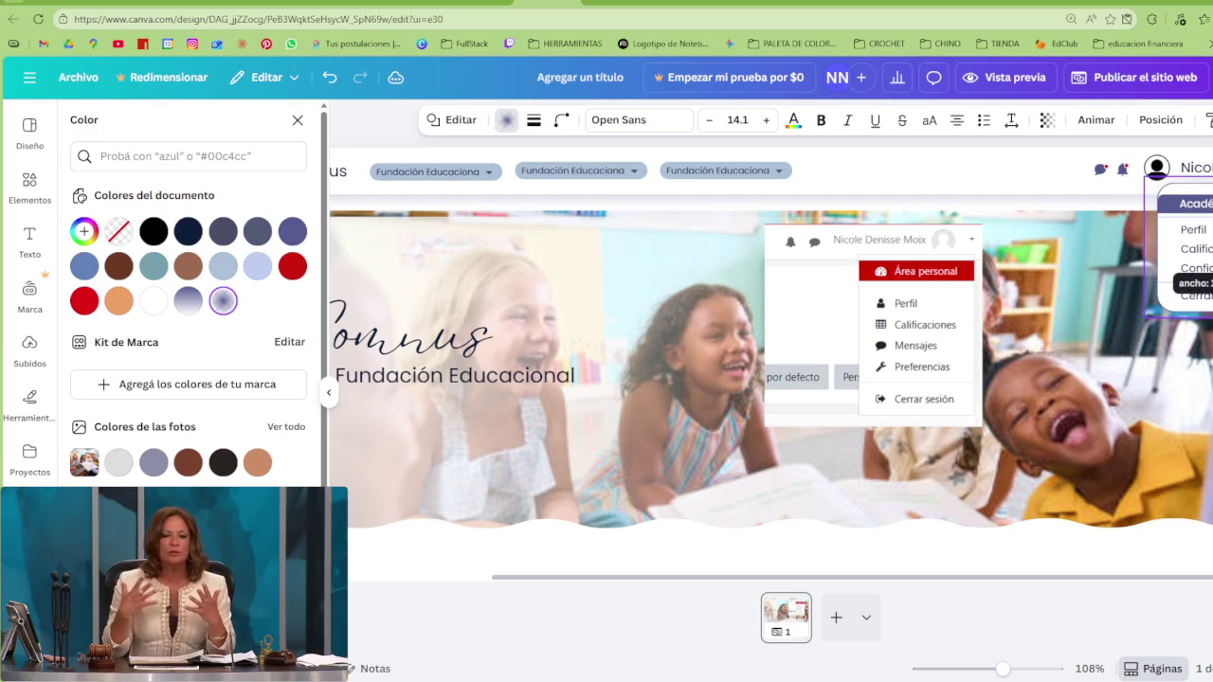
click(860, 228)
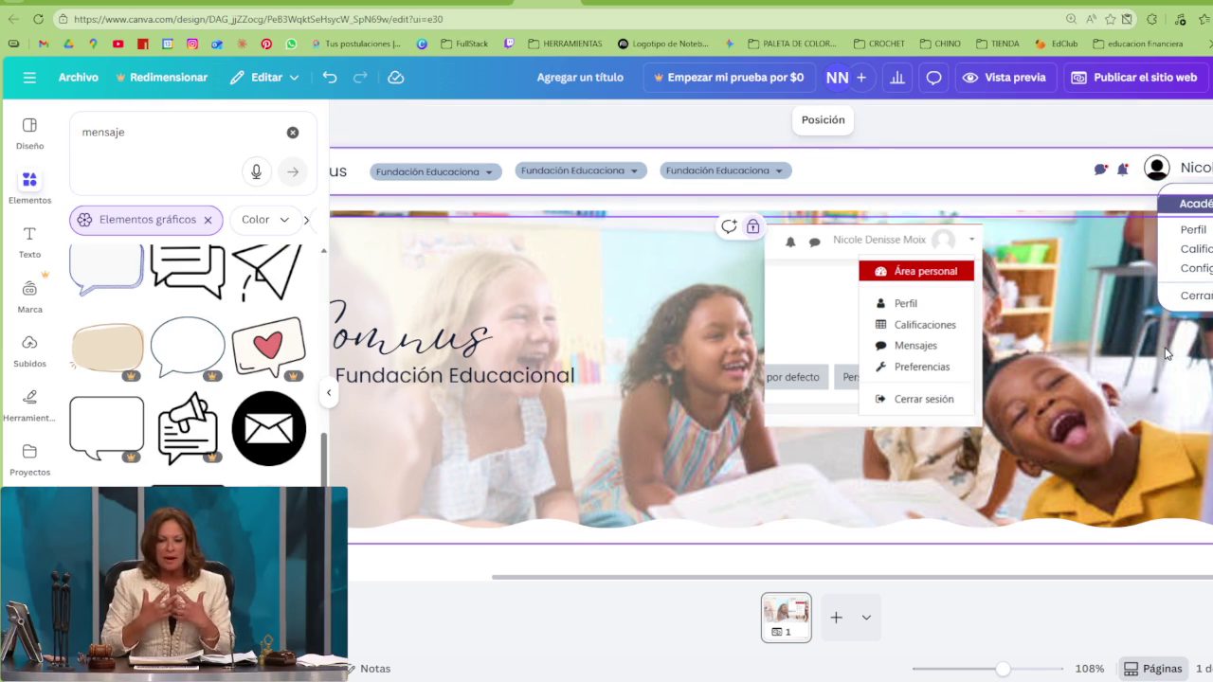
Move the Moodle screenshot off the header, down beside the Somnus card photo
scroll(1167, 354, down, 1)
scroll(1167, 353, up, 1)
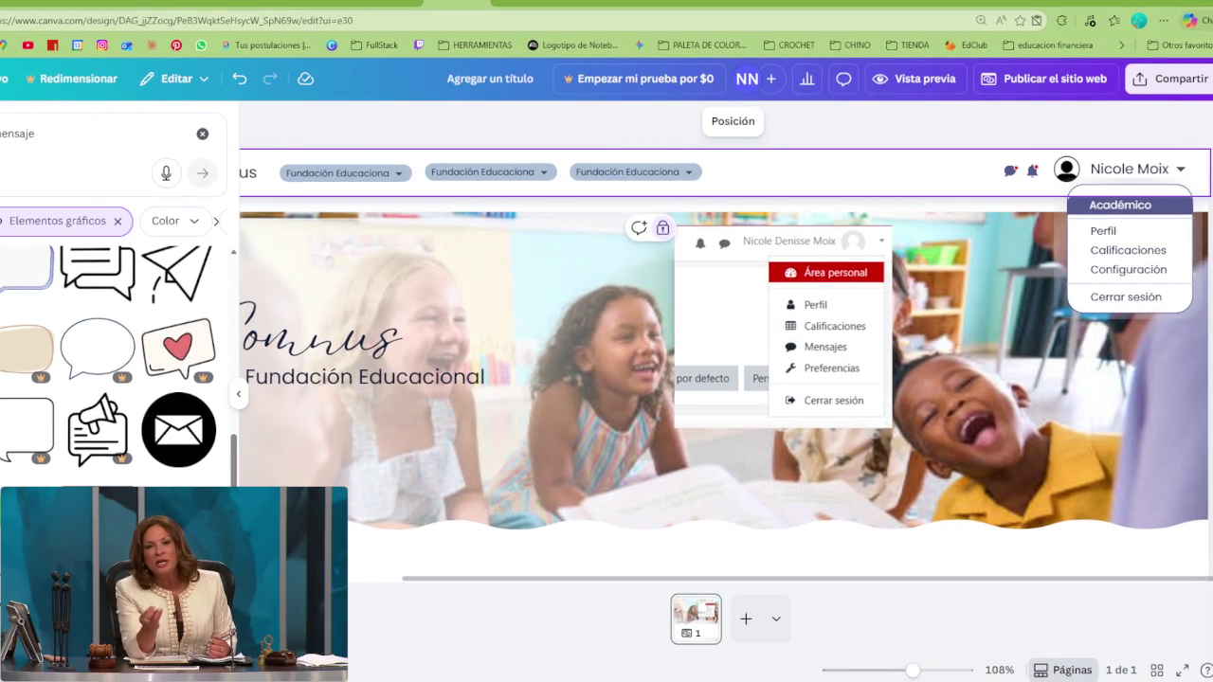
click(443, 163)
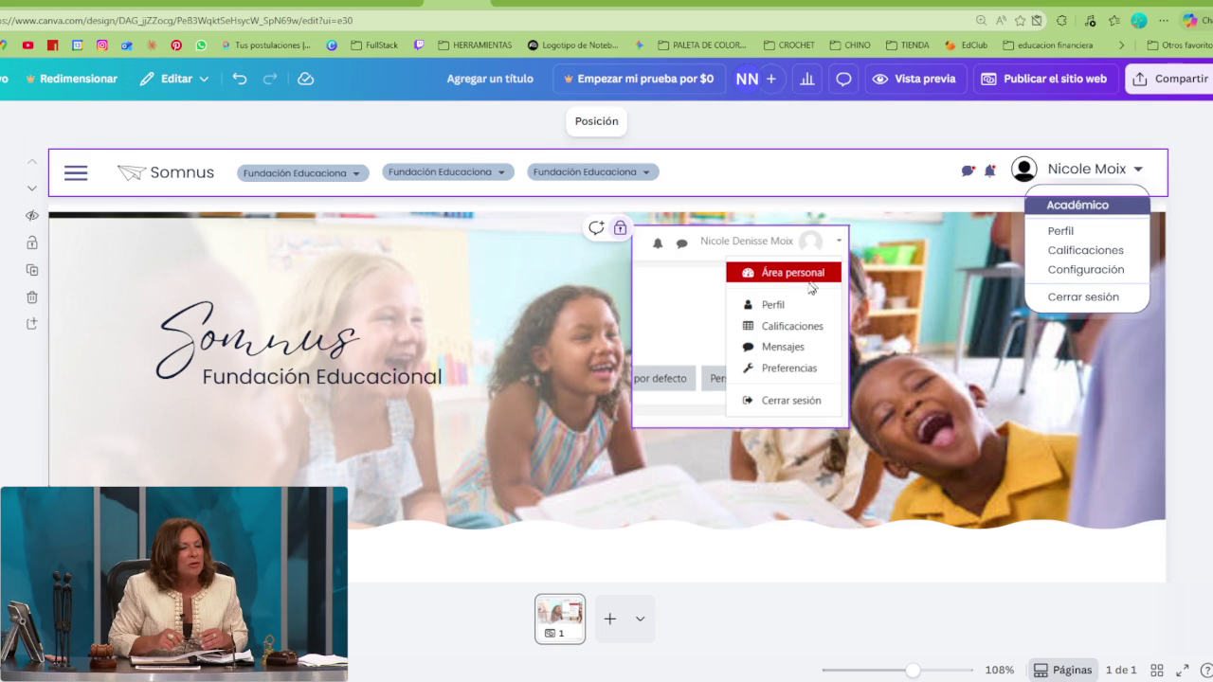
drag(793, 301, 578, 384)
scroll(578, 384, down, 3)
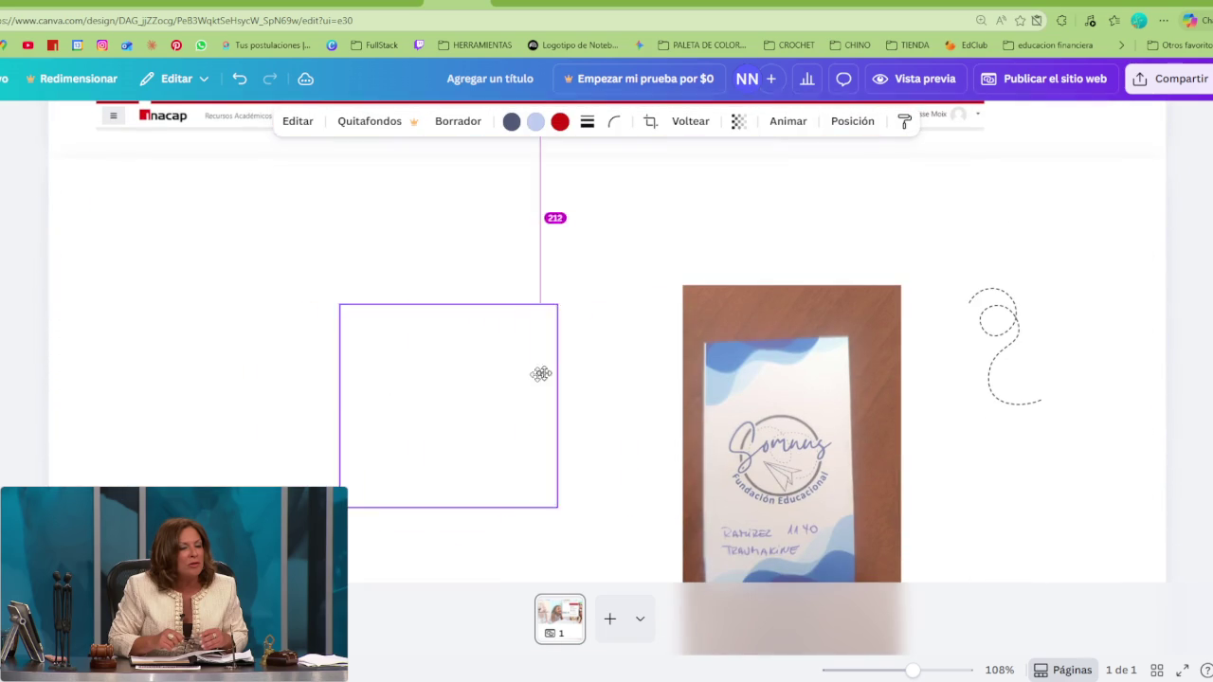
drag(578, 384, 597, 357)
click(441, 222)
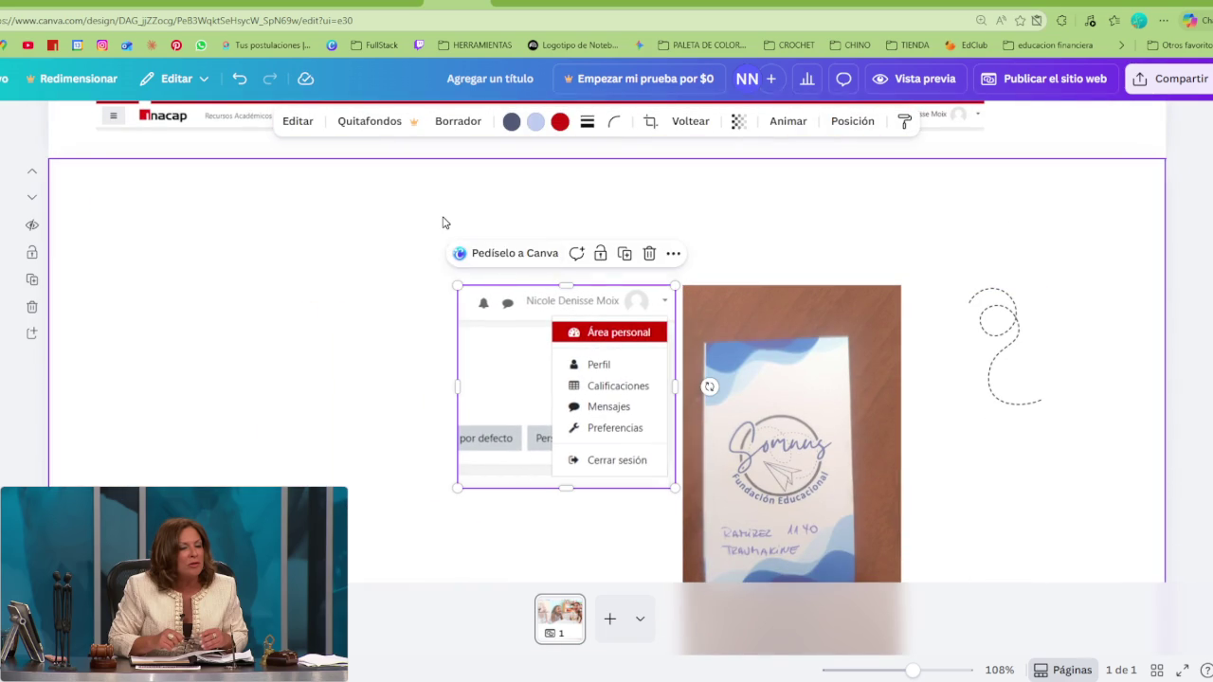